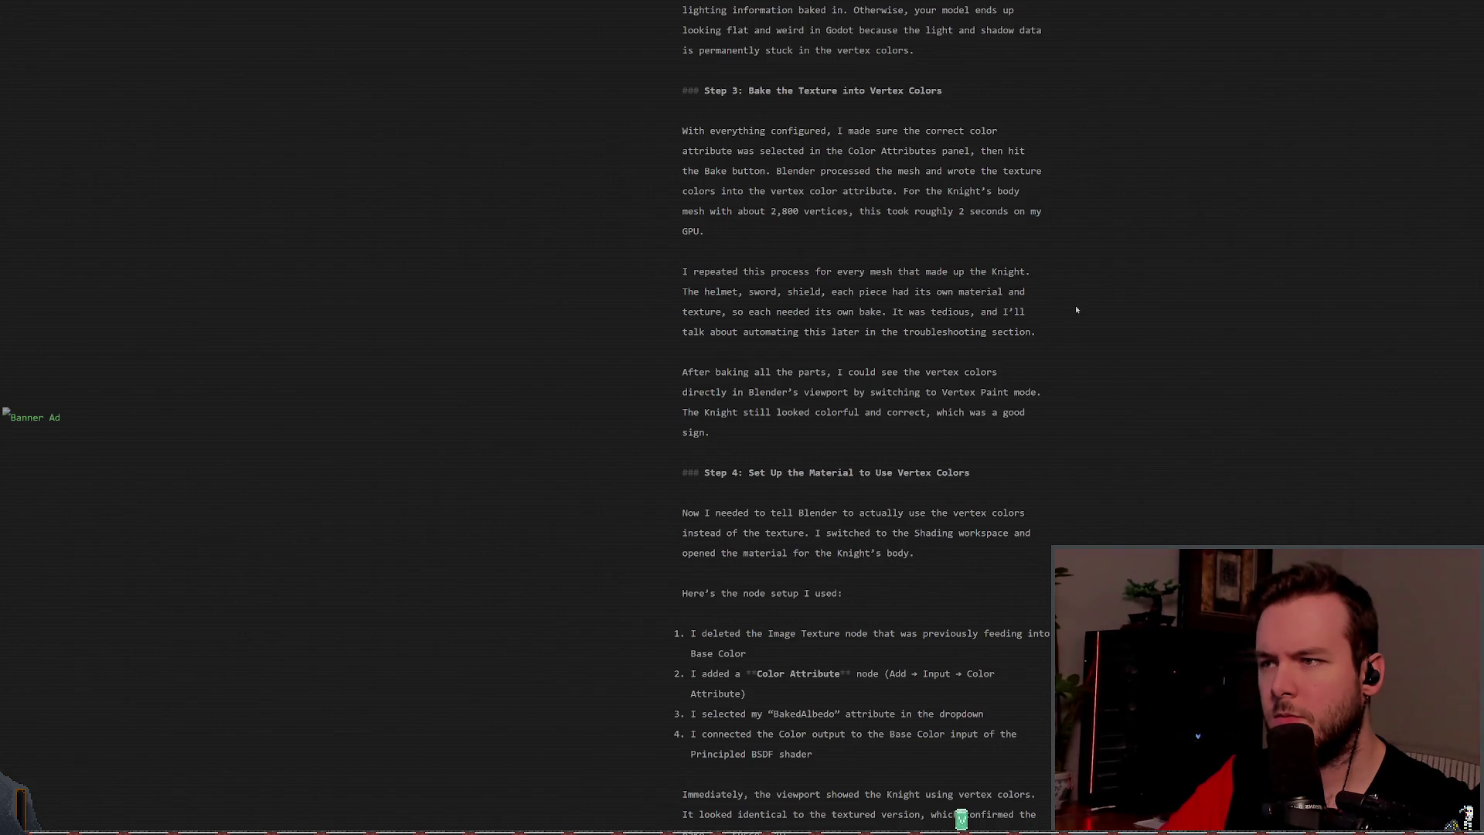
Step: Scroll the article through Step 4 on vertex-colour materials and Step 5 on material linking
scroll(1061, 366, "down", 1)
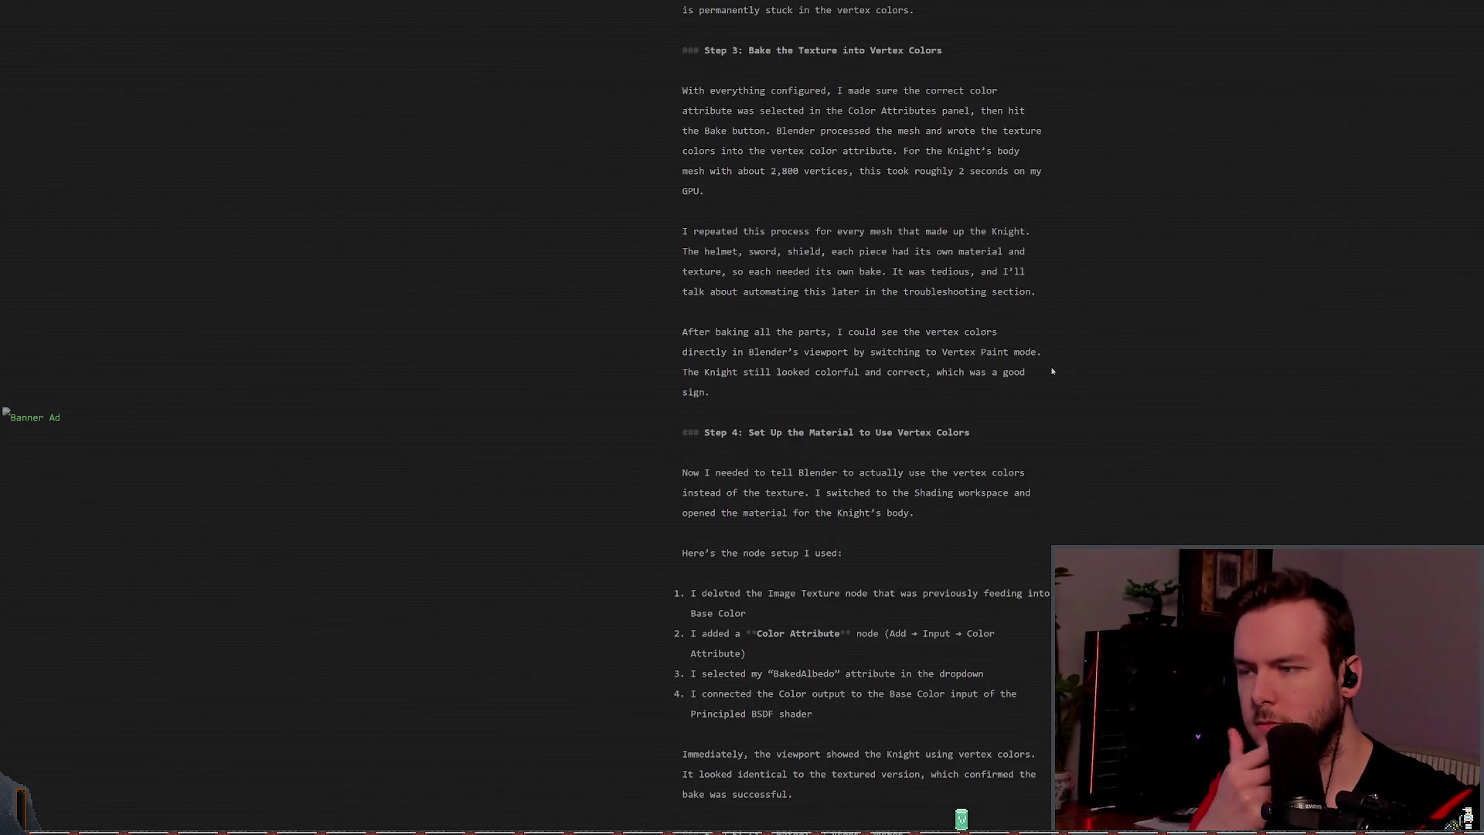
scroll(1053, 367, "down", 3)
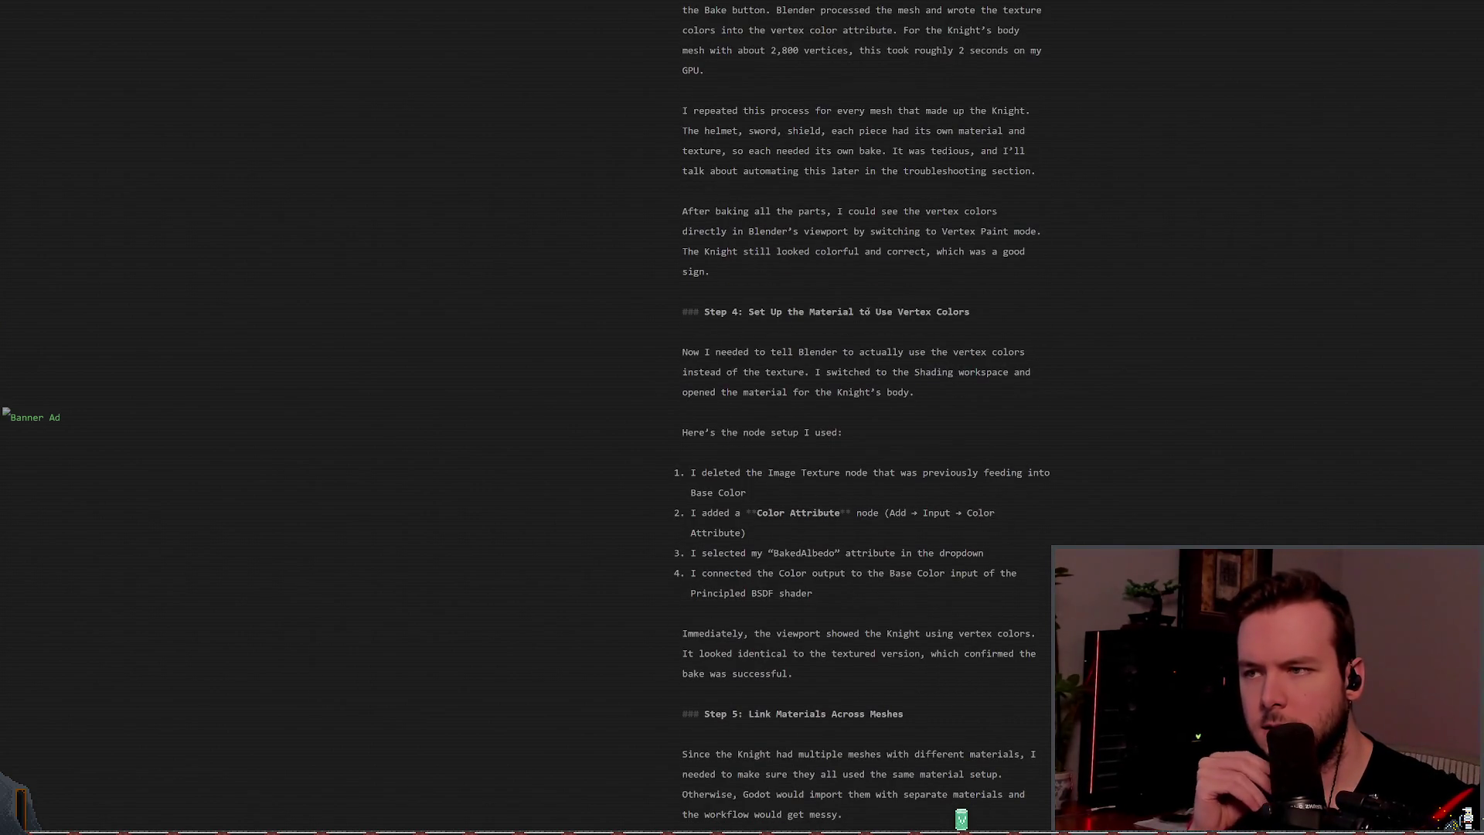
scroll(1016, 333, "down", 1)
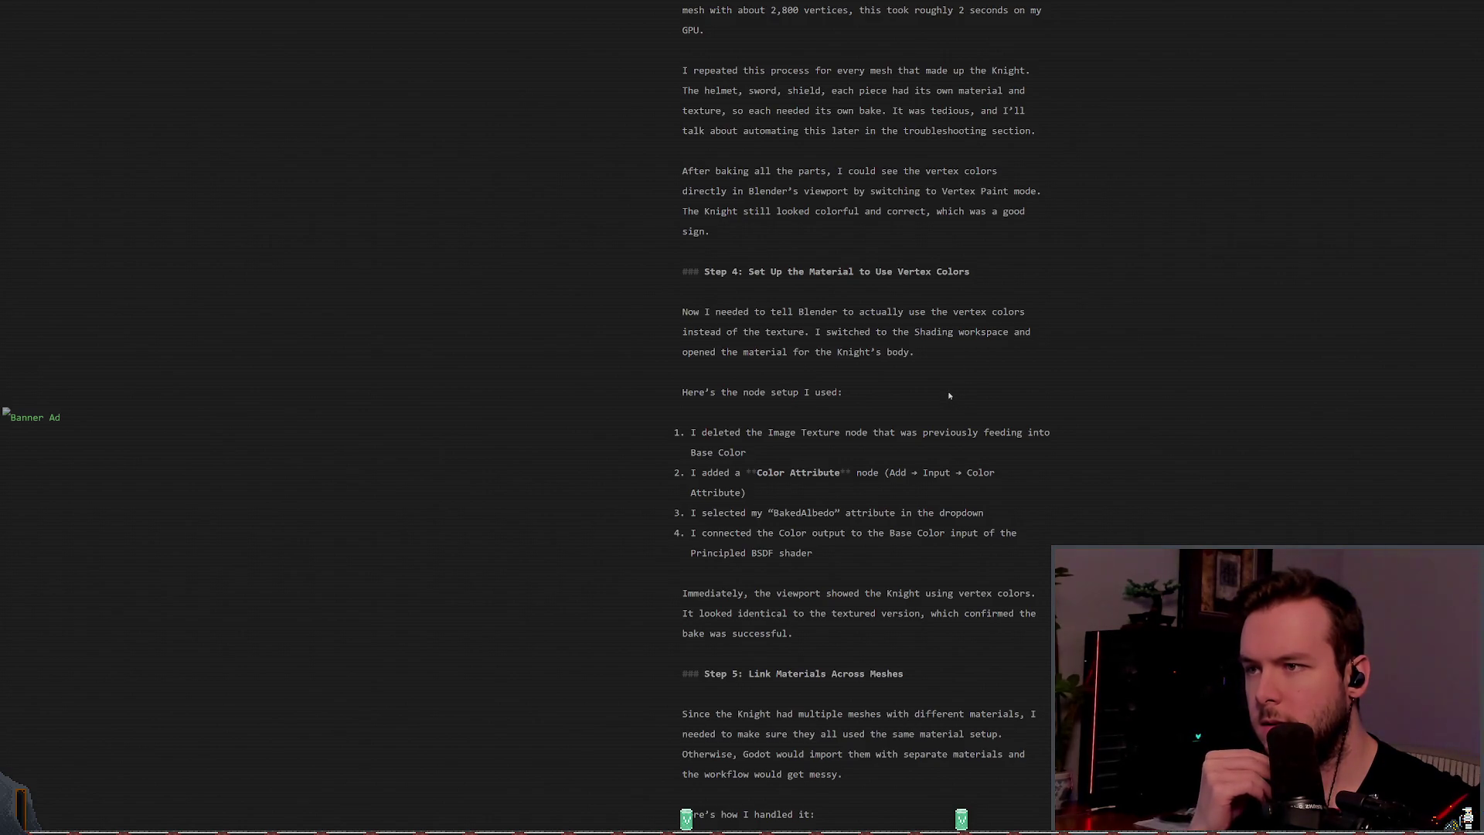
scroll(948, 392, "down", 3)
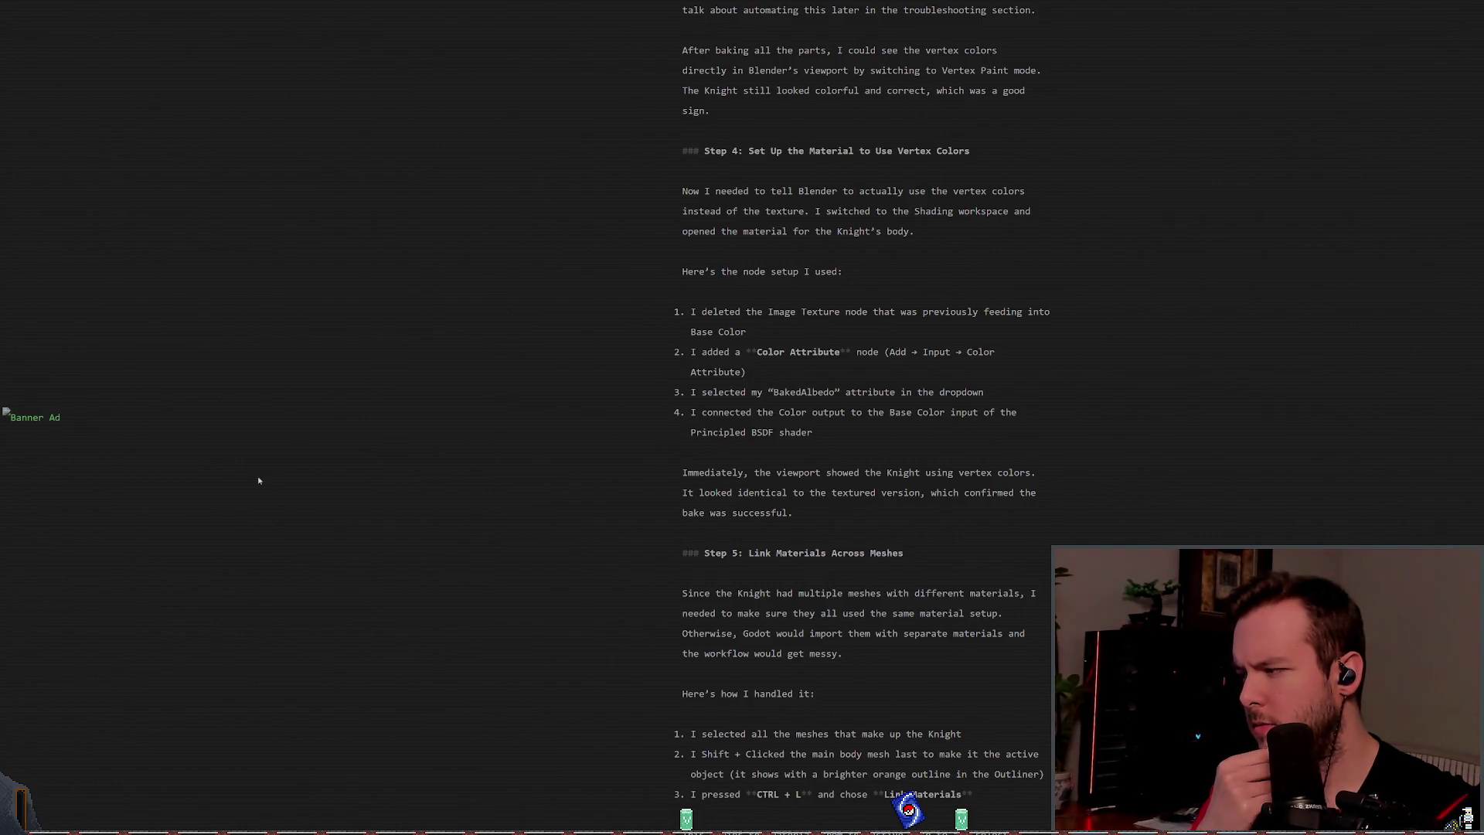
scroll(1152, 398, "down", 1)
scroll(1154, 386, "down", 3)
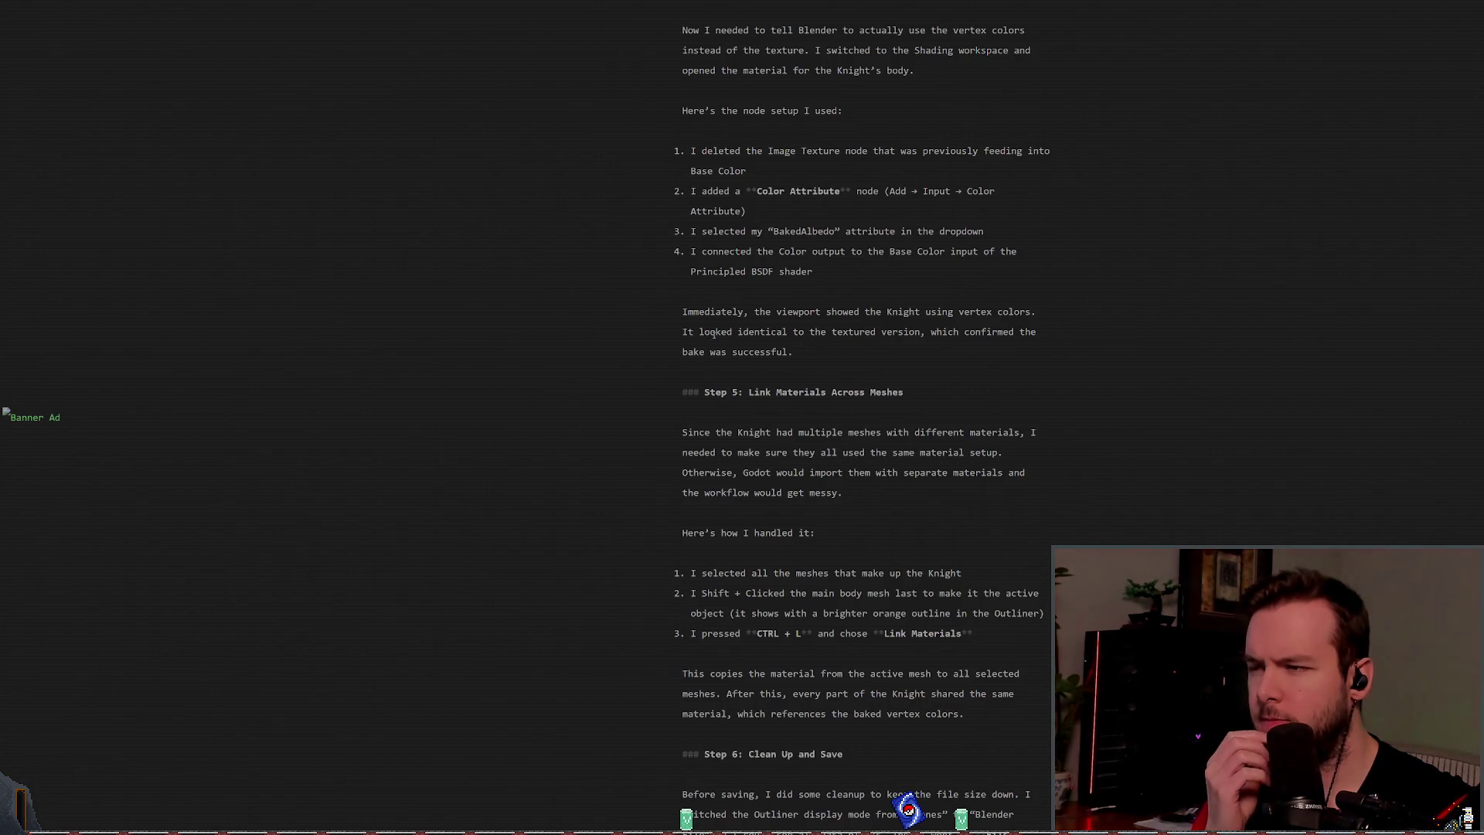
Step: Scroll past Step 6 down to the 'Importing into Godot' section, Steps 1–4
scroll(1071, 367, "down", 2)
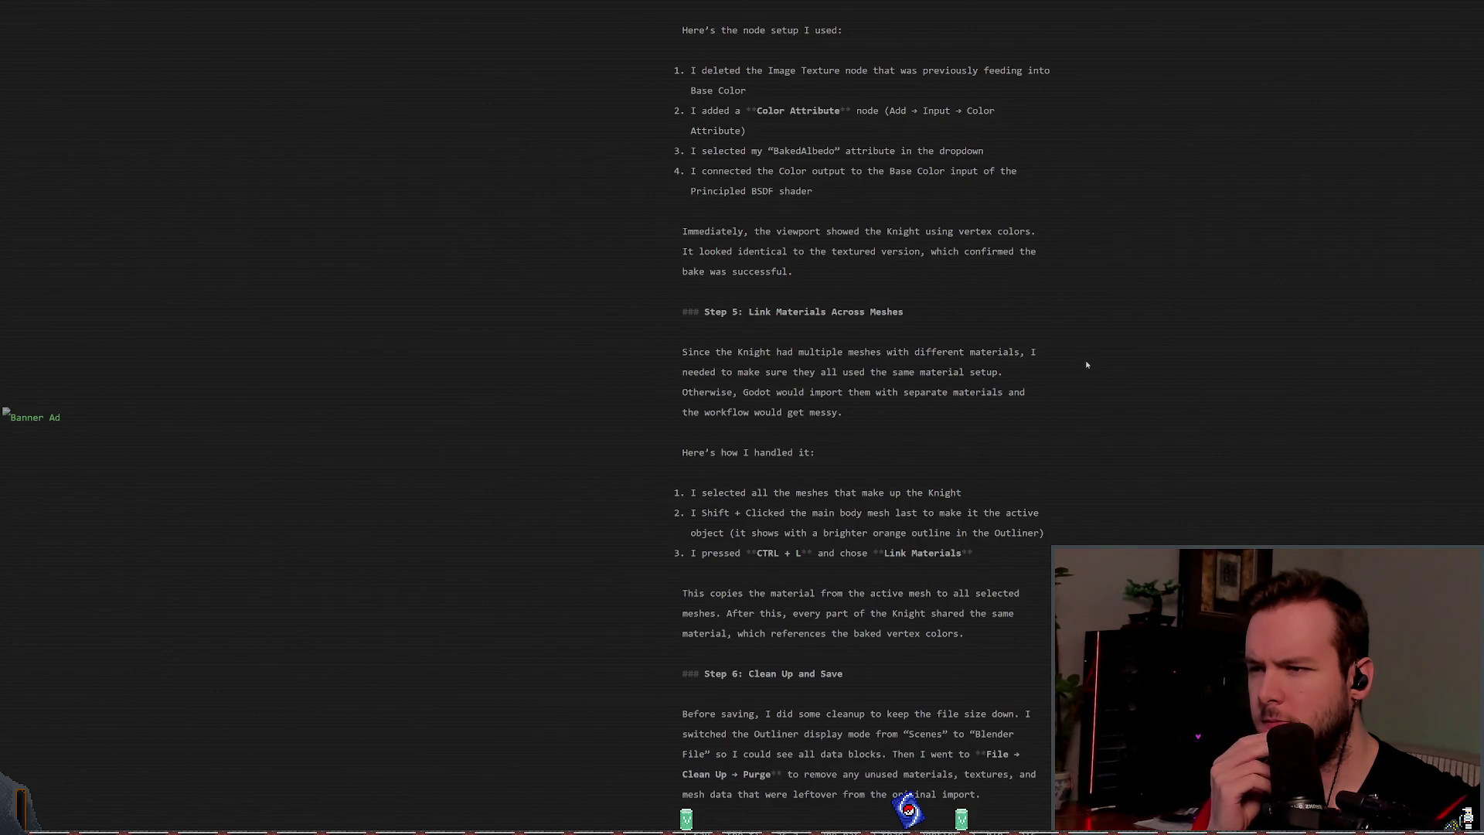
scroll(1087, 365, "down", 4)
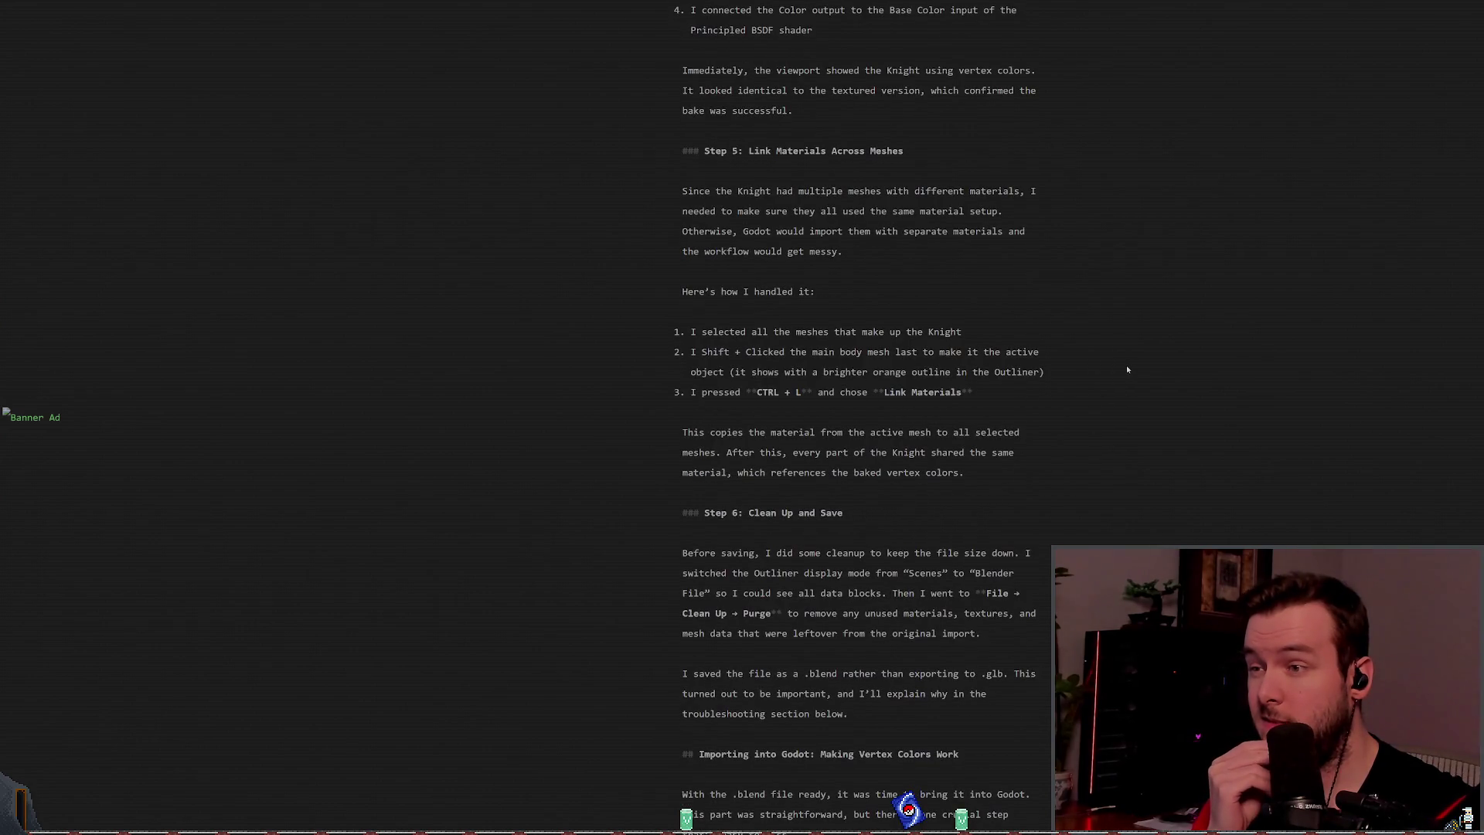
scroll(1128, 366, "down", 6)
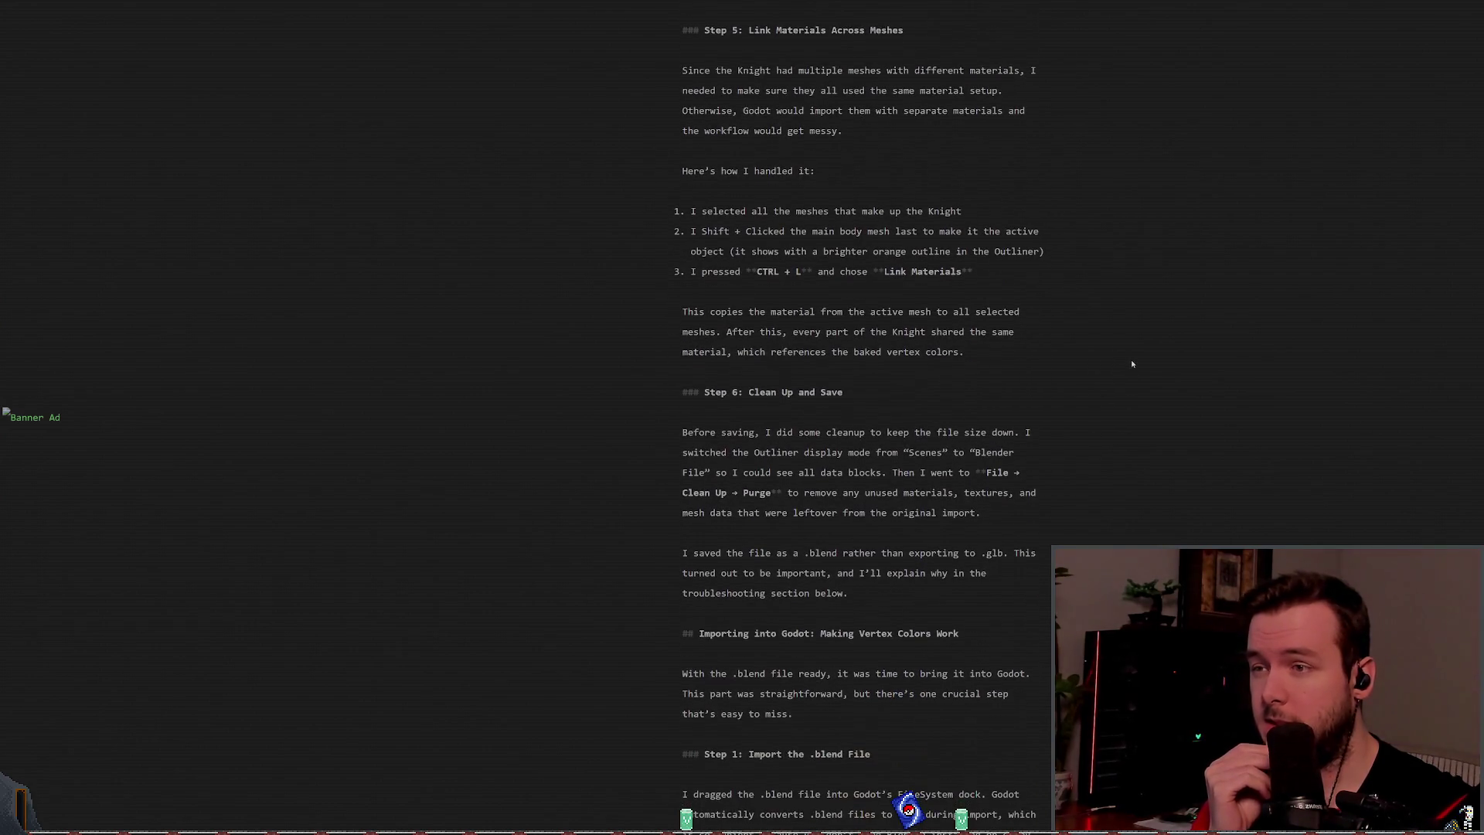
scroll(1058, 360, "up", 1)
scroll(1052, 354, "up", 1)
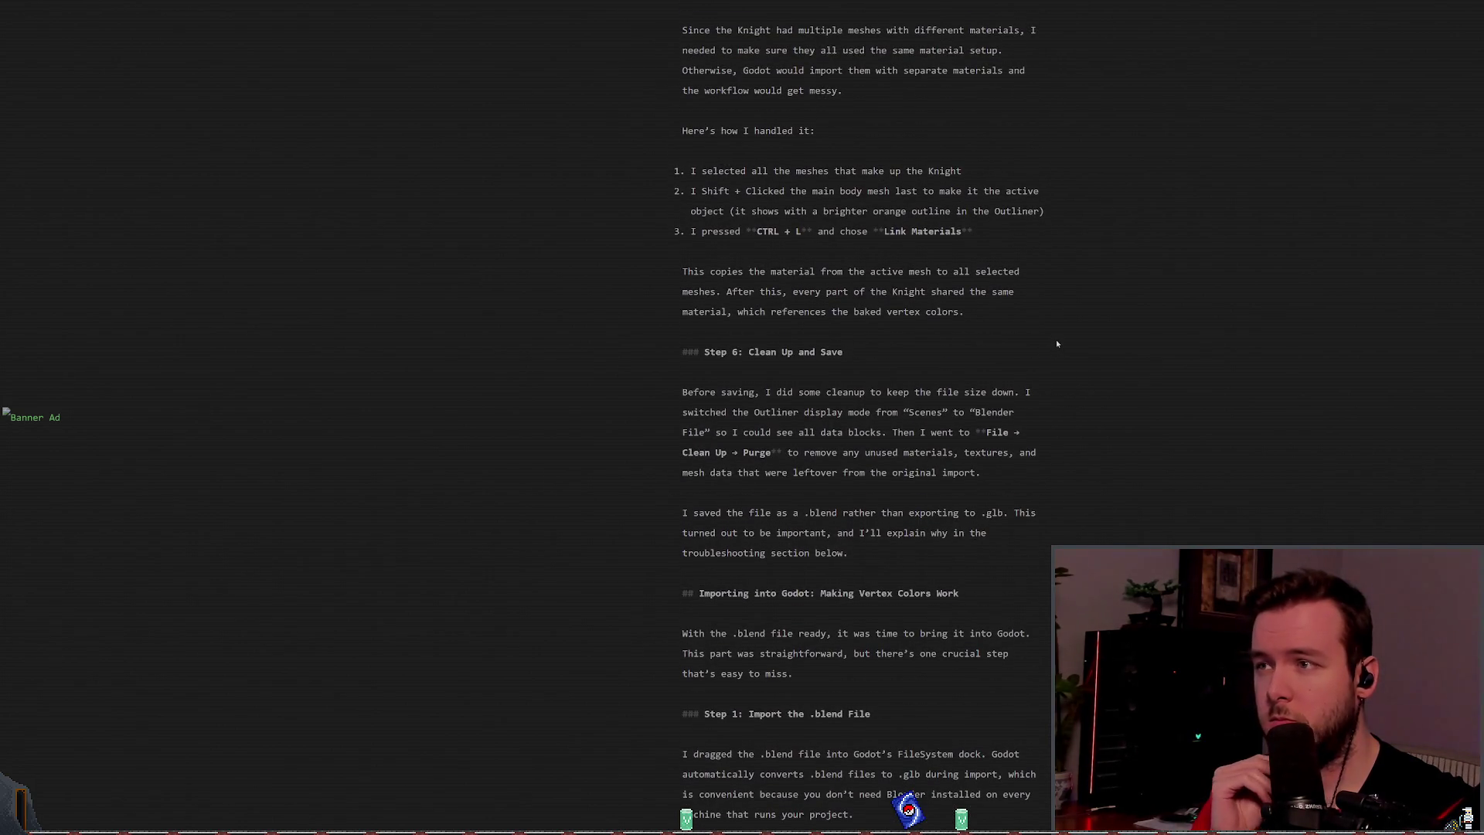
scroll(1057, 343, "down", 2)
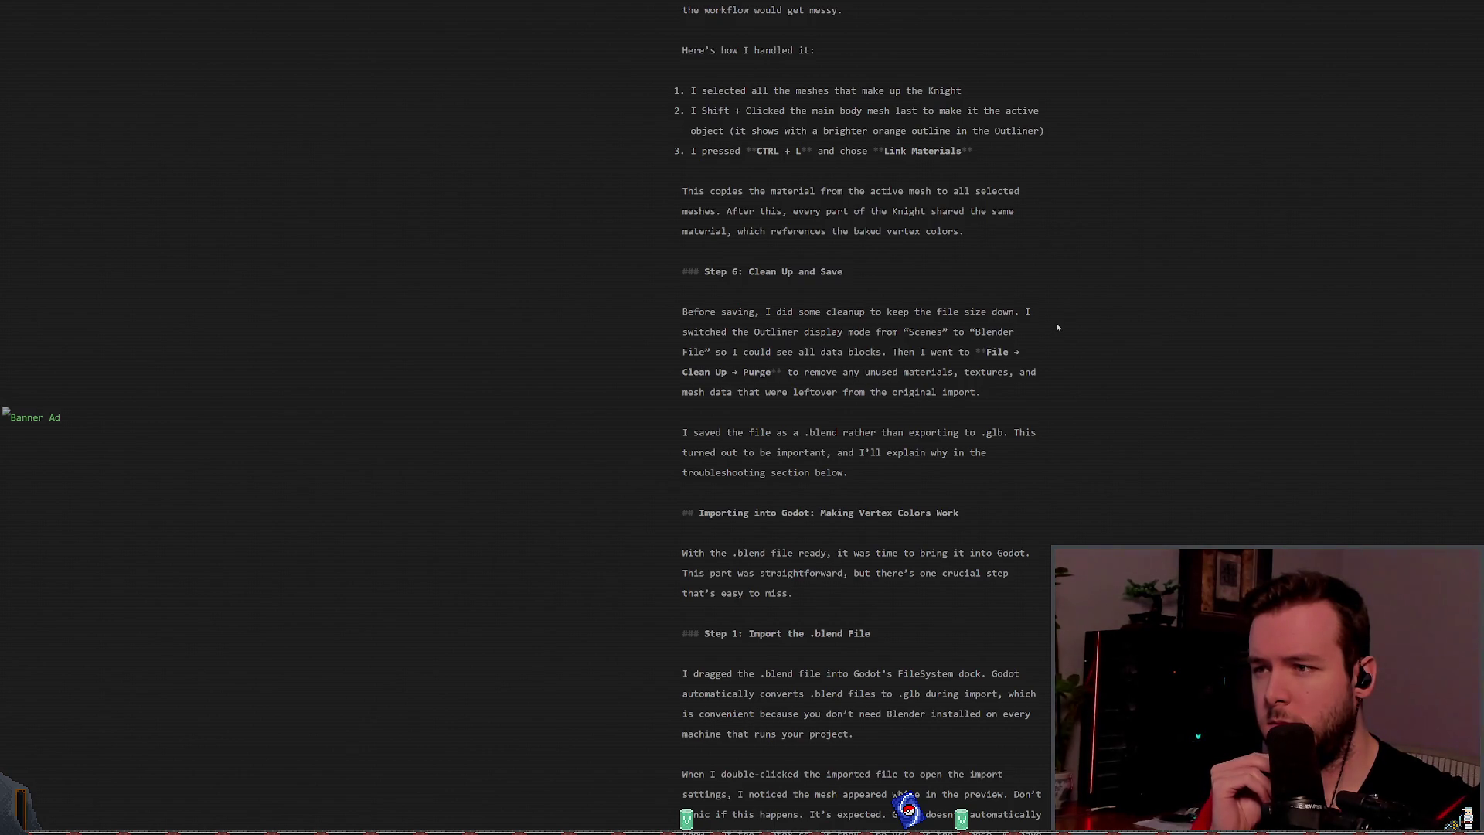
scroll(1056, 322, "down", 1)
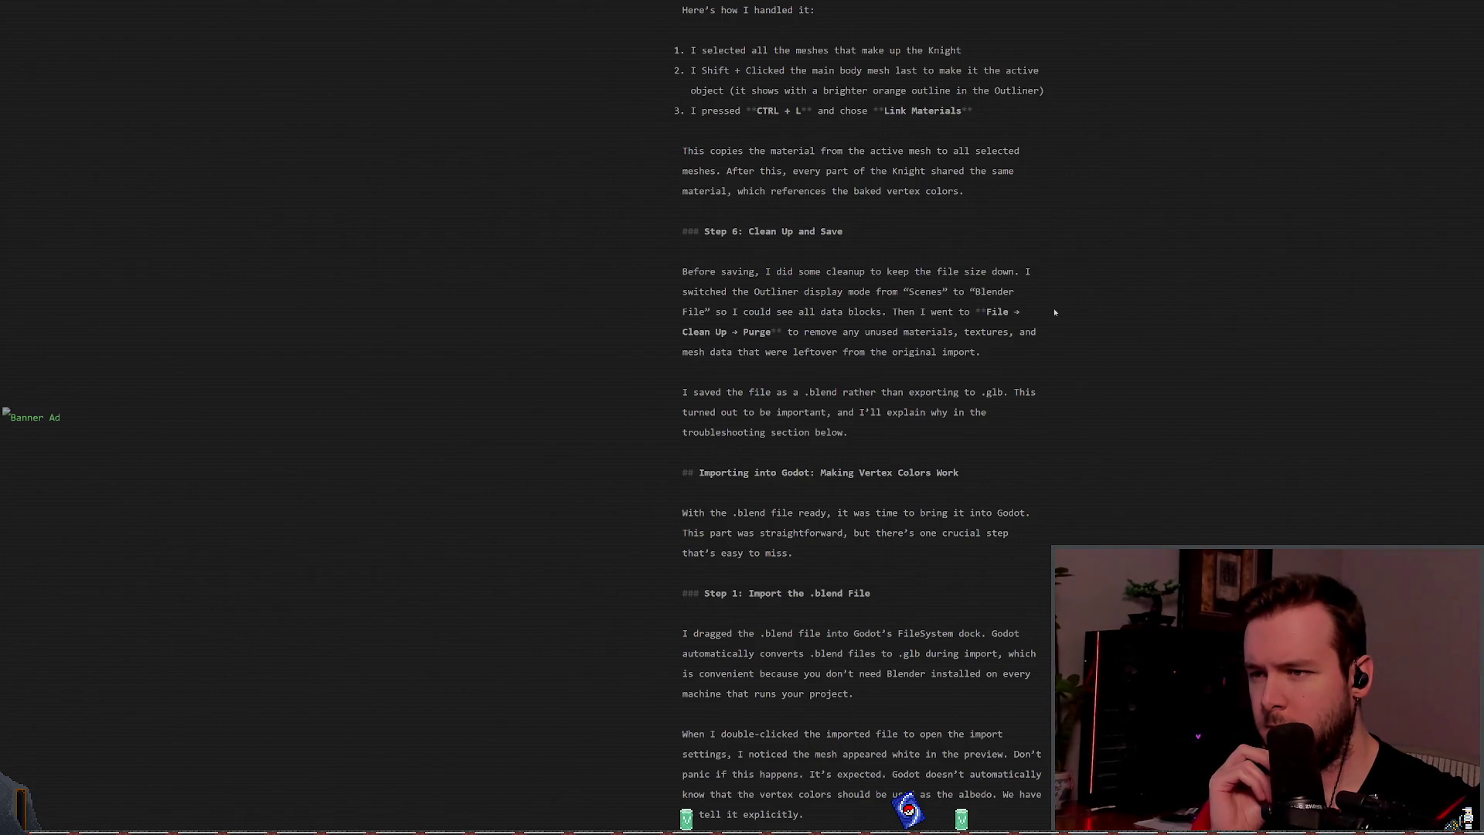
scroll(1055, 316, "down", 3)
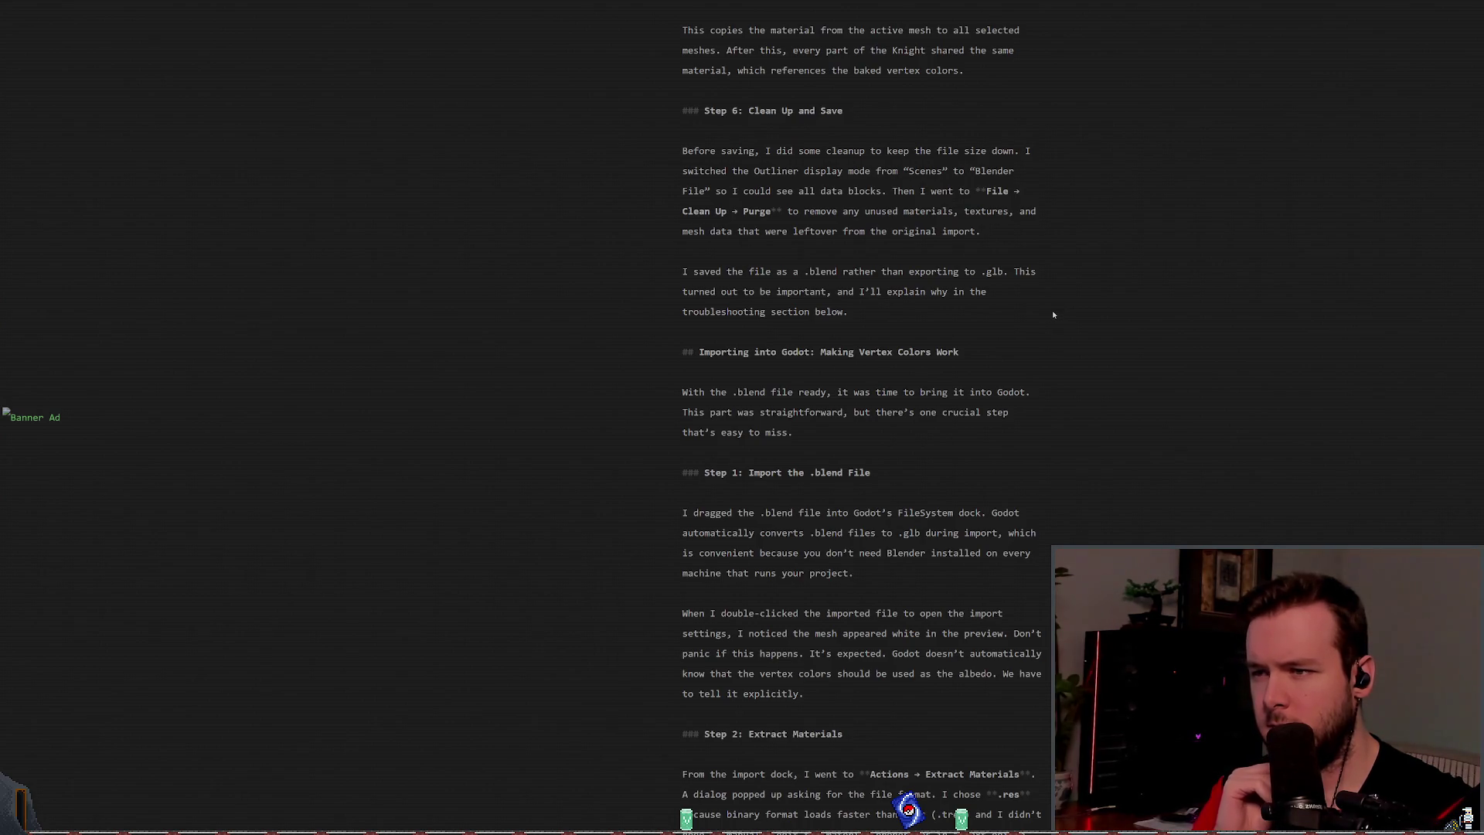
scroll(1052, 314, "down", 4)
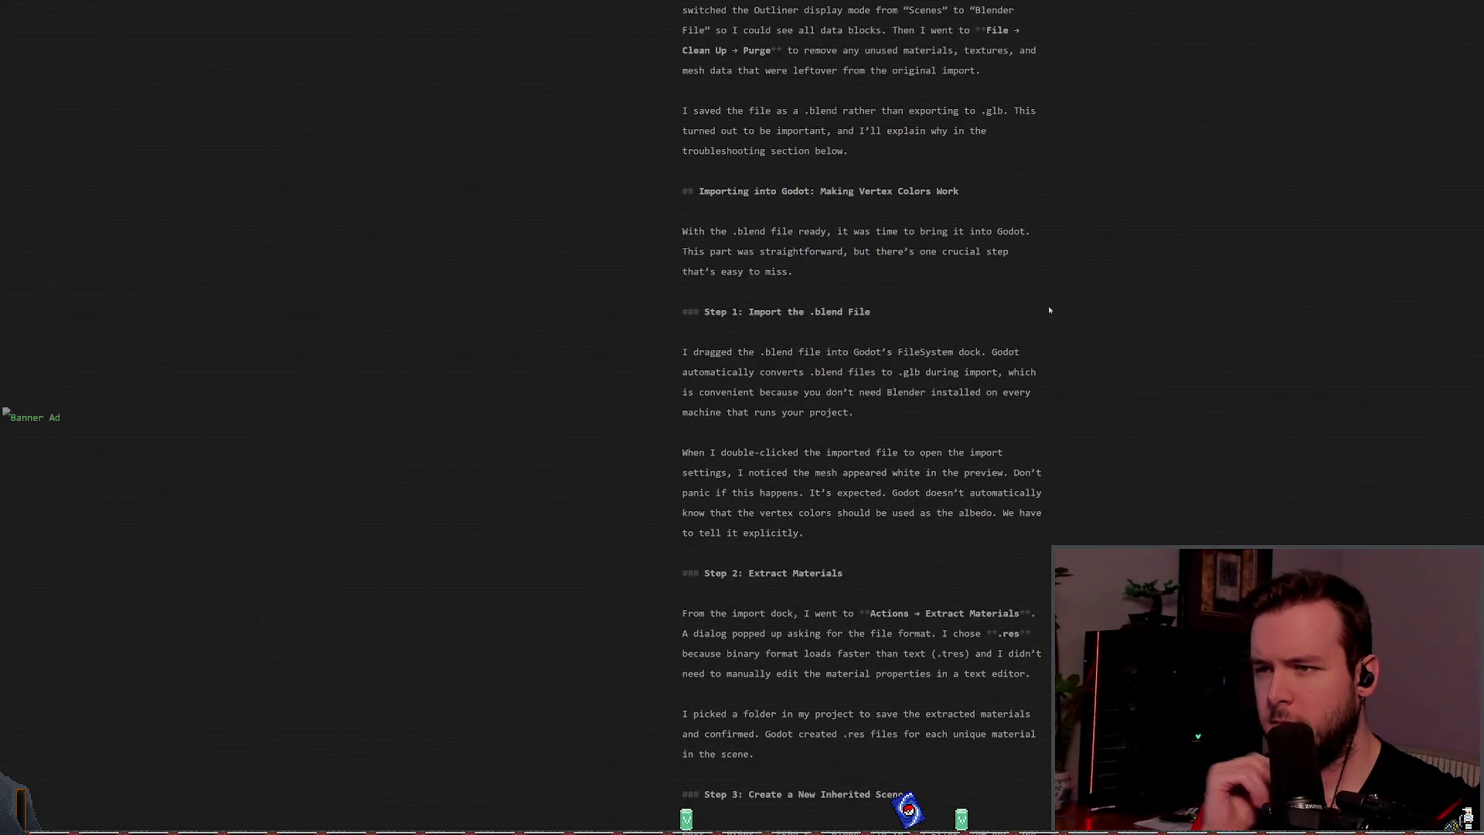
scroll(921, 382, "down", 2)
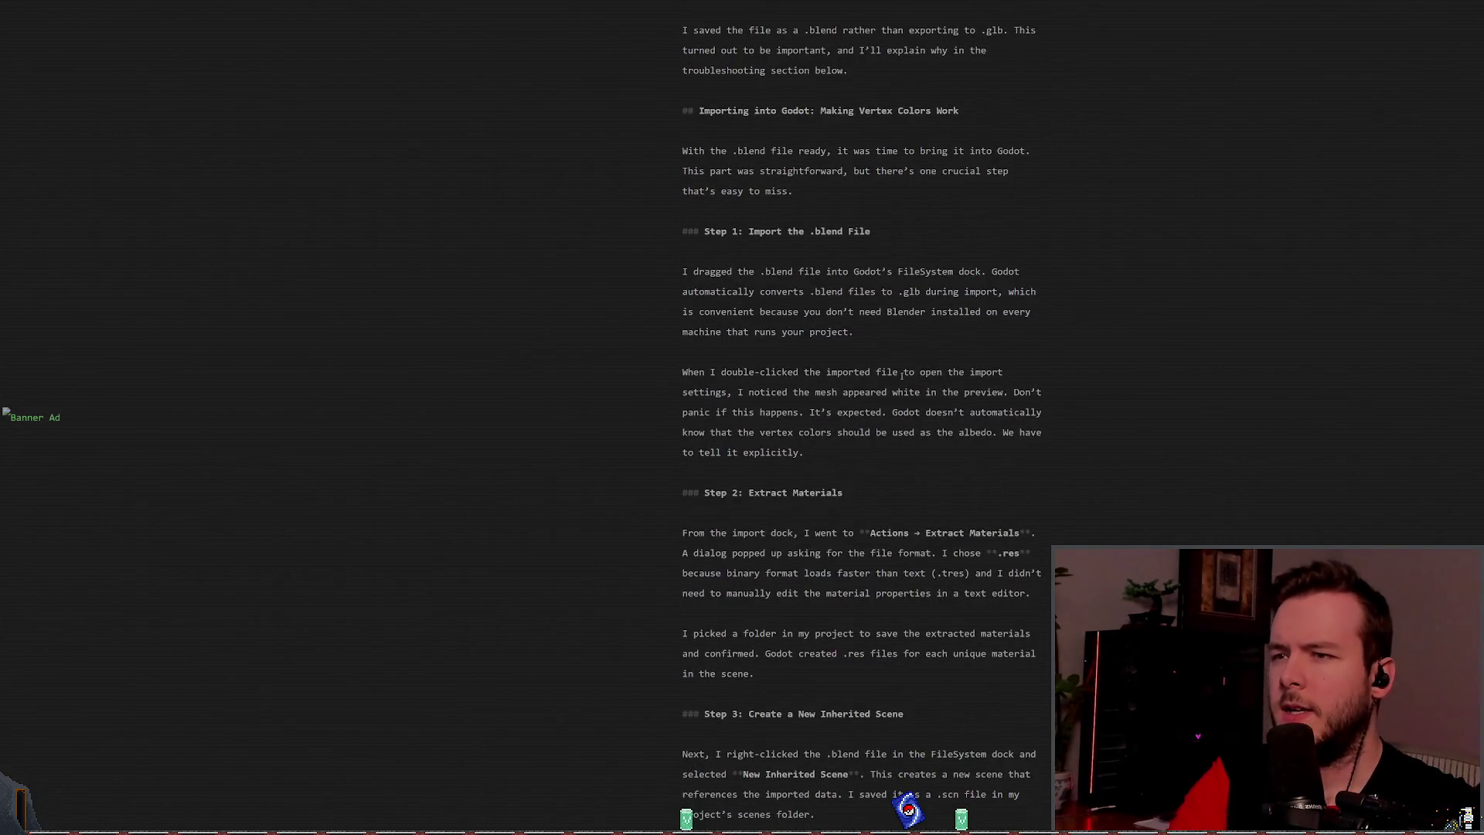
scroll(872, 312, "down", 3)
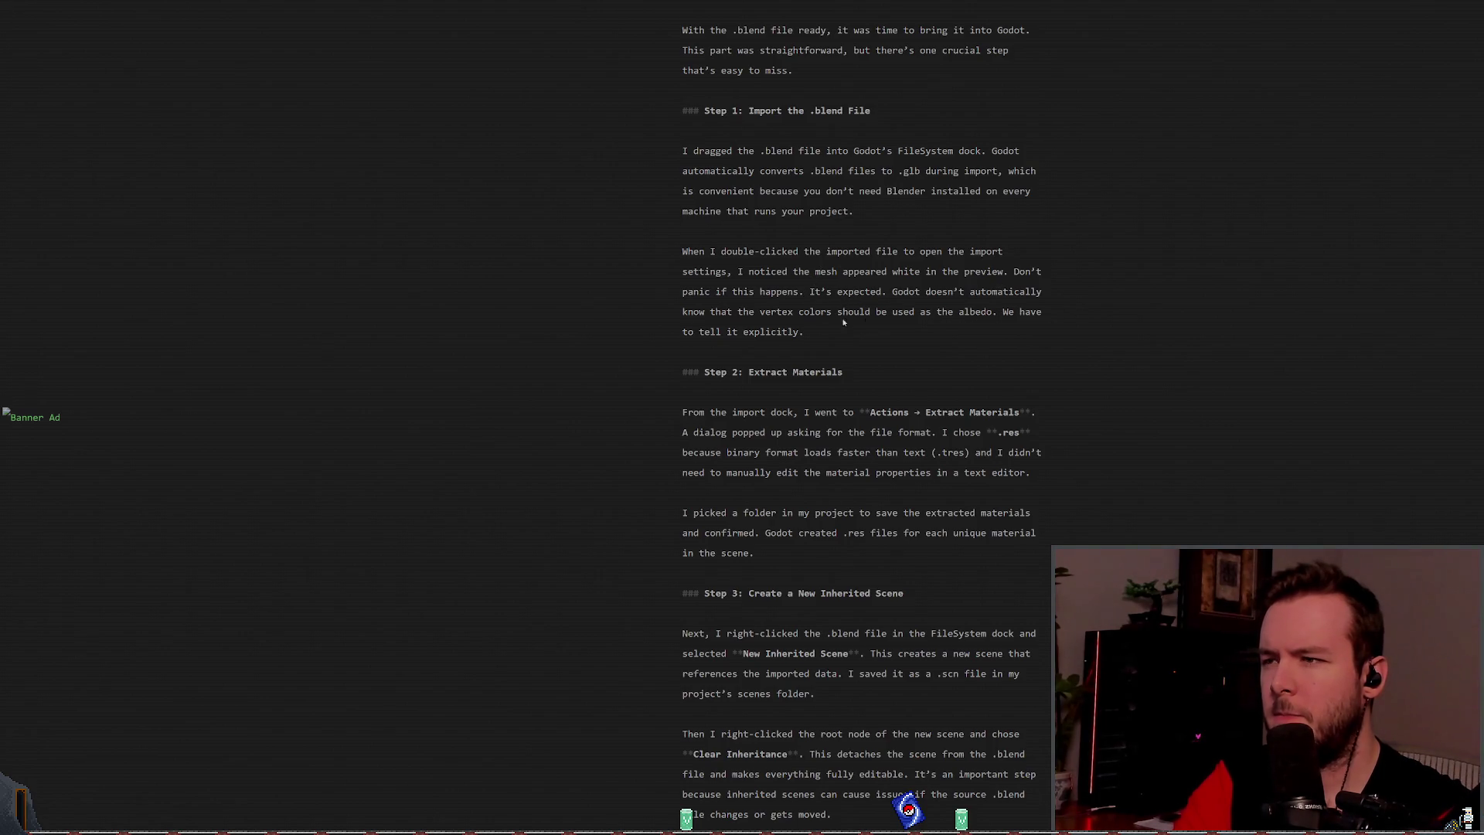
scroll(825, 333, "down", 3)
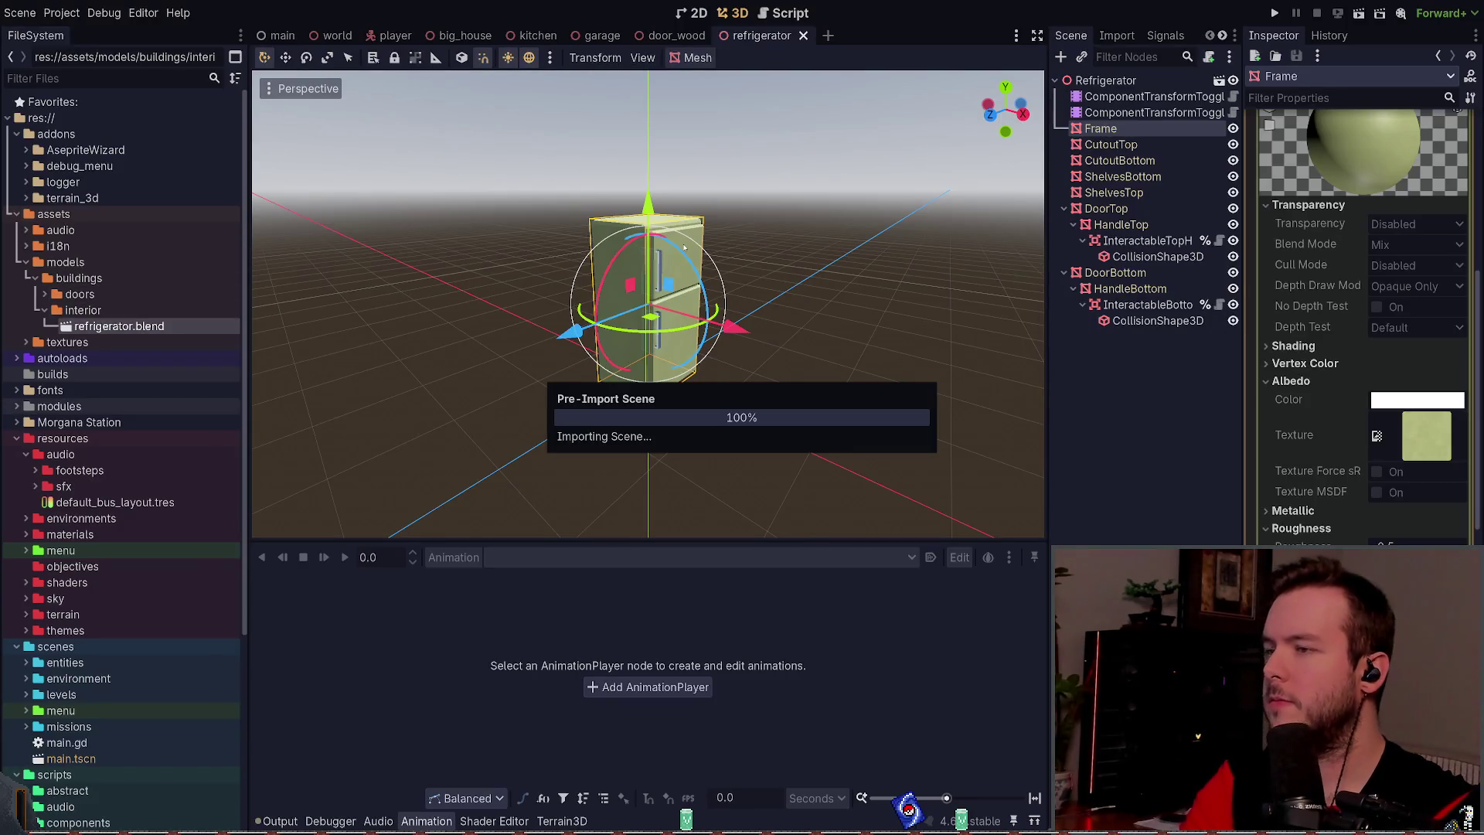
Step: Open refrigerator.blend's Advanced Import Settings and preview its Metal material and meshes
double_click(119, 325)
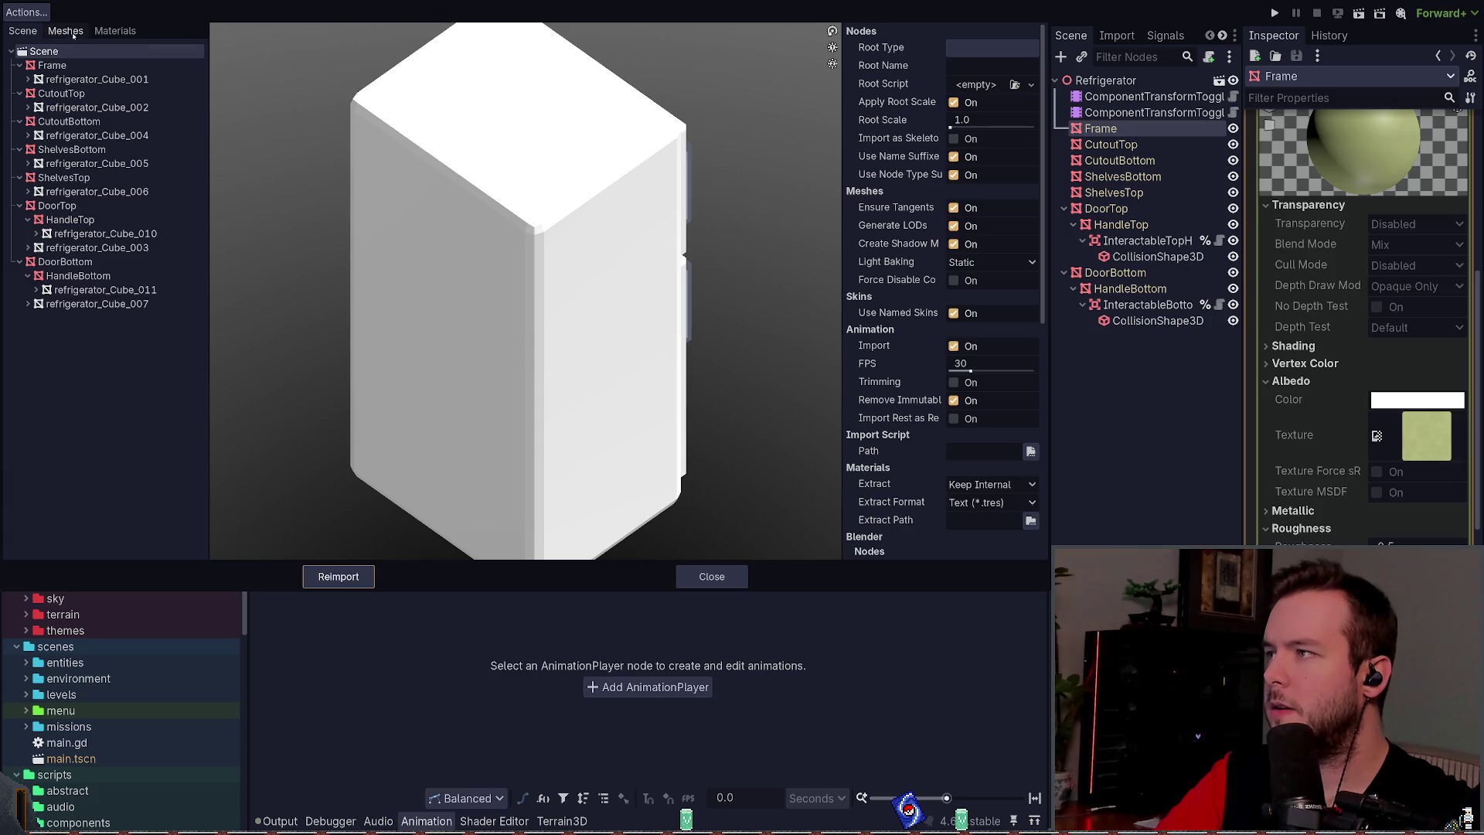
left_click(114, 31)
left_click(47, 51)
left_click(65, 31)
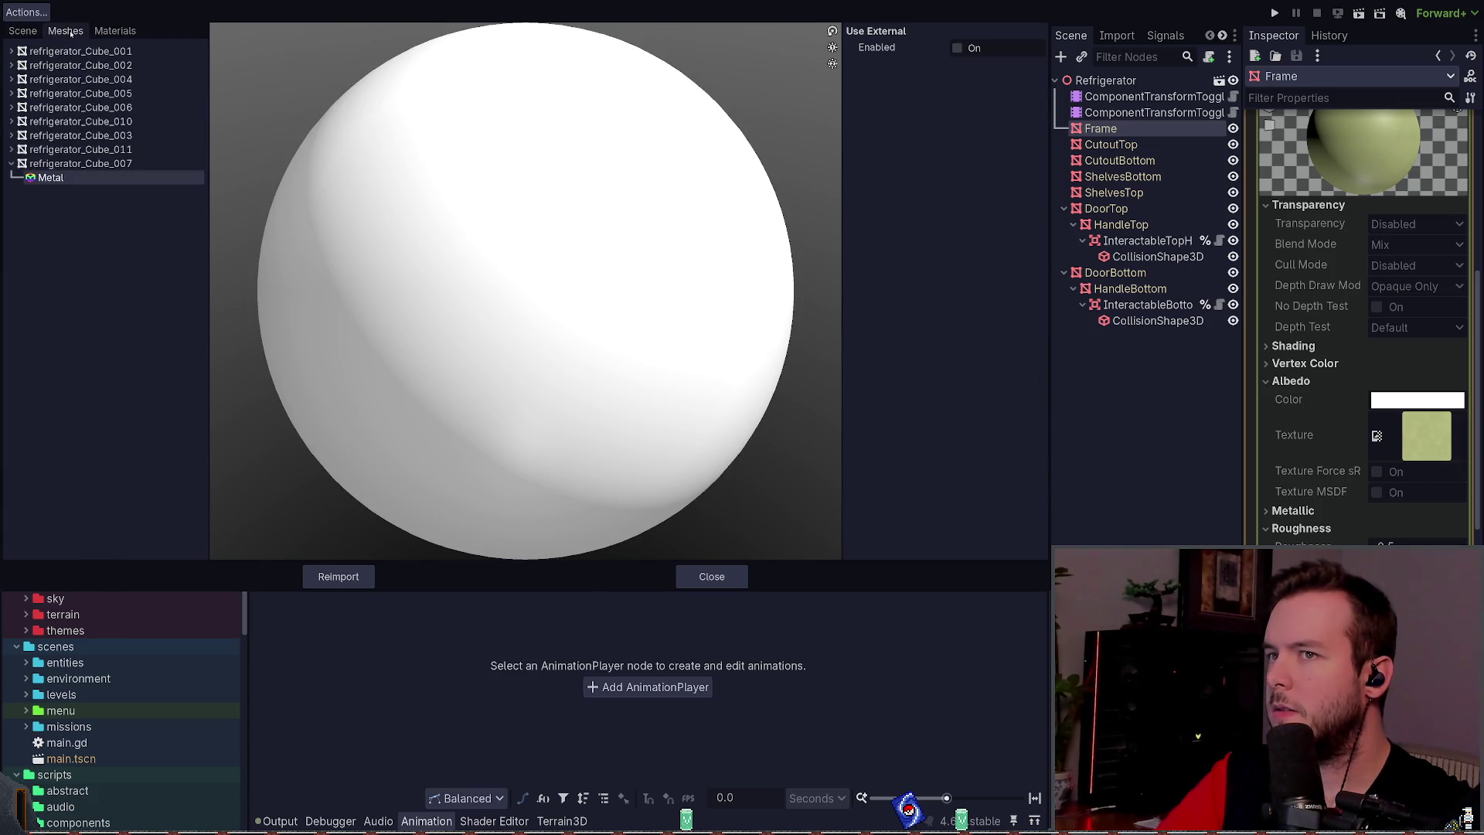
Step: Inspect the imported scene tree, previewing the Frame node and the whole-scene import settings
left_click(22, 31)
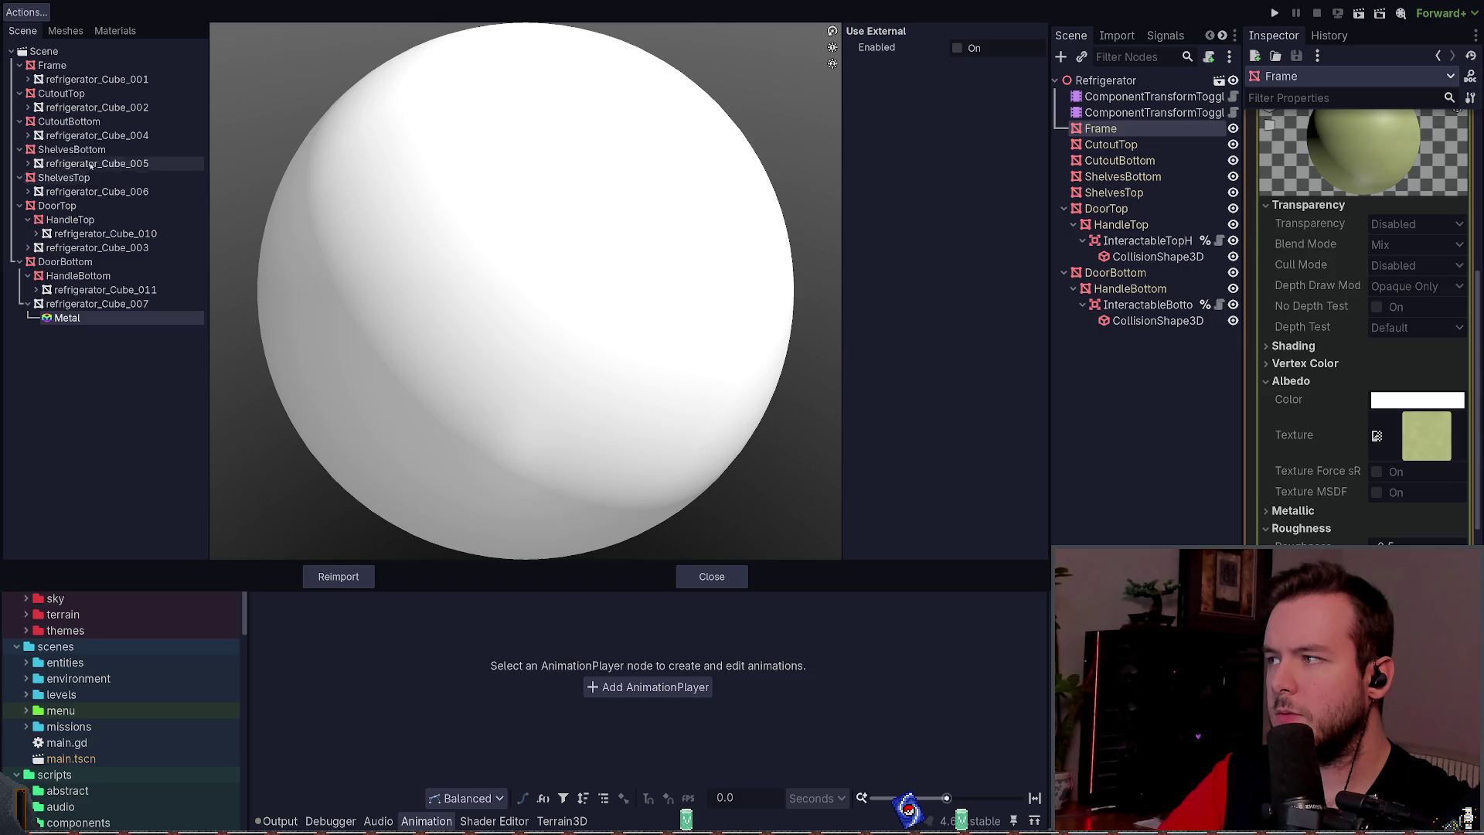
left_click(60, 69)
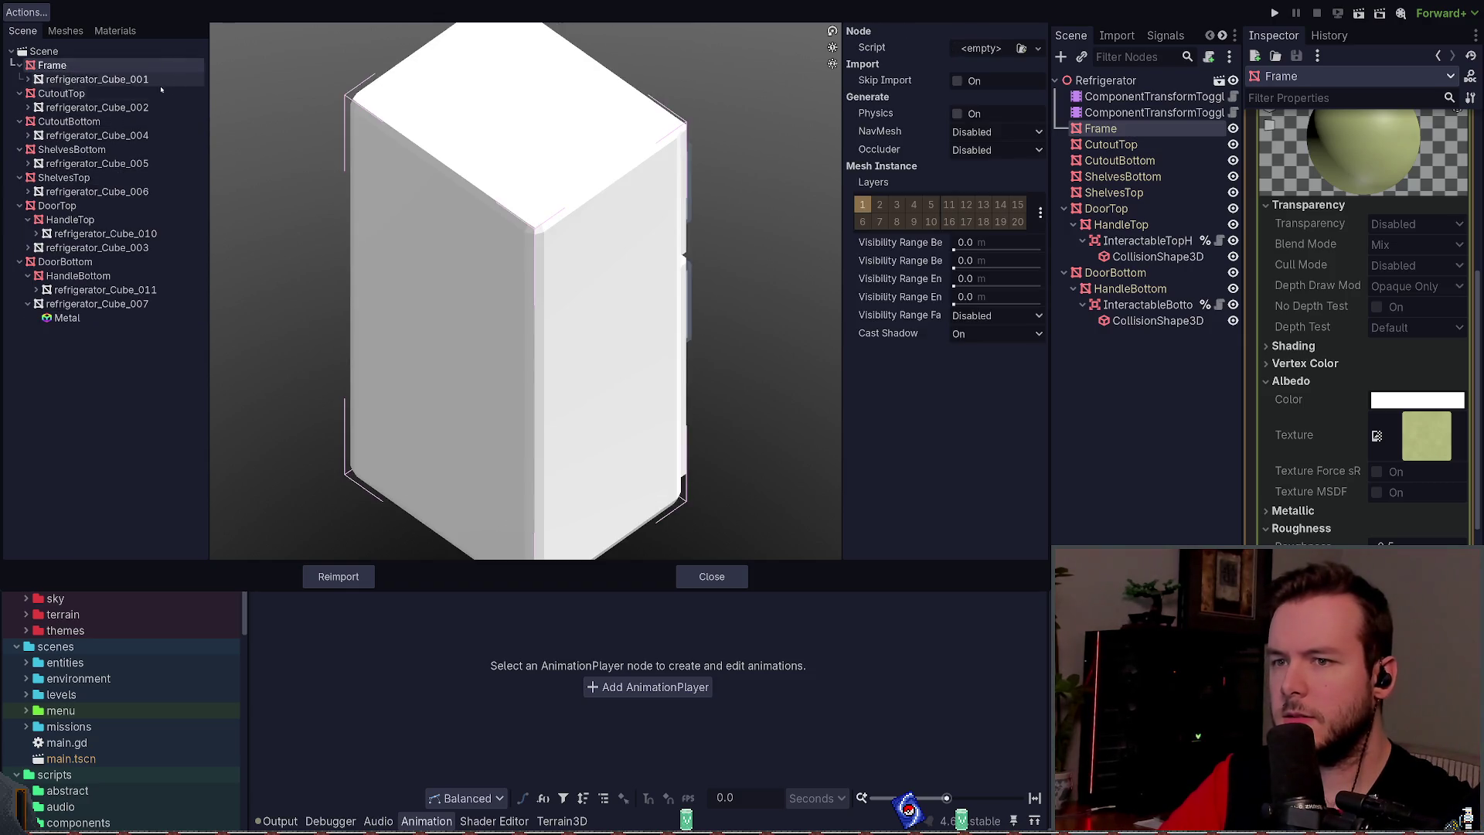
left_click(44, 51)
left_click(67, 319)
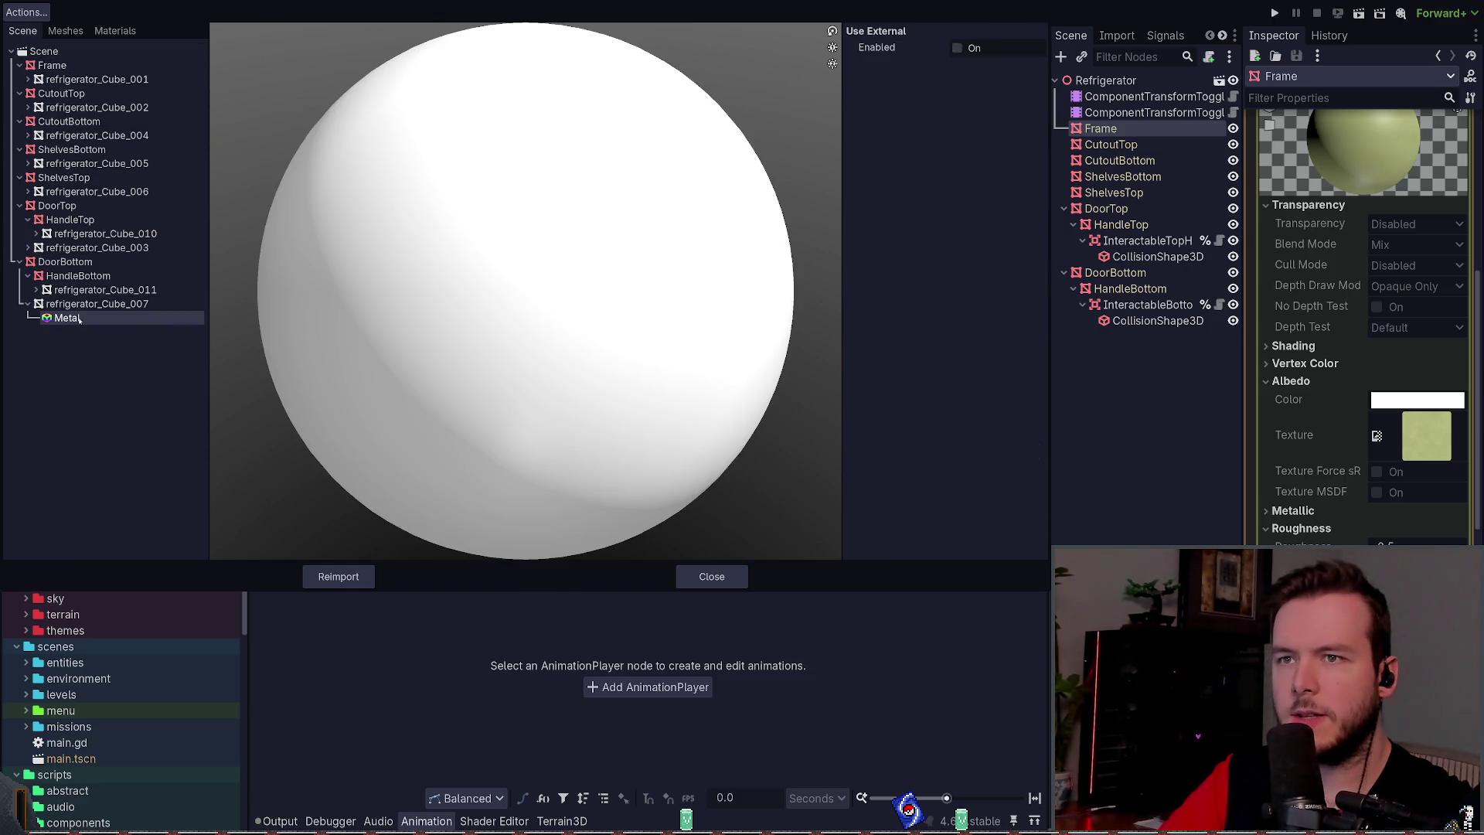
left_click(44, 51)
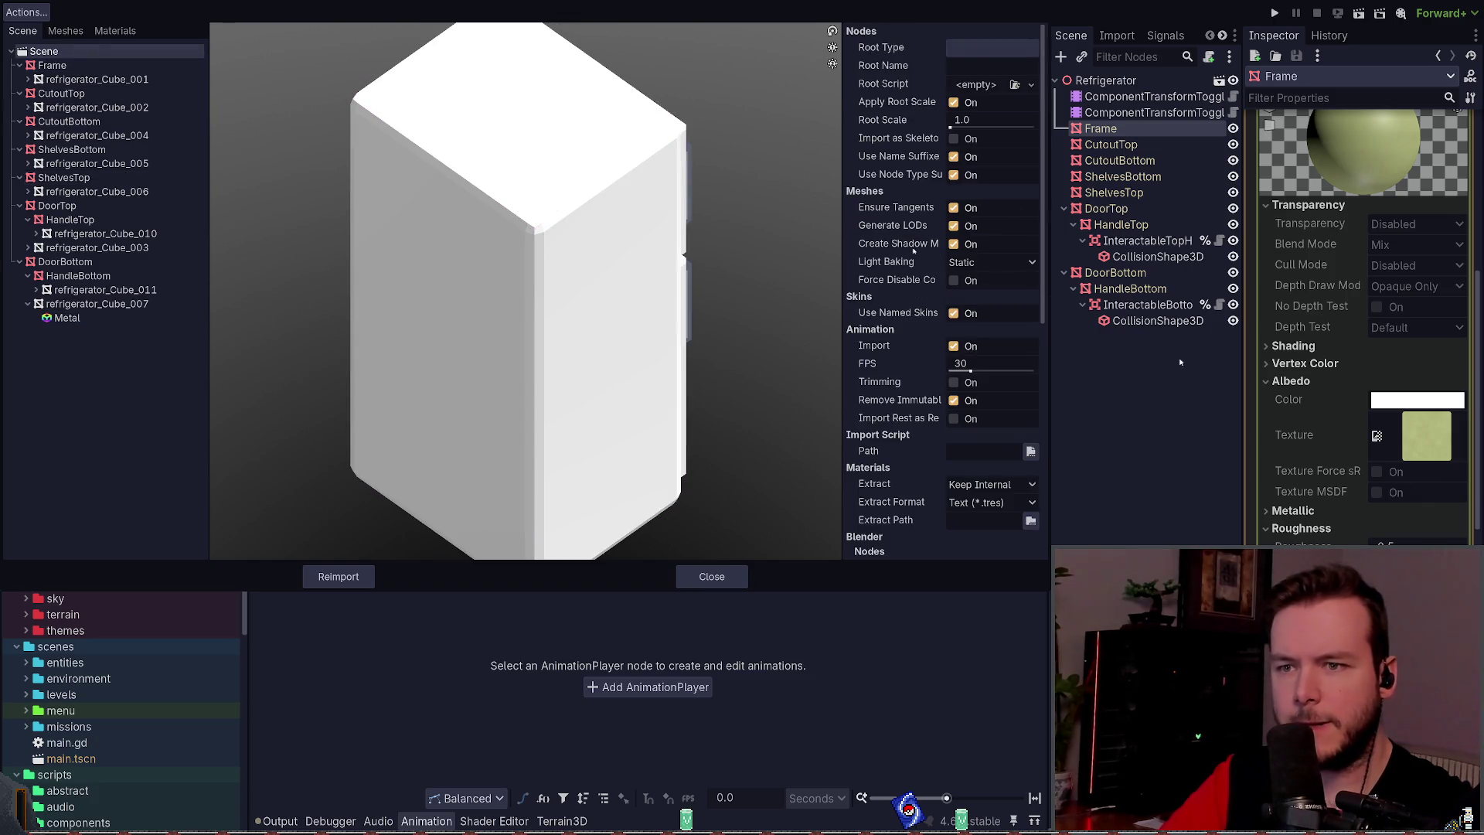
scroll(916, 249, "down", 5)
scroll(905, 222, "down", 2)
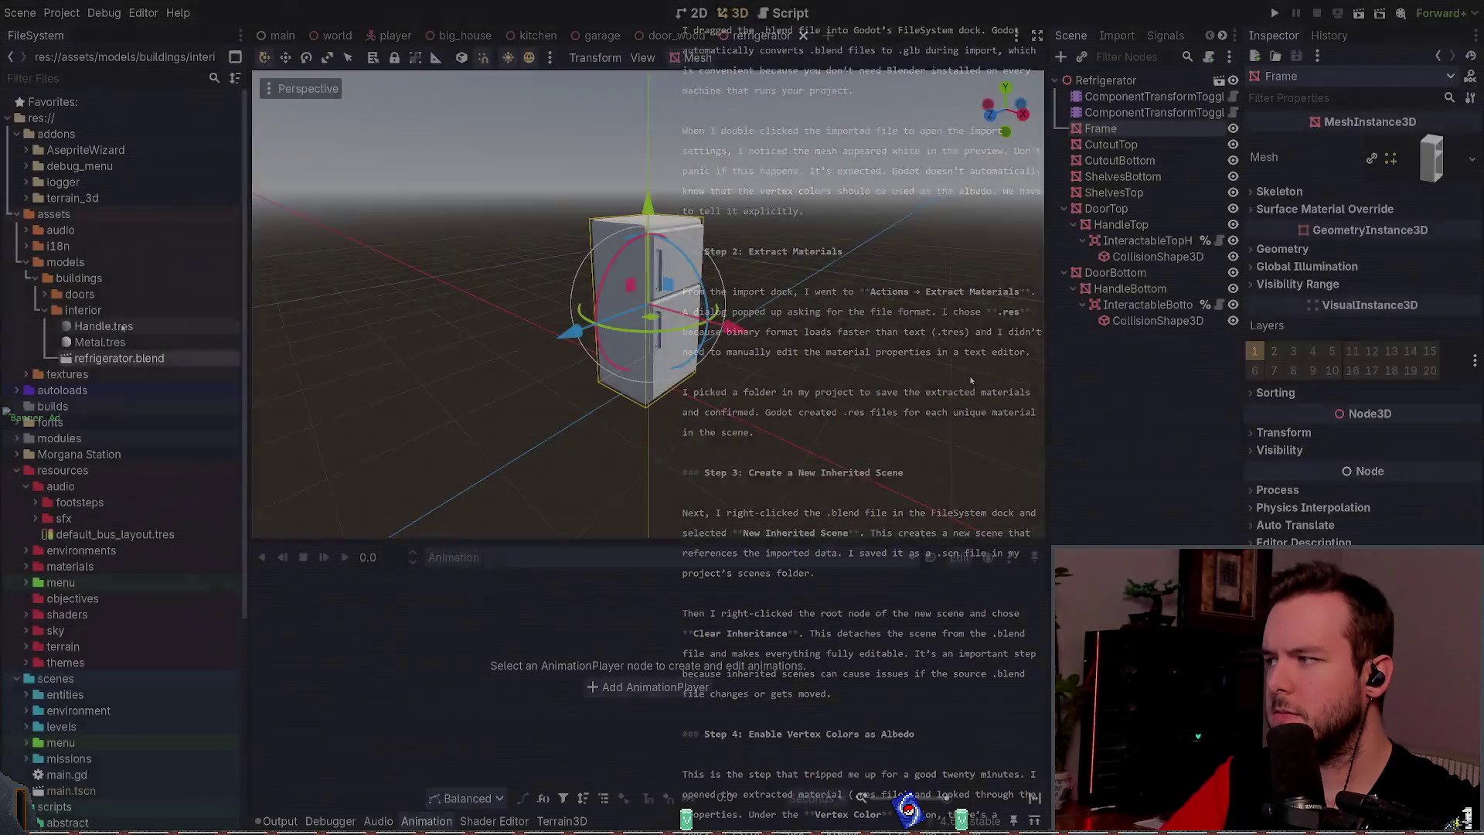
Step: Open Metal.tres and check its Transparency, Metallic, Roughness and Albedo sections in the Inspector
left_click(101, 342)
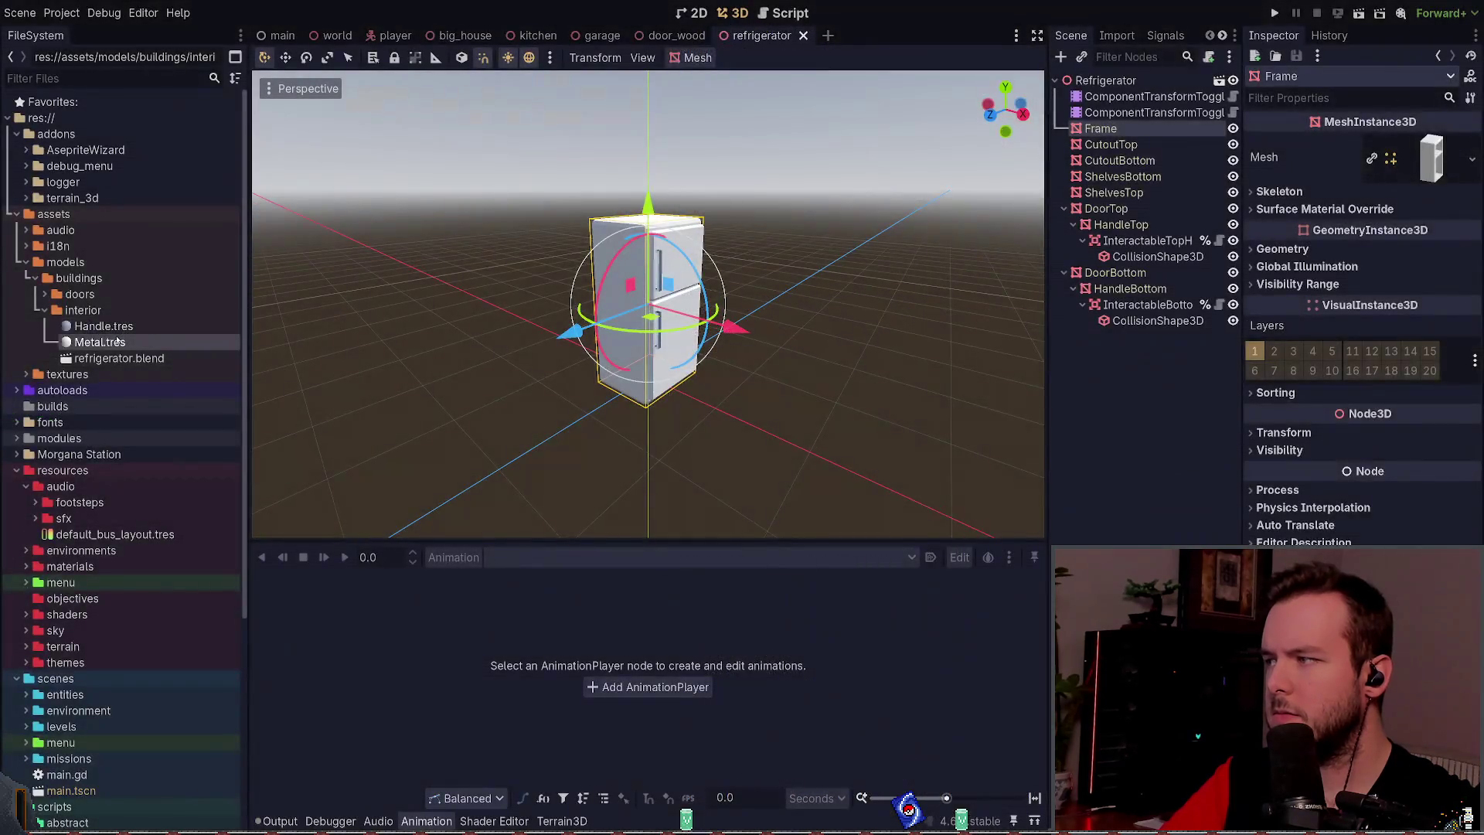
left_click(1367, 263)
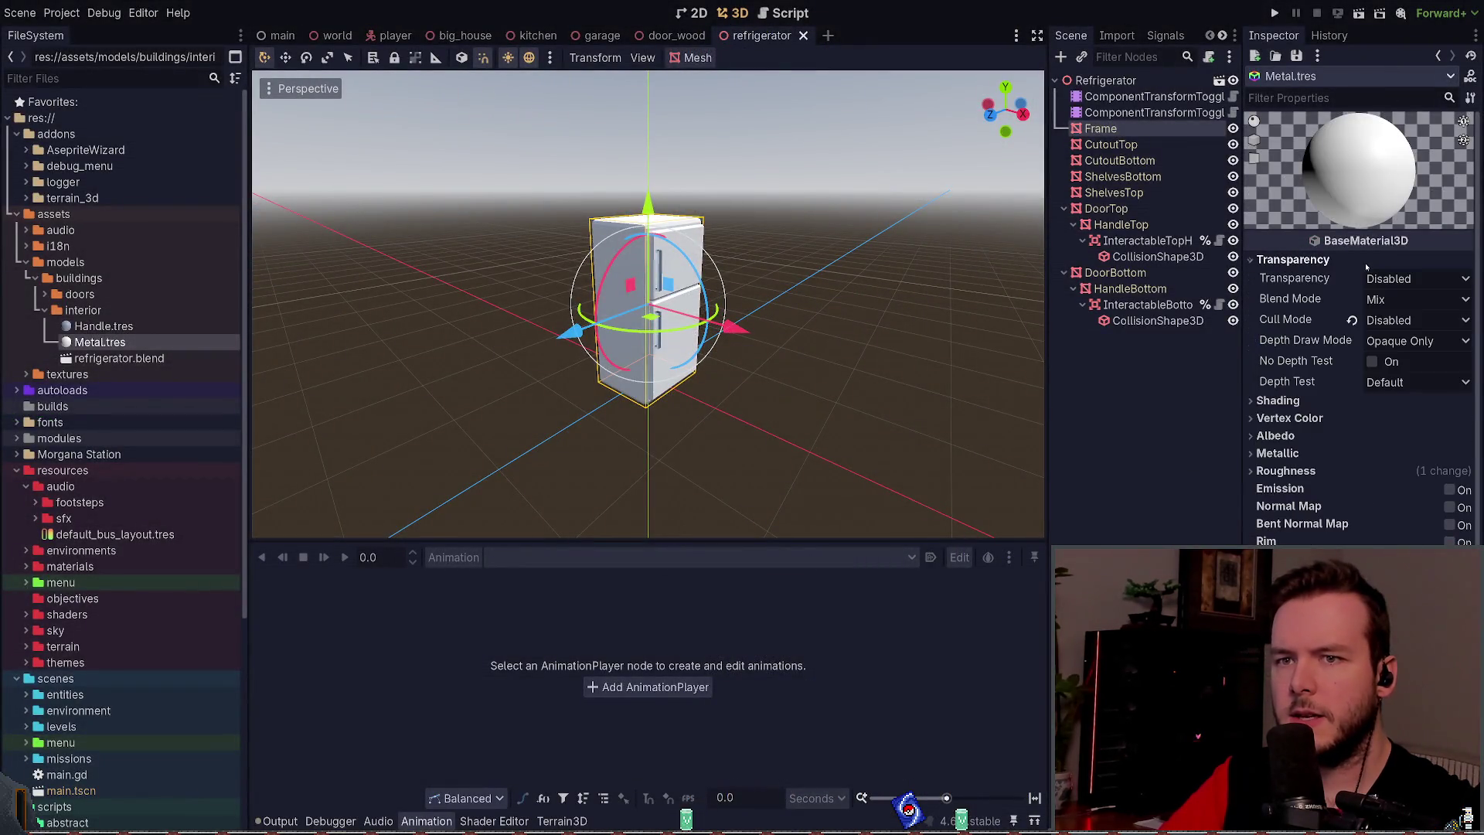
left_click(1367, 262)
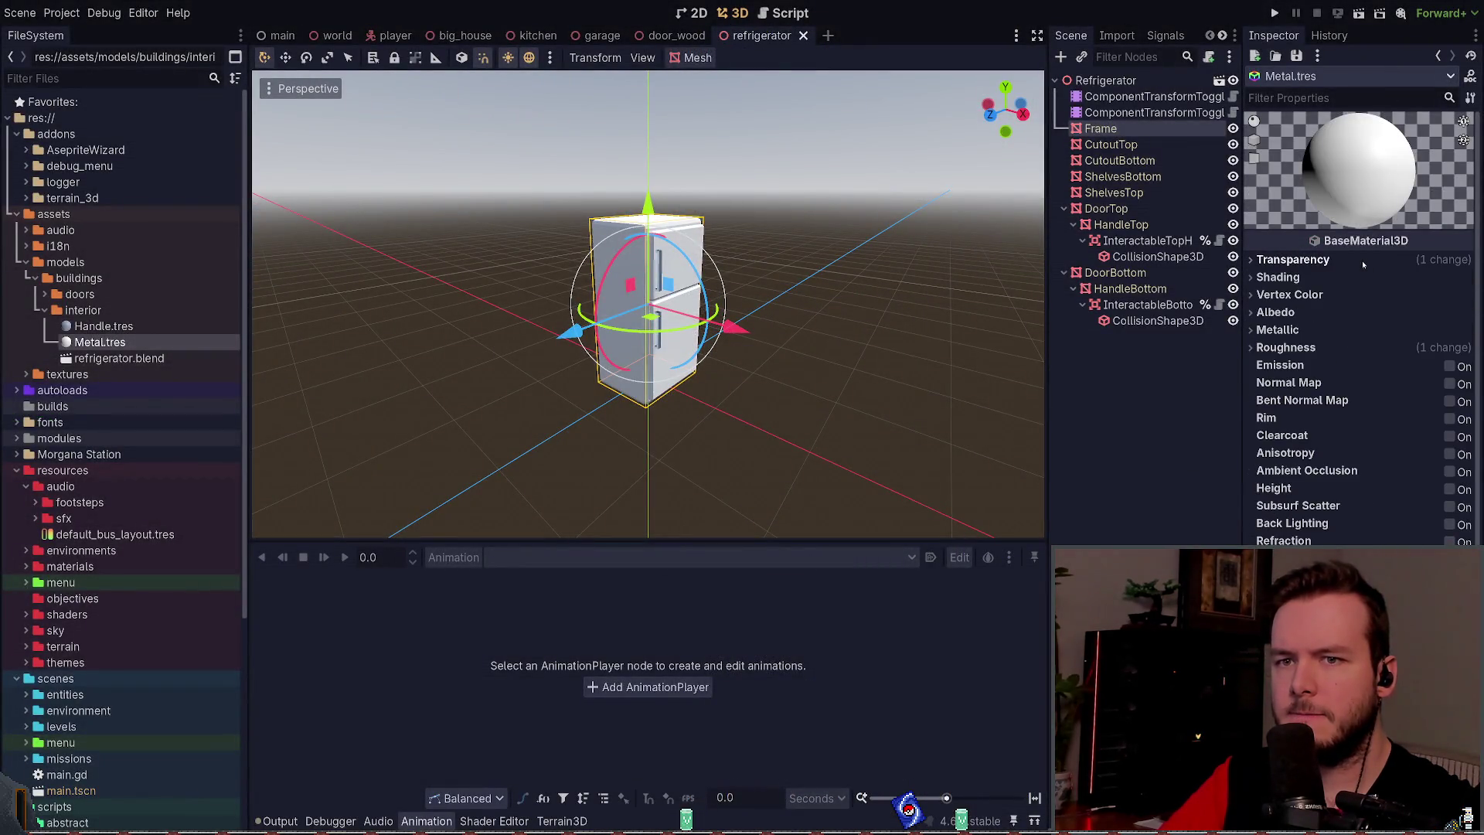
left_click(1347, 330)
left_click(1343, 330)
left_click(1337, 346)
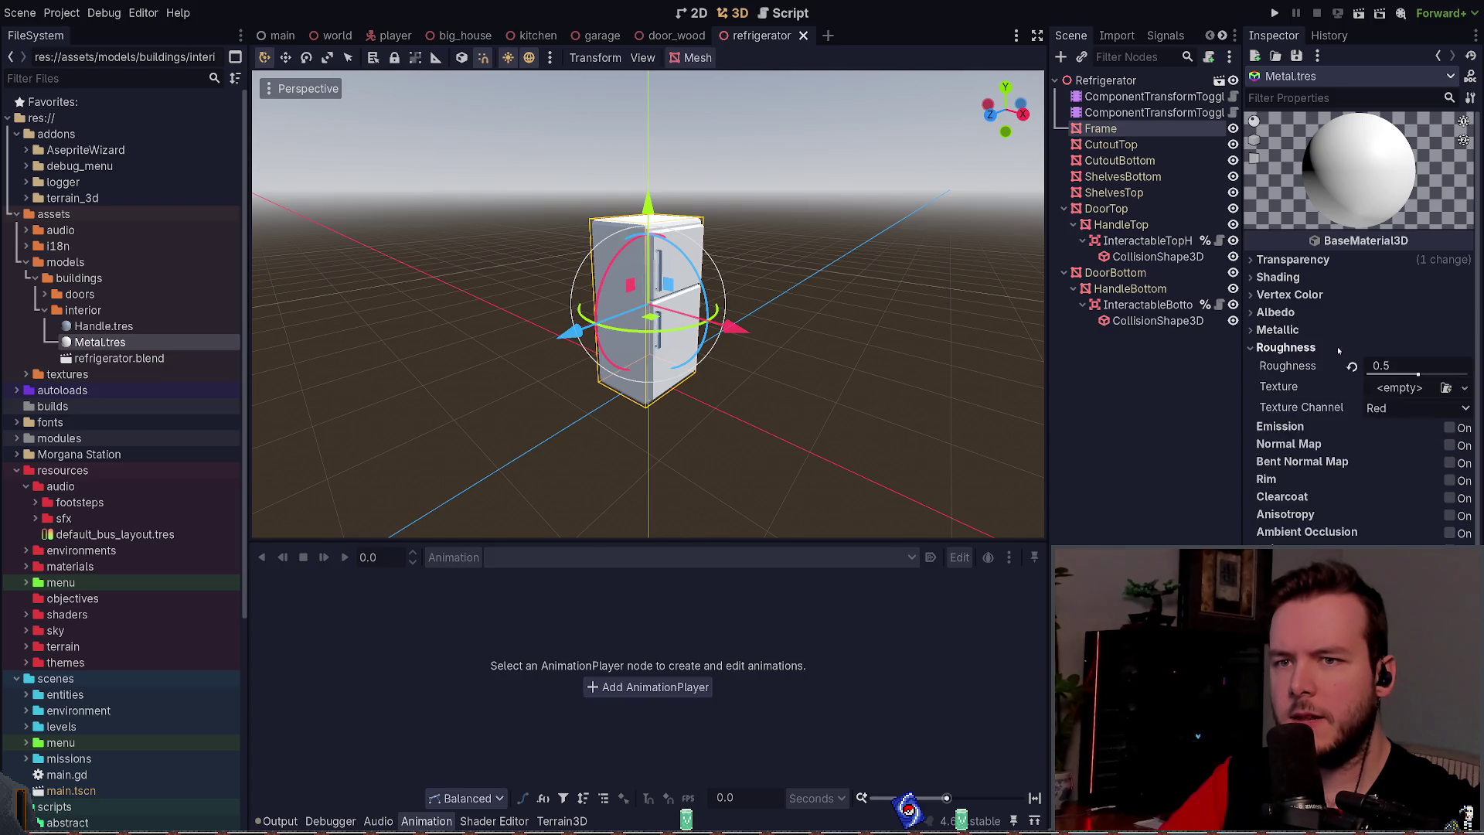
left_click(1337, 346)
left_click(1328, 313)
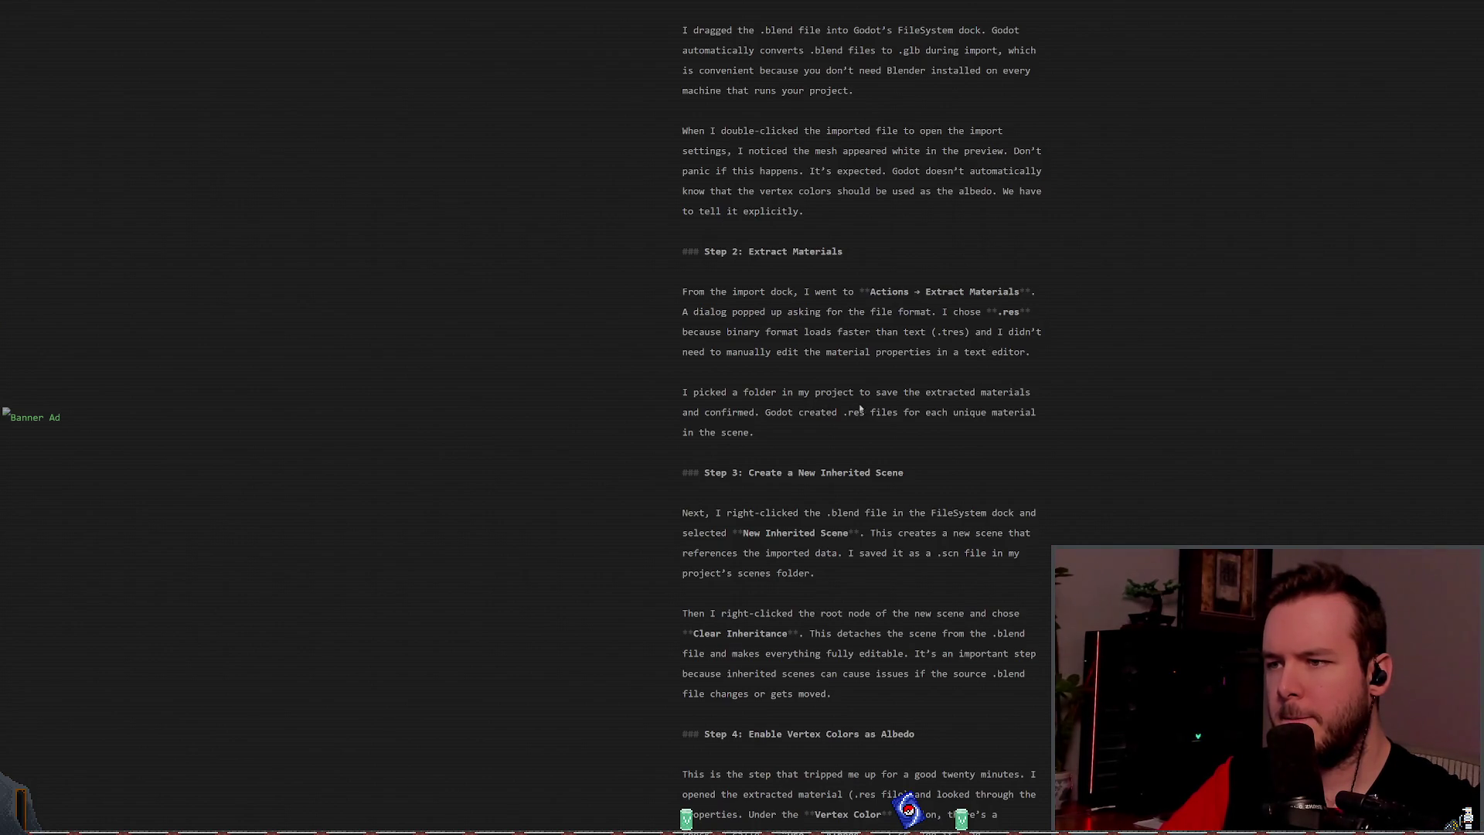
scroll(1035, 409, "down", 1)
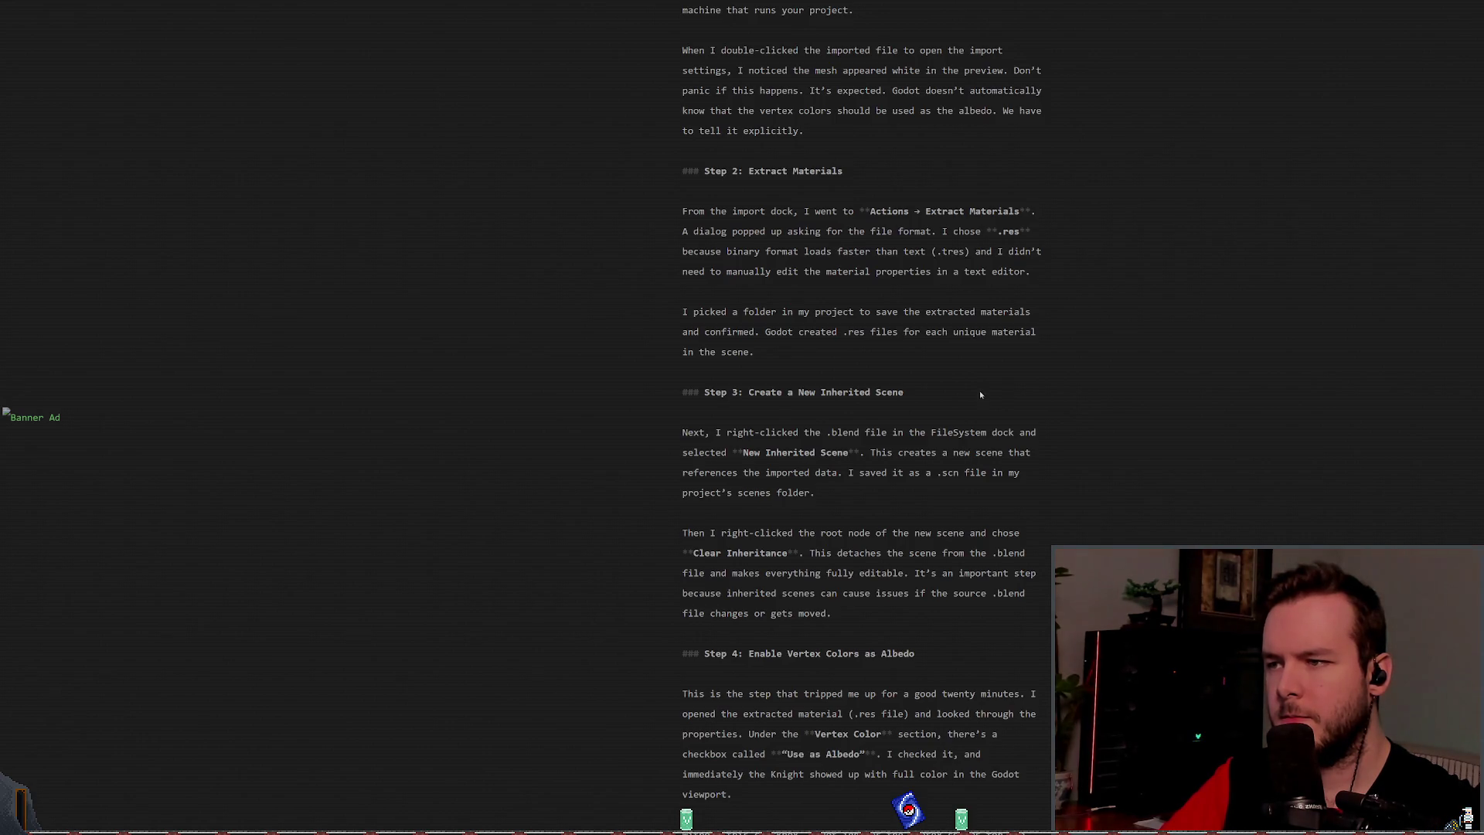
scroll(981, 394, "down", 1)
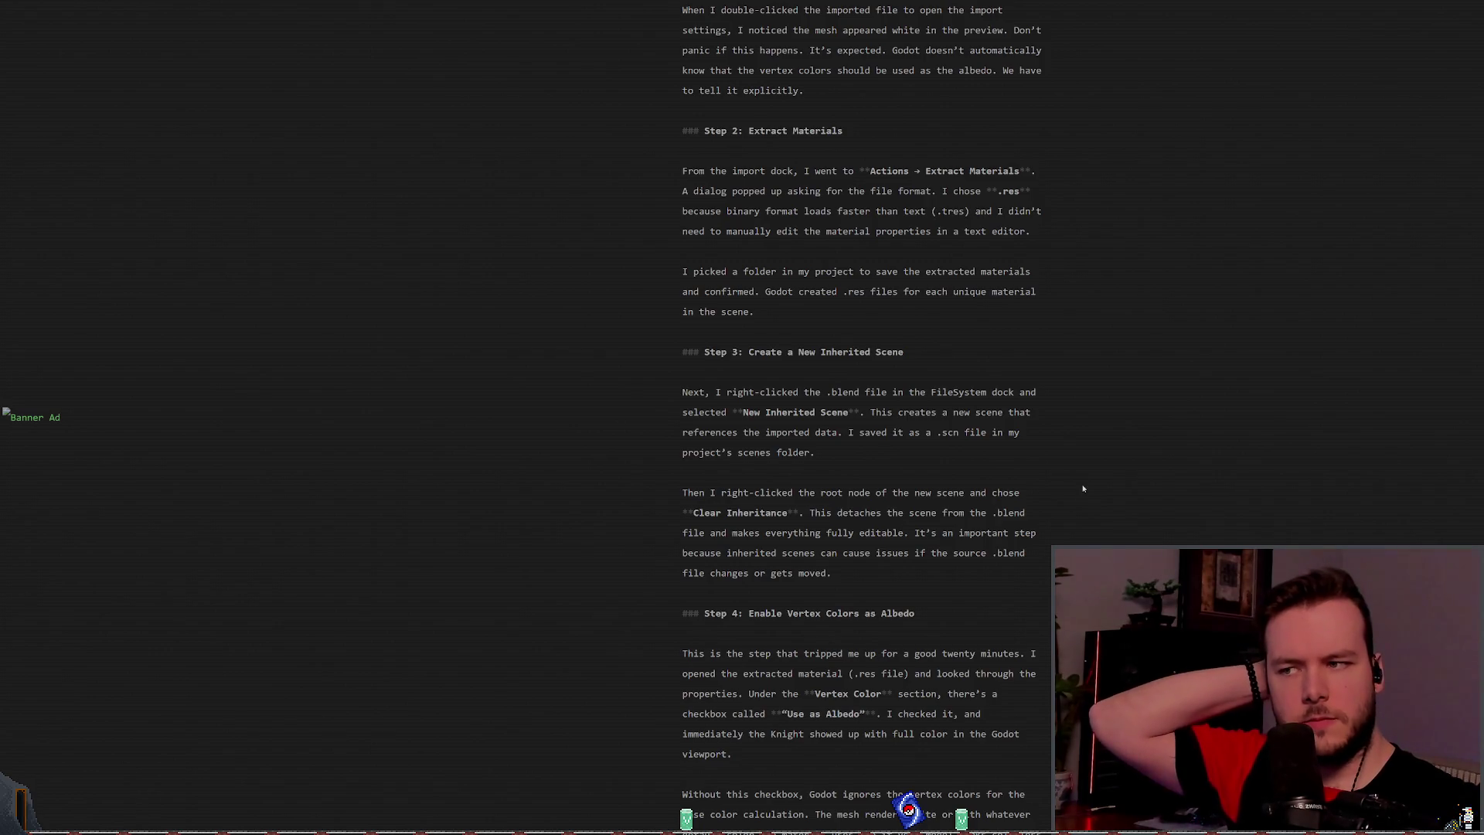
scroll(1118, 418, "down", 2)
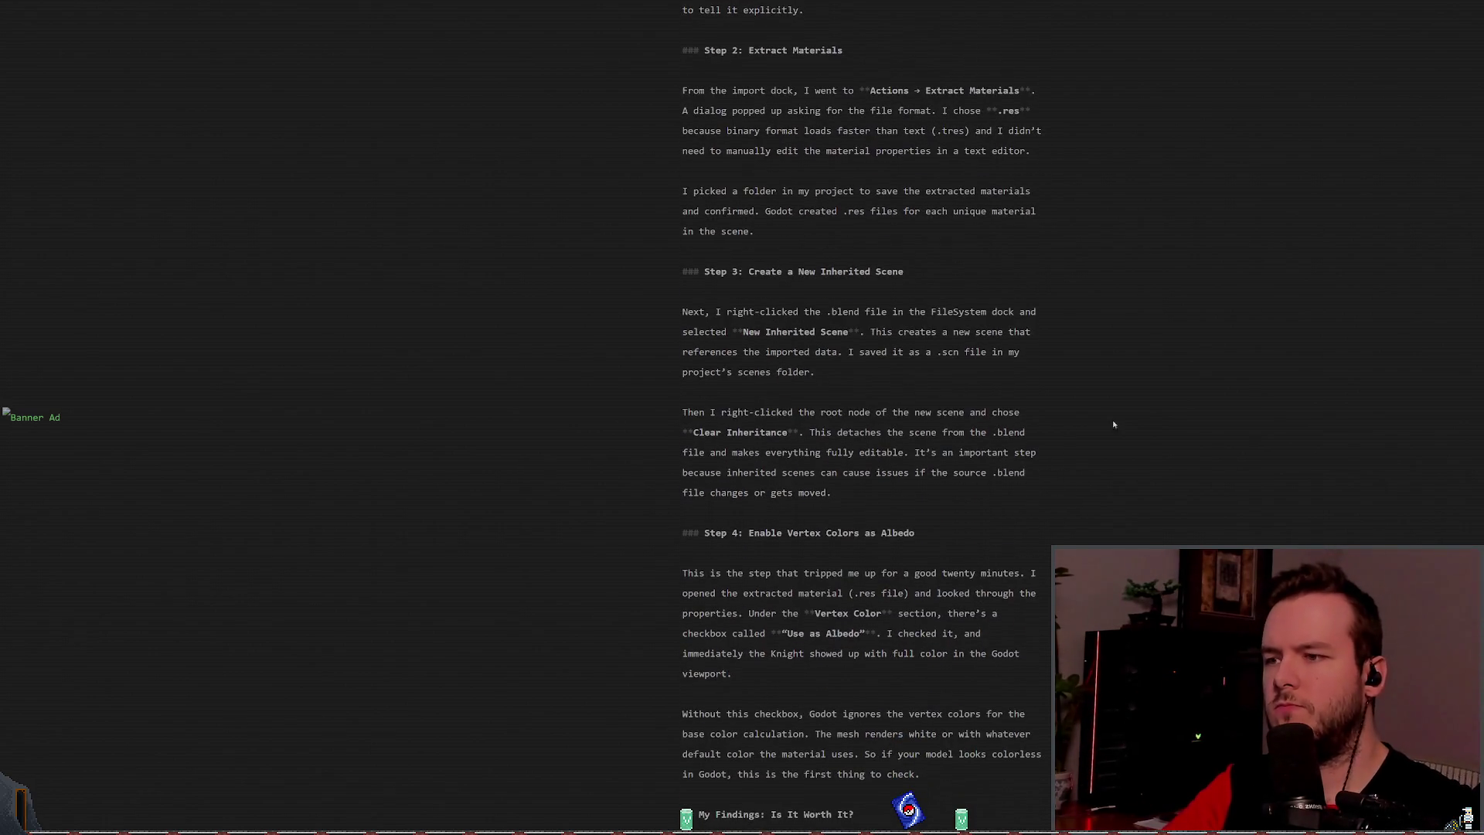
scroll(1117, 419, "down", 2)
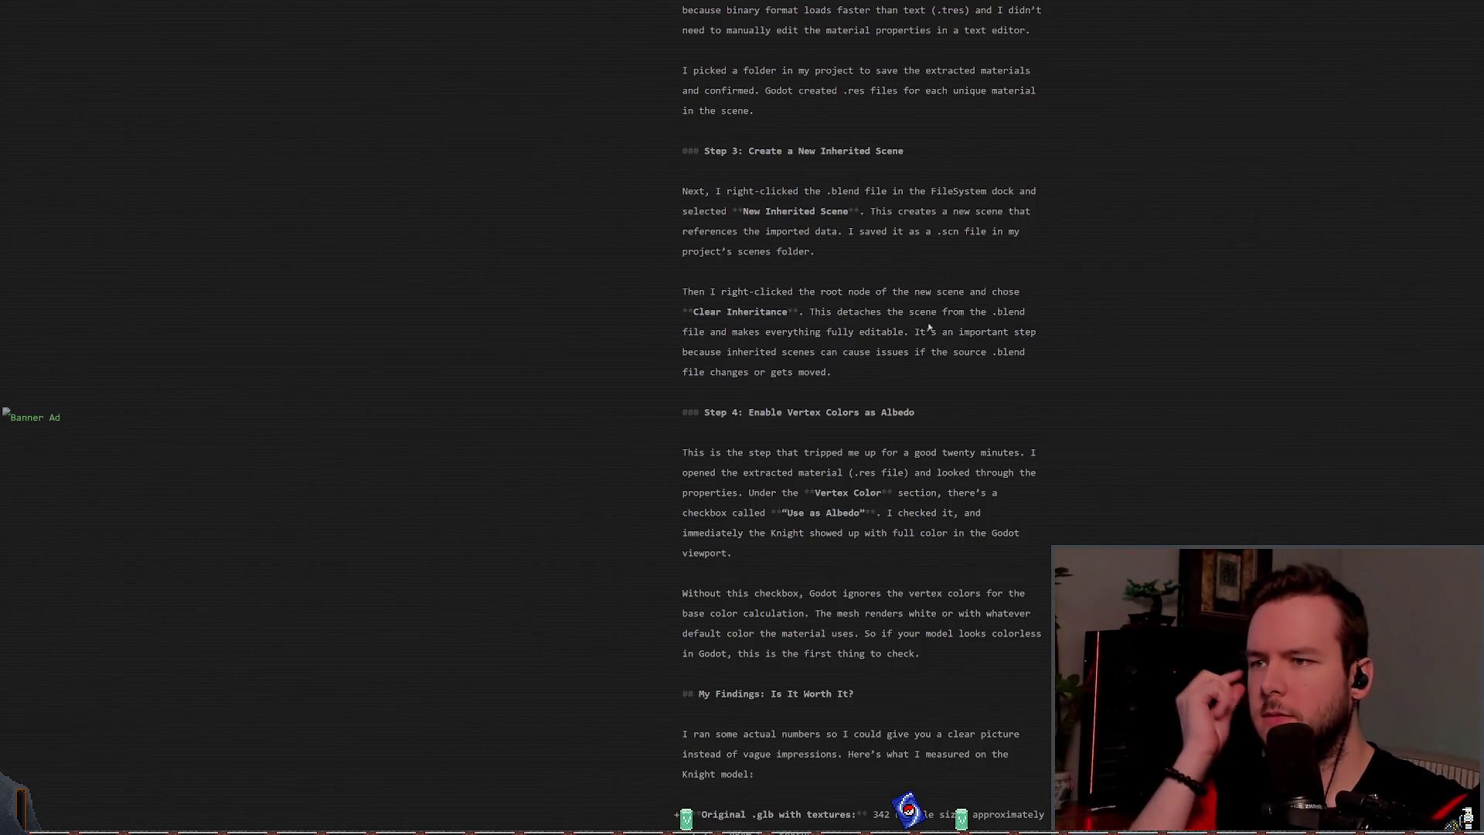
mouse_move(810, 311)
left_mouse_down()
mouse_move(693, 311)
mouse_move(904, 331)
mouse_move(906, 309)
mouse_move(813, 311)
left_mouse_up()
left_click(895, 327)
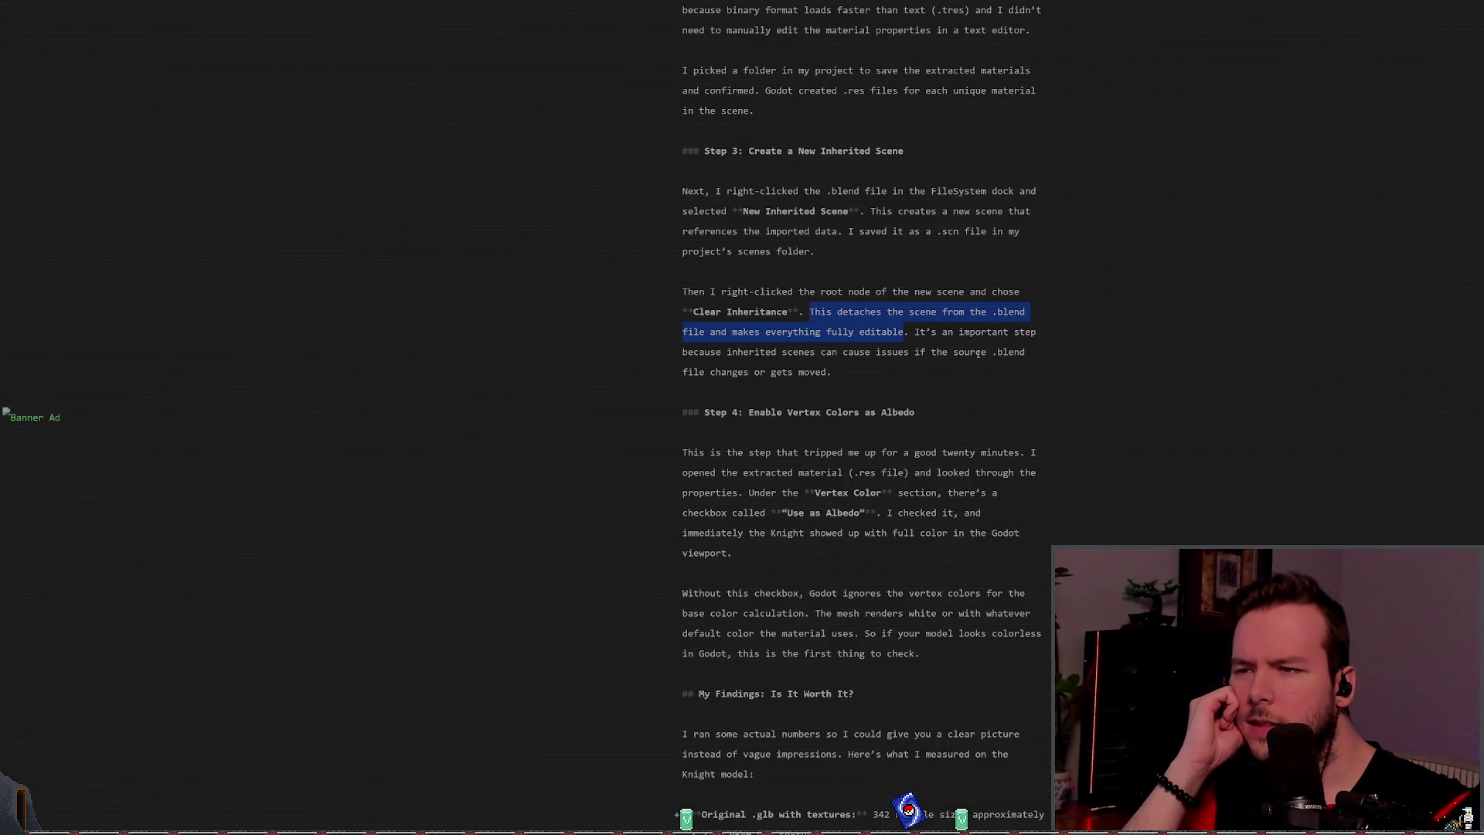
Step: Highlight the sentence on why this step matters and the phrase about source .blend issues
mouse_move(728, 389)
left_mouse_down()
mouse_move(889, 412)
mouse_move(835, 372)
mouse_move(842, 352)
mouse_move(917, 331)
left_mouse_up()
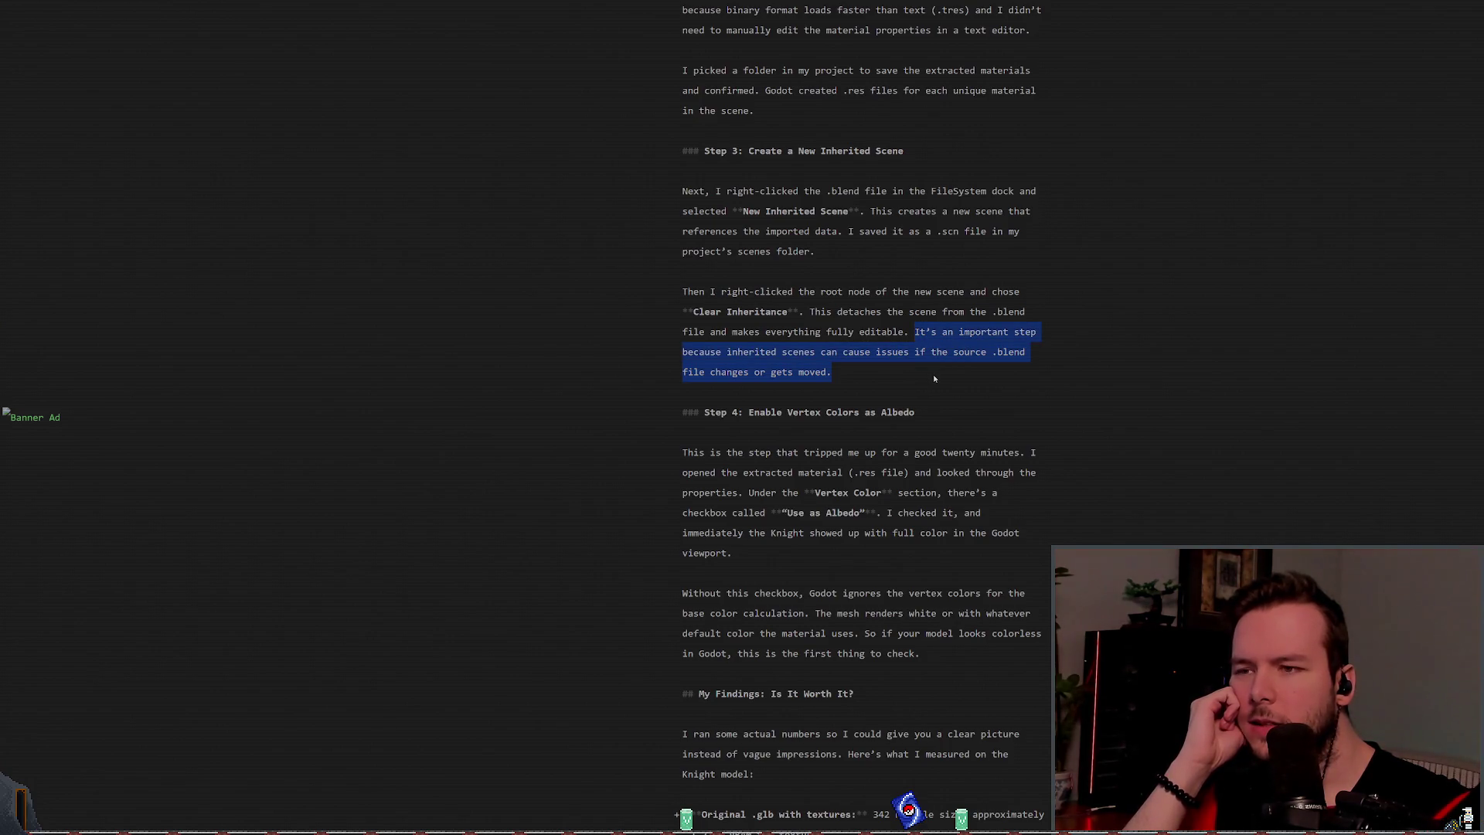
left_click(872, 353)
key("shift+End")
left_click(872, 353)
key("shift+End")
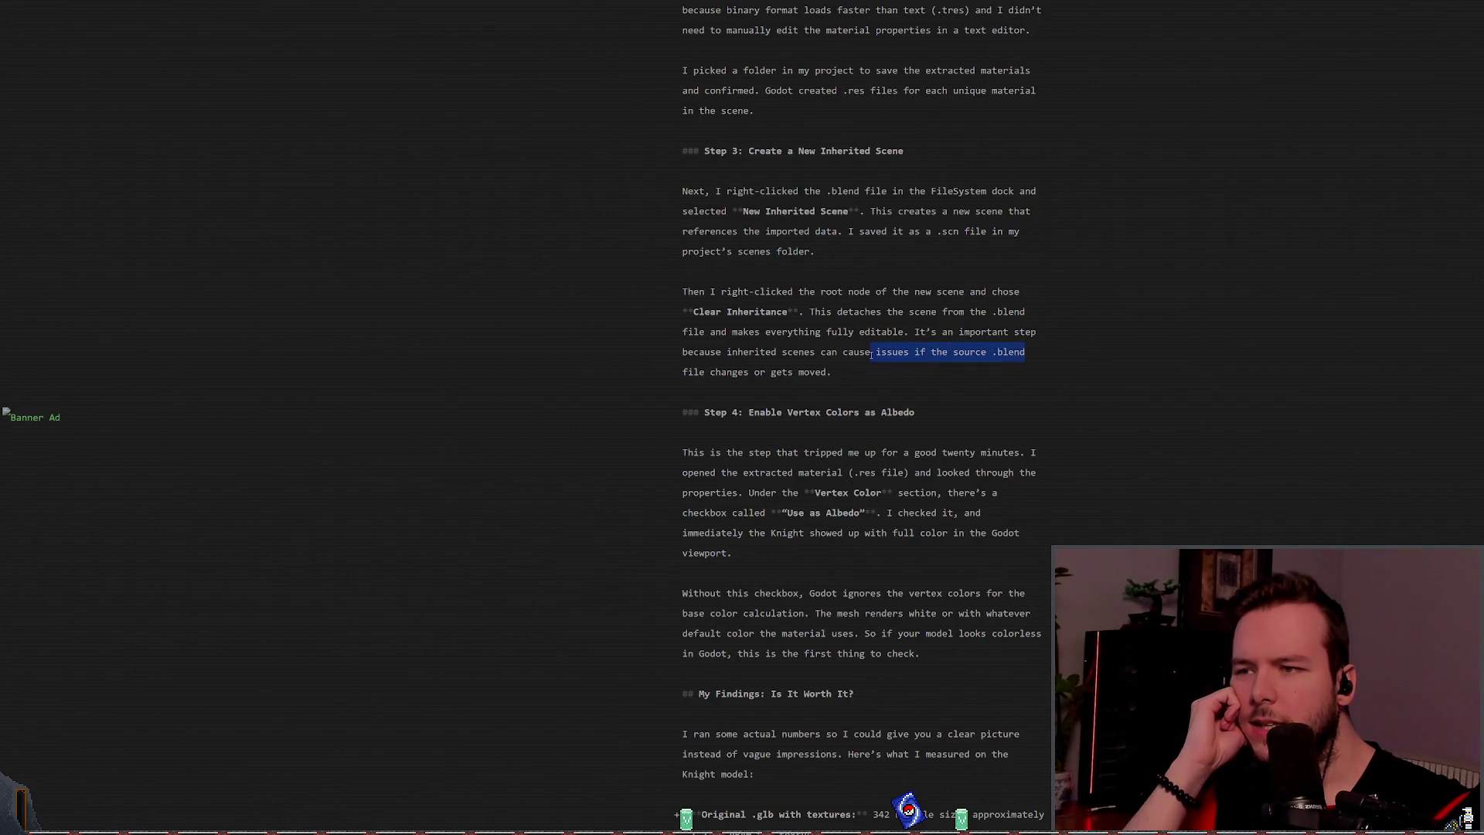
left_click_drag(875, 353, 1020, 352)
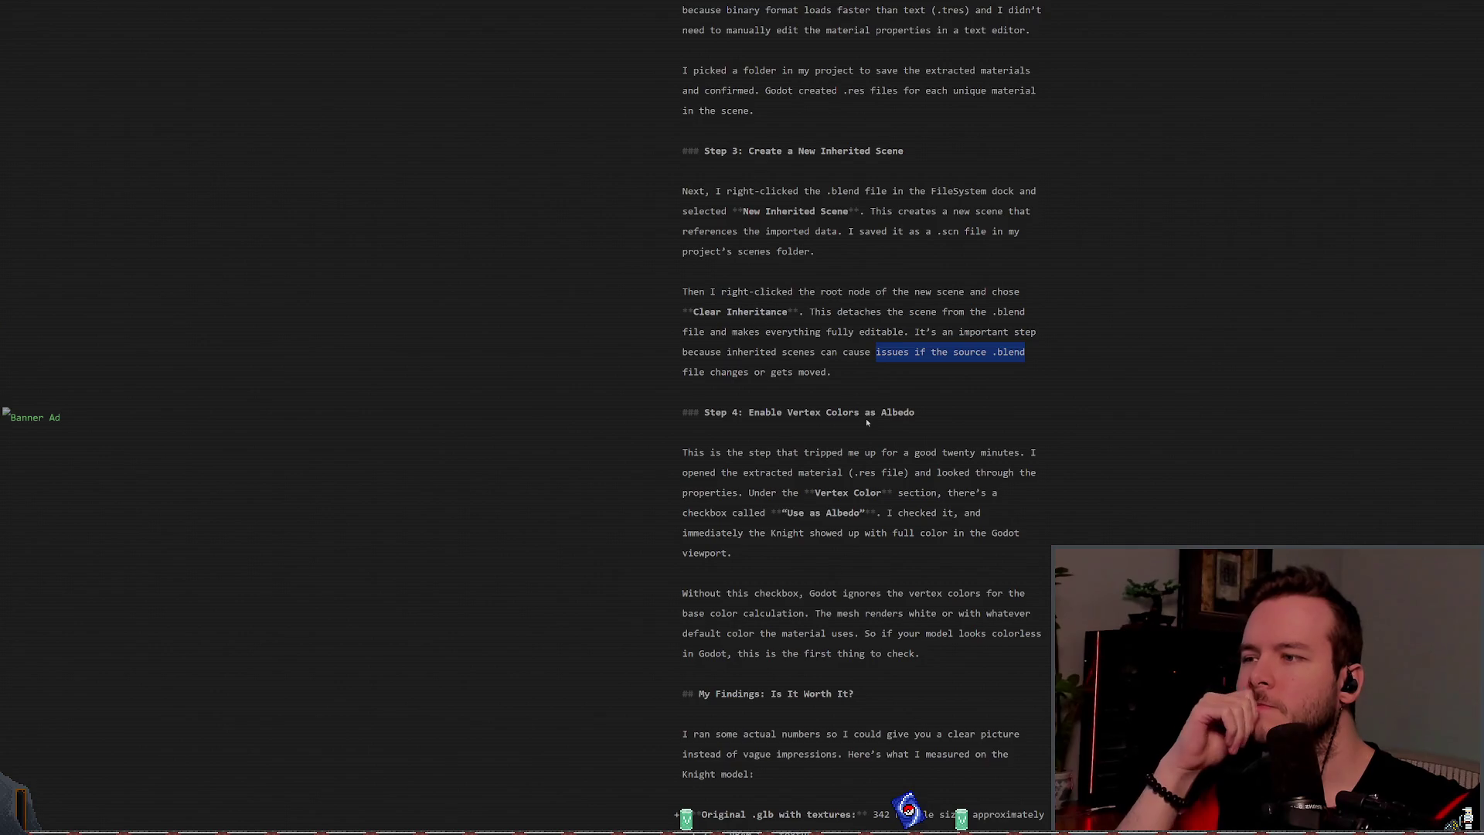
Step: Read further down, briefly highlighting the MB of VRAM figure on the Net savings line
scroll(899, 400, "down", 3)
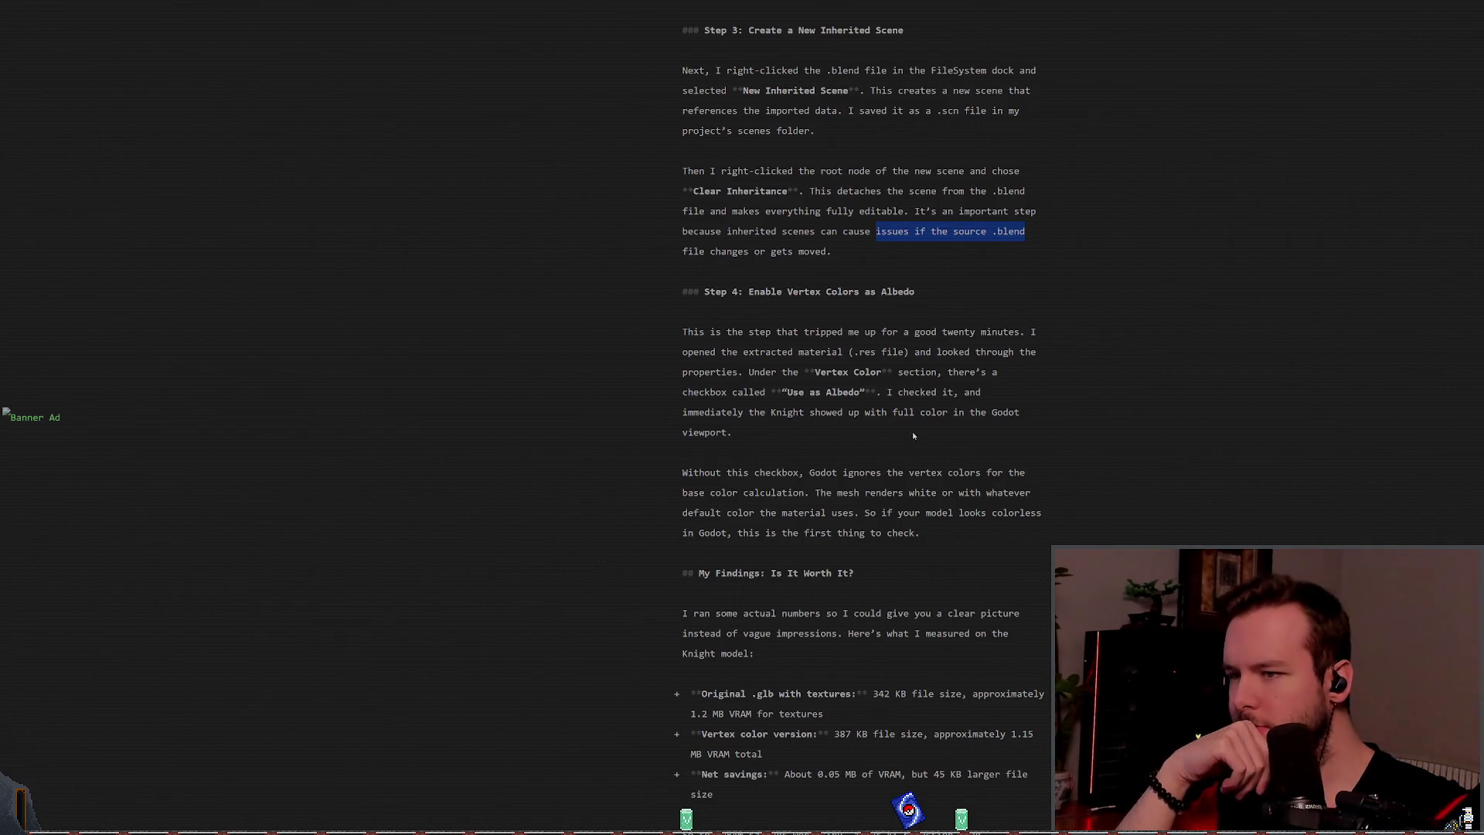
scroll(963, 456, "down", 1)
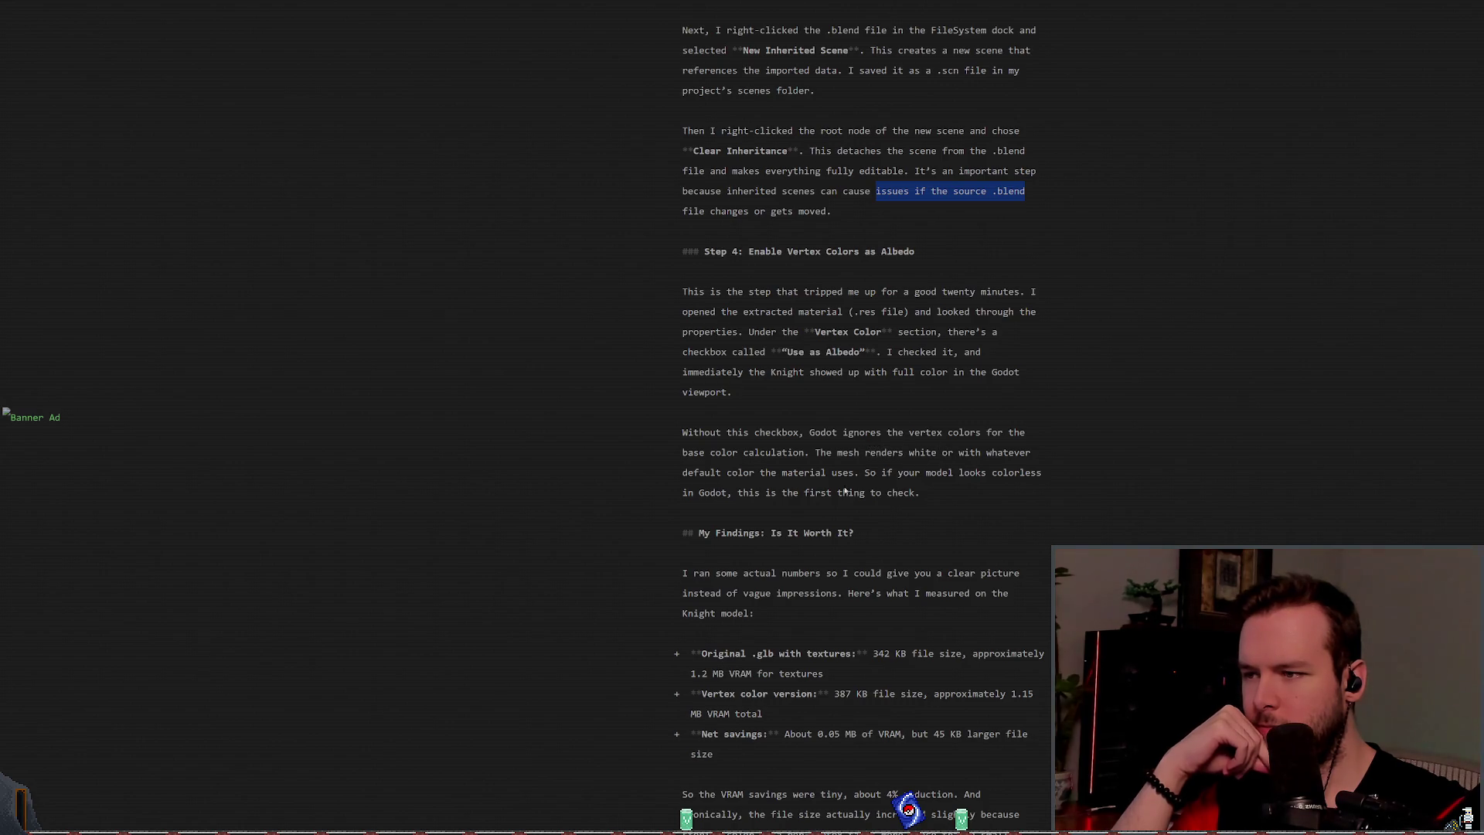
scroll(920, 492, "down", 3)
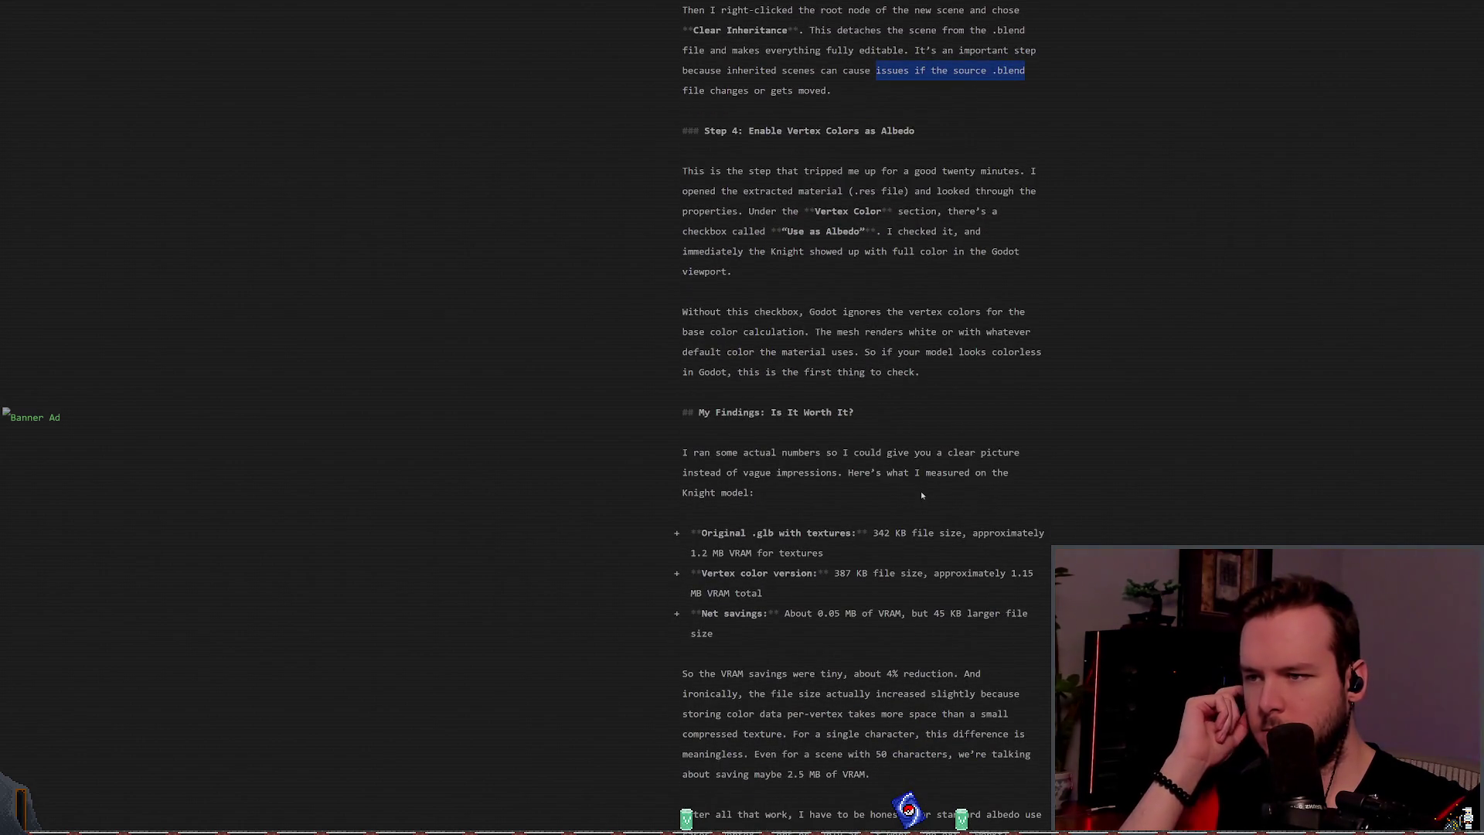
scroll(922, 494, "down", 5)
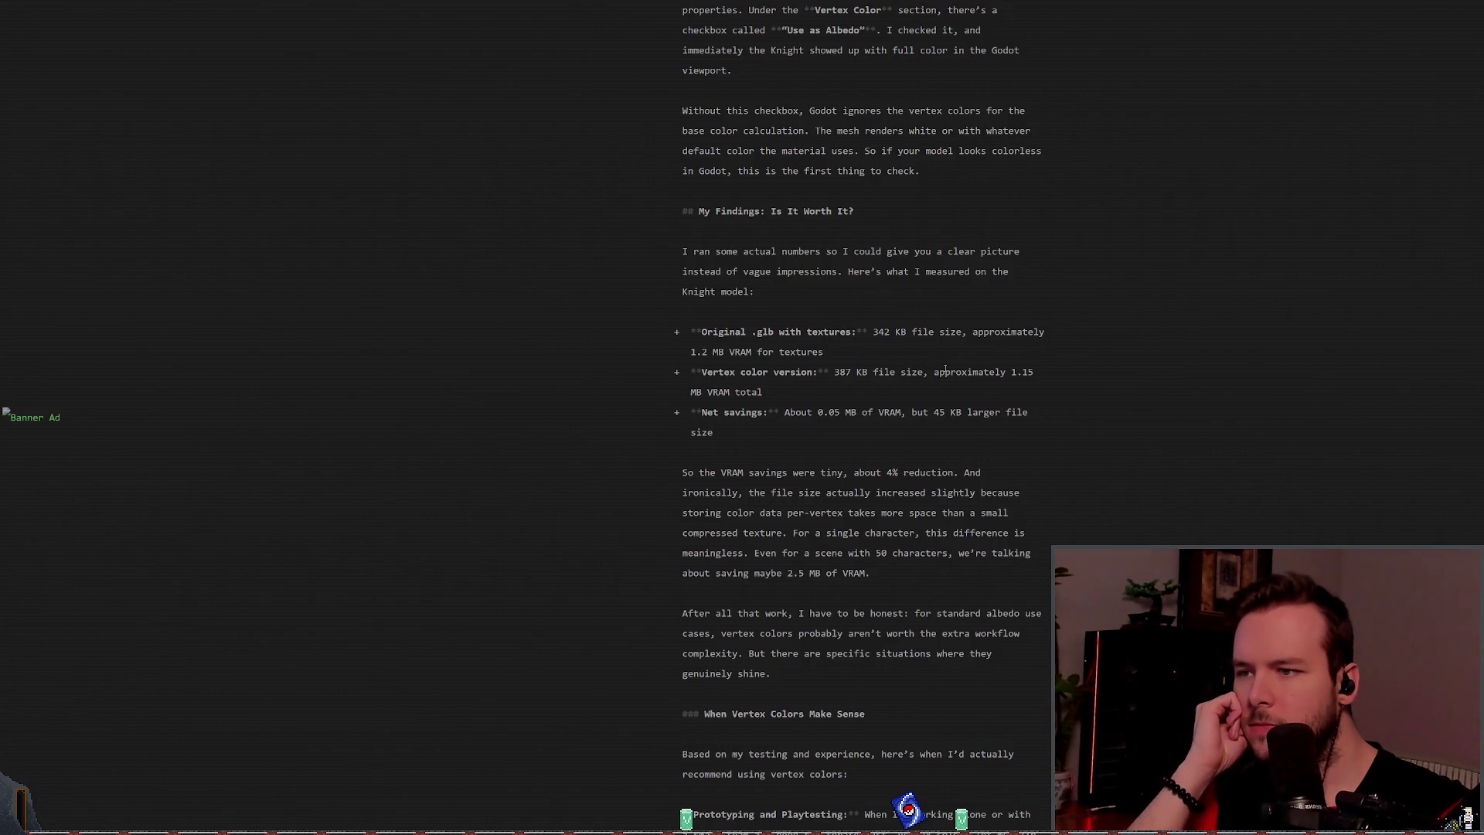
left_click_drag(846, 412, 908, 404)
left_click(891, 373)
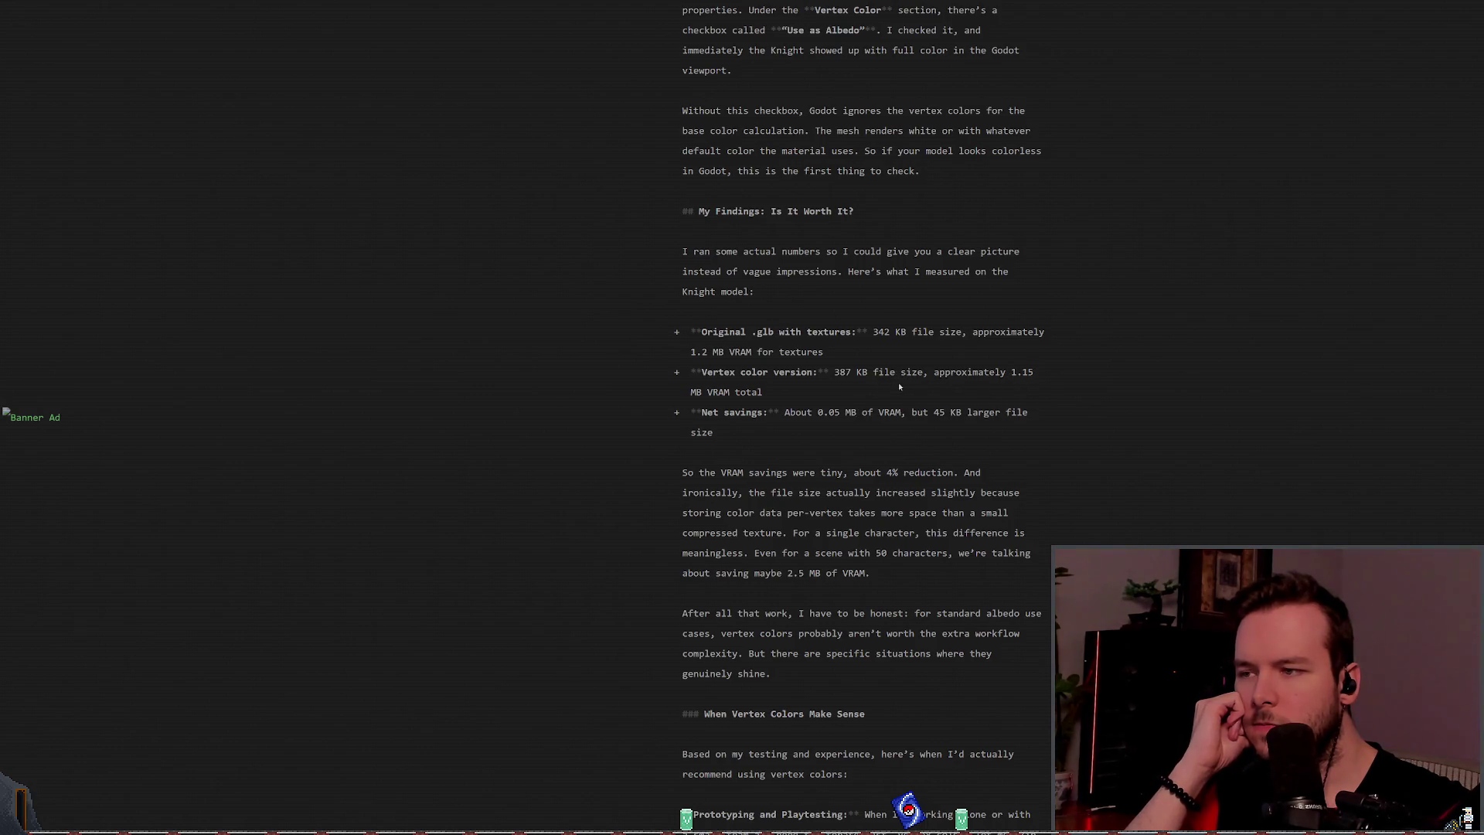
Step: Scroll past My Findings to Common Issues and Troubleshooting, then switch to the Reddit thread
scroll(899, 386, "down", 1)
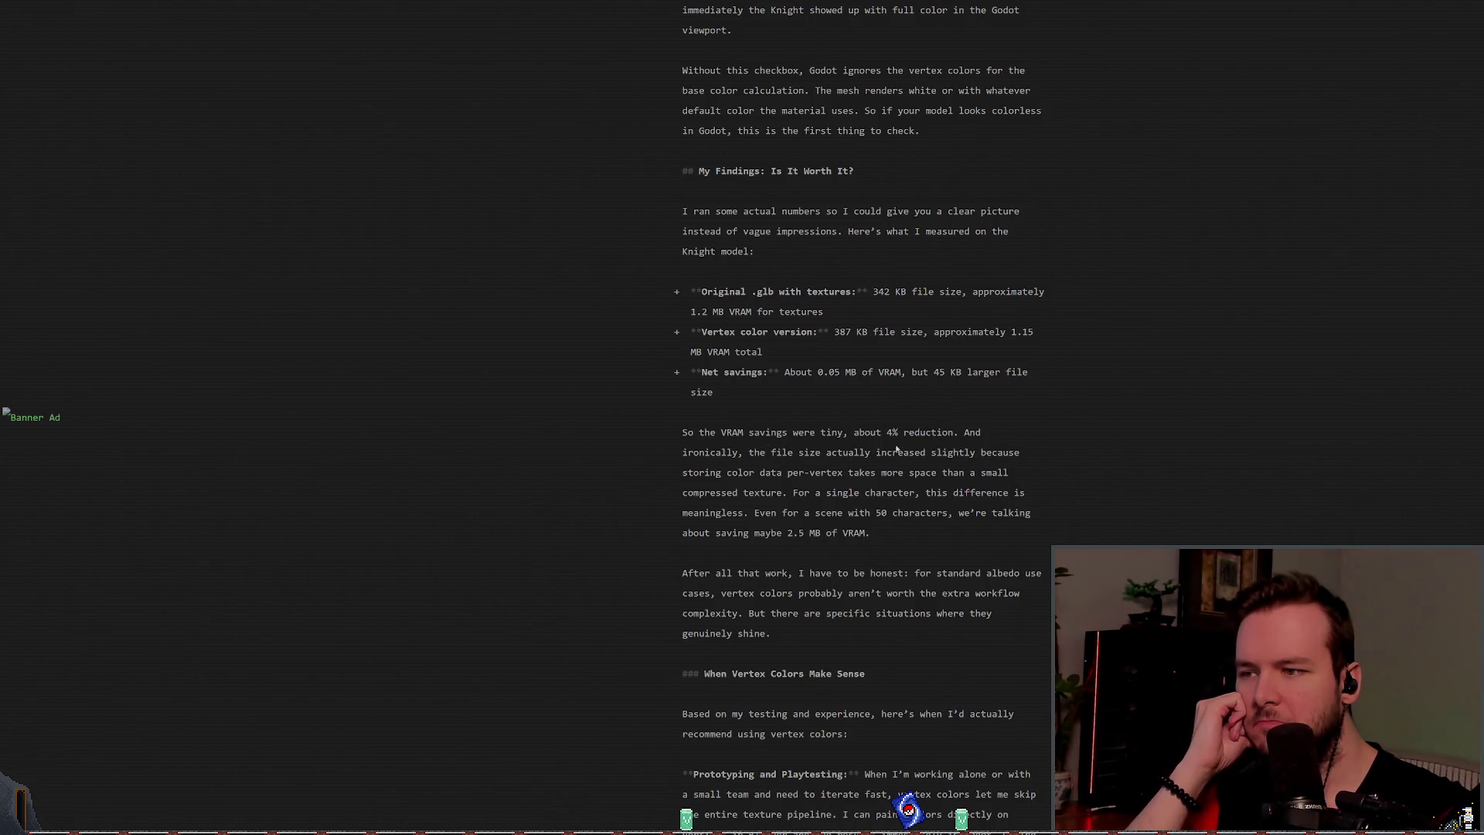
scroll(872, 456, "down", 1)
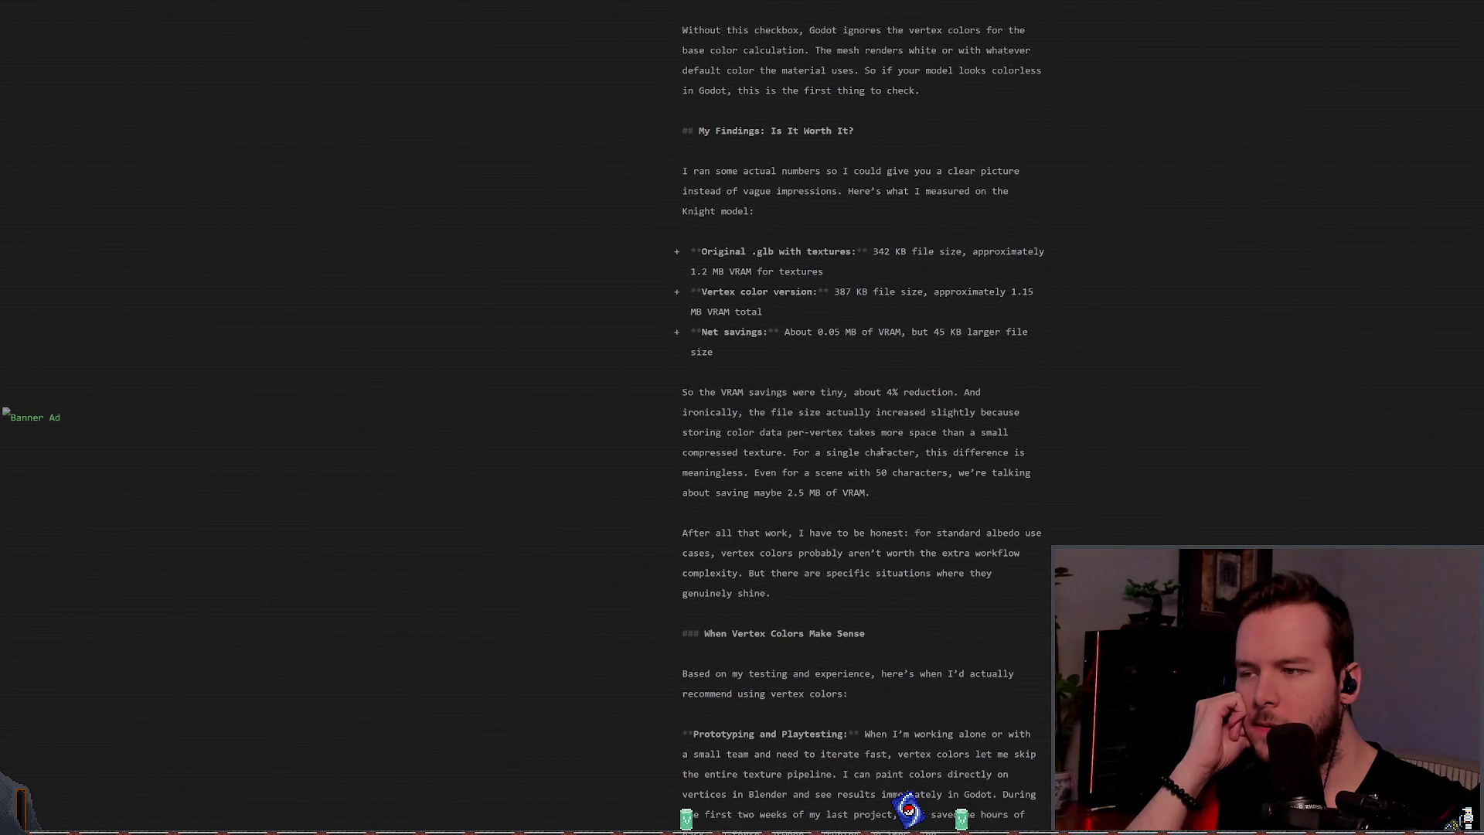
scroll(887, 453, "down", 1)
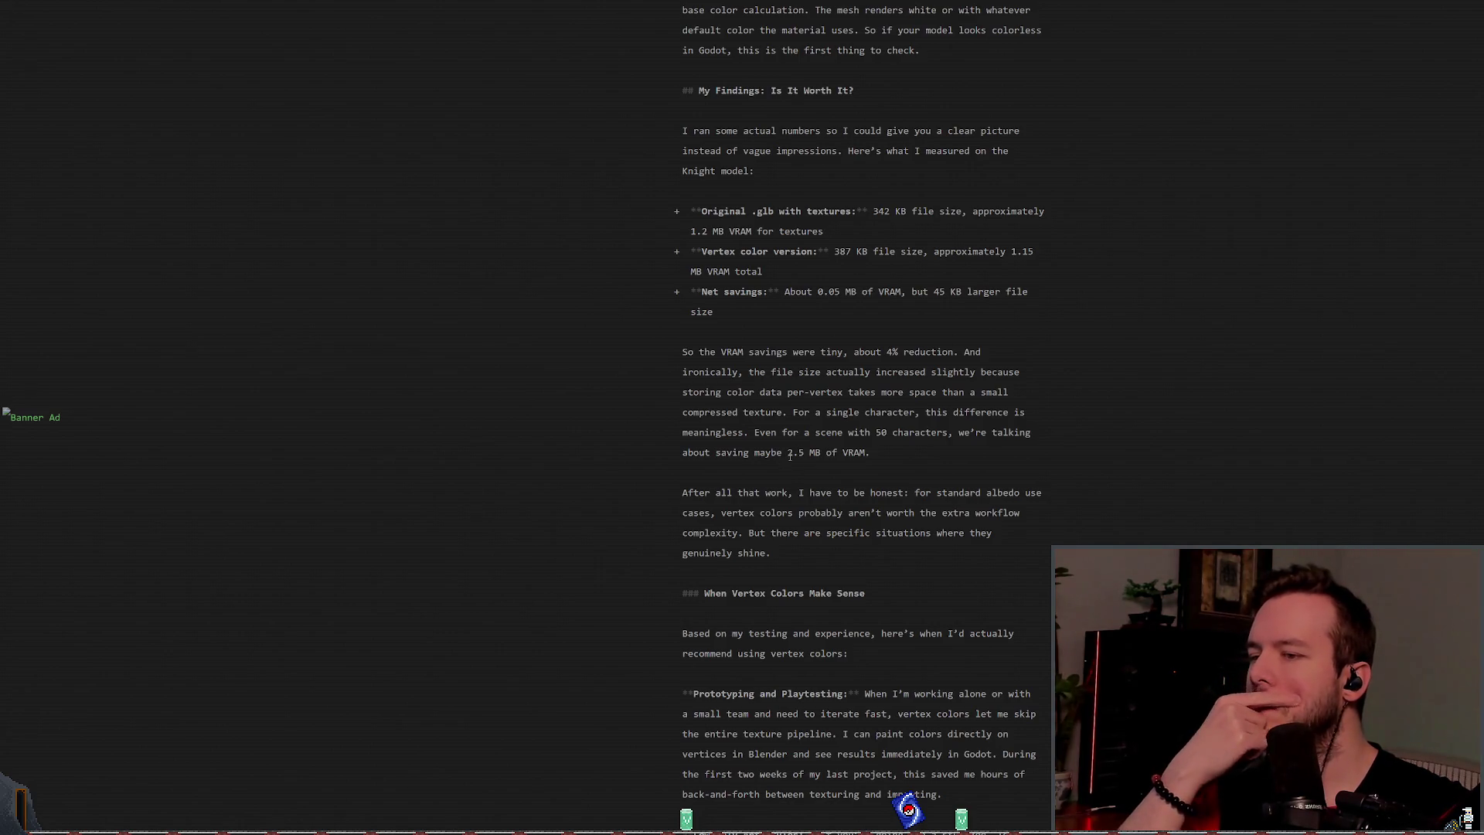
scroll(792, 458, "down", 1)
scroll(804, 462, "down", 3)
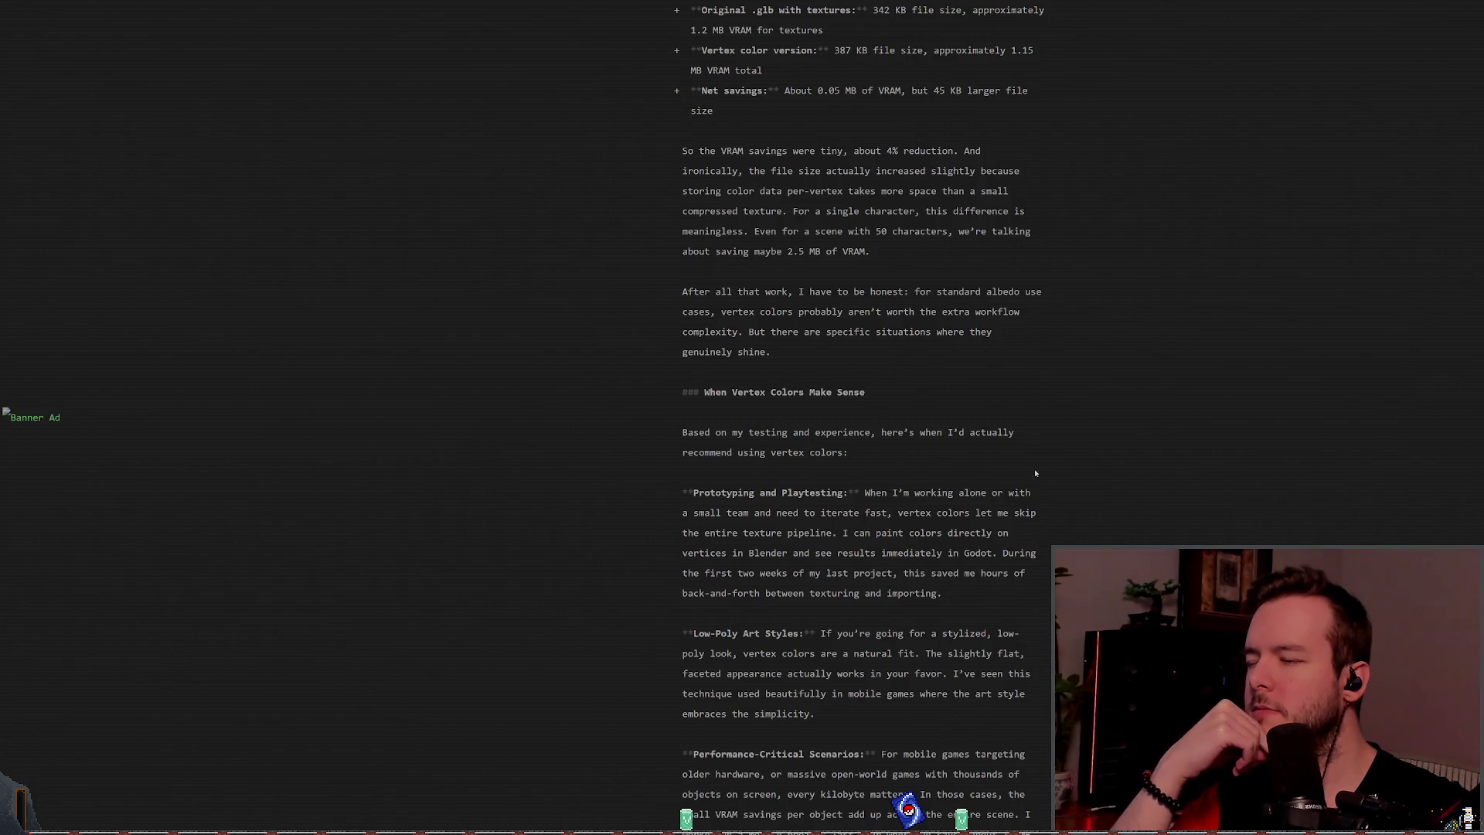
scroll(1058, 473, "down", 2)
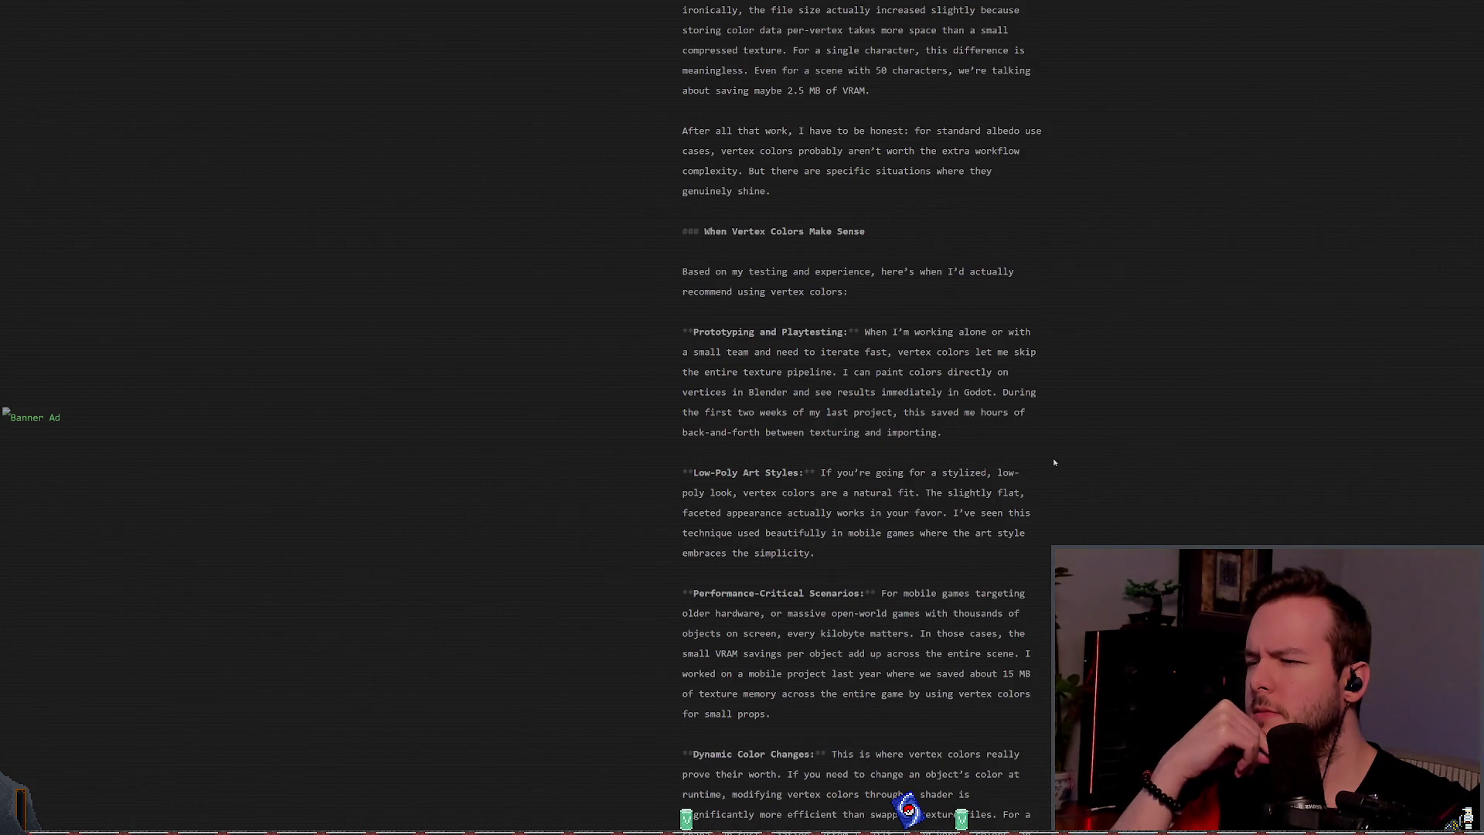
scroll(1054, 462, "down", 2)
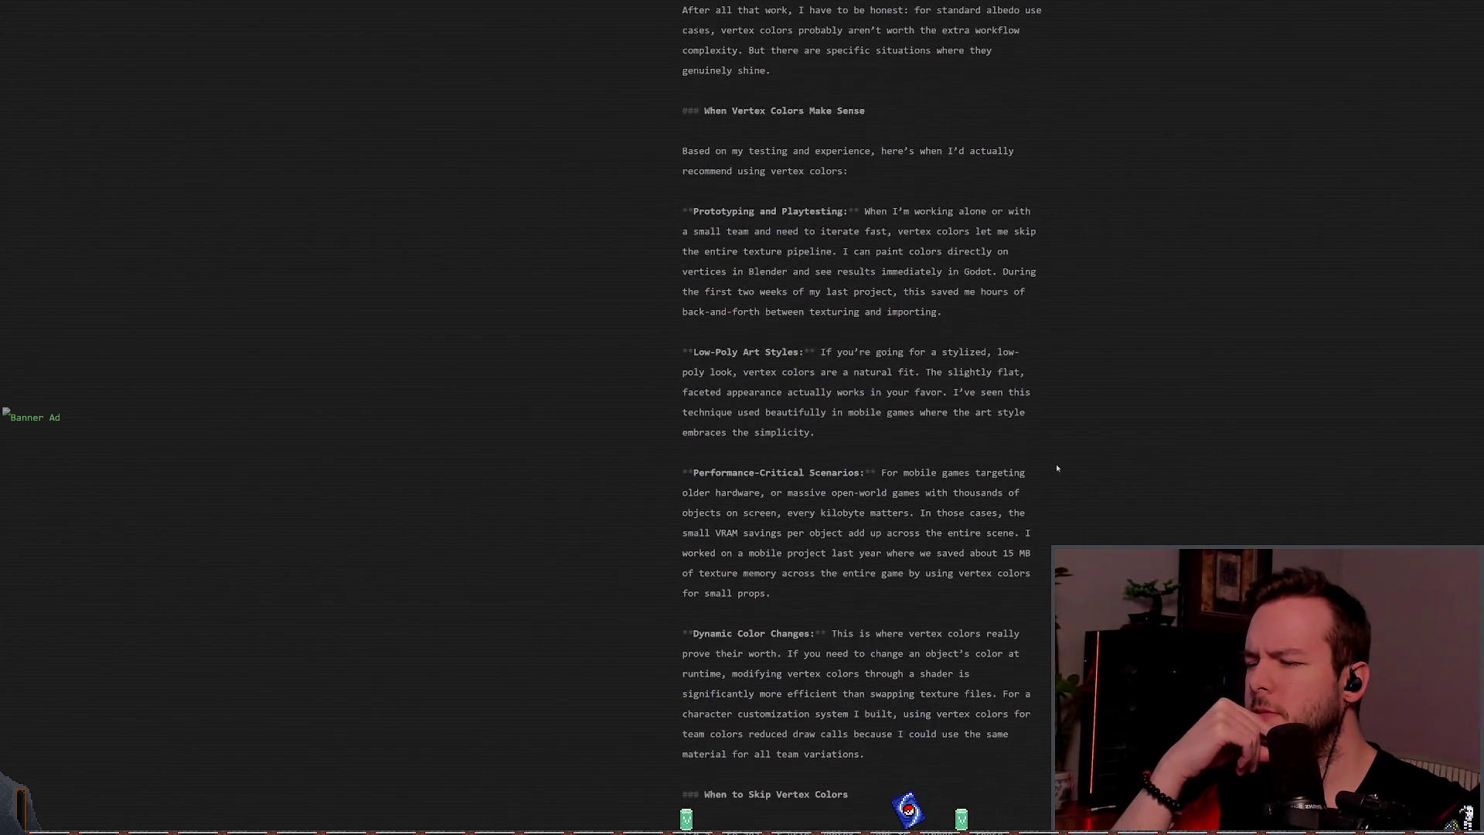
scroll(1058, 462, "down", 7)
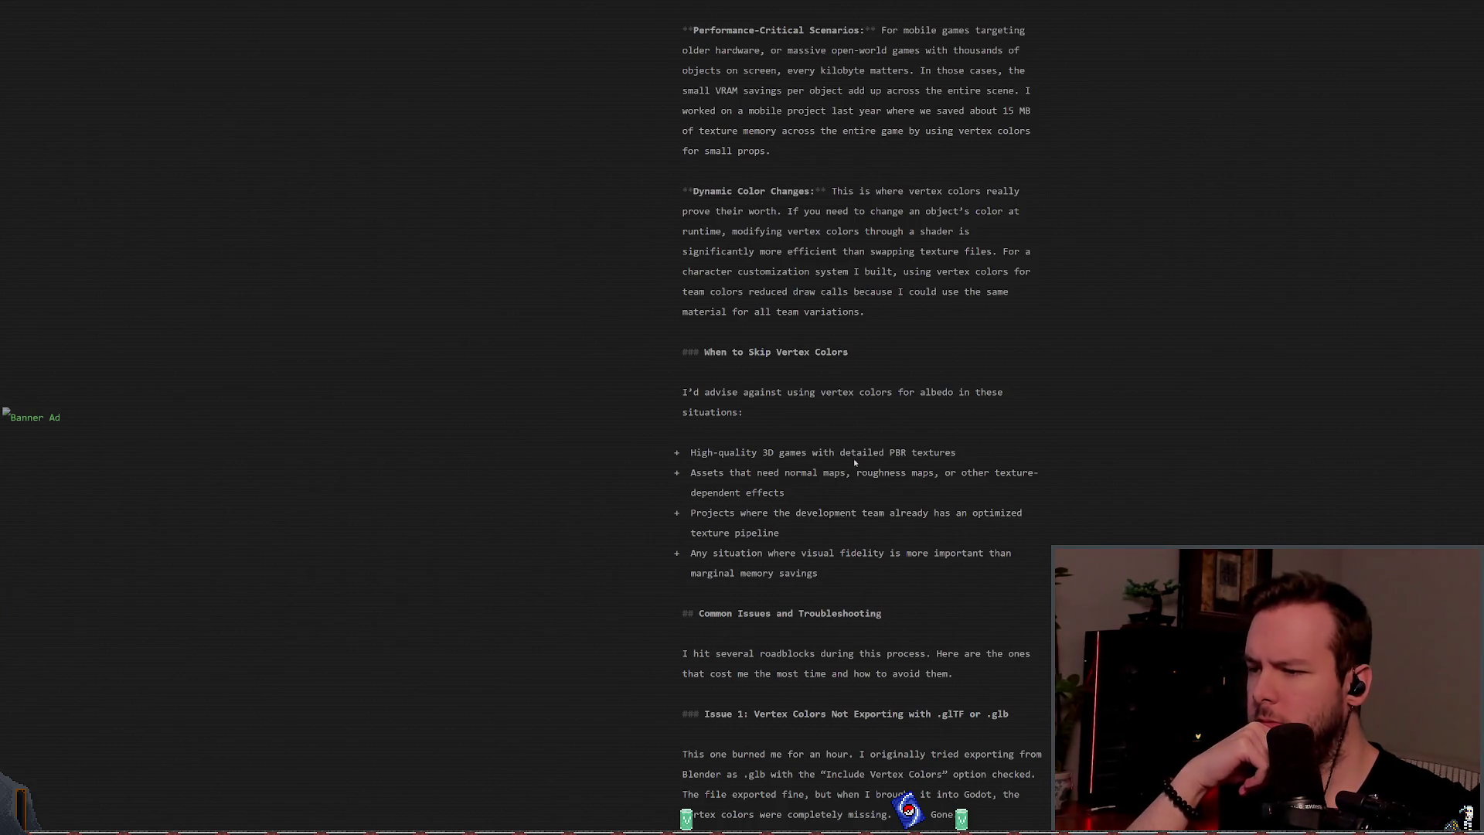
scroll(857, 464, "down", 2)
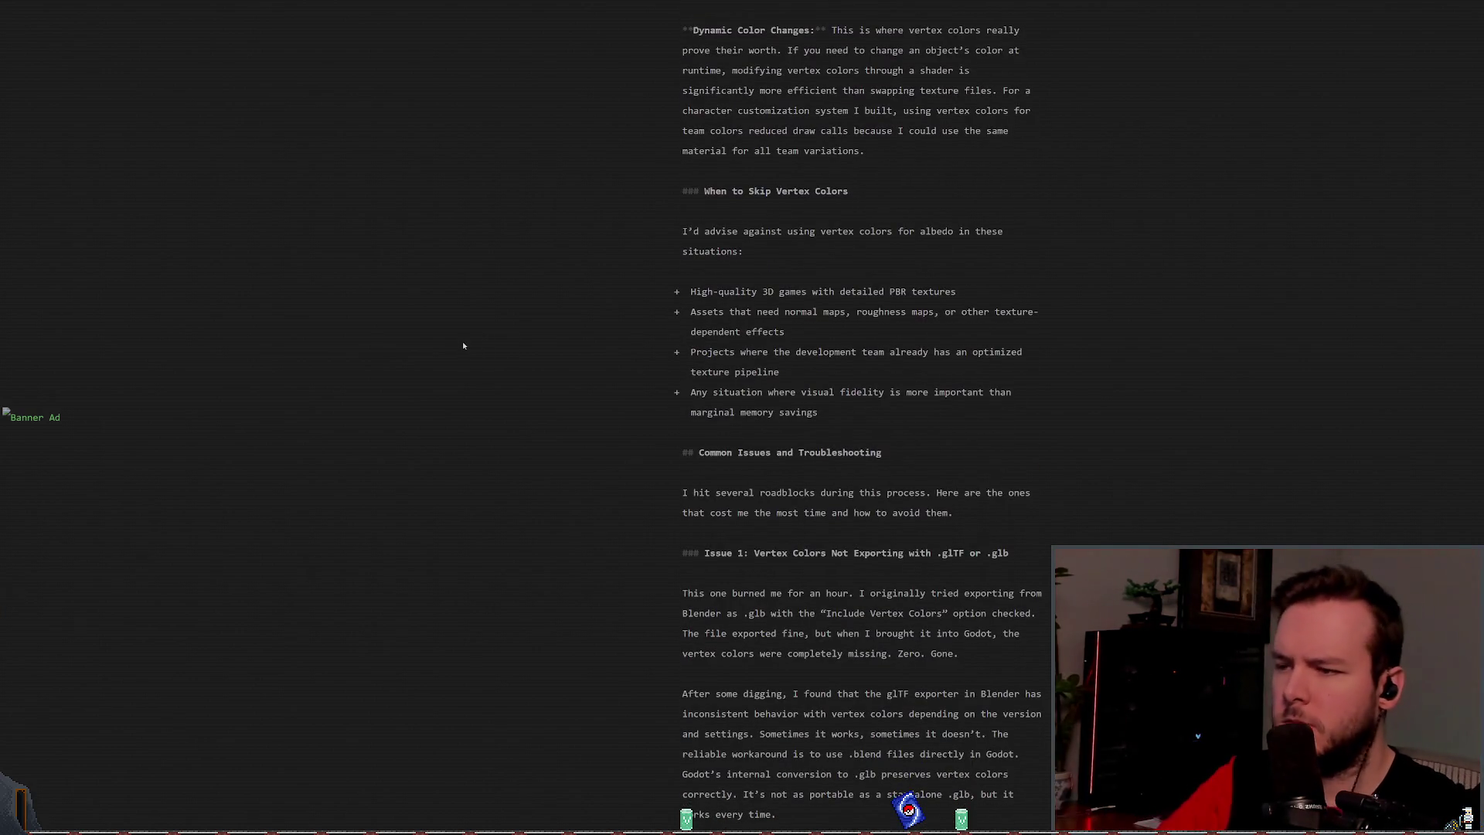
scroll(474, 324, "down", 2)
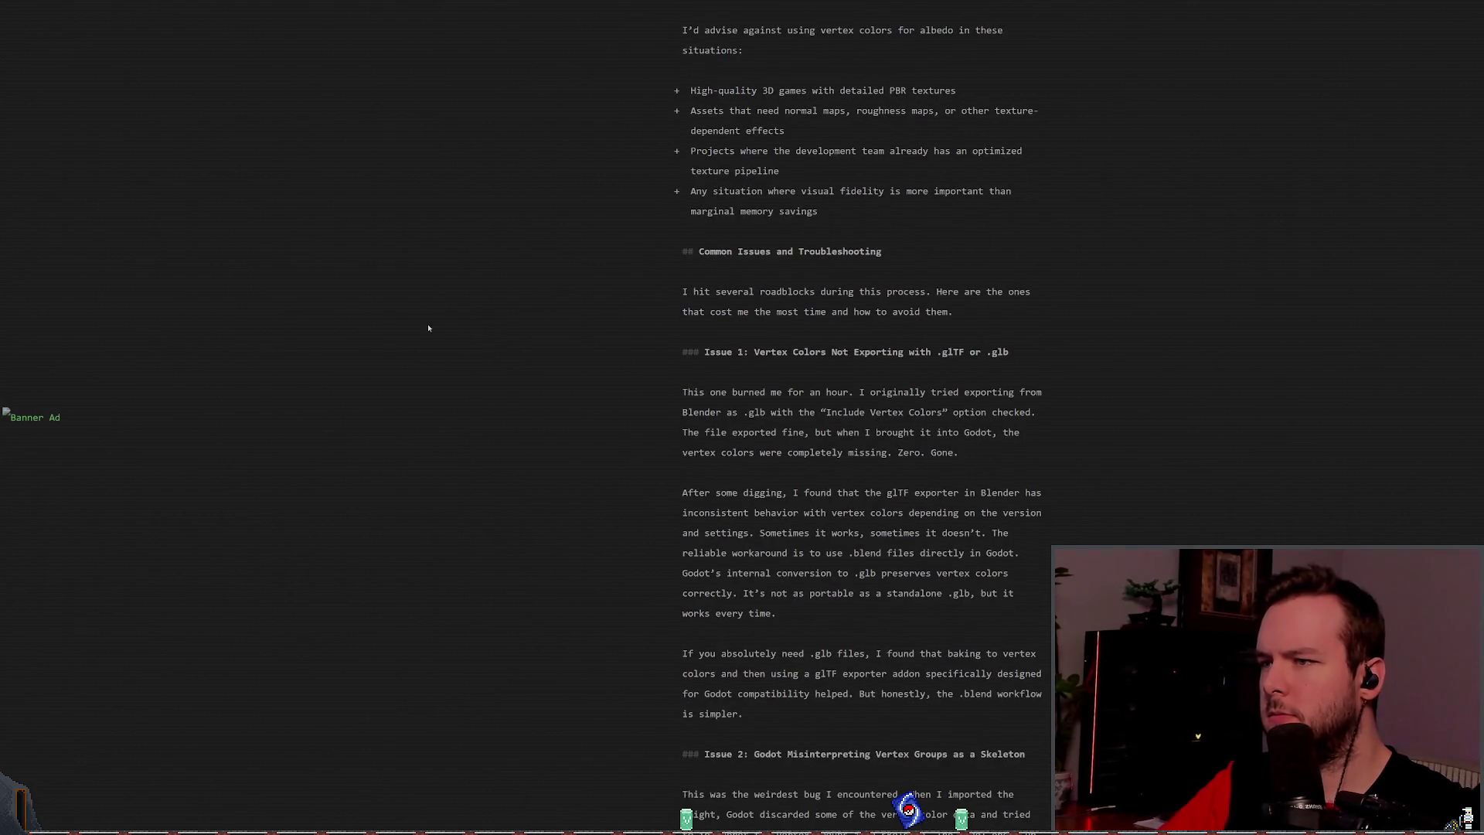
scroll(441, 318, "down", 3)
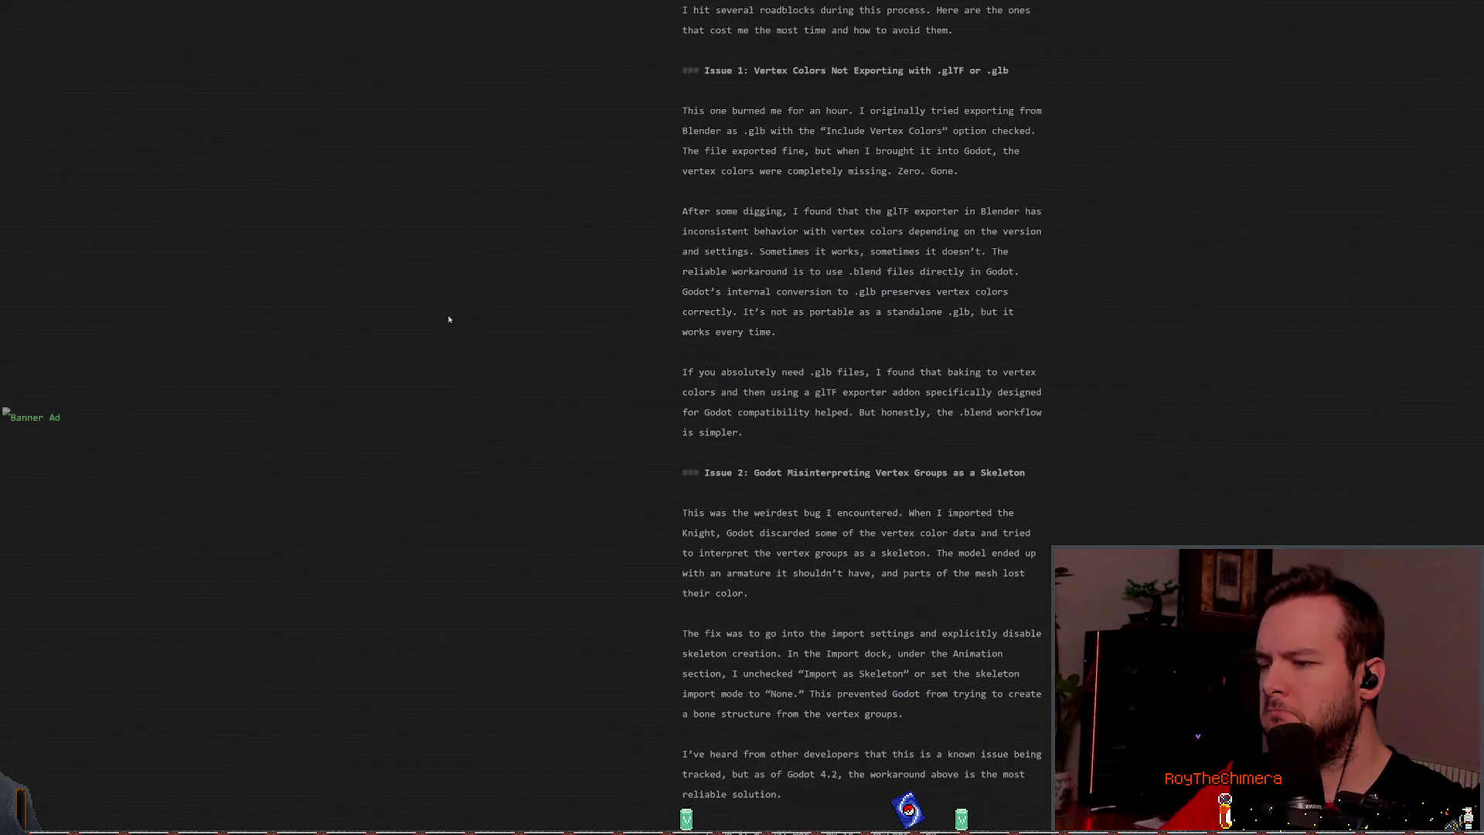
key("ctrl+Tab")
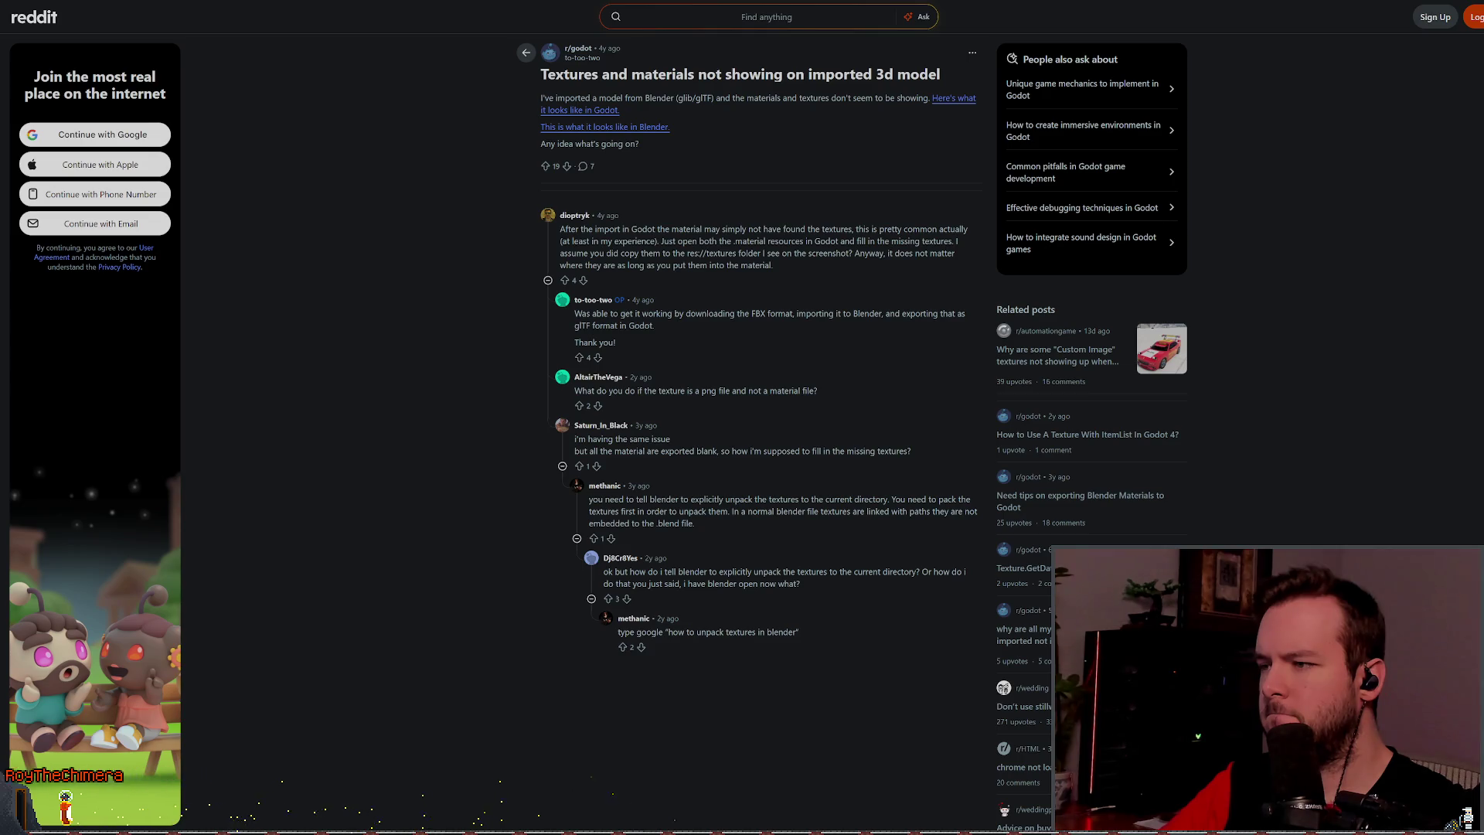
Step: Cycle from the Reddit thread through the search results to the YouTube Material Maker tutorial
key("ctrl+Tab")
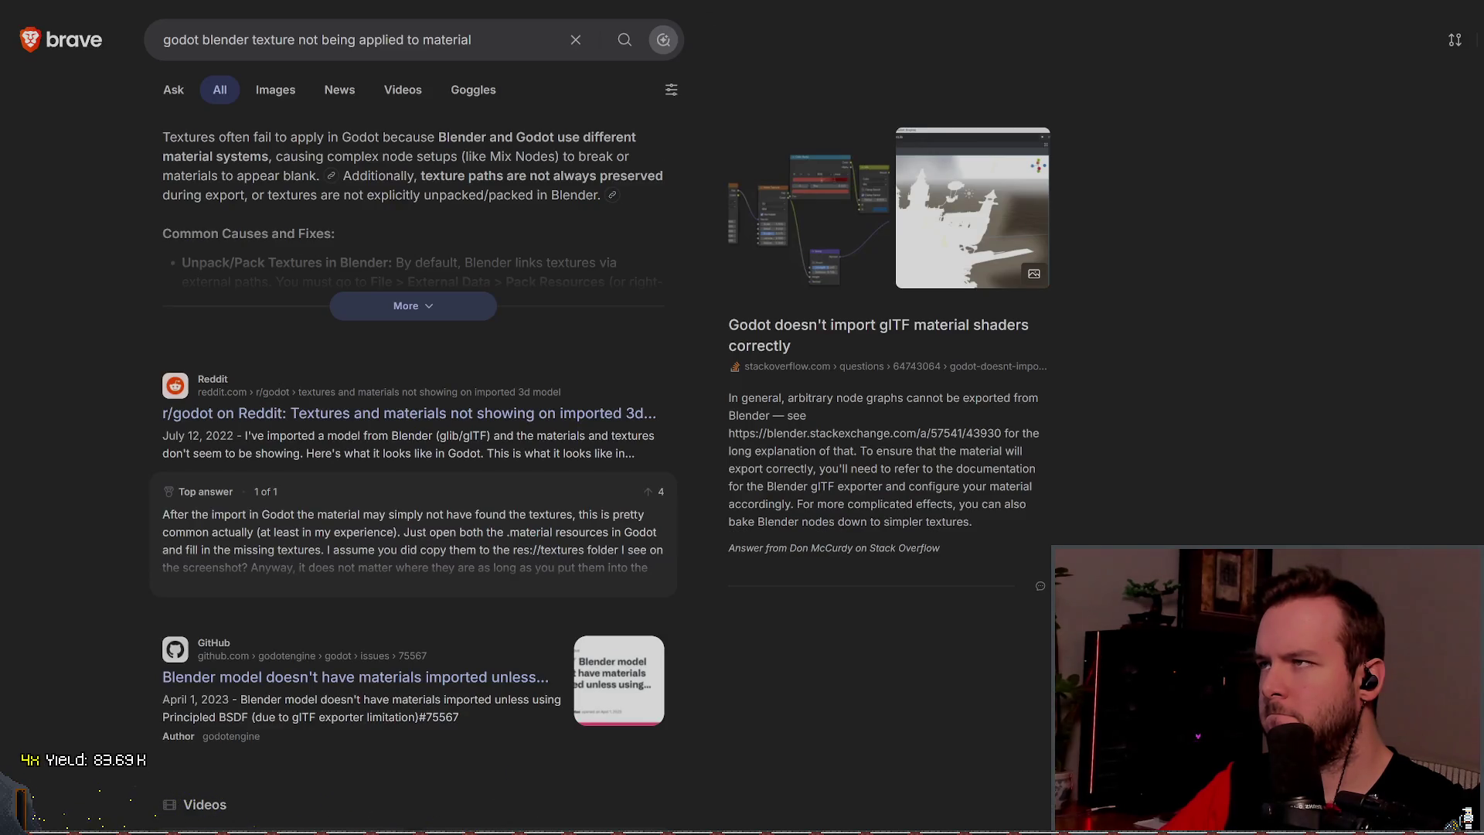
key("ctrl+Tab")
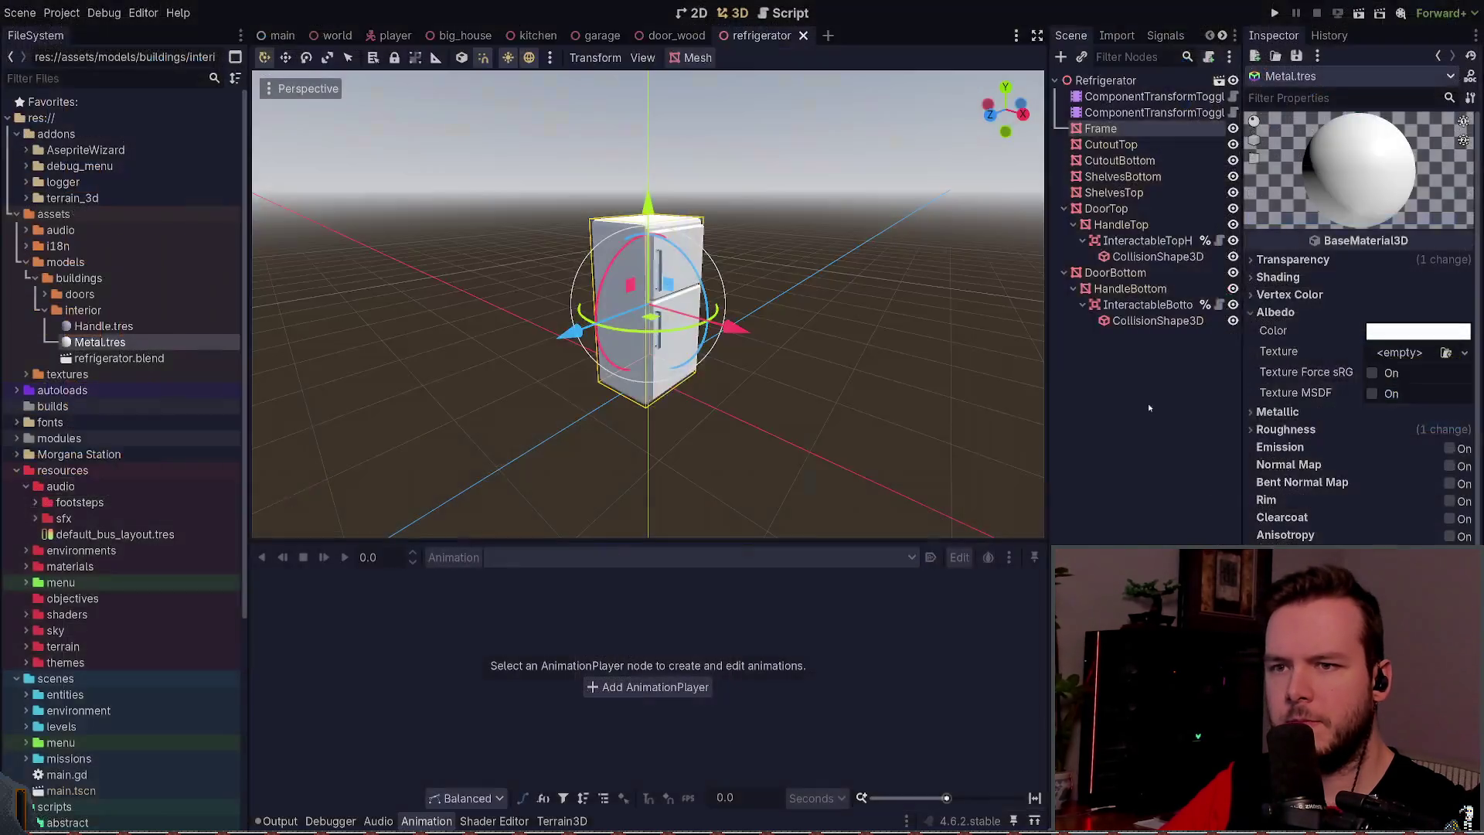
Step: Select the Frame node and expand its mesh's Metal material to its Albedo section
left_click(1143, 384)
left_click(1100, 128)
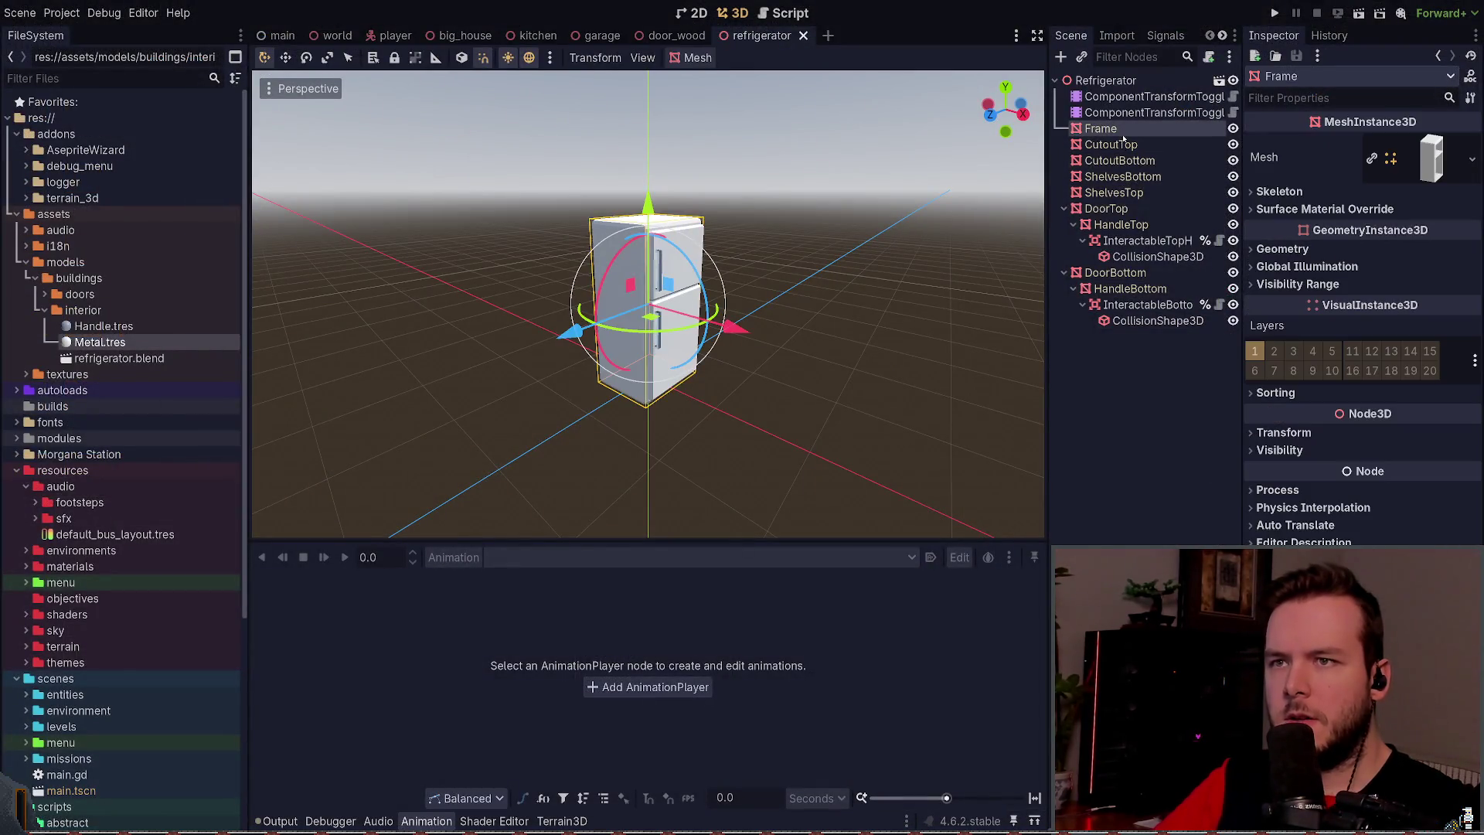
left_click(131, 326)
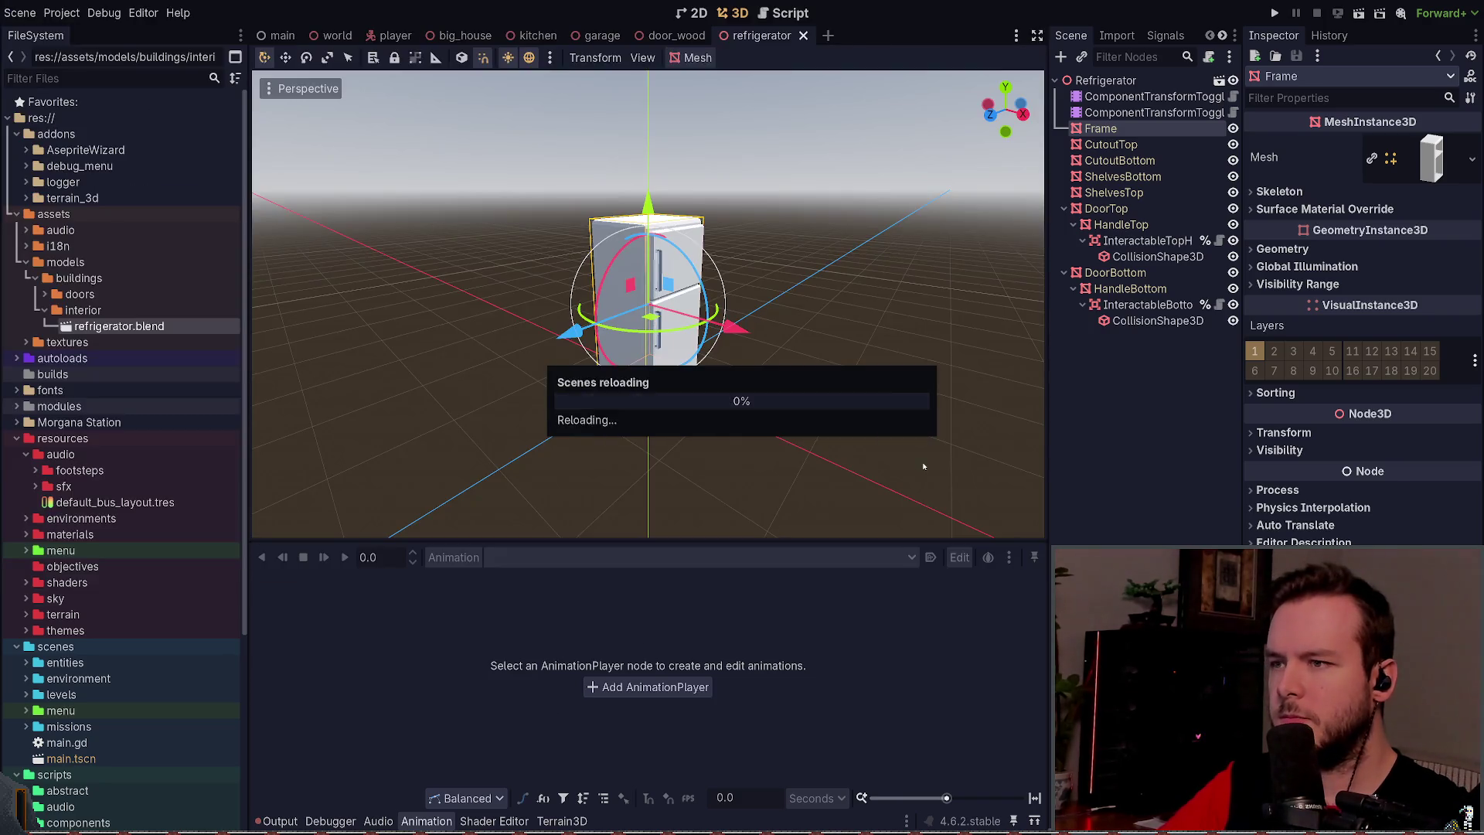
left_click(1366, 161)
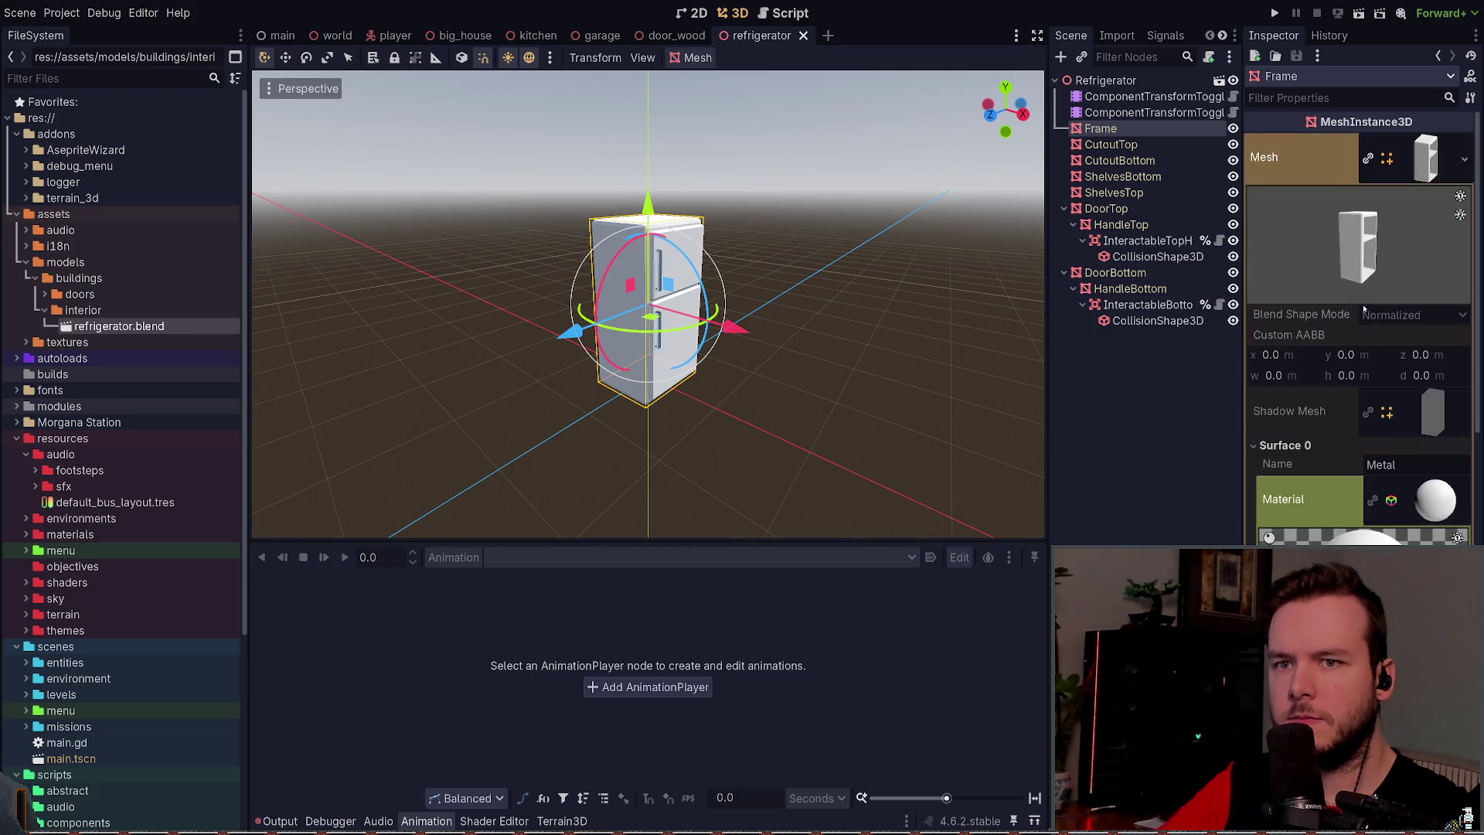
left_click(1413, 504)
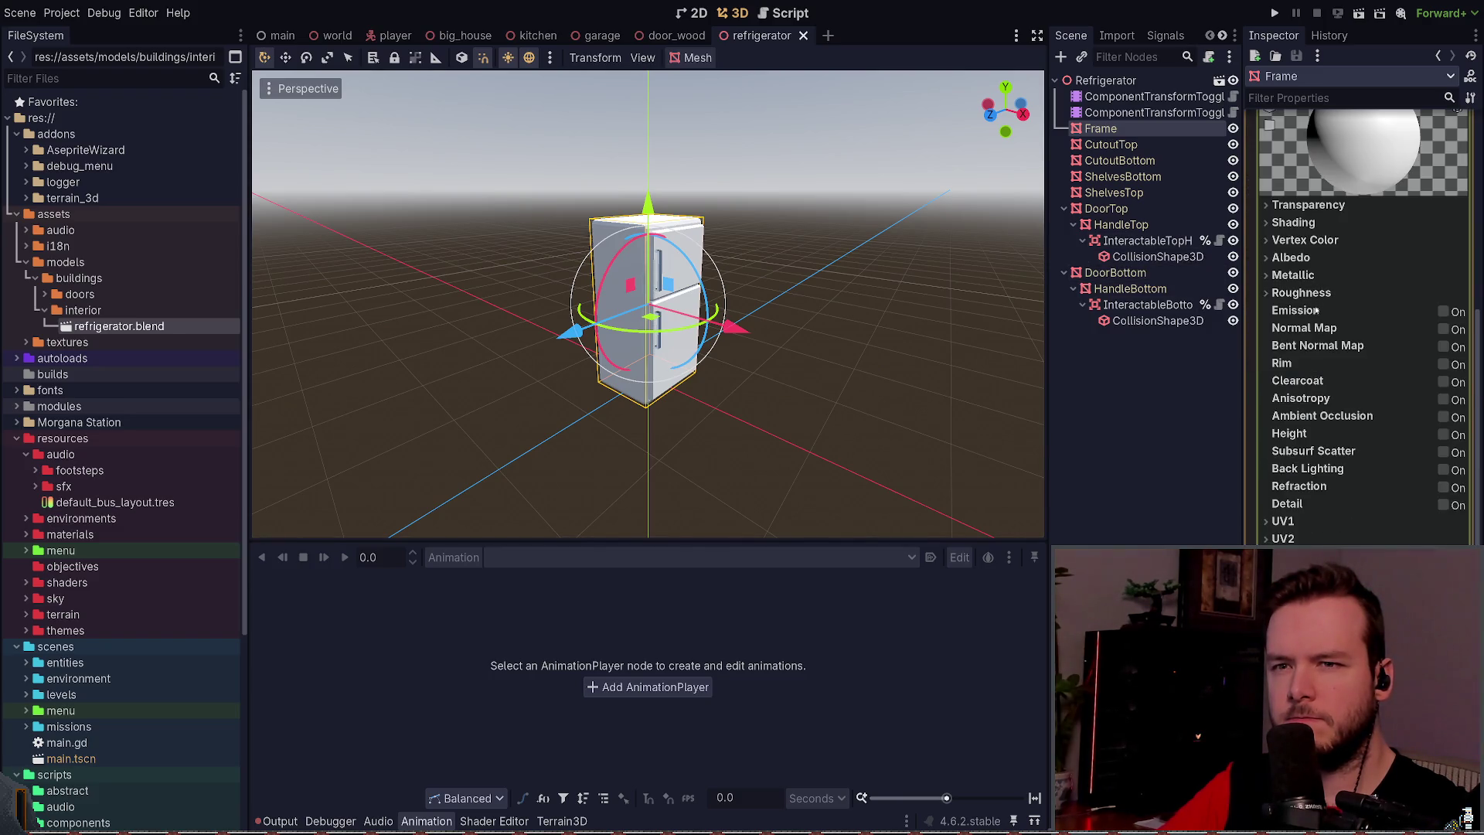
left_click(1290, 258)
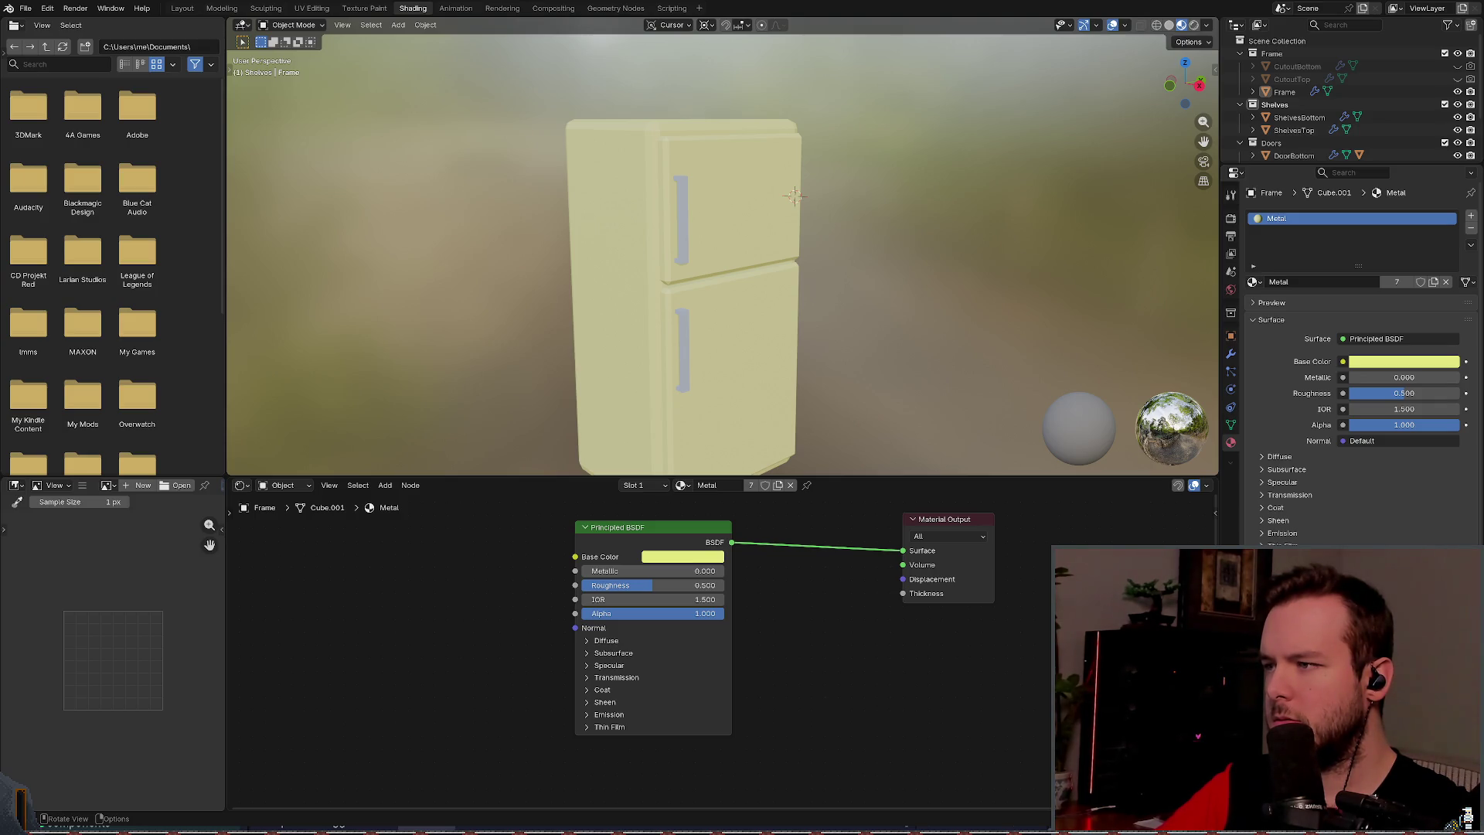
Step: View the reimported yellow refrigerator in Godot's viewport, then switch to Blender's Shading workspace
key("alt+Tab")
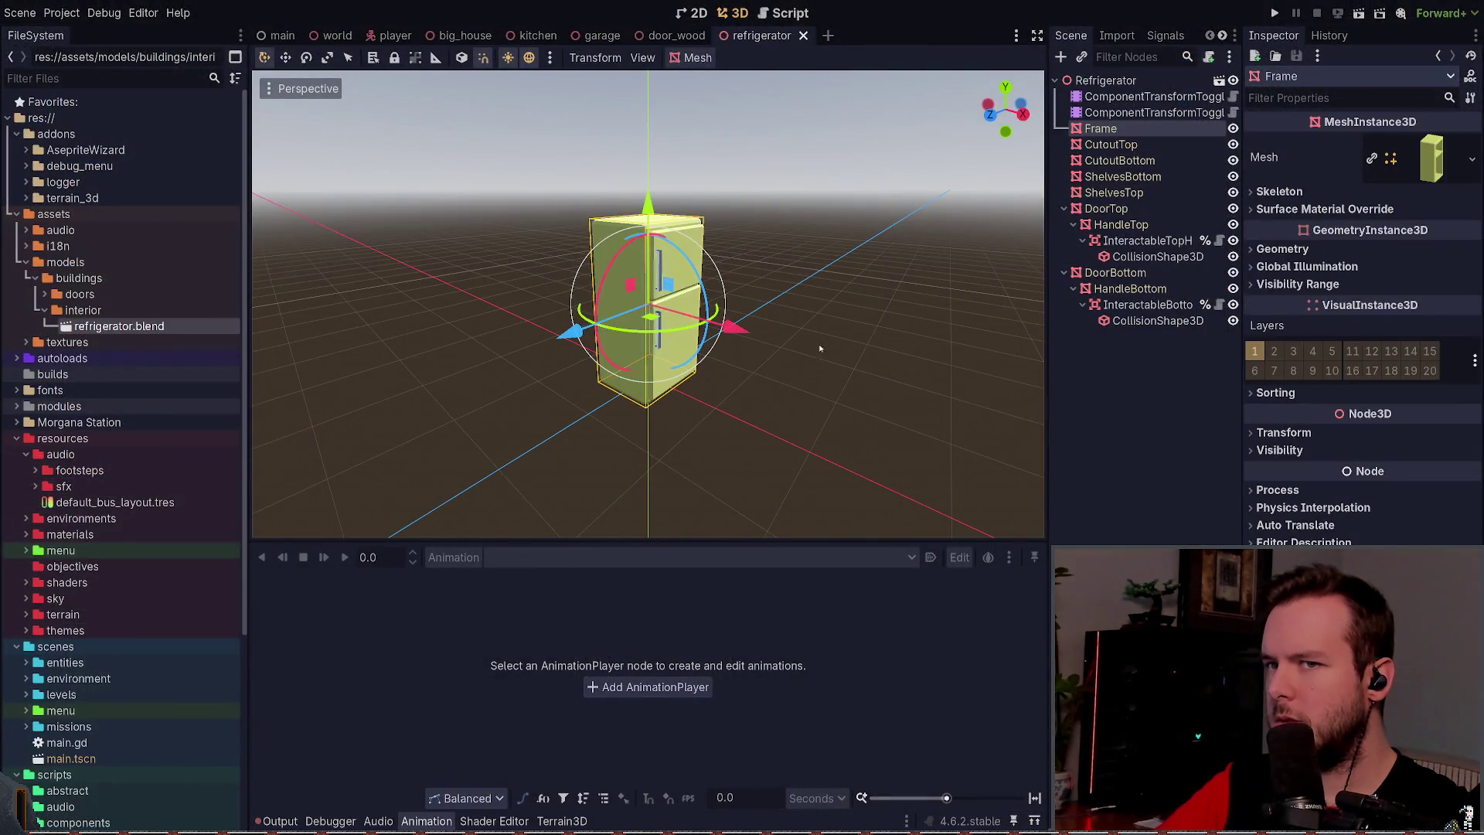
left_click(1383, 180)
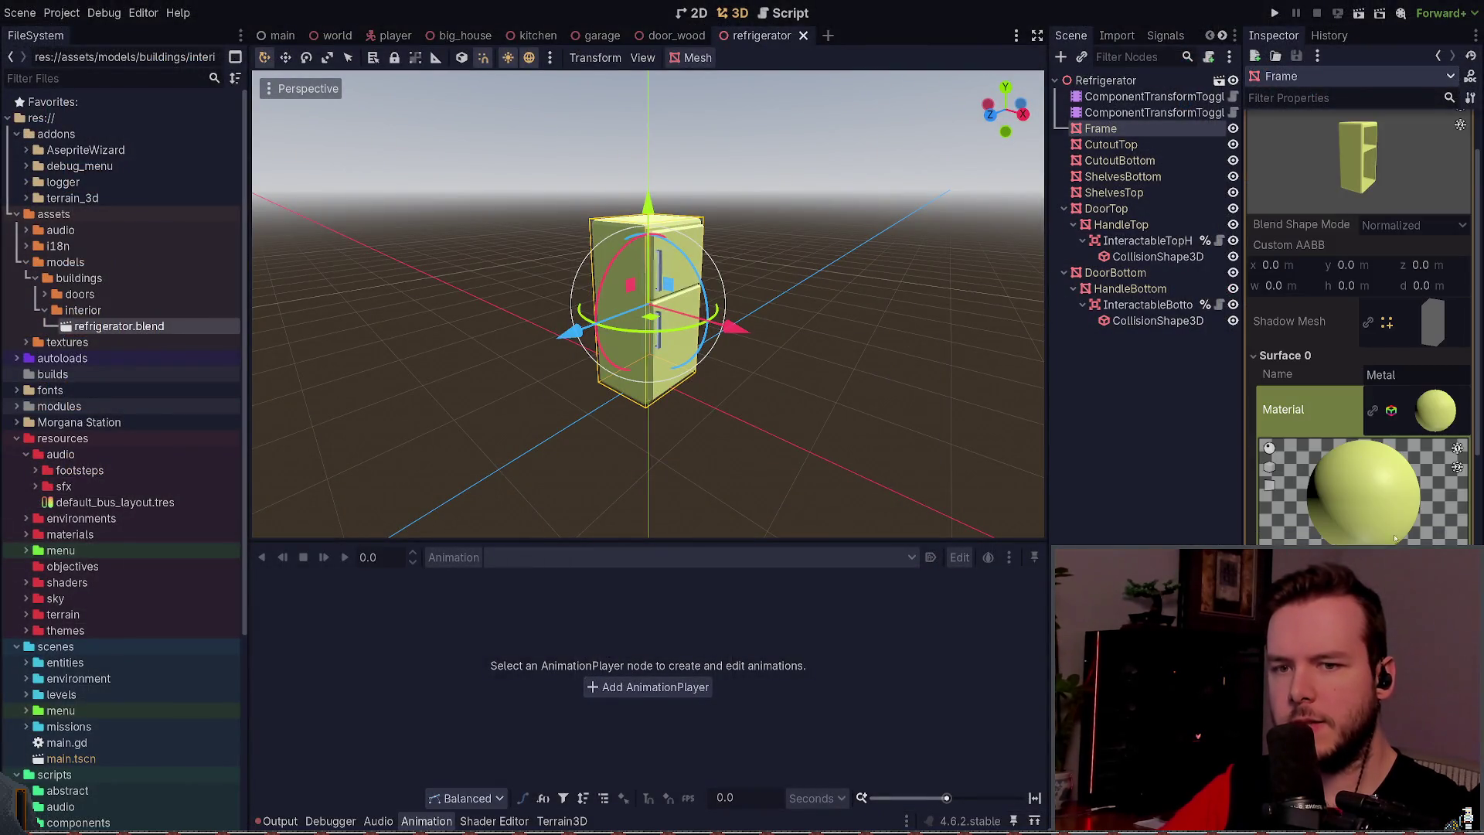
left_click(902, 313)
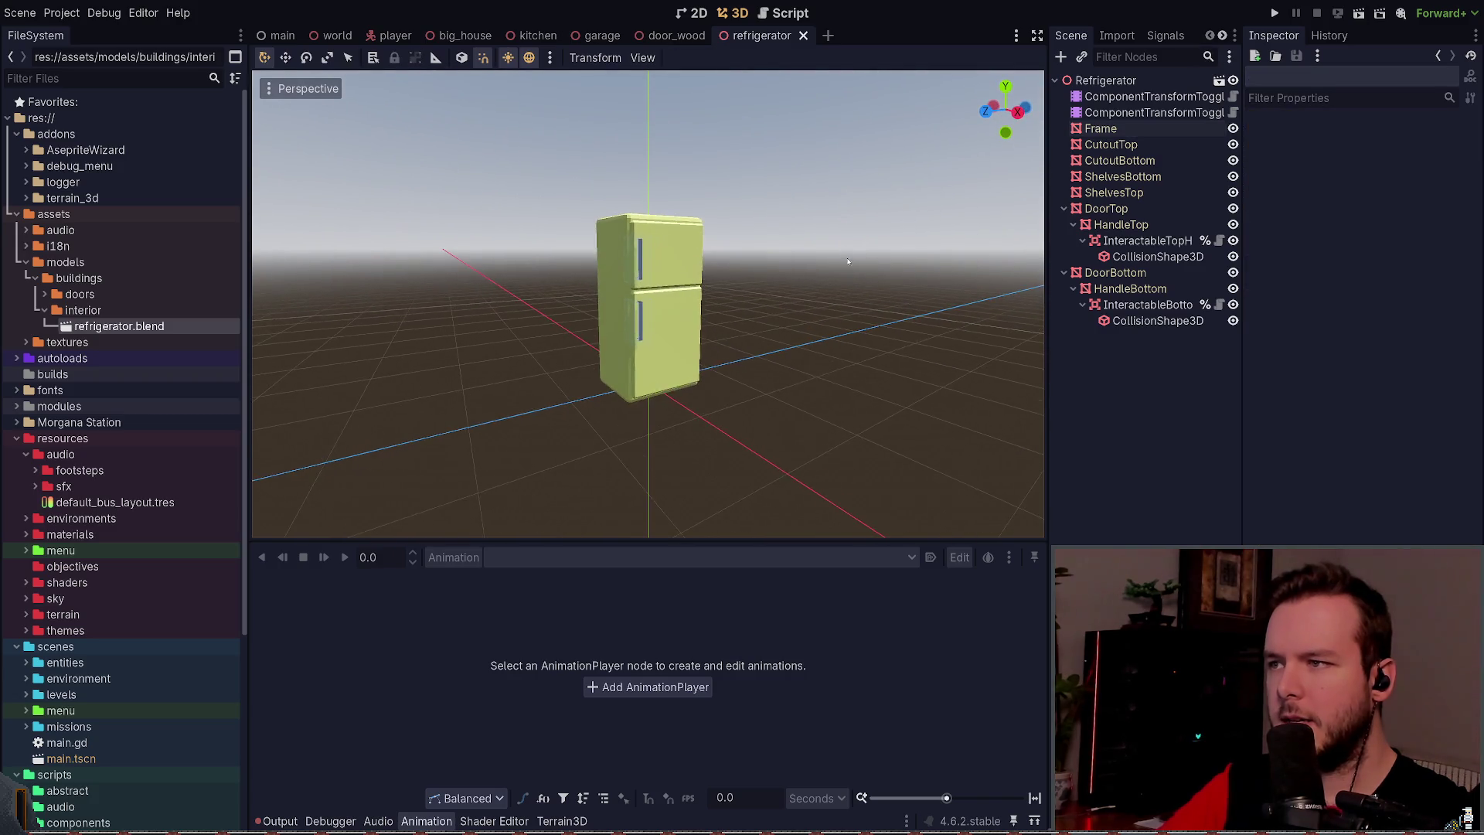
scroll(873, 247, "up", 8)
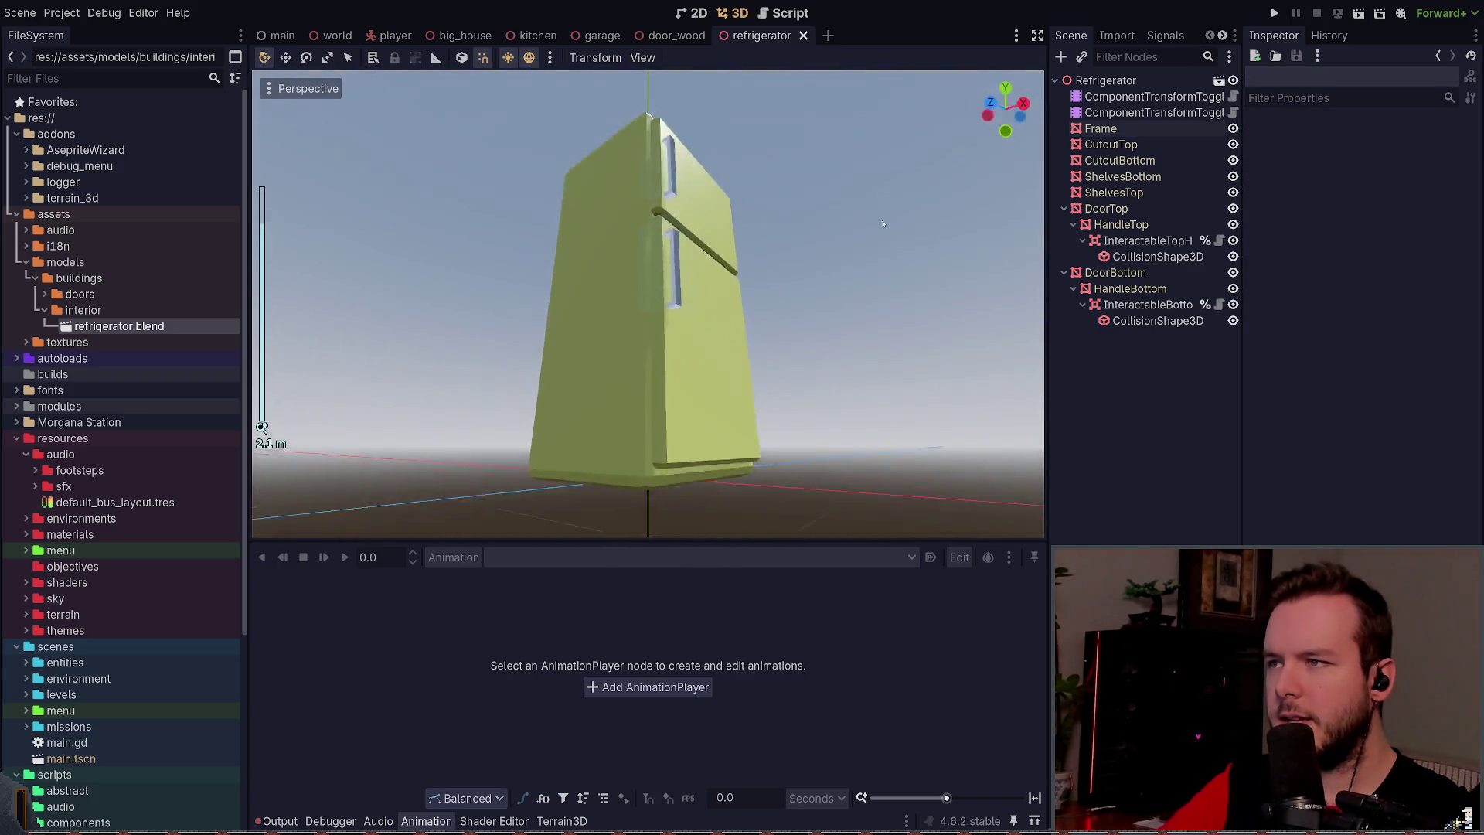
scroll(883, 224, "down", 8)
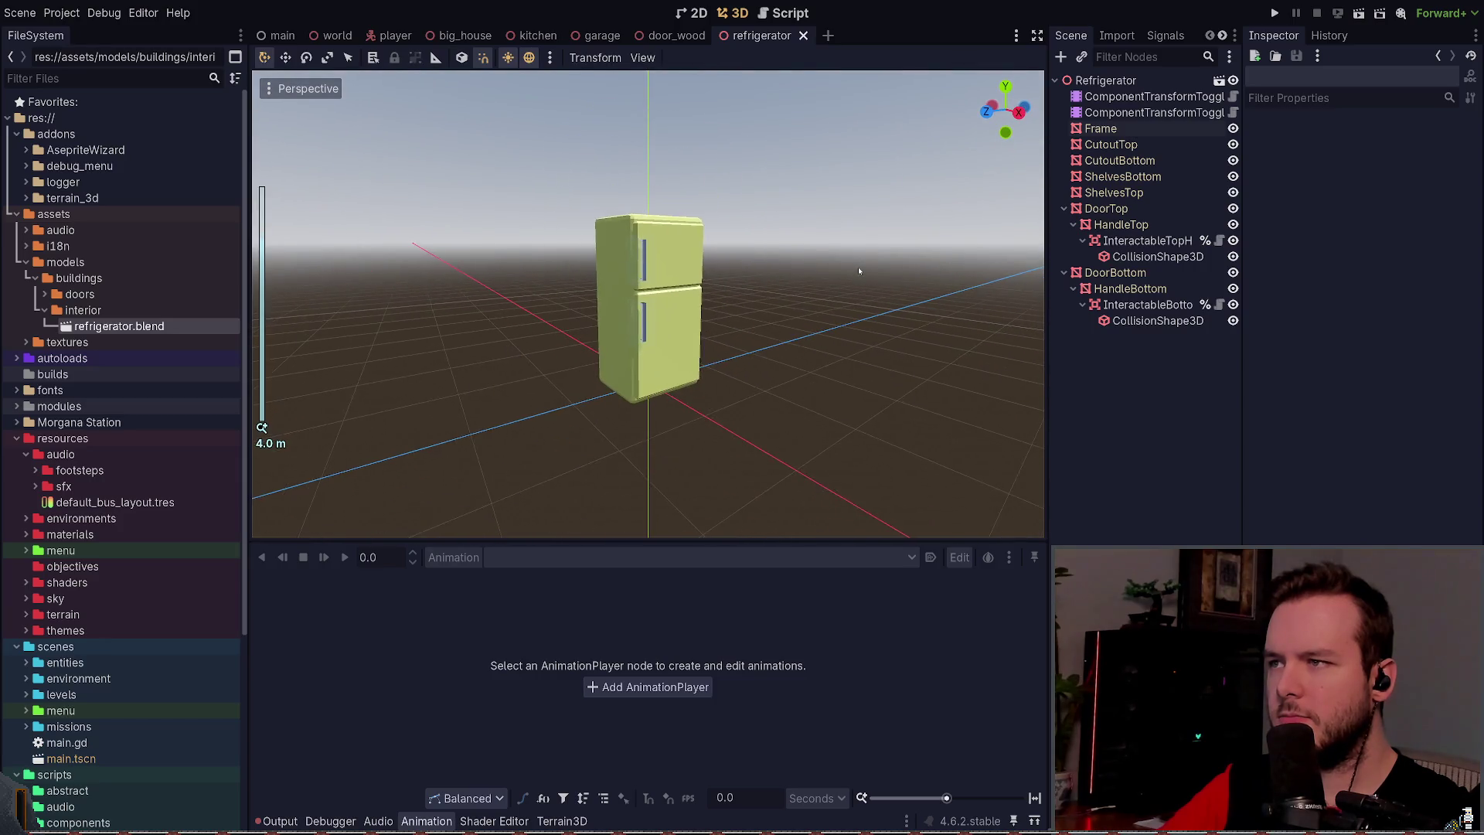
scroll(862, 271, "up", 2)
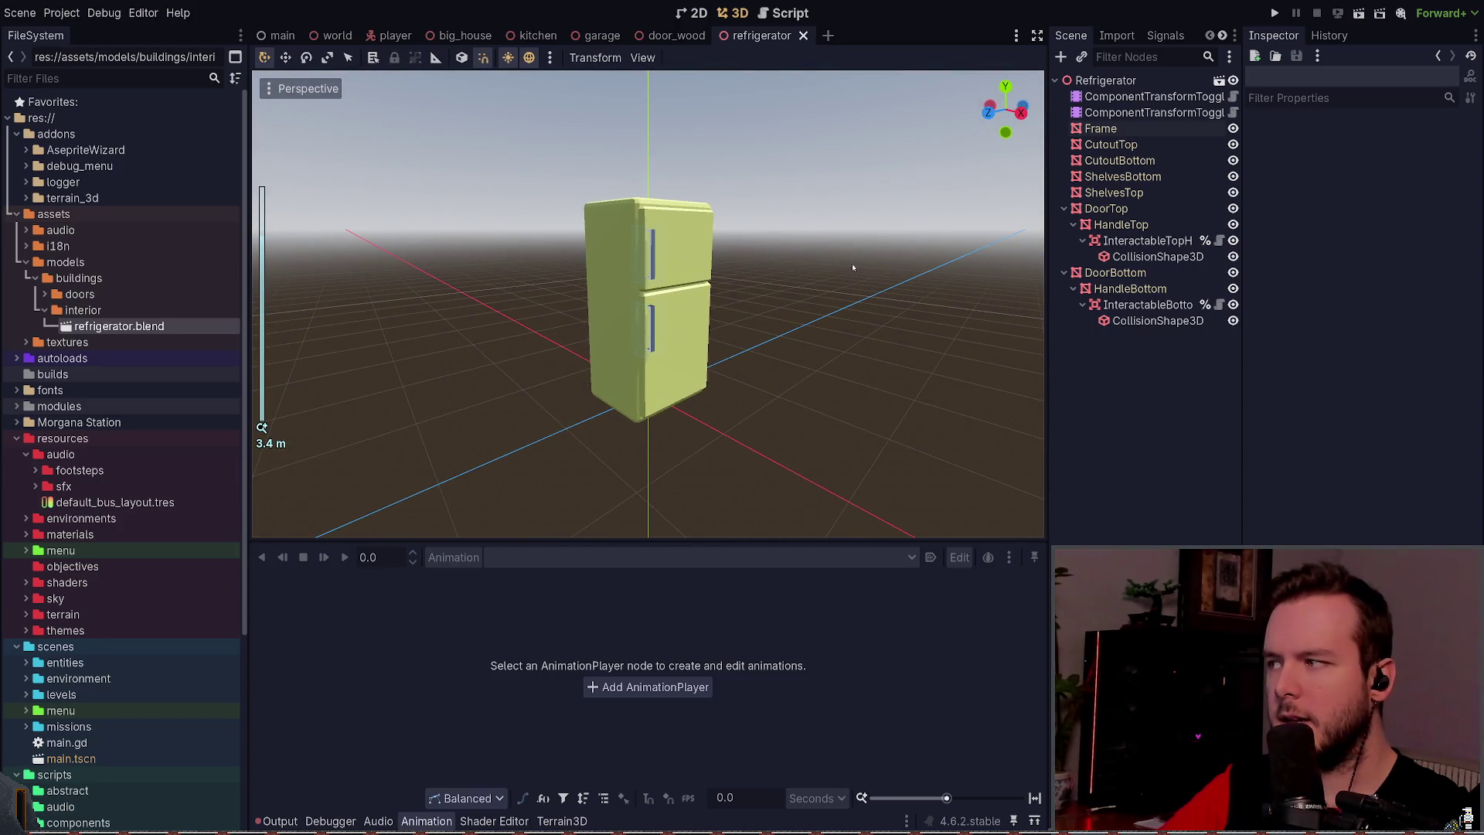
scroll(852, 263, "up", 2)
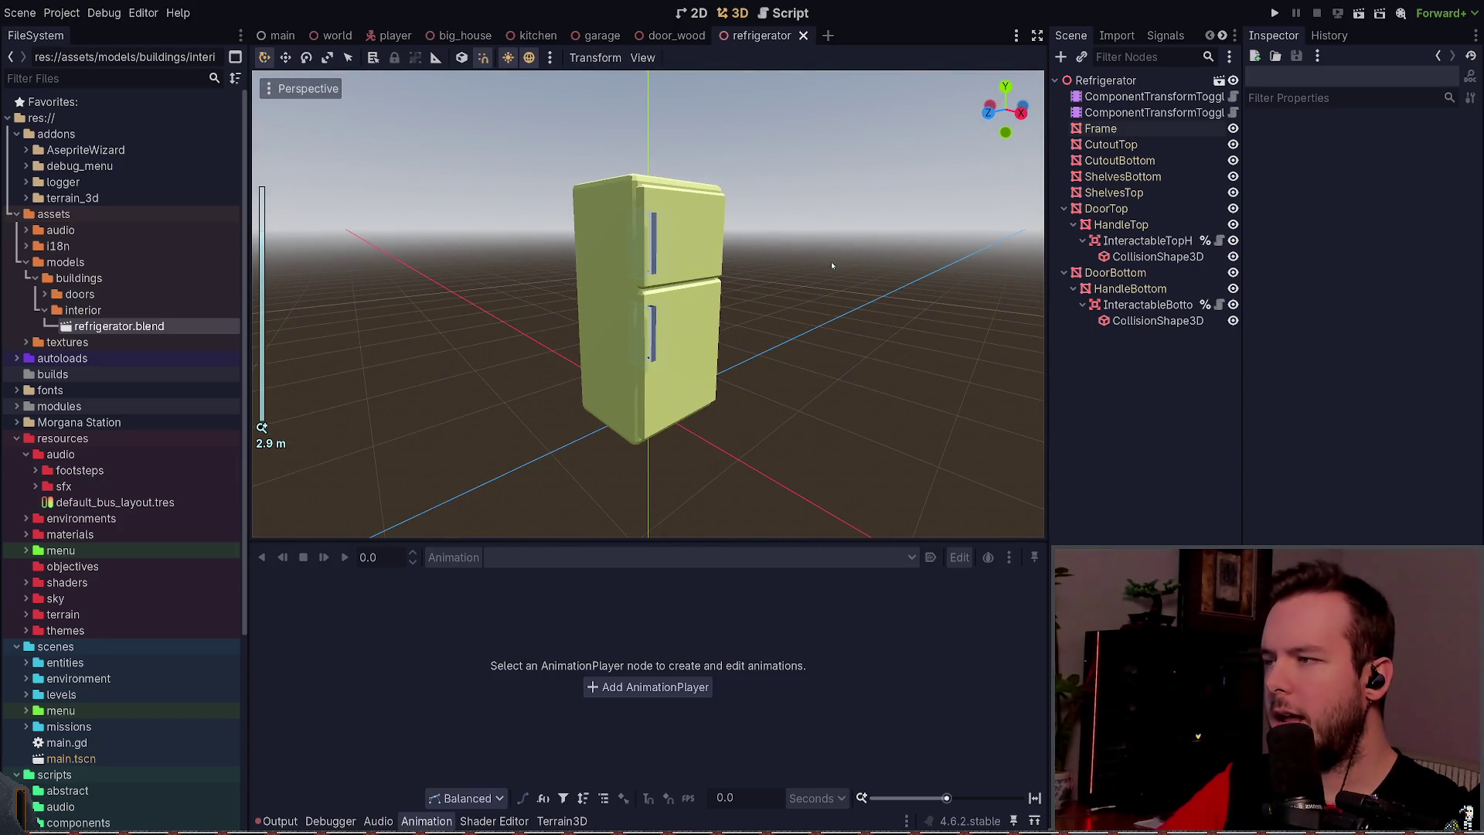
key("alt+Tab")
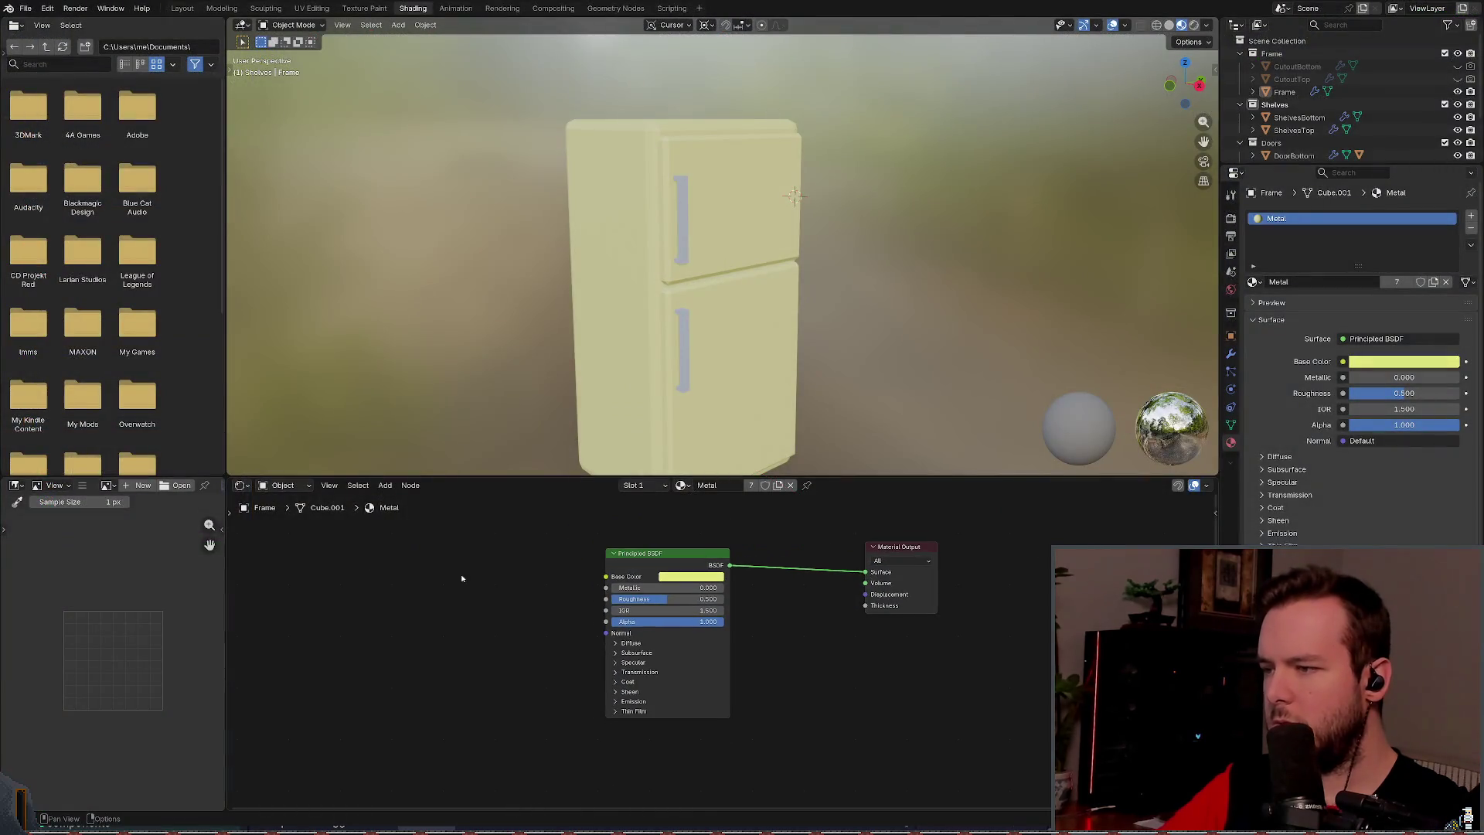
Step: Change the Principled BSDF Base Color from yellow to near white
left_click(669, 581)
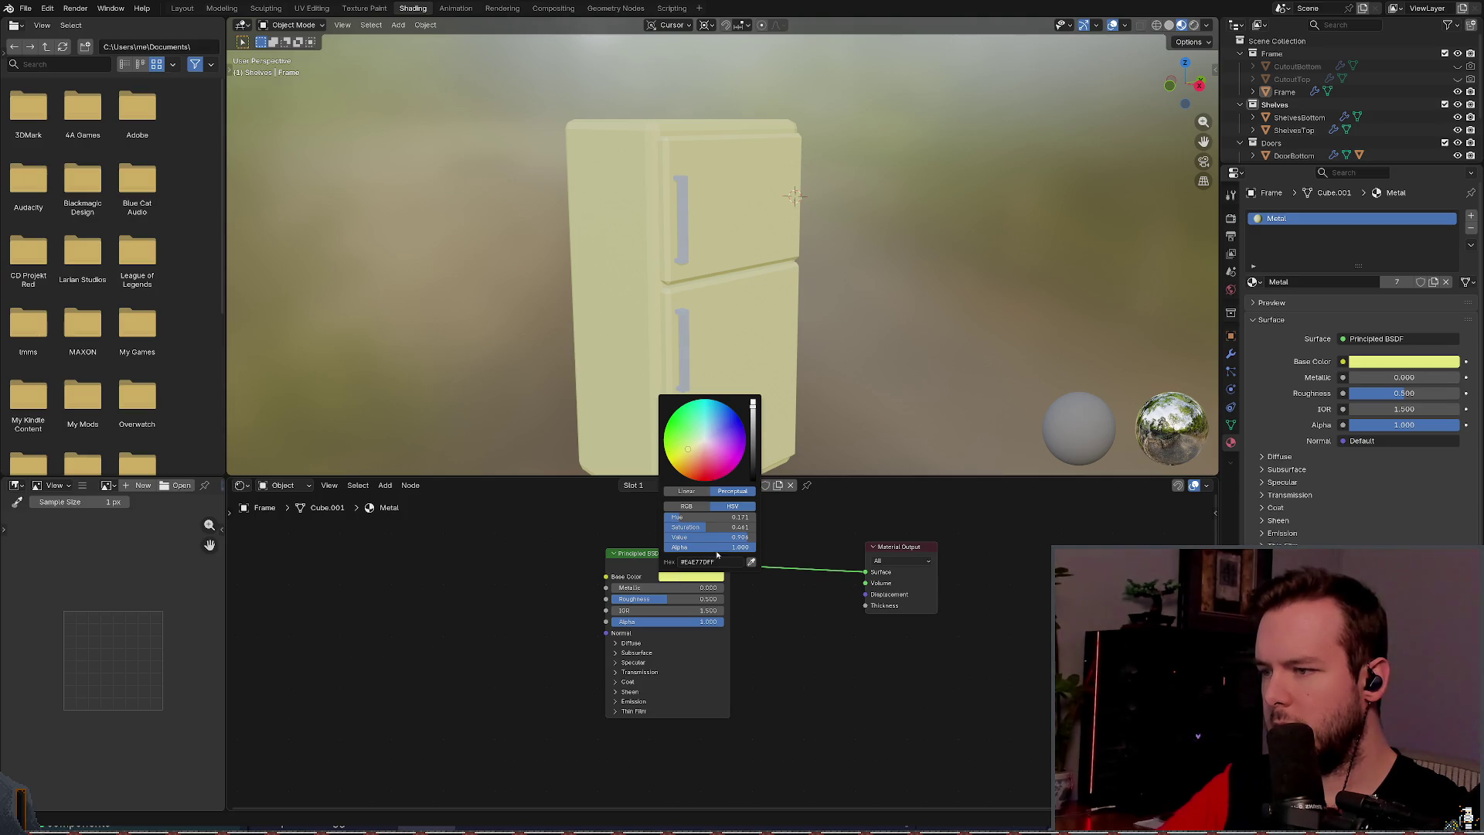
left_click(711, 561)
key("BackSpace")
key("Escape")
left_click(753, 404)
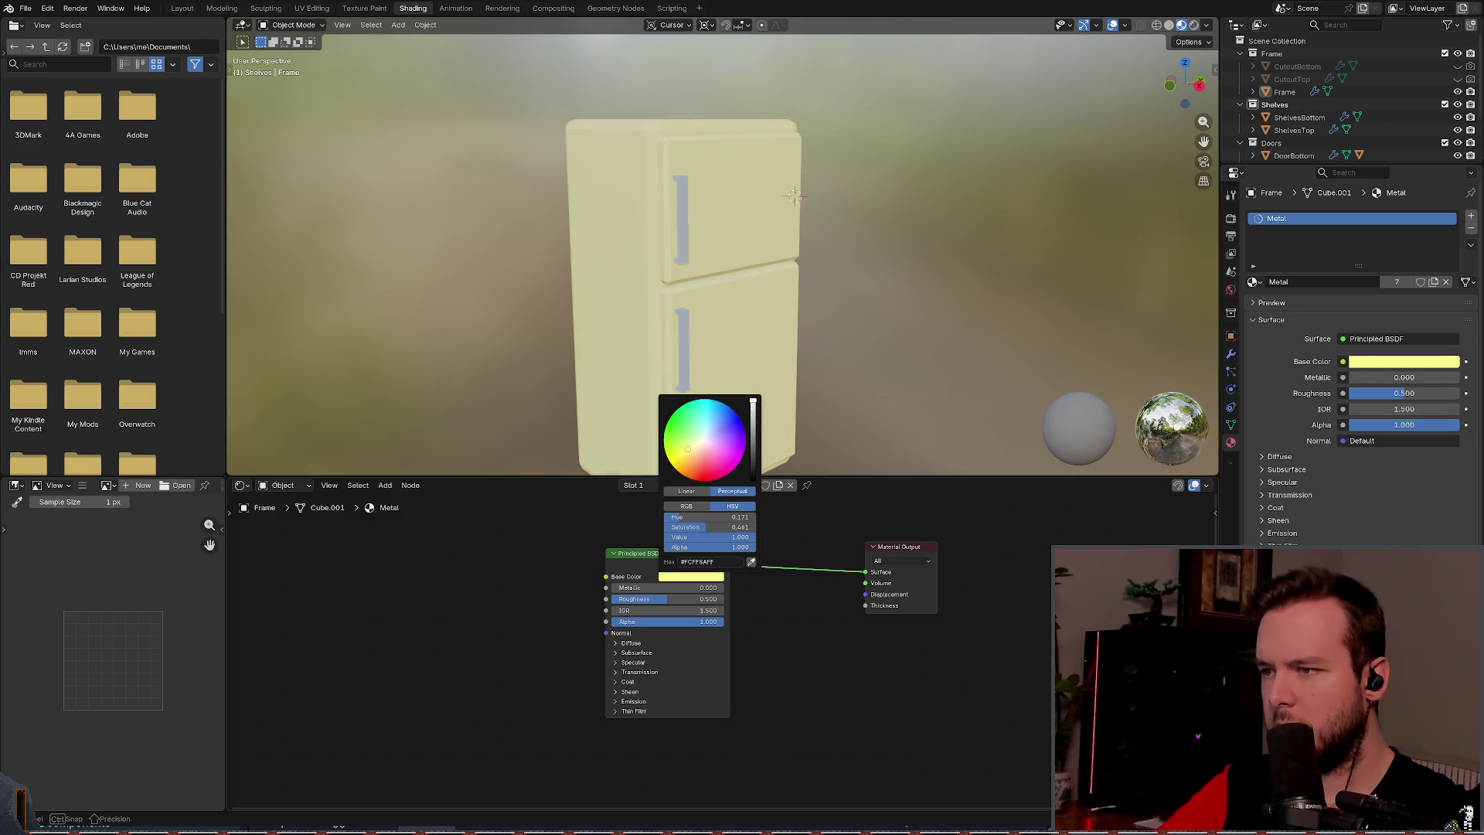
left_click_drag(700, 446, 704, 438)
left_click(721, 561)
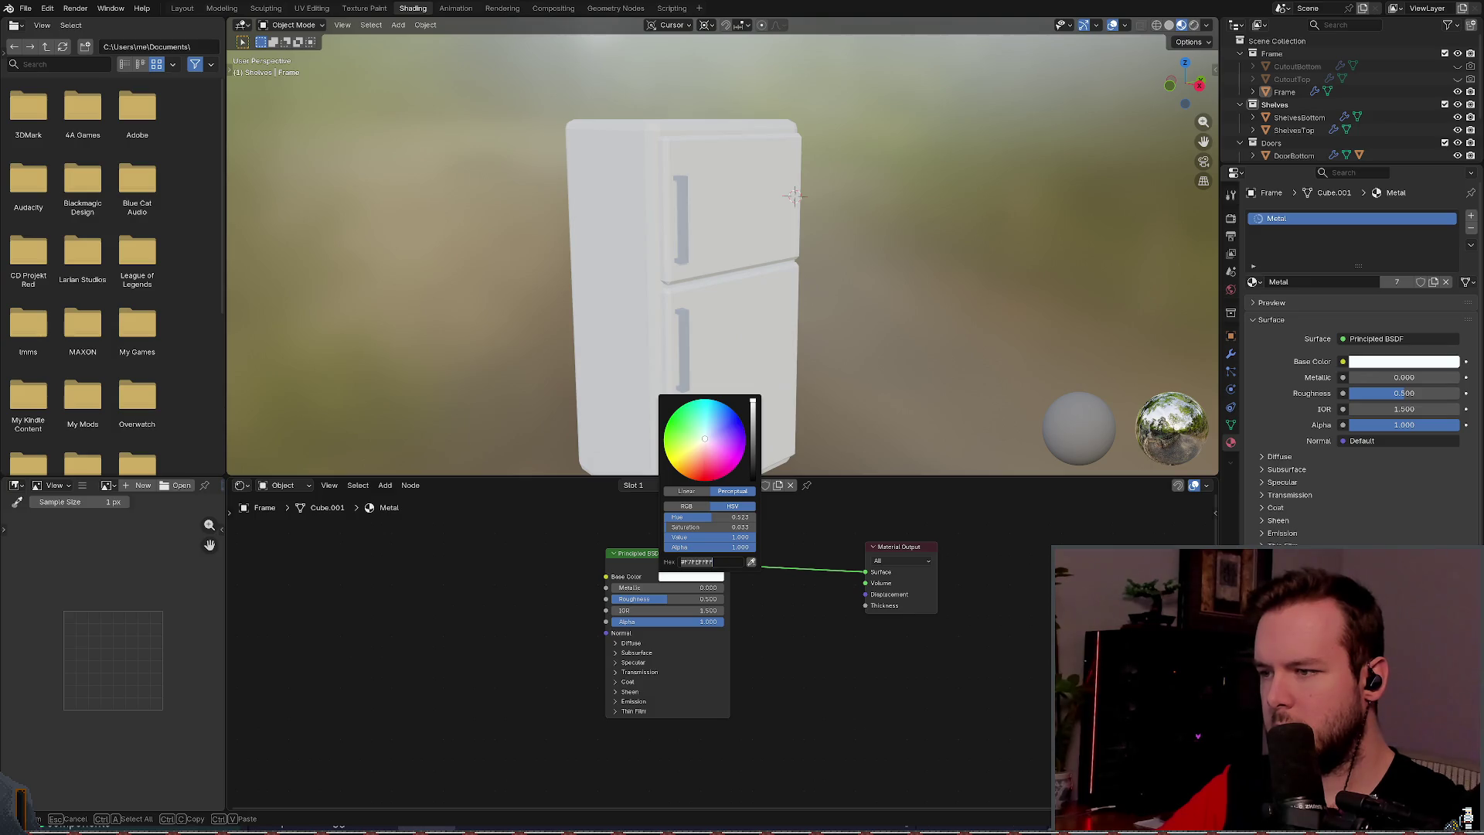
key("Return")
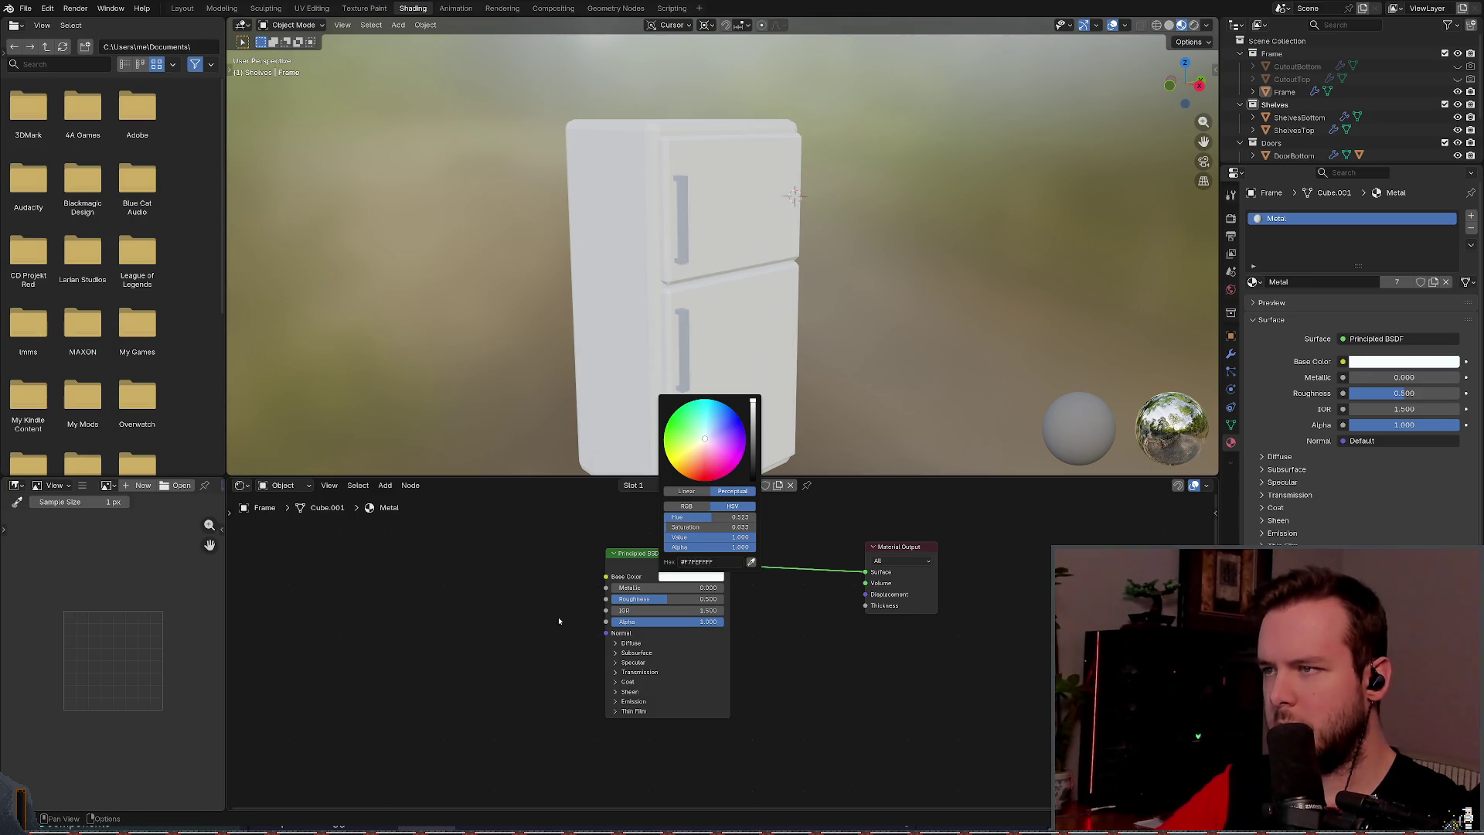
Step: Make the Base Color lavender purple and save refrigerator.blend
scroll(479, 595, "down", 2)
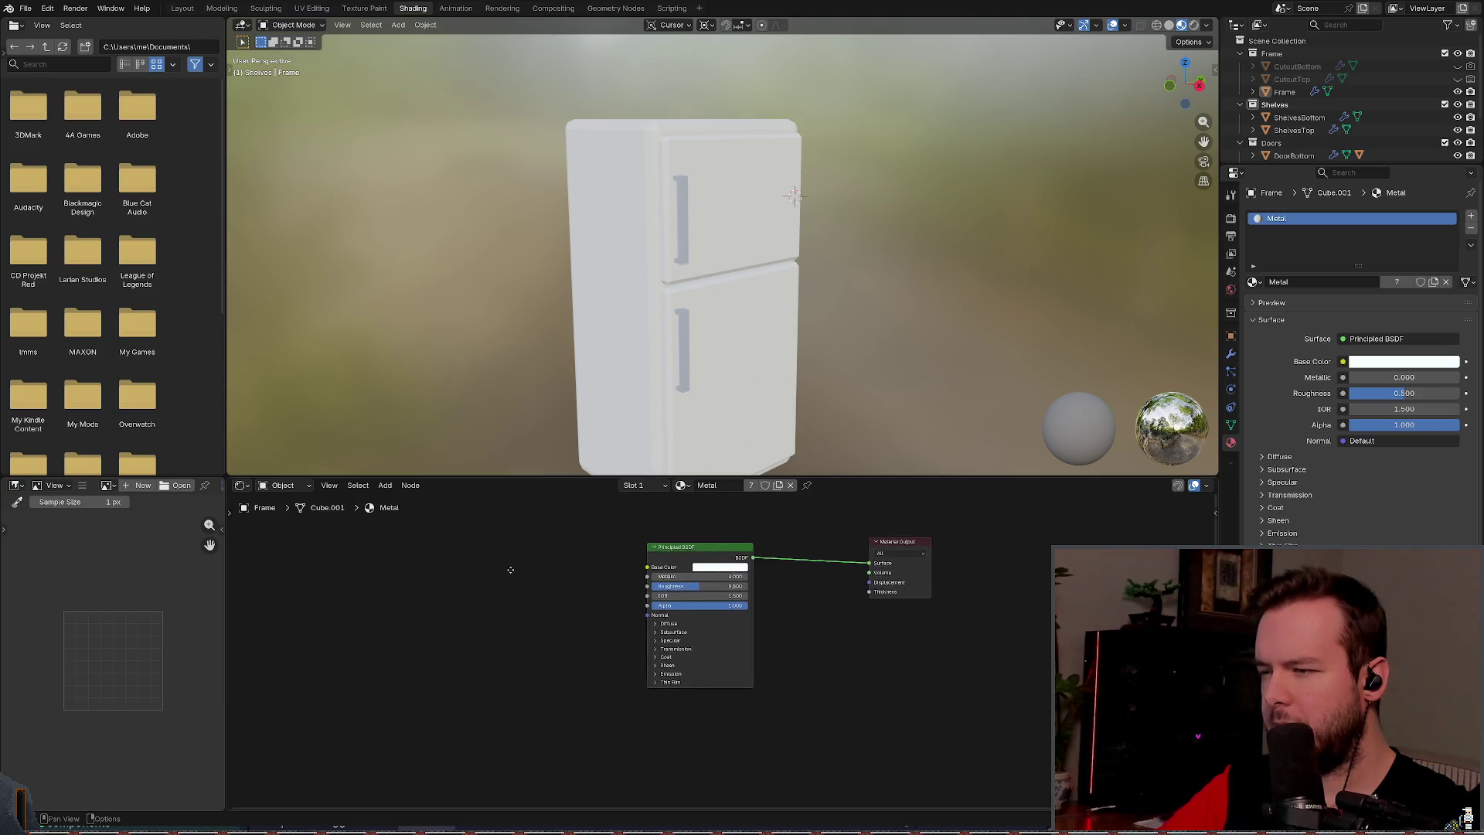
left_click(715, 575)
left_click_drag(728, 458, 720, 472)
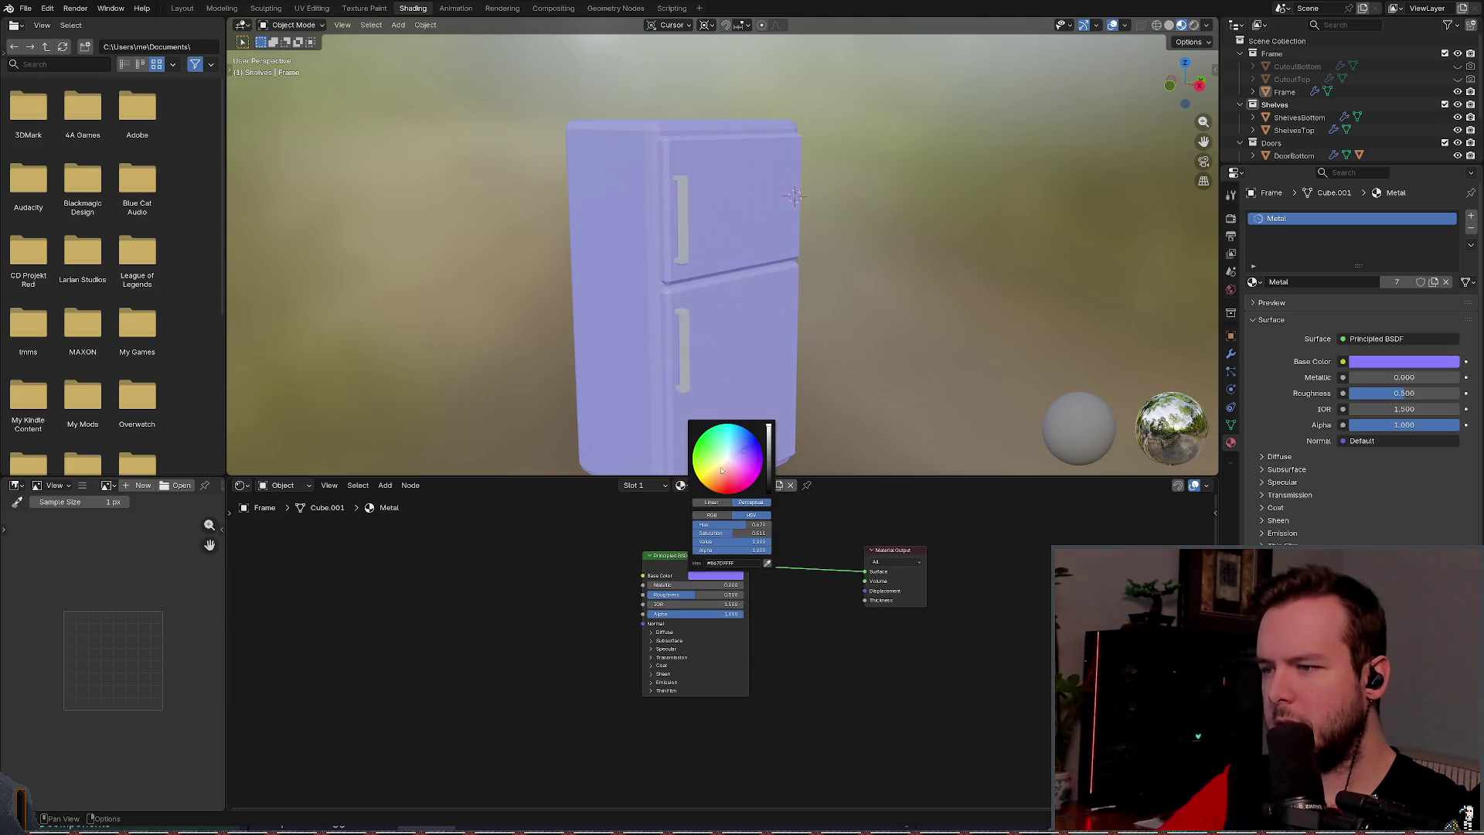
key("ctrl+s")
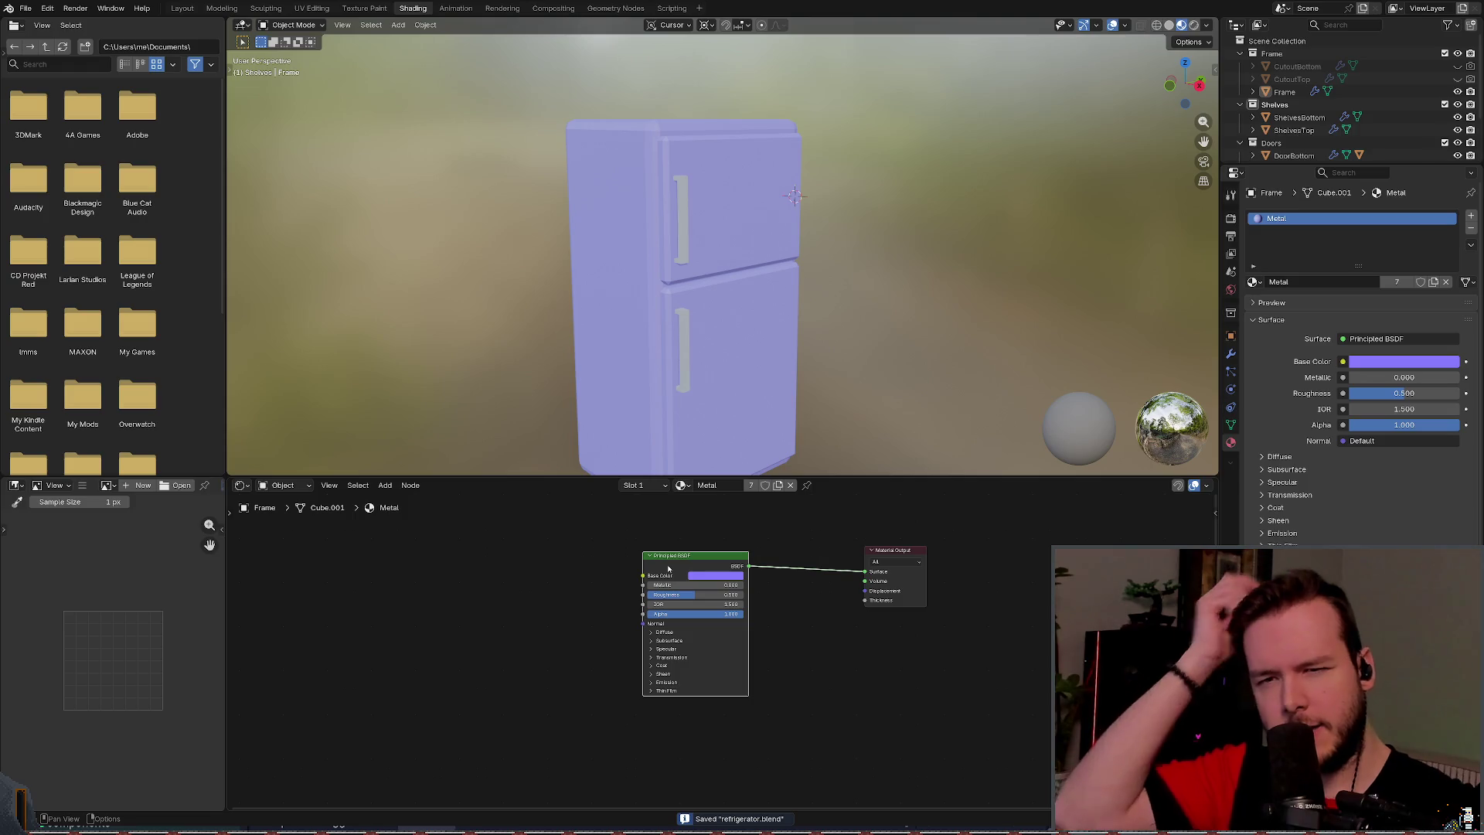
Step: Add an image texture with mapping nodes feeding the Principled BSDF Base Color
key("shift+w")
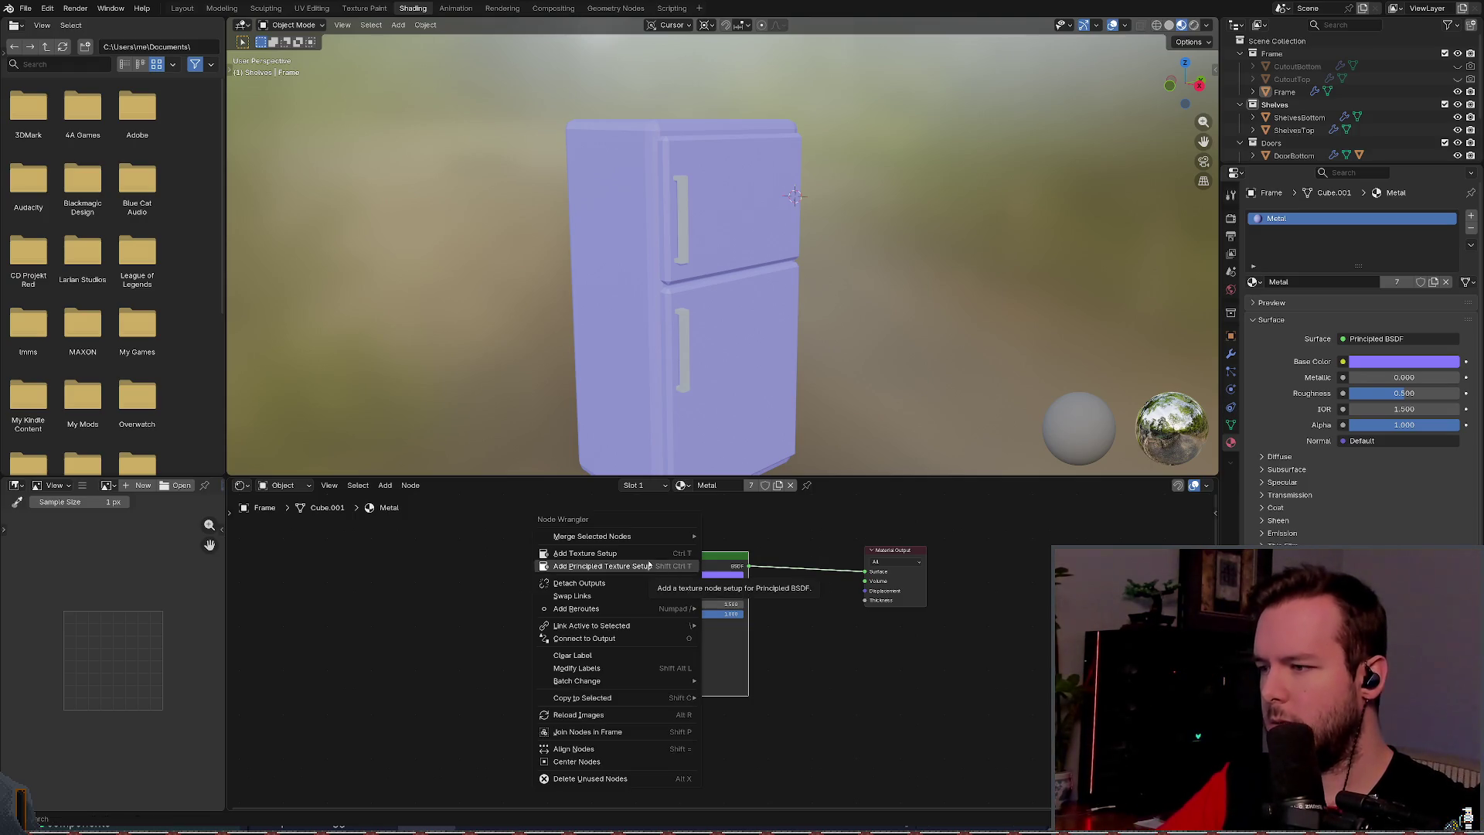
left_click(648, 565)
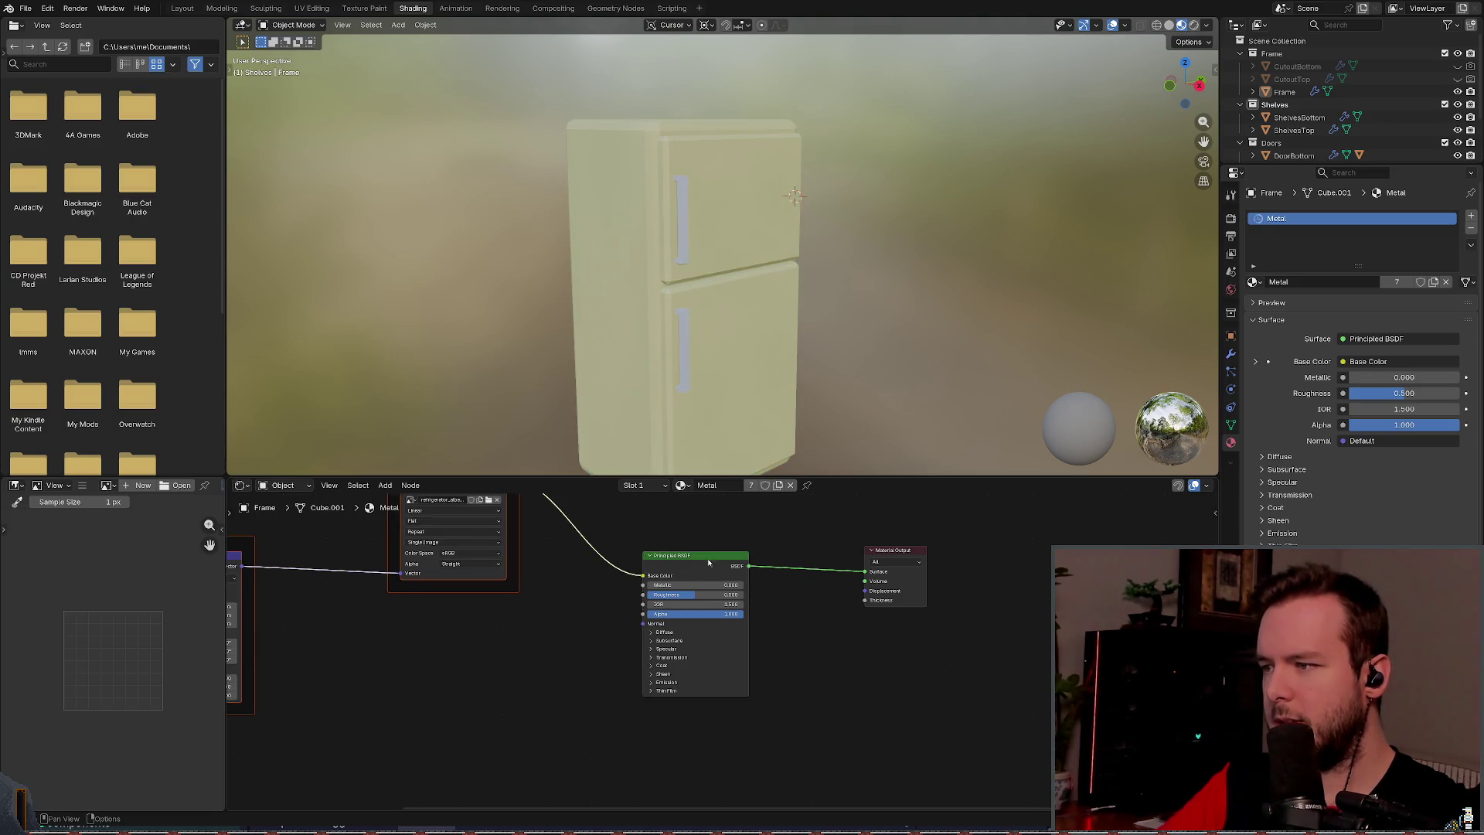
scroll(591, 548, "down", 1)
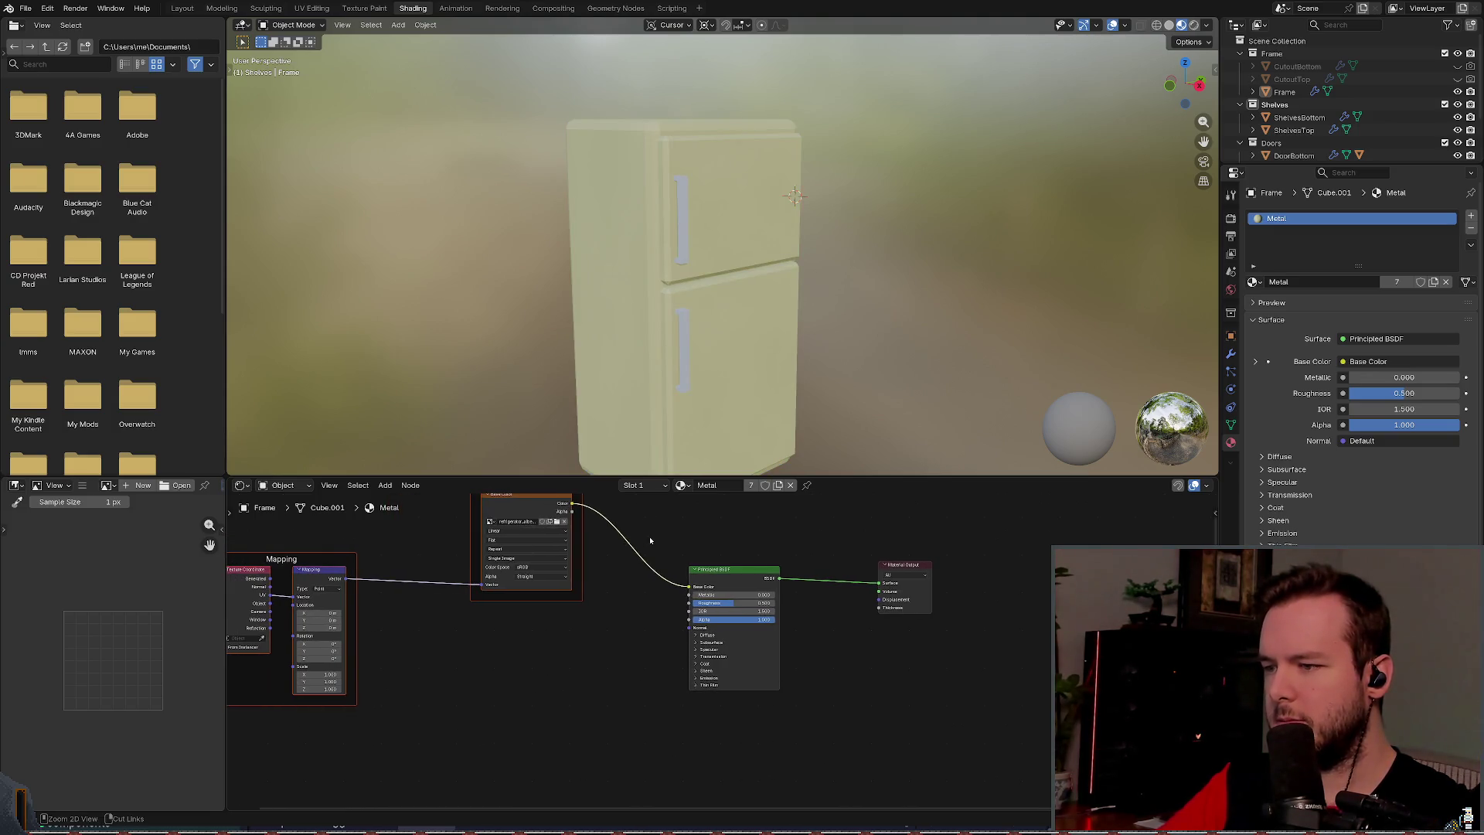
key("ctrl+s")
mouse_move(639, 533)
left_mouse_down()
mouse_move(747, 552)
mouse_move(704, 559)
left_mouse_up()
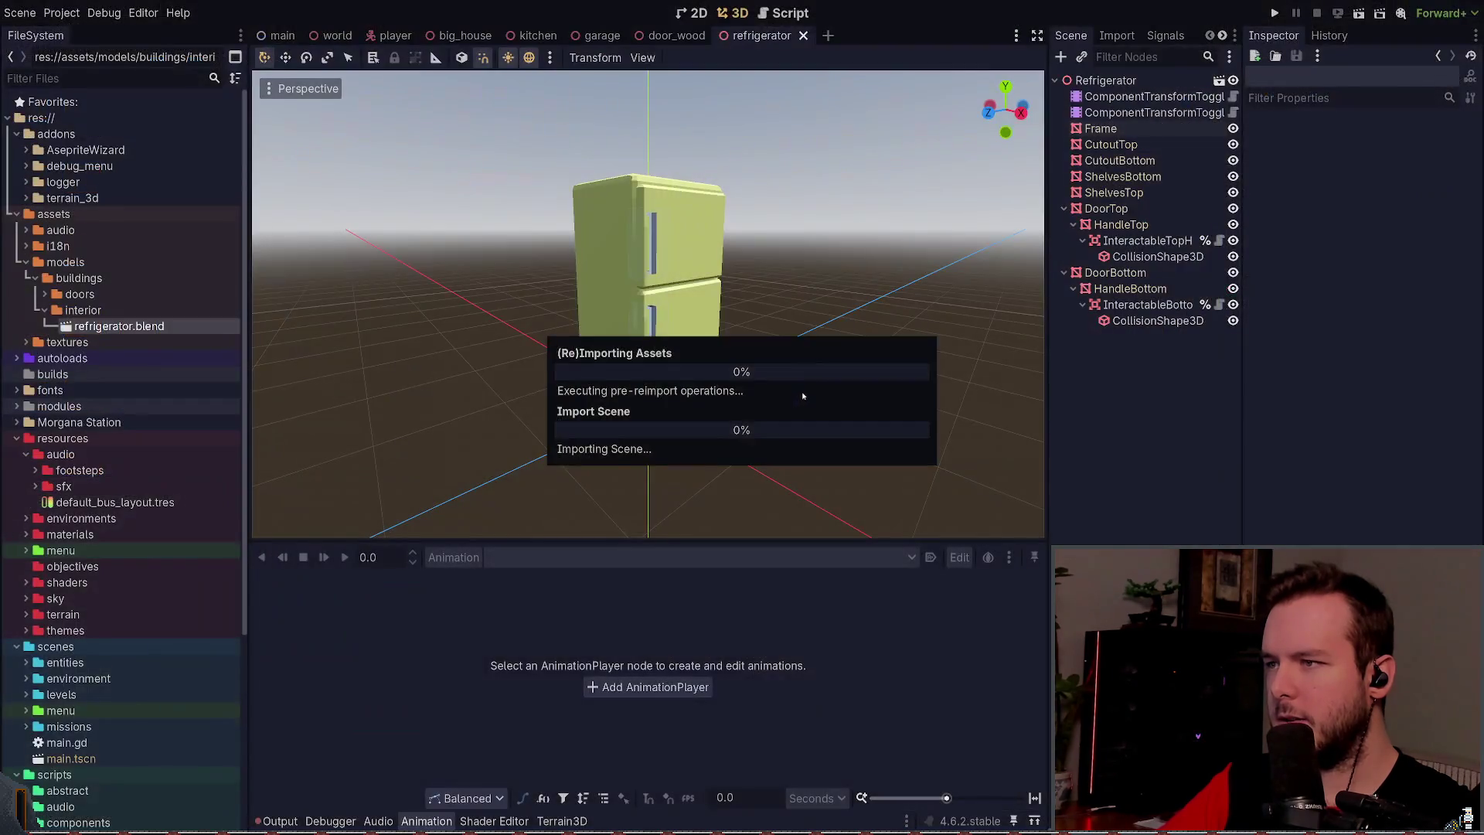
Step: Inspect the Frame mesh's surface material in the Refrigerator scene's Inspector
left_click(1105, 81)
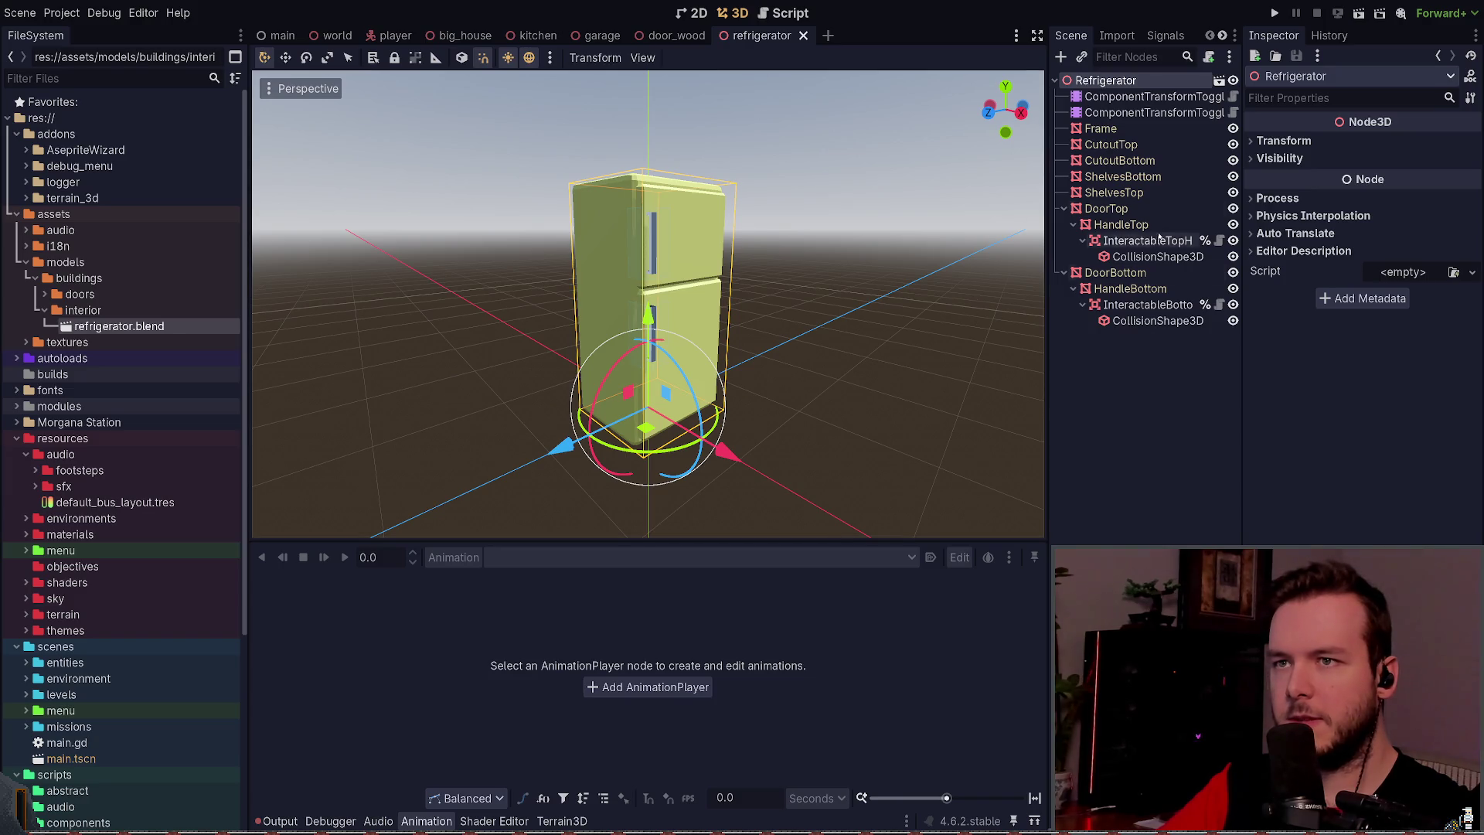
left_click(1136, 130)
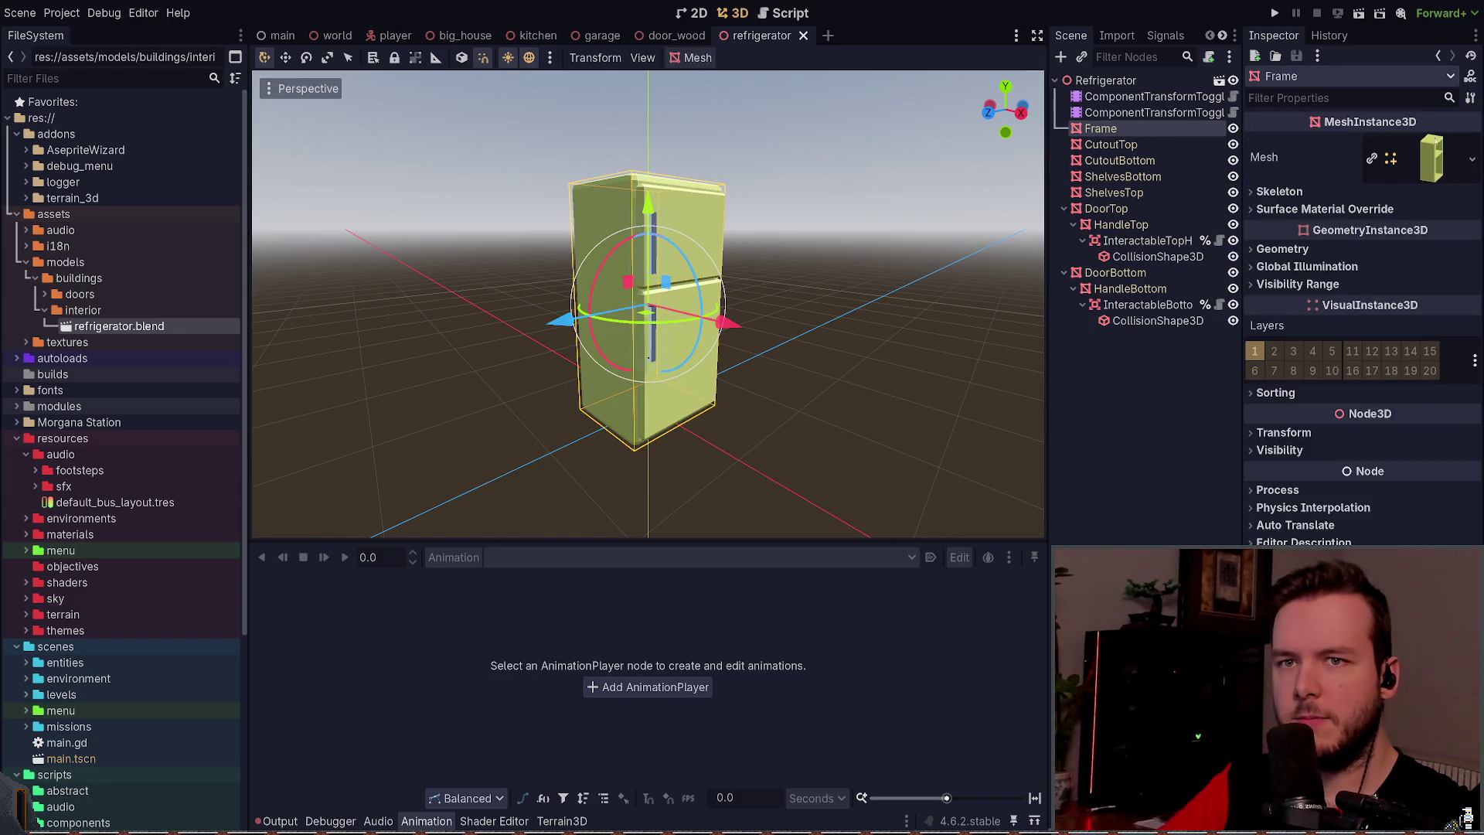
left_click(1432, 157)
left_click(1360, 495)
scroll(1426, 369, "down", 5)
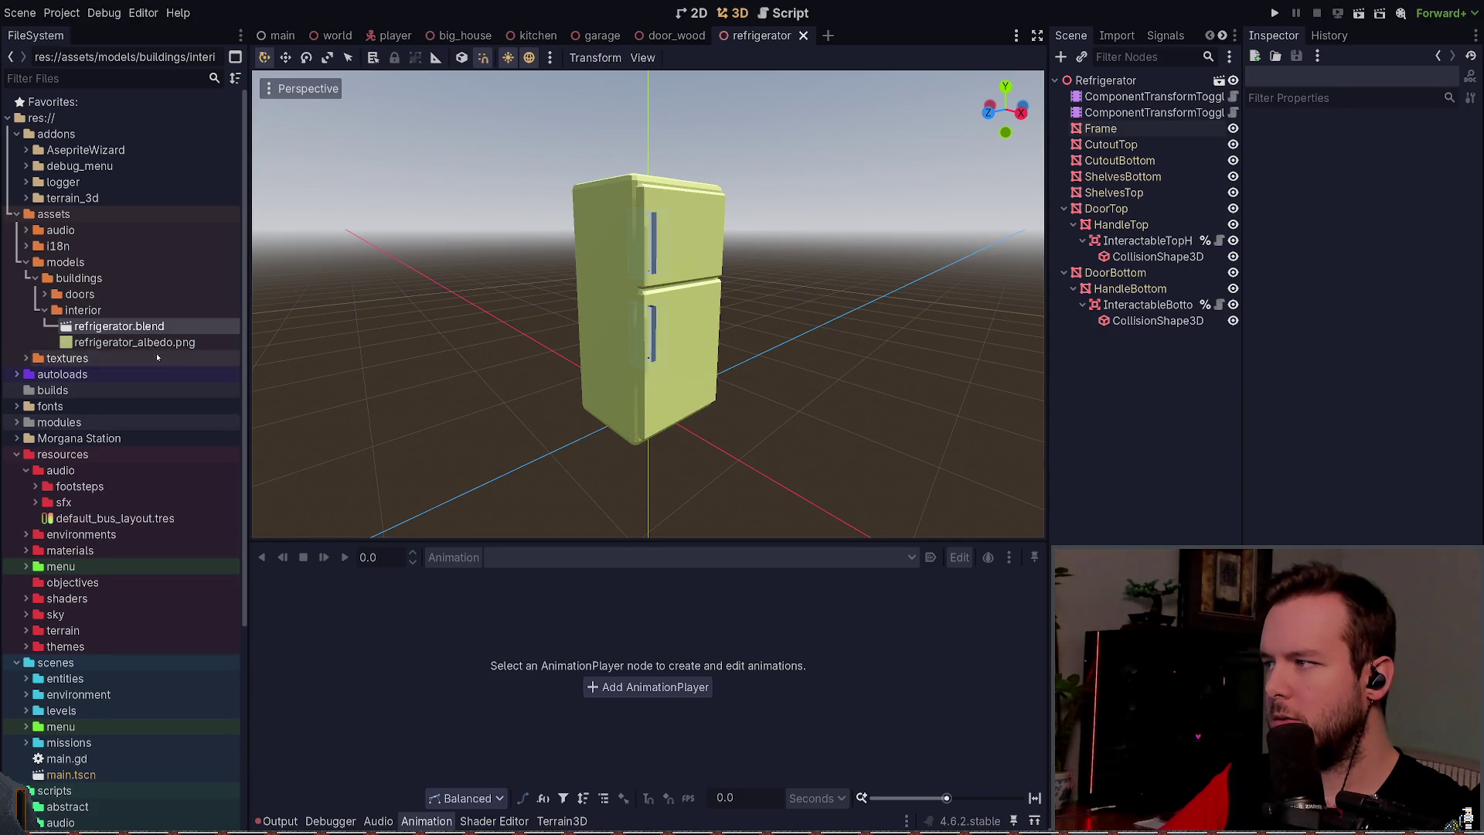
Step: Reimport refrigerator.blend from Advanced Import Settings and reselect the Frame node
double_click(171, 330)
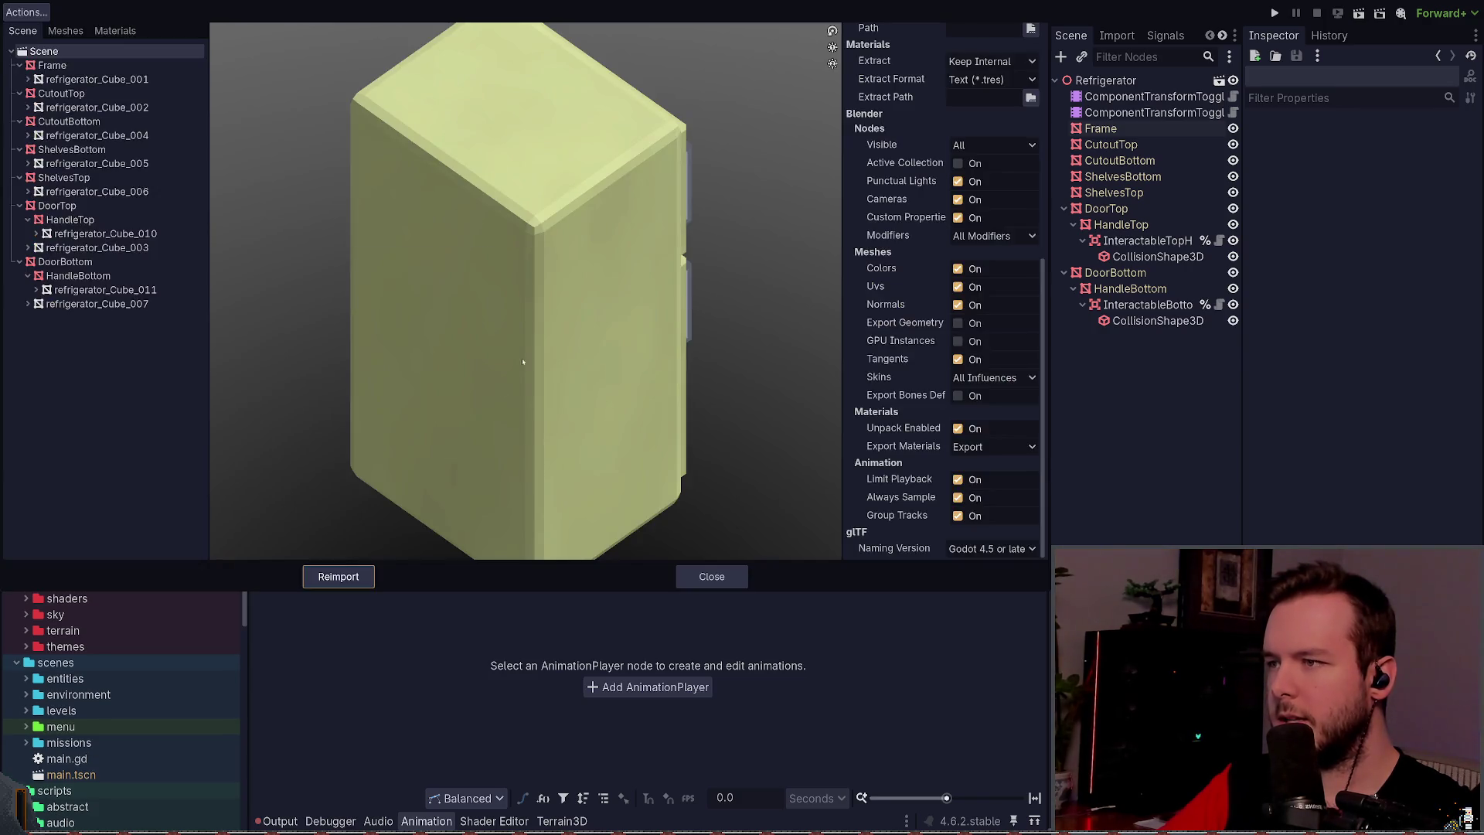
left_click(333, 576)
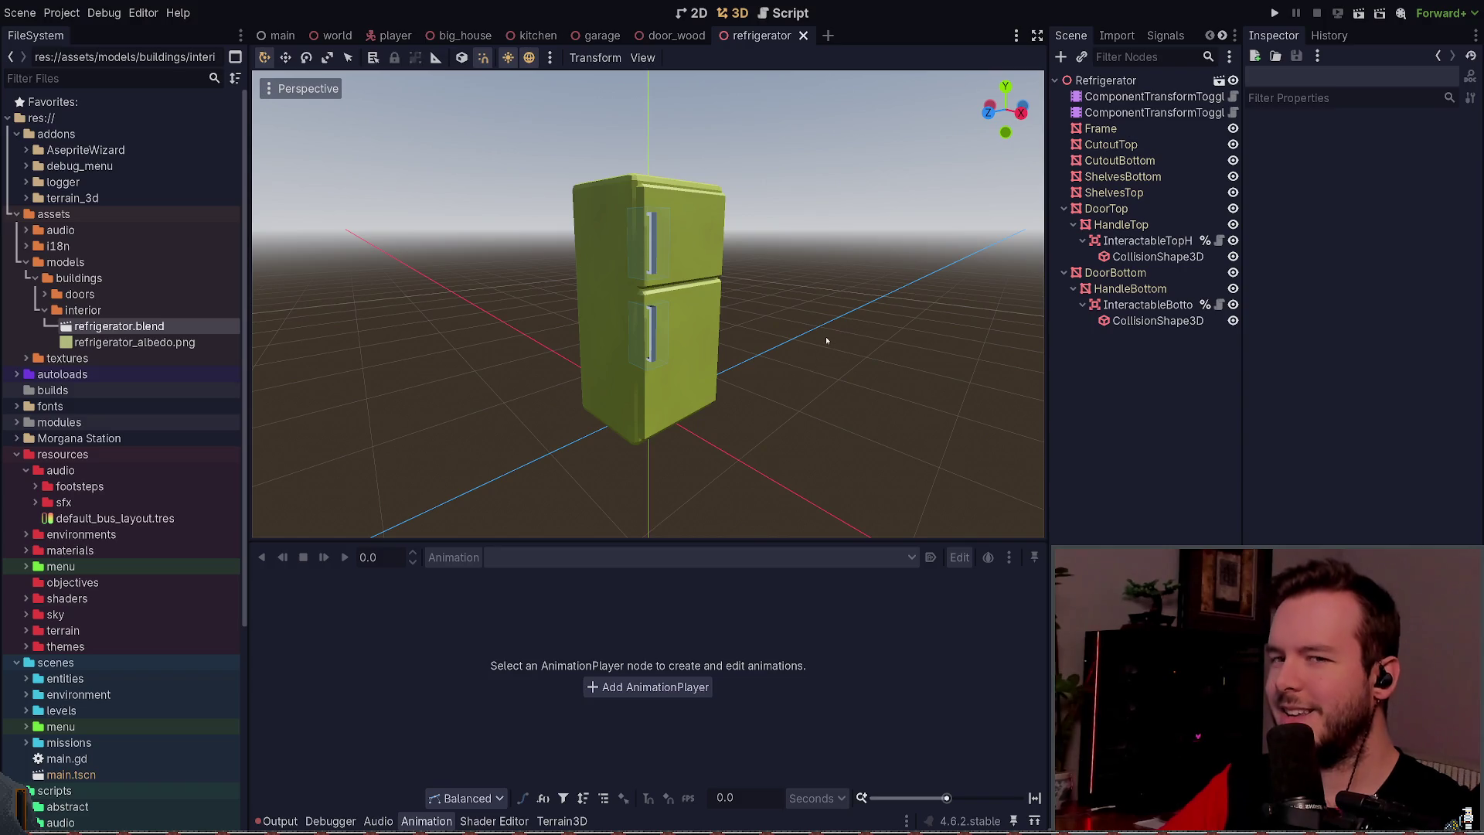
left_click(1144, 96)
left_click(1105, 128)
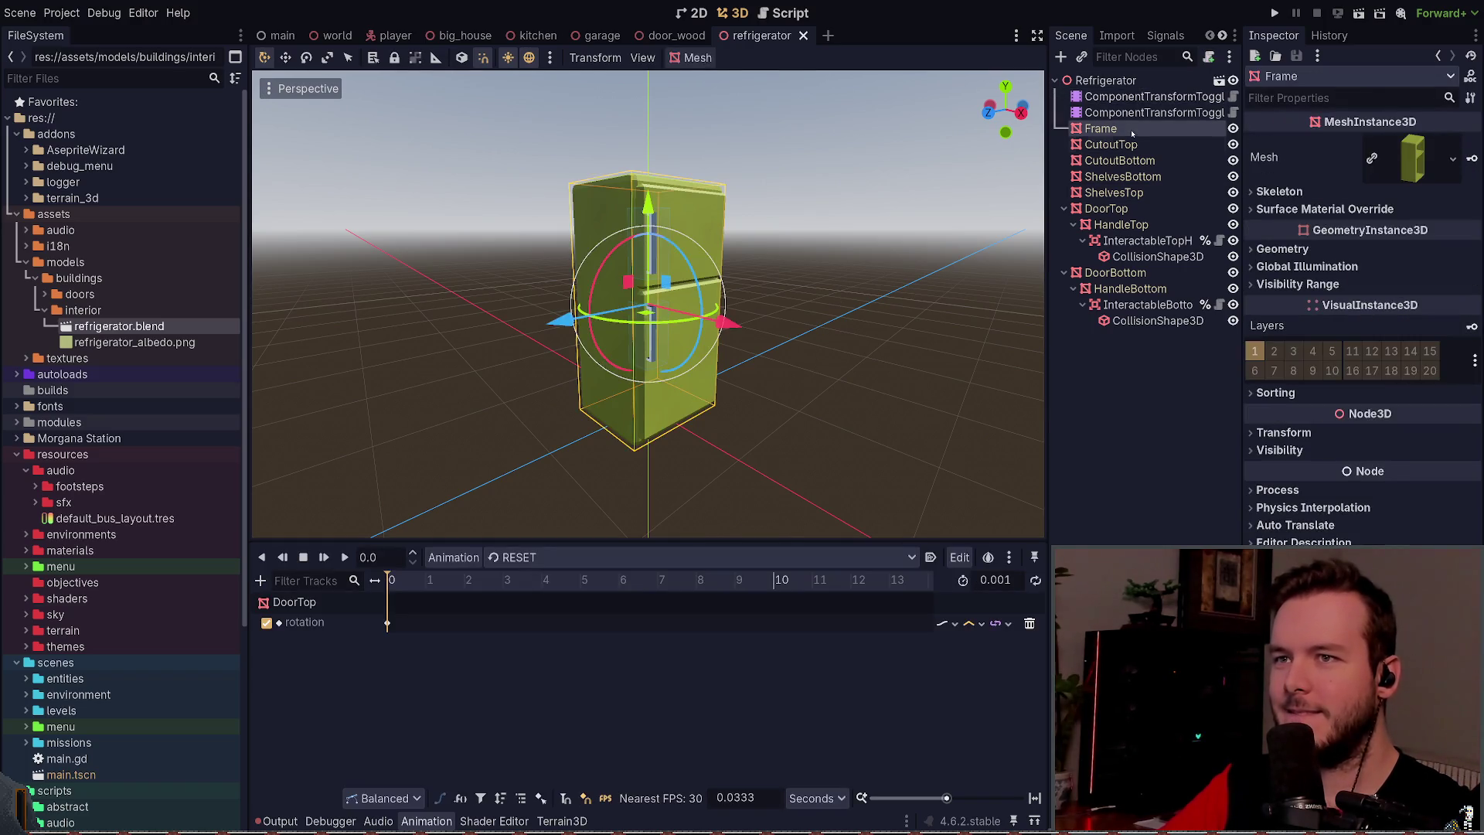
Step: Expand Frame's Mesh > Surface 0 material and open Albedo to check the assigned texture
left_click(1407, 159)
left_click(1375, 490)
scroll(1380, 313, "down", 5)
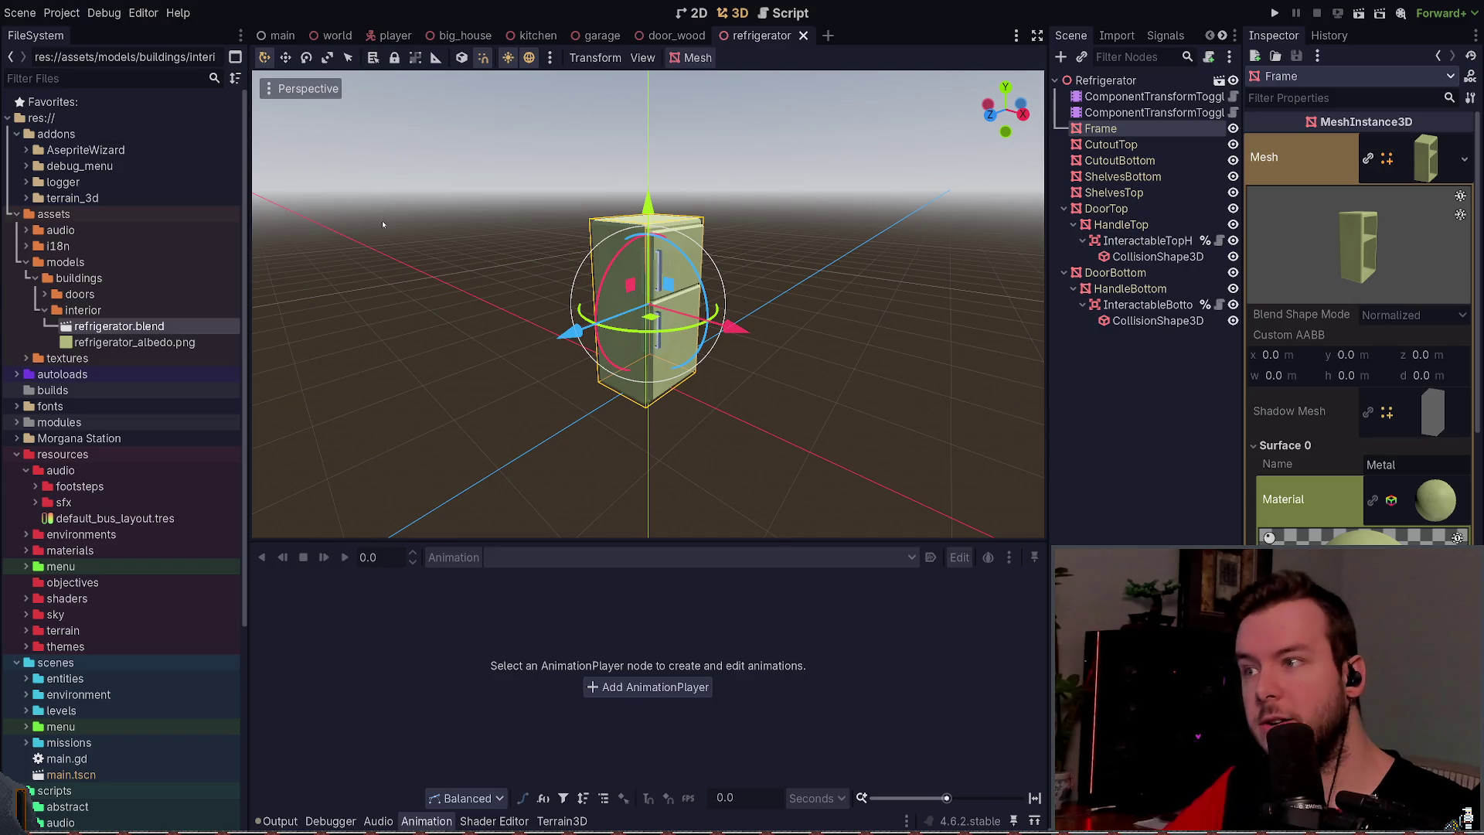
scroll(769, 253, "up", 3)
scroll(1331, 364, "down", 5)
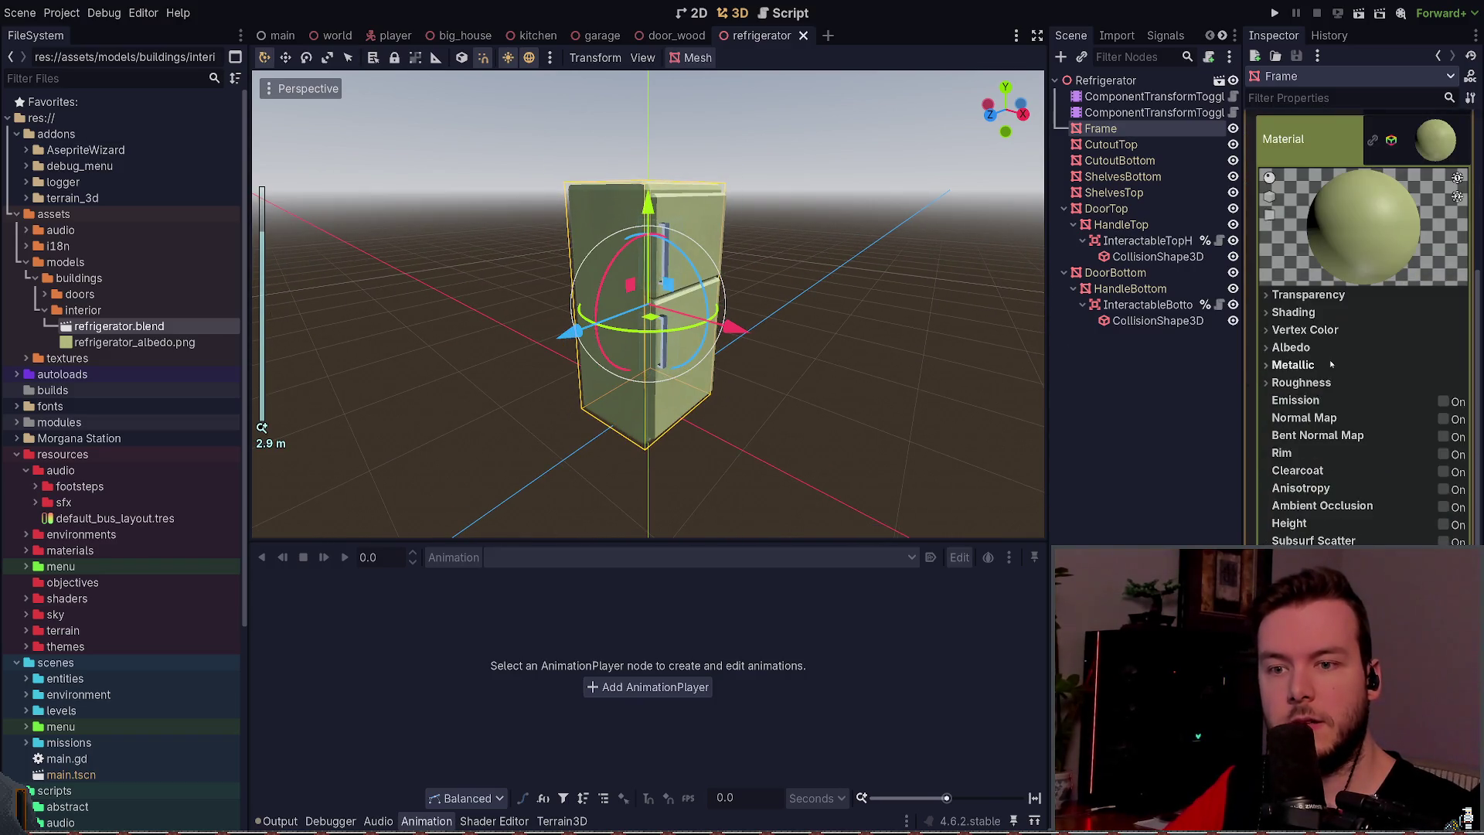
left_click(1318, 347)
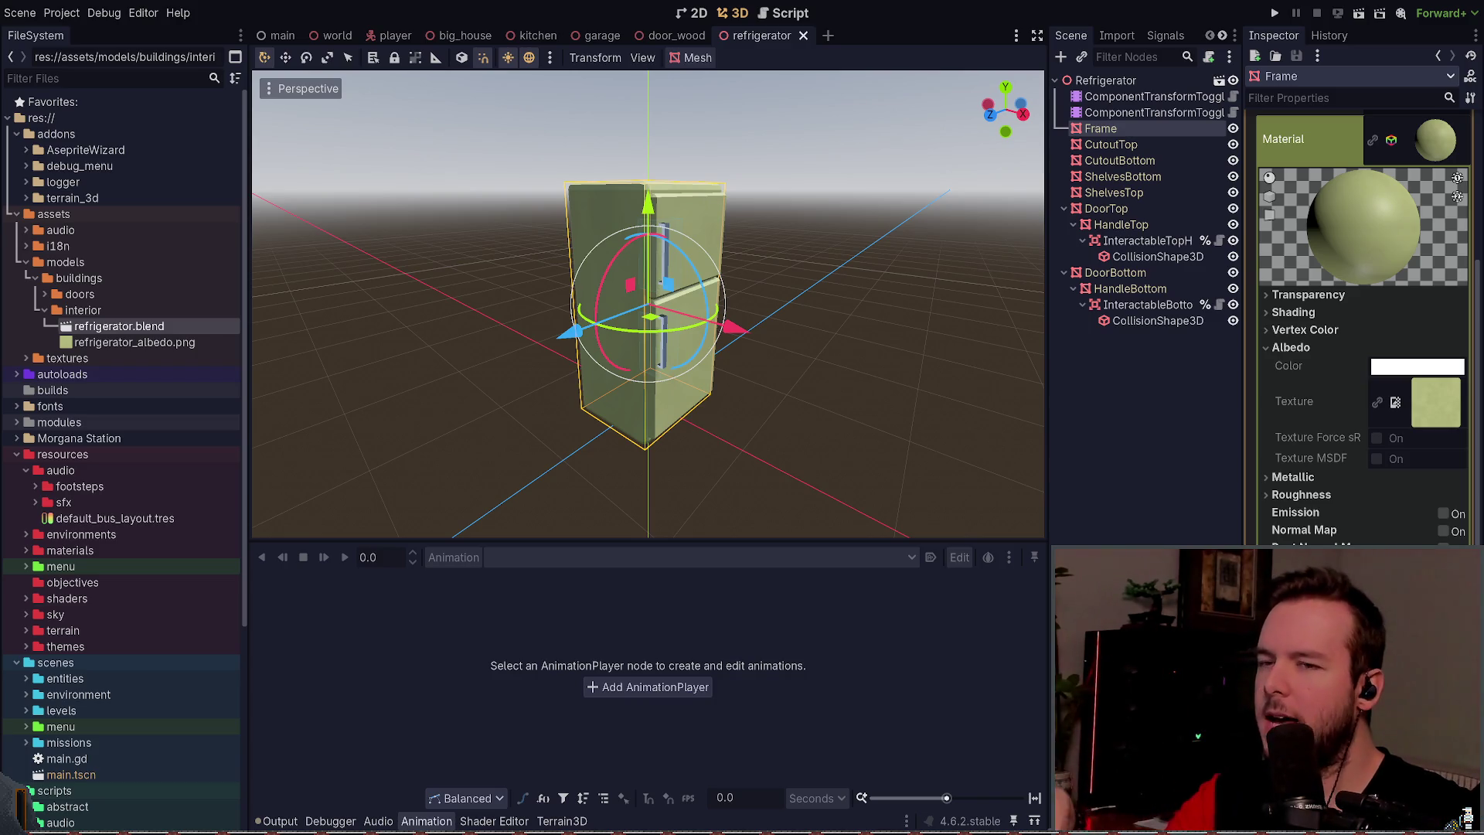
left_click(1113, 402)
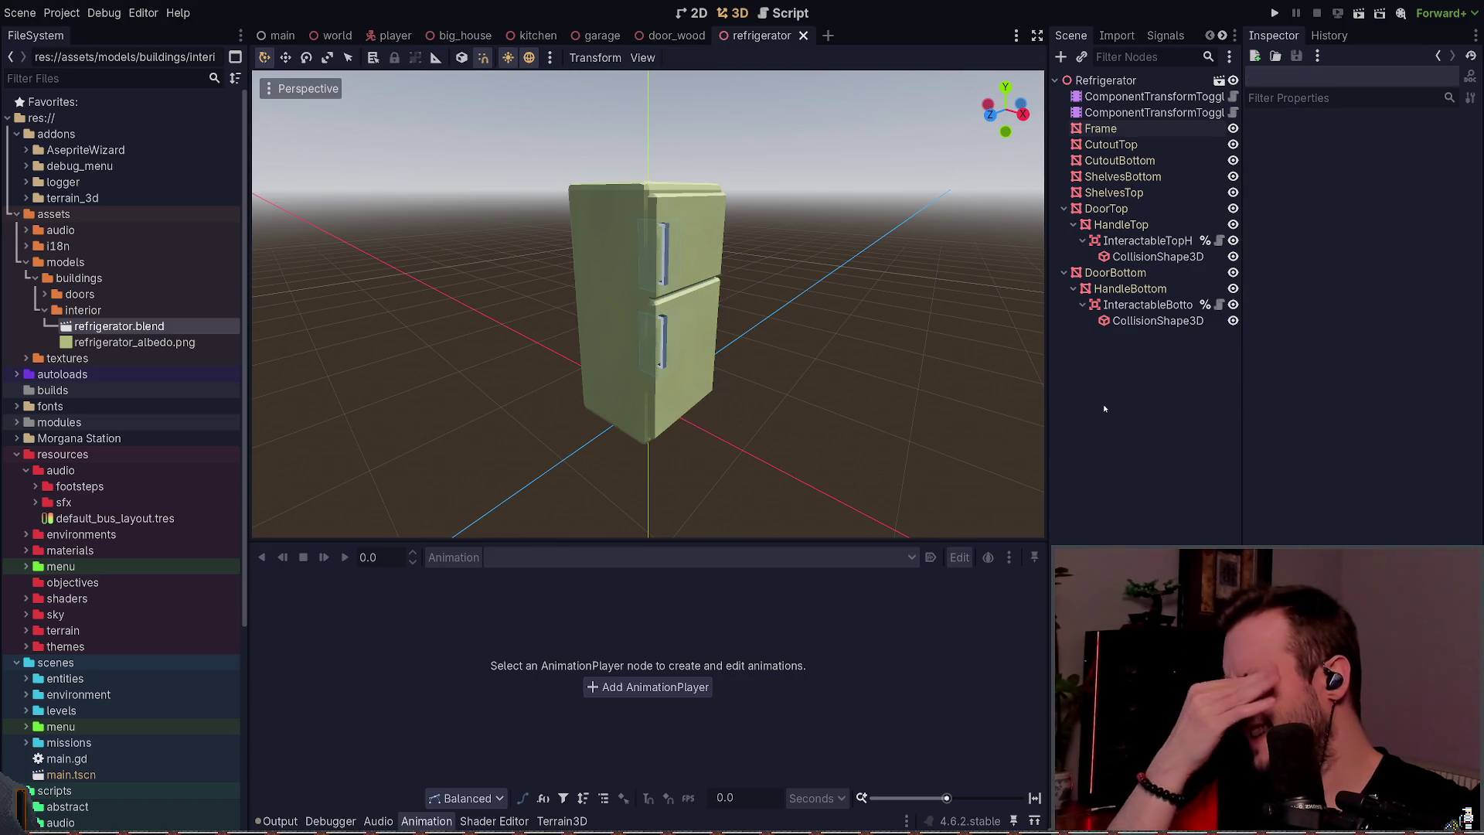
left_click(1114, 131)
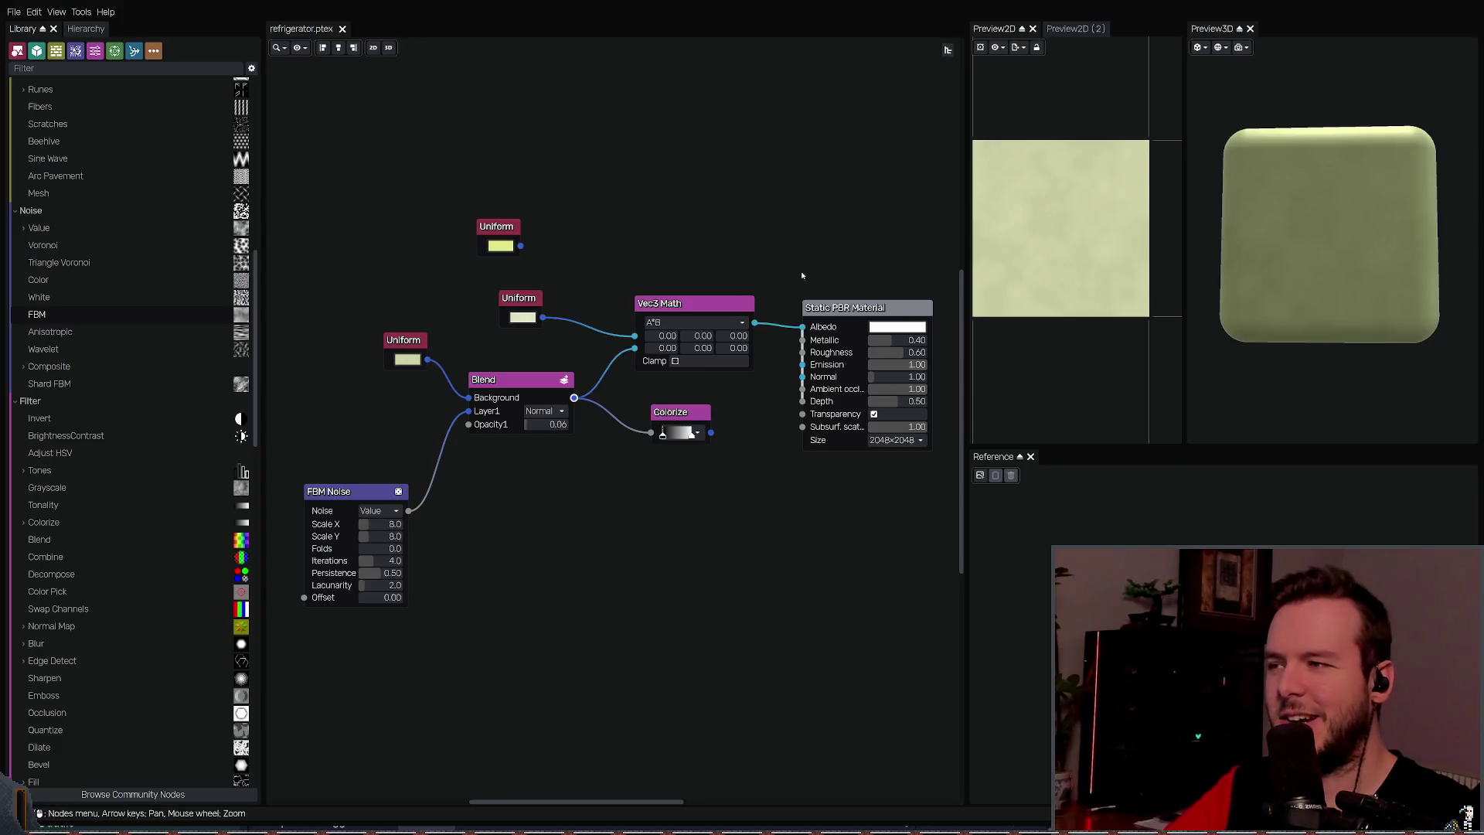
Step: Adjust the middle Uniform colour, delete the unused top Uniform node, and save the graph
left_click(524, 325)
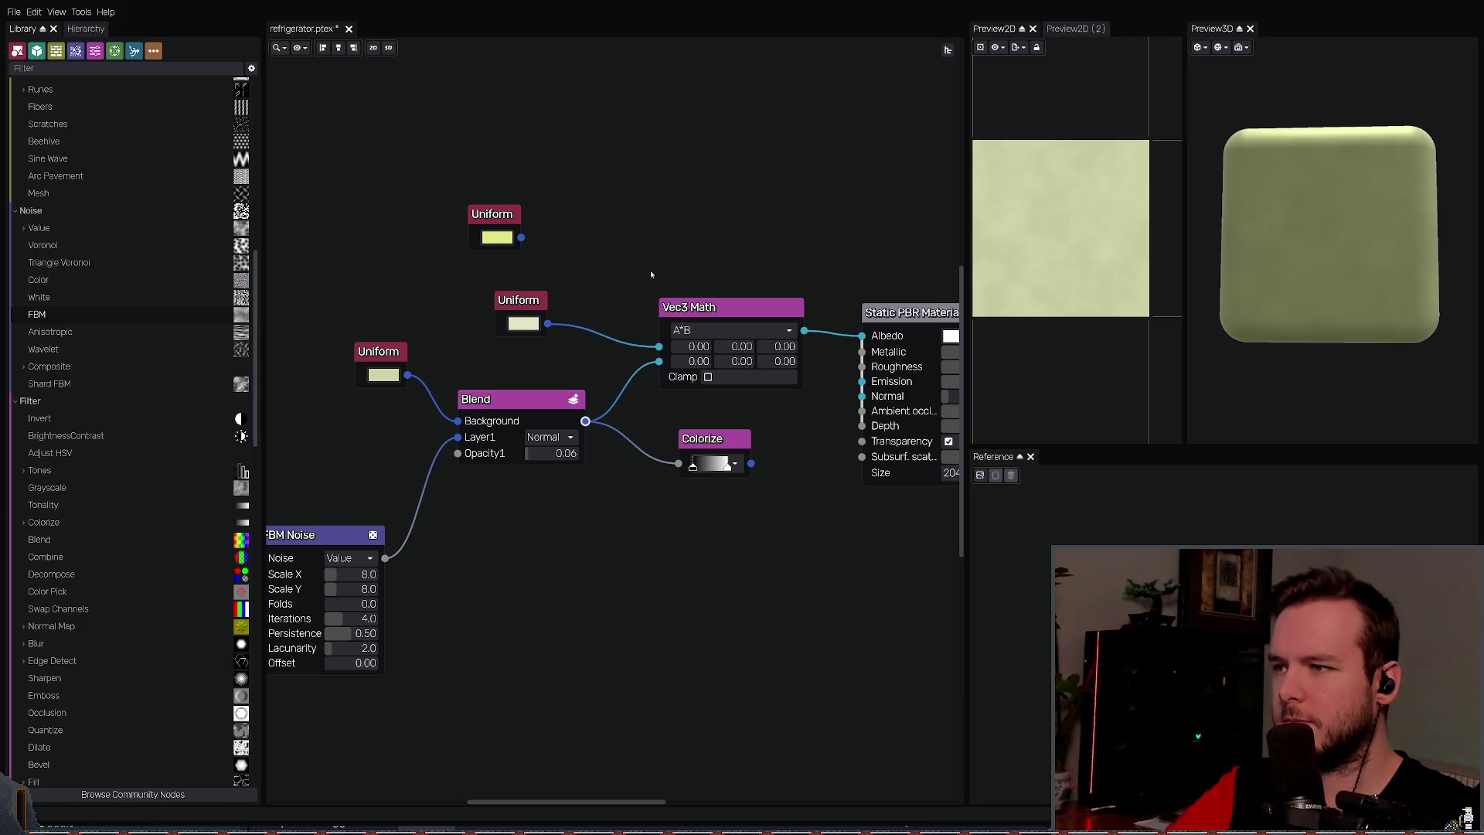
key("ctrl+z")
key("Right")
key("Right")
key("Right")
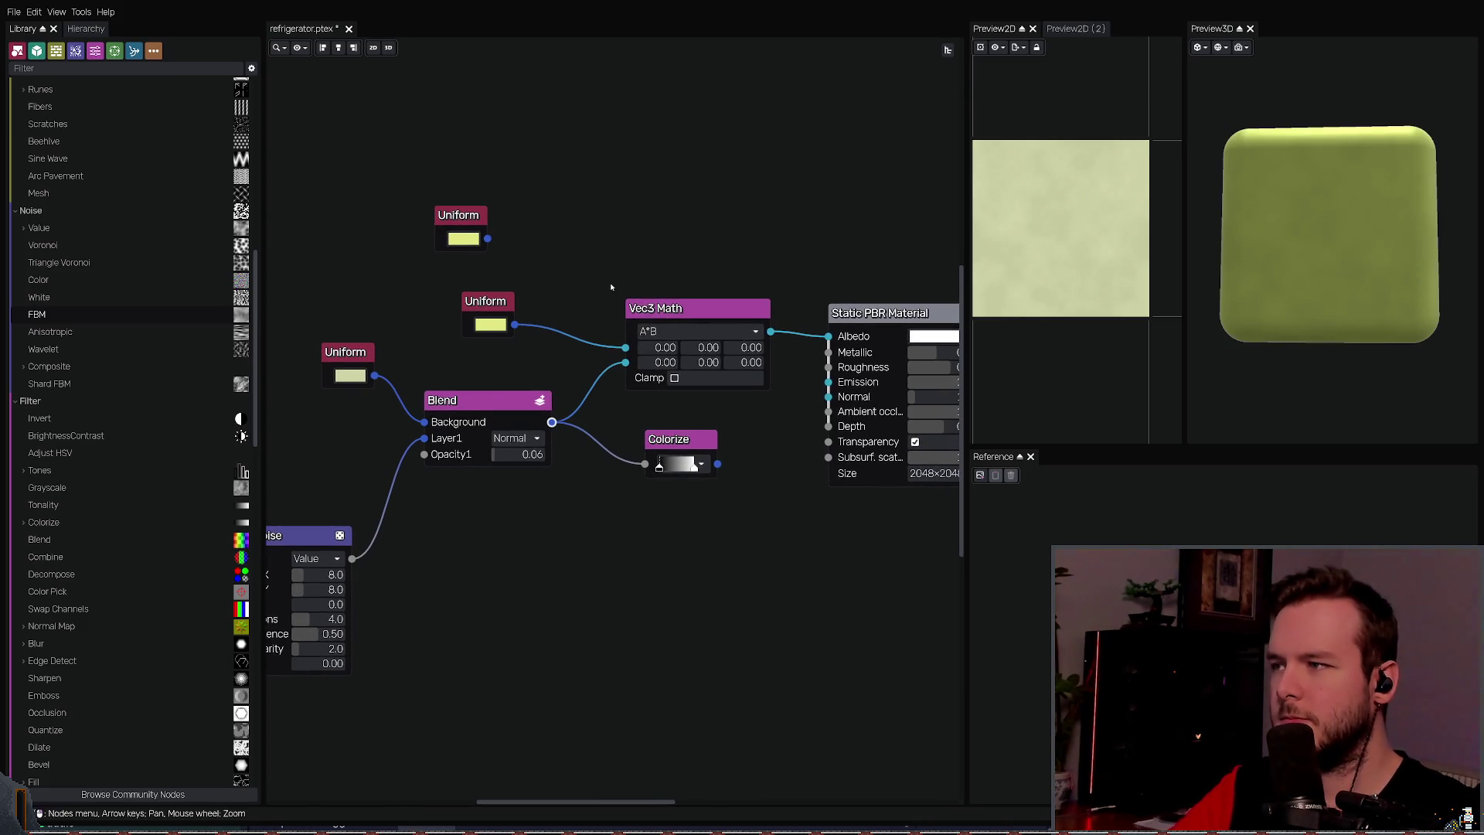
left_click(463, 228)
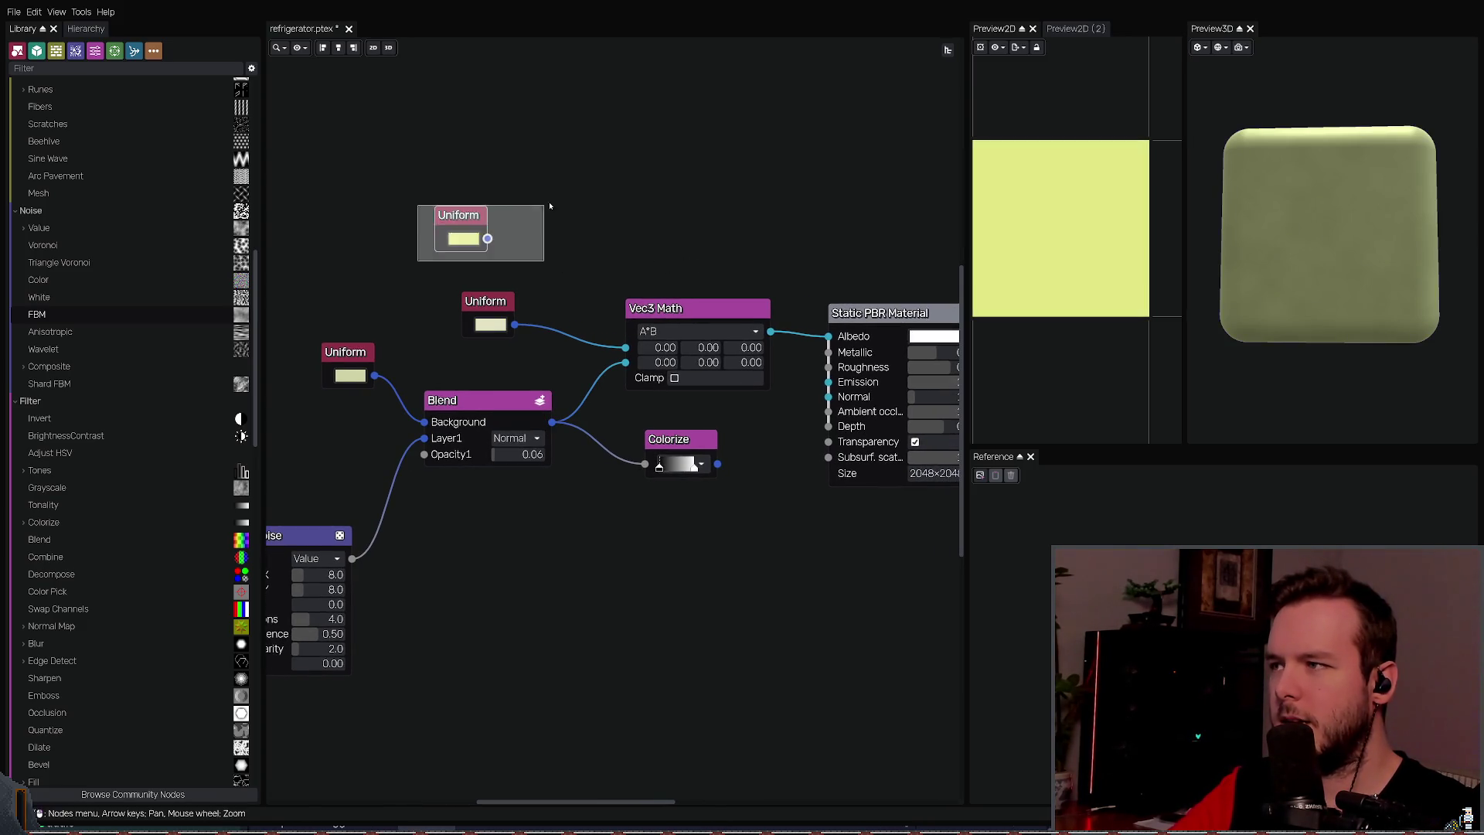
key("Delete")
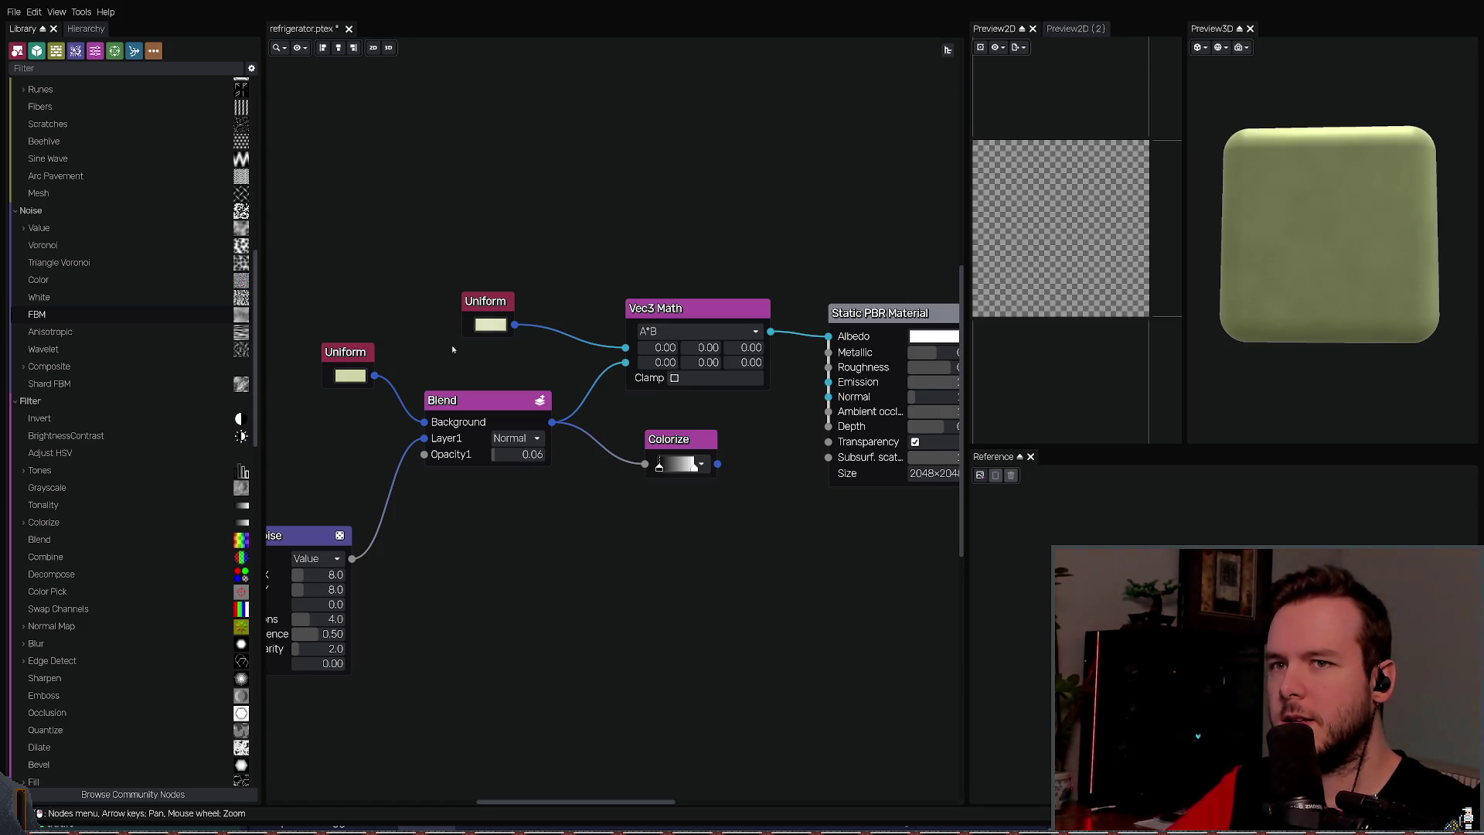
key("ctrl+s")
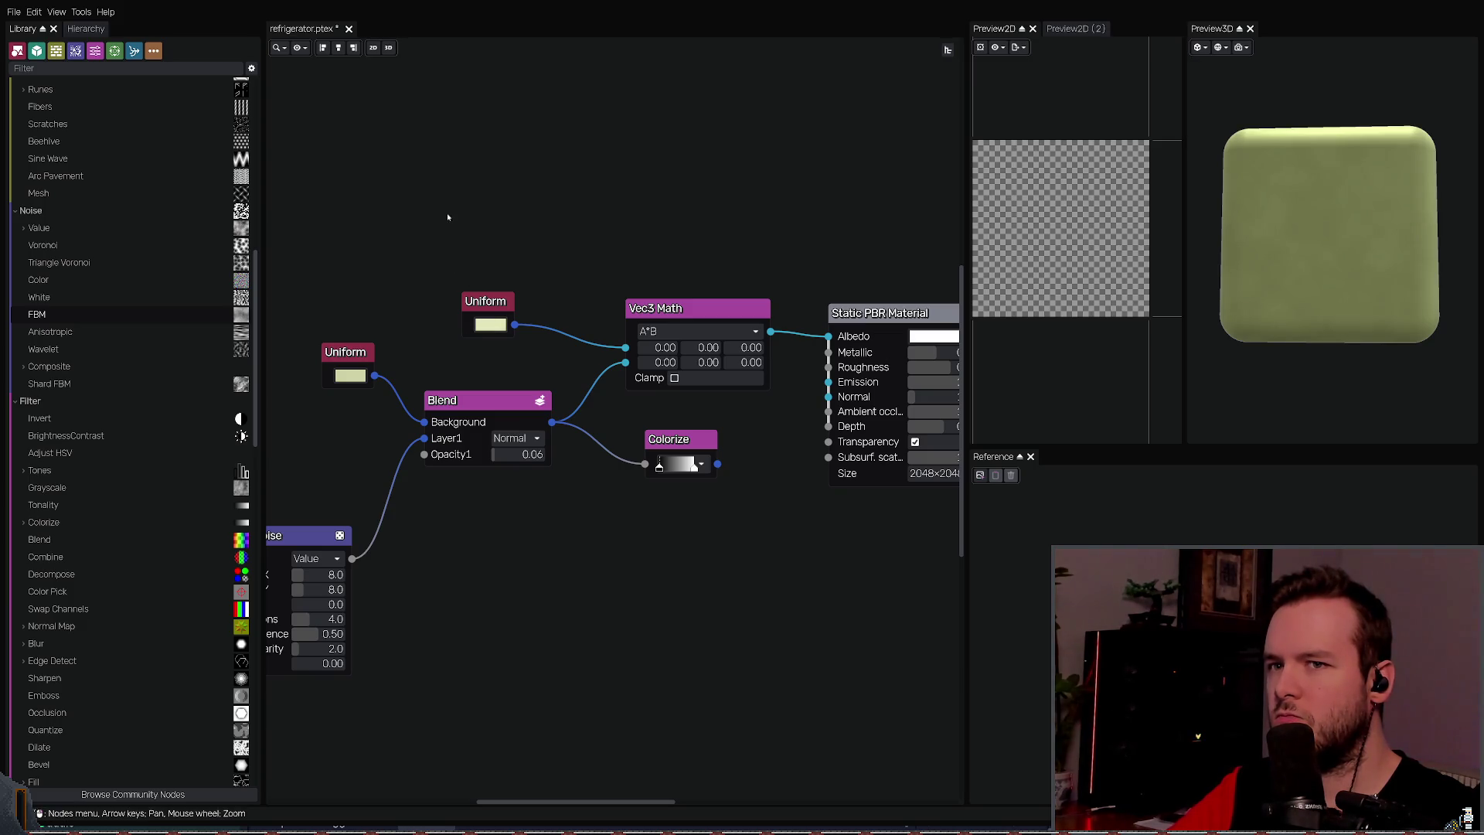
Step: Connect the Colorize output to the Static PBR Material's Normal input and check the bumps
scroll(586, 251, "down", 1)
scroll(536, 241, "down", 1)
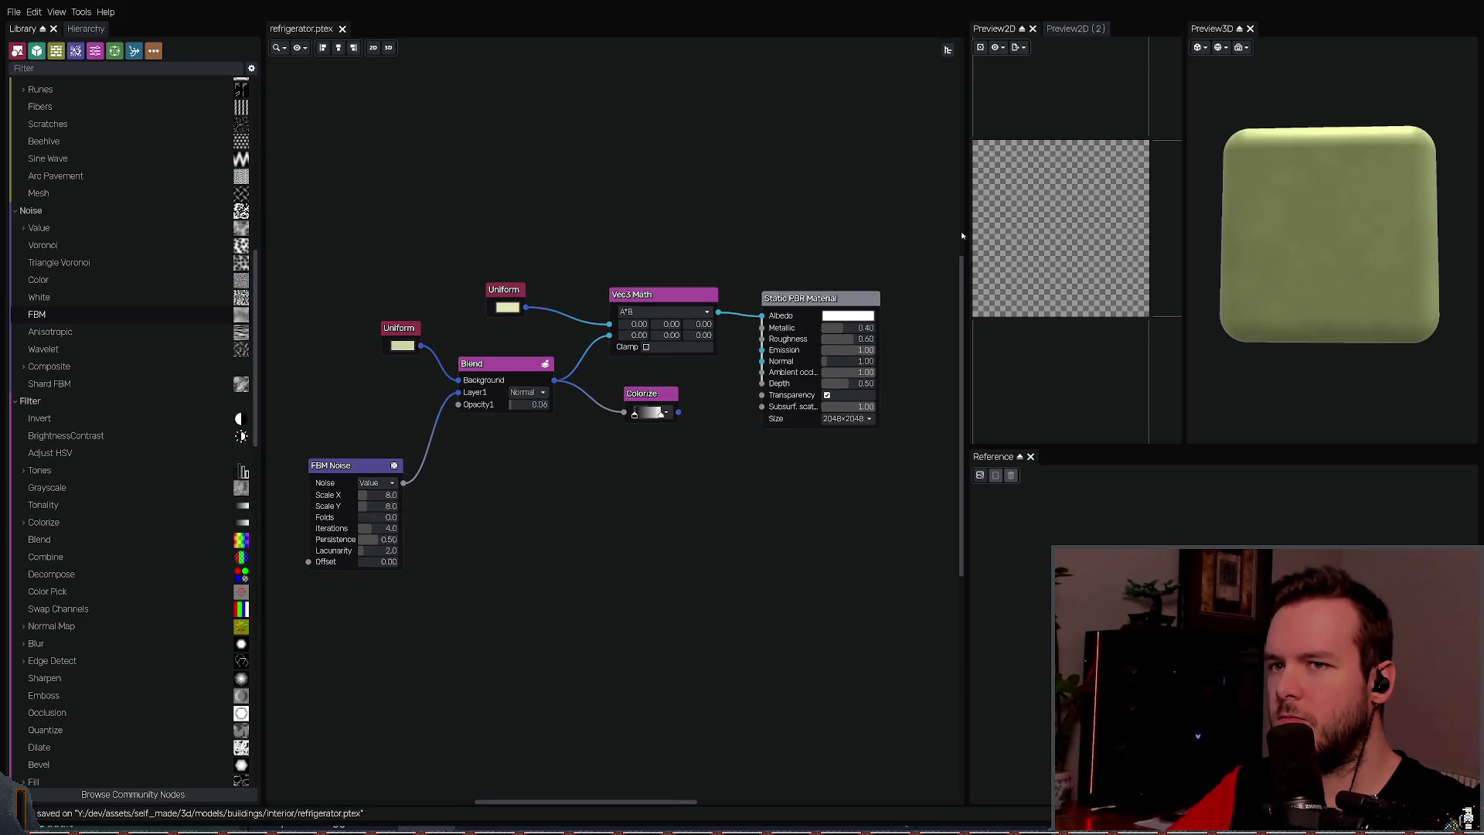
mouse_move(1292, 244)
left_mouse_down()
mouse_move(1236, 217)
mouse_move(1253, 229)
left_mouse_up()
scroll(790, 427, "up", 1)
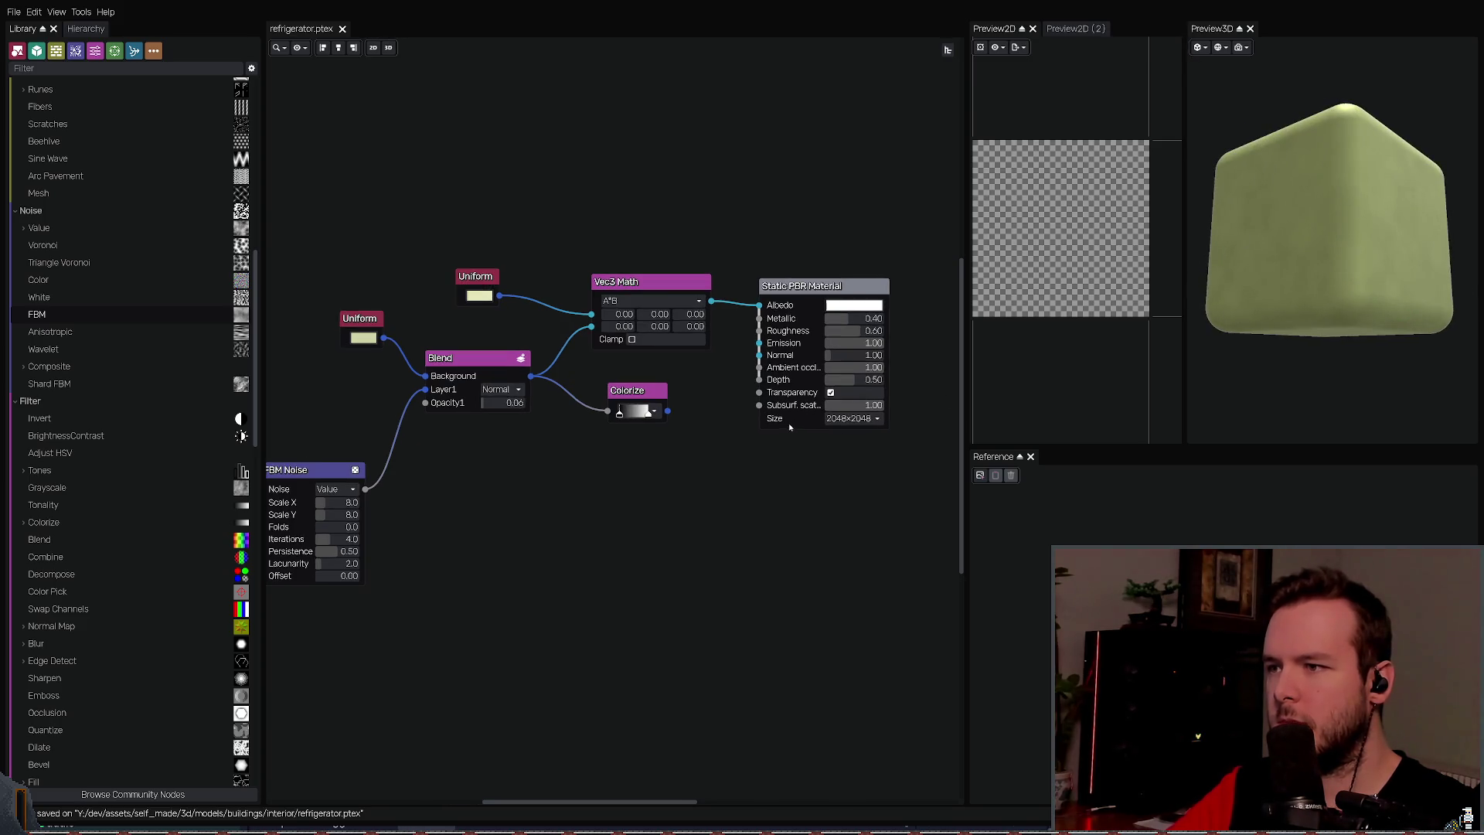
mouse_move(669, 410)
left_mouse_down()
mouse_move(727, 344)
mouse_move(759, 355)
left_mouse_up()
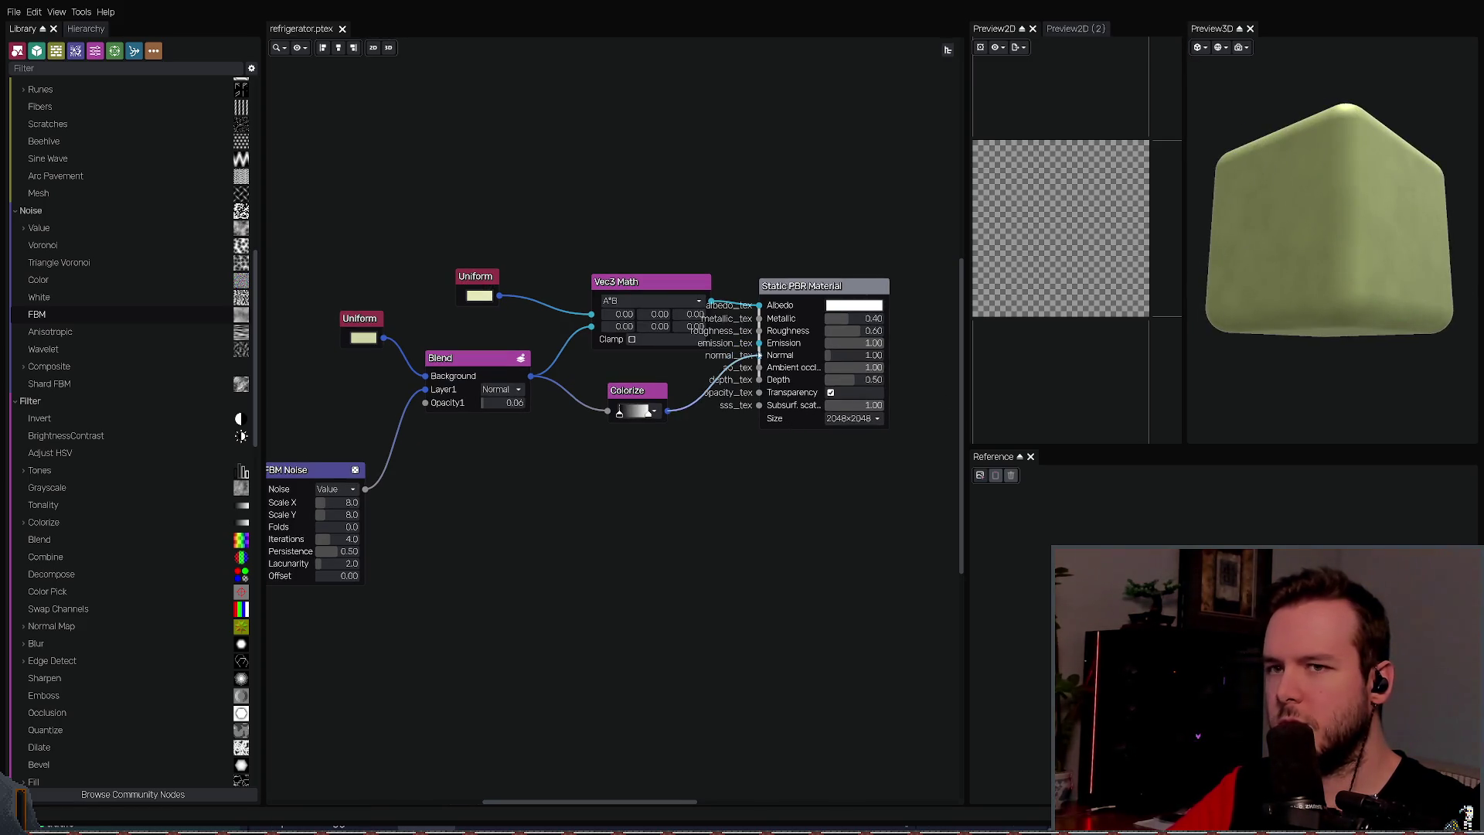
mouse_move(1267, 332)
left_mouse_down()
mouse_move(1303, 324)
mouse_move(1252, 309)
mouse_move(1287, 325)
mouse_move(1198, 318)
left_mouse_up()
Step: Save refrigerator.ptex and export the refrigerator textures, then return to Godot
key("ctrl+s")
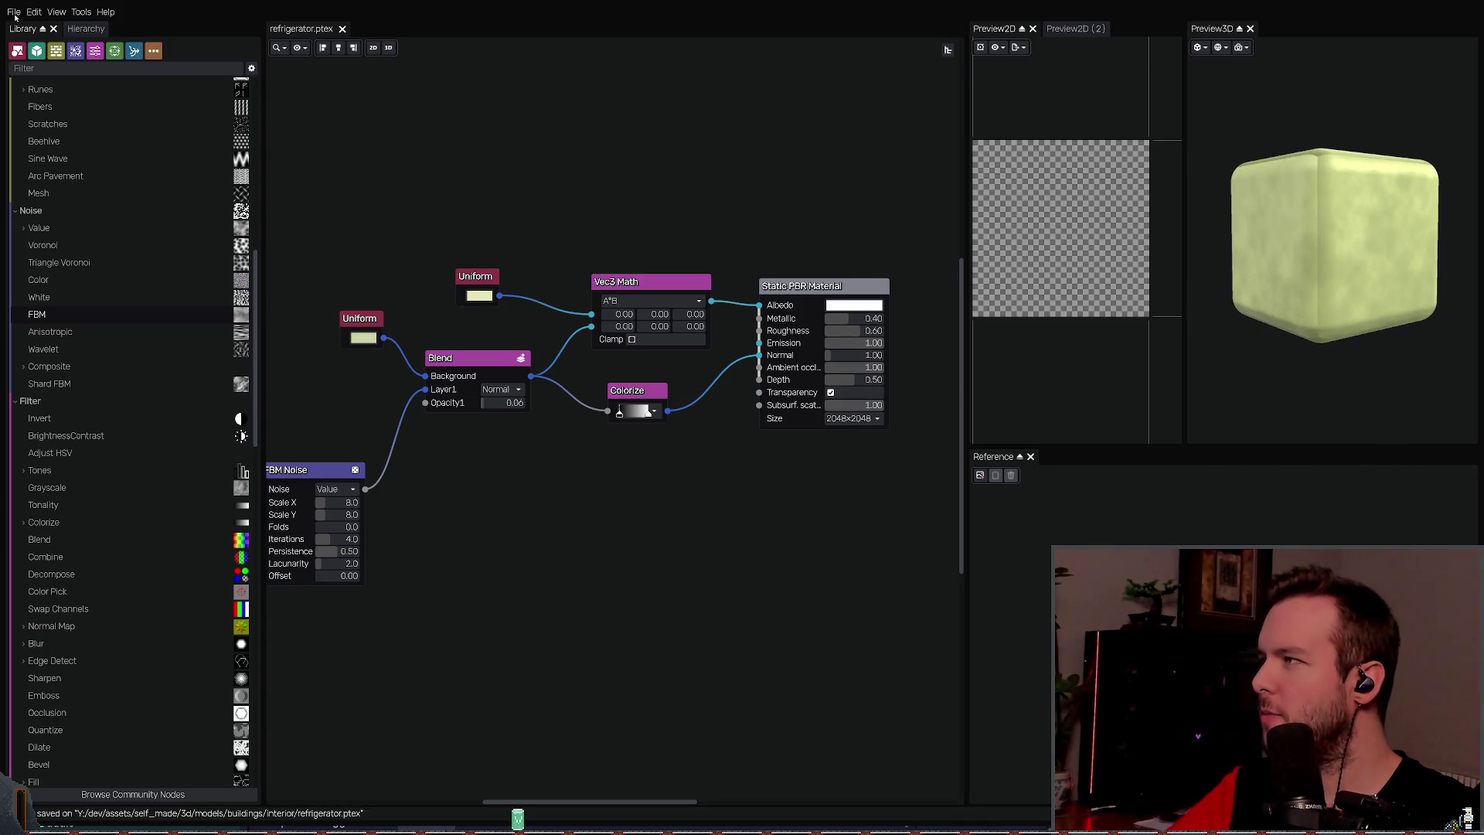
key("ctrl+e")
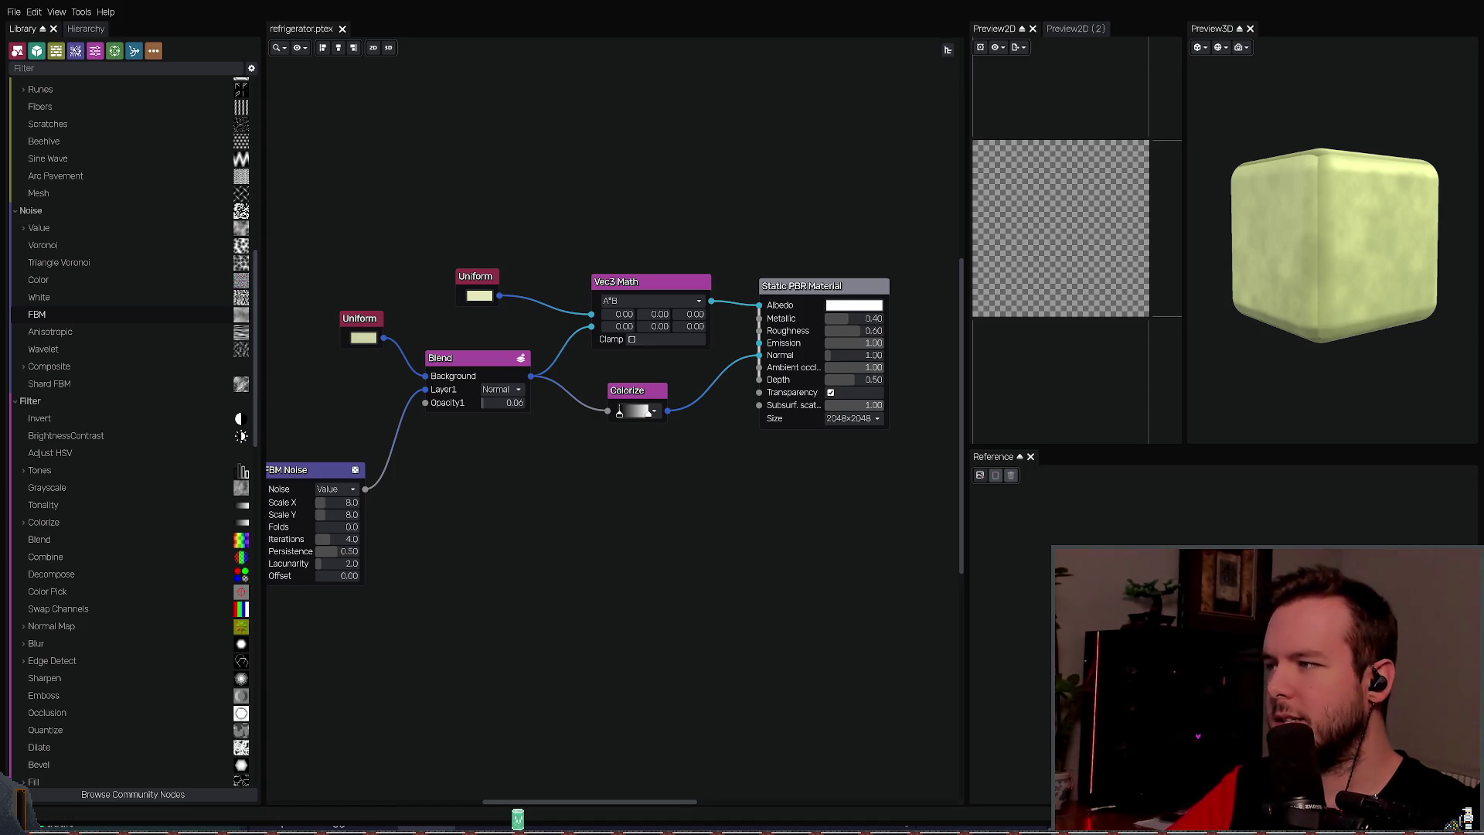
key("alt+Tab")
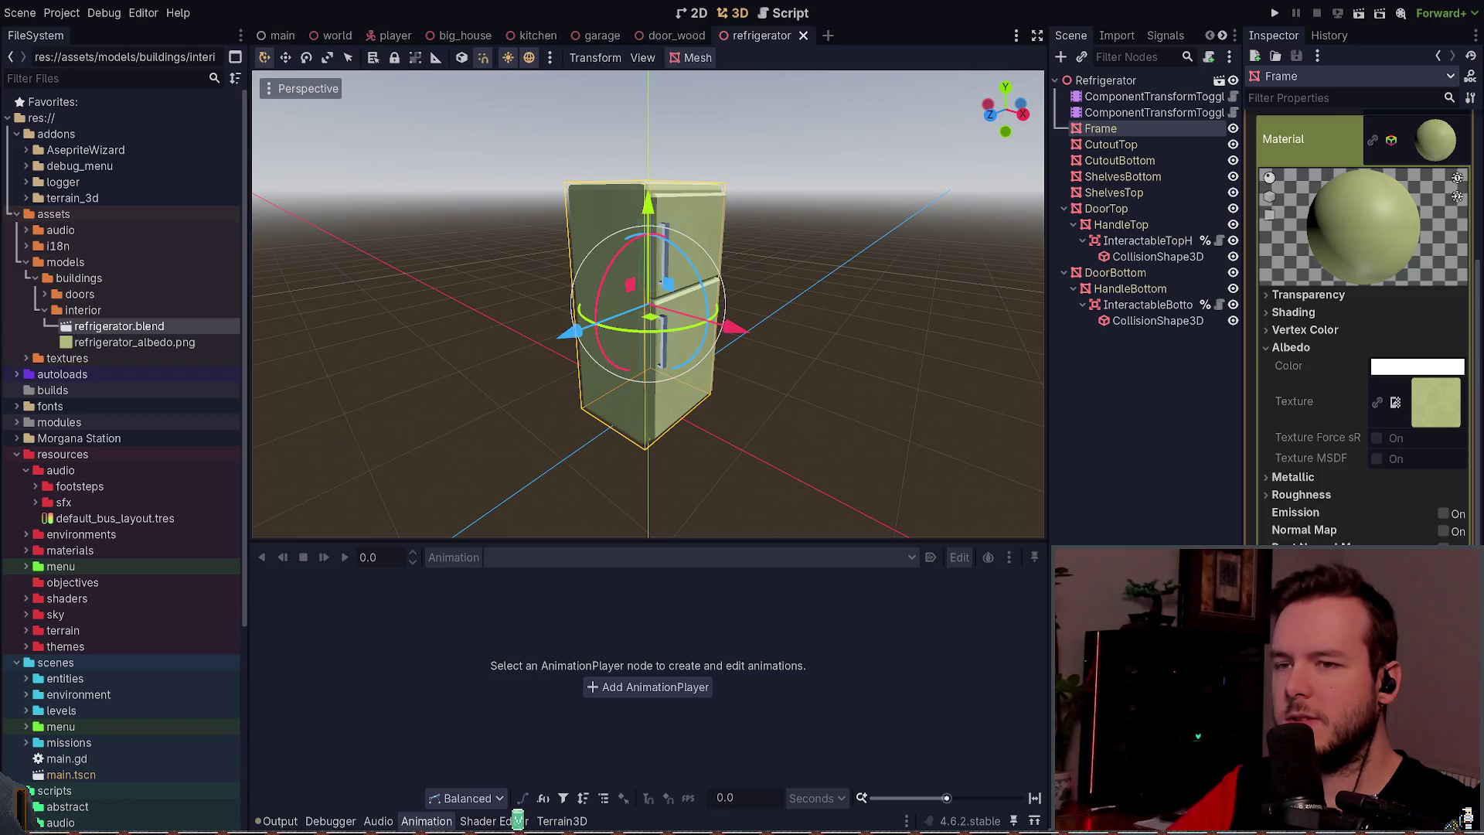
Step: Switch from Godot to Blender's Shading workspace showing the fridge material nodes
key("alt+Tab")
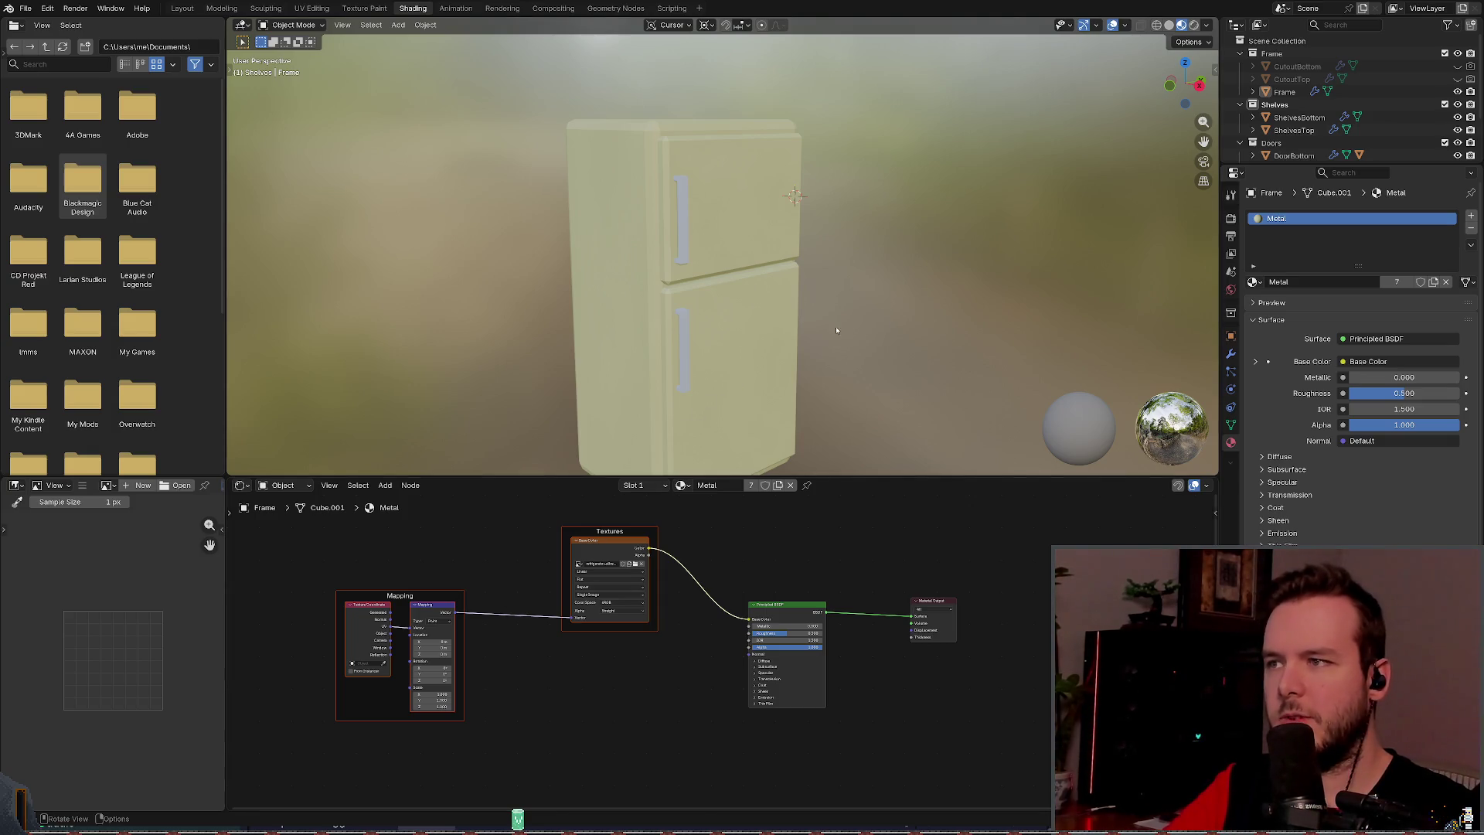
Step: Delete the Mapping and Textures frames and set the Principled BSDF Base Color to FFFFFF
left_click_drag(317, 733, 719, 526)
key("x")
left_click(777, 622)
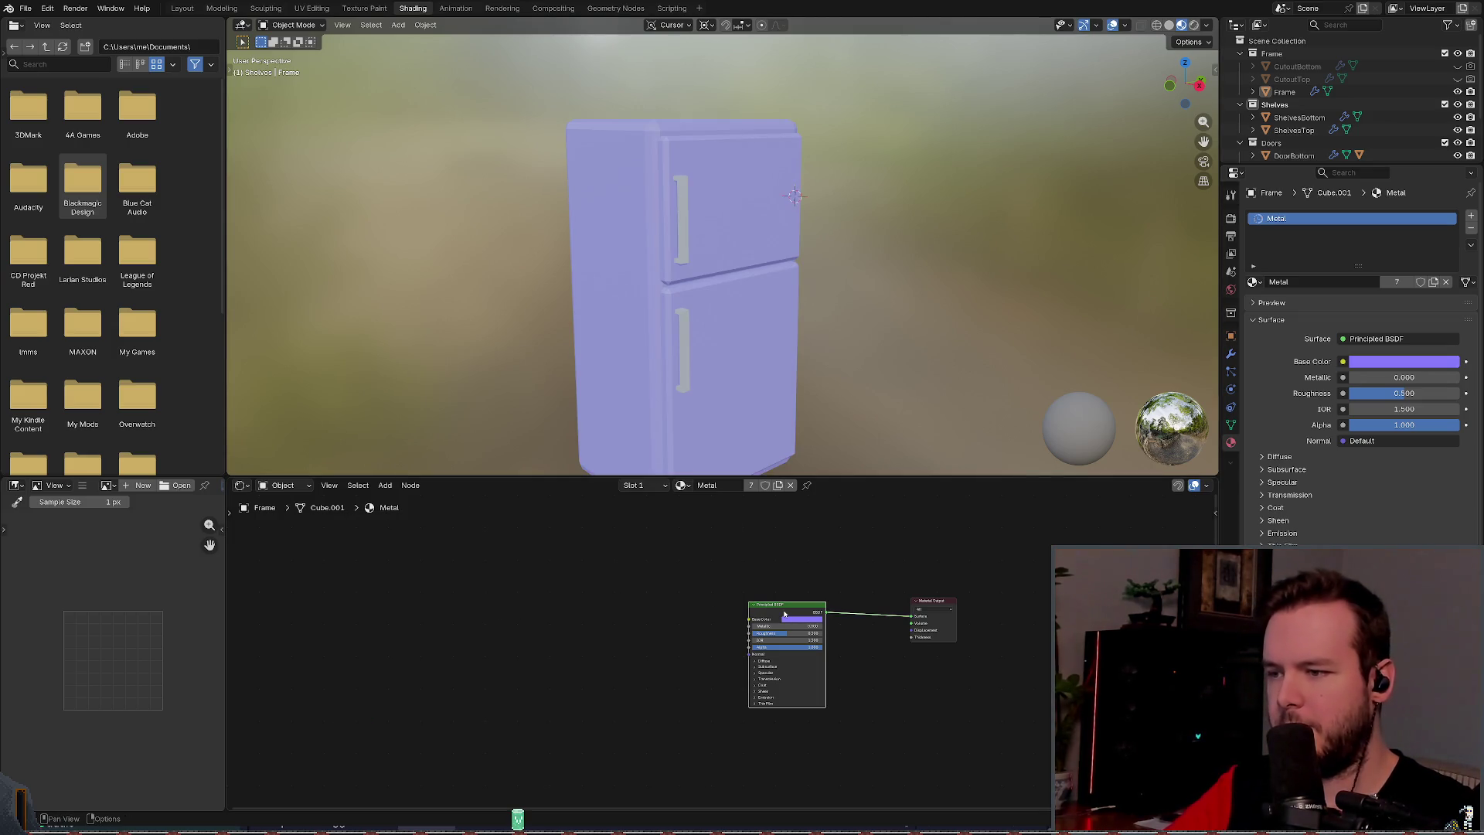
left_click(799, 621)
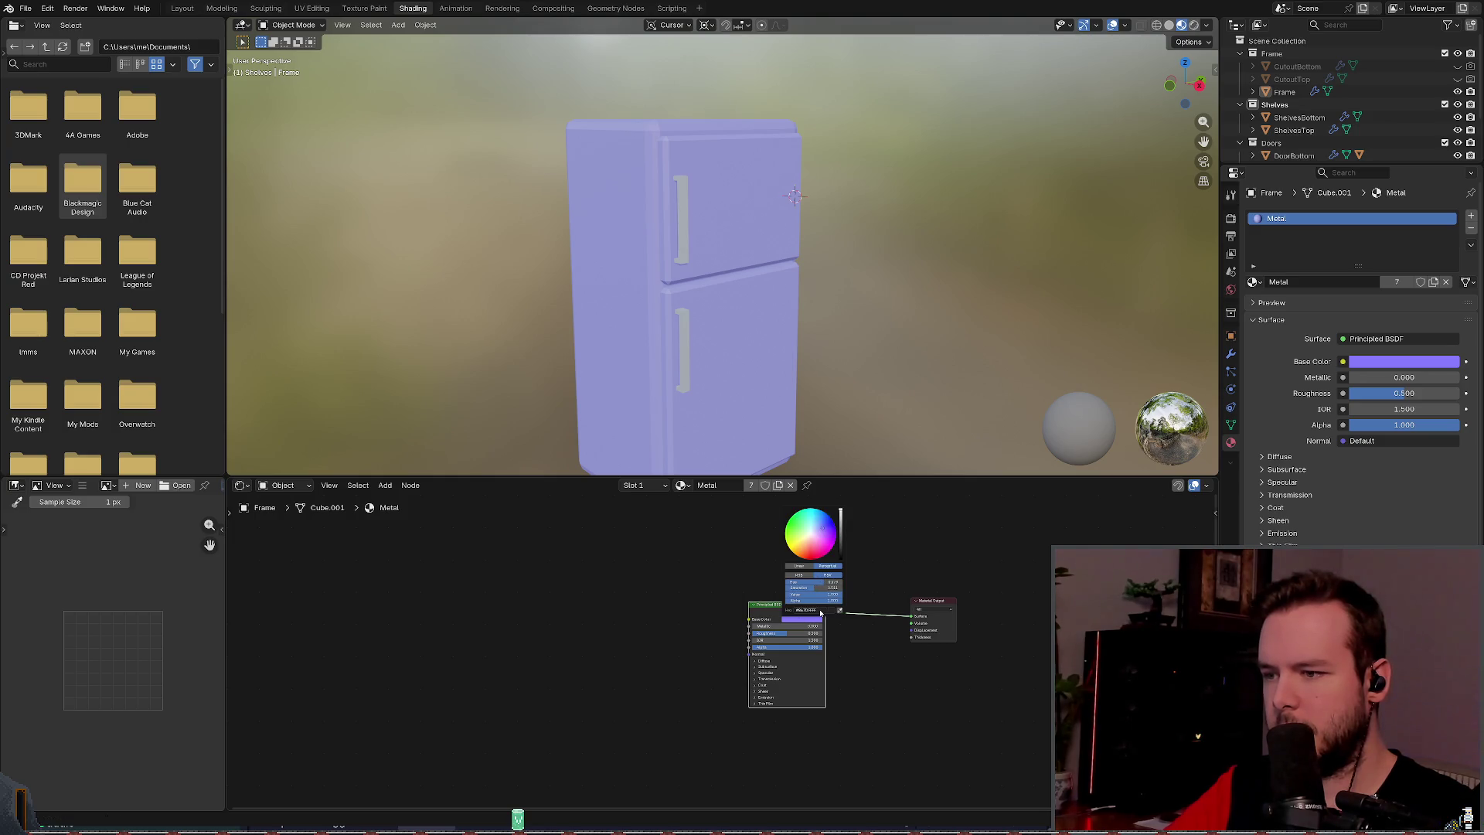
left_click(820, 611)
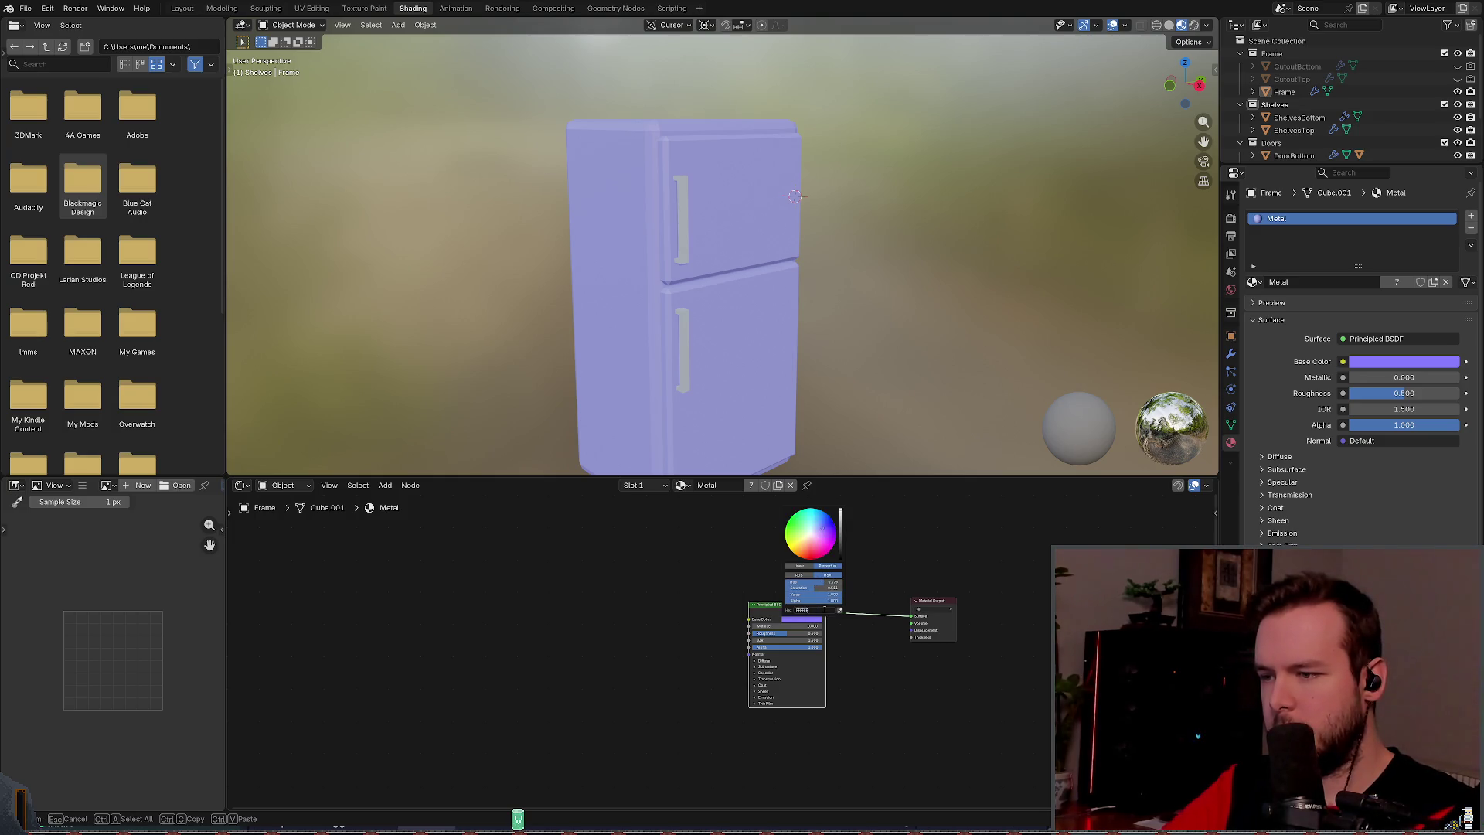
key("Return")
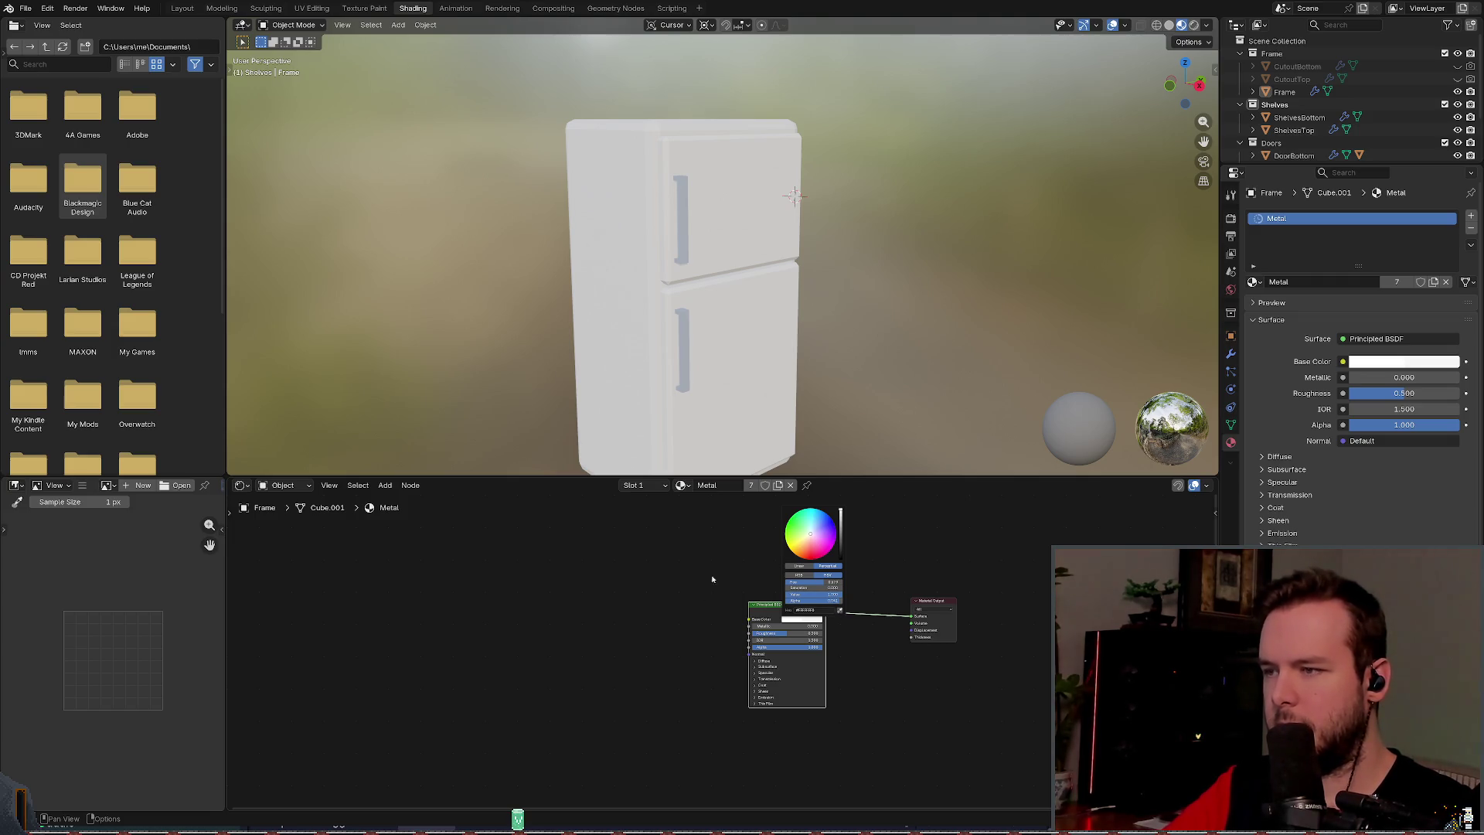
Step: Recentre and enlarge the node editor, then undo to bring back the texture nodes
key("Home")
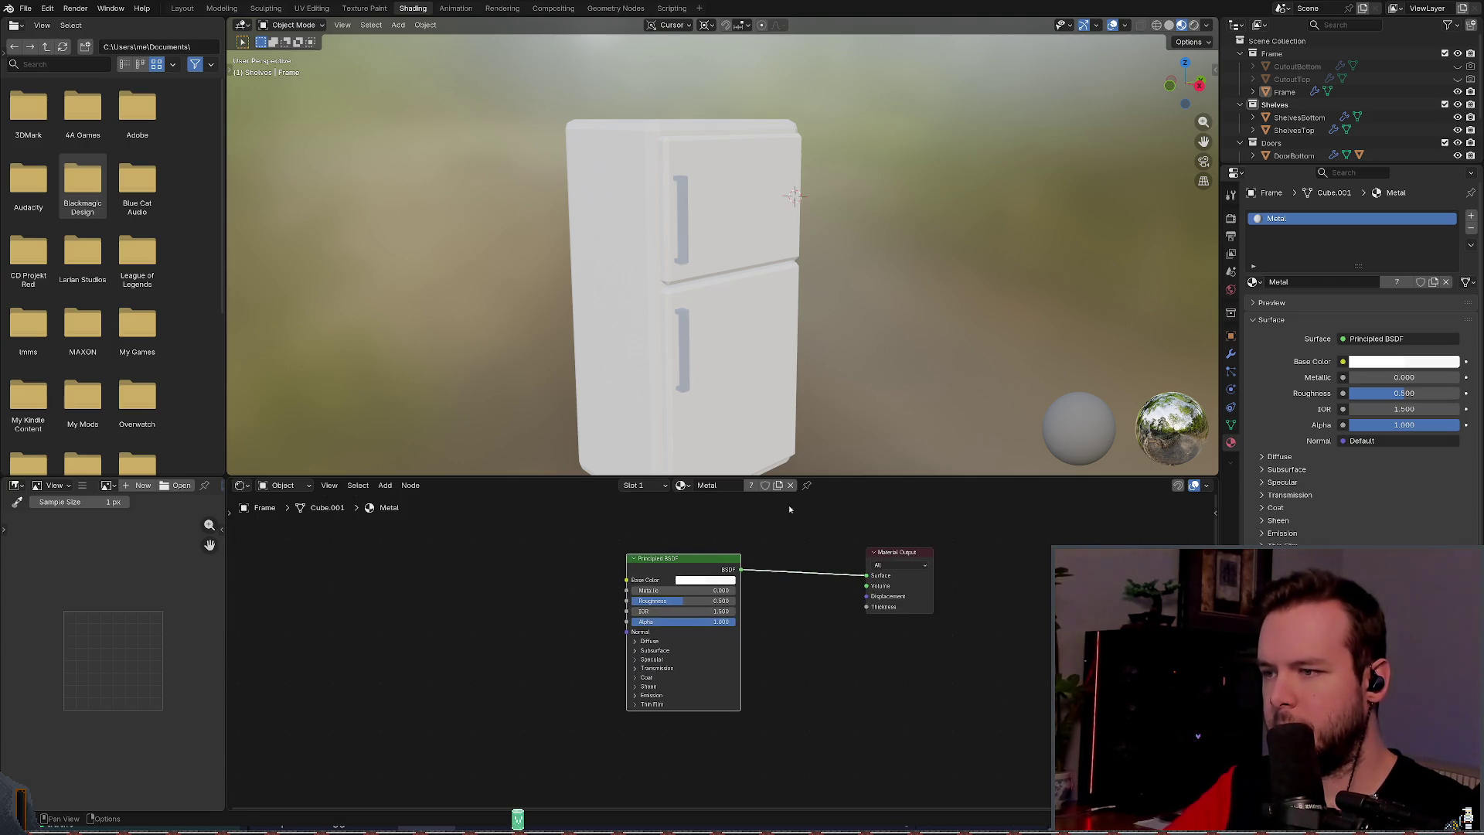
left_click_drag(773, 477, 754, 450)
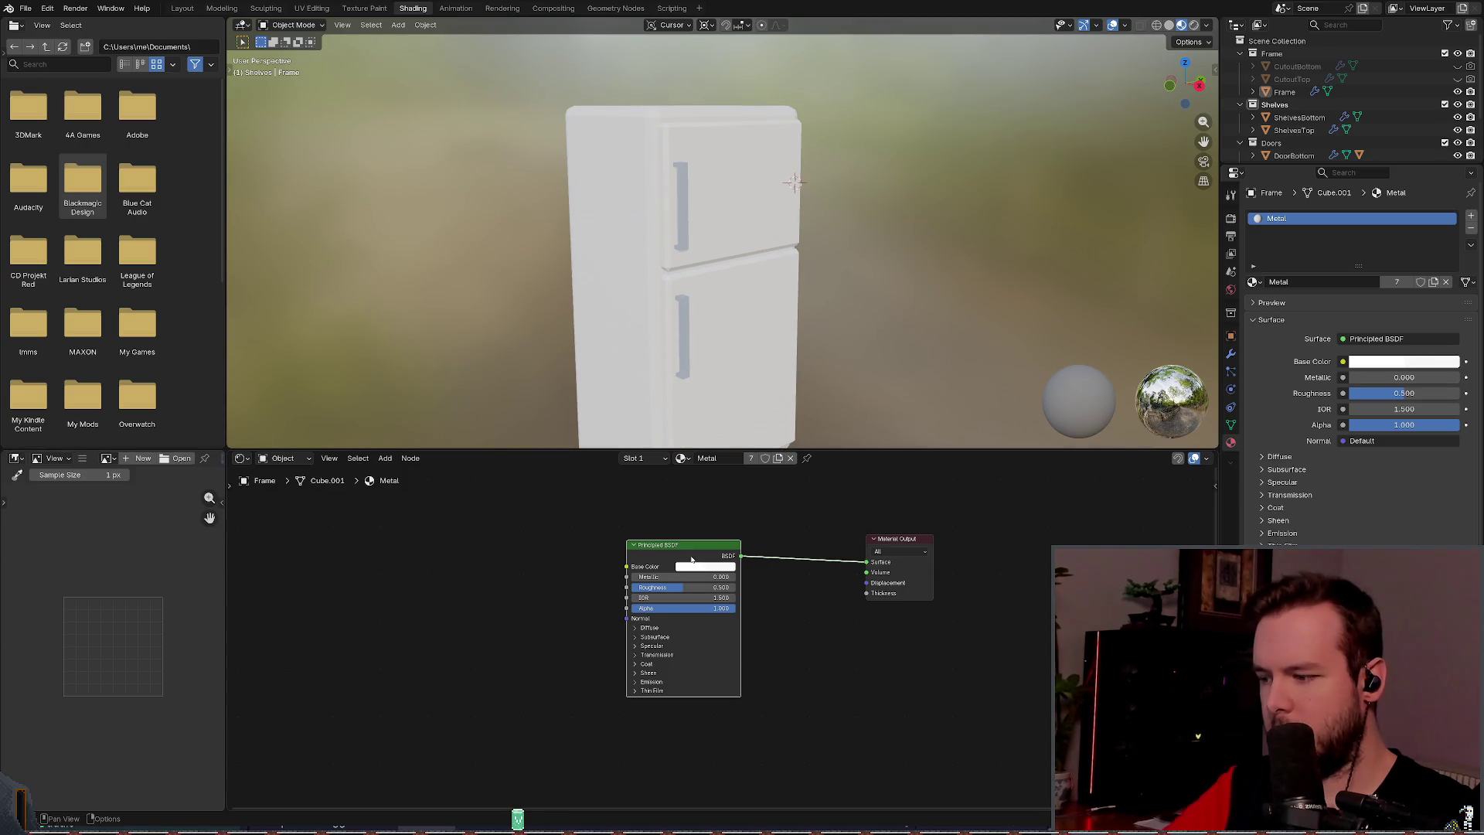
right_click(691, 558)
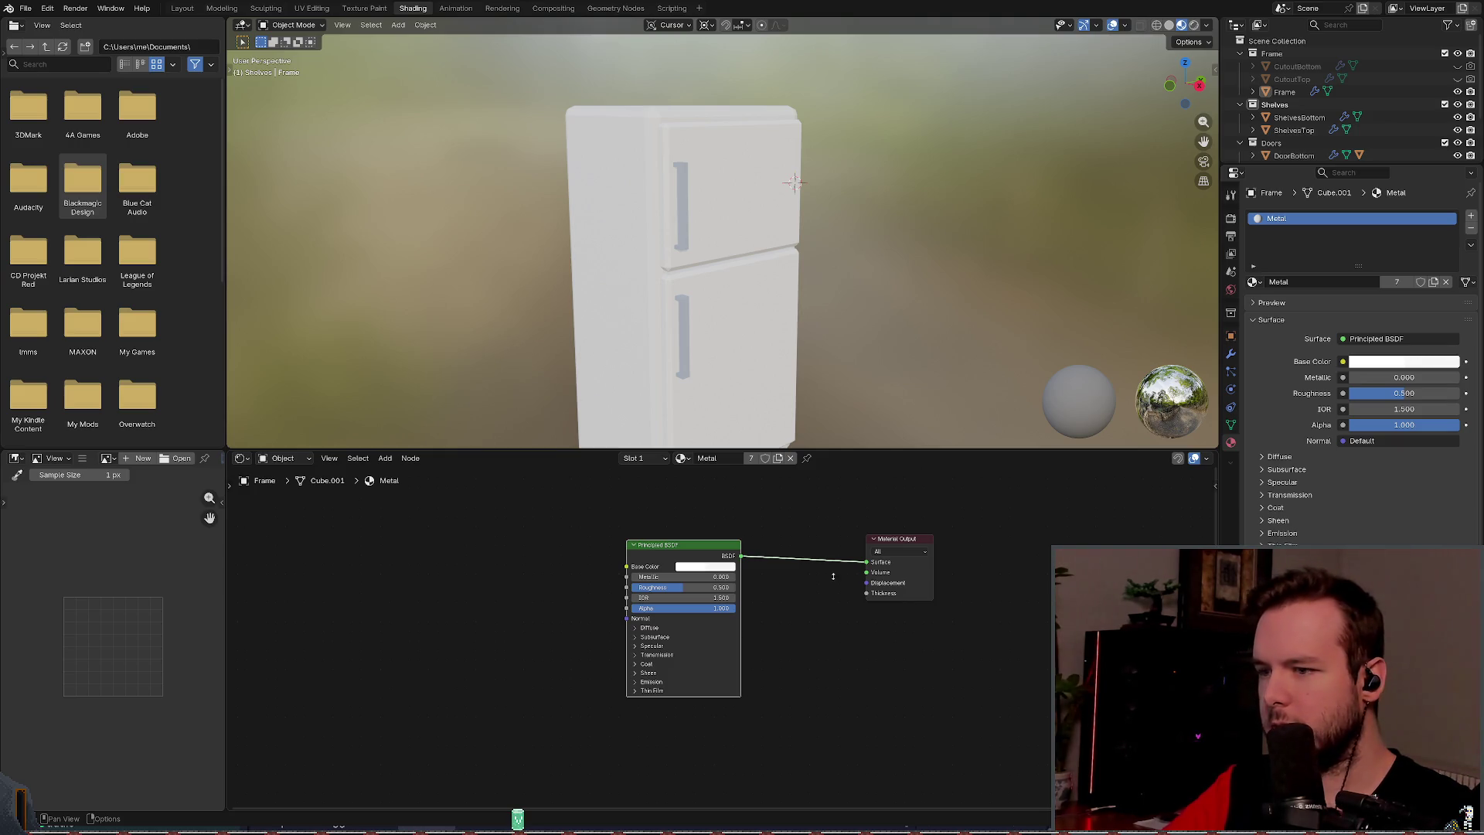
key("ctrl+z")
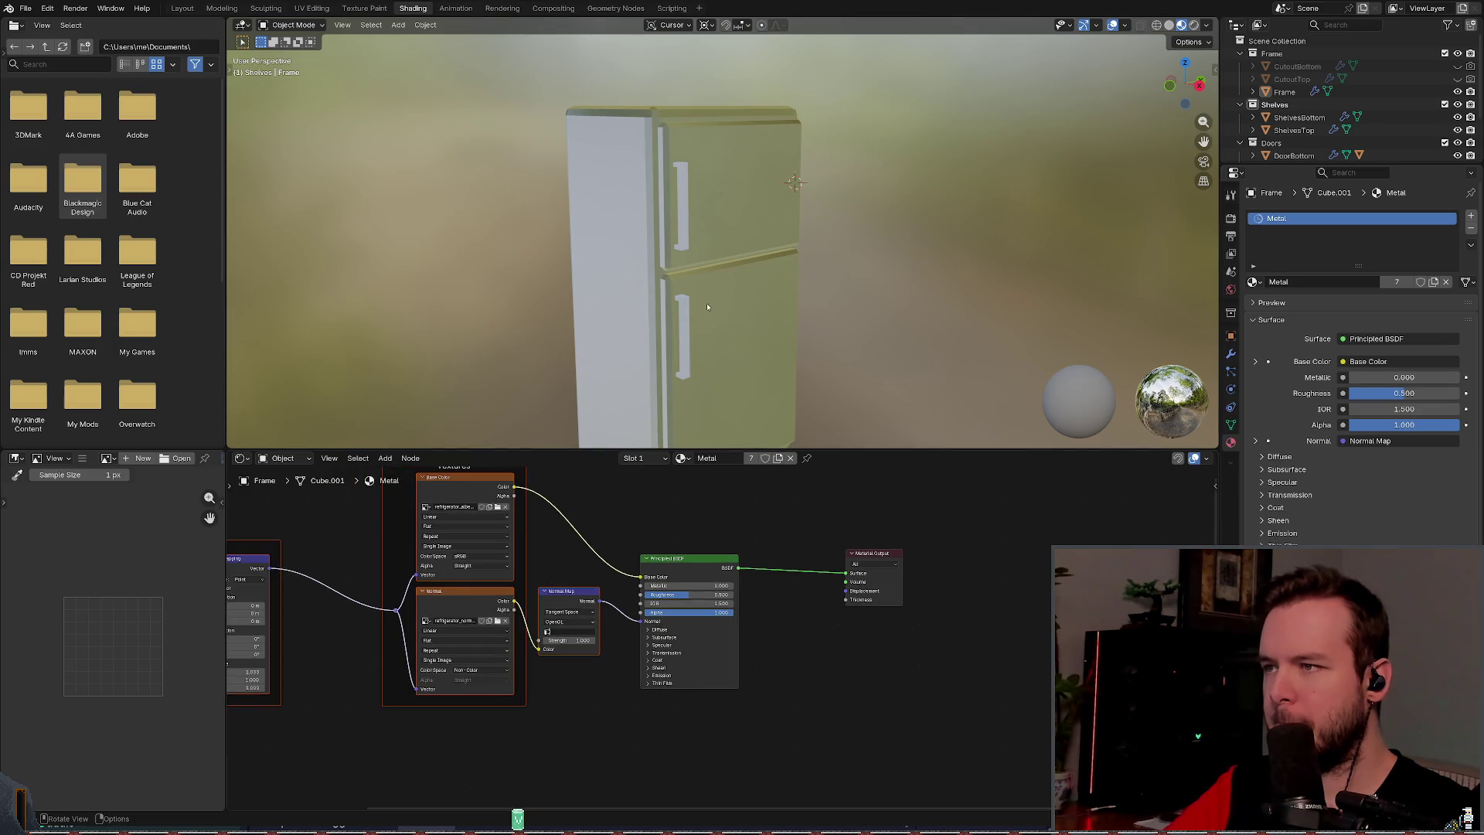
Step: Undo again to restore the normal-map nodes, view the fridge from below, and save refrigerator.blend
key("ctrl+z")
scroll(769, 263, "down", 3)
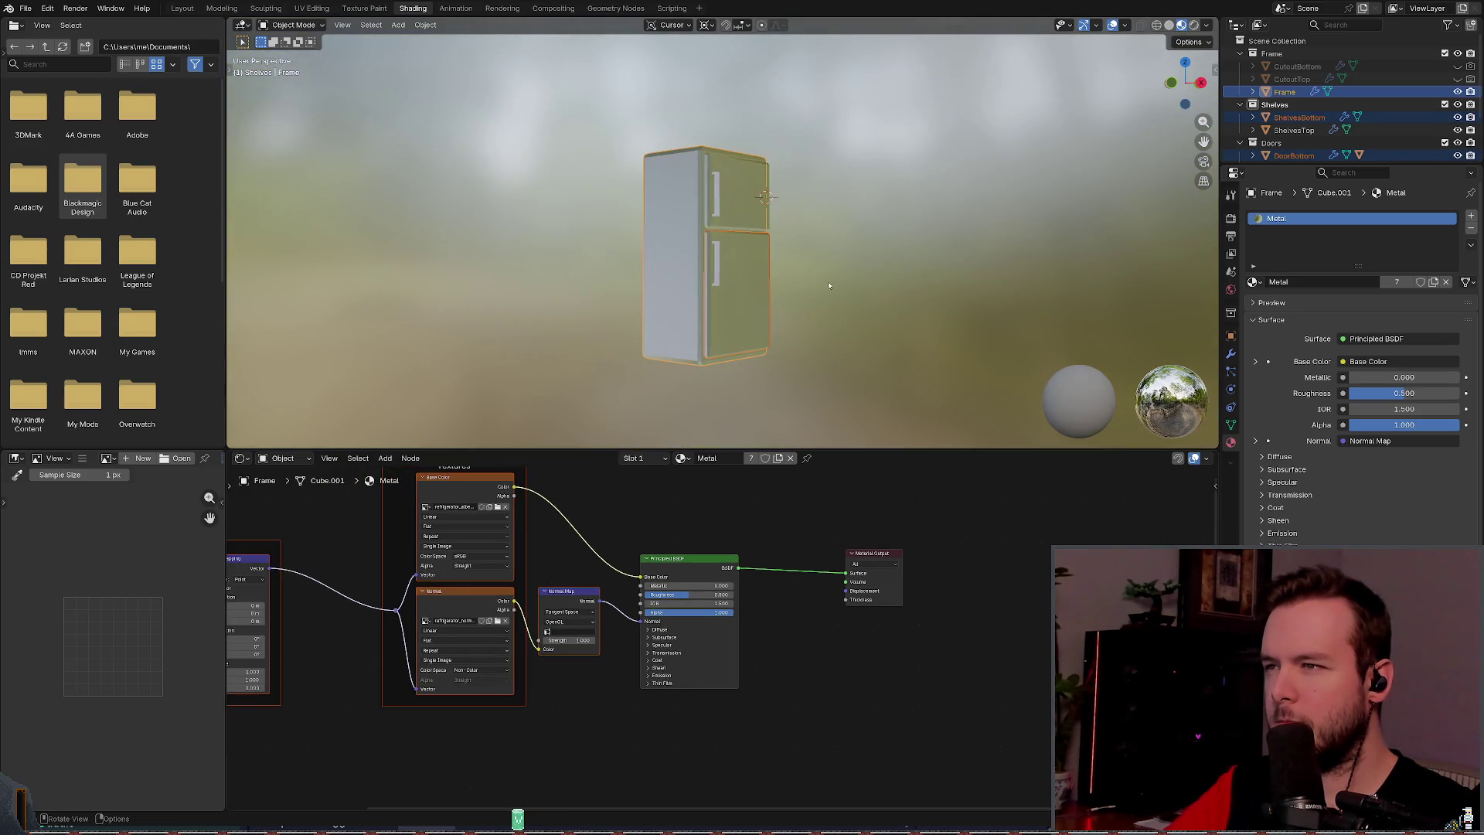
left_click(769, 264)
mouse_move(769, 263)
left_mouse_down()
mouse_move(817, 207)
mouse_move(984, 278)
mouse_move(881, 314)
mouse_move(801, 252)
mouse_move(699, 245)
mouse_move(737, 266)
mouse_move(725, 258)
left_mouse_up()
key("ctrl+s")
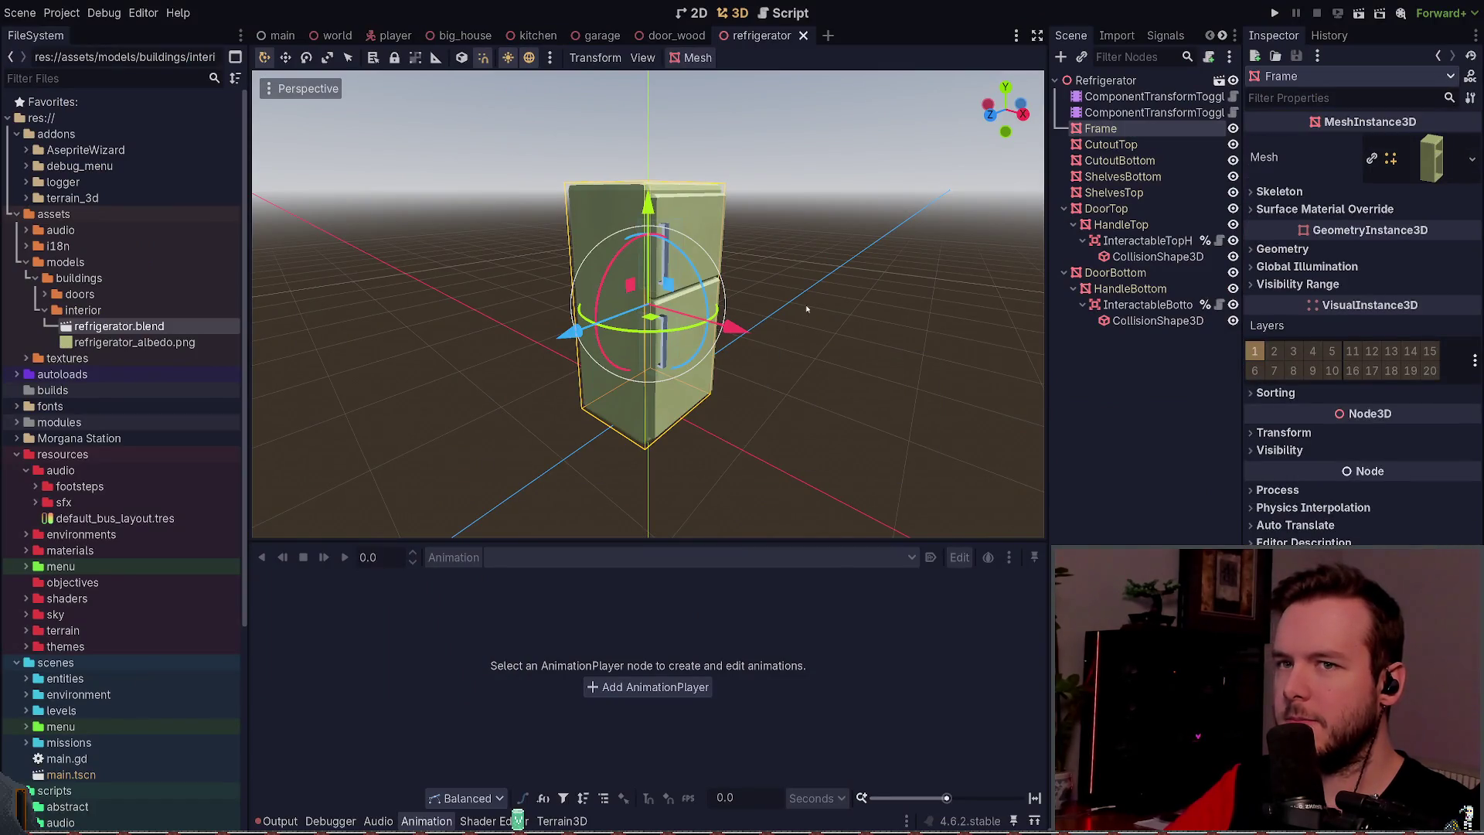
Step: Orbit around the reimported normal-mapped fridge in the viewport, then run the project
mouse_move(795, 329)
left_mouse_down()
mouse_move(767, 309)
mouse_move(796, 255)
mouse_move(773, 255)
mouse_move(796, 281)
mouse_move(766, 245)
mouse_move(825, 189)
mouse_move(798, 152)
left_mouse_up()
left_click(780, 303)
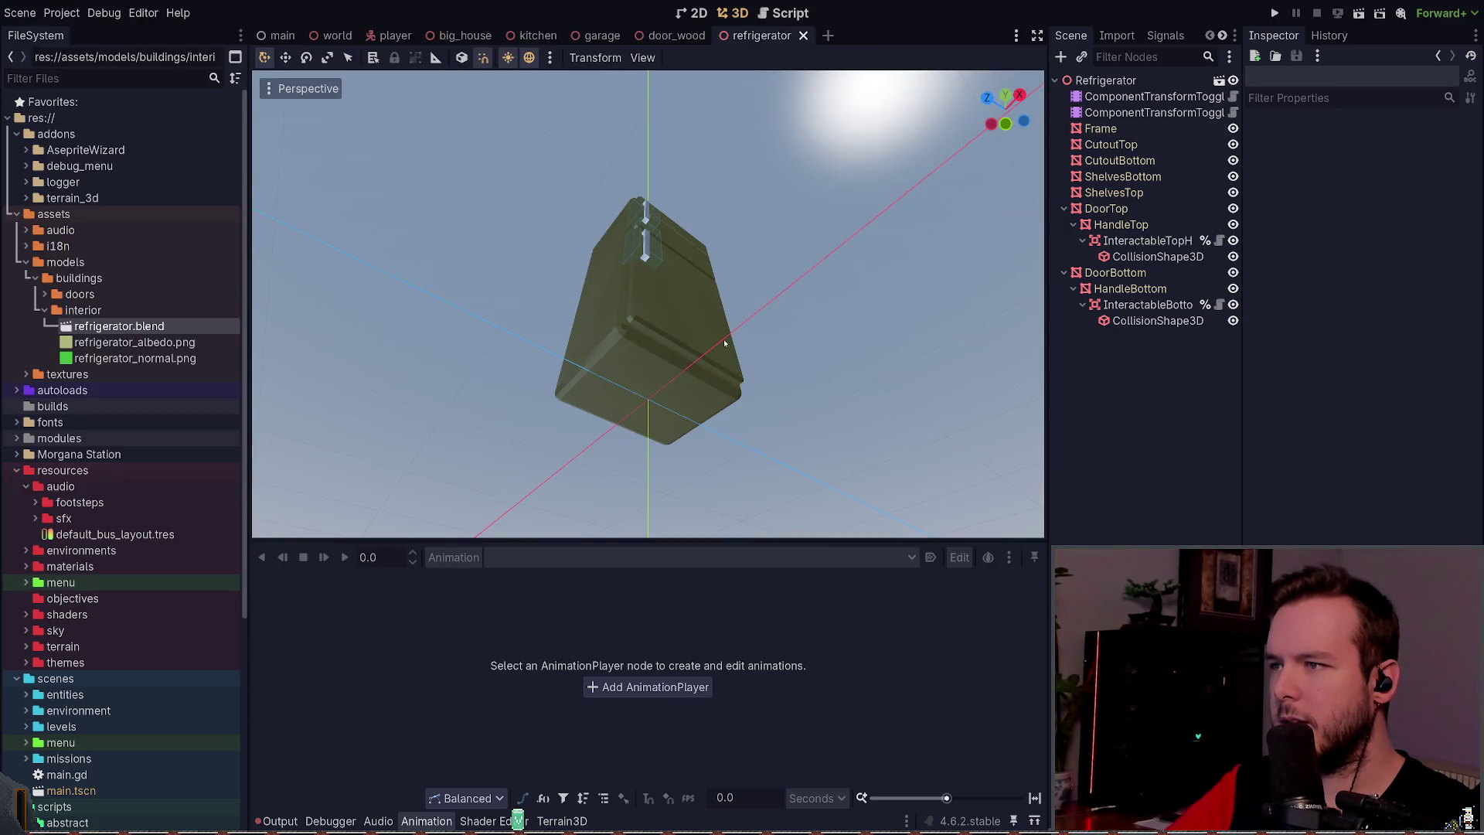
mouse_move(724, 343)
left_mouse_down()
mouse_move(668, 423)
mouse_move(345, 381)
mouse_move(1005, 377)
left_mouse_up()
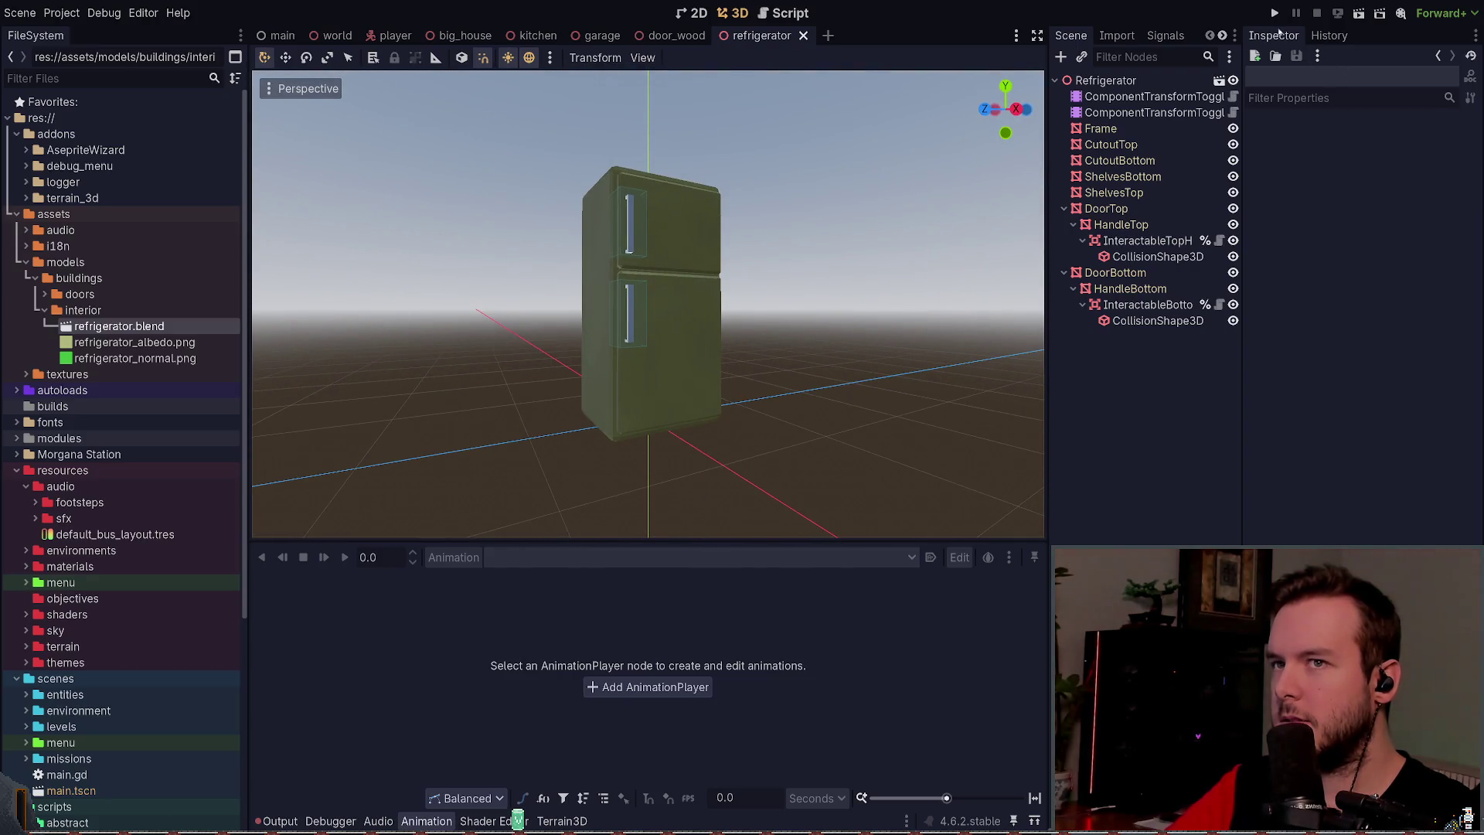
left_click(1275, 14)
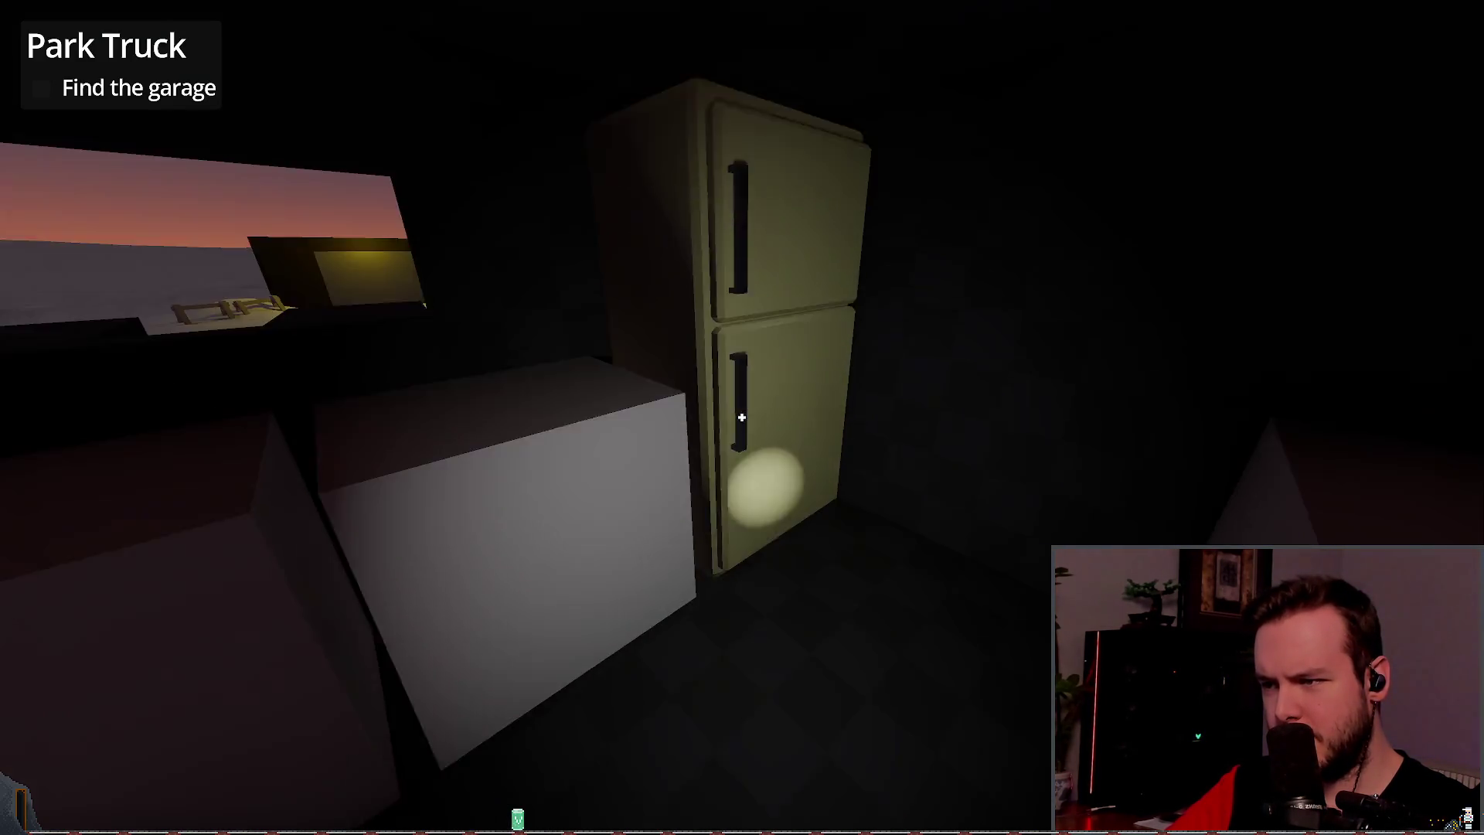
Step: Walk toward, away from and around the fridge to see its bumps under the flashlight
key("s")
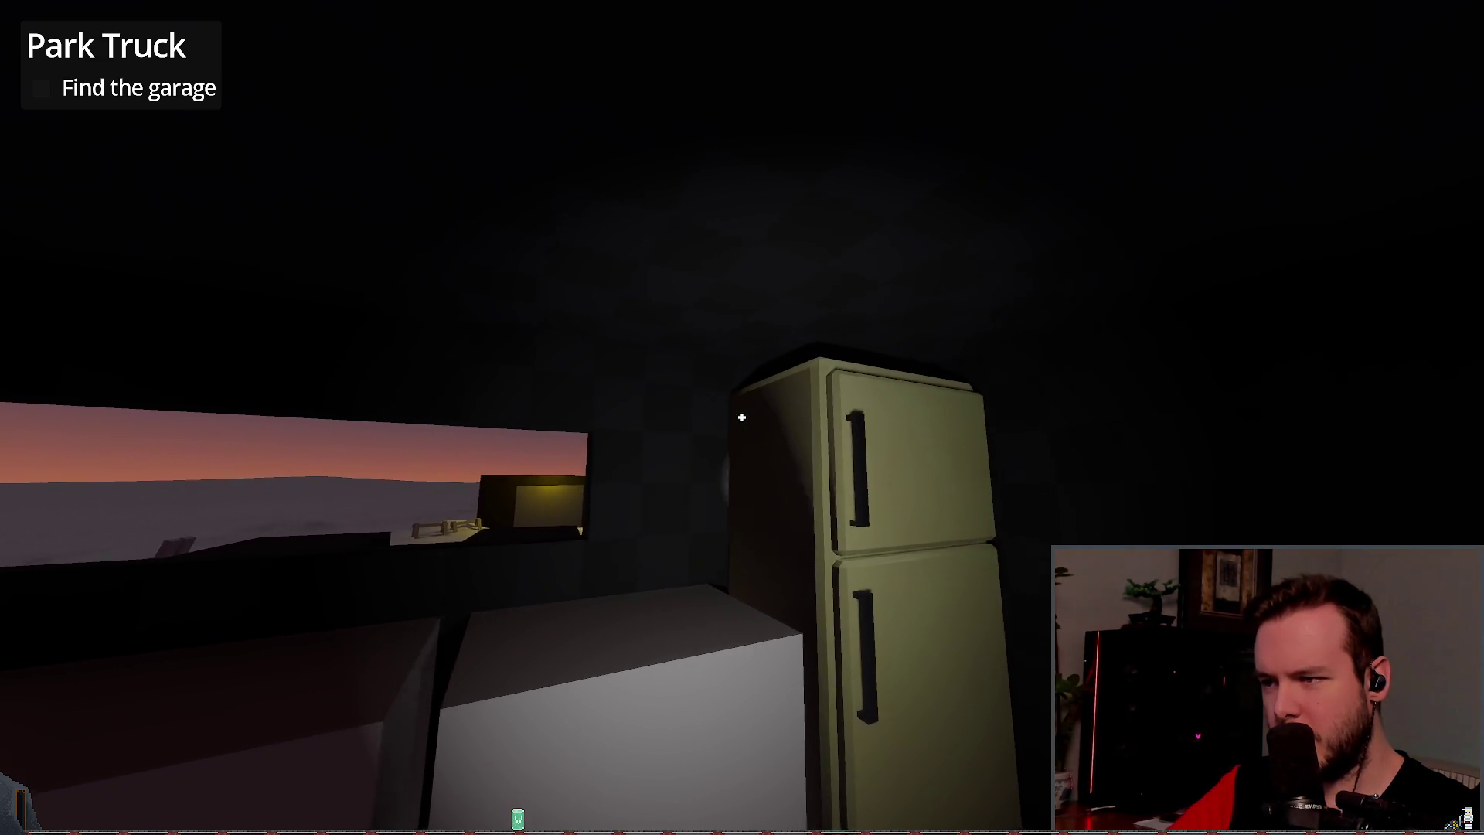
key("d")
key("w")
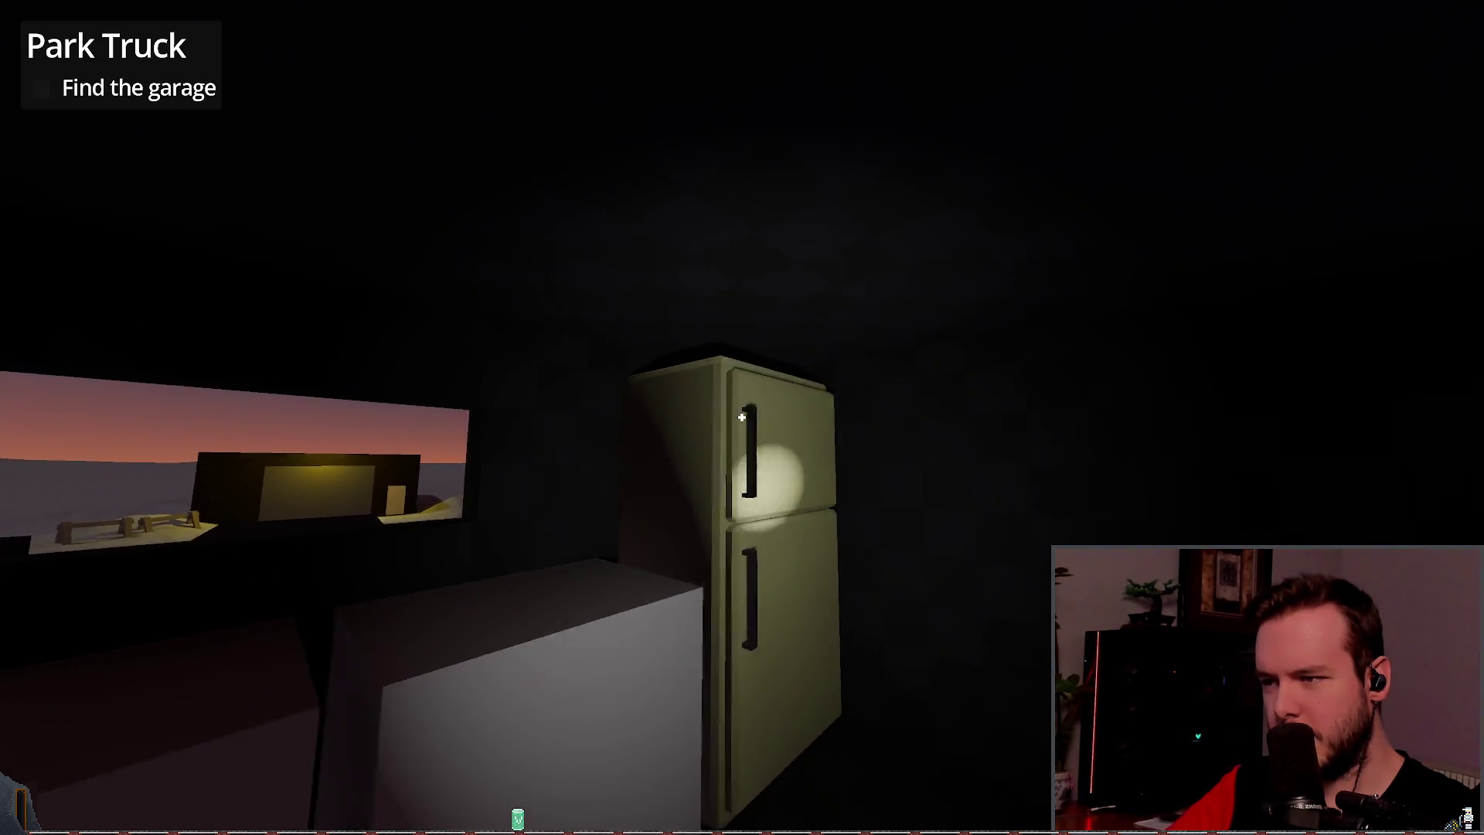
key("a")
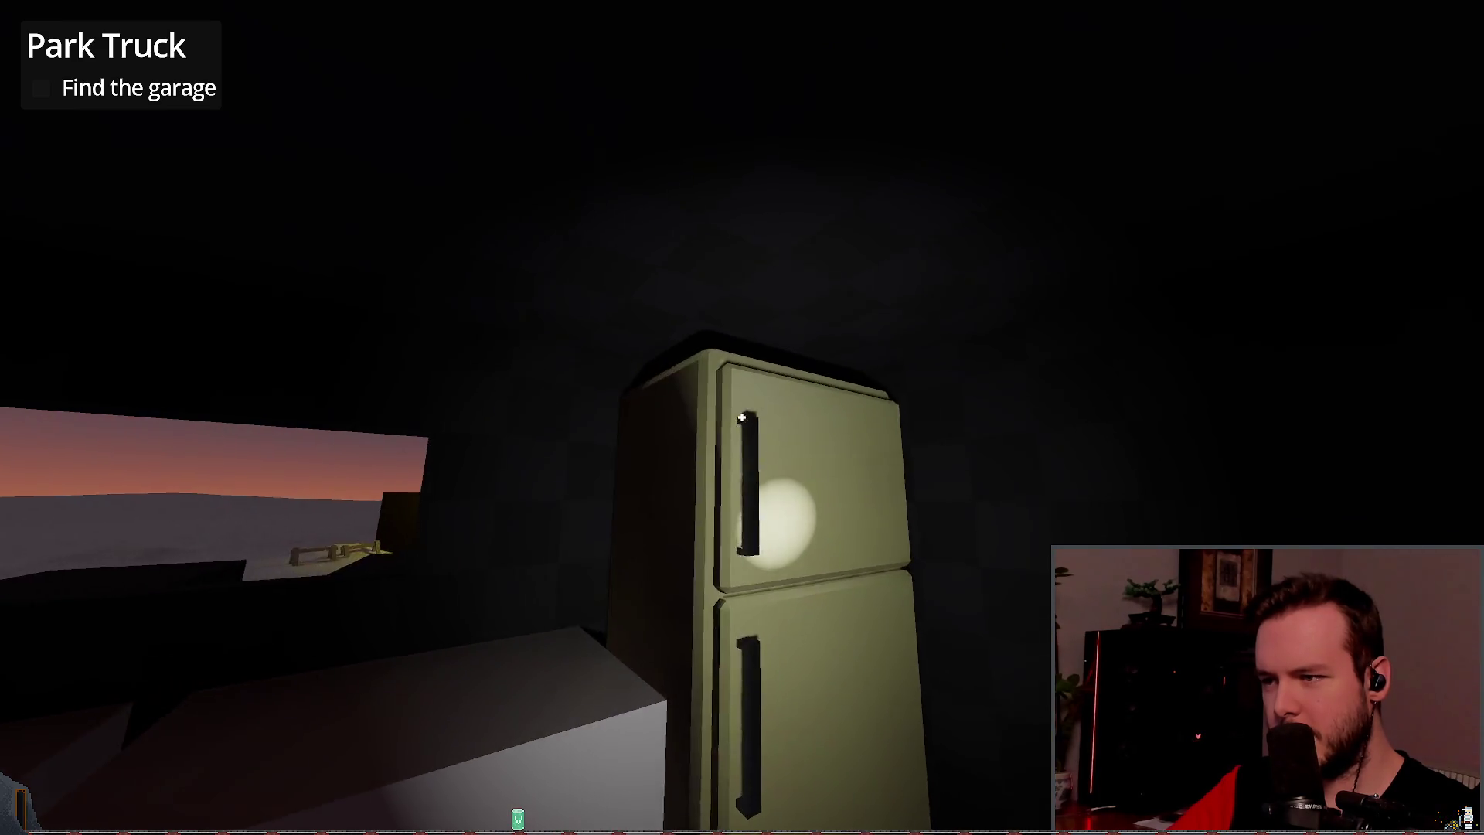
key("s")
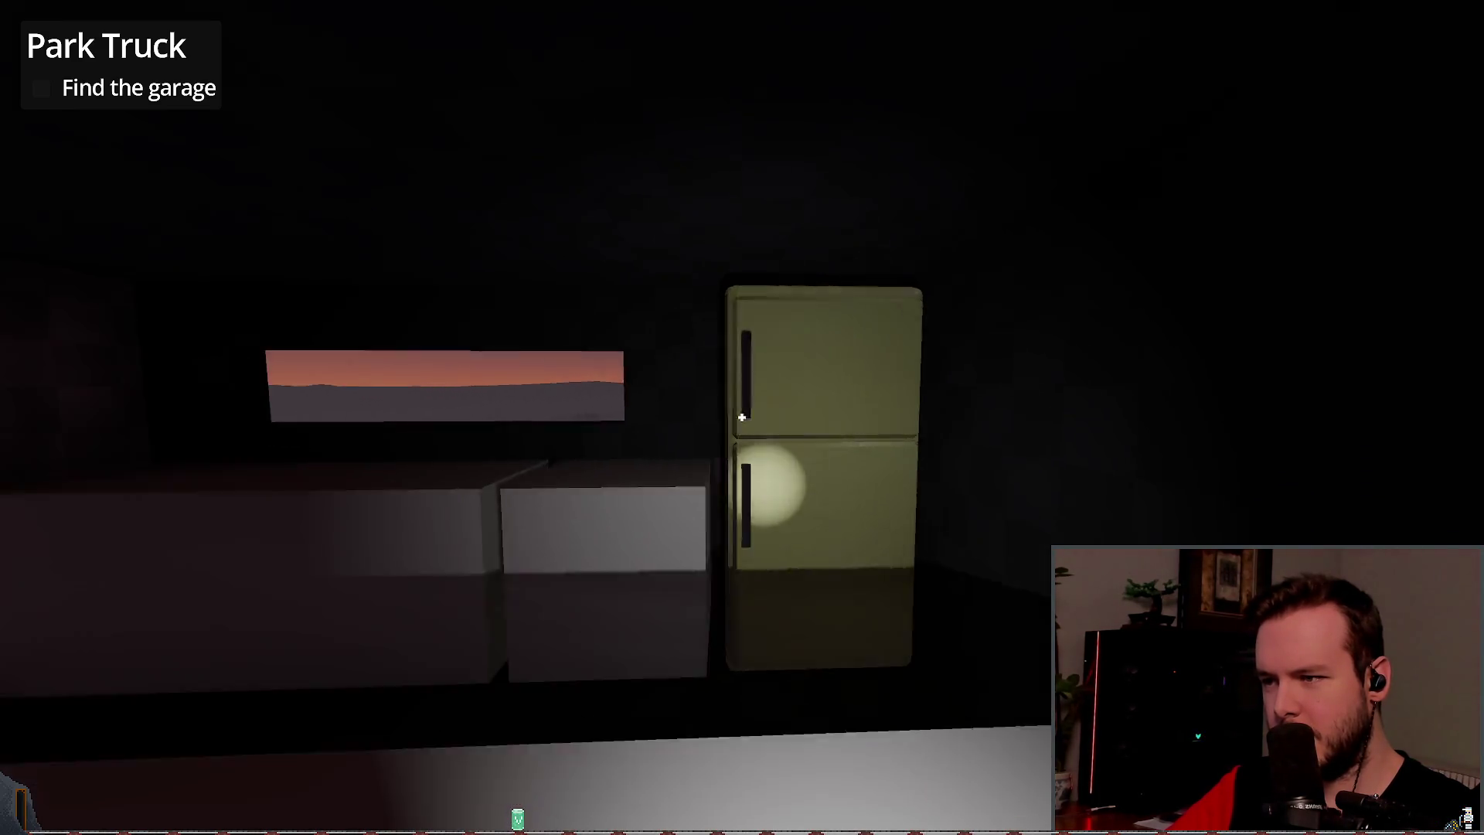
key("w")
key("s")
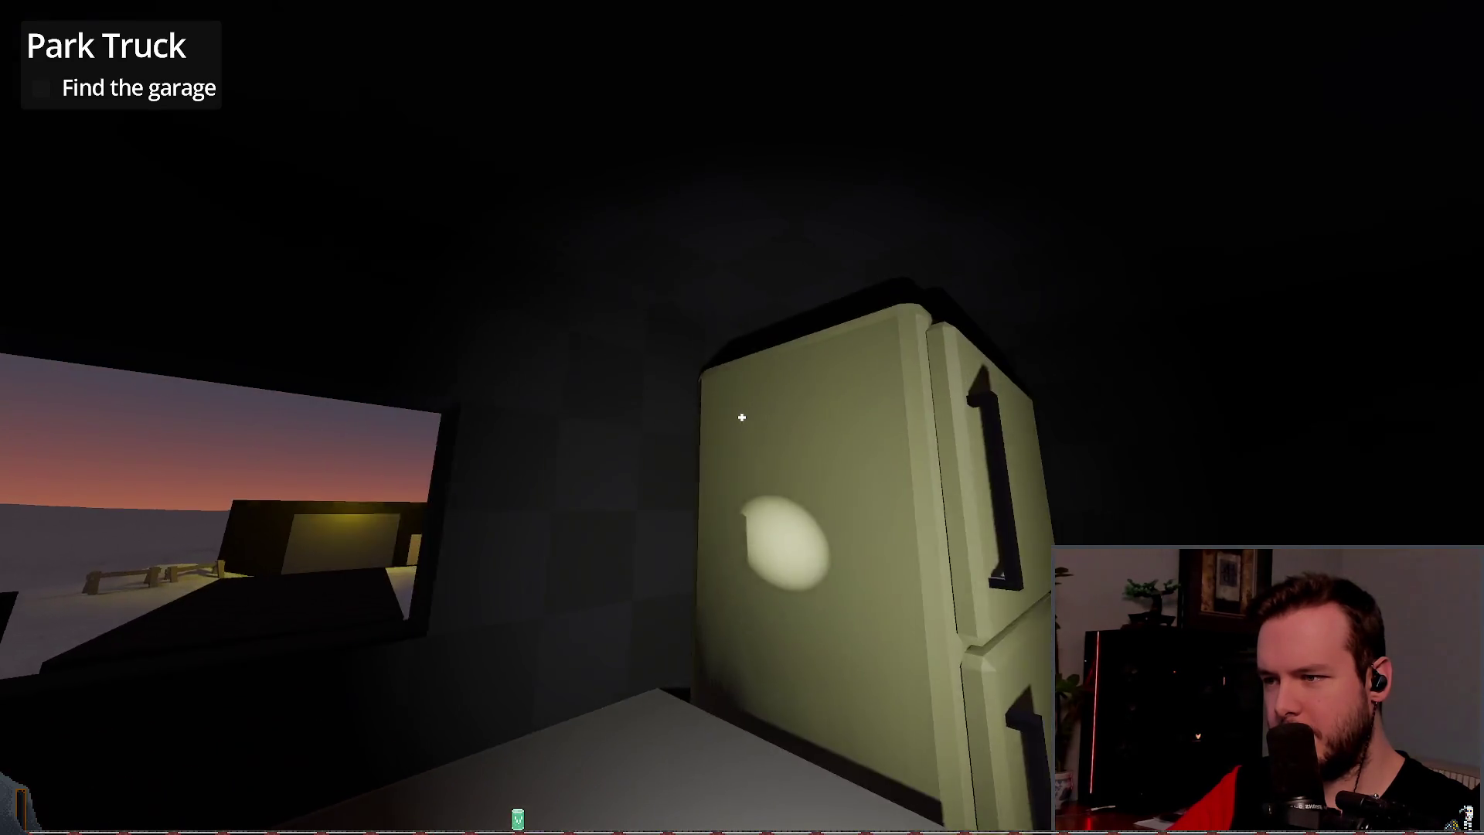
Step: Look toward the window, step to and from the fridge again, then quit with F8
key("a")
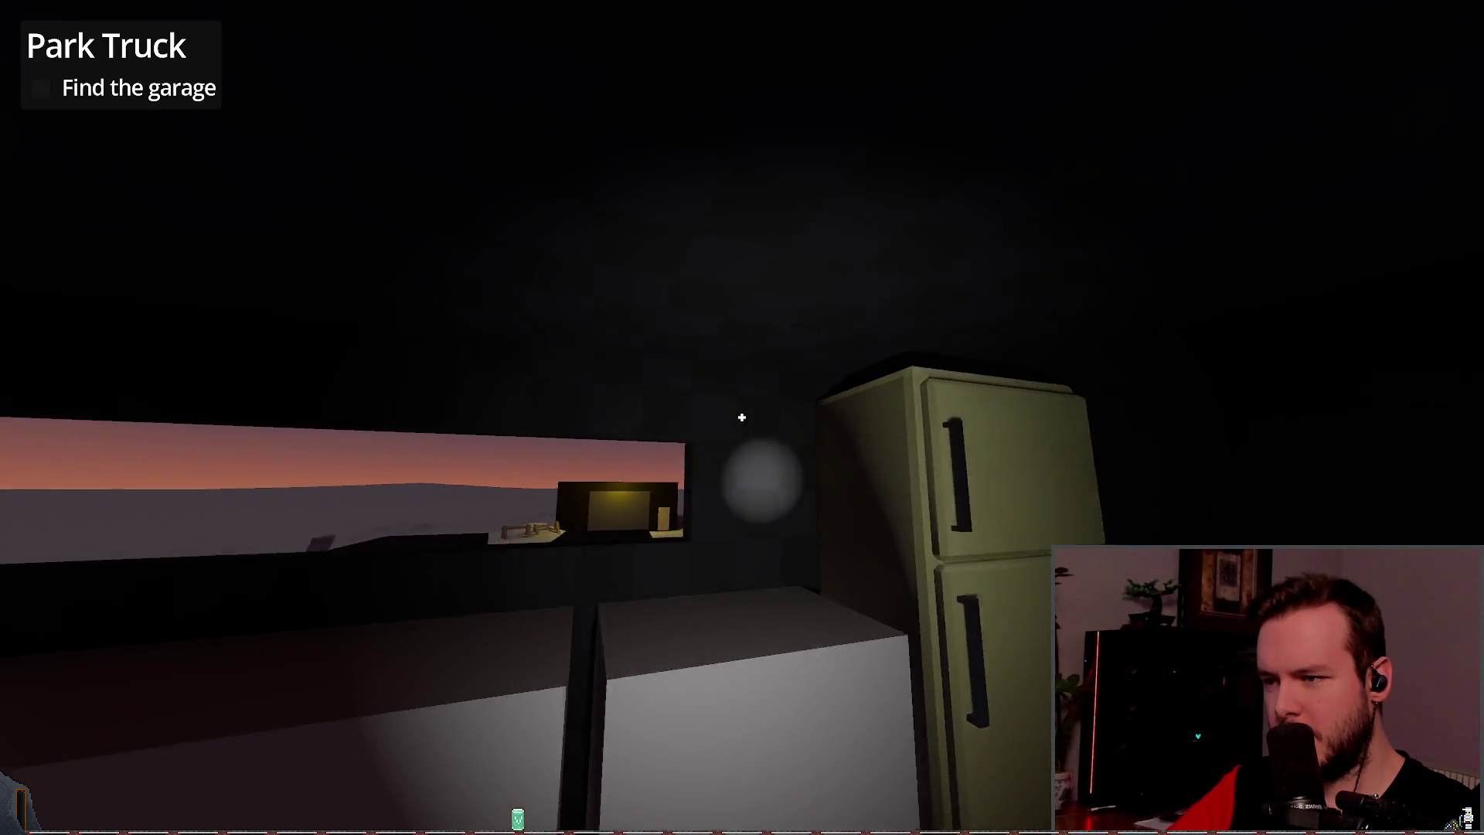
key("d")
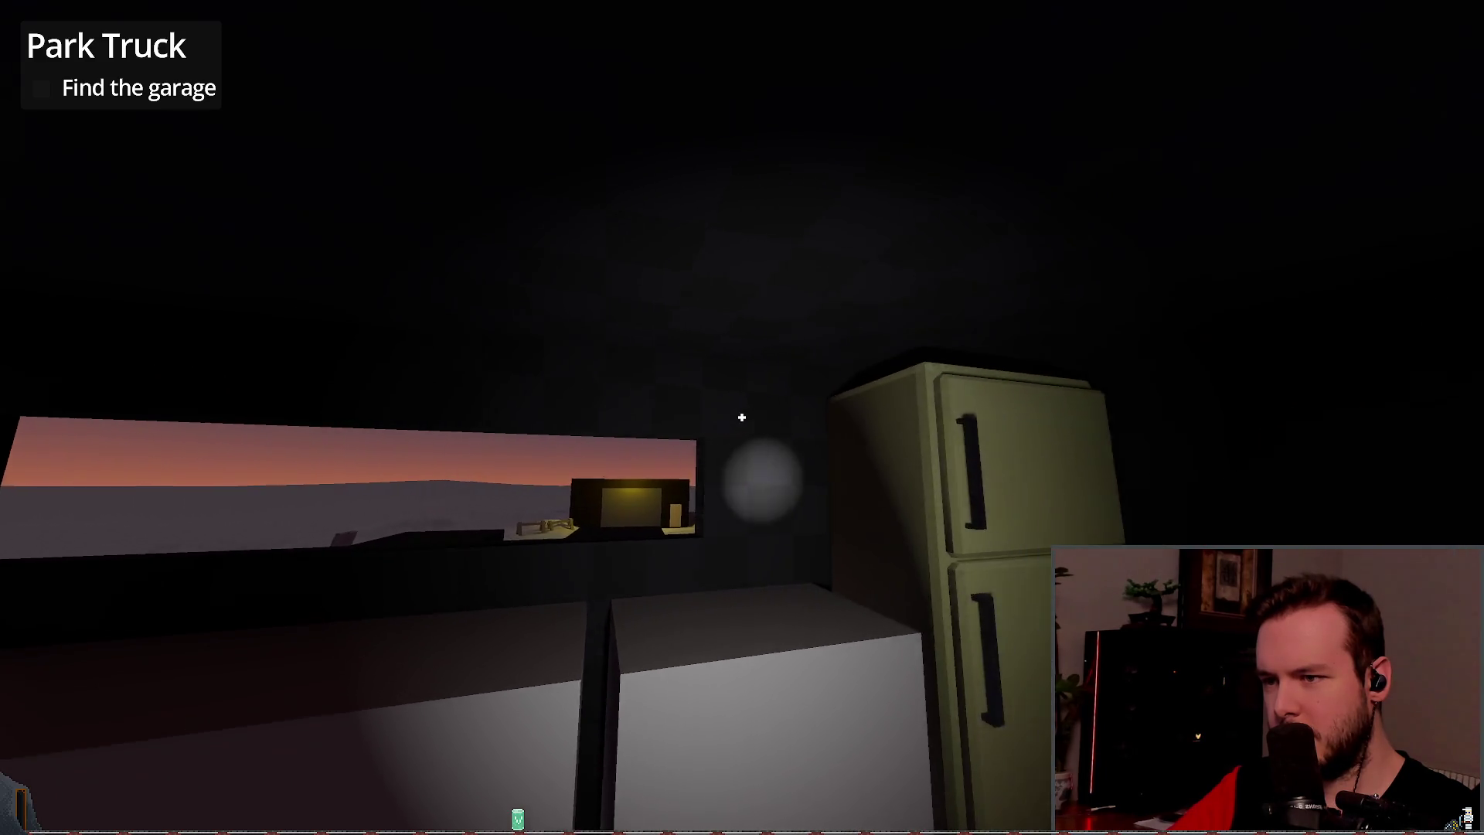
key("a")
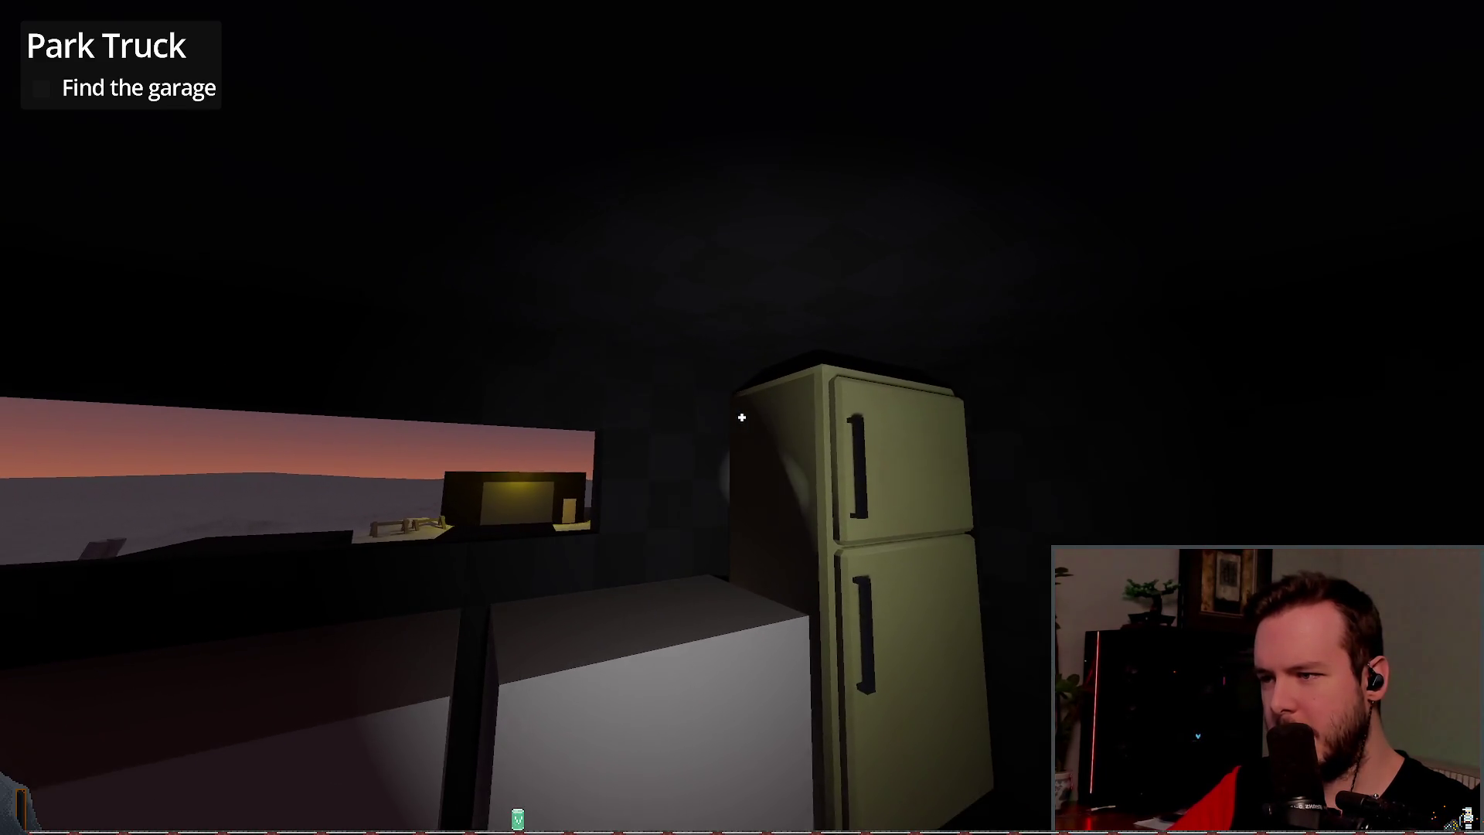
mouse_move(741, 418)
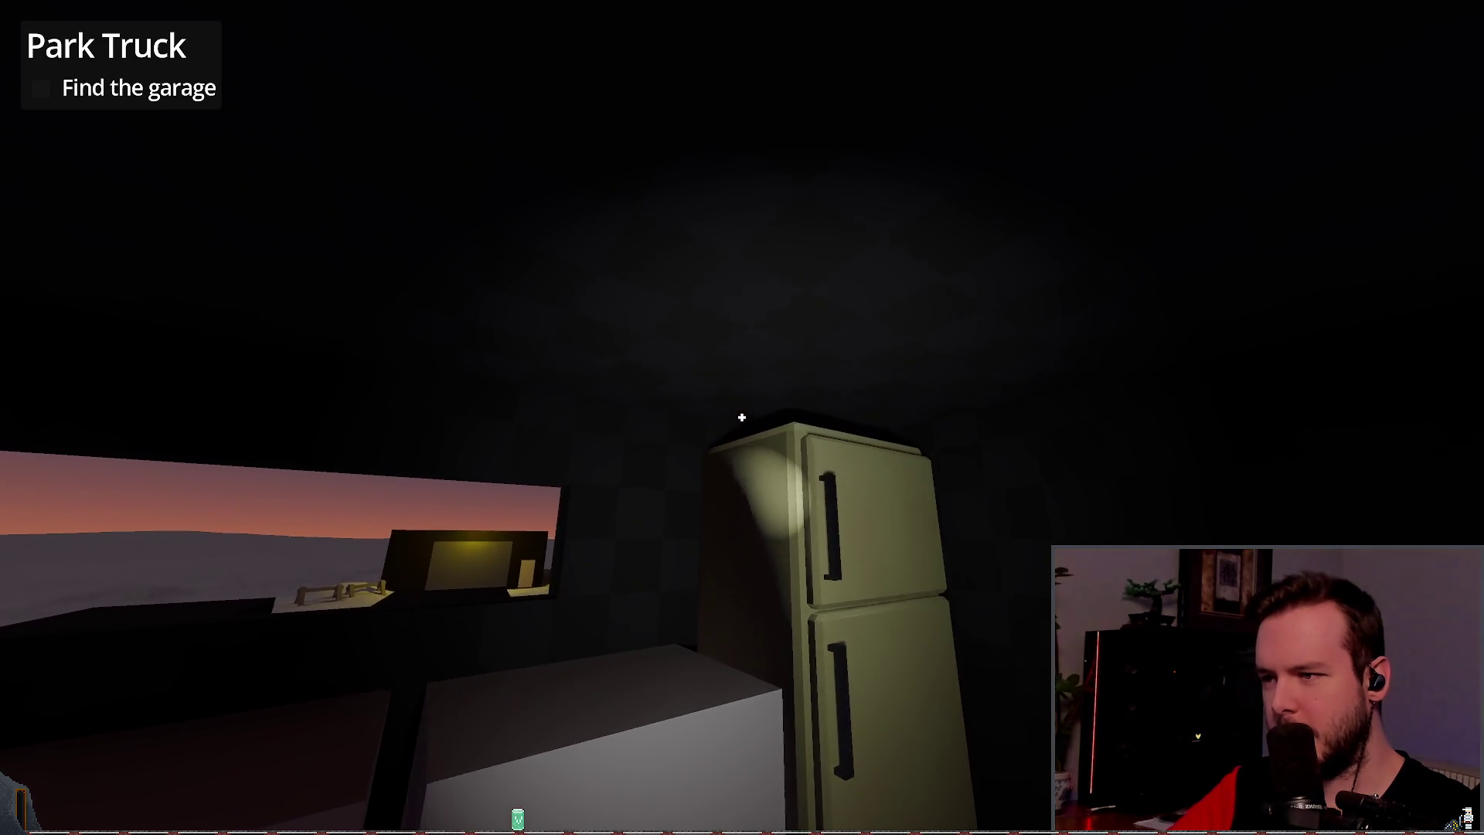
key("w")
key("s")
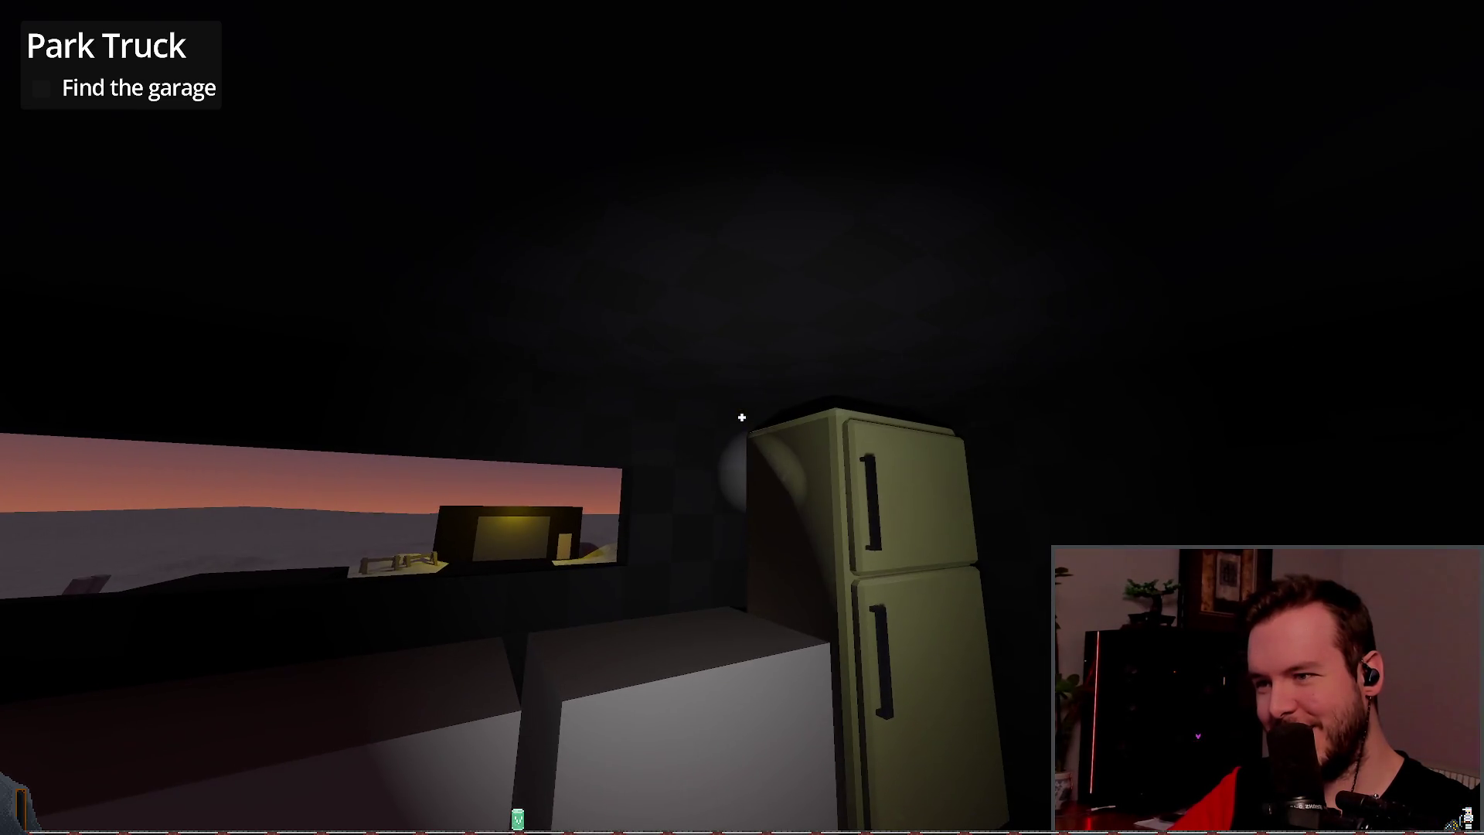
key("Escape")
key("F8")
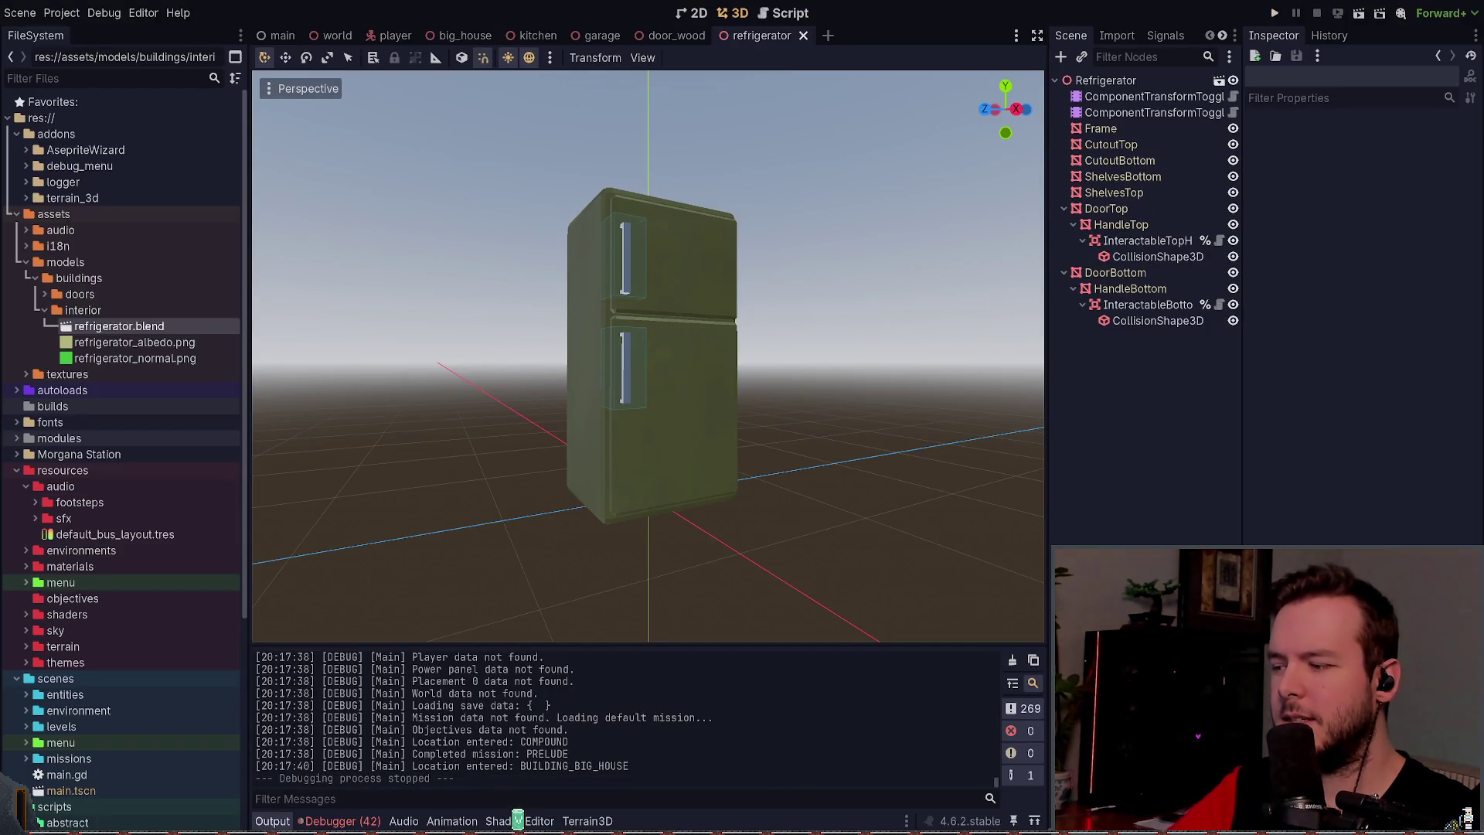
left_click(340, 821)
scroll(461, 689, "down", 5)
double_click(489, 757)
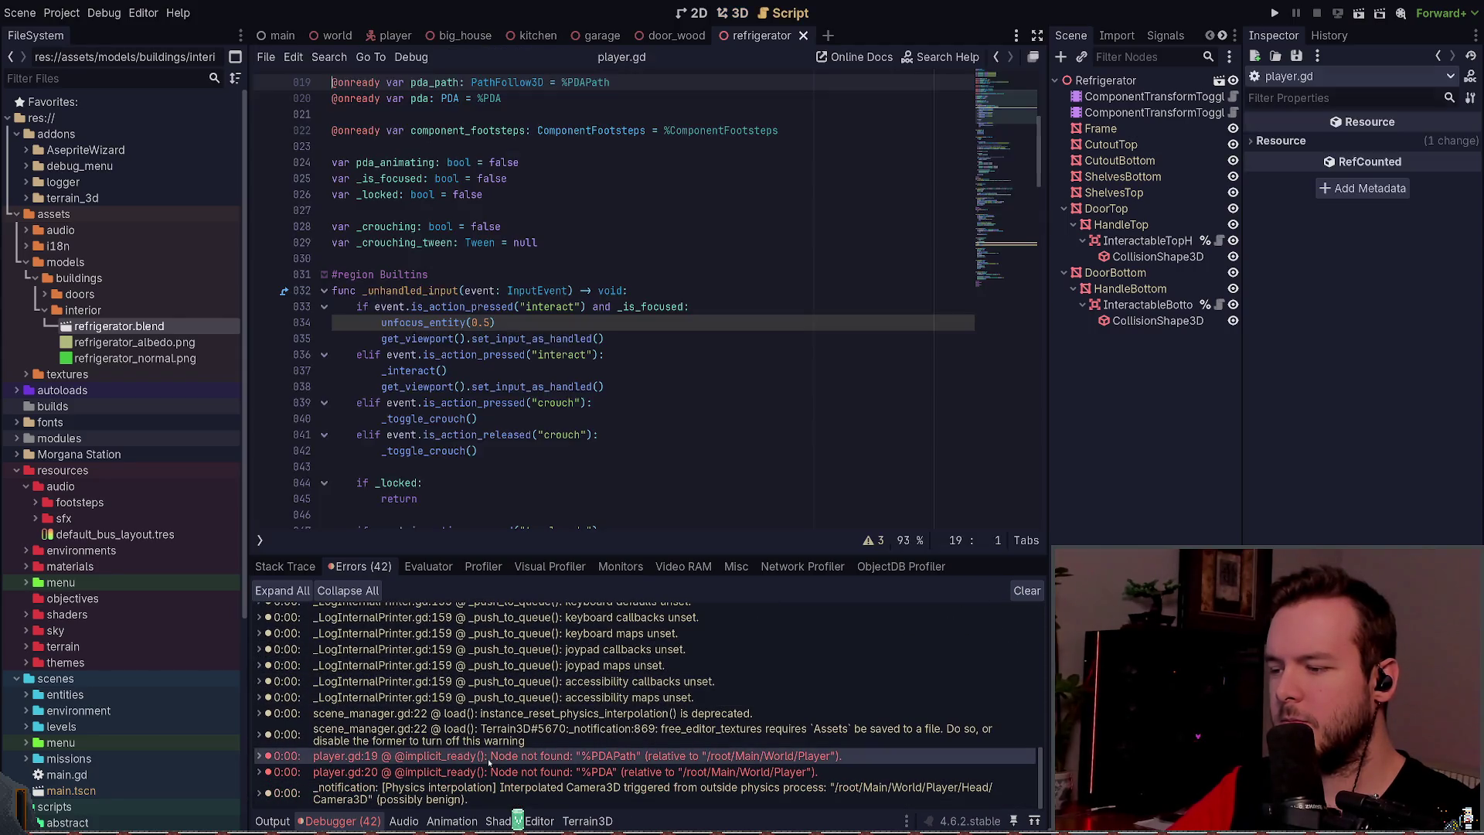
scroll(463, 321, "up", 4)
left_click_drag(511, 291, 256, 275)
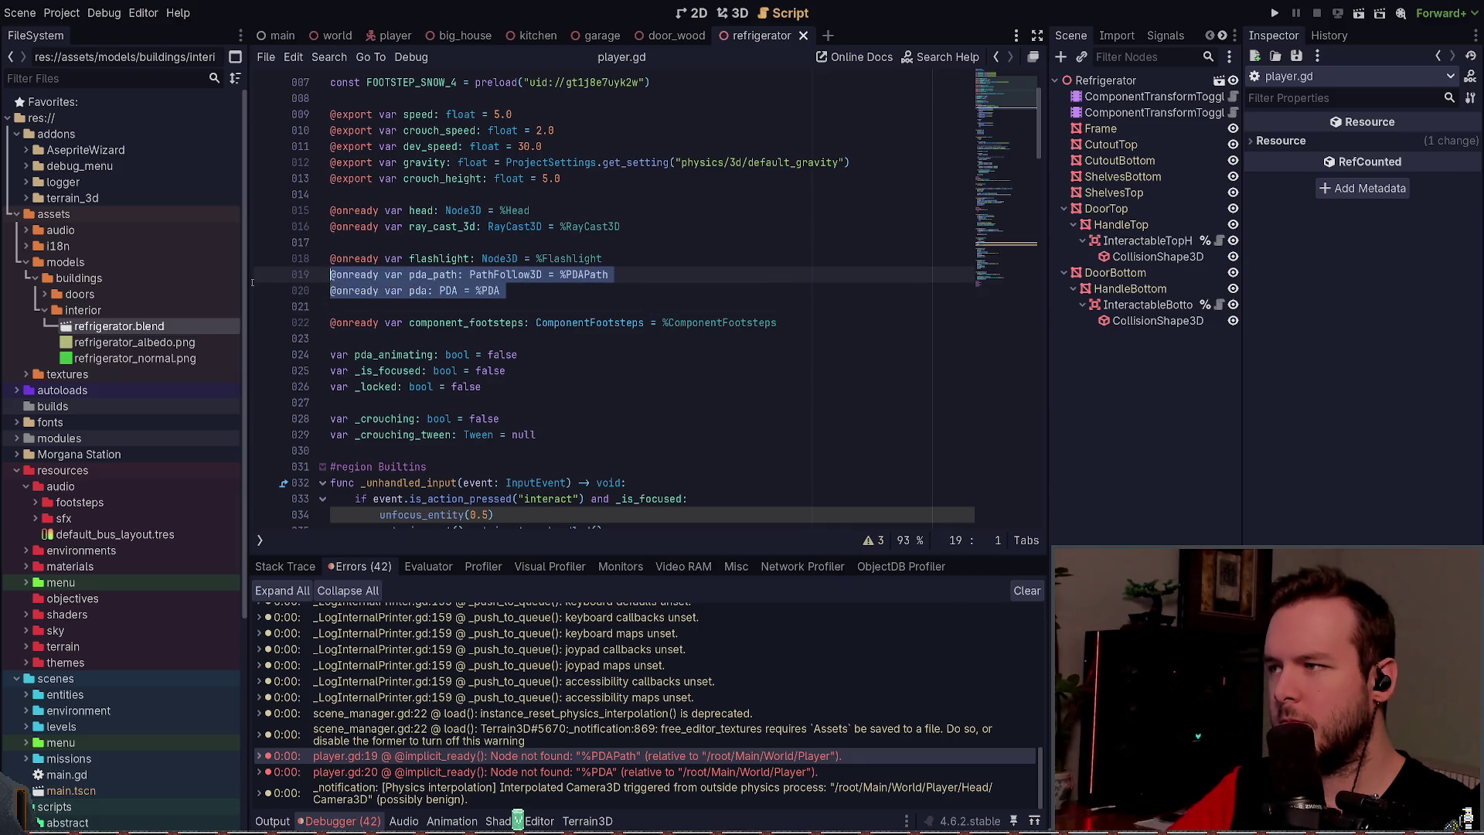
key("BackSpace")
key("BackSpace")
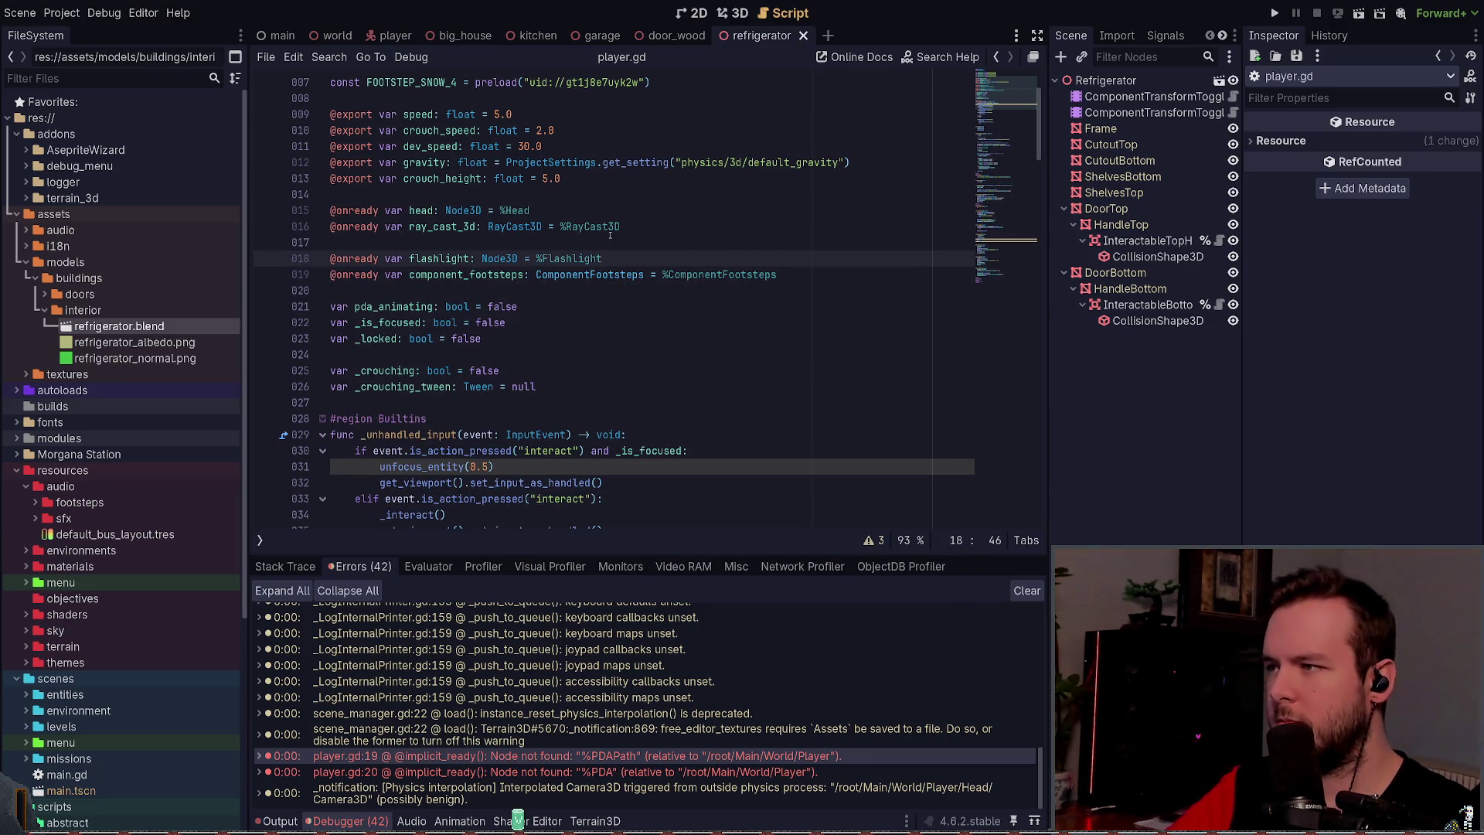
key("Return")
key("ctrl+s")
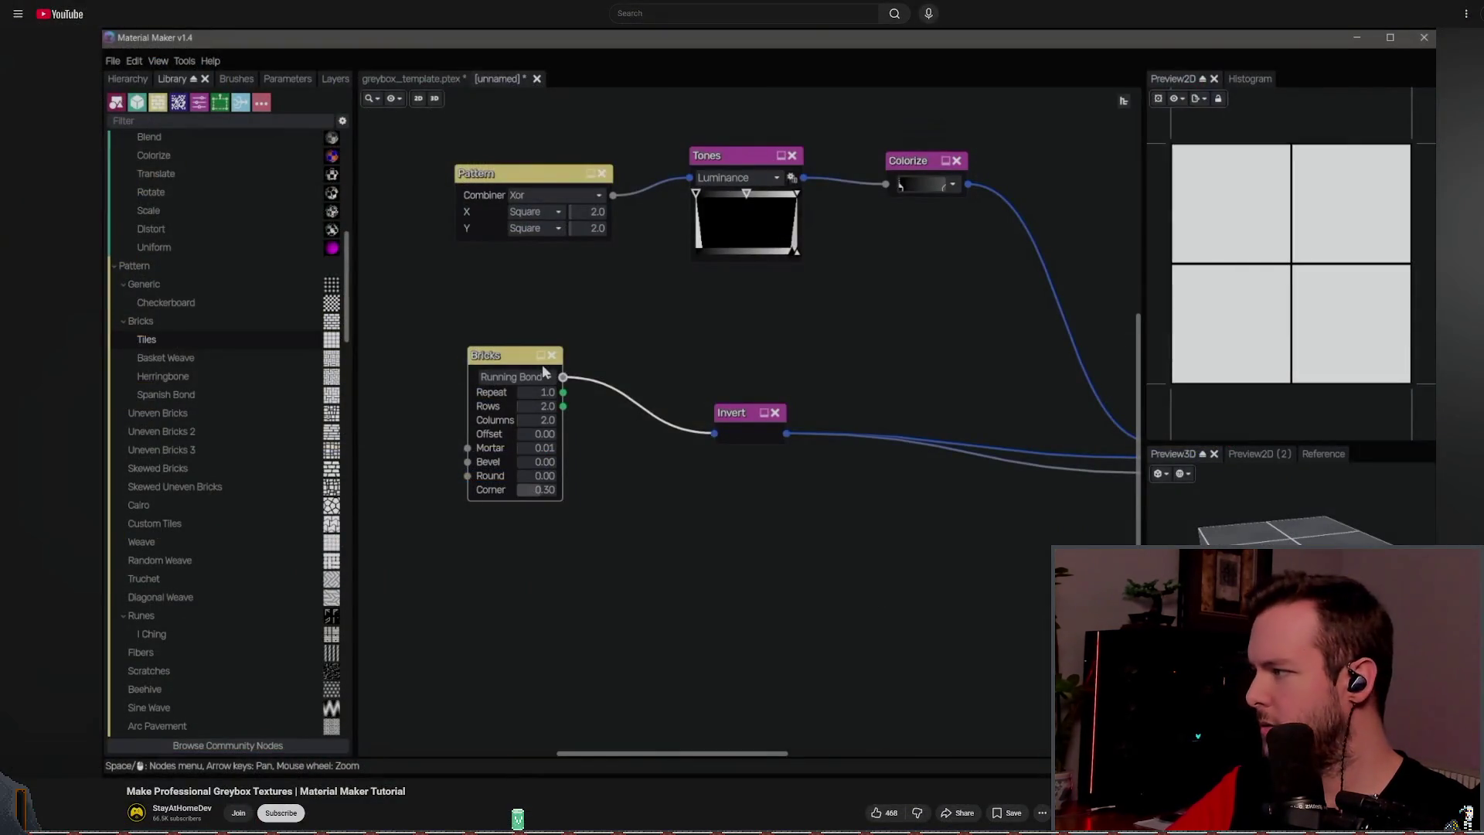
Step: Resume the greybox tutorial and skip through the Bricks, Image and Tiler node sections
left_click(525, 612)
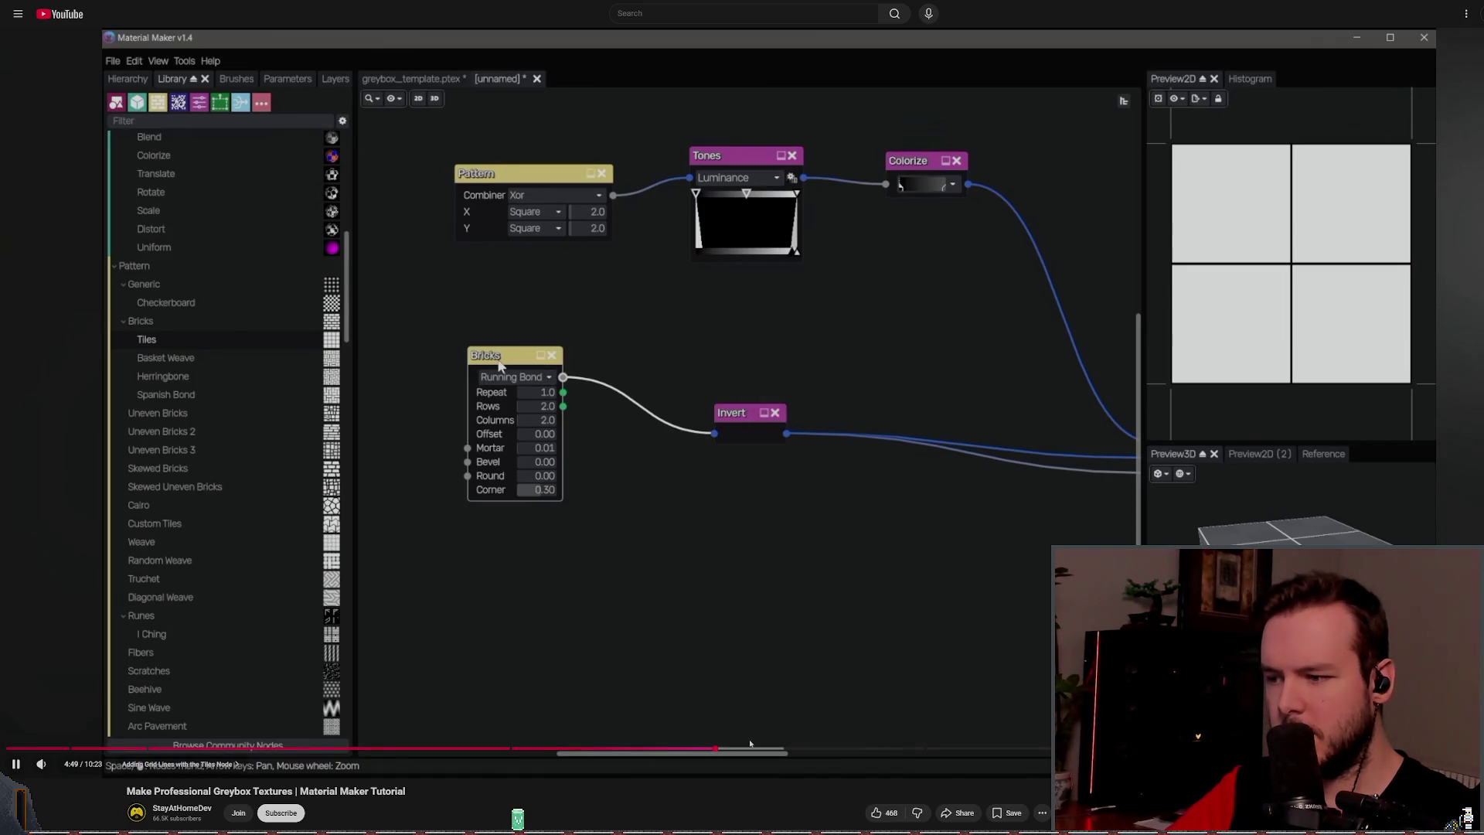
mouse_move(754, 748)
left_mouse_down()
mouse_move(866, 746)
mouse_move(906, 725)
mouse_move(925, 751)
mouse_move(1160, 749)
left_mouse_up()
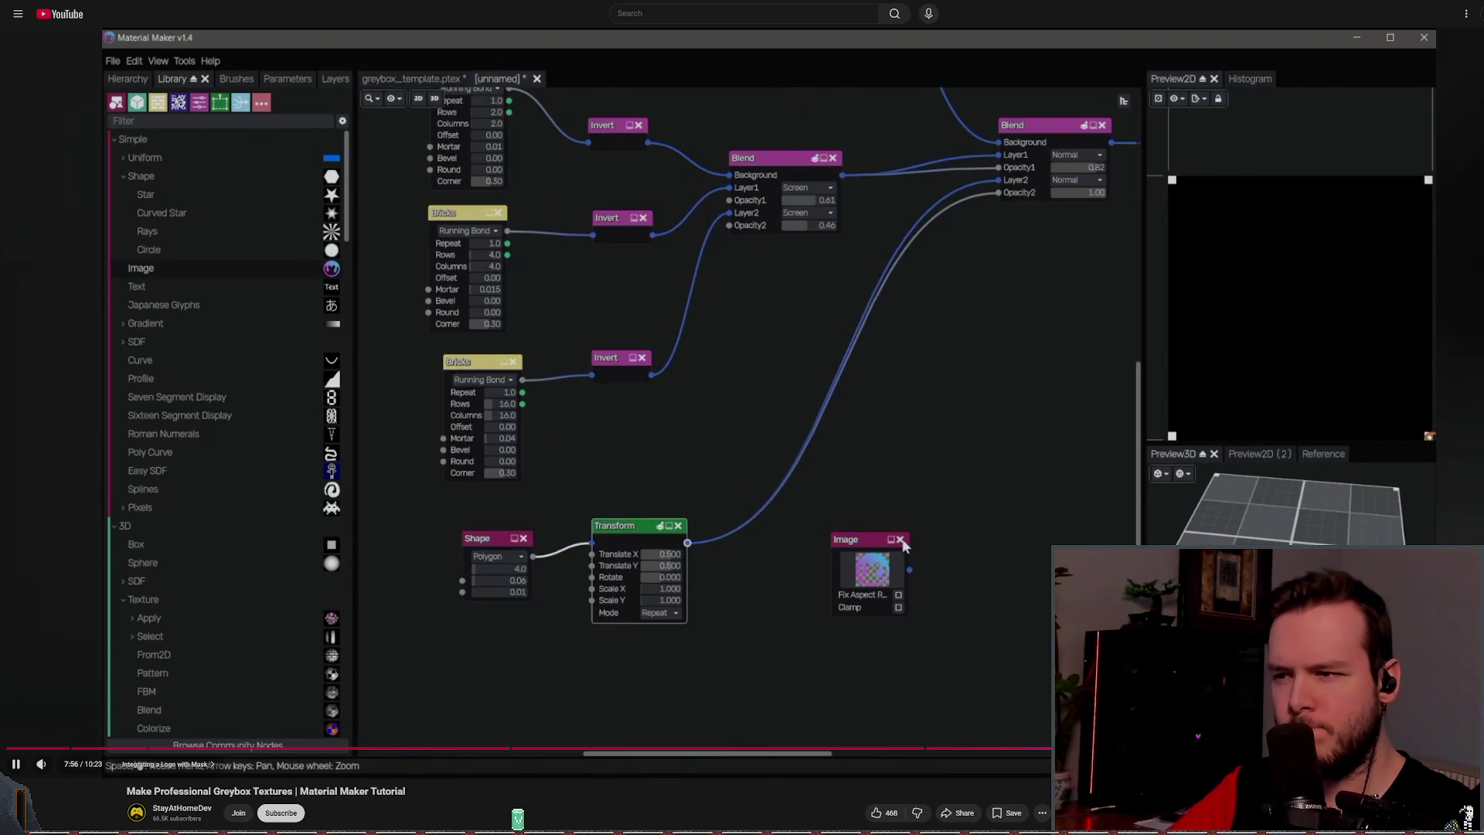
key("Left")
key("Left")
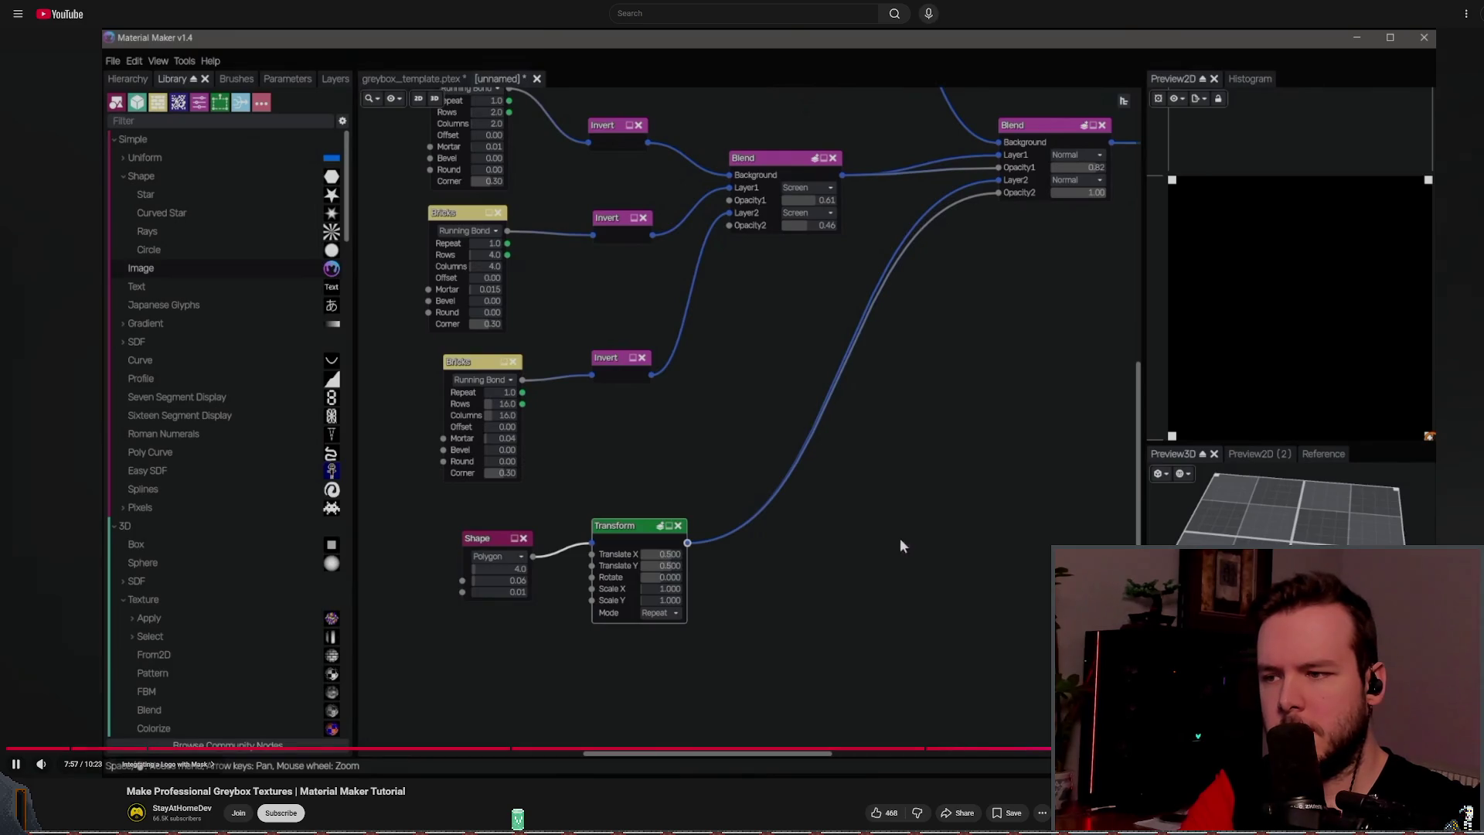
key("l")
key("l")
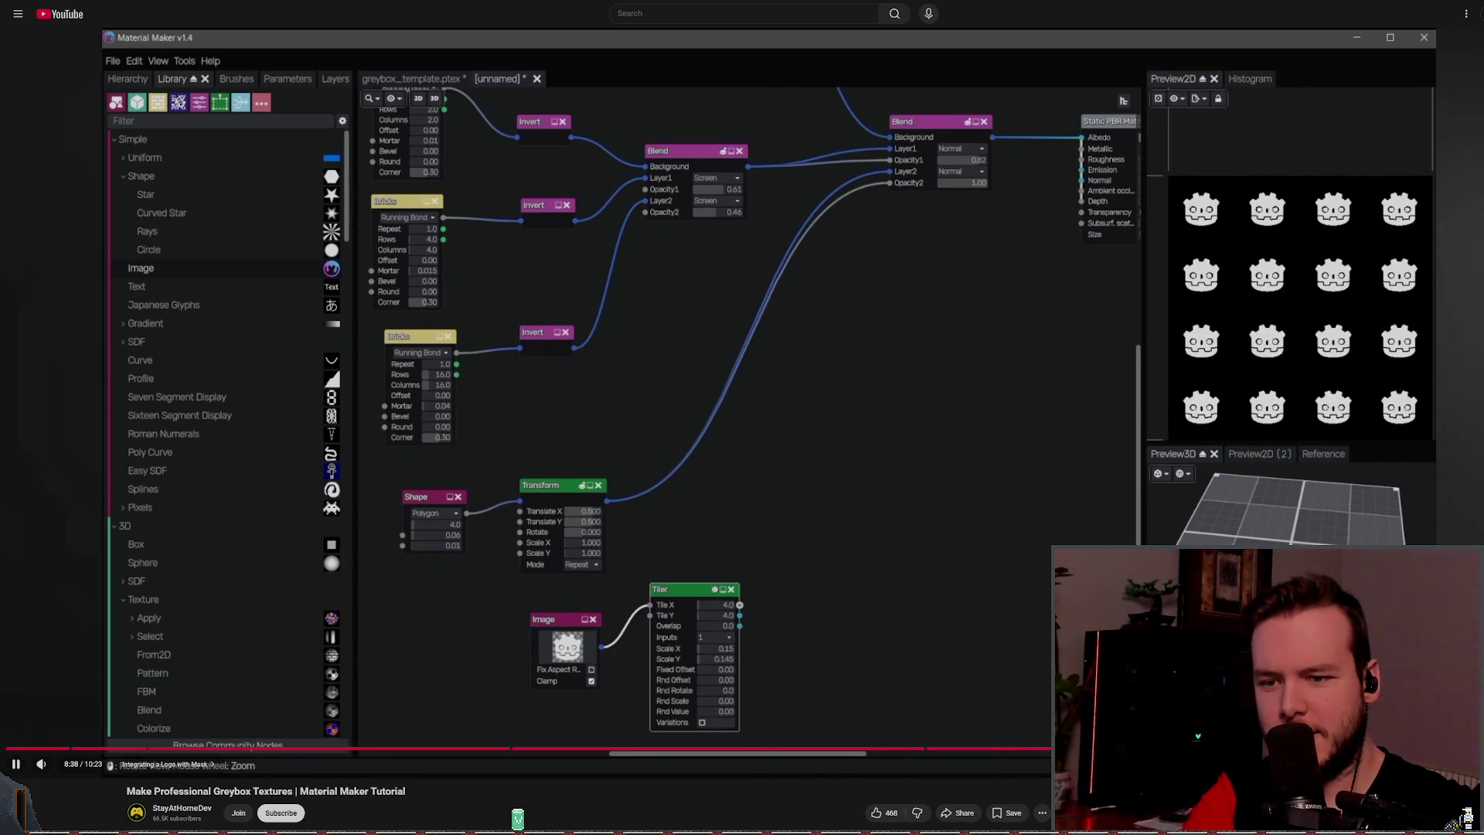
key("l")
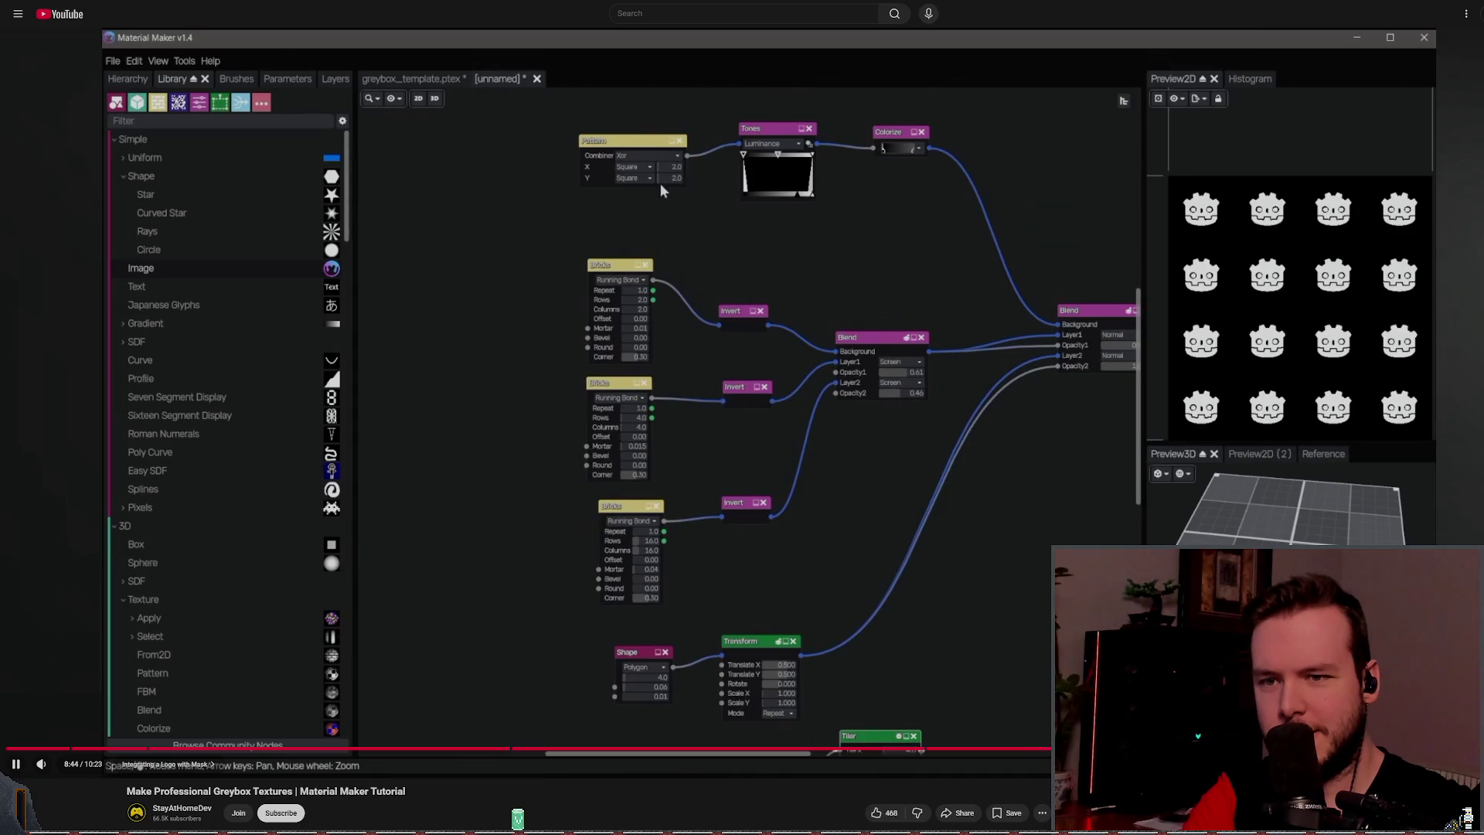
scroll(790, 556, "down", 2)
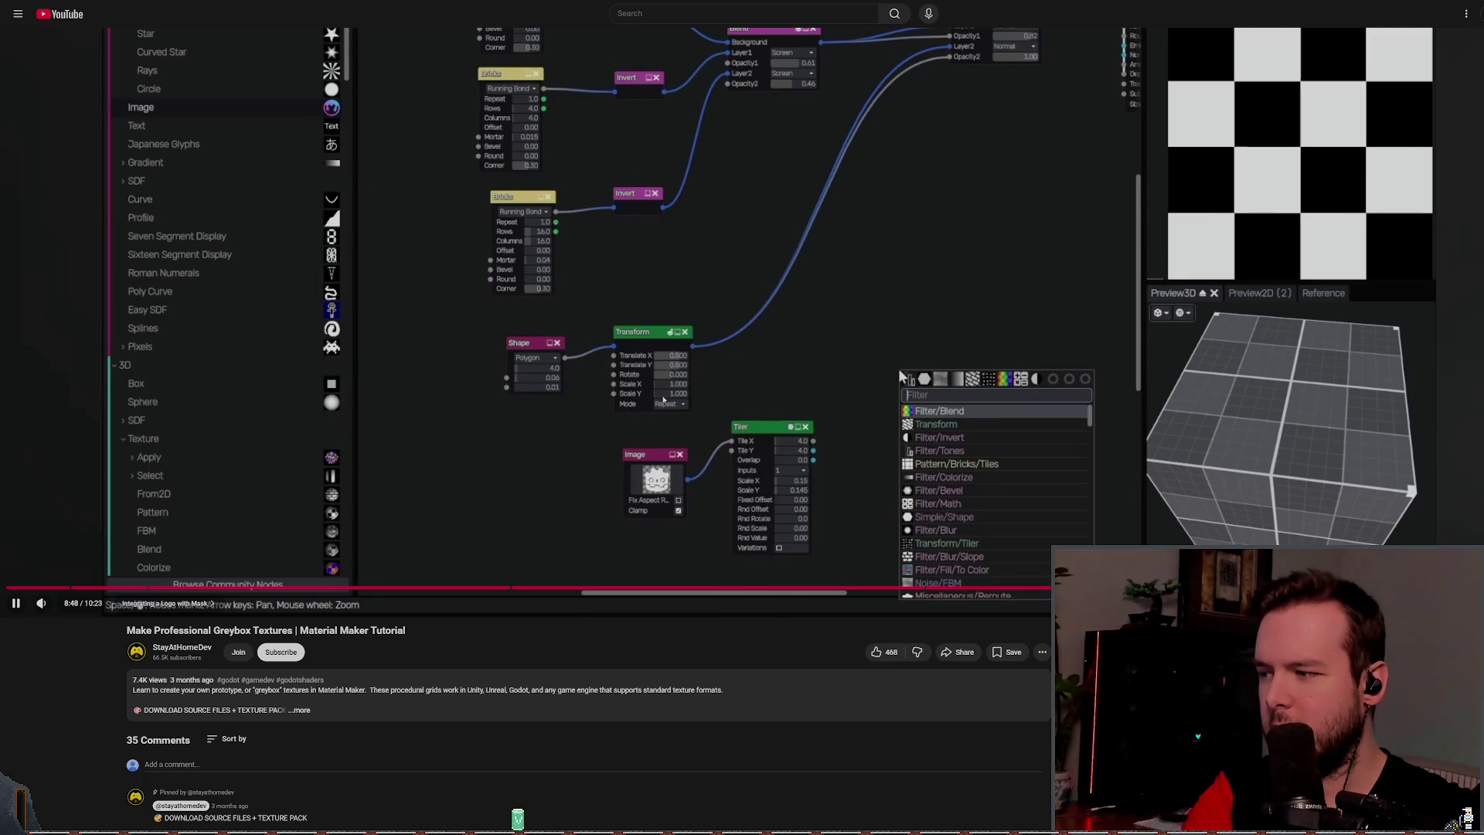
scroll(742, 418, "down", 2)
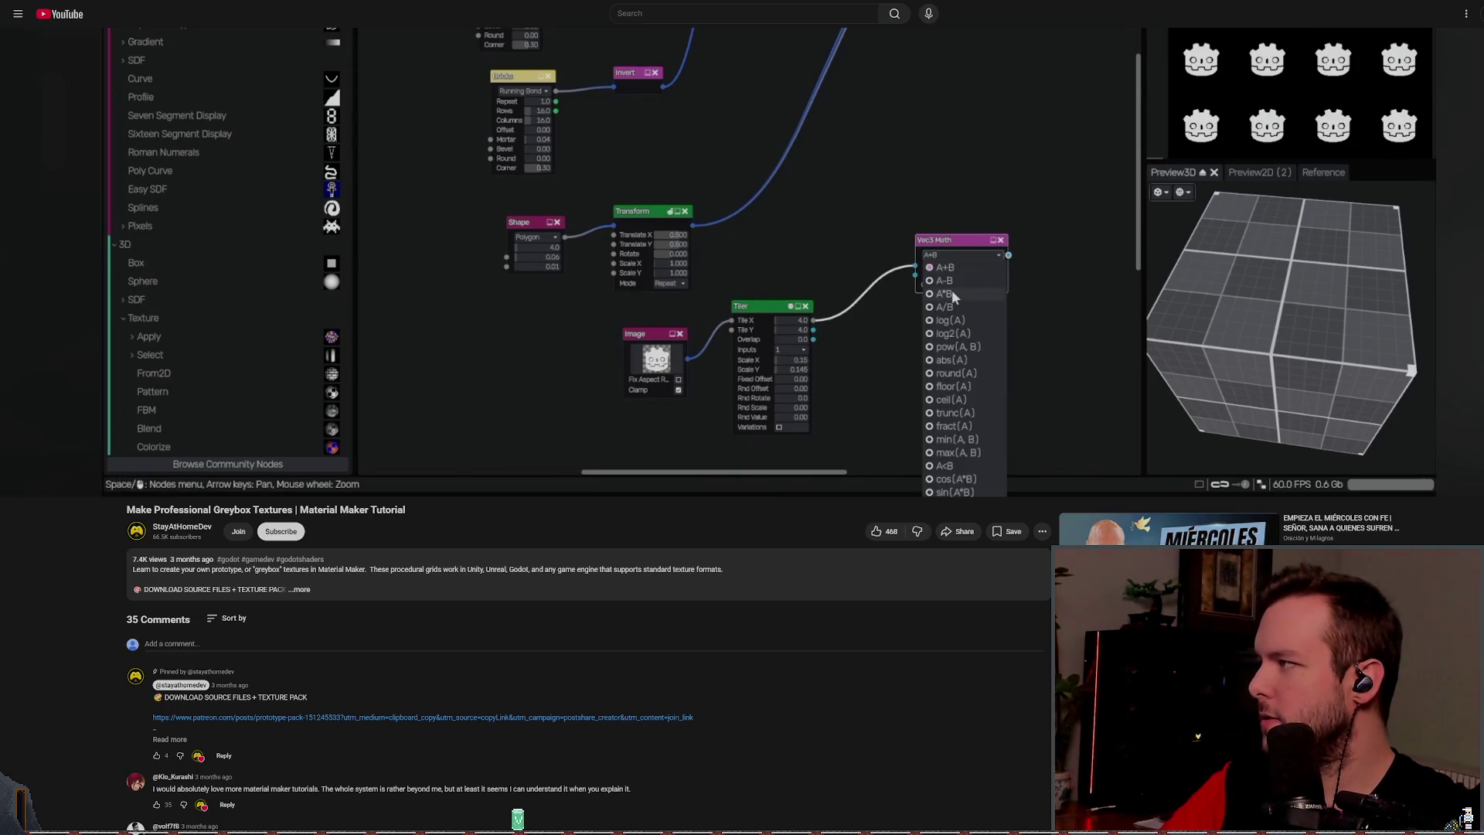
Step: Pause the tutorial video and go to its creator's channel page
mouse_move(1321, 474)
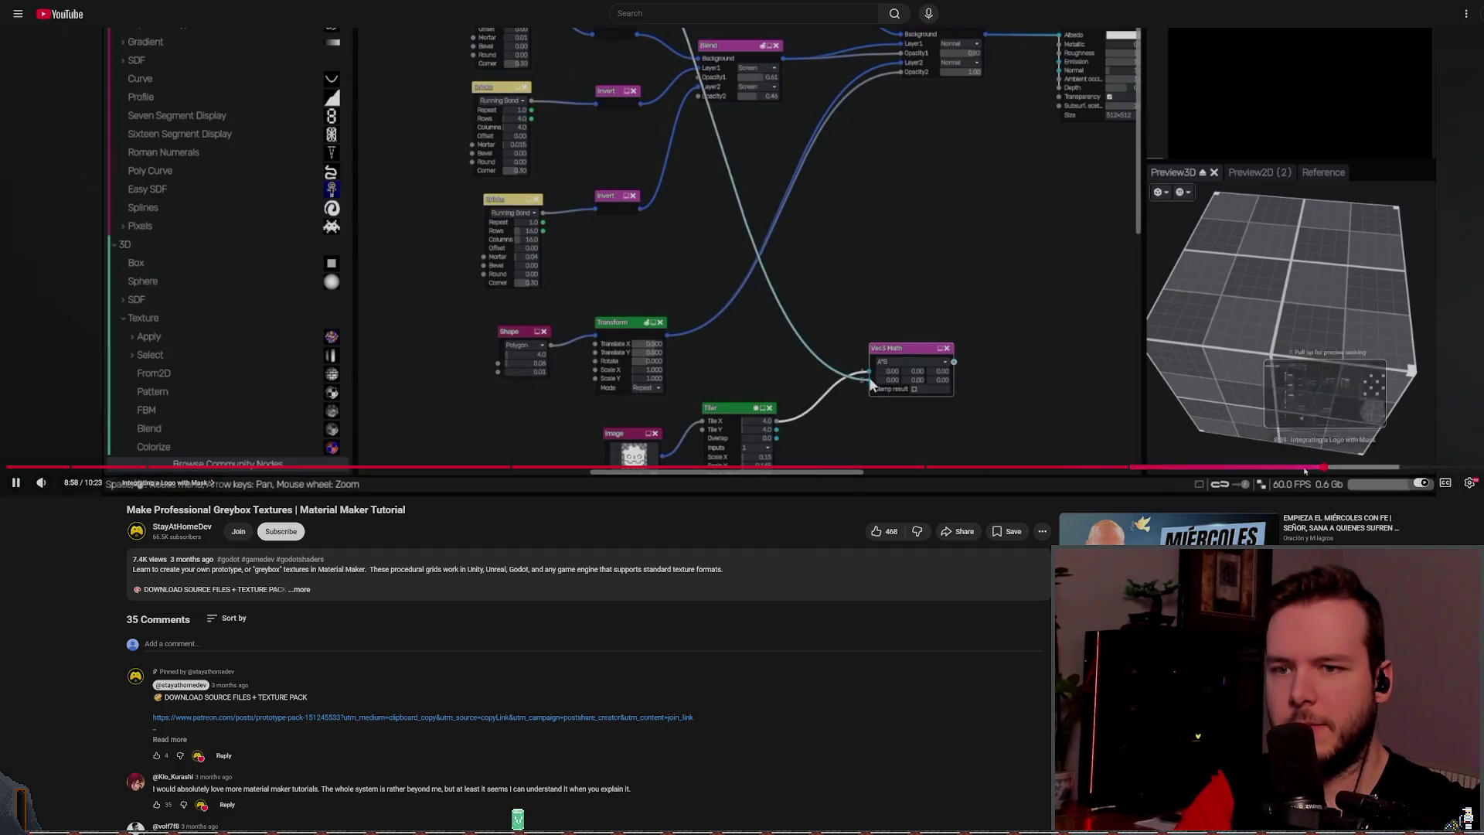
left_click_drag(1321, 474, 1357, 541)
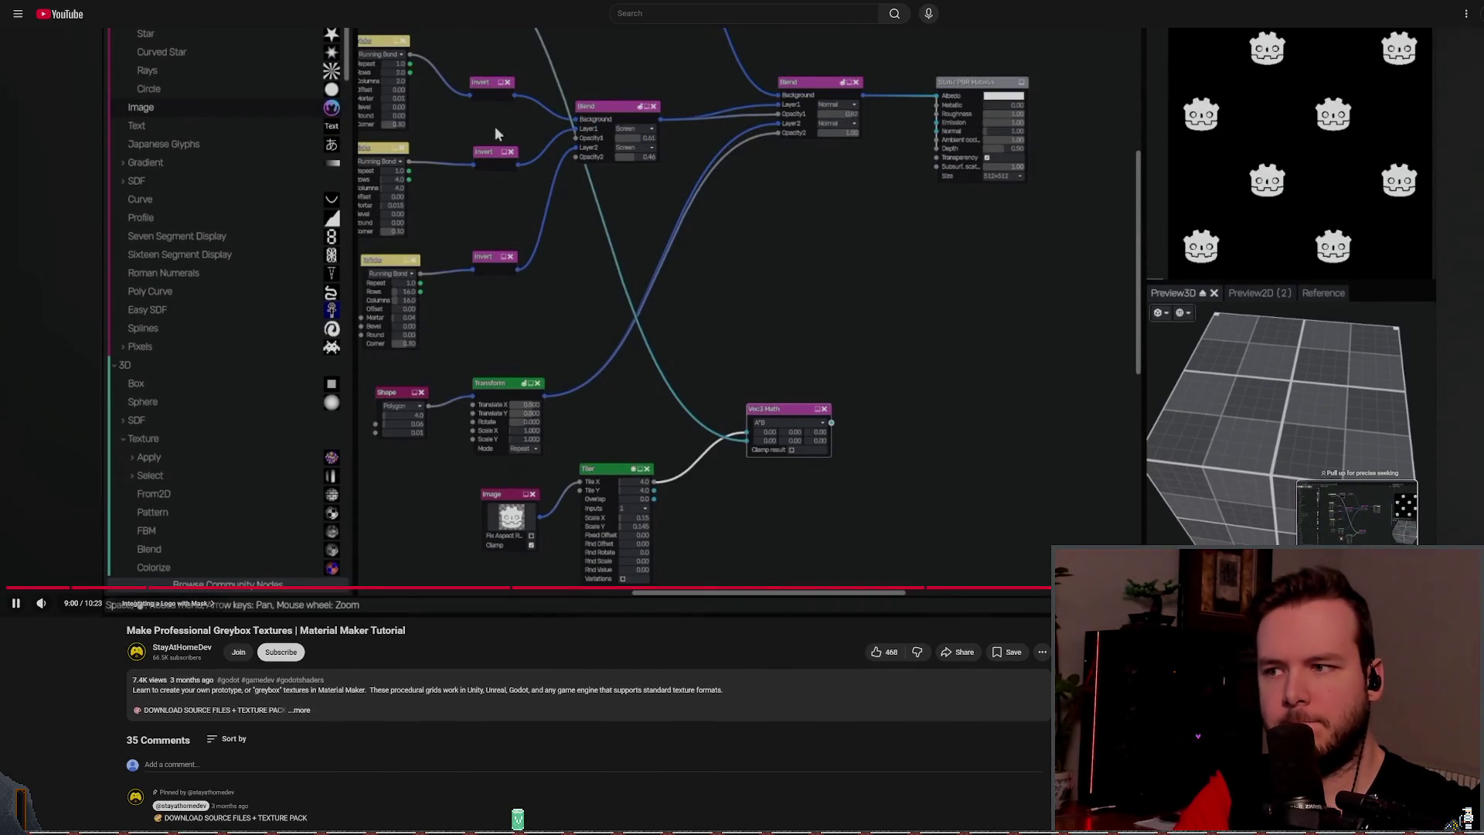
key("space")
key("space")
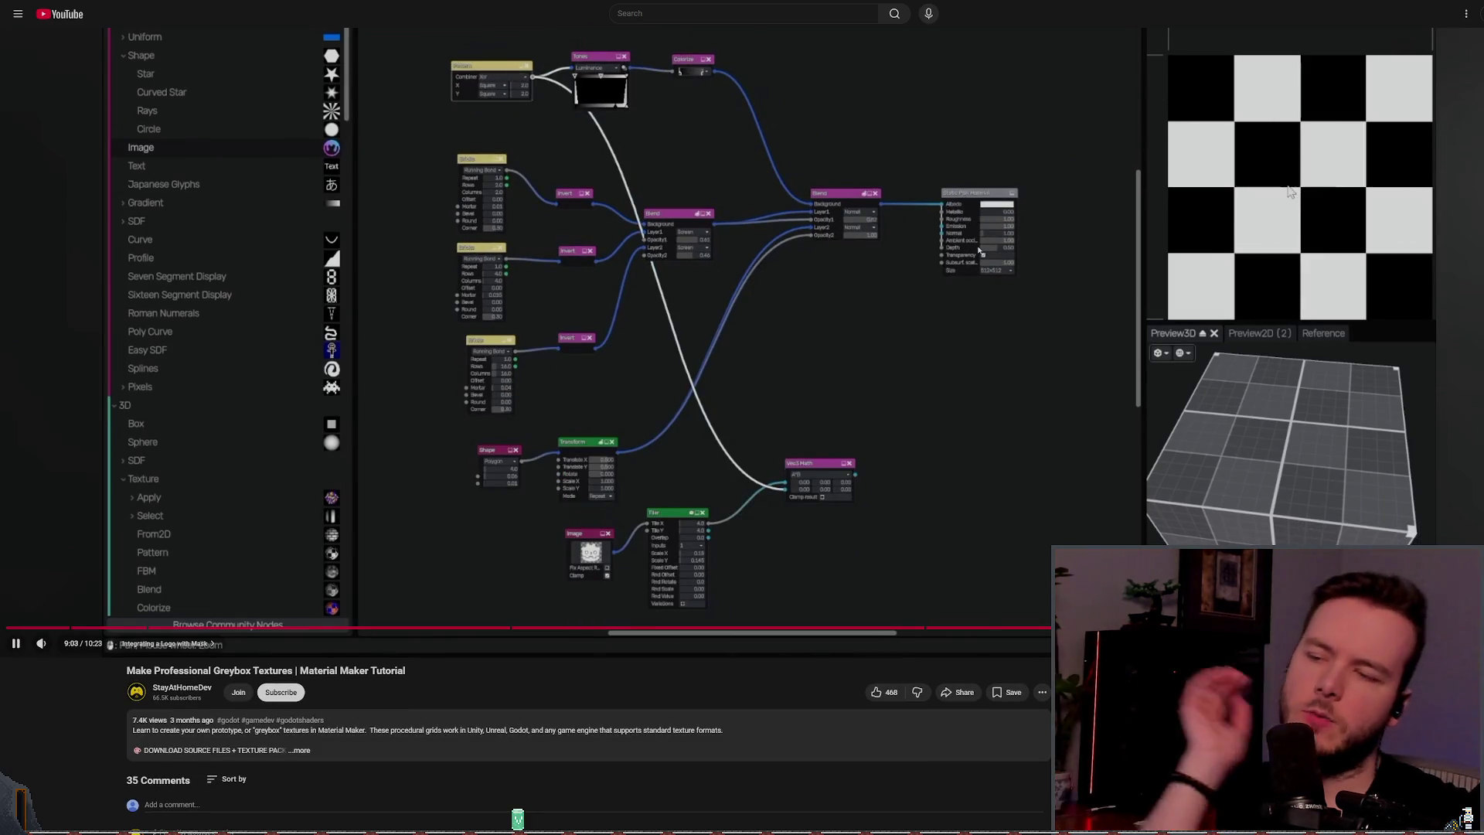
key("space")
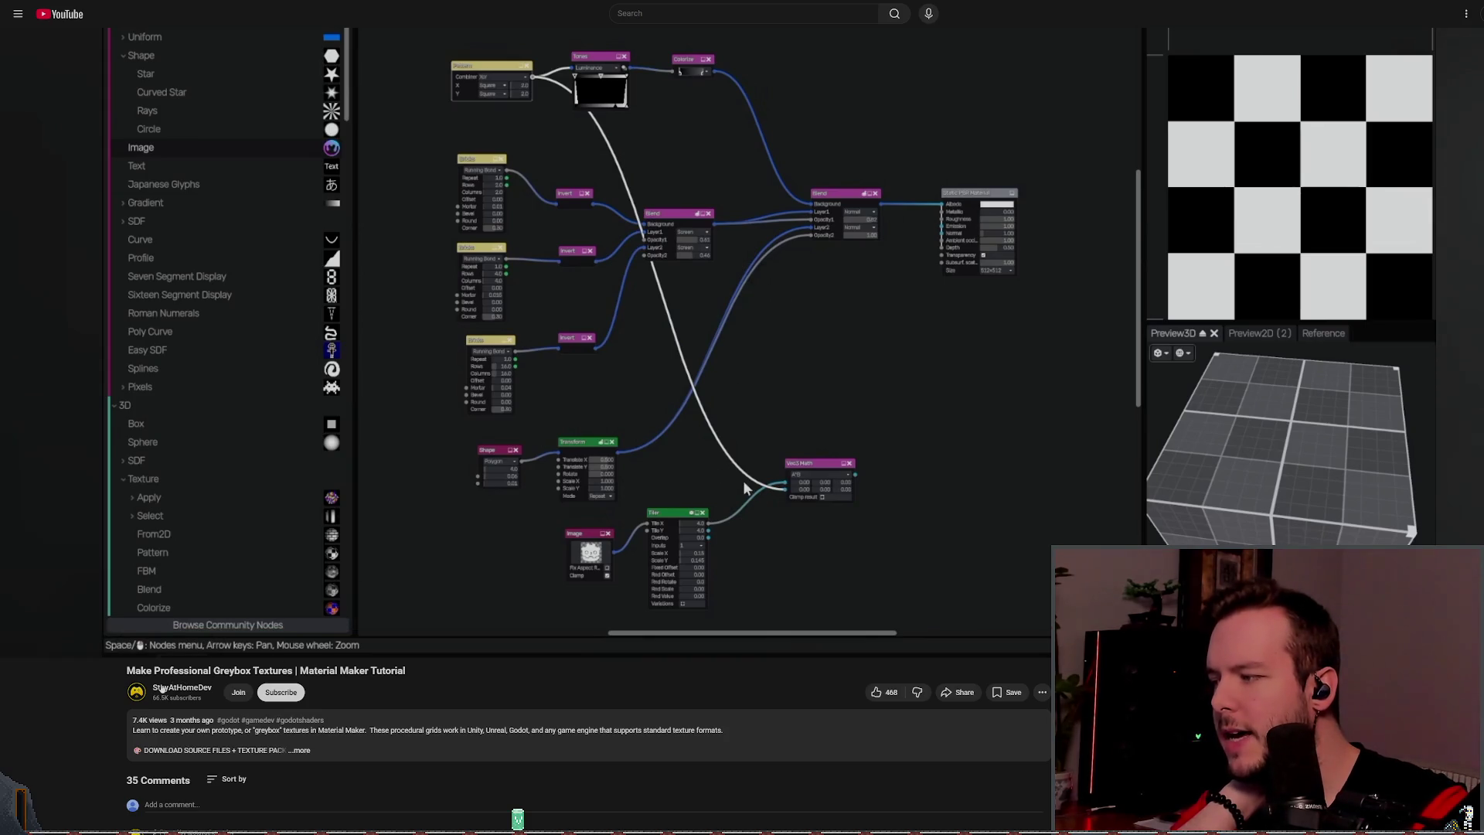
left_click(199, 687)
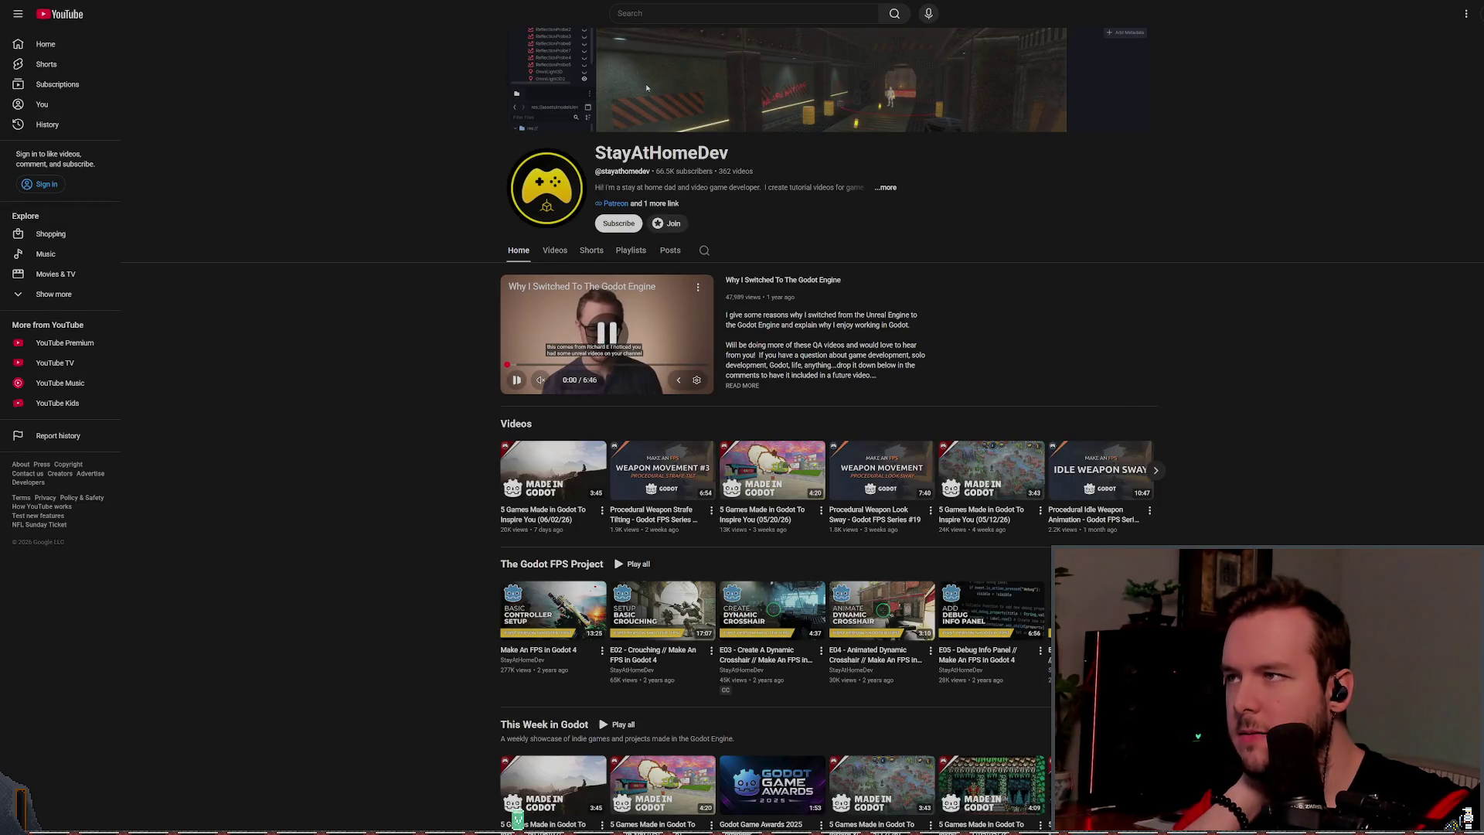
Step: From the channel's playlists, open Material Maker Tutorials and play 'Retro PBR Textures in Material Maker'
left_click(555, 251)
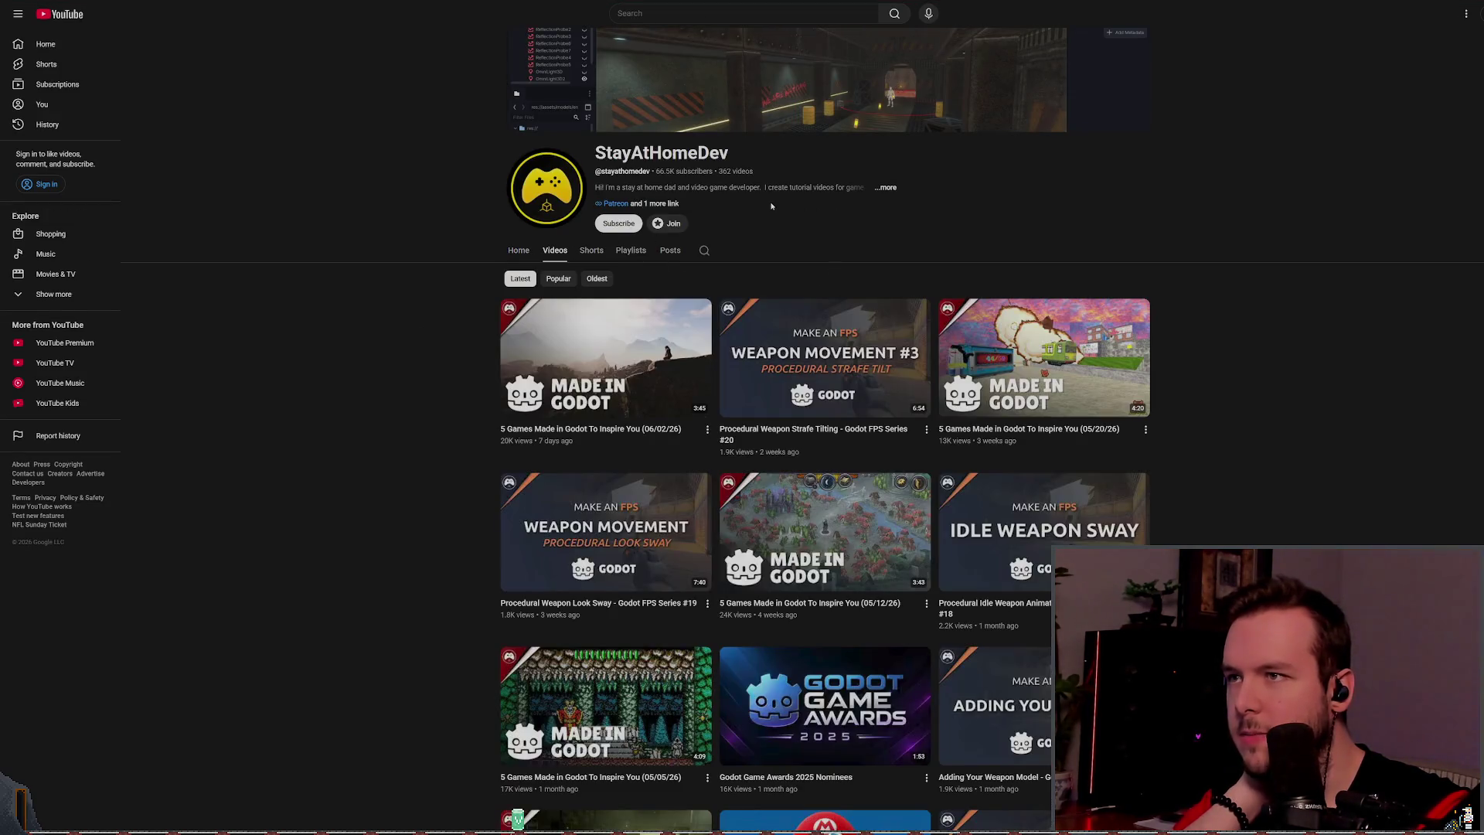
left_click(629, 252)
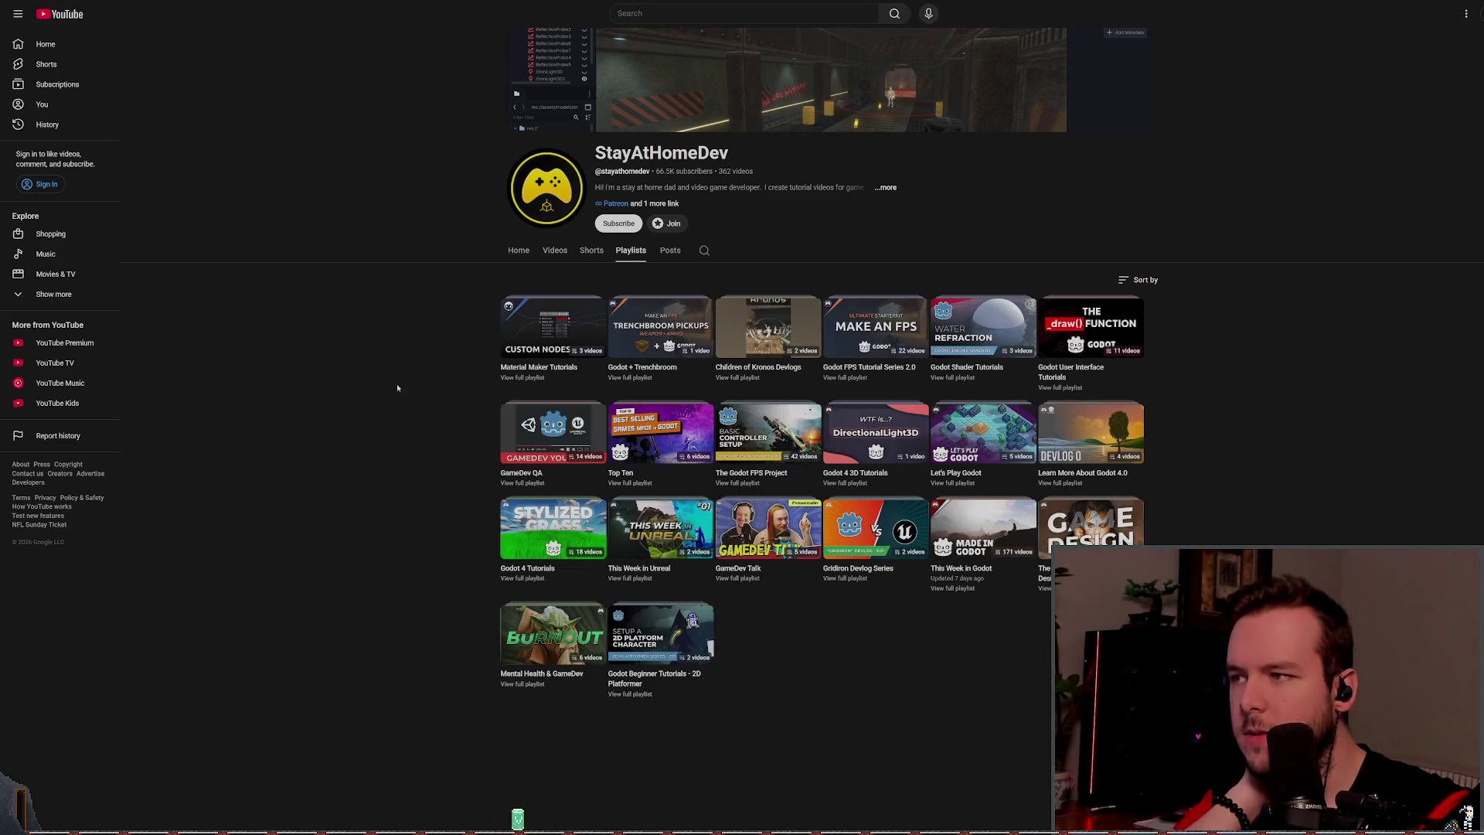
left_click(541, 333)
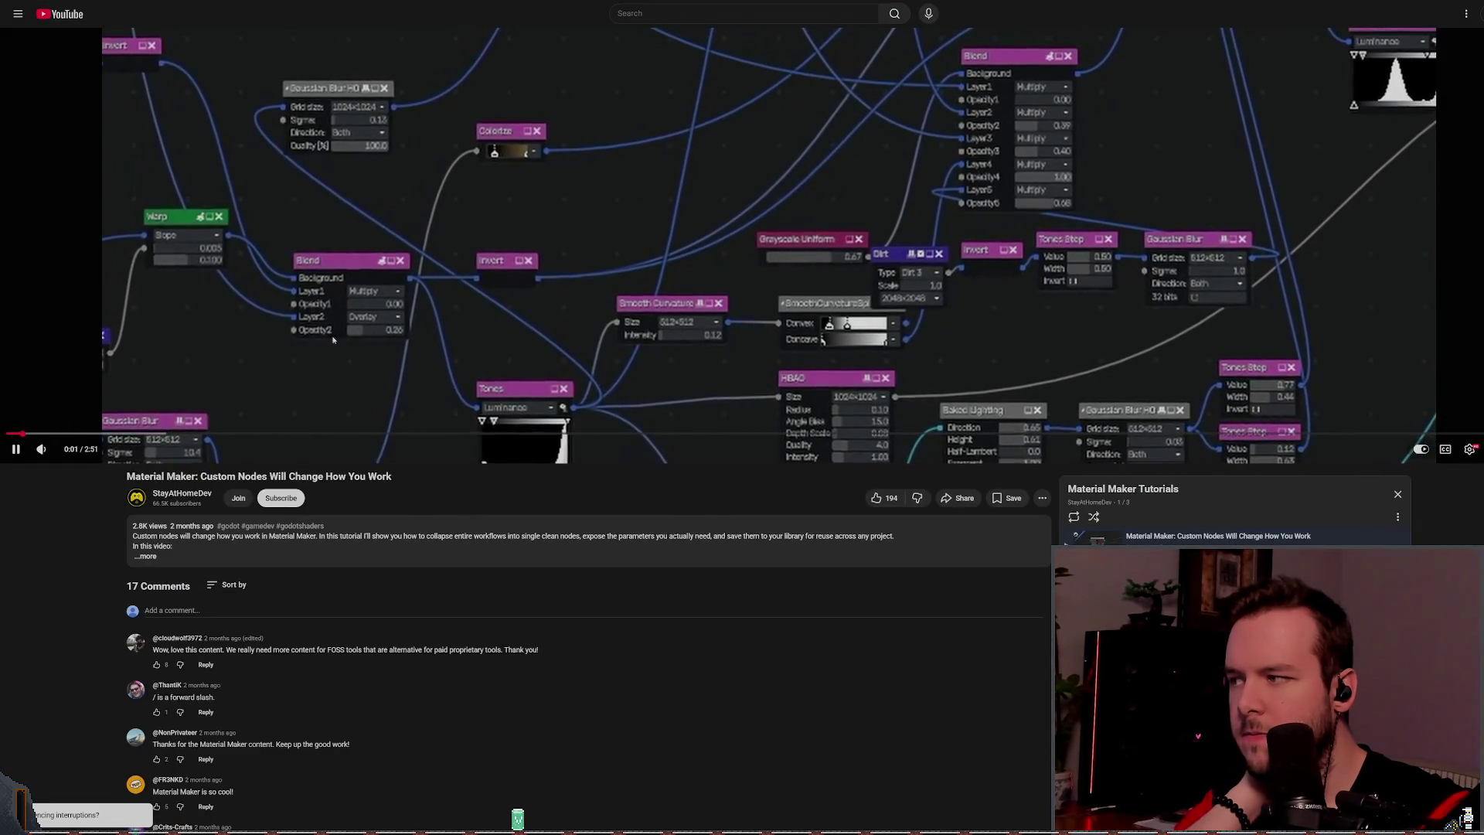
scroll(1126, 320, "down", 3)
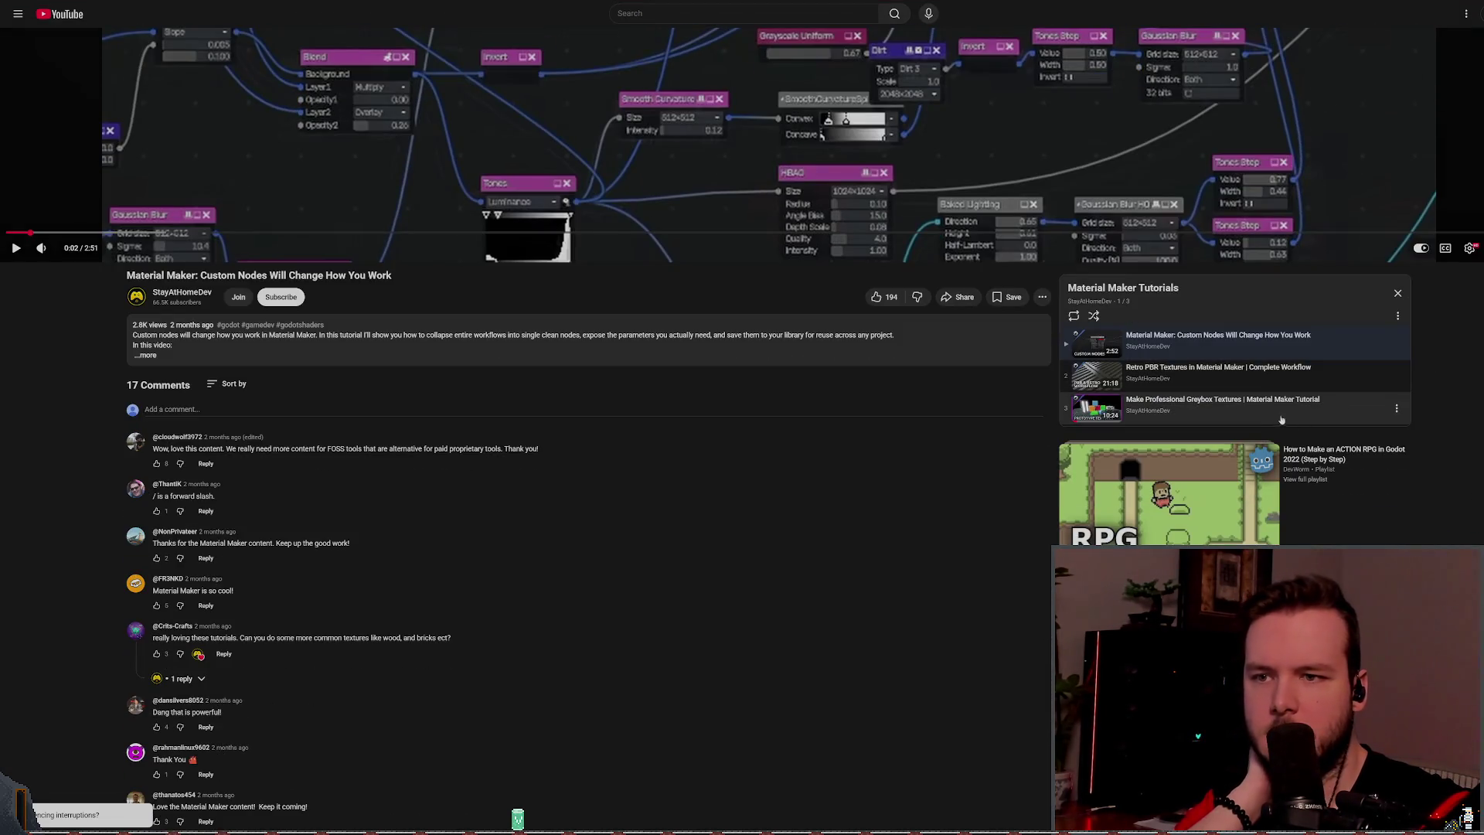
left_click(1249, 408)
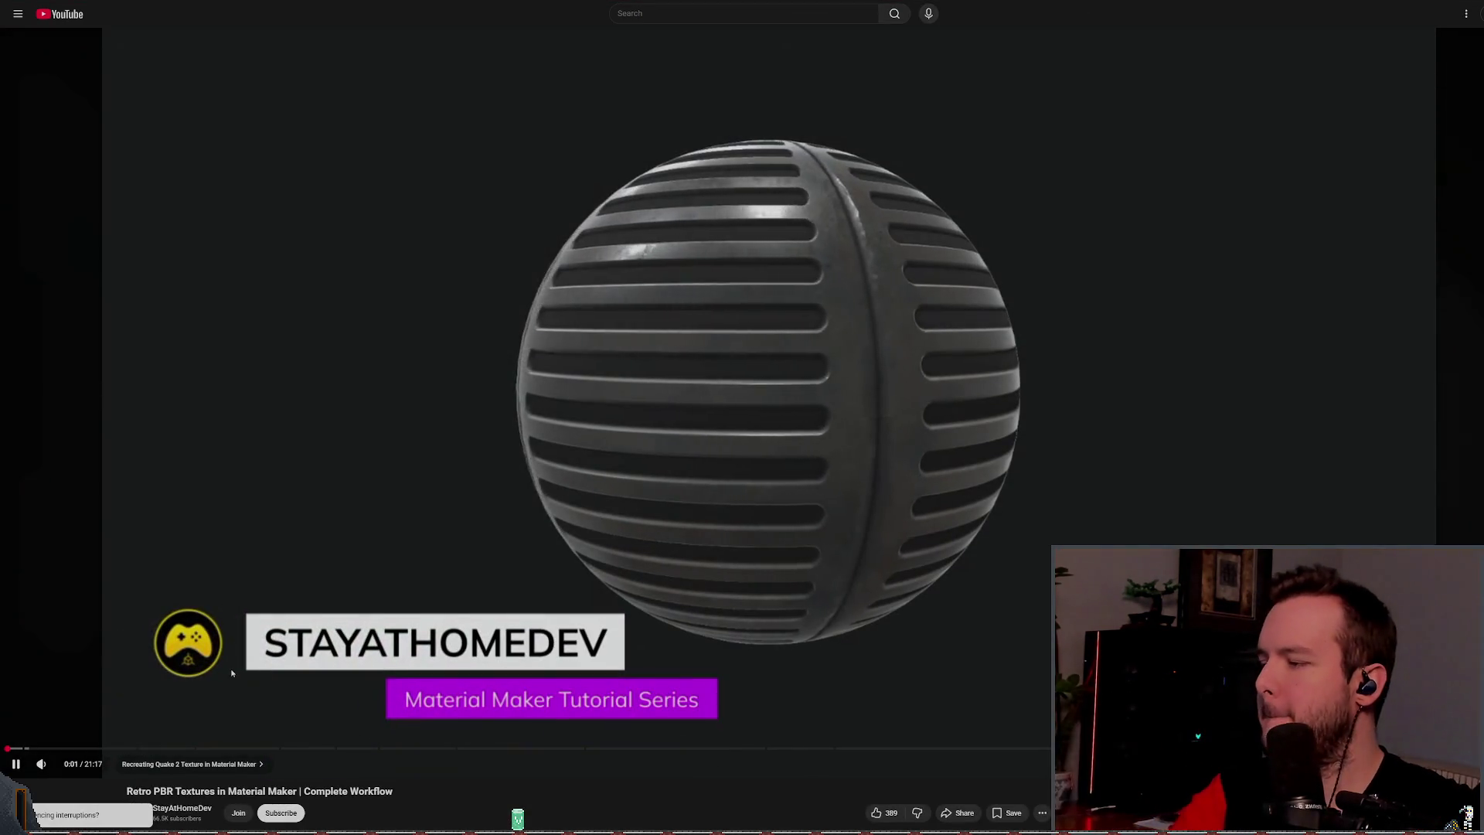
Step: Skim the tutorial's chapters from the node editor intro through Transform and Tones
left_click(73, 746)
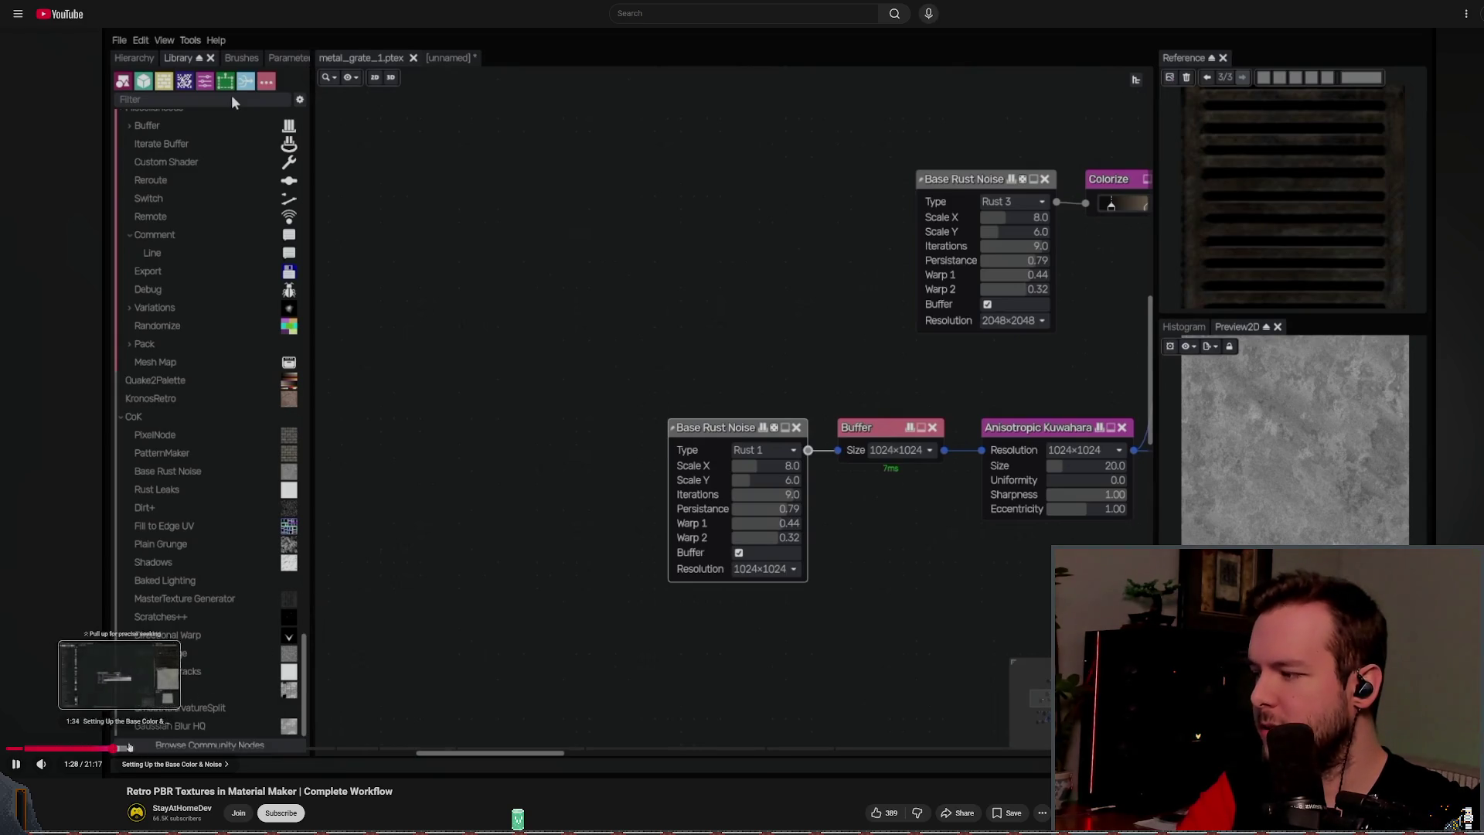
left_click(154, 748)
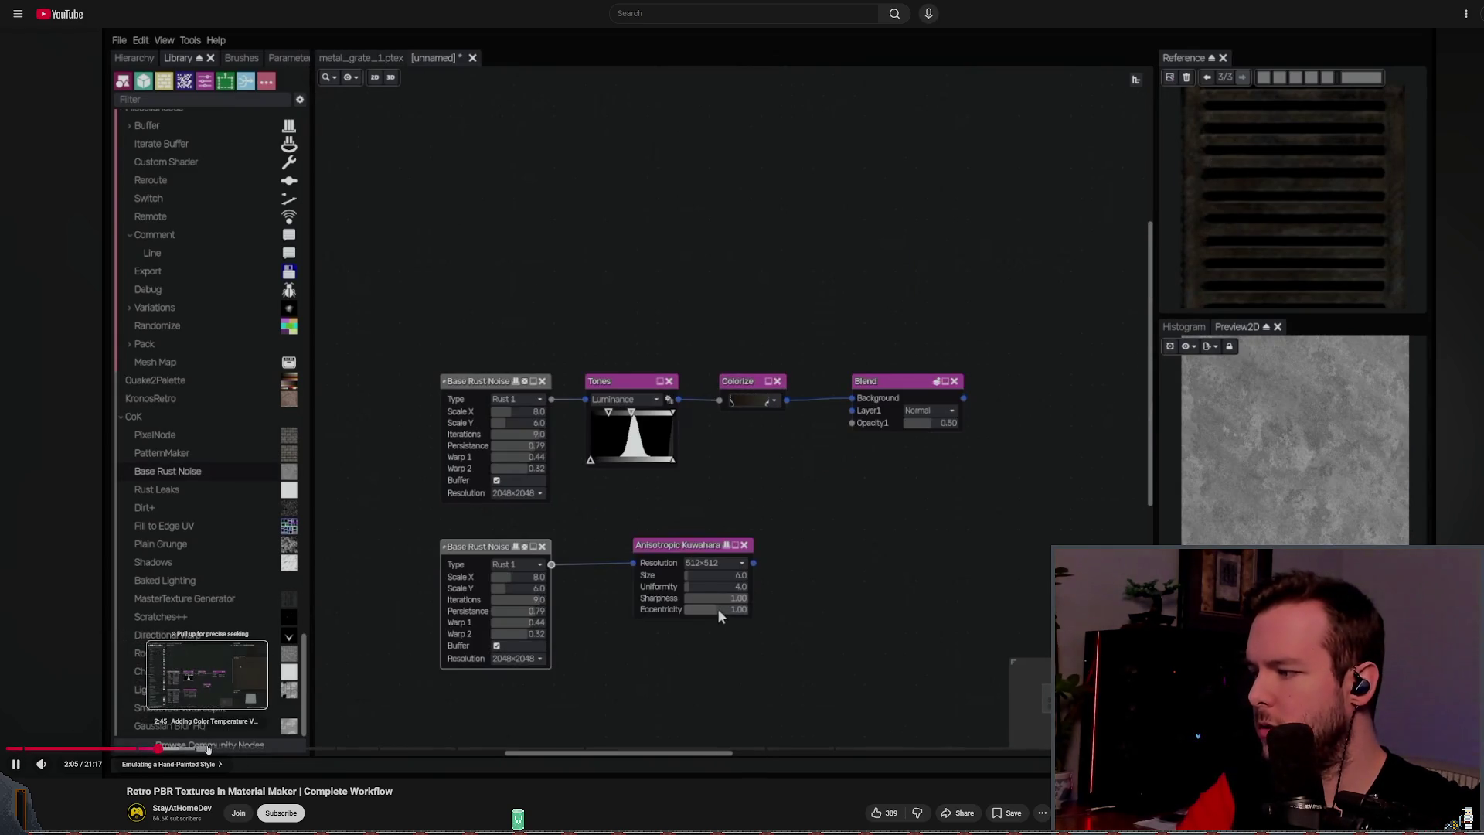
left_click(207, 747)
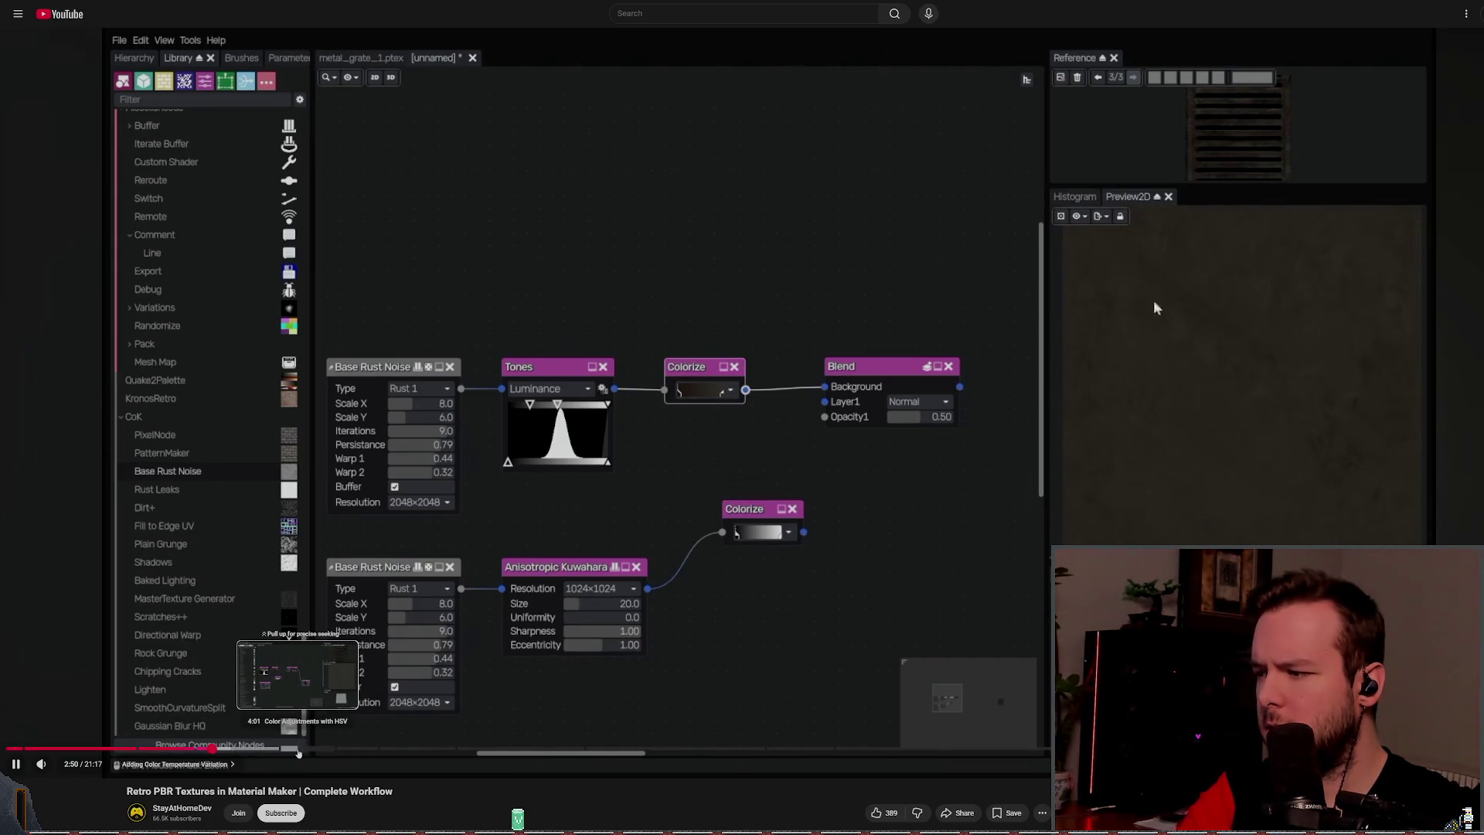
left_click(301, 748)
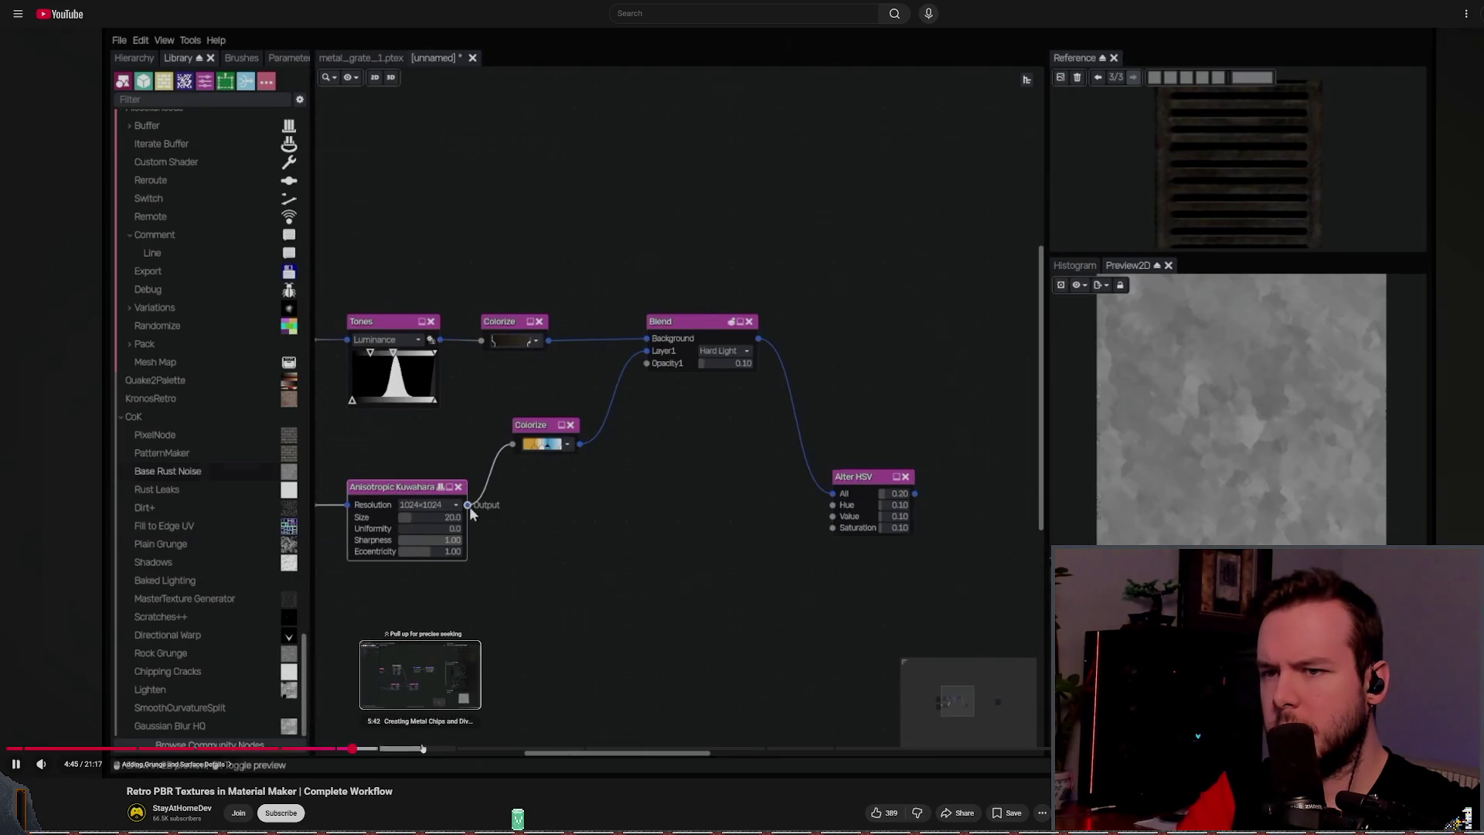
left_click(353, 747)
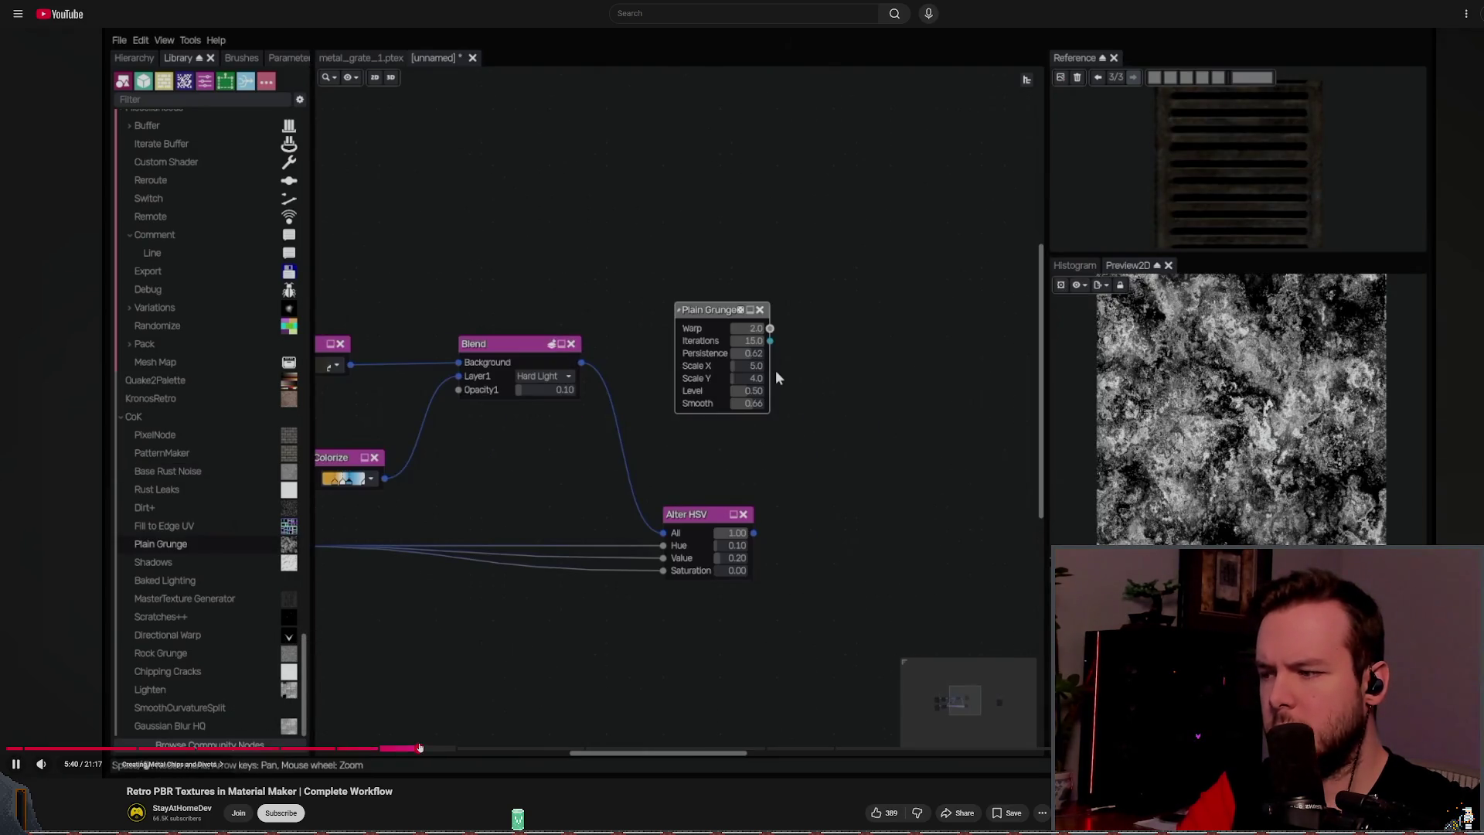
left_click(420, 748)
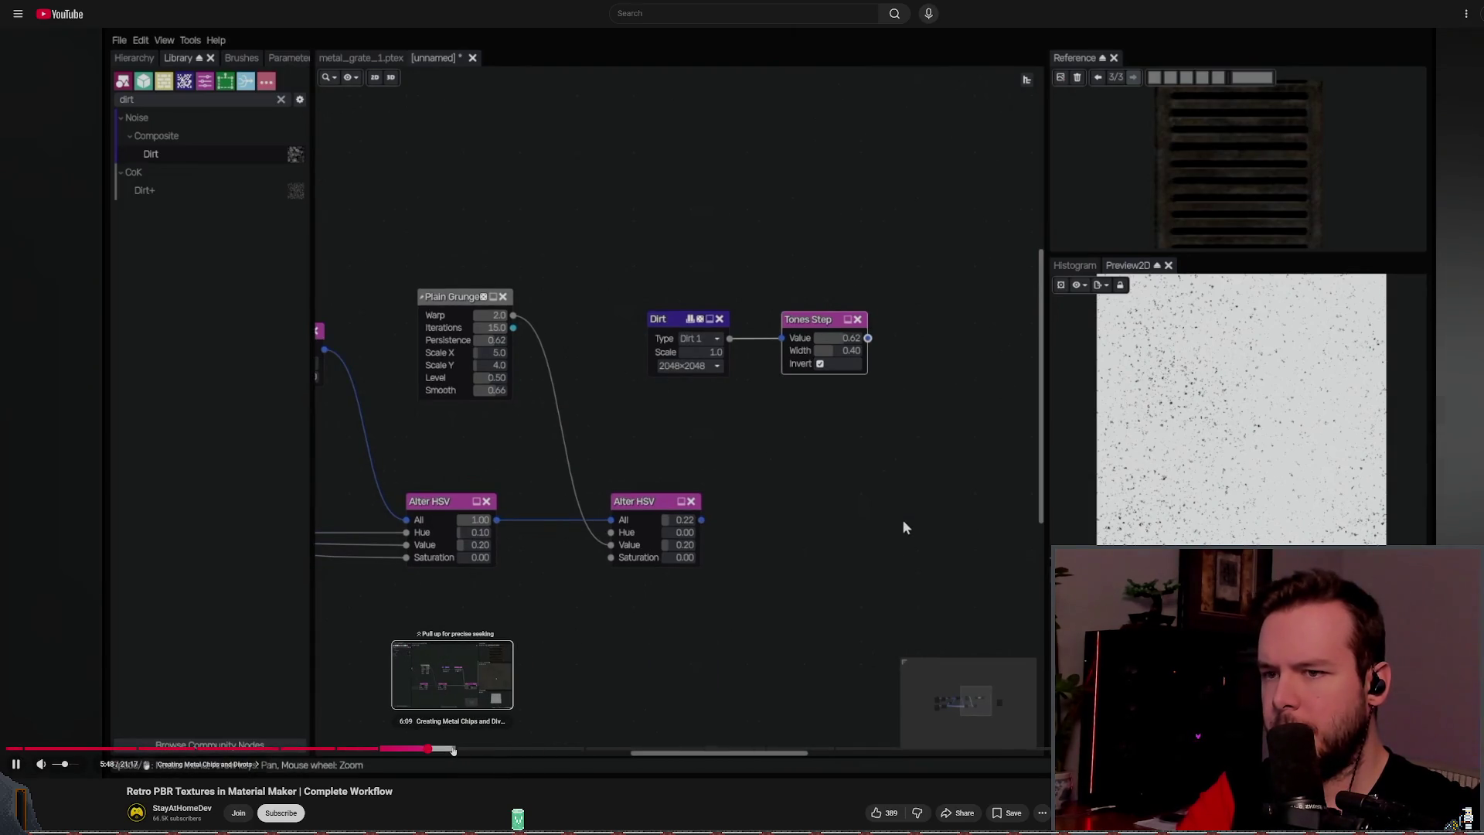
left_click(408, 750)
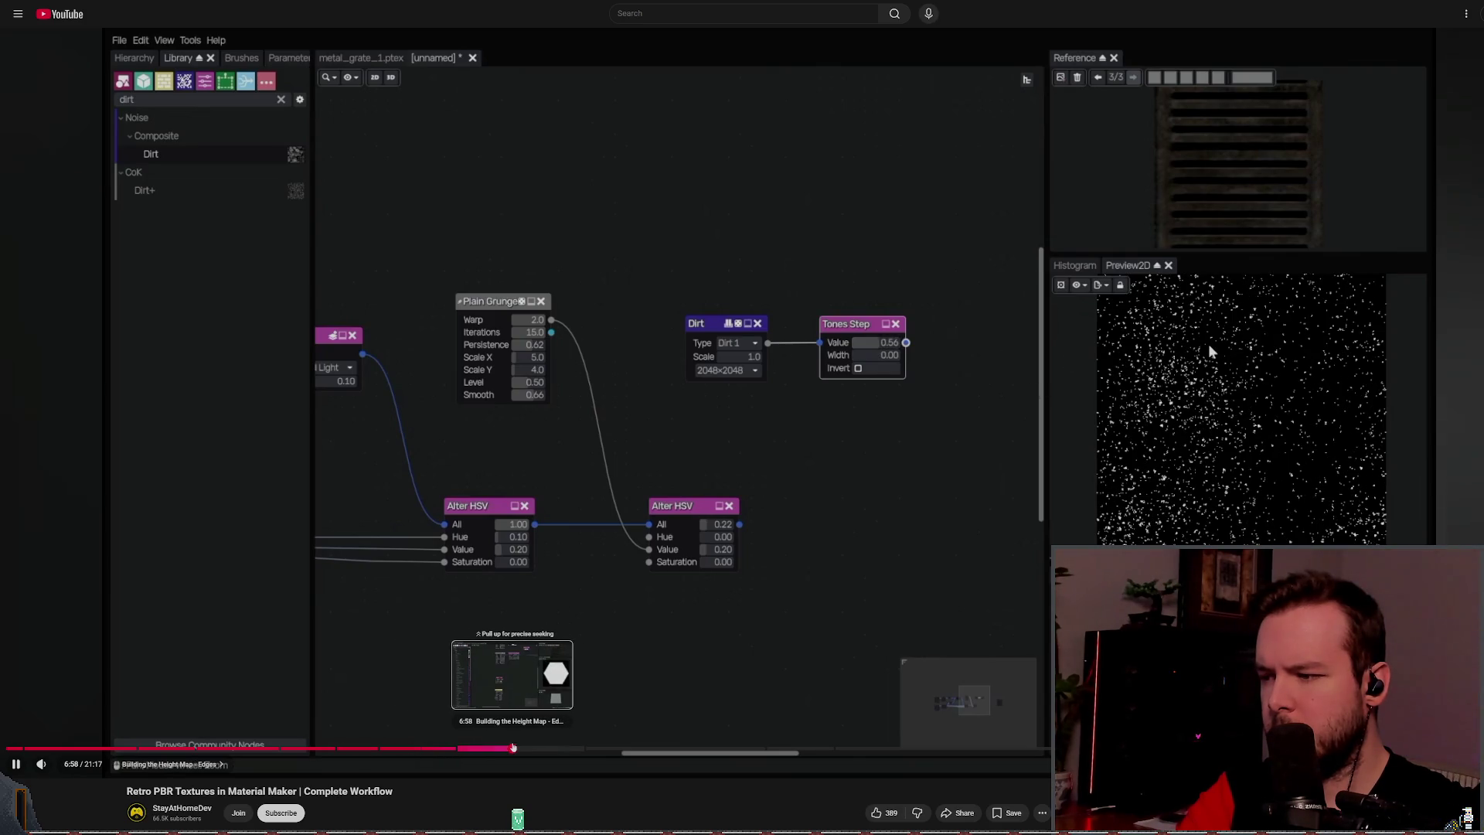
left_click(513, 748)
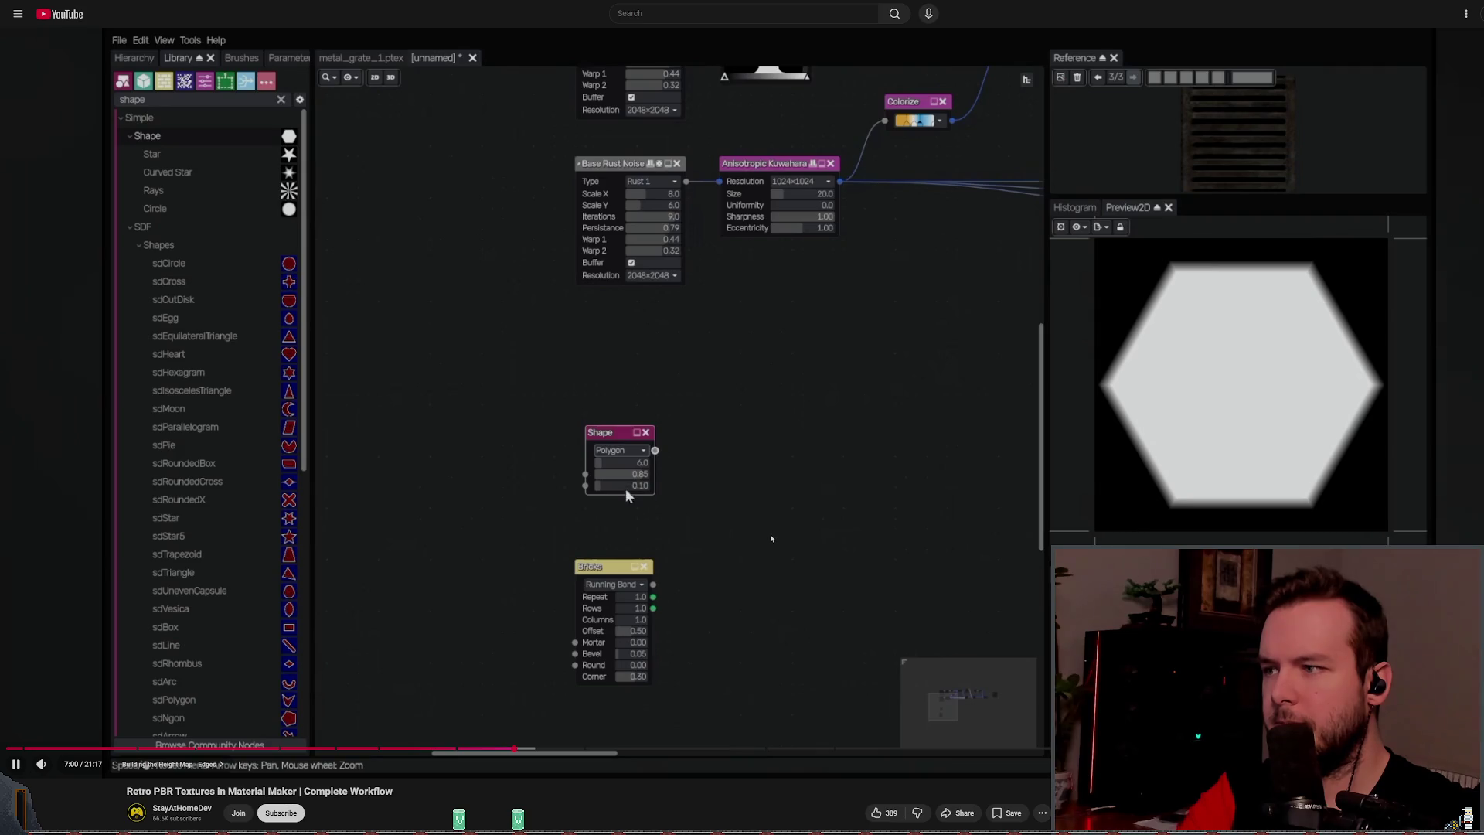
left_click(530, 749)
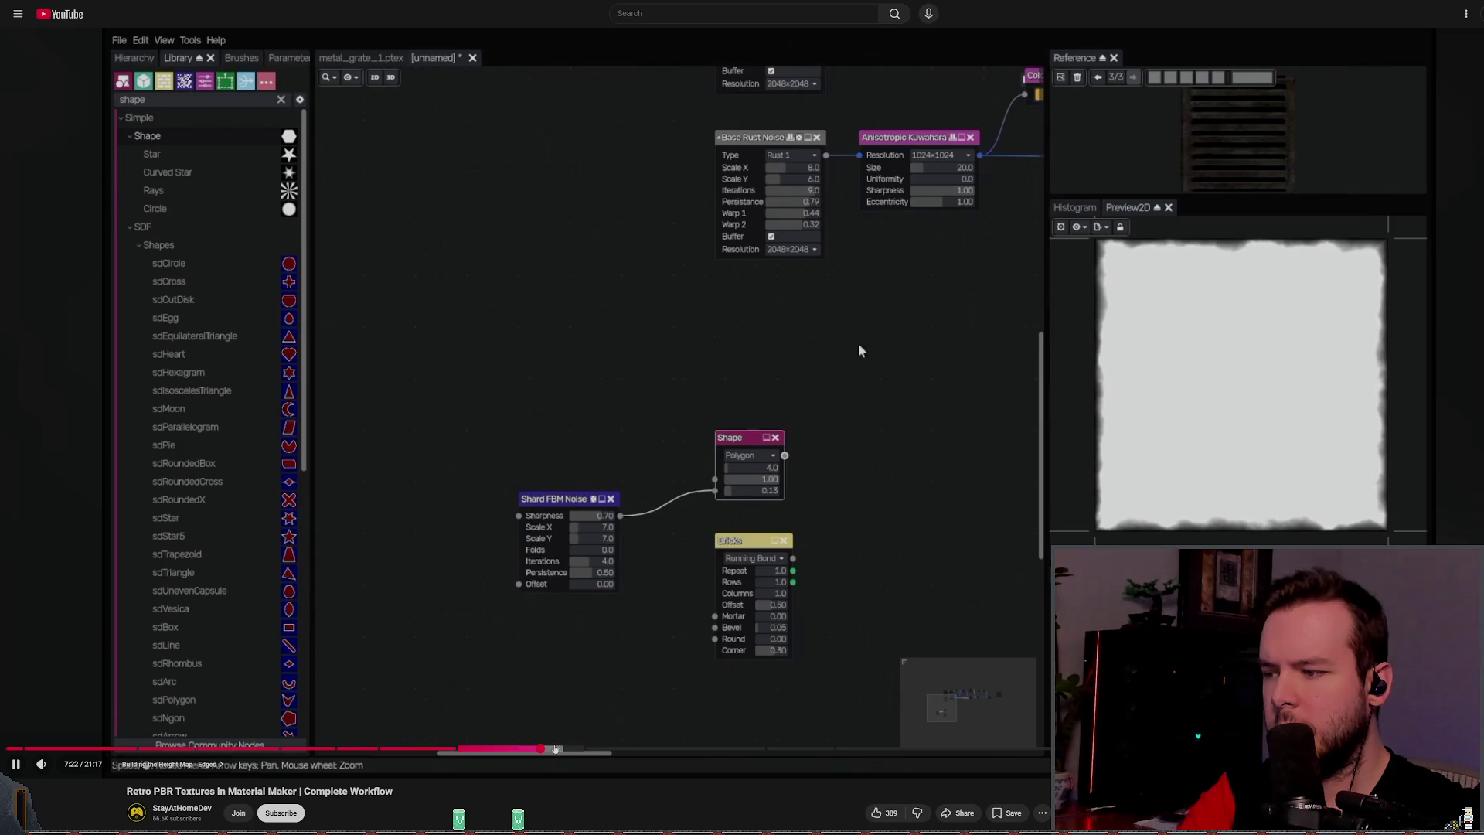
left_click(577, 749)
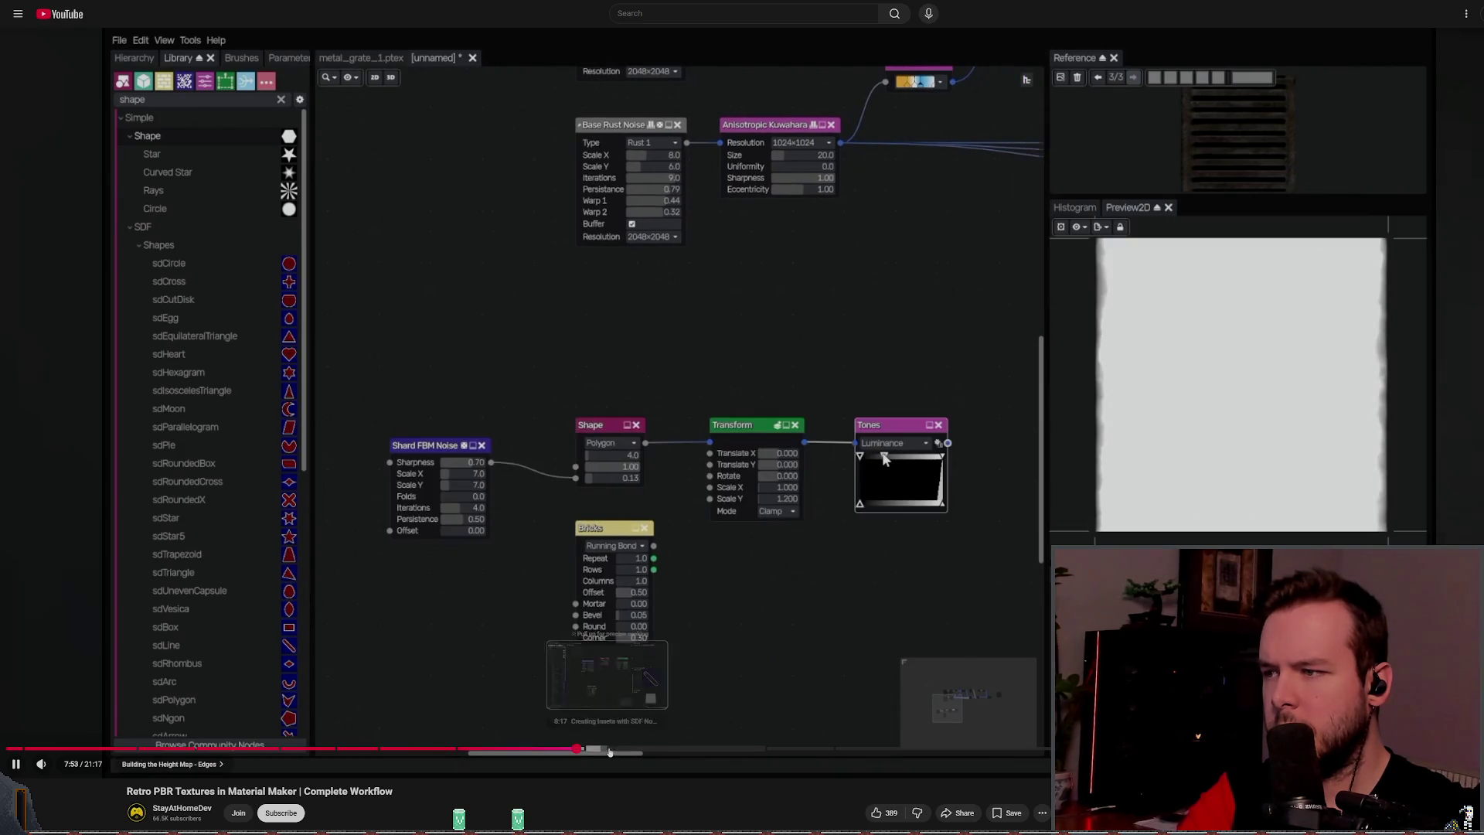
Step: Jump through the sdLine, Advanced Tiler and Blend chapters, pausing on the Normal Map node at 11:04
left_click(622, 749)
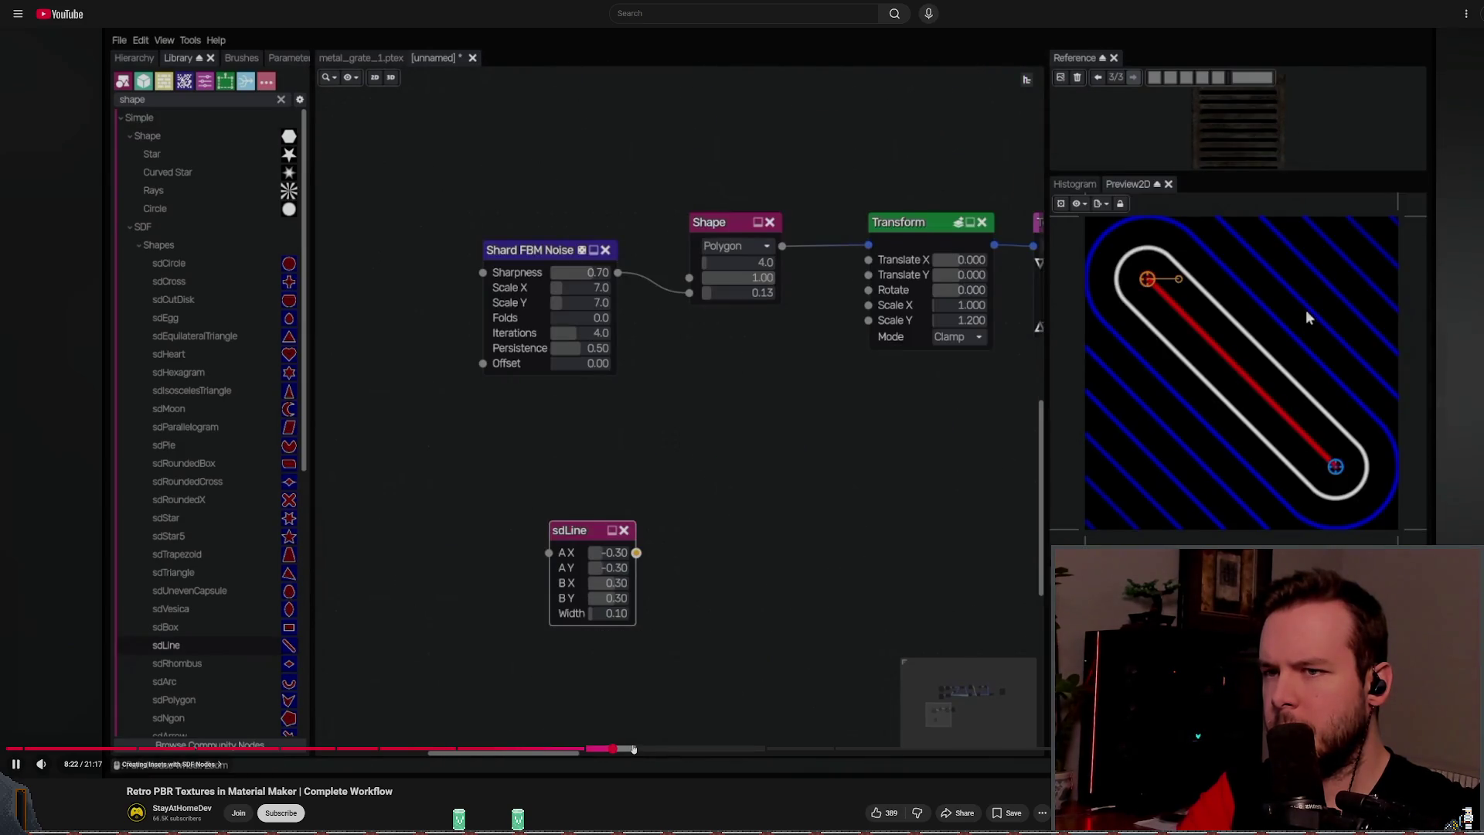
left_click(659, 749)
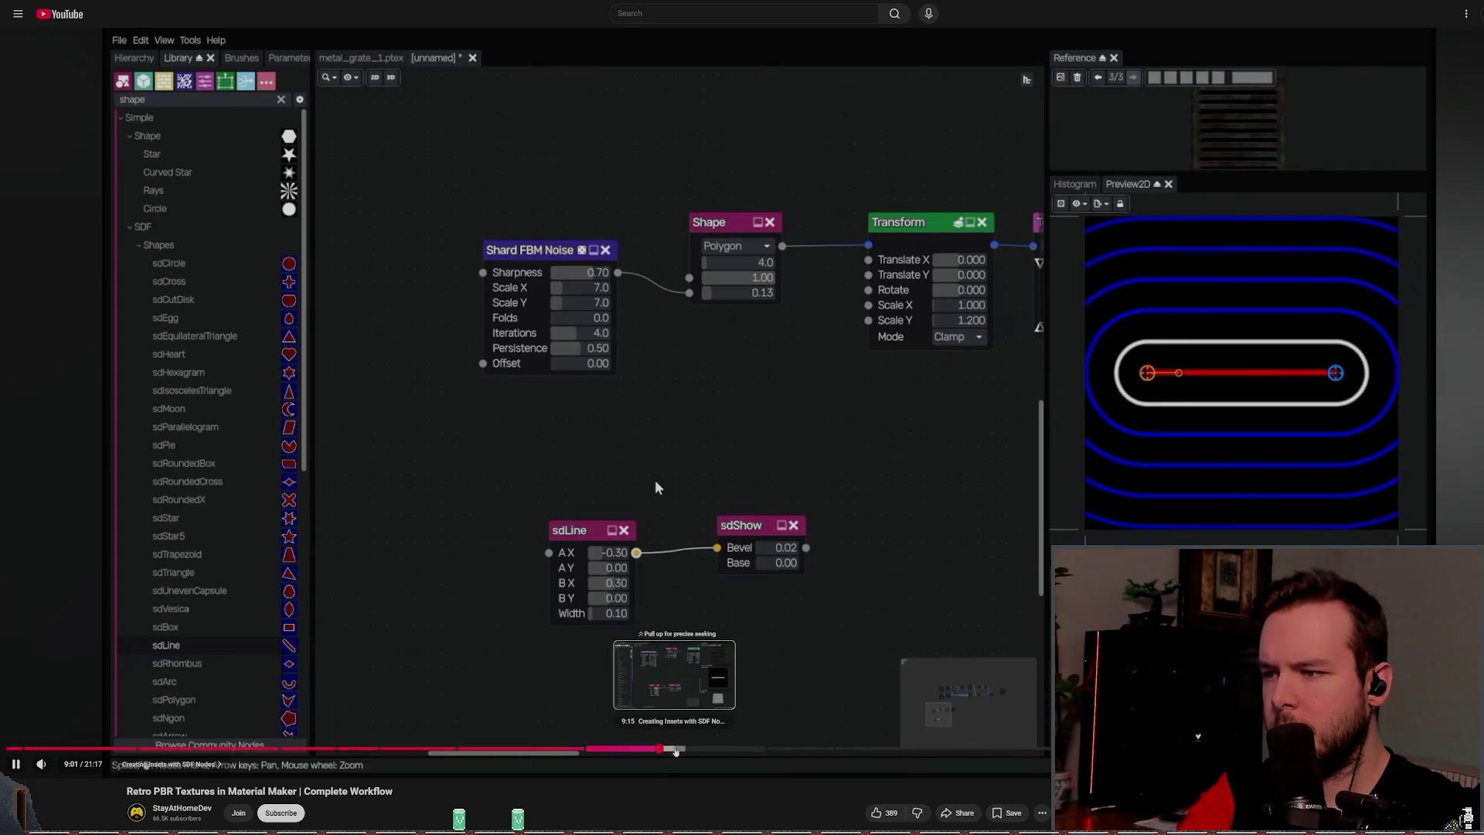
left_click(703, 749)
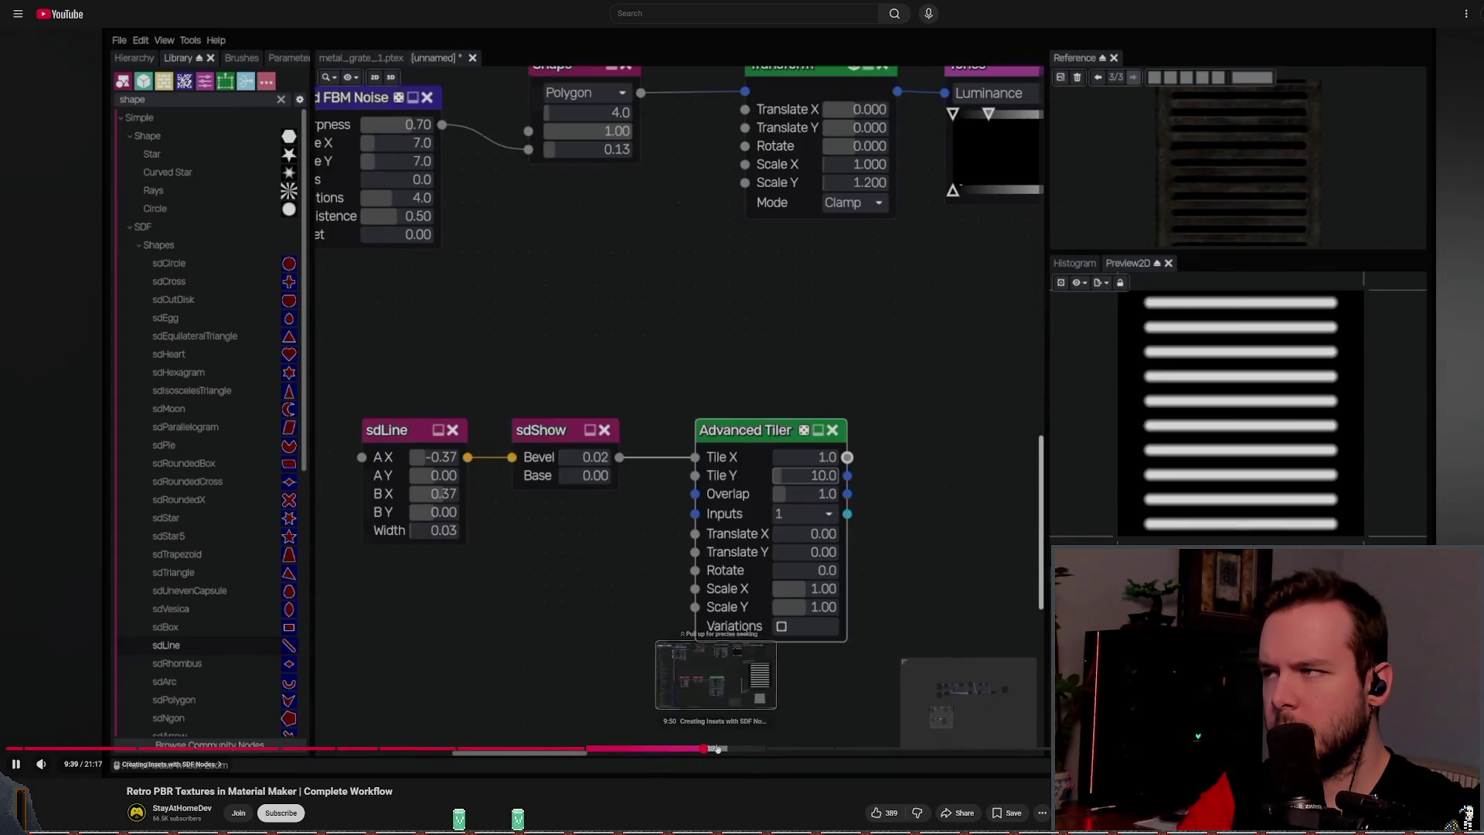
left_click(641, 749)
left_click(581, 749)
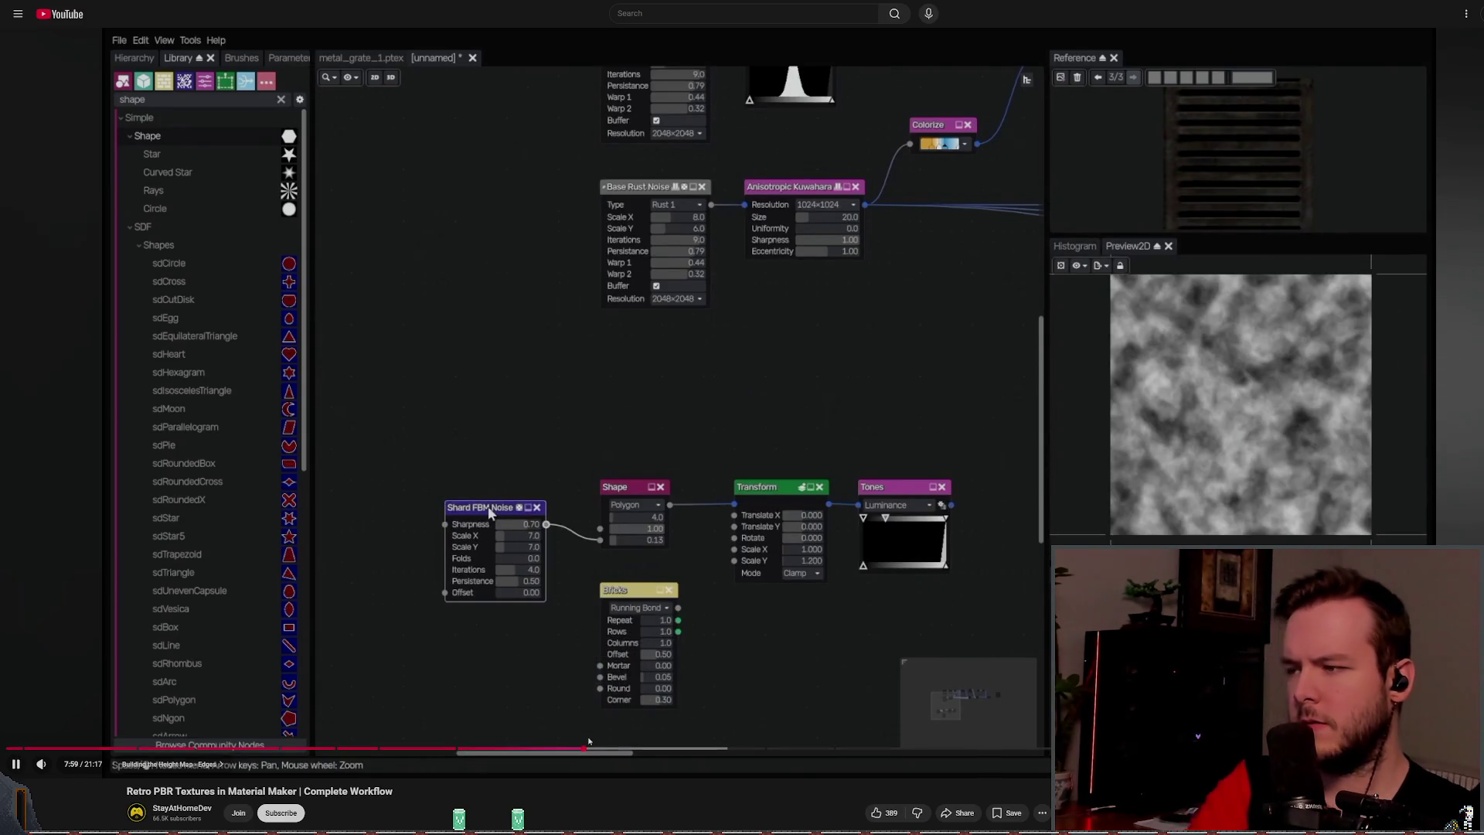
left_click(715, 749)
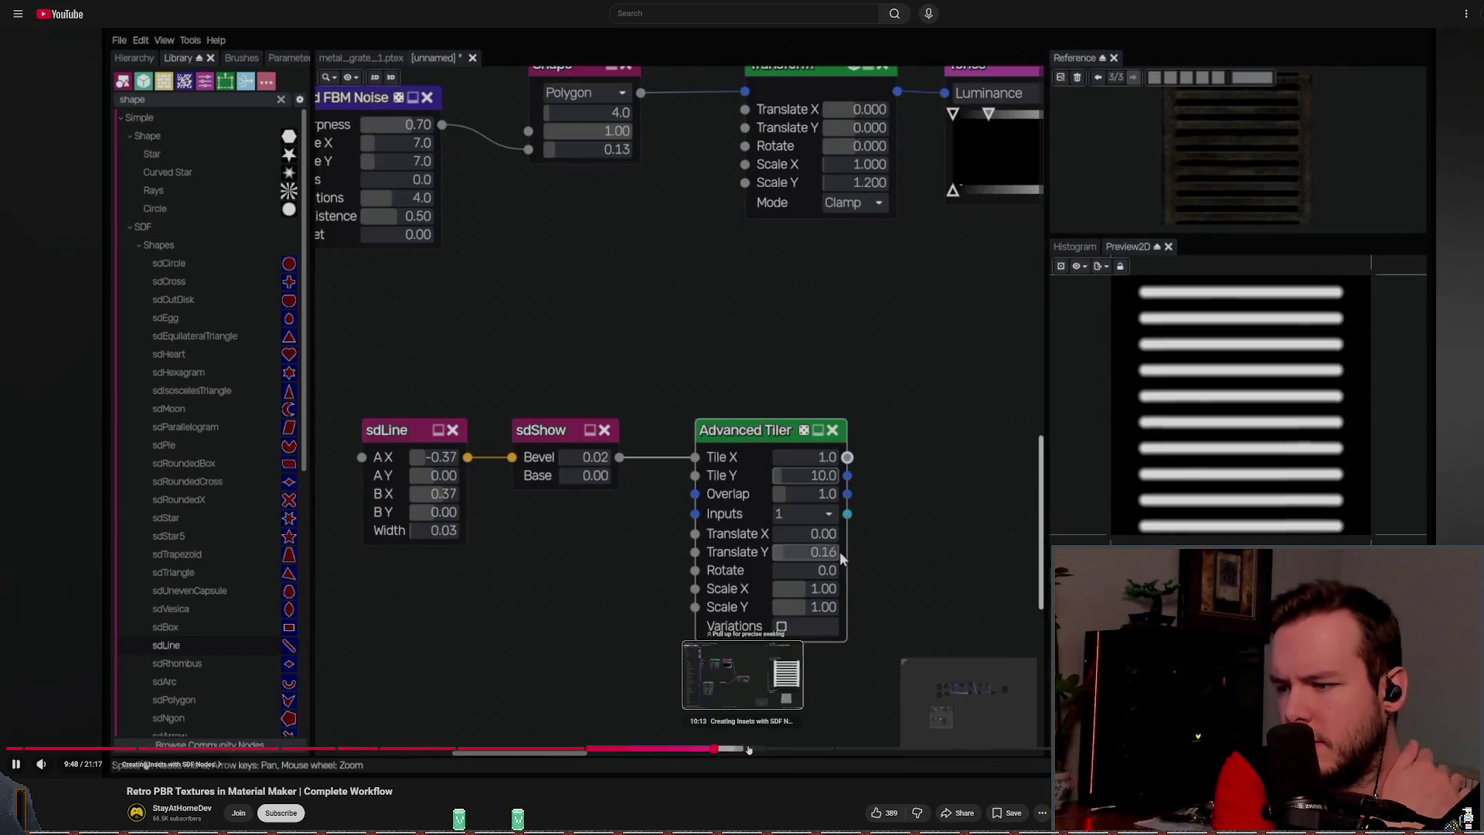
left_click(768, 749)
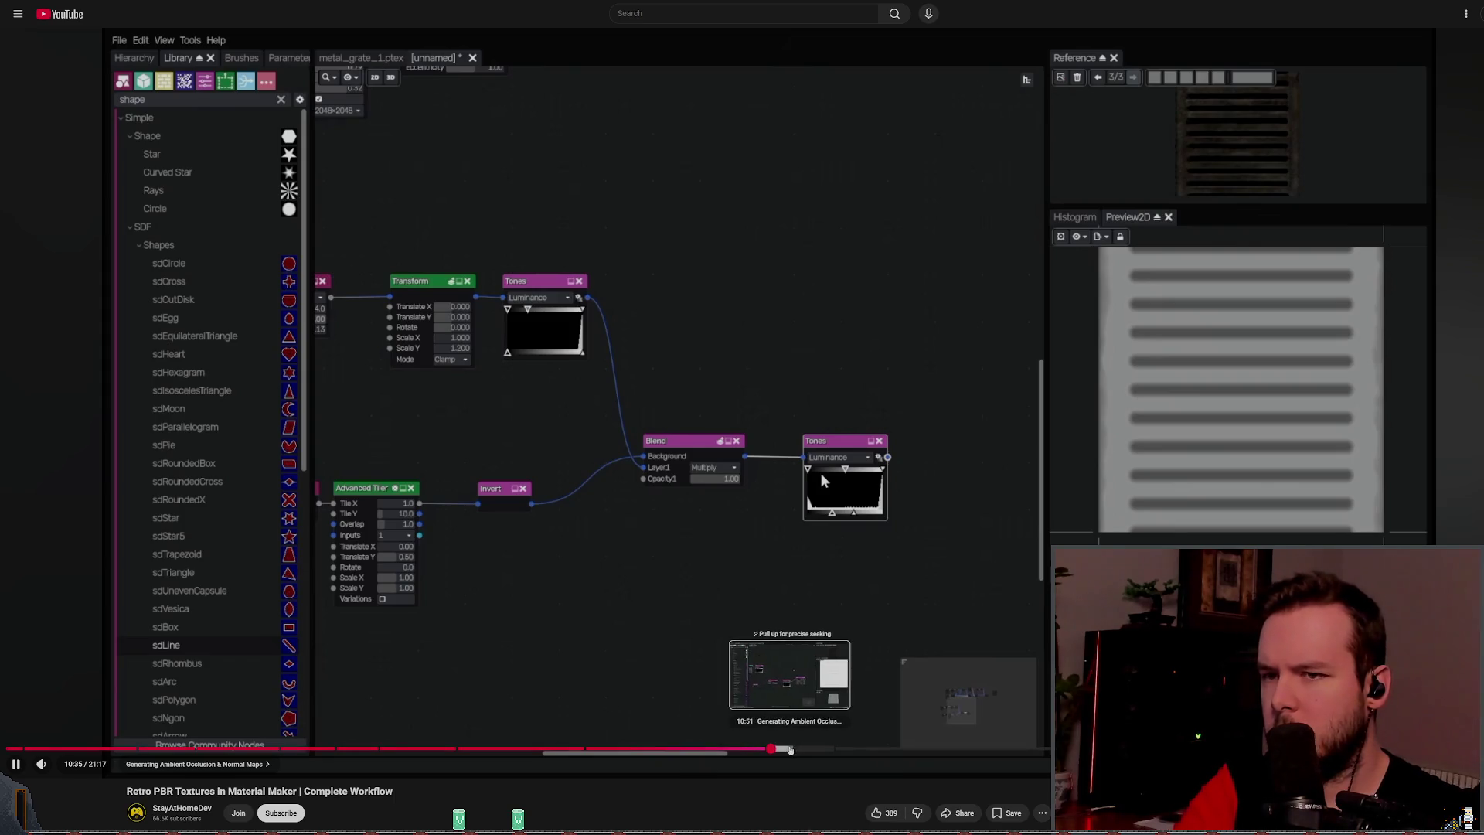
left_click(787, 748)
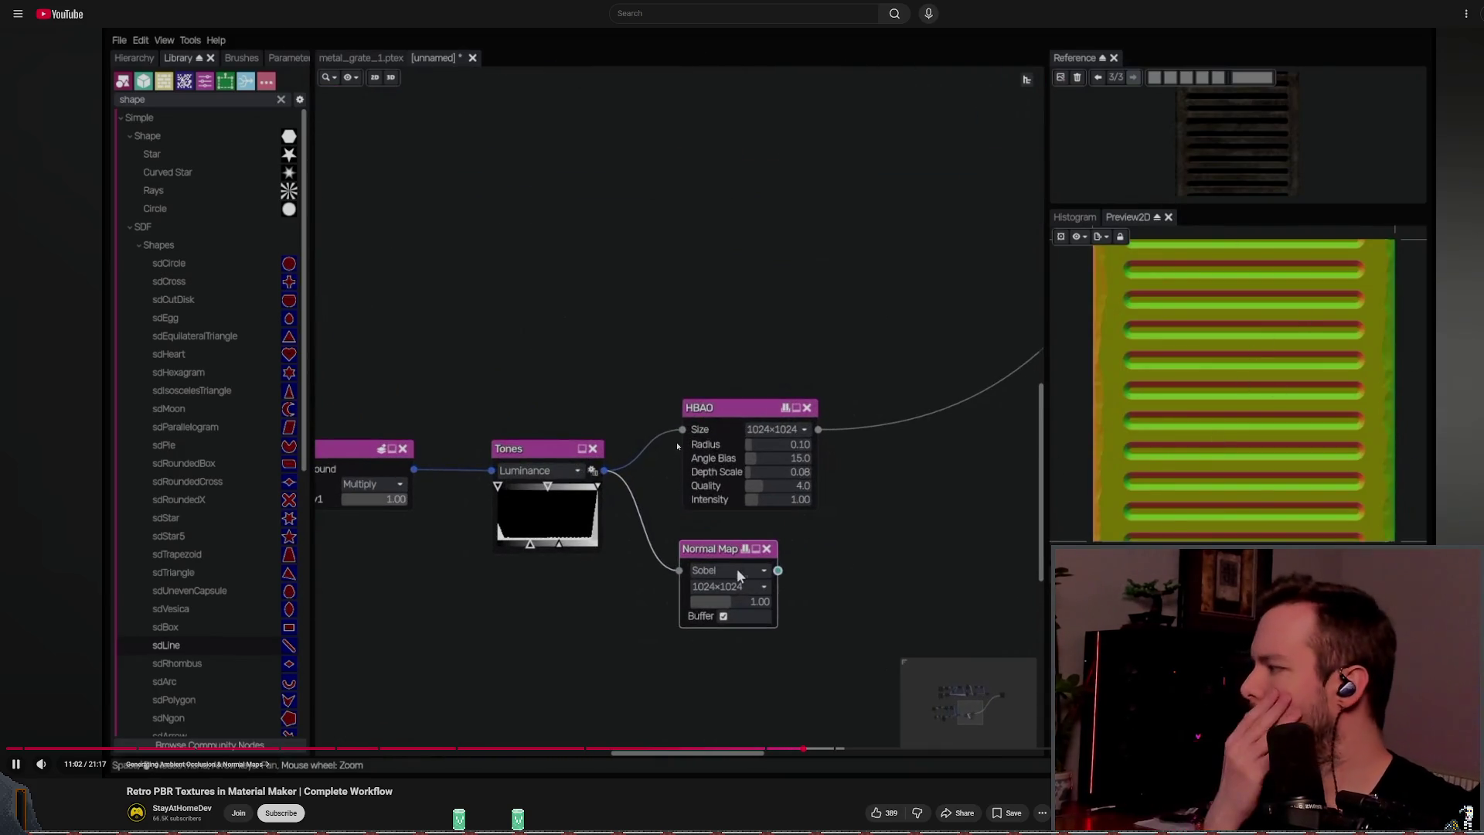
left_click(815, 471)
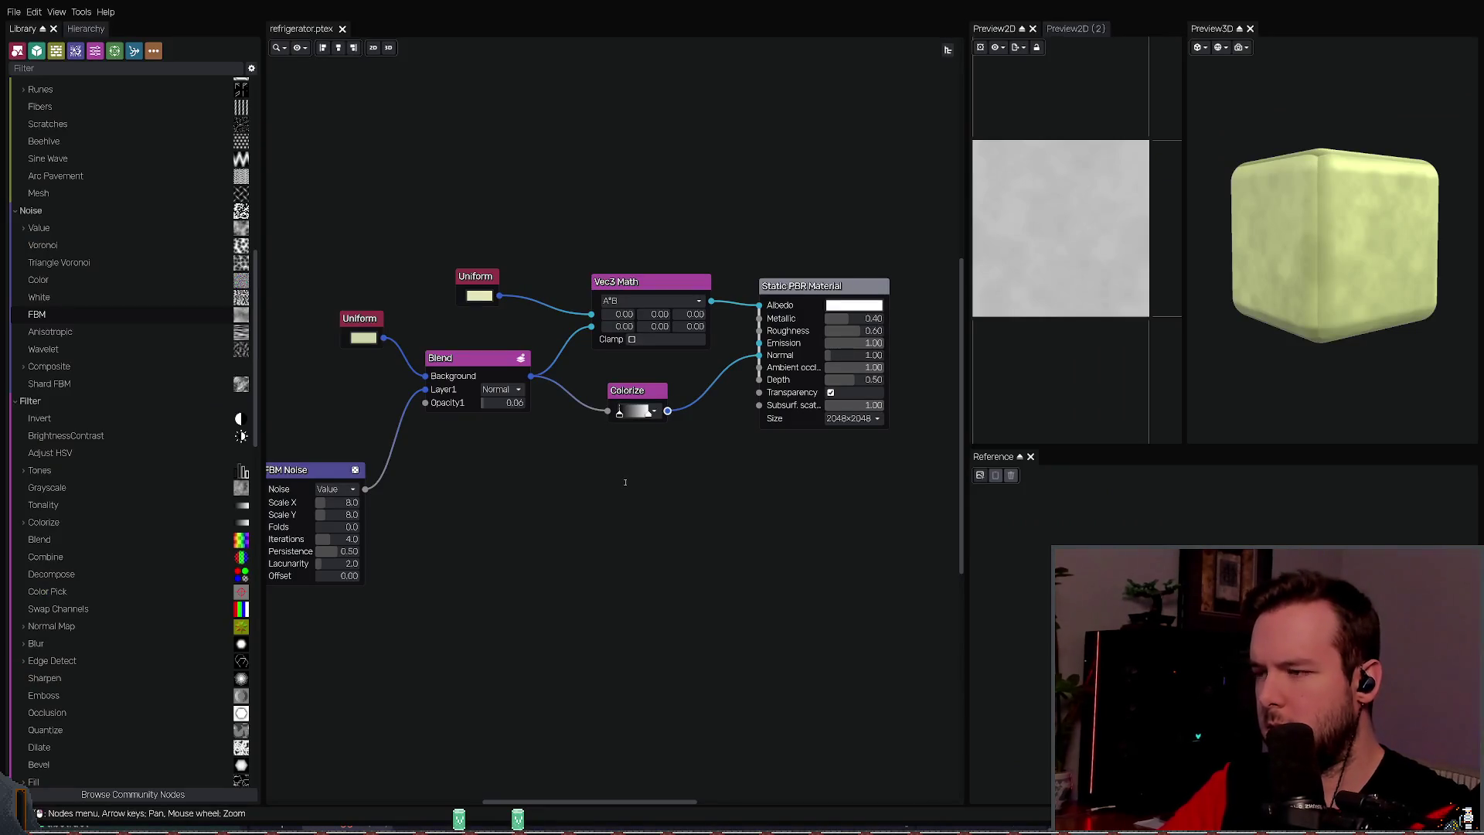
Step: Add a Normal Map node wired from Blend into the Static PBR Material's Normal input
left_click_drag(625, 483, 625, 485)
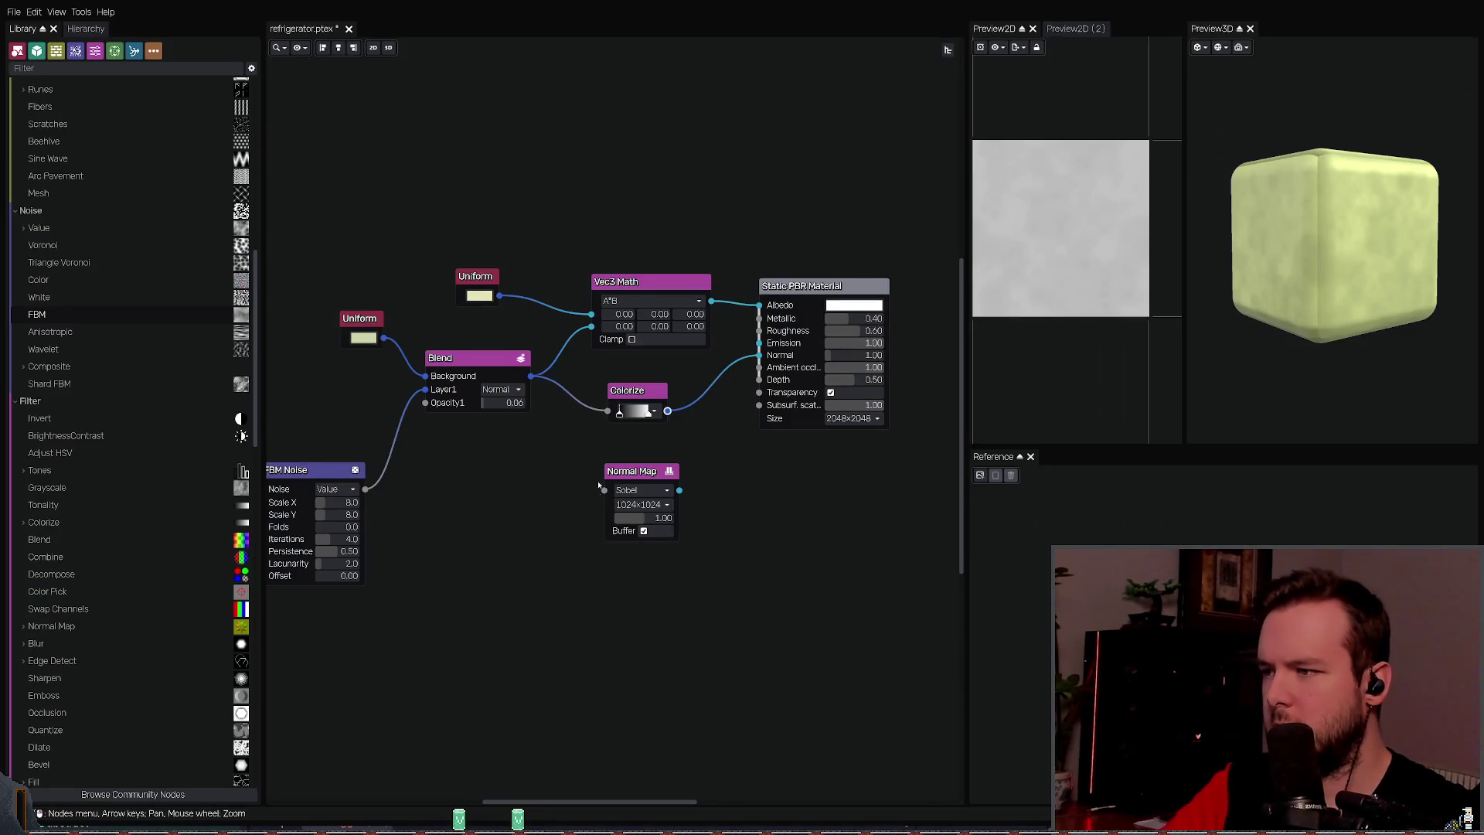
left_click(607, 487)
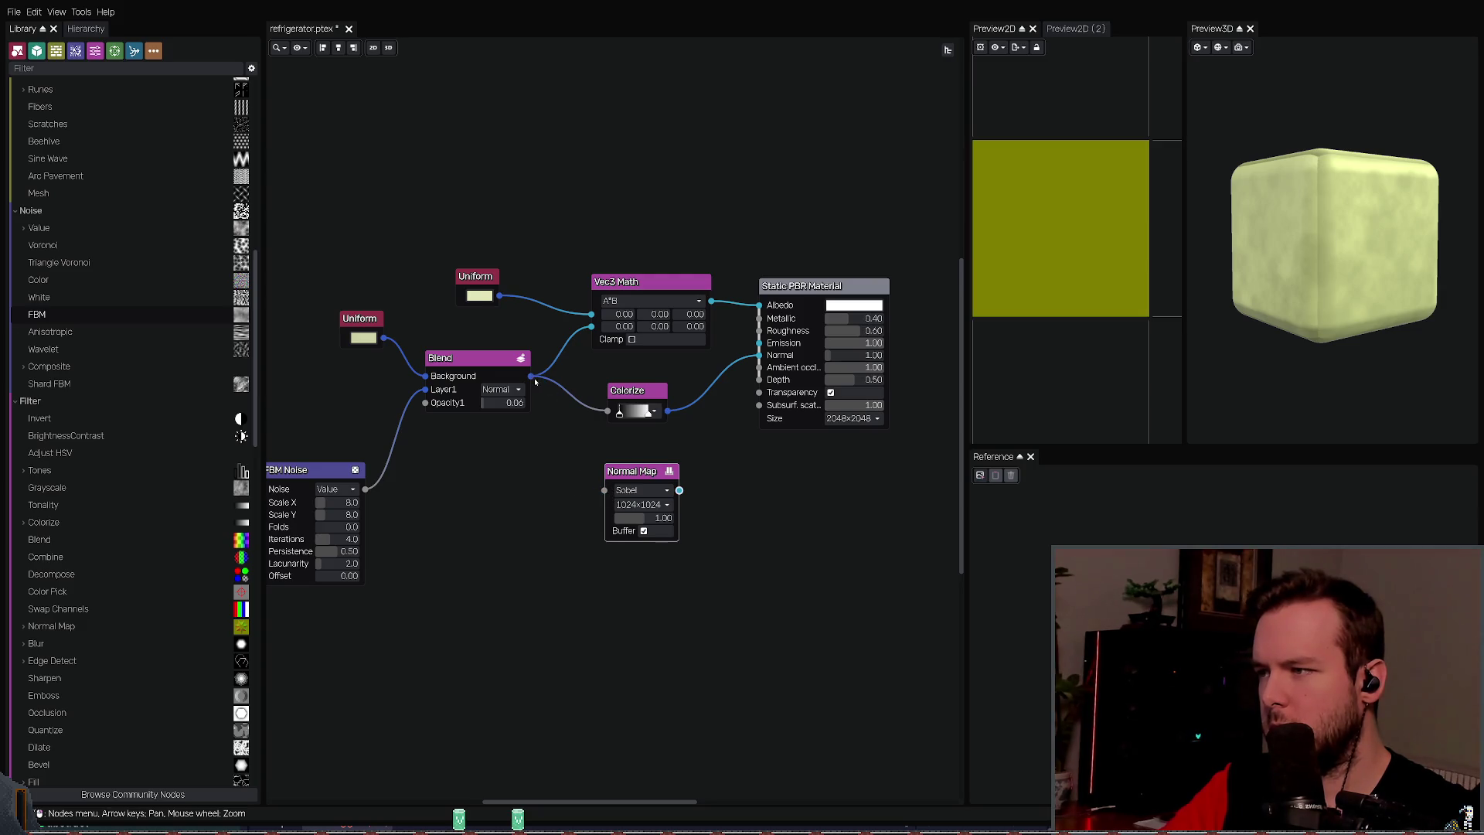
left_click_drag(532, 377, 589, 480)
left_click_drag(679, 490, 758, 354)
Step: Delete the Colorize node, check the preview cube, then undo the deletion
left_click(651, 390)
key("Delete")
left_click(643, 472)
mouse_move(1314, 224)
left_mouse_down()
mouse_move(1331, 182)
mouse_move(1318, 217)
left_mouse_up()
left_click(785, 461)
key("ctrl+z")
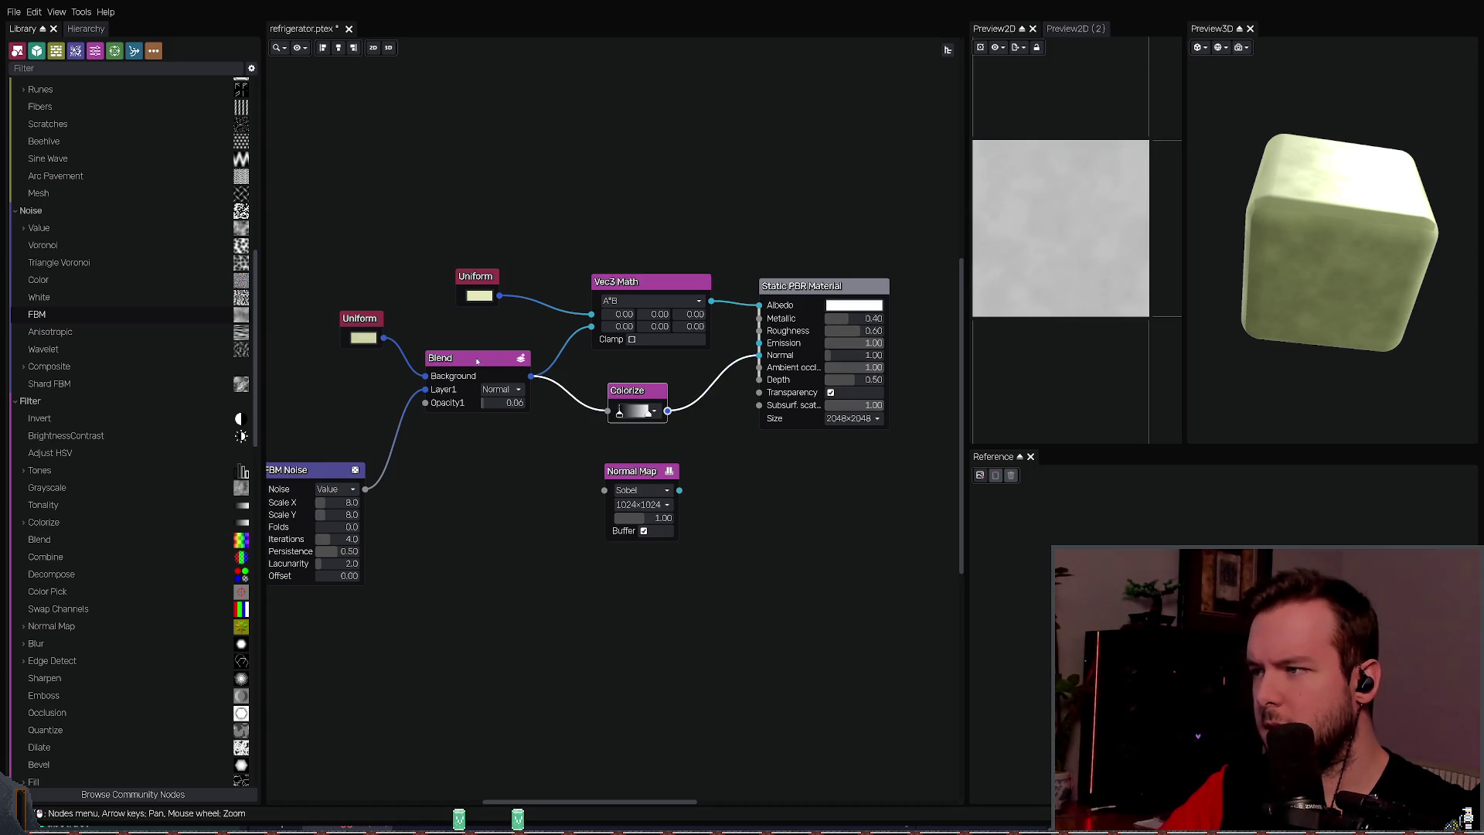
Step: Route Colorize through Normal Map into the material's Normal input and rearrange the nodes
left_click_drag(666, 410, 615, 479)
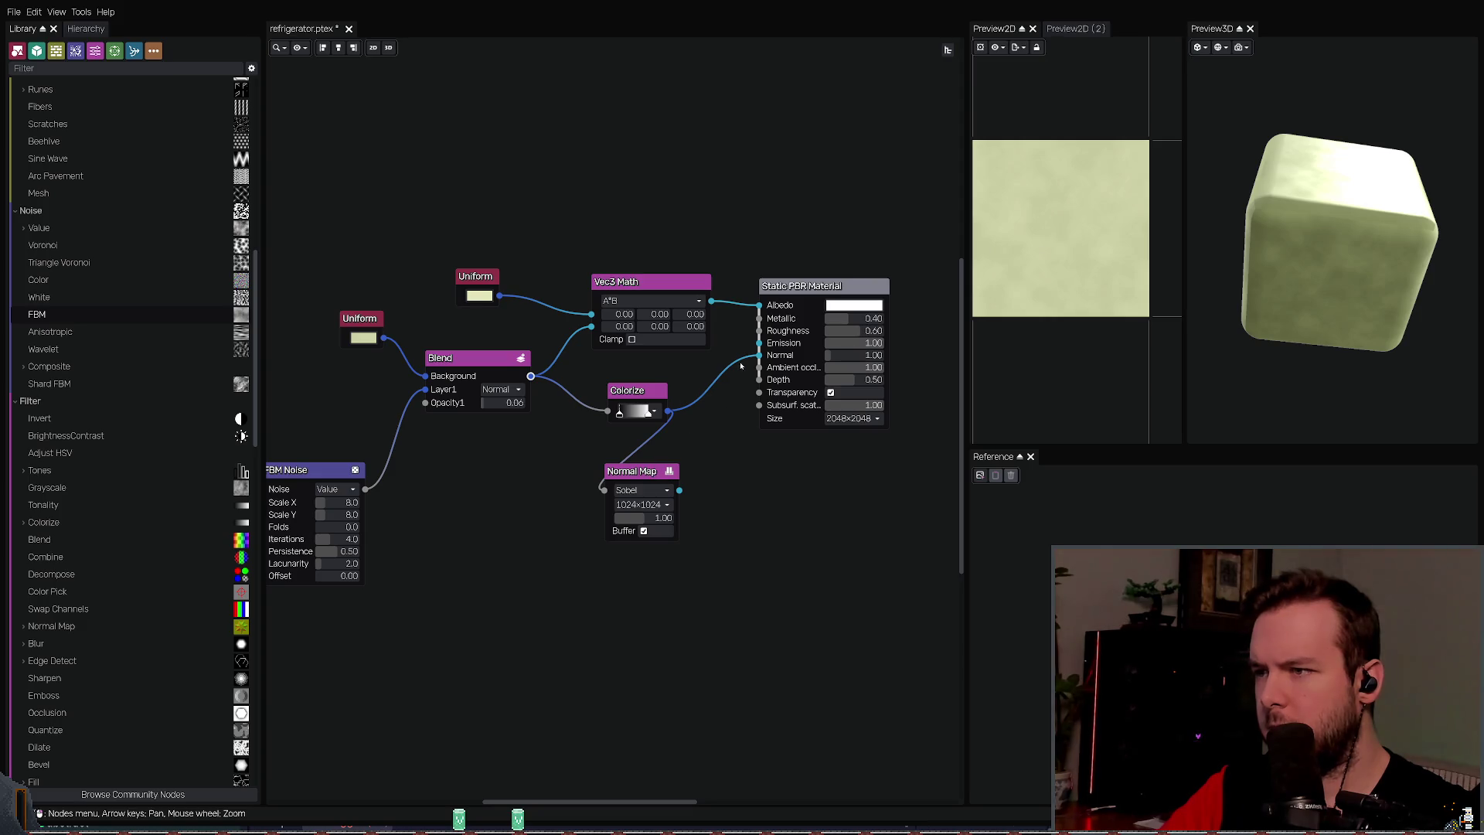
left_click_drag(678, 490, 759, 354)
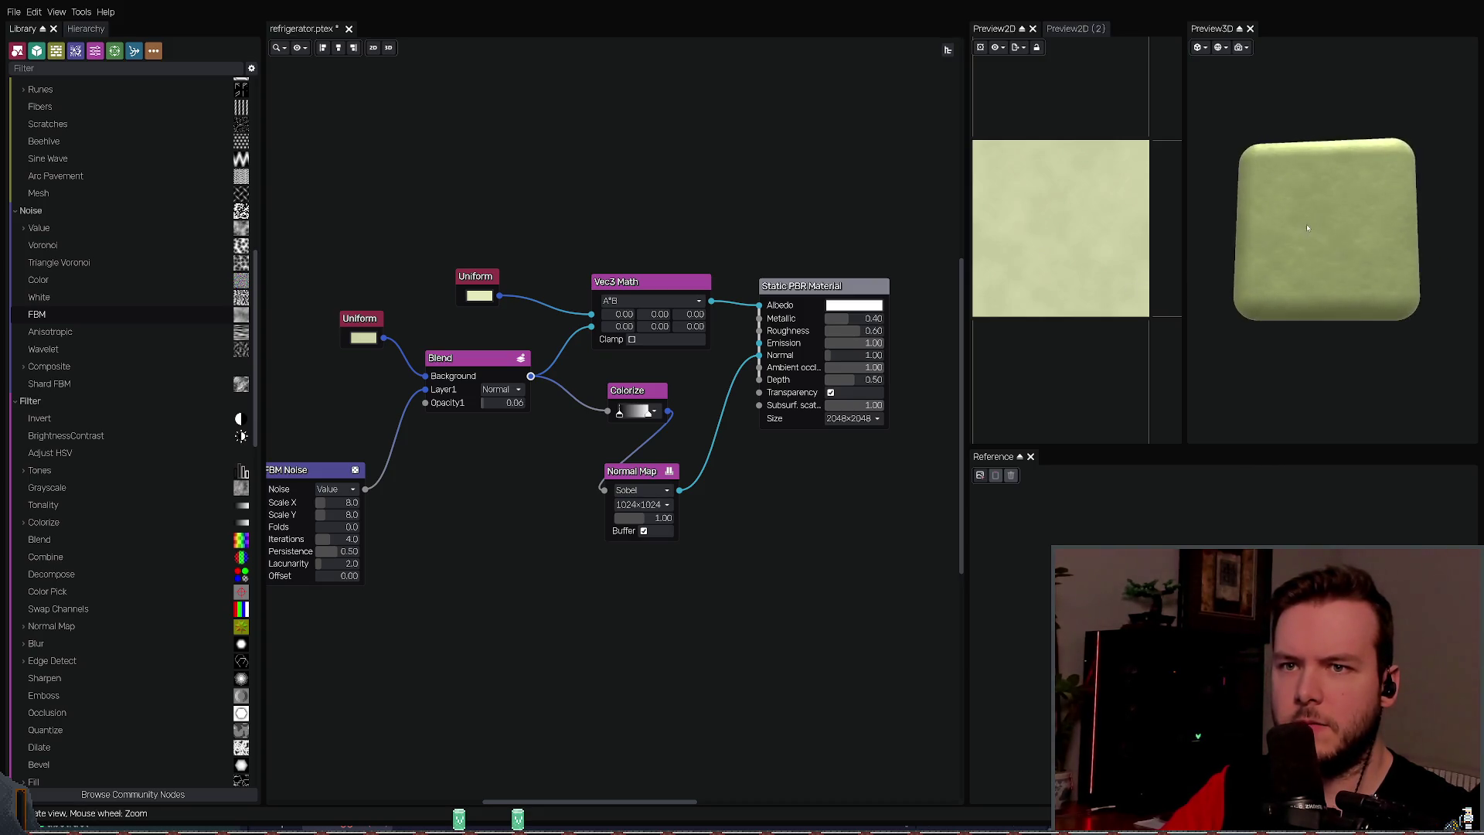
left_click_drag(643, 472, 651, 470)
left_click_drag(627, 391, 548, 429)
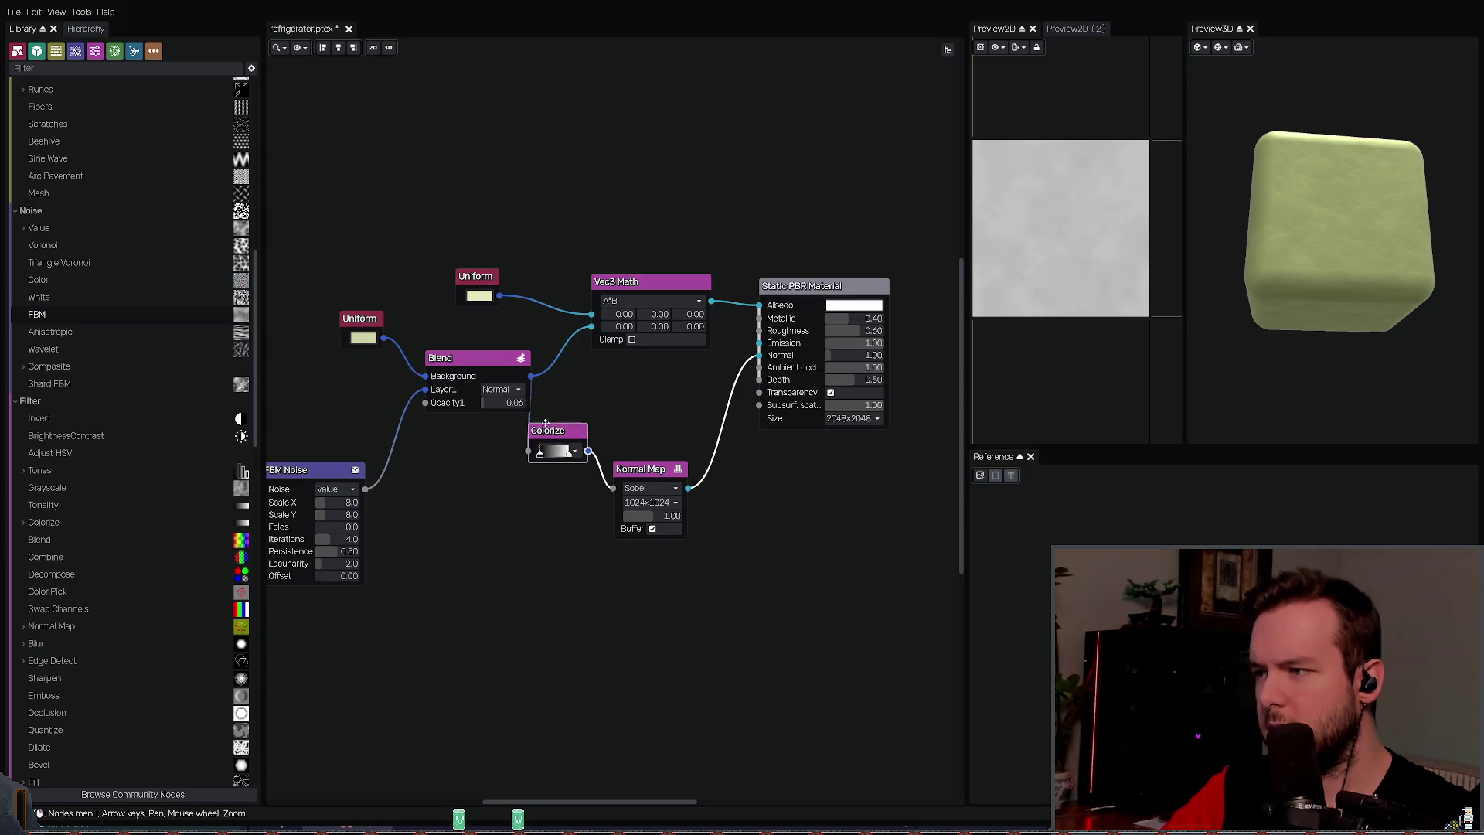
left_click_drag(651, 470, 691, 470)
left_click_drag(558, 430, 598, 431)
left_click(502, 358)
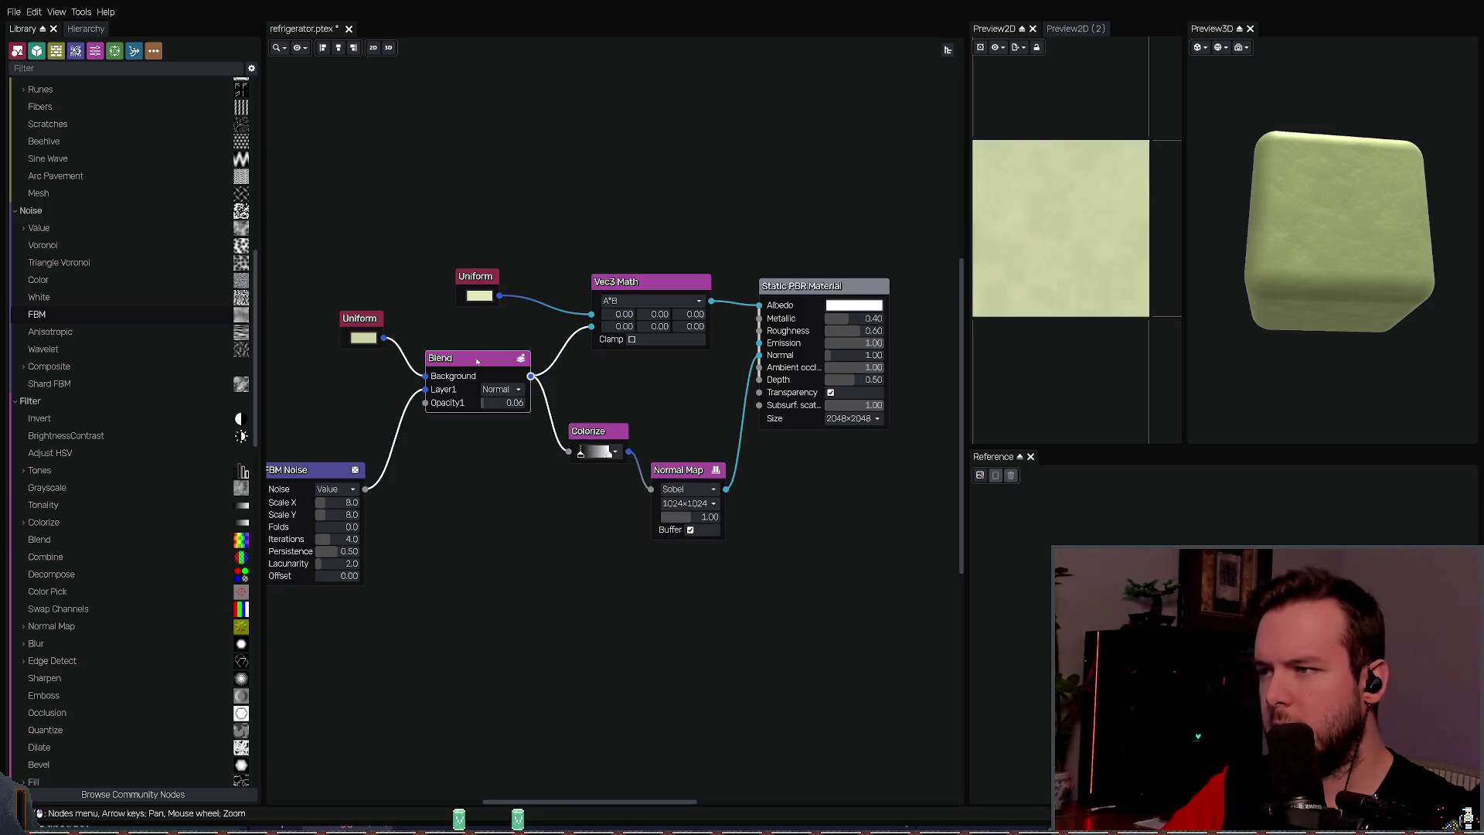
left_click(595, 431)
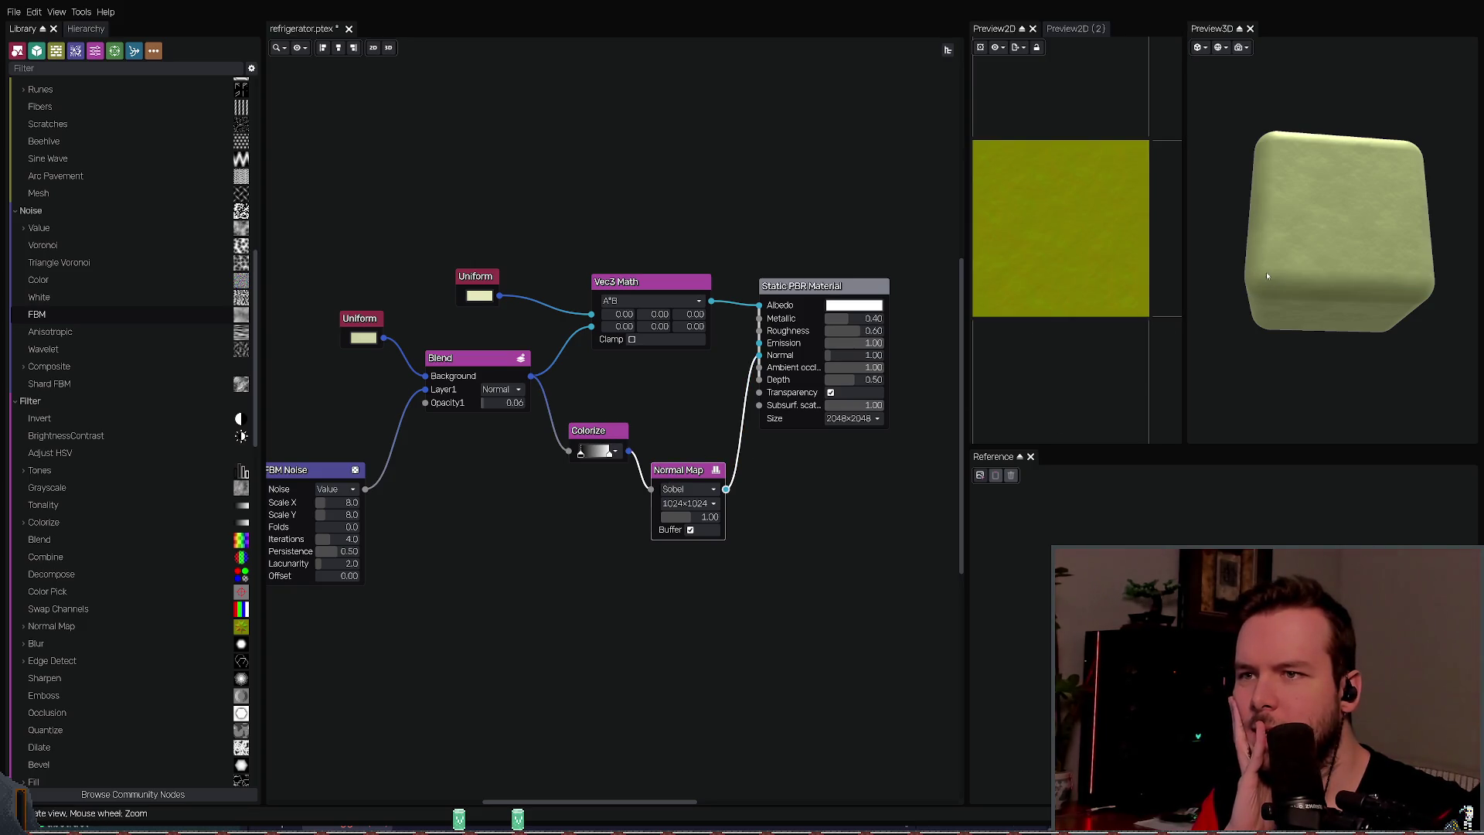
left_click_drag(1325, 261, 1322, 230)
Step: Feed Normal Map directly from the Blend output and delete the Colorize node
left_click_drag(532, 376, 653, 490)
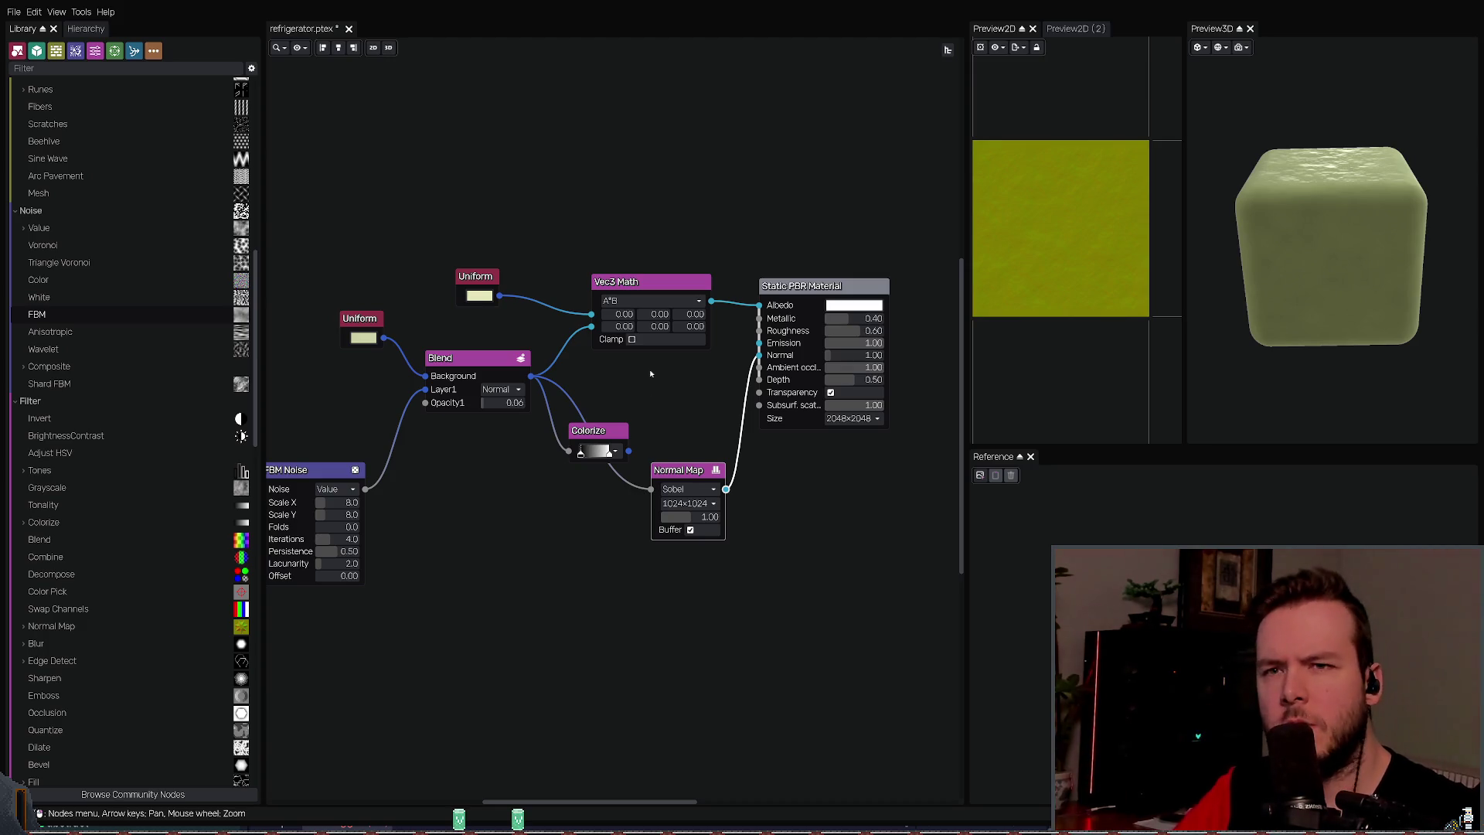
key("ctrl+z")
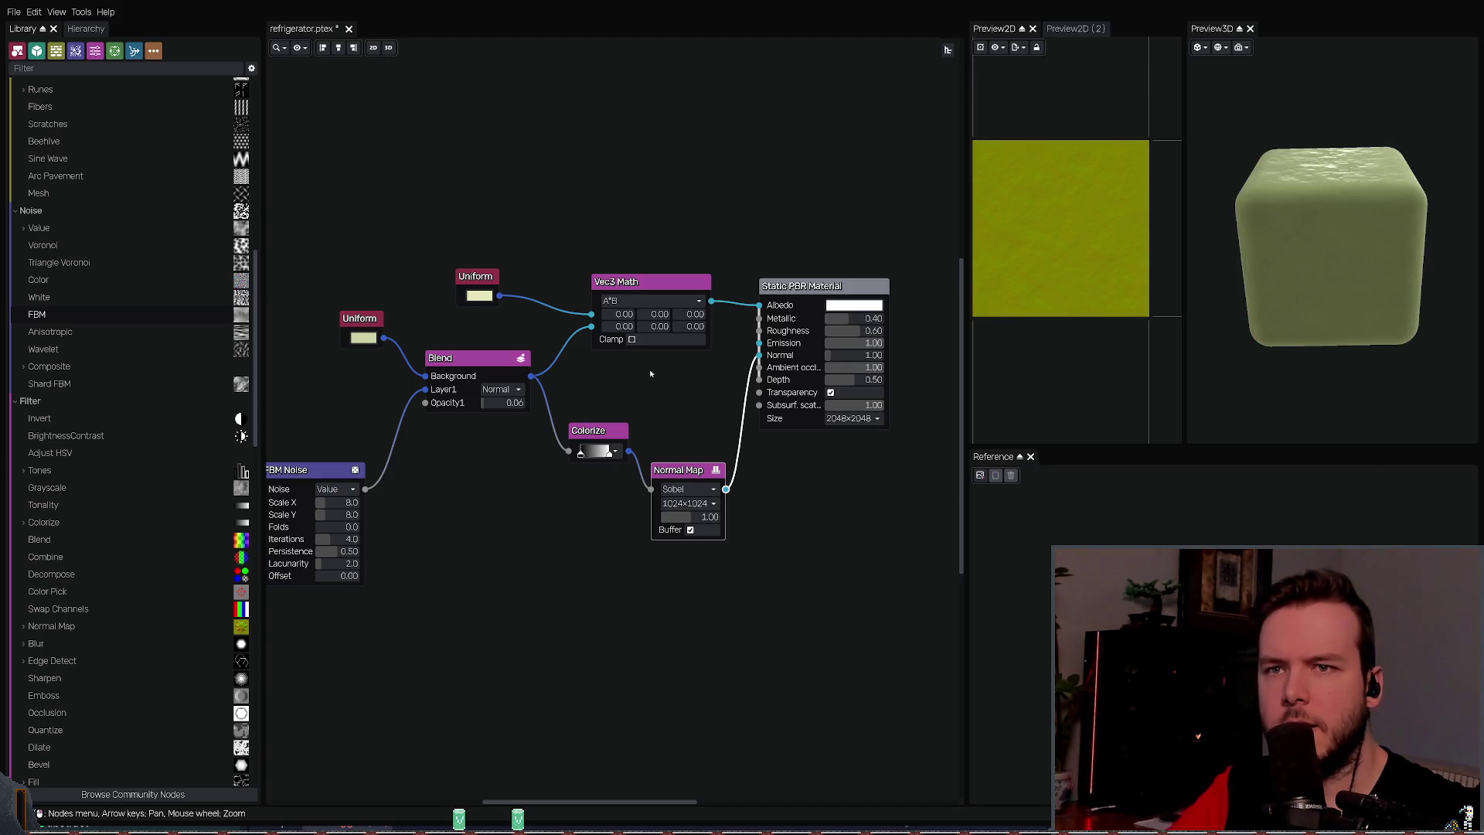
key("ctrl+shift+z")
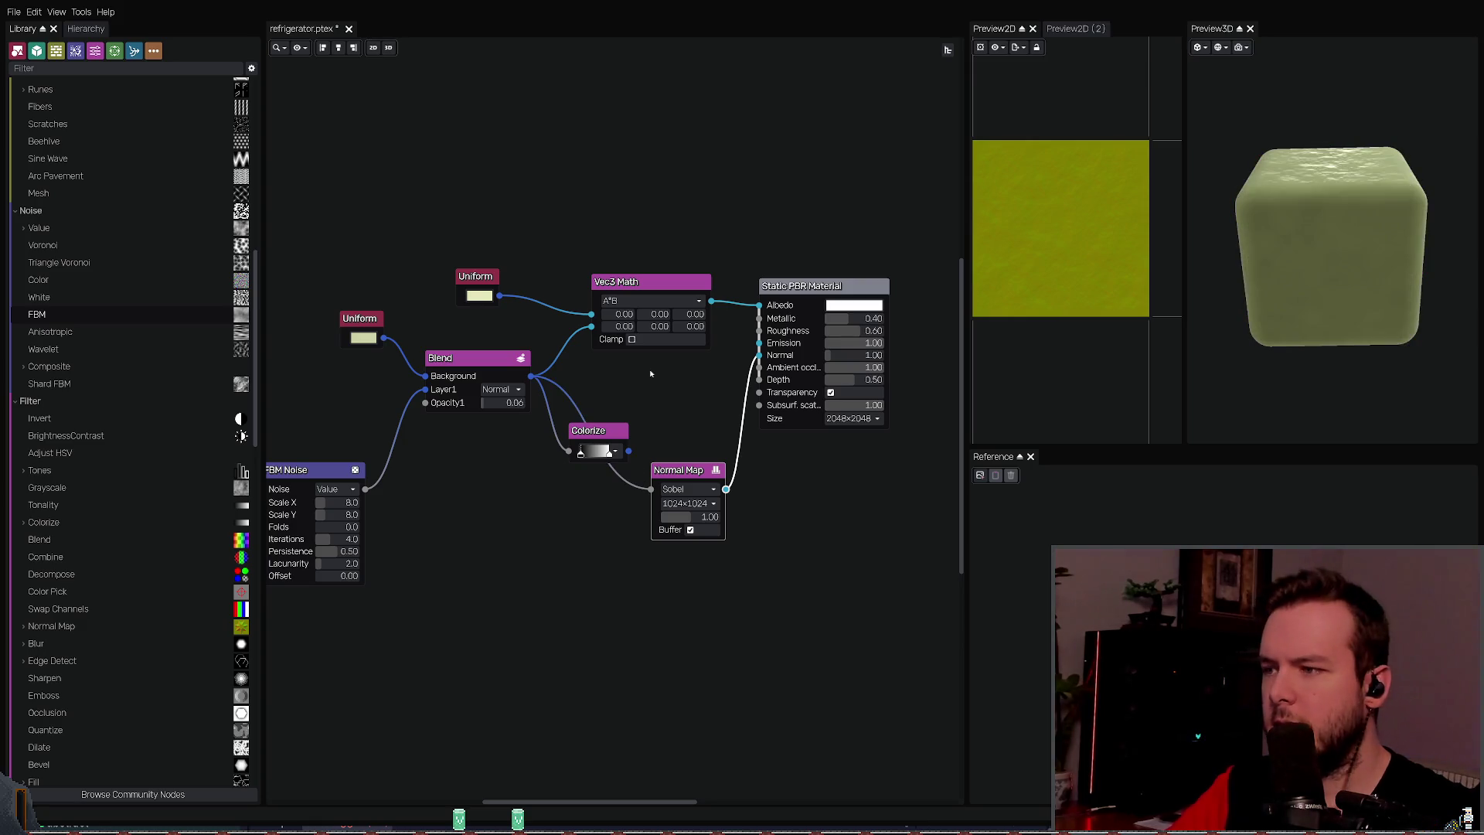
left_click(611, 453)
key("Delete")
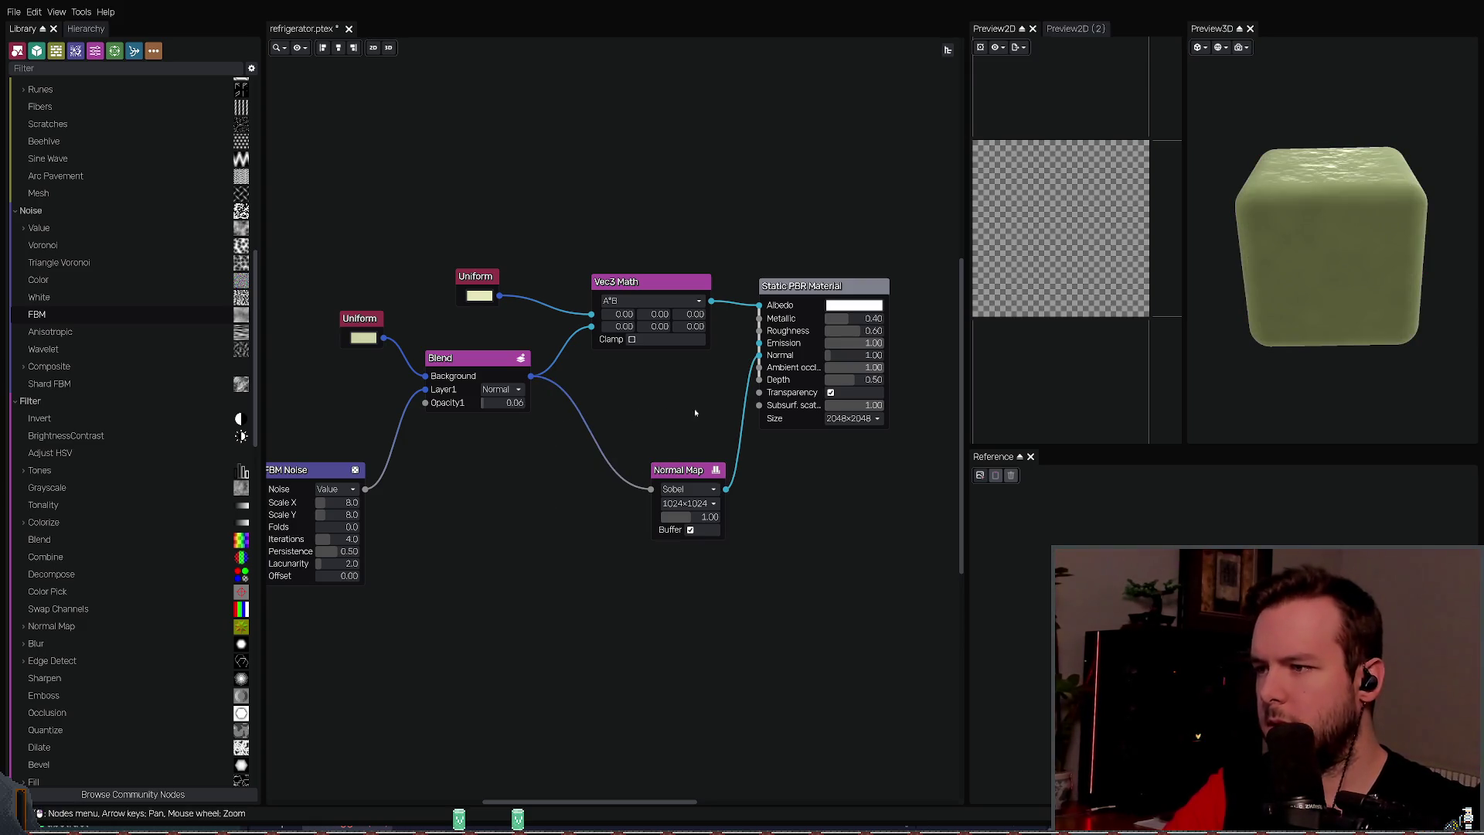
Step: Move the Normal Map node beside Blend and set its size to 64x64
left_click_drag(686, 471, 642, 380)
left_click_drag(1314, 282, 1214, 303)
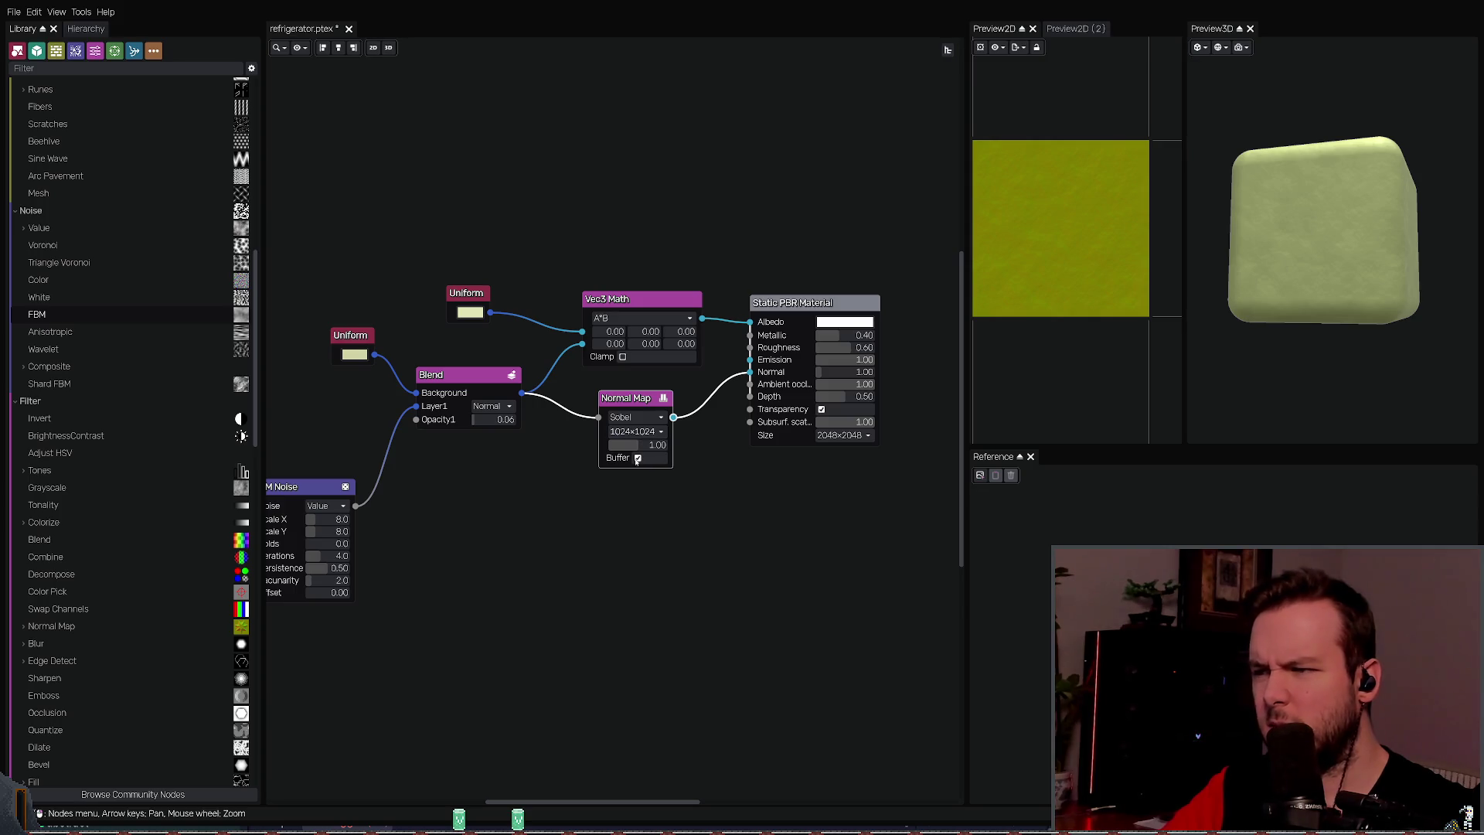
mouse_move(1287, 266)
left_mouse_down()
mouse_move(1265, 231)
mouse_move(1240, 239)
mouse_move(1305, 230)
mouse_move(1280, 265)
mouse_move(1278, 237)
mouse_move(1275, 286)
left_mouse_up()
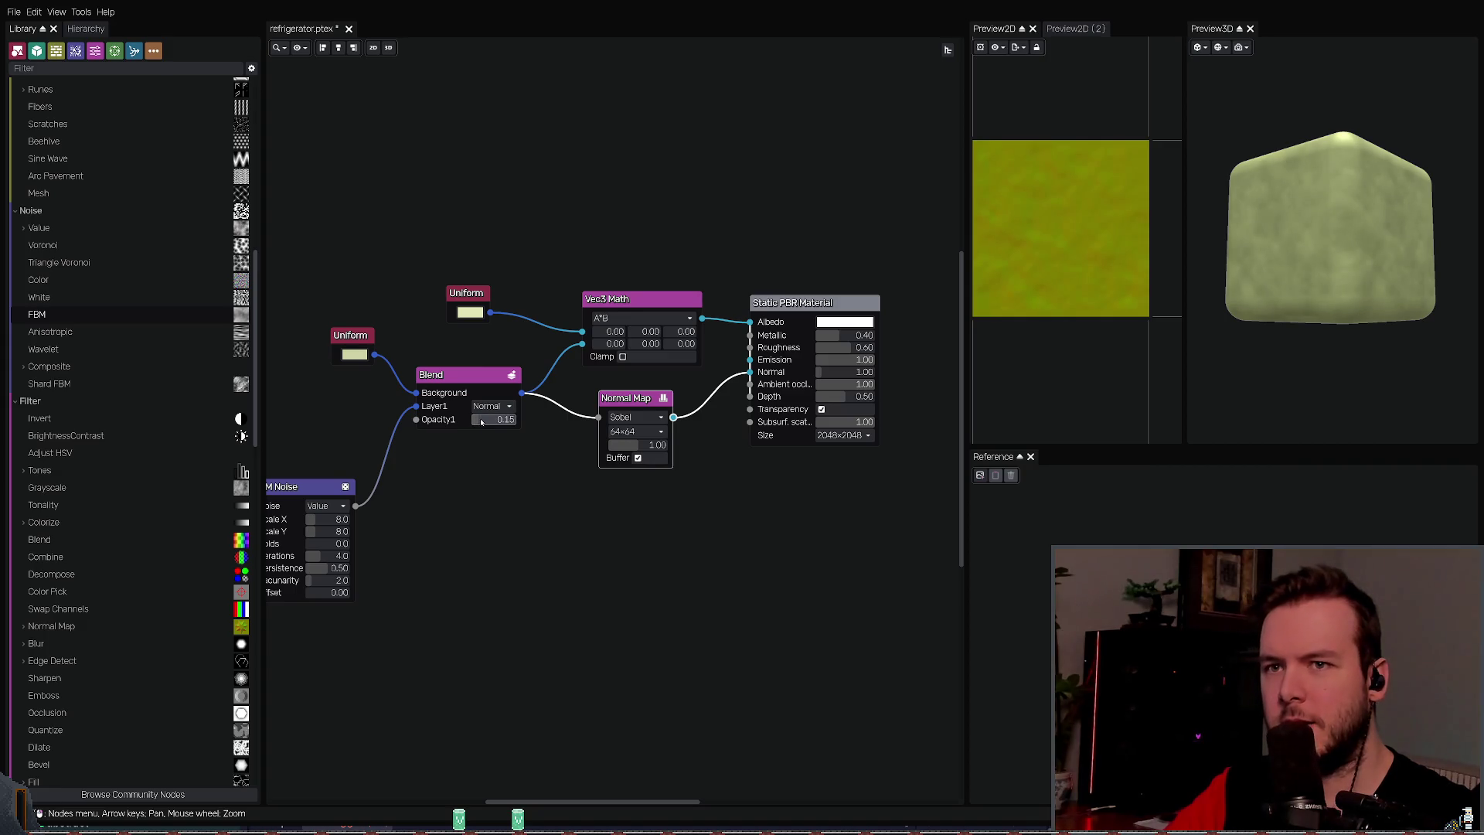
Step: Set Blend opacity to 0.11 and material Normal strength to 0.28, then save refrigerator.ptex
left_click_drag(479, 421, 477, 421)
mouse_move(1314, 278)
left_mouse_down()
mouse_move(1305, 257)
mouse_move(1274, 299)
mouse_move(1272, 287)
left_mouse_up()
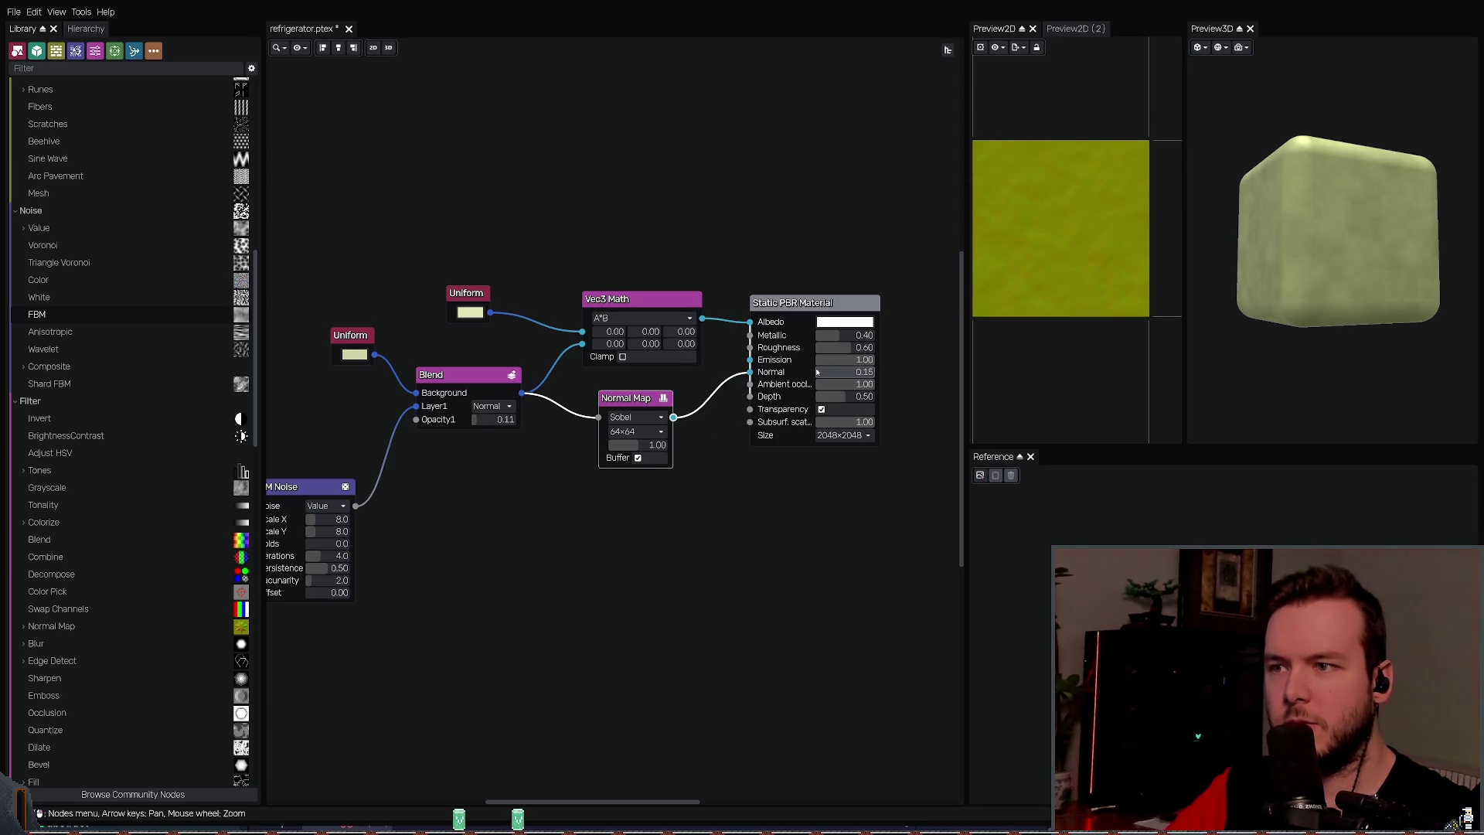
left_click_drag(818, 372, 823, 372)
mouse_move(1318, 259)
left_mouse_down()
mouse_move(1298, 227)
mouse_move(1317, 280)
mouse_move(1252, 328)
left_mouse_up()
key("ctrl+s")
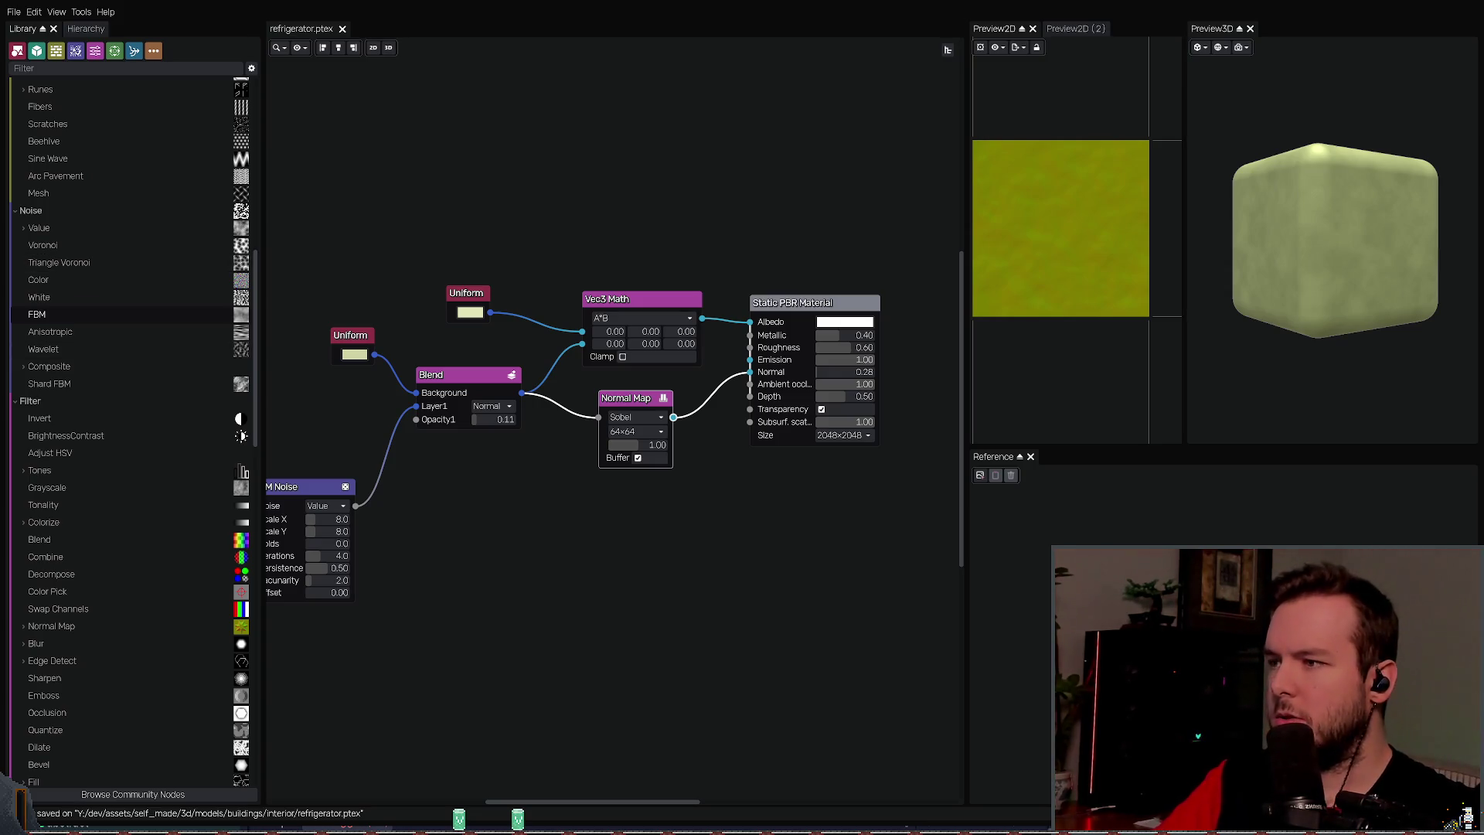
left_click(596, 160)
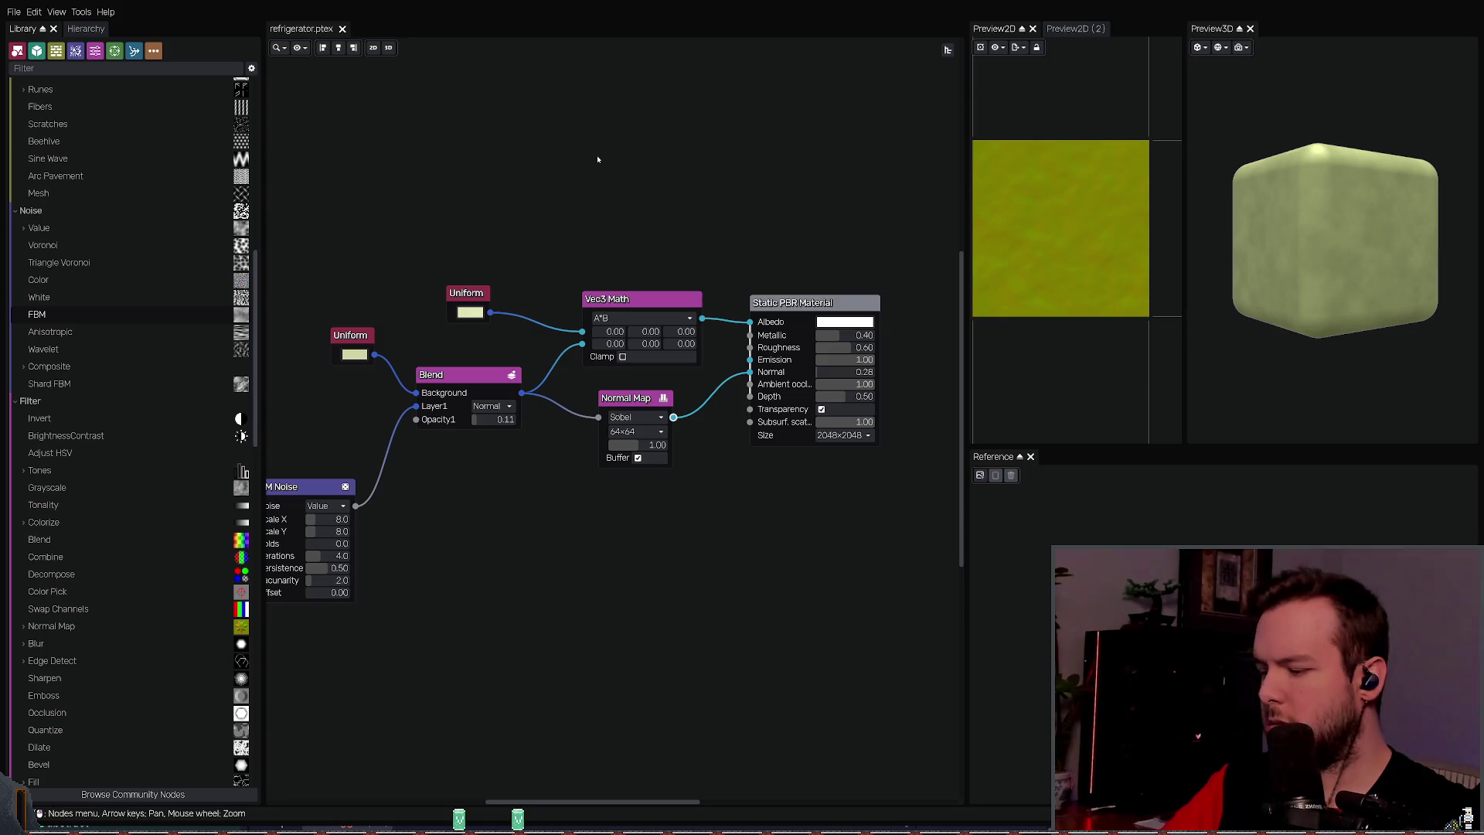
Step: Export the refrigerator textures and delete Blender's old Mapping and Textures nodes
key("ctrl+e")
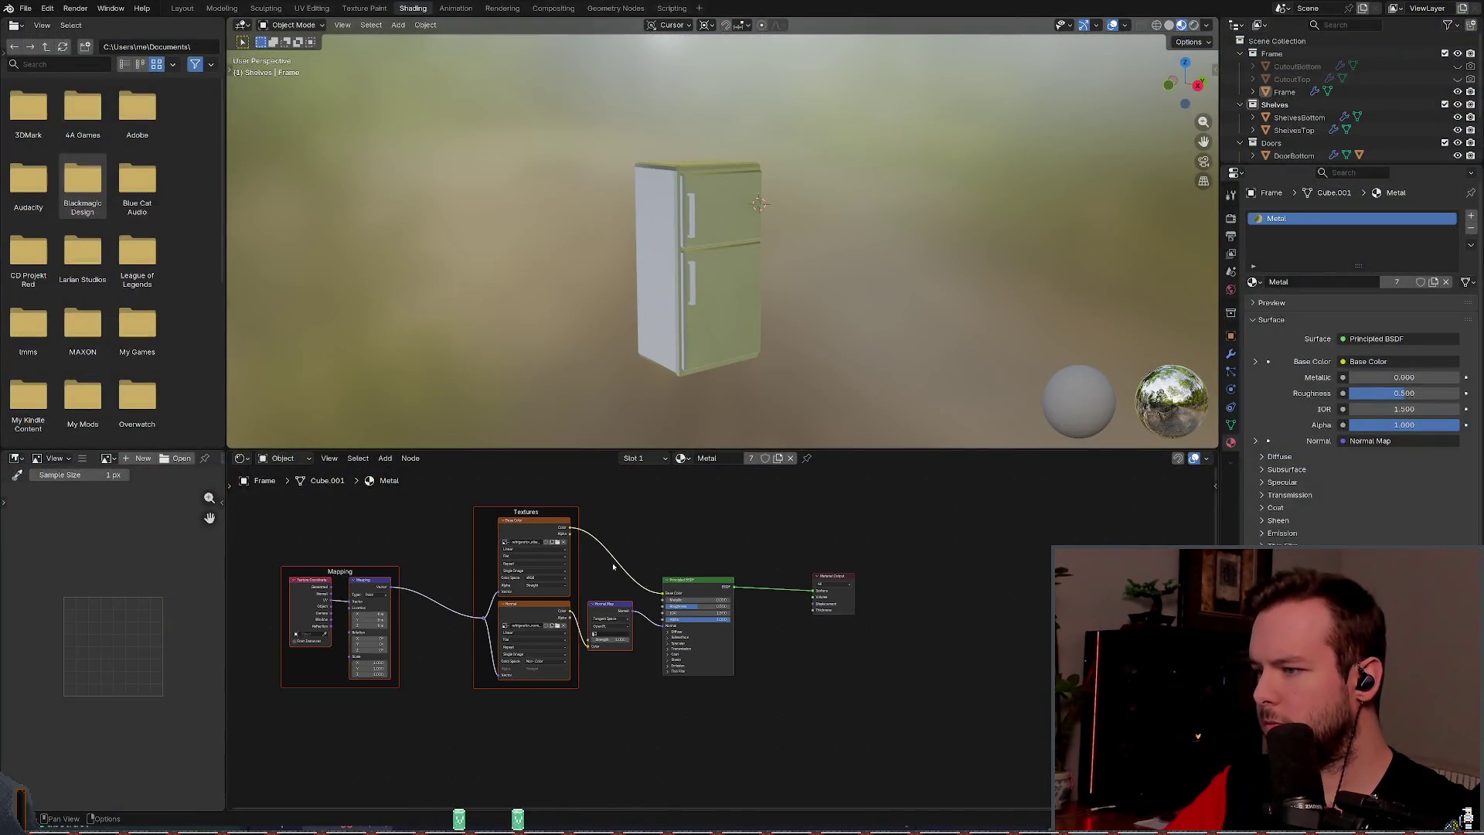
scroll(656, 680, "up", 2)
mouse_move(304, 718)
left_mouse_down()
mouse_move(692, 486)
mouse_move(664, 483)
left_mouse_up()
key("x")
key("Home")
Step: Build a Node Wrangler Principled texture setup from the new refrigerator maps and save refrigerator.blend
left_click(700, 536)
key("shift+w")
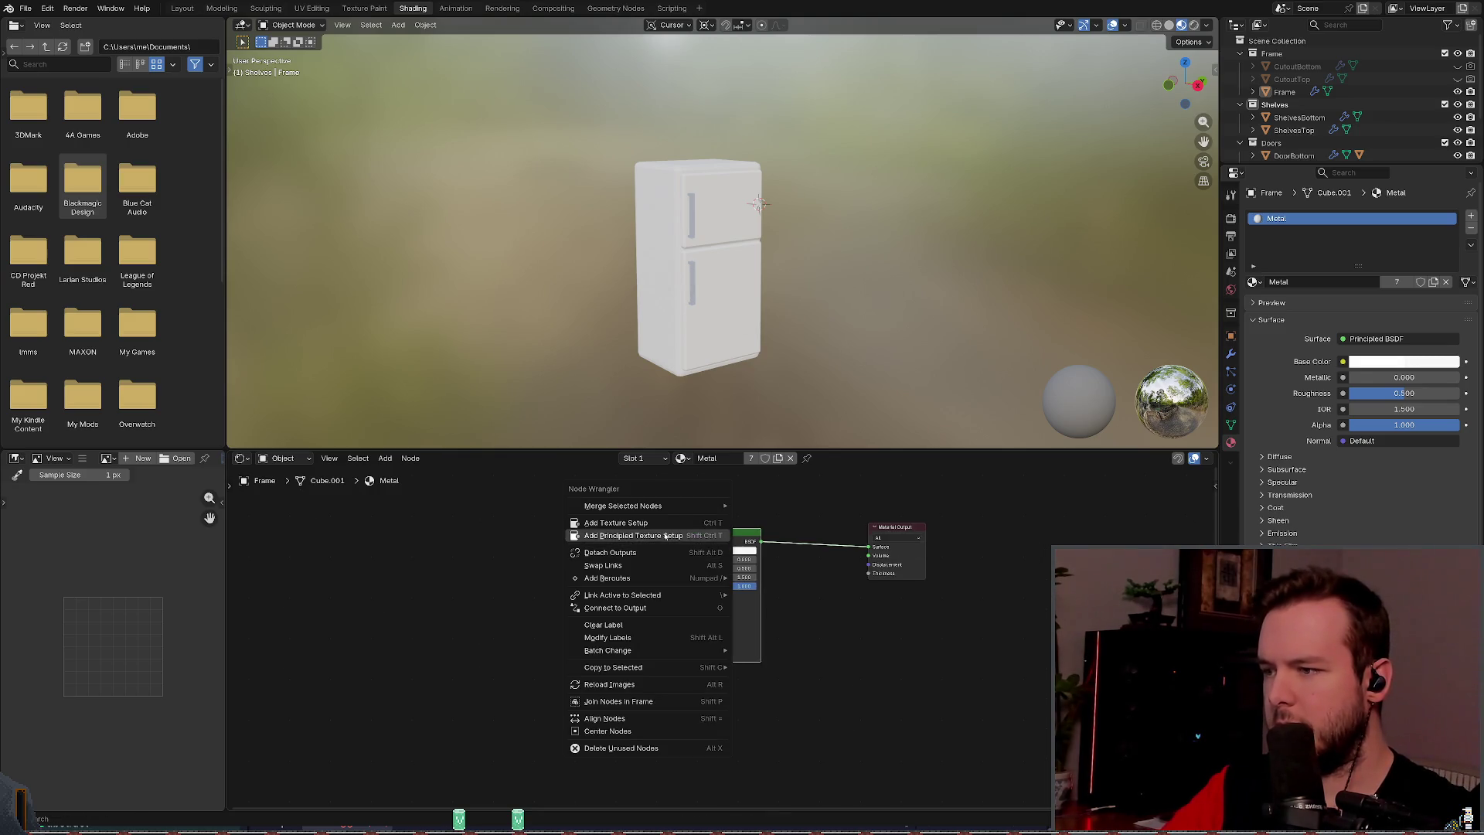
left_click(665, 536)
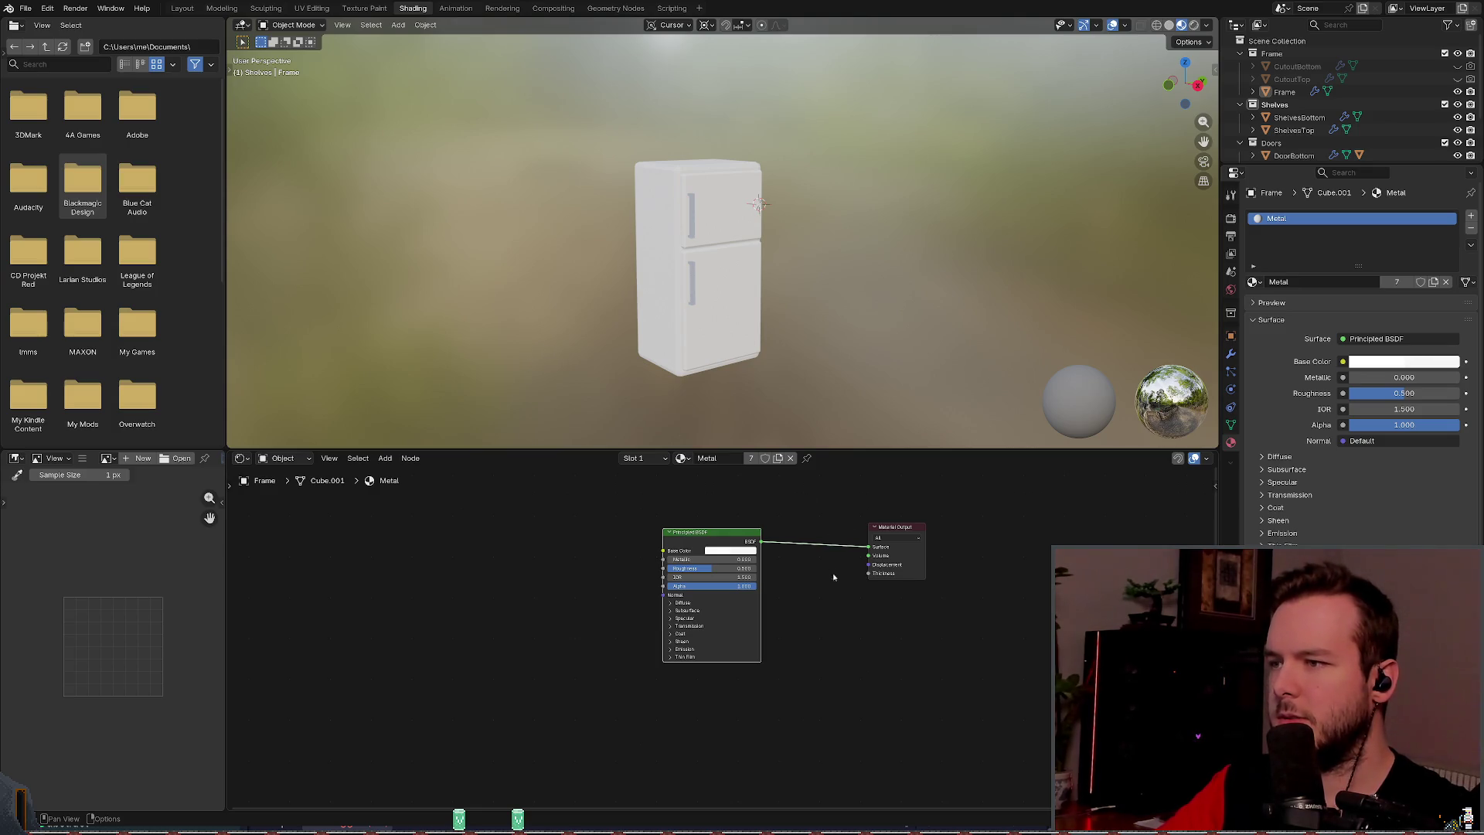
key("ctrl+z")
mouse_move(773, 231)
left_mouse_down()
mouse_move(761, 120)
mouse_move(611, 240)
mouse_move(514, 275)
mouse_move(828, 245)
mouse_move(736, 214)
left_mouse_up()
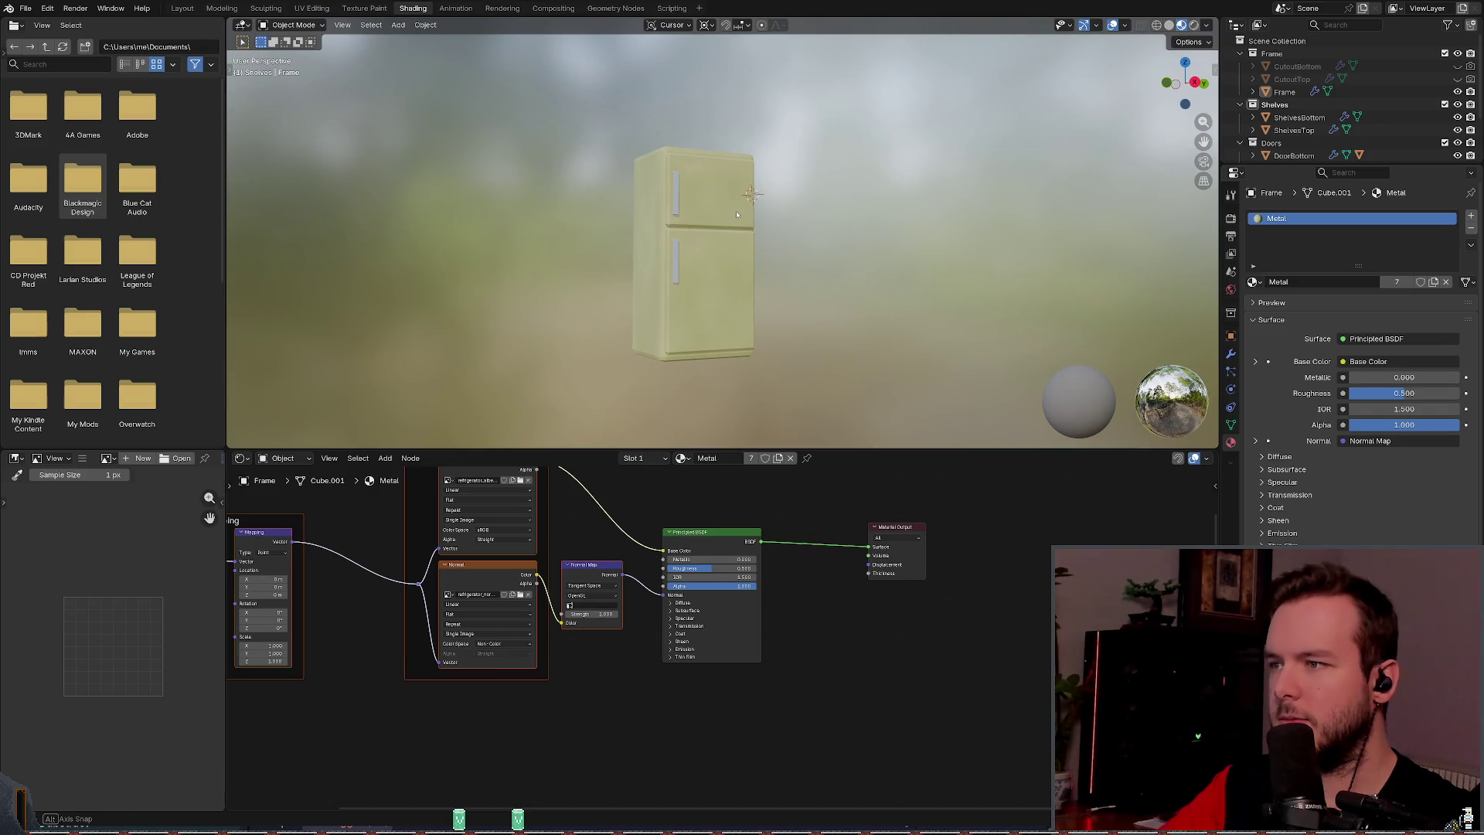
key("ctrl+s")
mouse_move(740, 292)
left_mouse_down()
mouse_move(723, 287)
mouse_move(766, 280)
mouse_move(752, 272)
left_mouse_up()
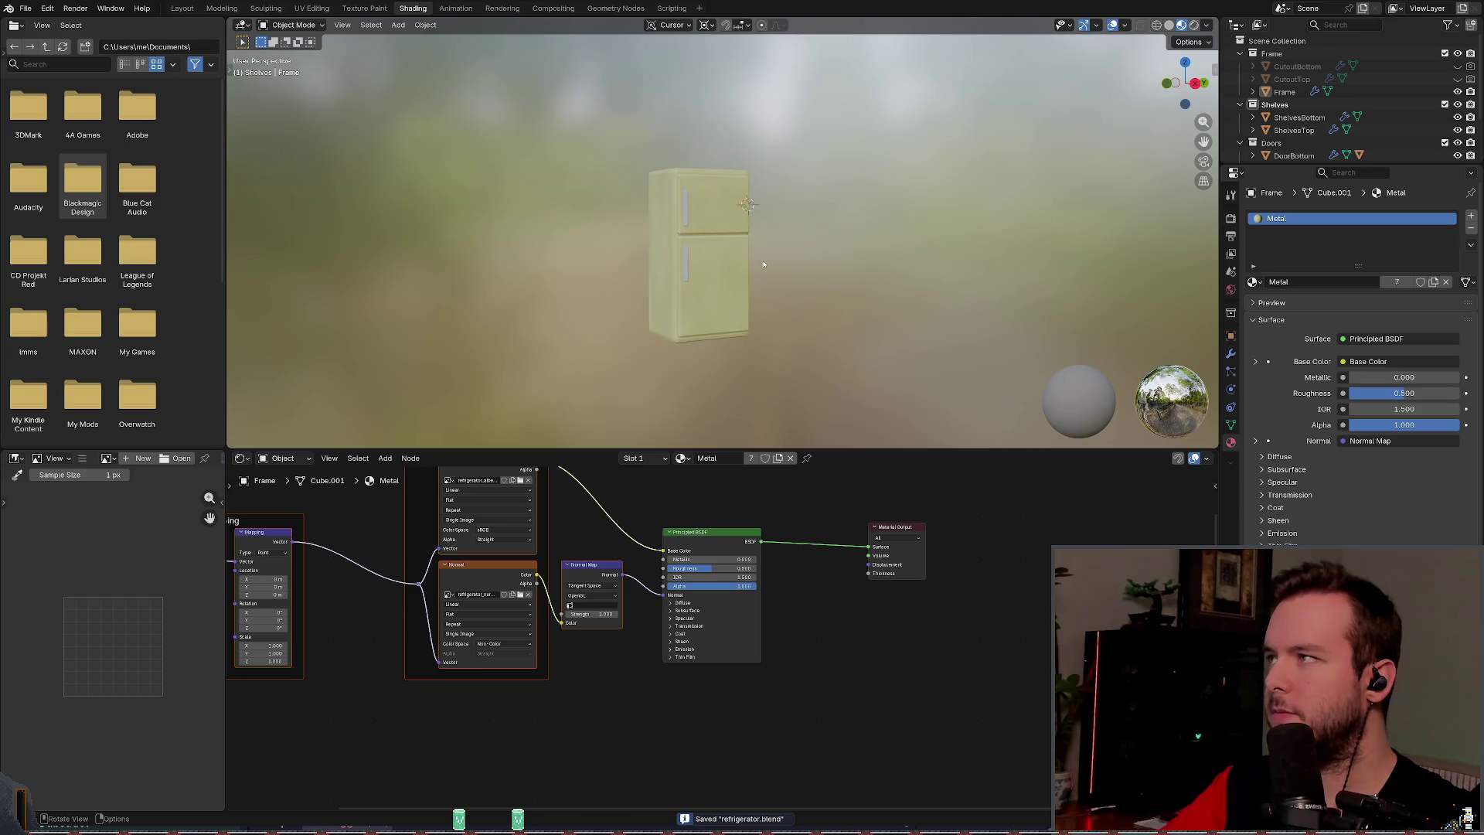
scroll(752, 272, "up", 3)
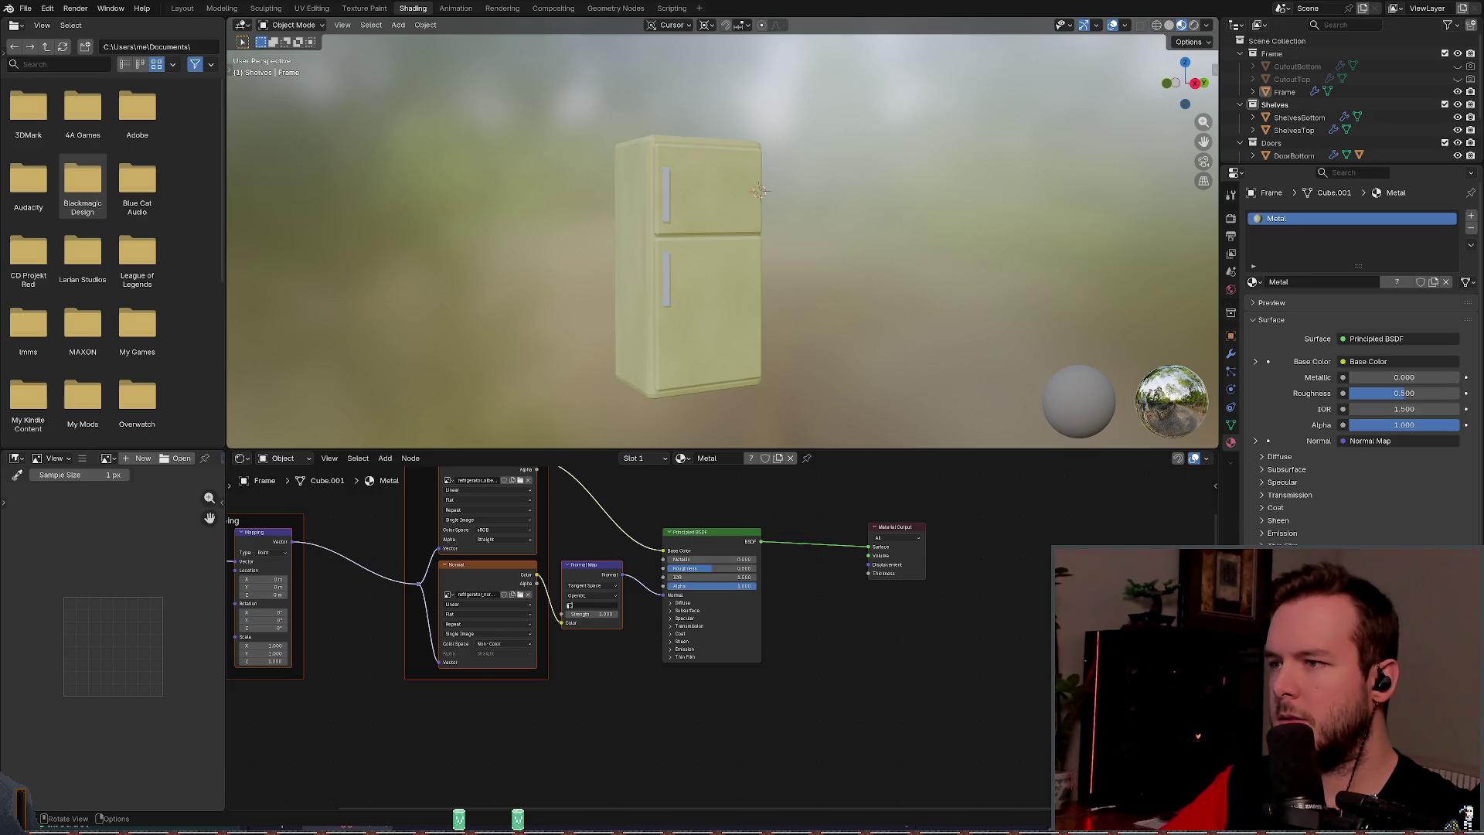
key("alt+Tab")
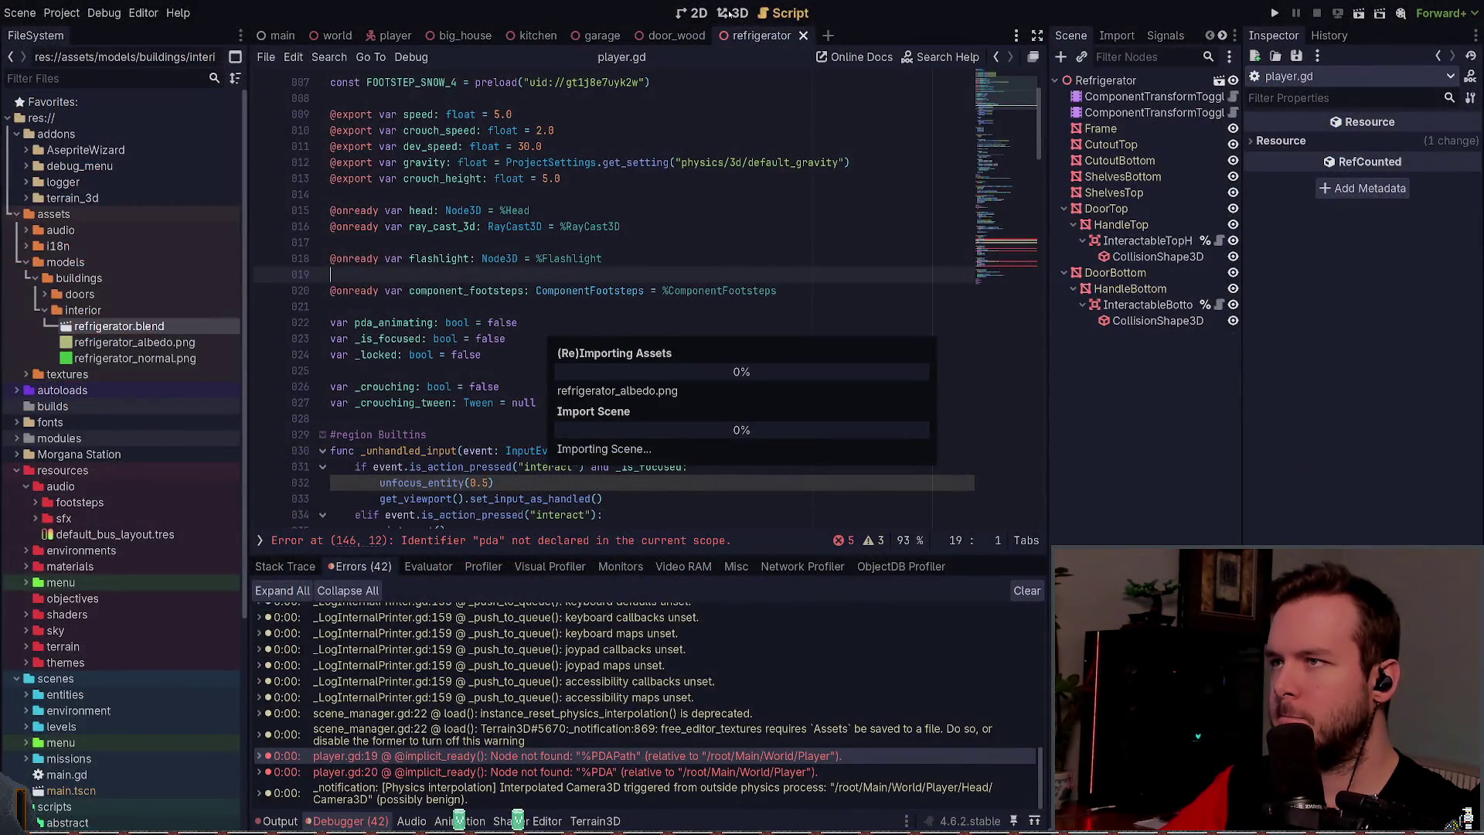
left_click(729, 13)
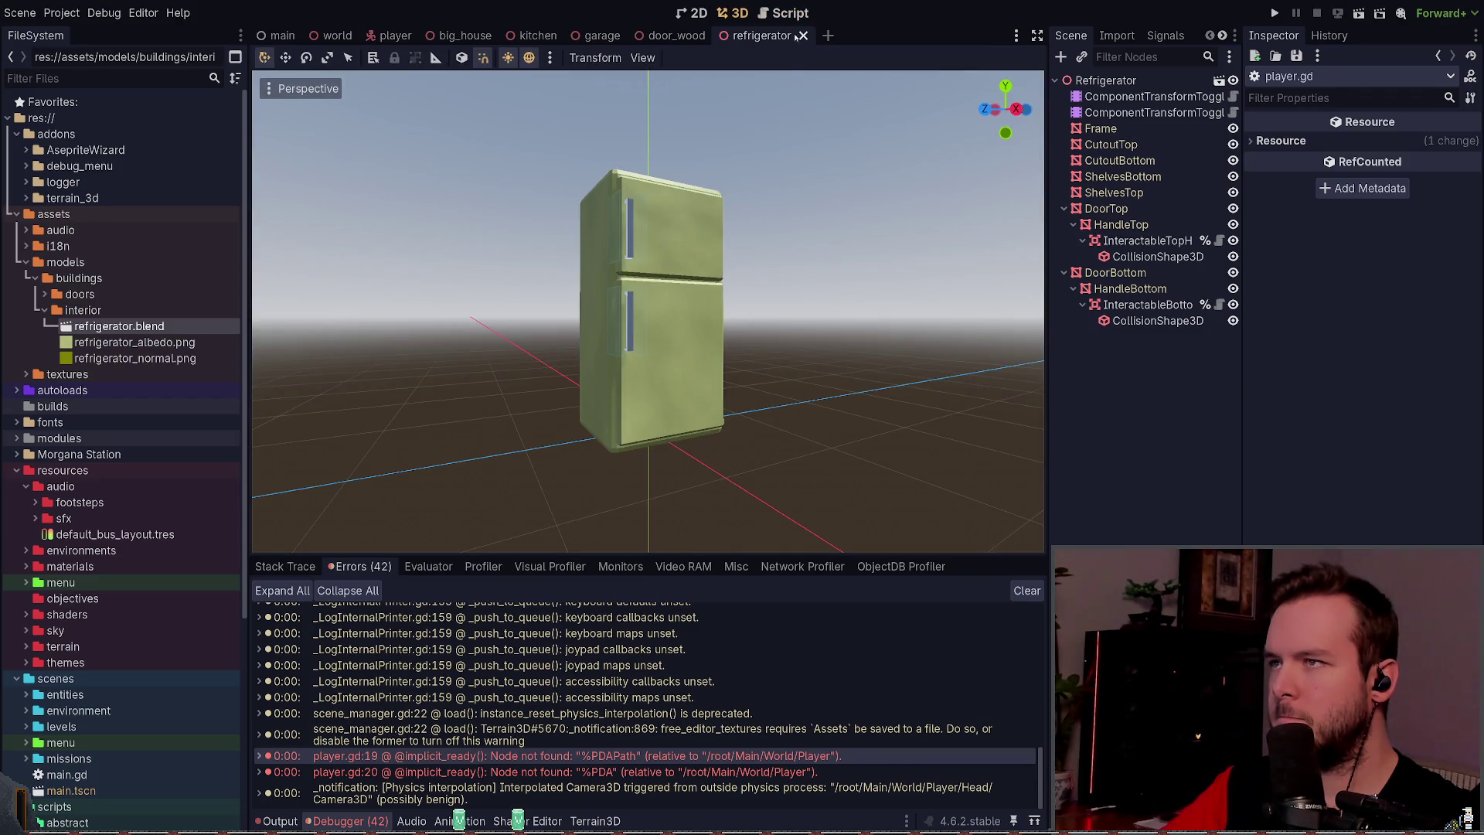
left_click(775, 13)
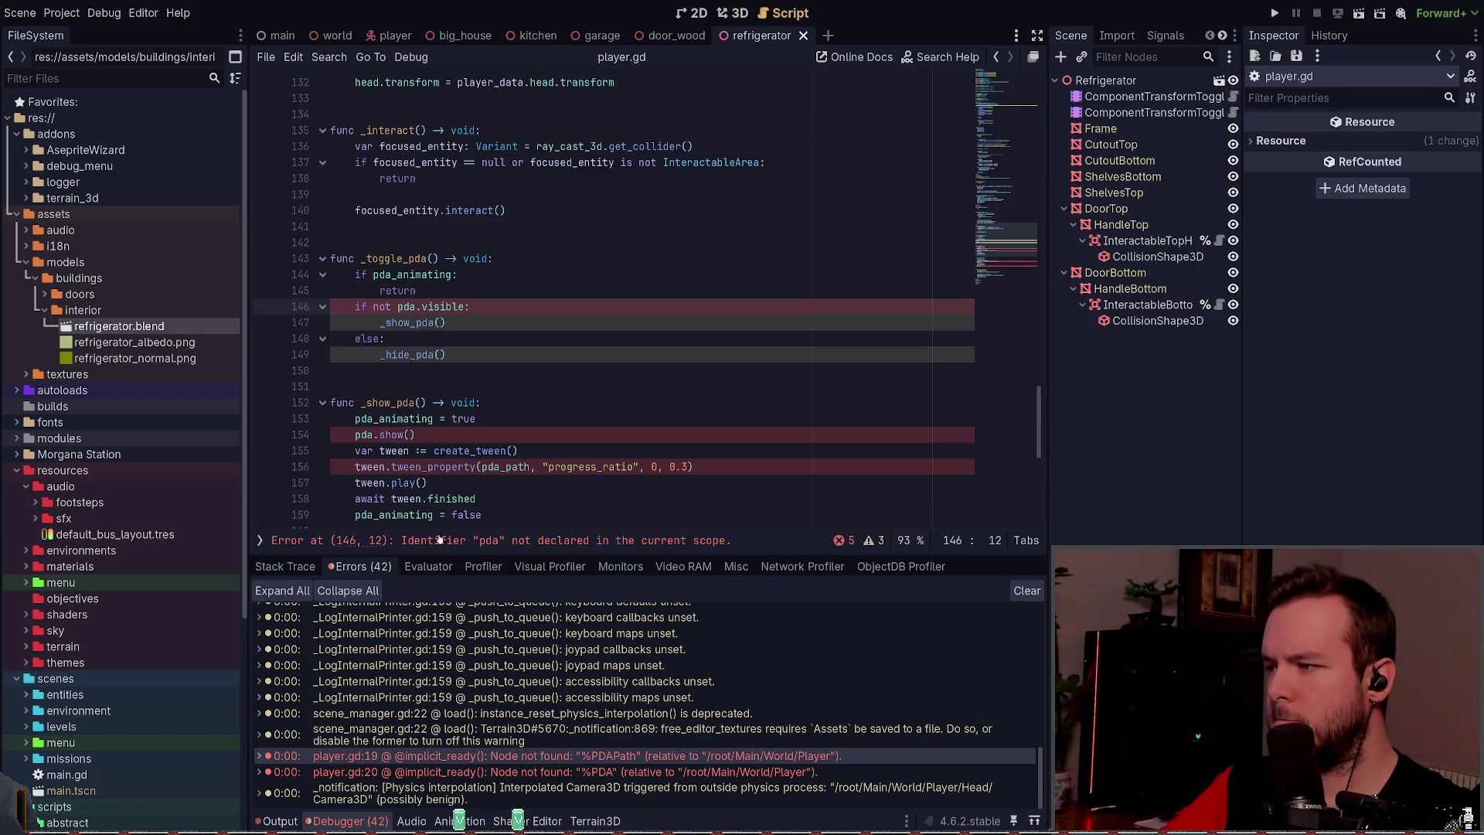
scroll(472, 353, "down", 1)
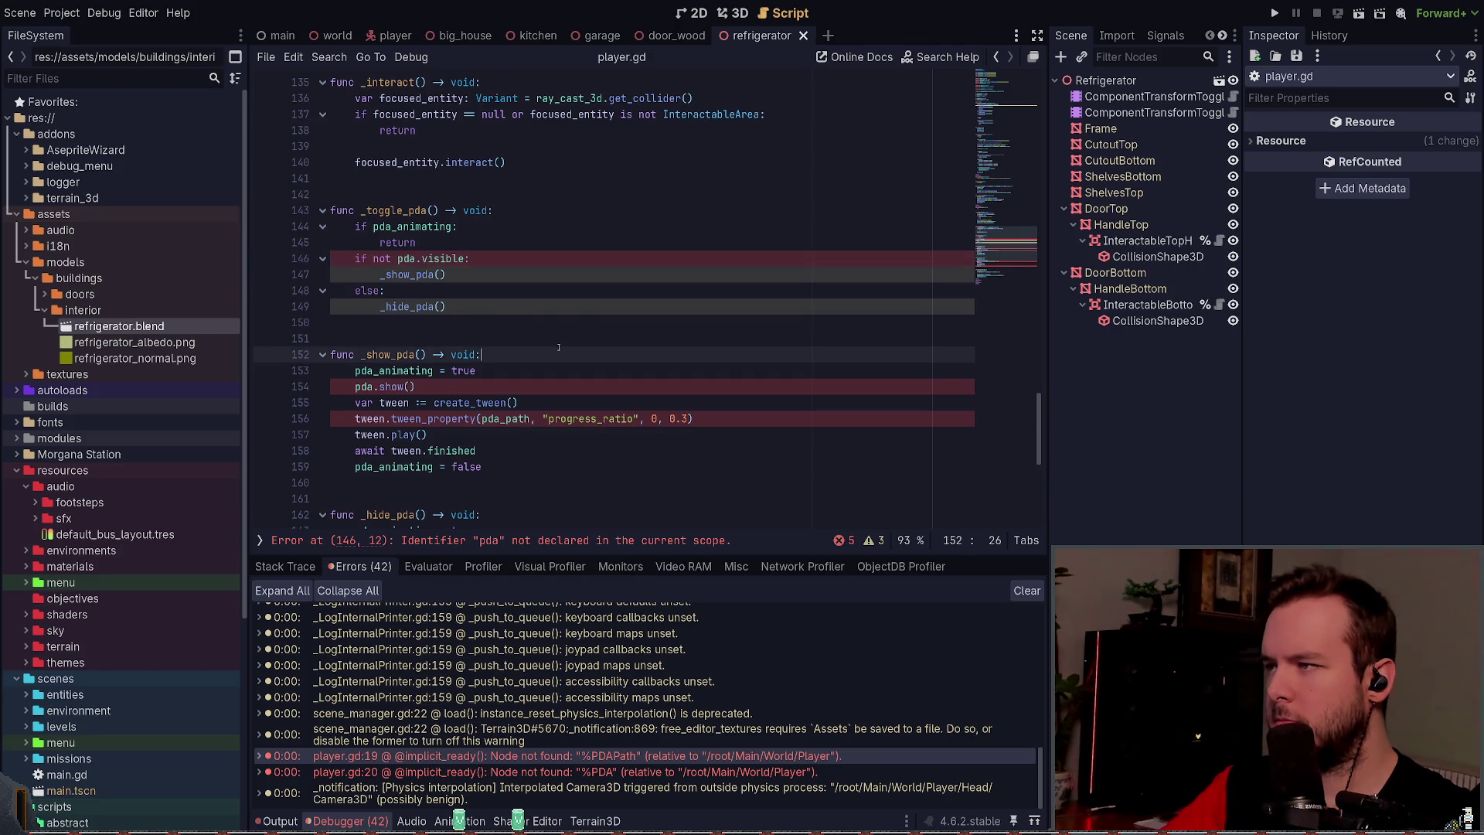
key("ctrl+z")
scroll(616, 292, "up", 1)
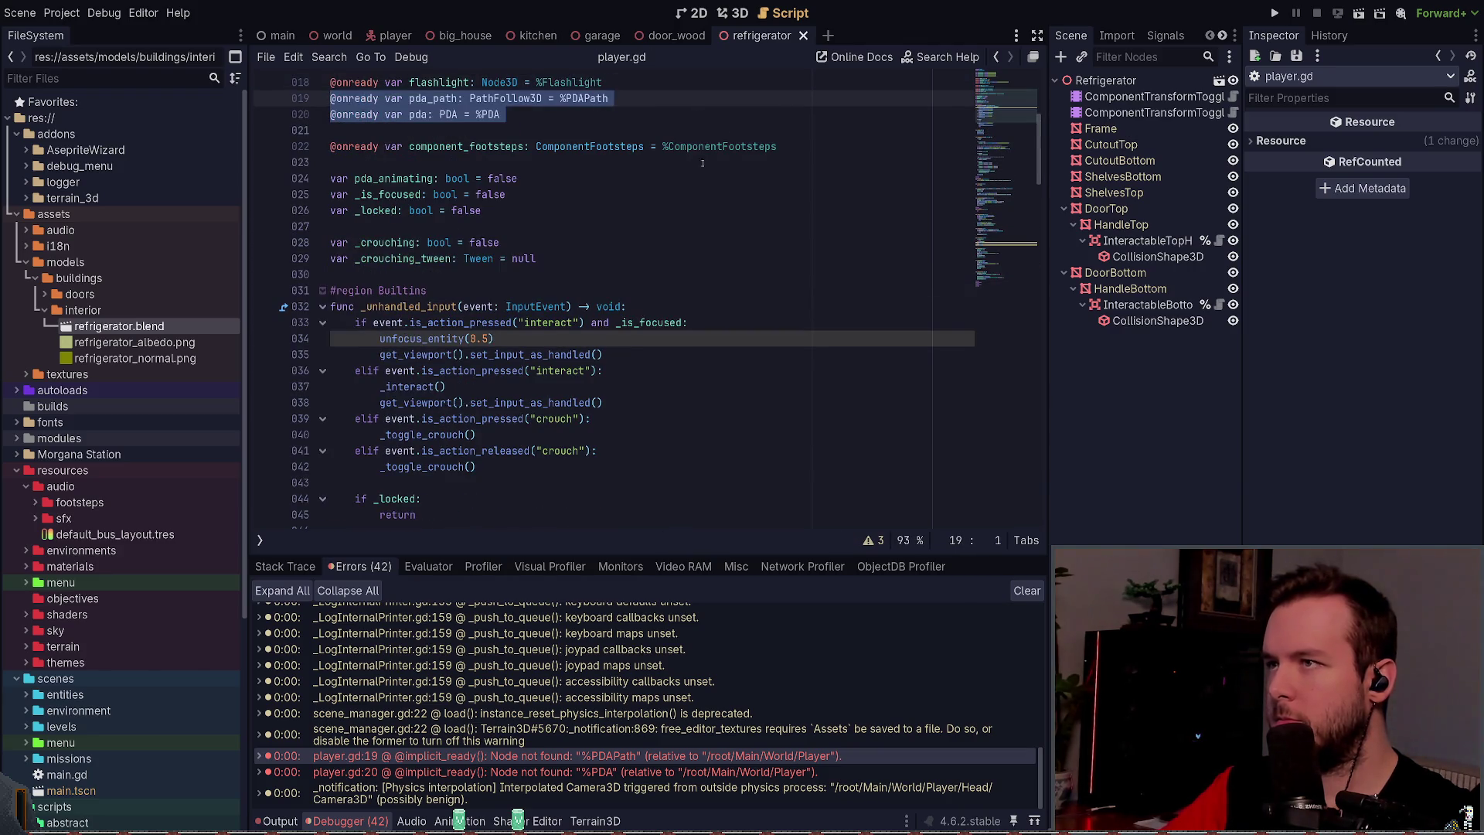
Step: Orbit the refrigerator scene's 3D view from below and run the game
left_click(732, 13)
mouse_move(796, 232)
left_mouse_down()
mouse_move(822, 144)
mouse_move(806, 242)
mouse_move(929, 151)
left_mouse_up()
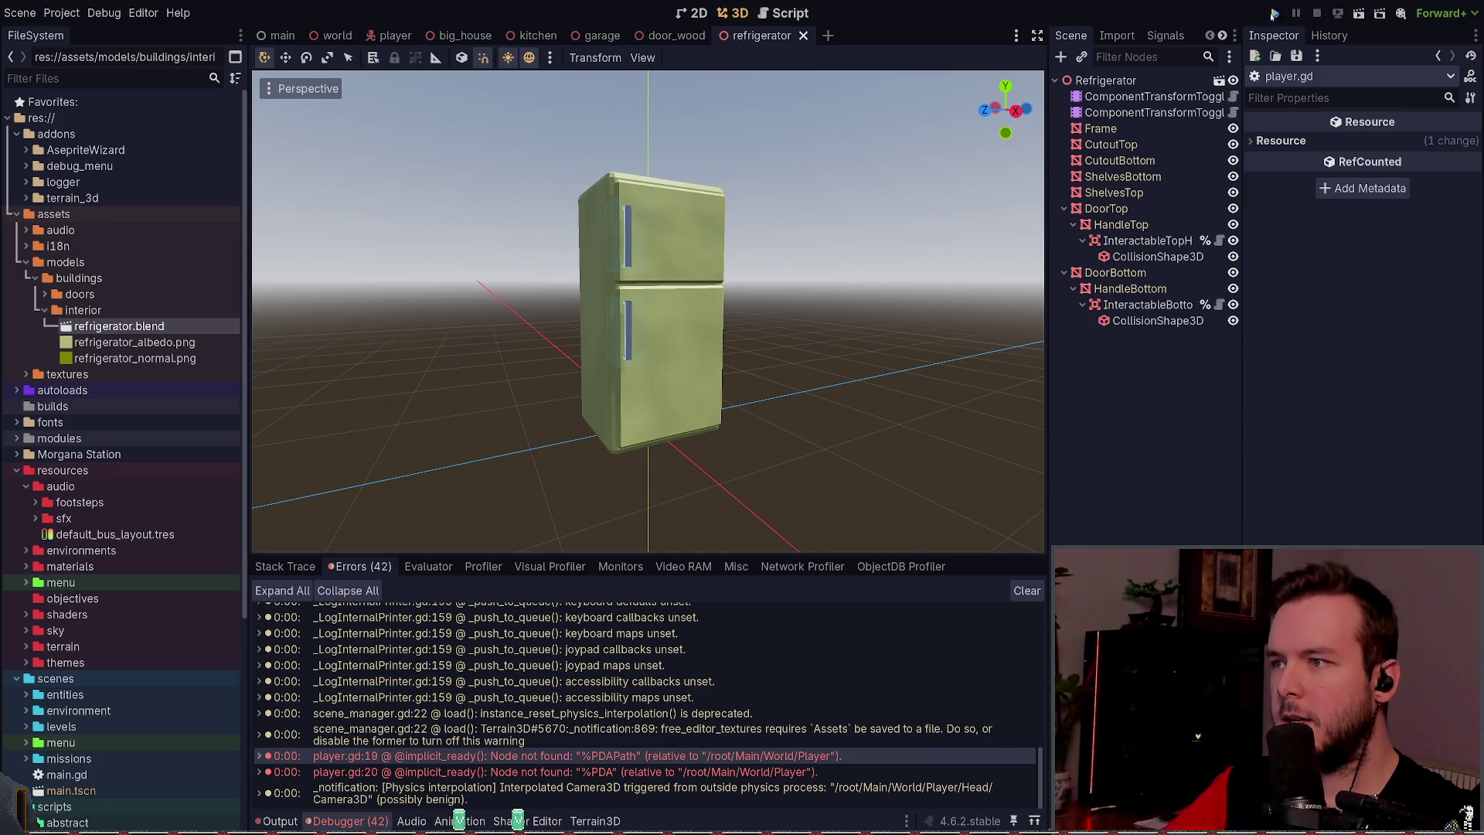
left_click(1275, 13)
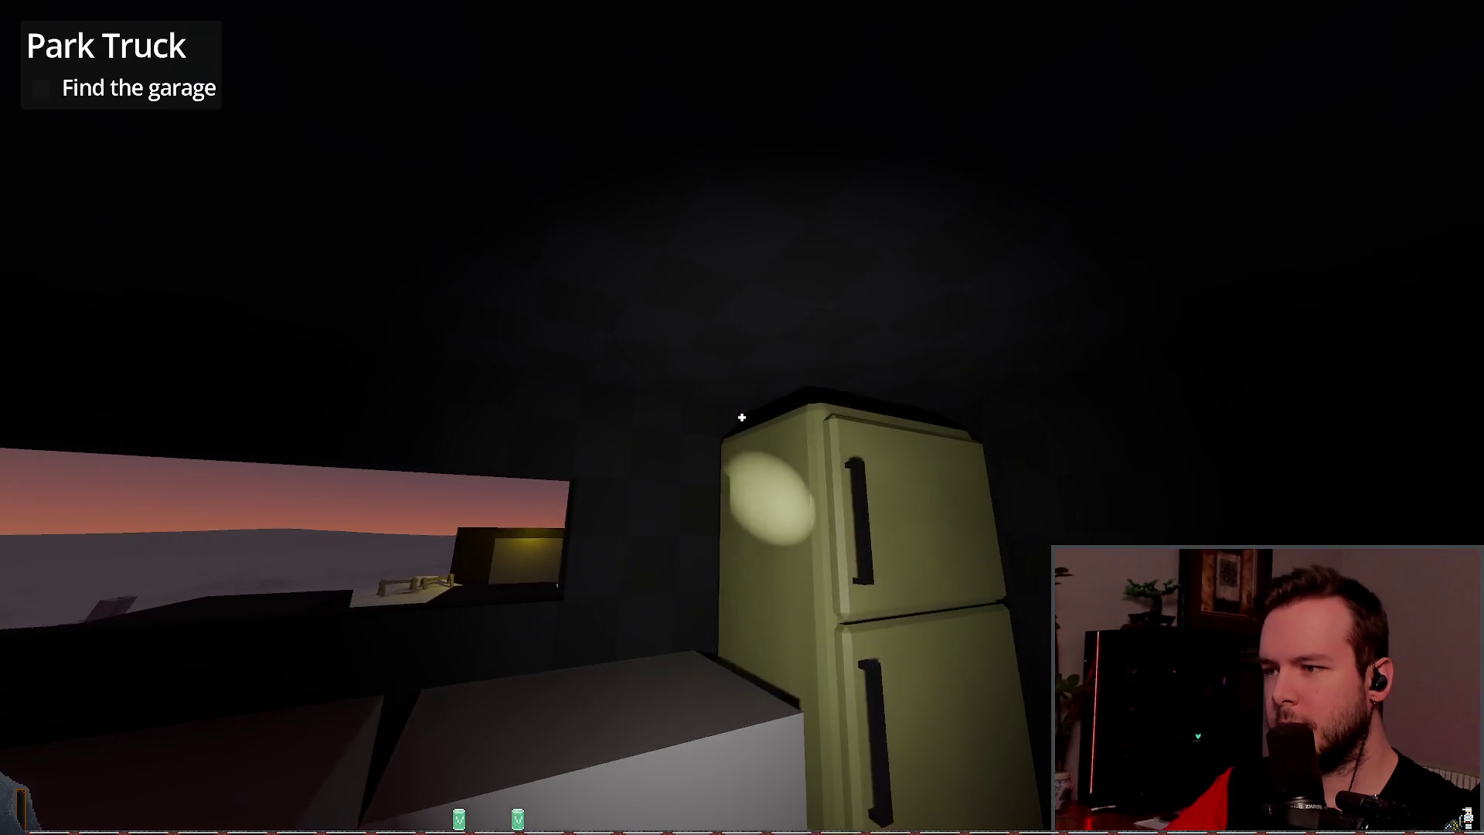
Step: Walk toward and away from the fridge, lighting it up close with the flashlight
key("s")
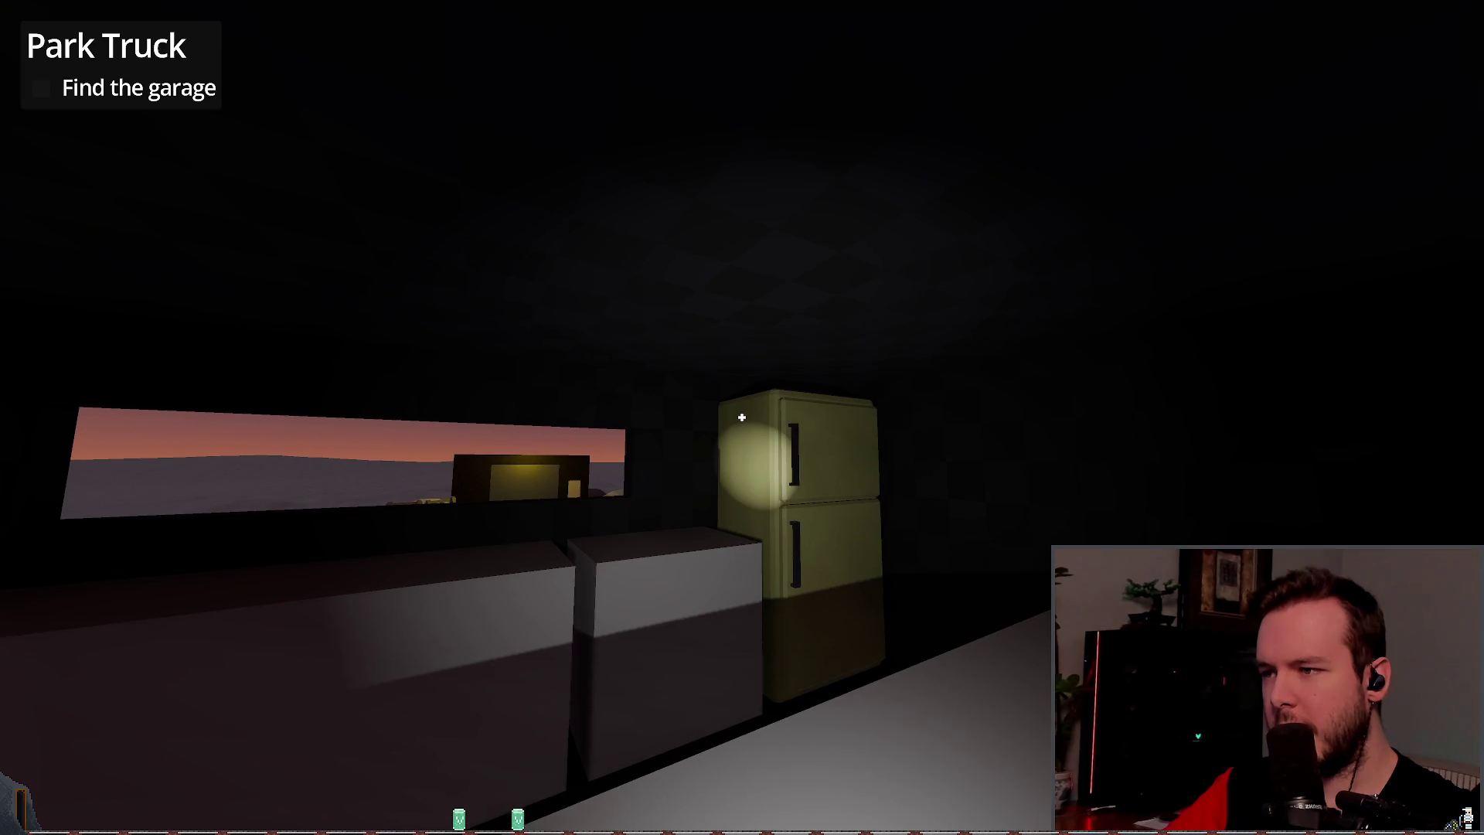
key("w")
key("d")
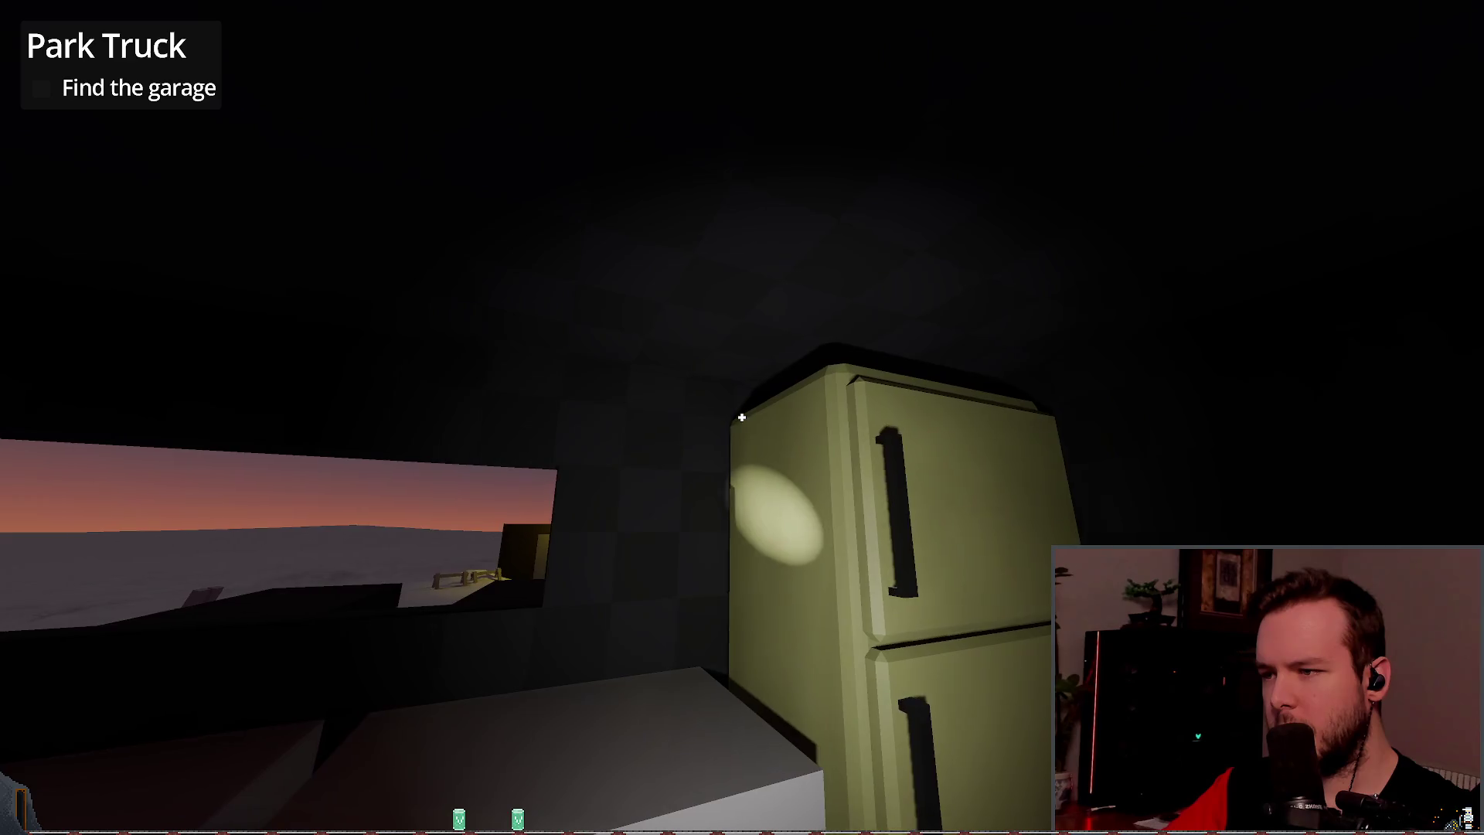
key("a")
key("s")
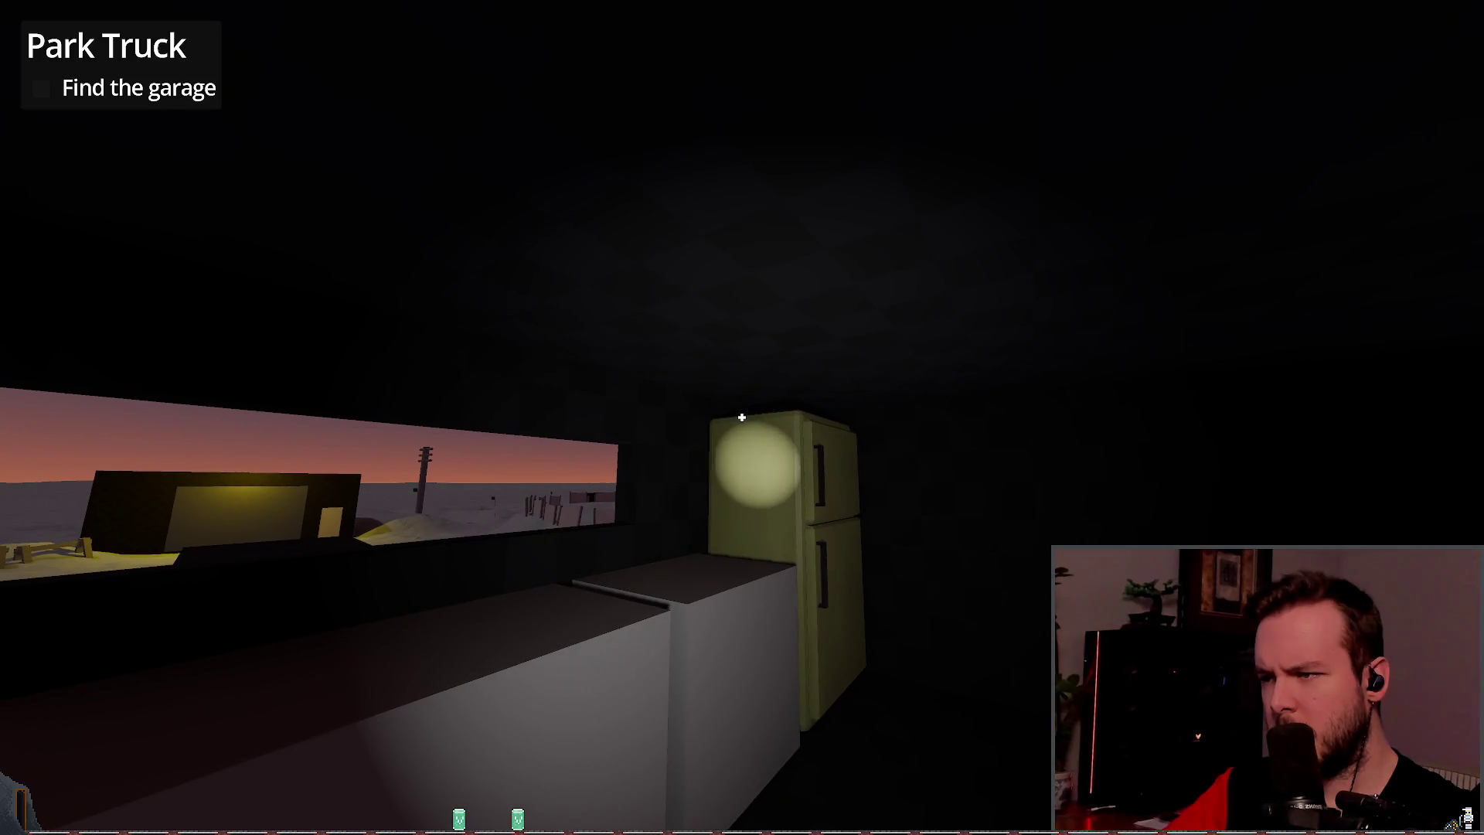
key("s")
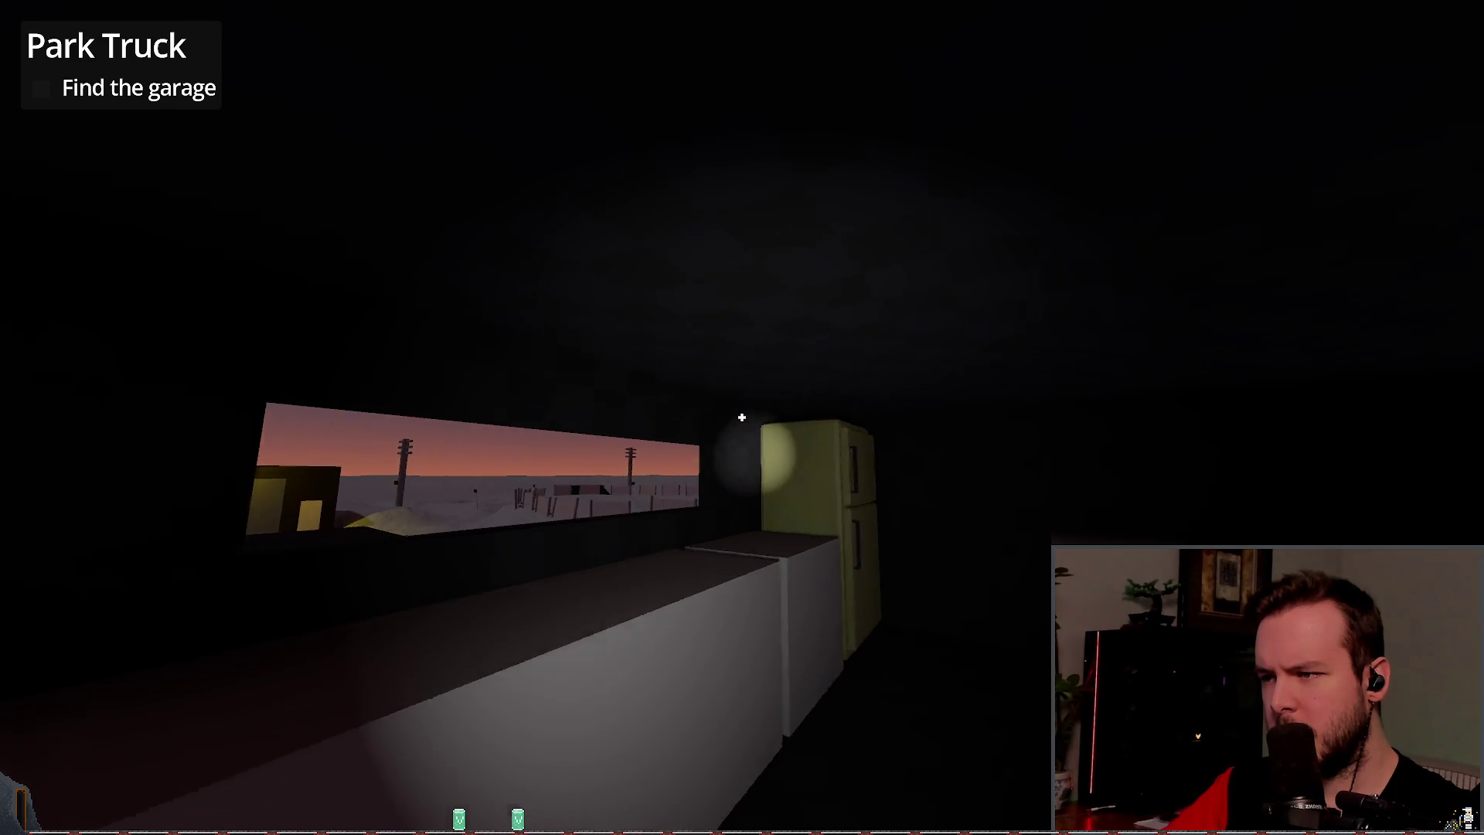
key("w")
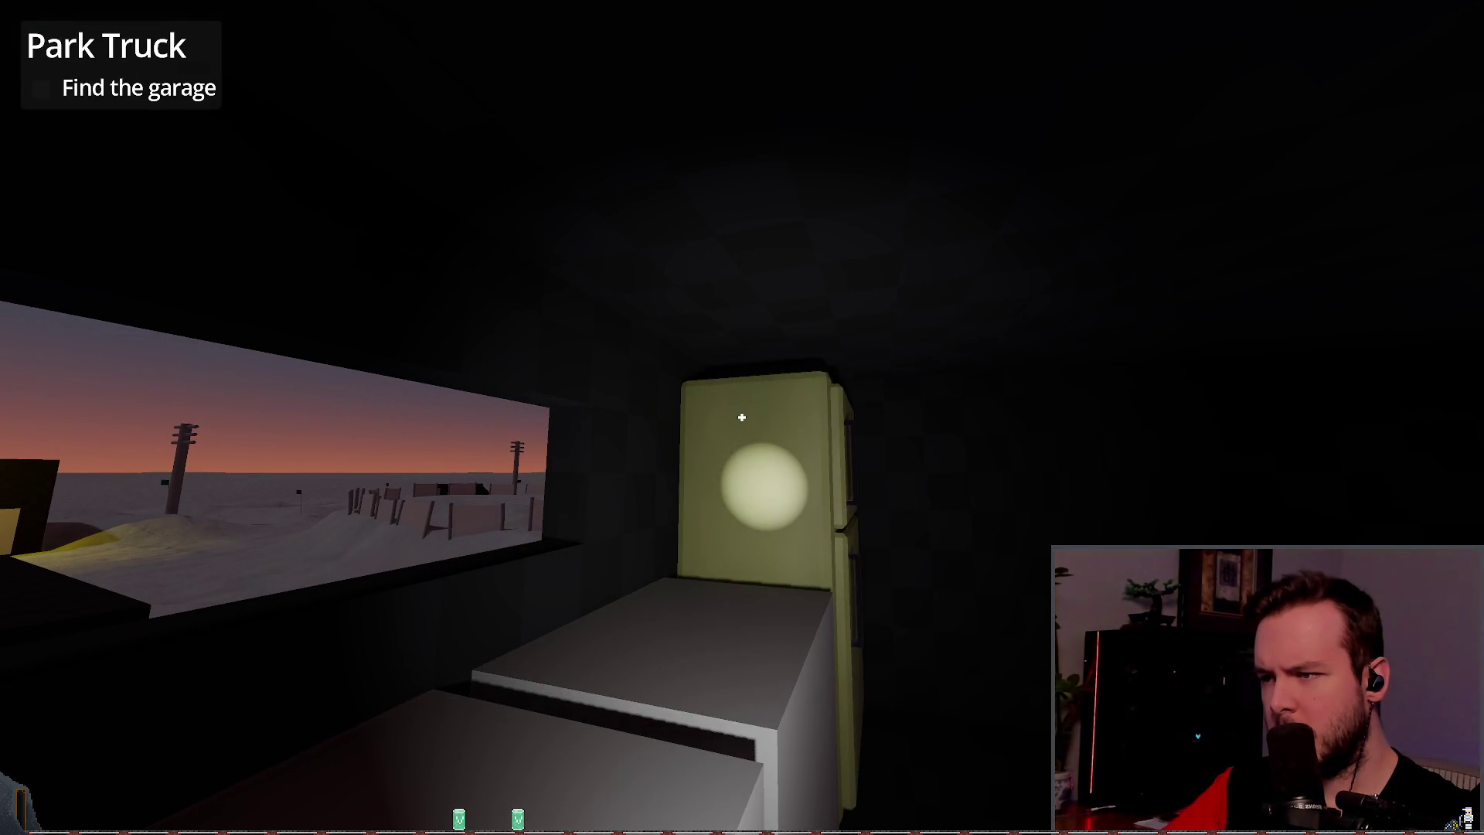
mouse_move(741, 417)
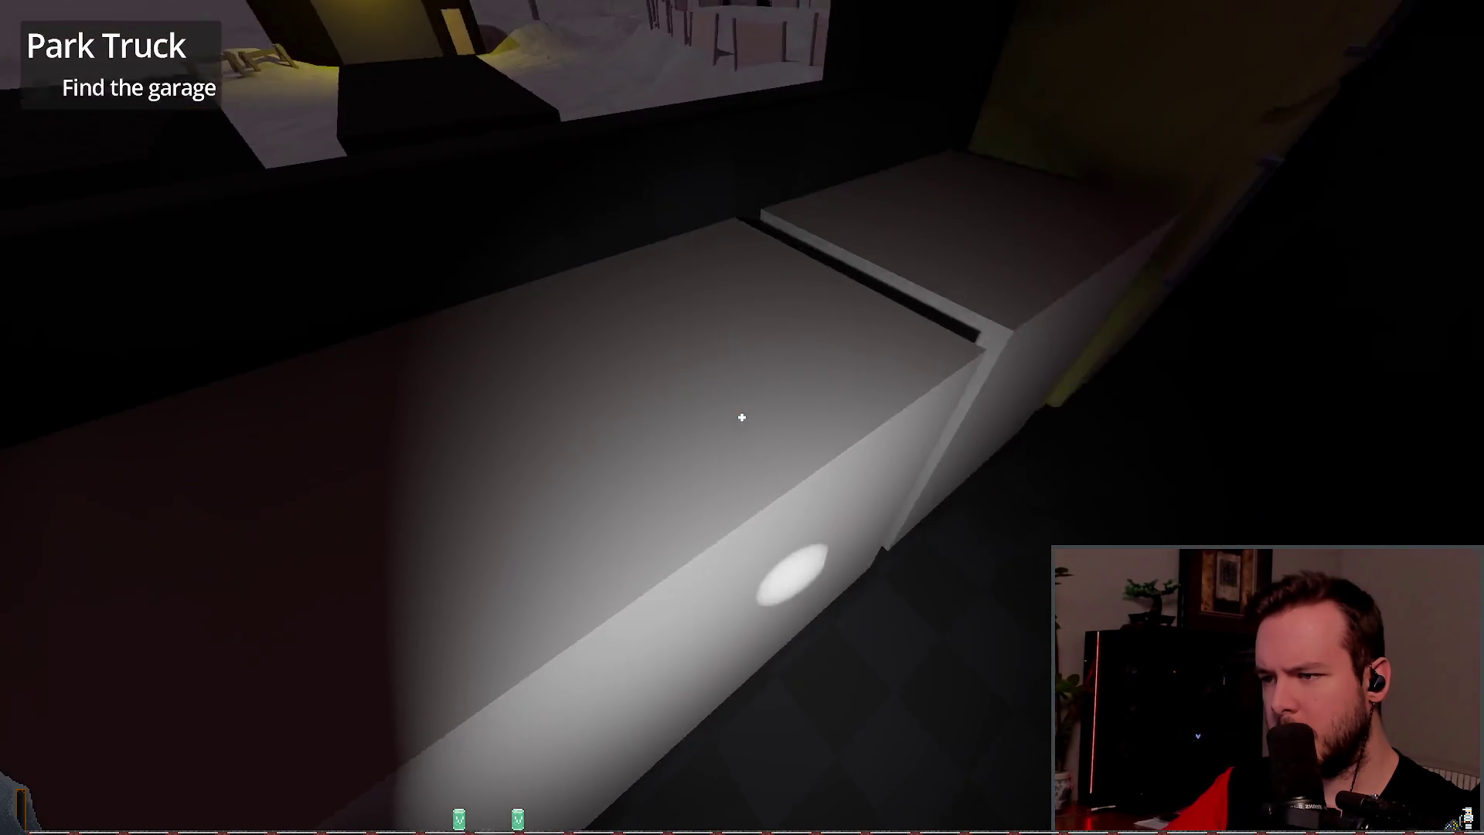
Step: Circle the fridge for angled and side views, try the PDA with Tab, then stop the debug session
key("s")
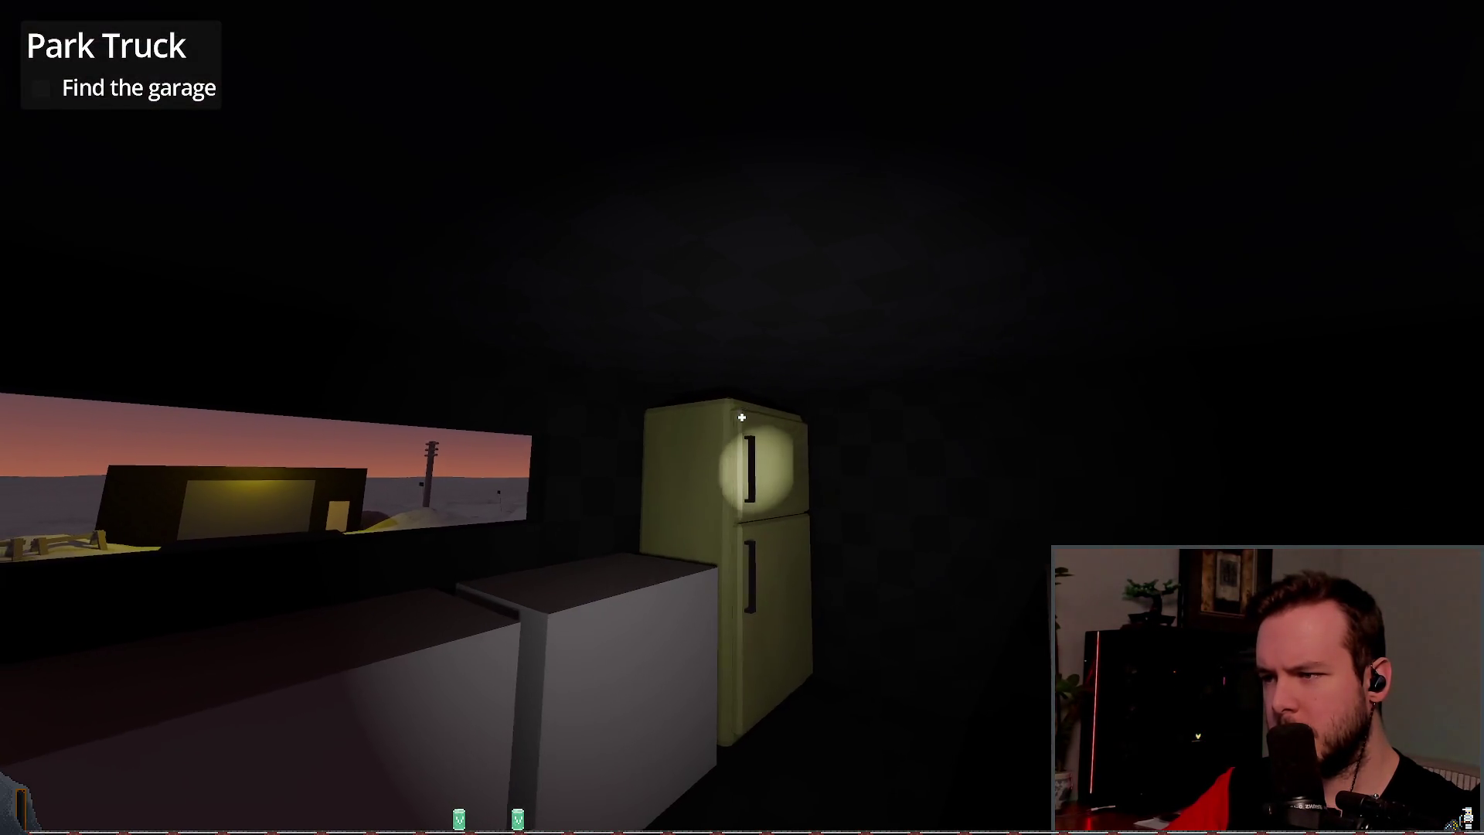
key("a")
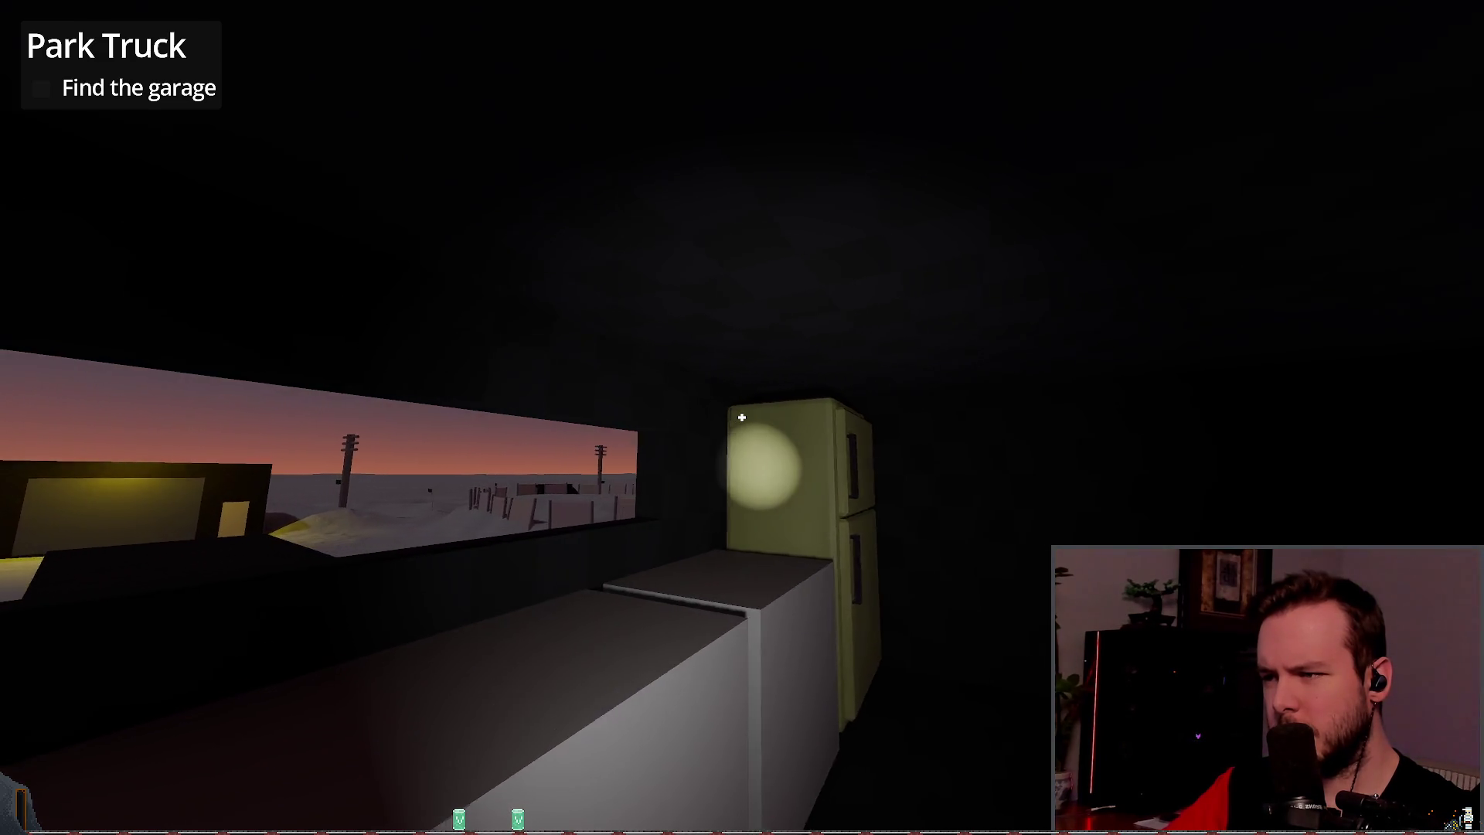
key("d")
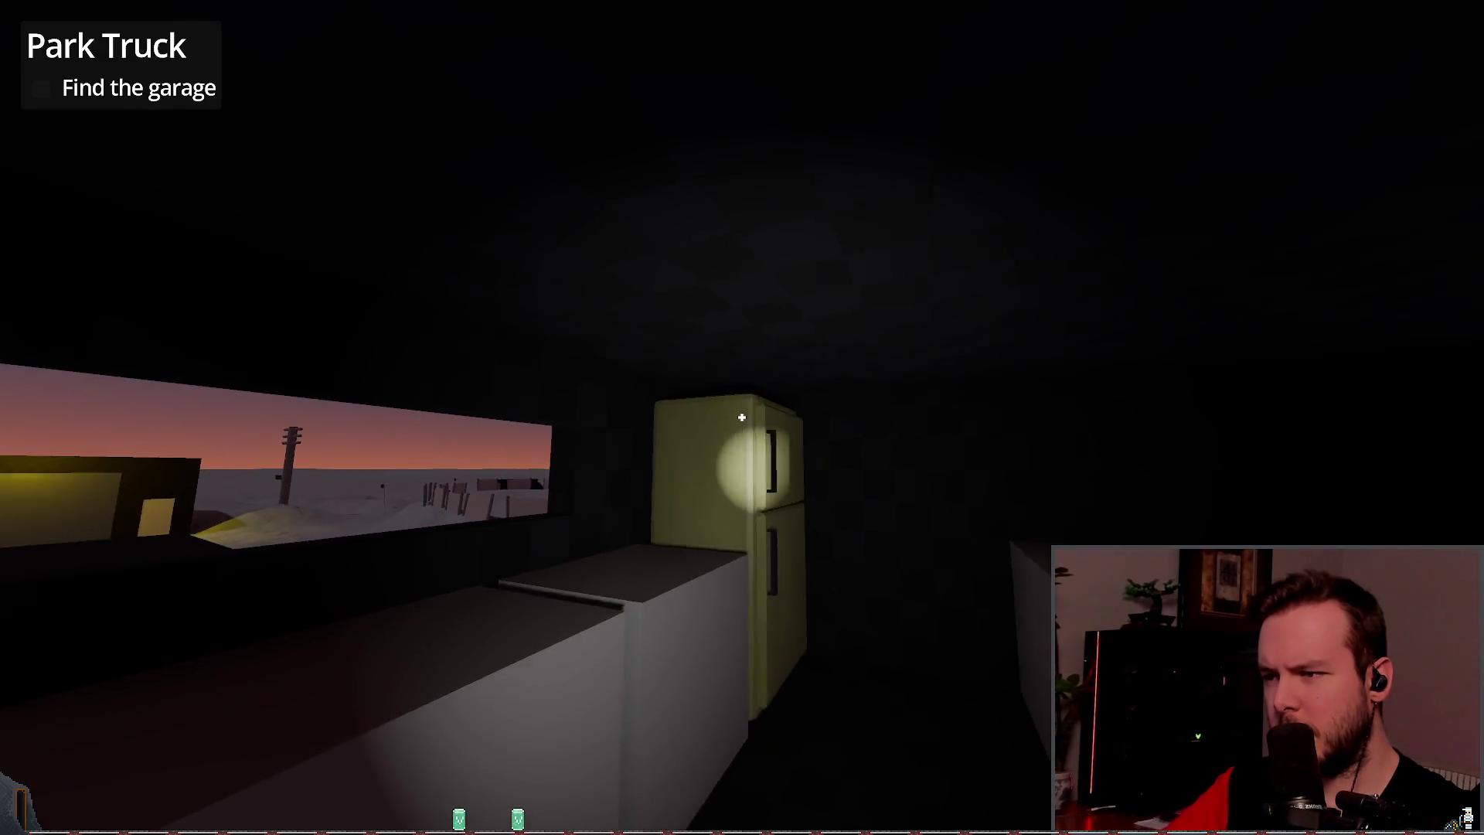
key("w")
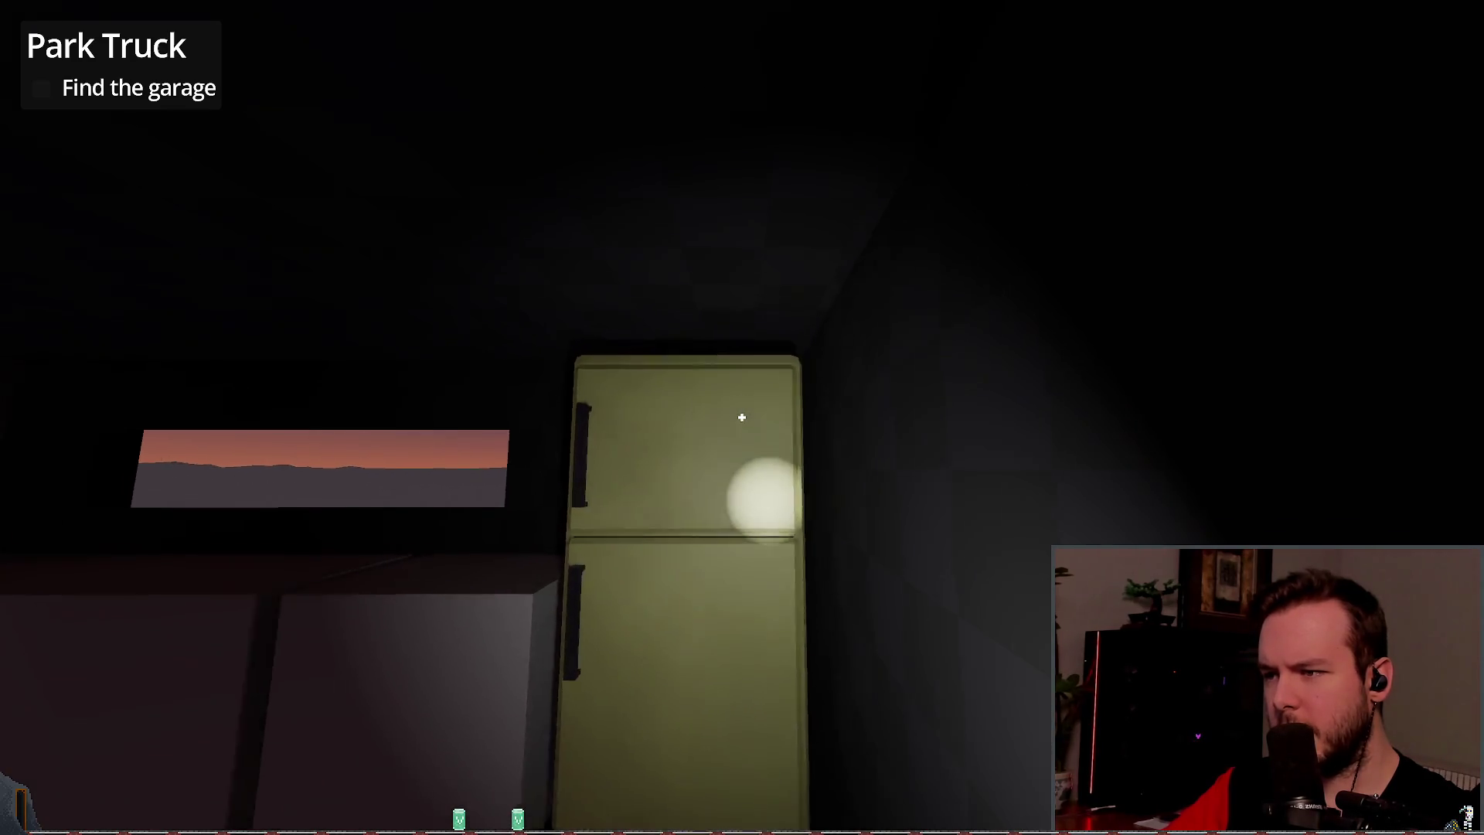
key("a")
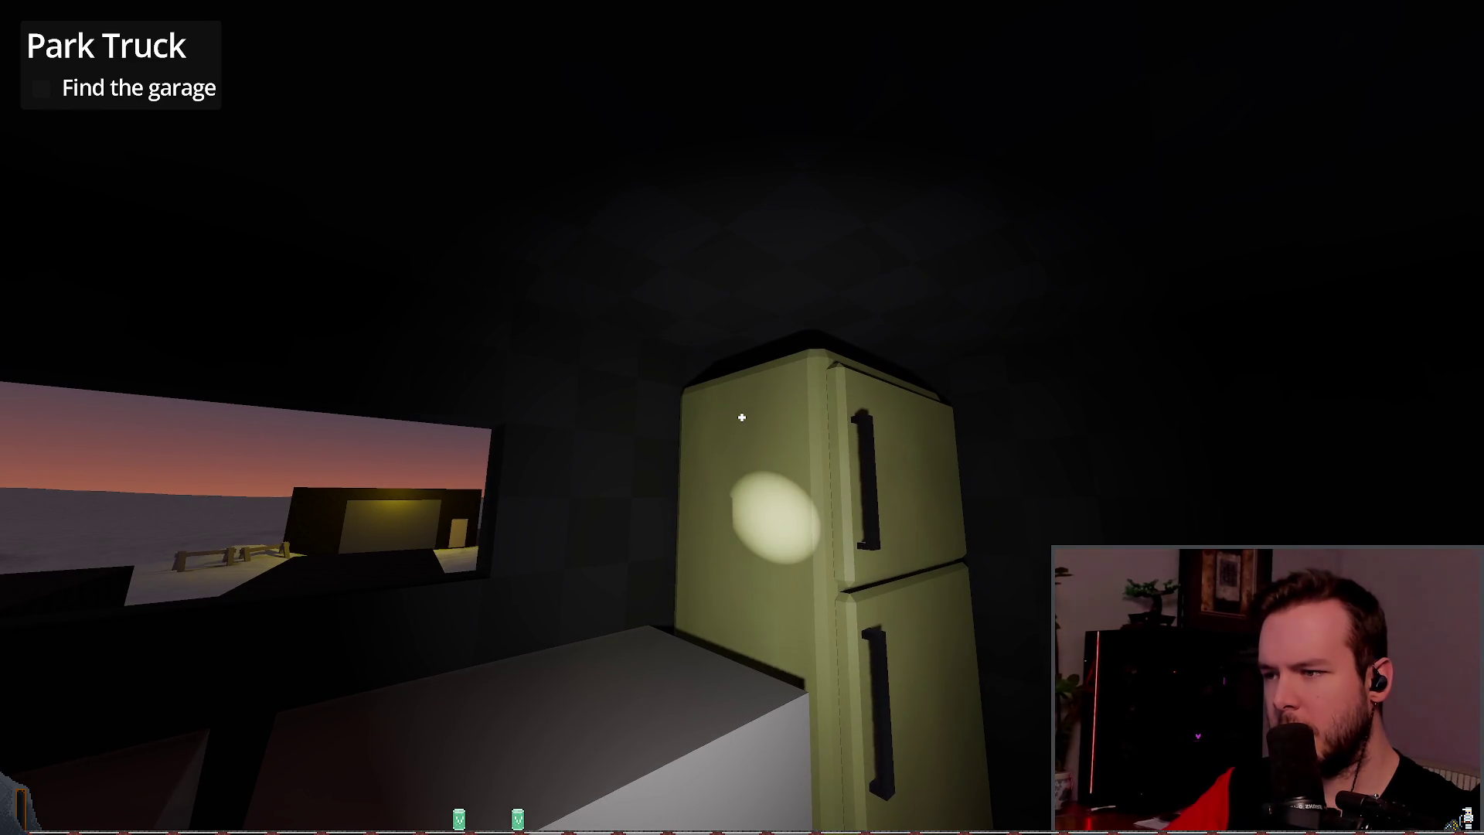
key("Tab")
left_click(1317, 13)
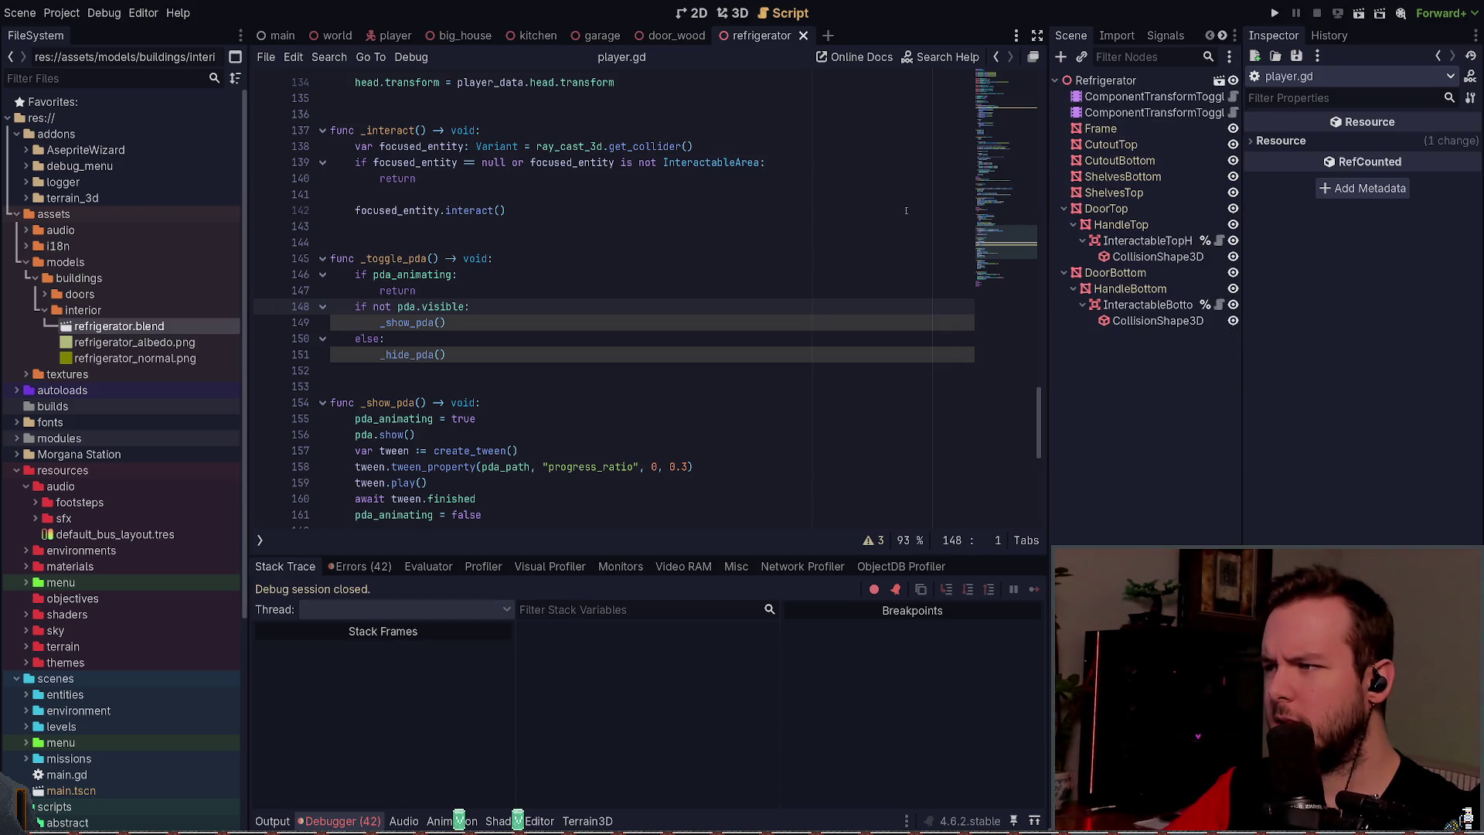
Step: Place the caret after the else on line 150 and open the drop-down PowerShell terminal, typing cd
left_click(889, 338)
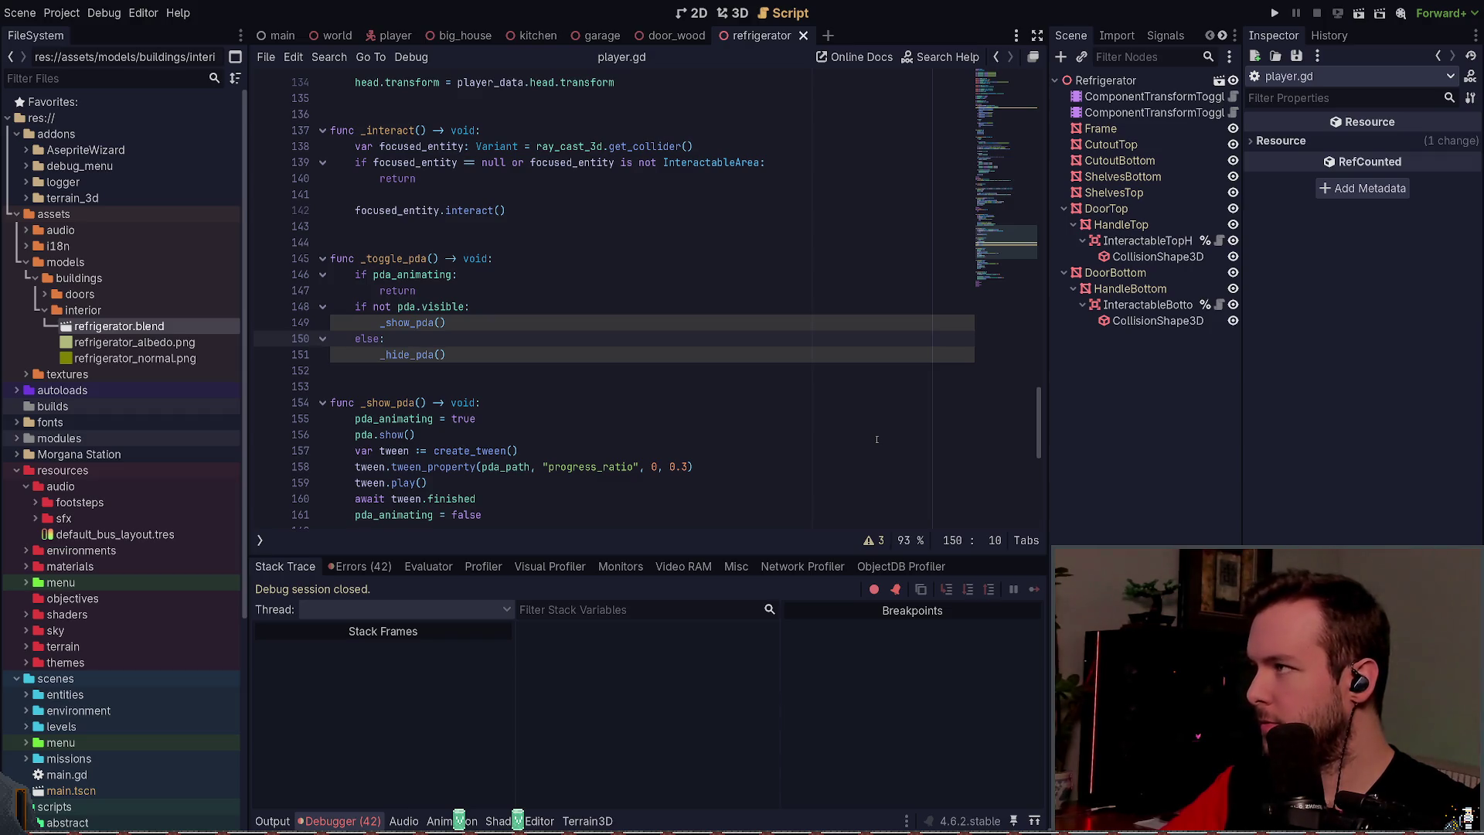
key("super+grave")
type("cd D:\\Dev\\bu")
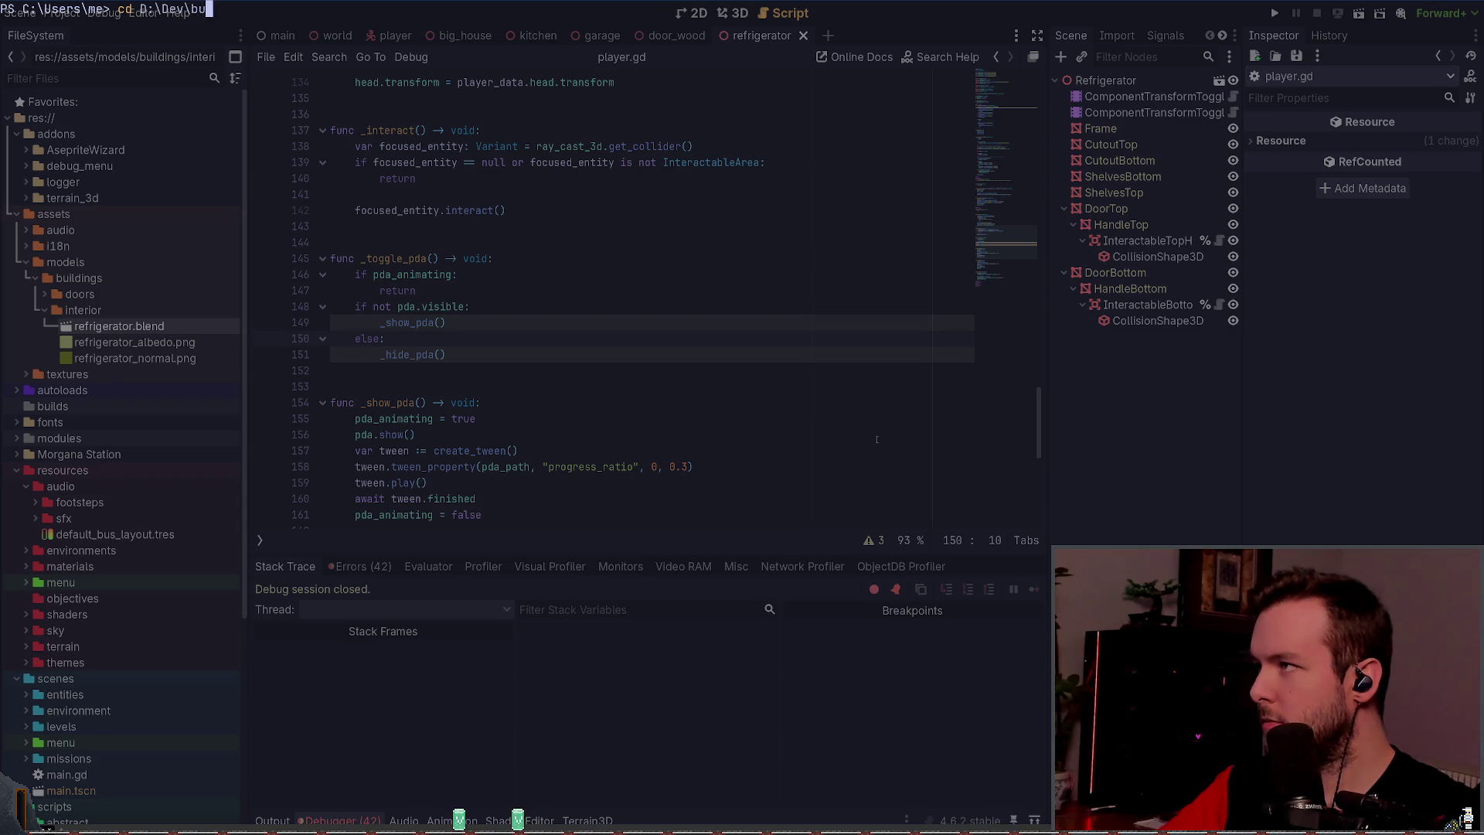
Step: Change into D:\Dev\business\games\weather-station and launch Neovim
key("Tab")
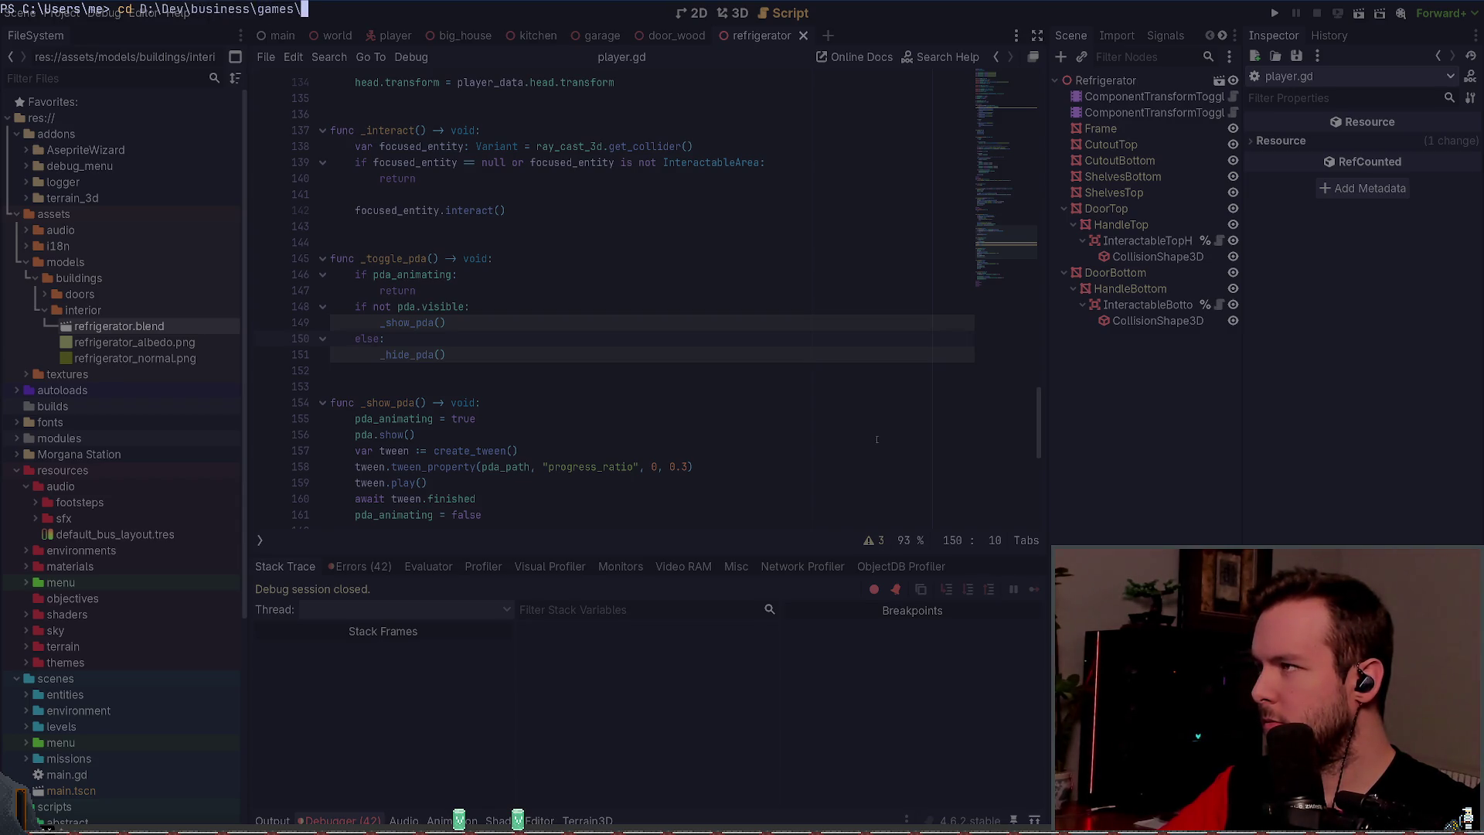
key("Tab")
key("Return")
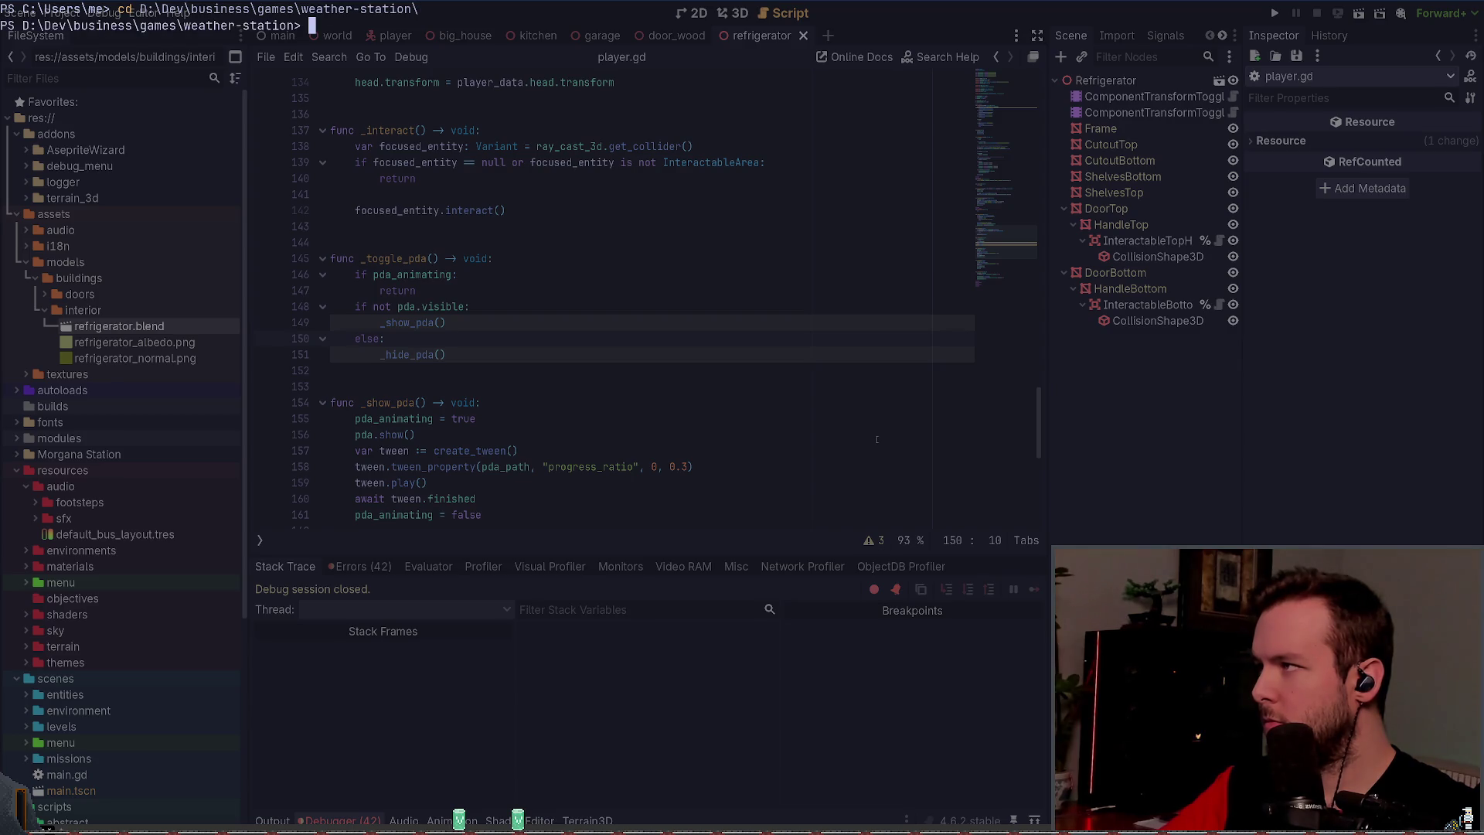
key("super+grave")
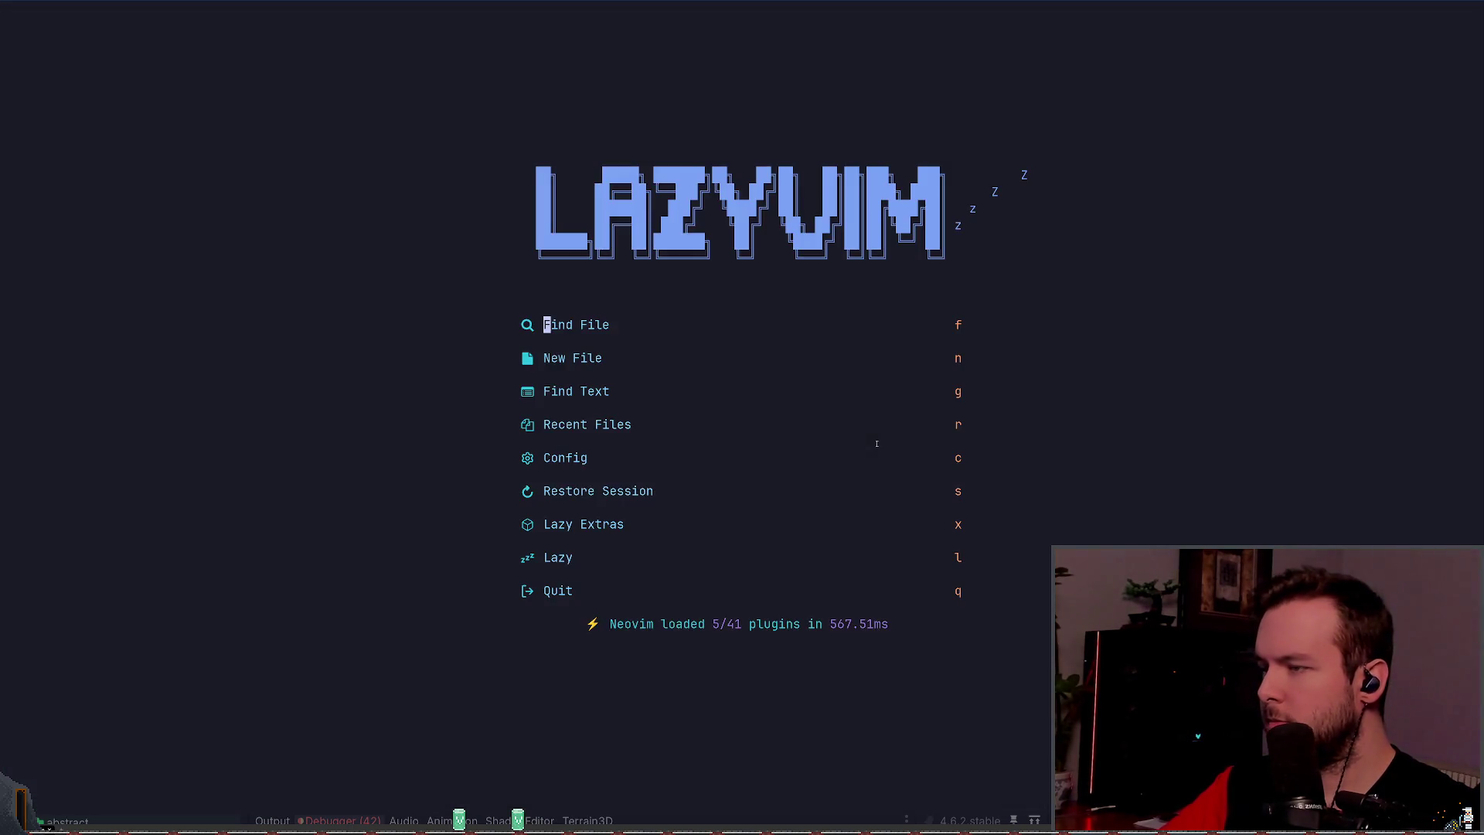
Step: Sync Lazy plugins to update neo-tree.nvim and SchemaStore.nvim, then close the Lazy window
key("l")
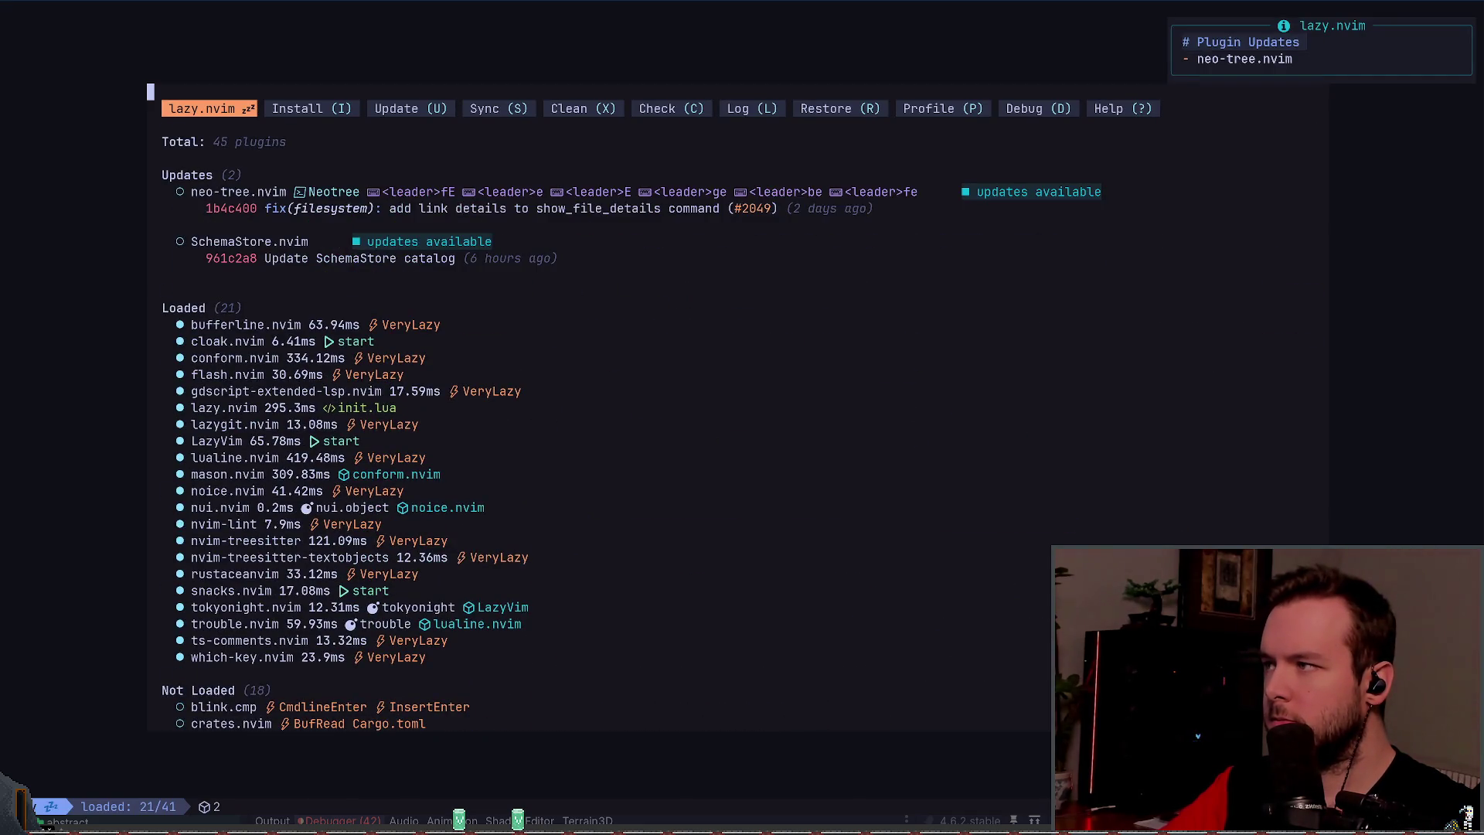
key("shift+s")
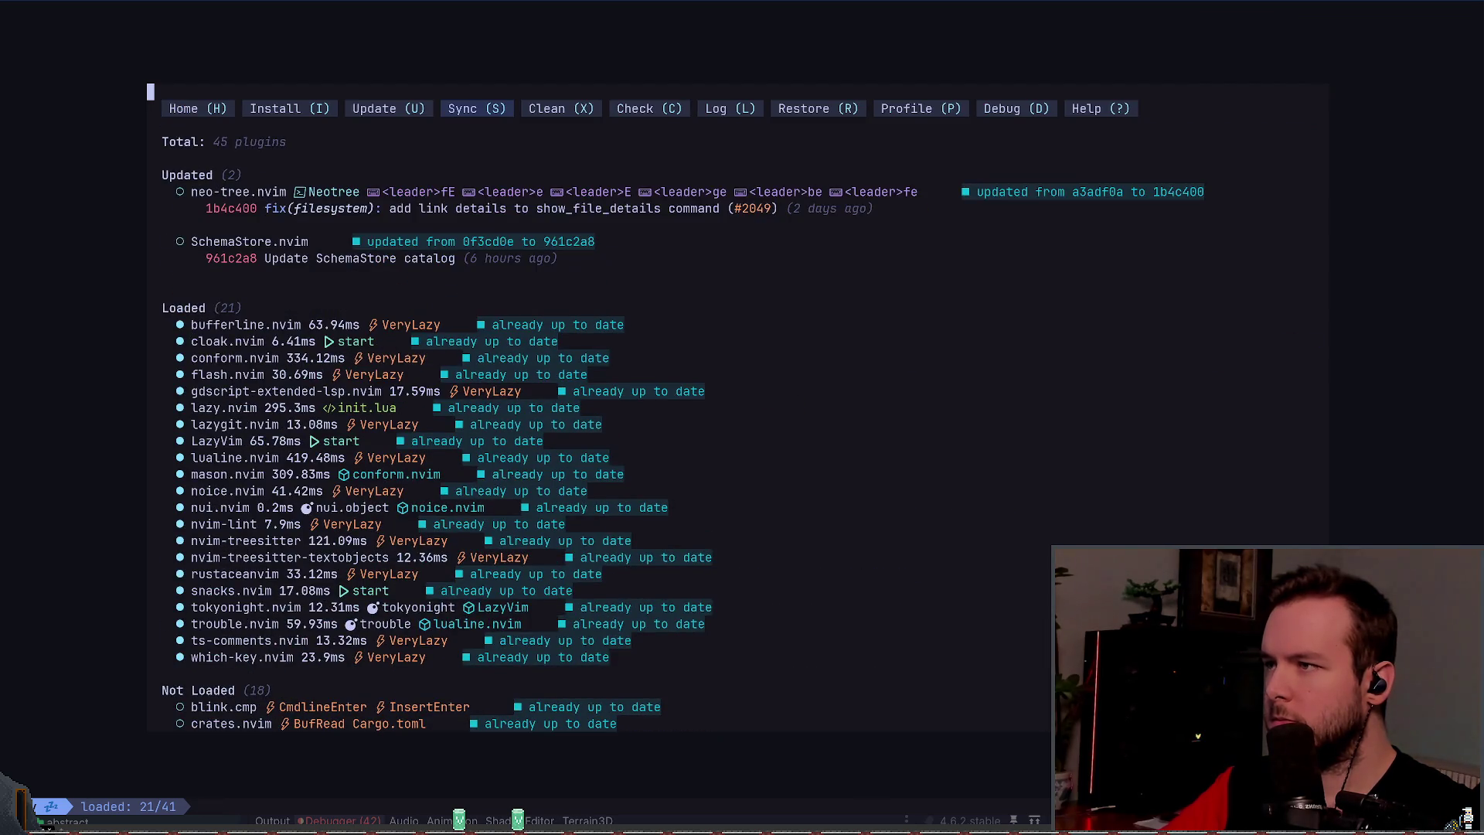
key("q")
key("colon")
key("Escape")
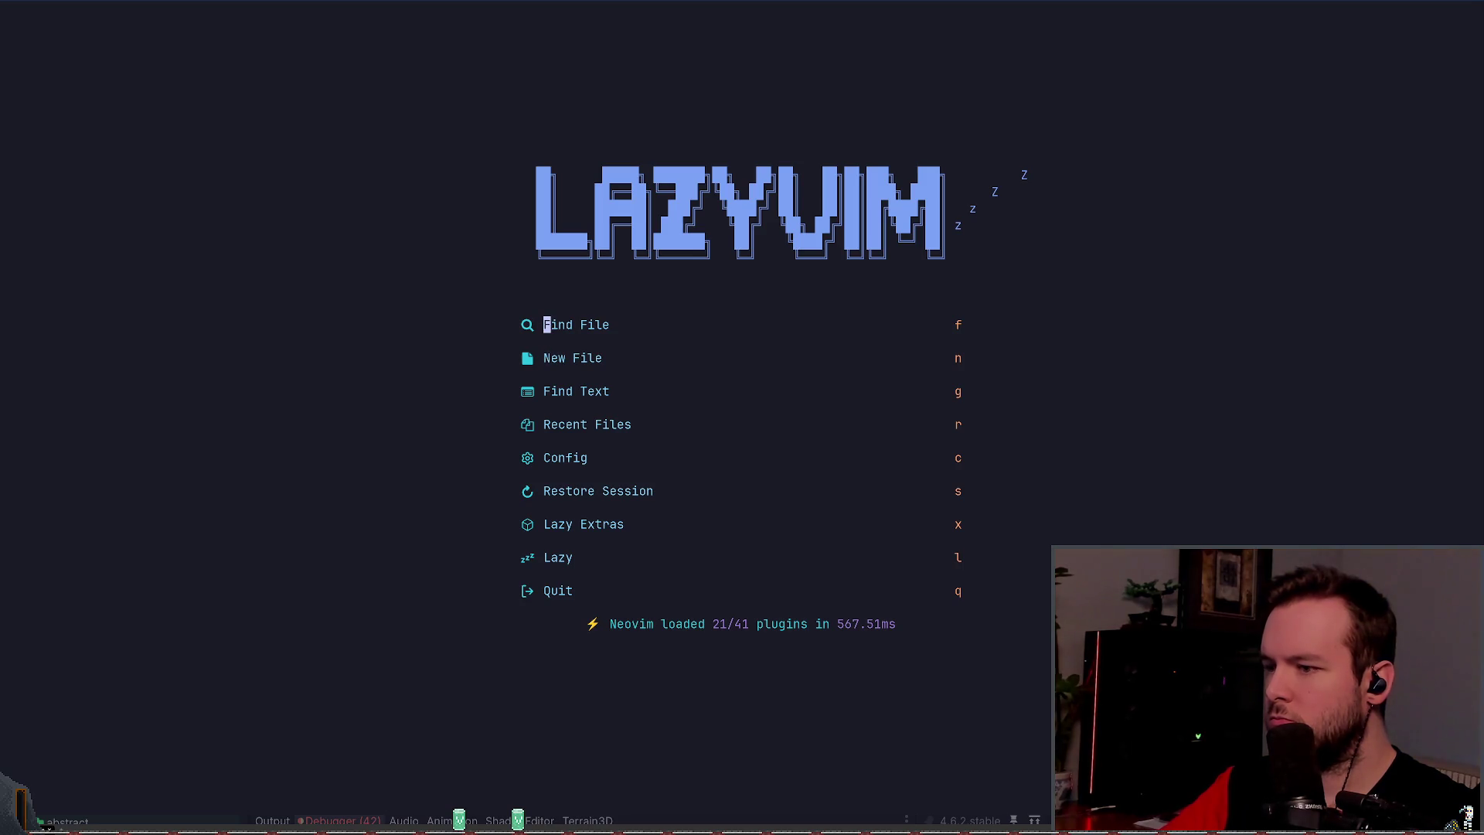
Step: Restart Neovim and open player.gd via the file finder, showing the file tree
key("q")
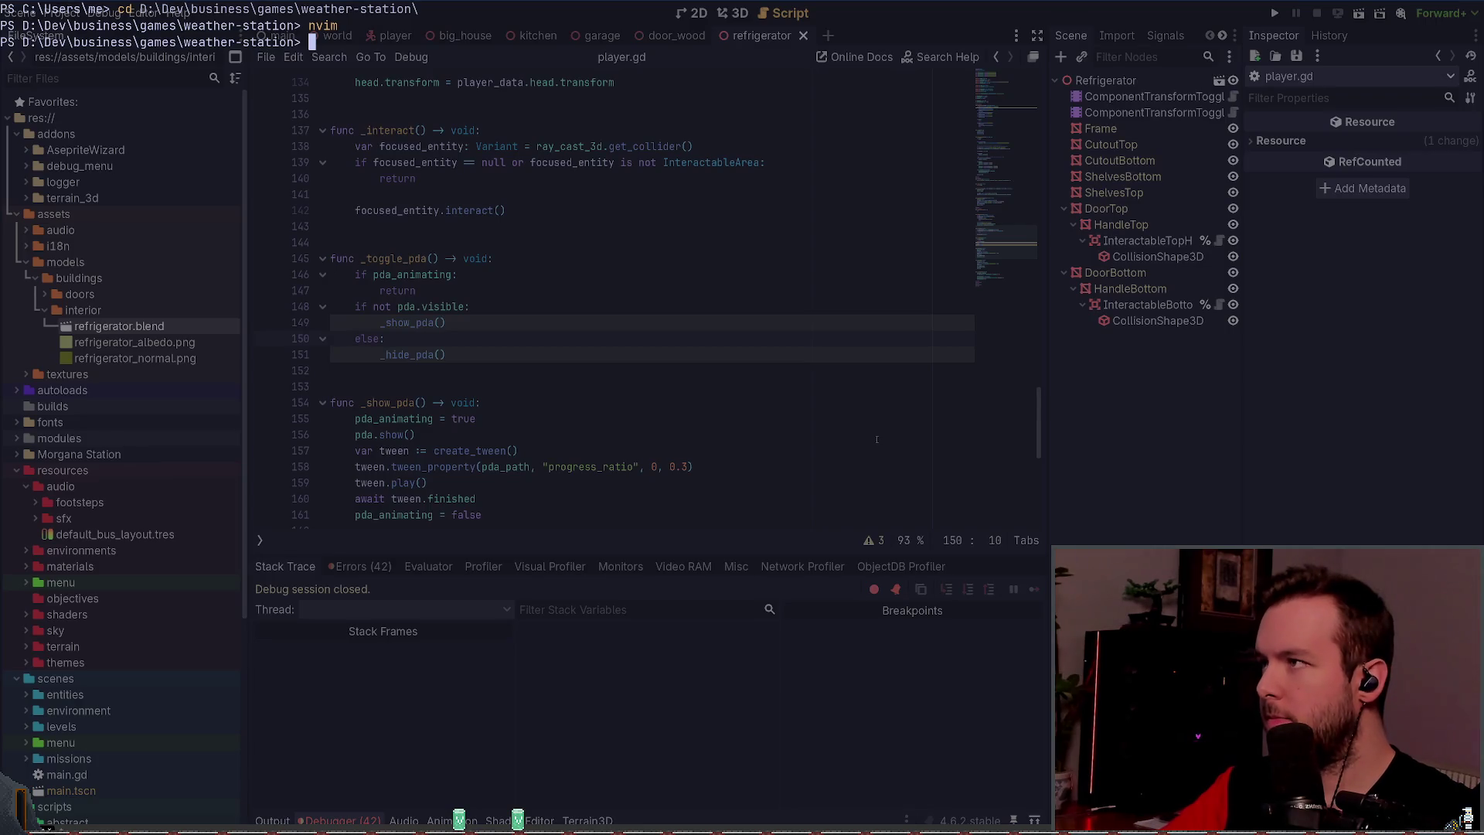
type("nvim")
key("Return")
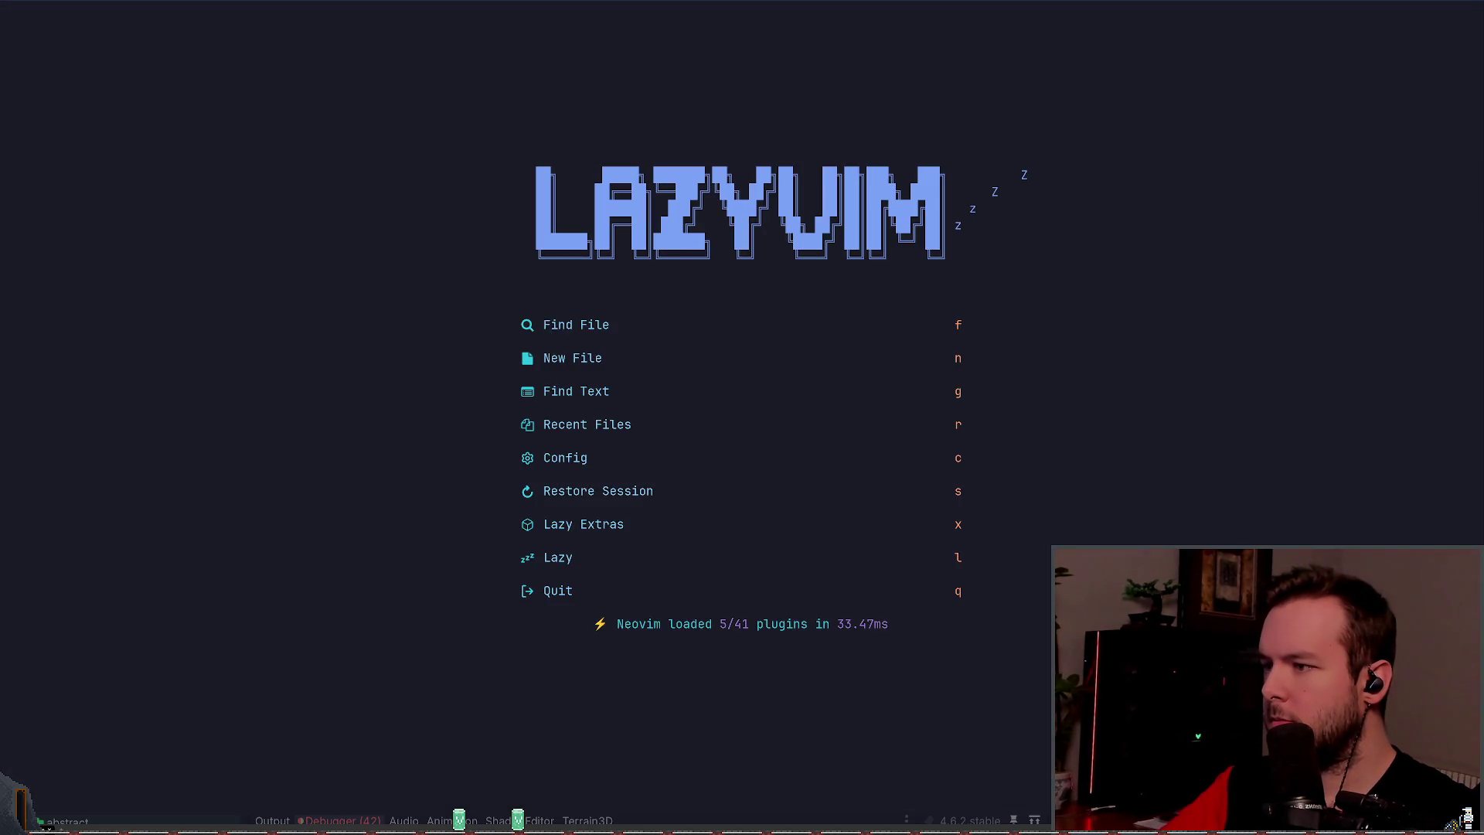
key("f")
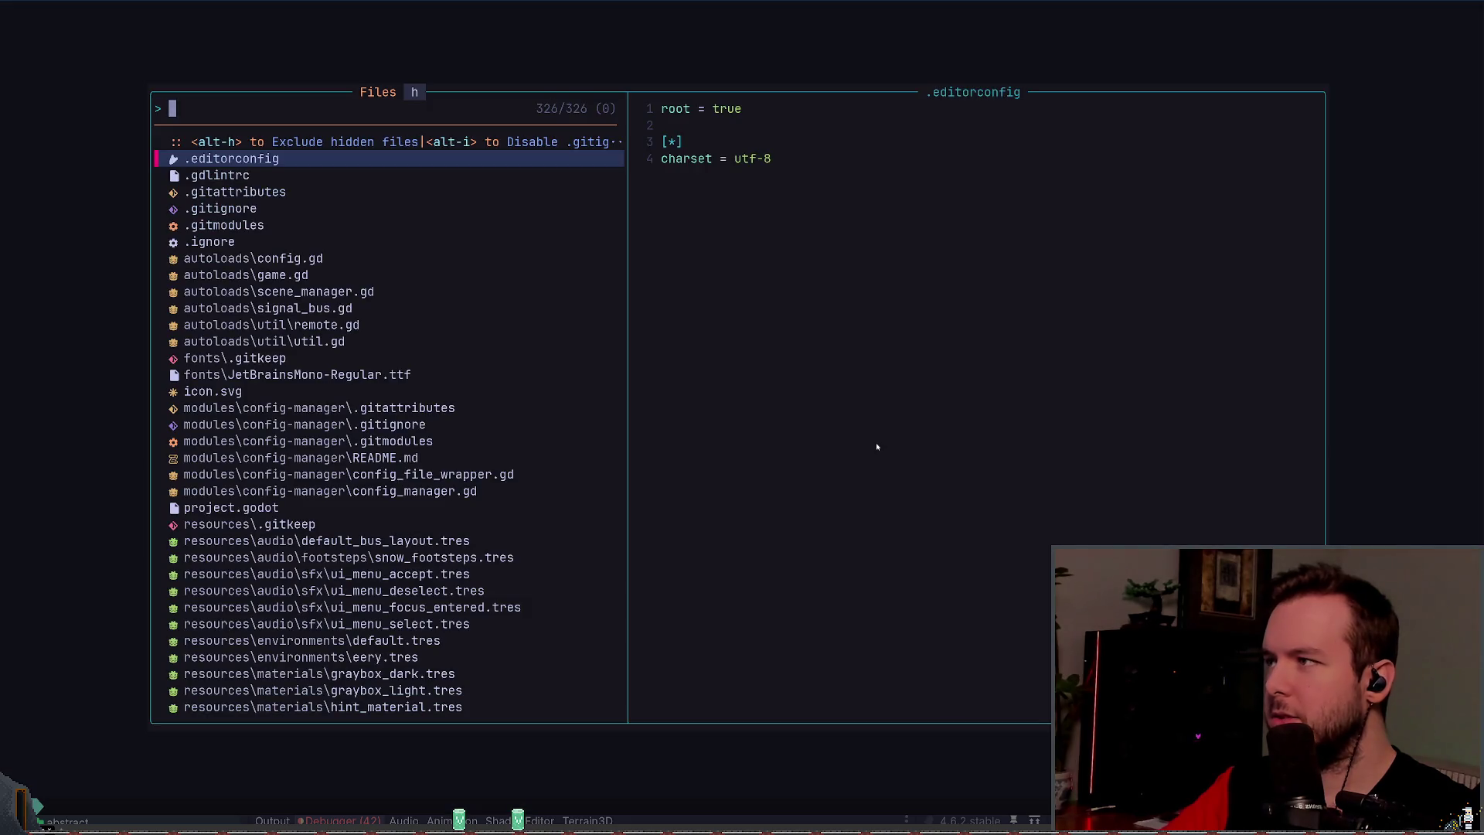
type("j")
key("BackSpace")
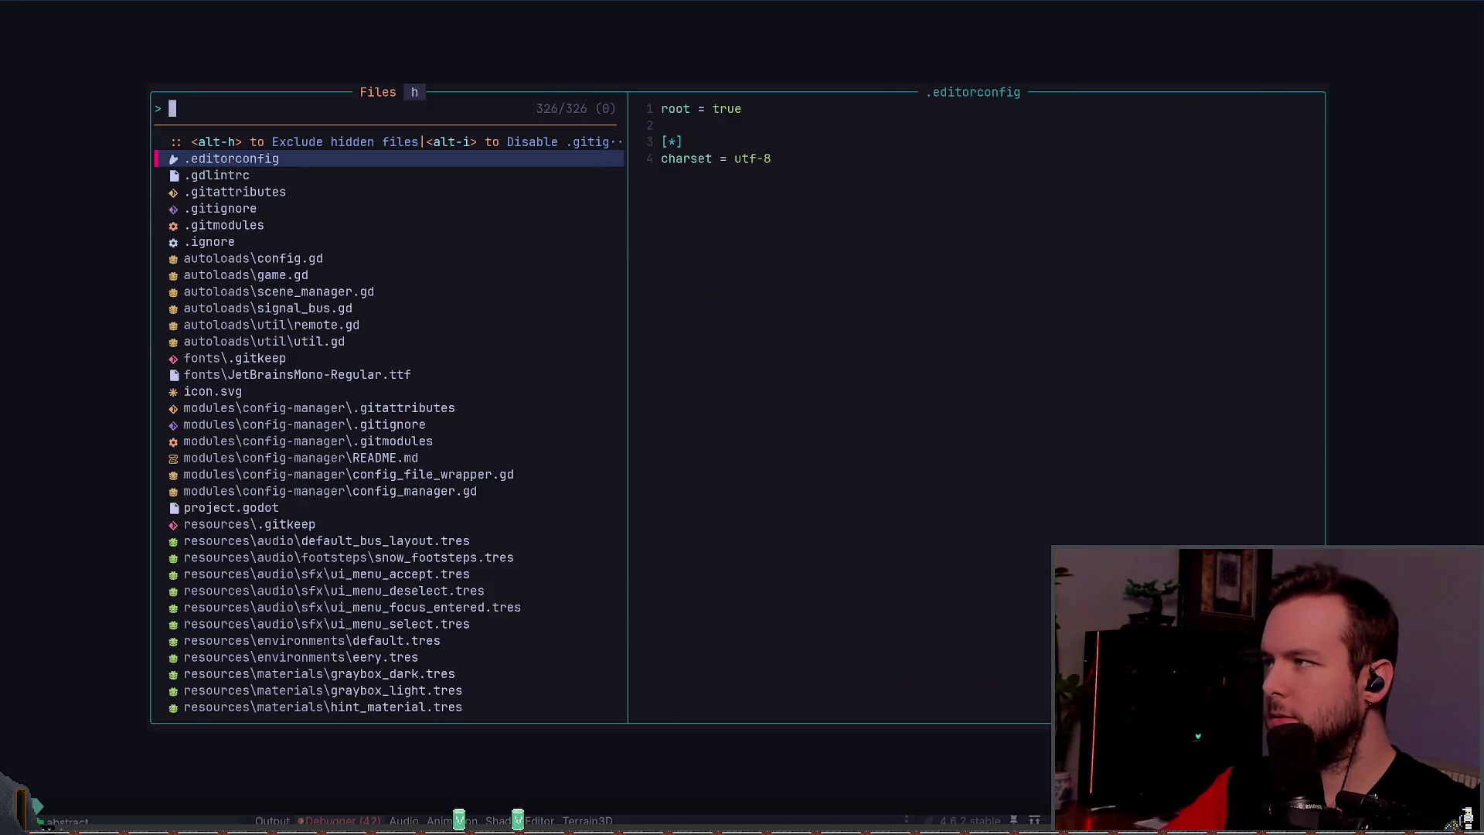
type("player")
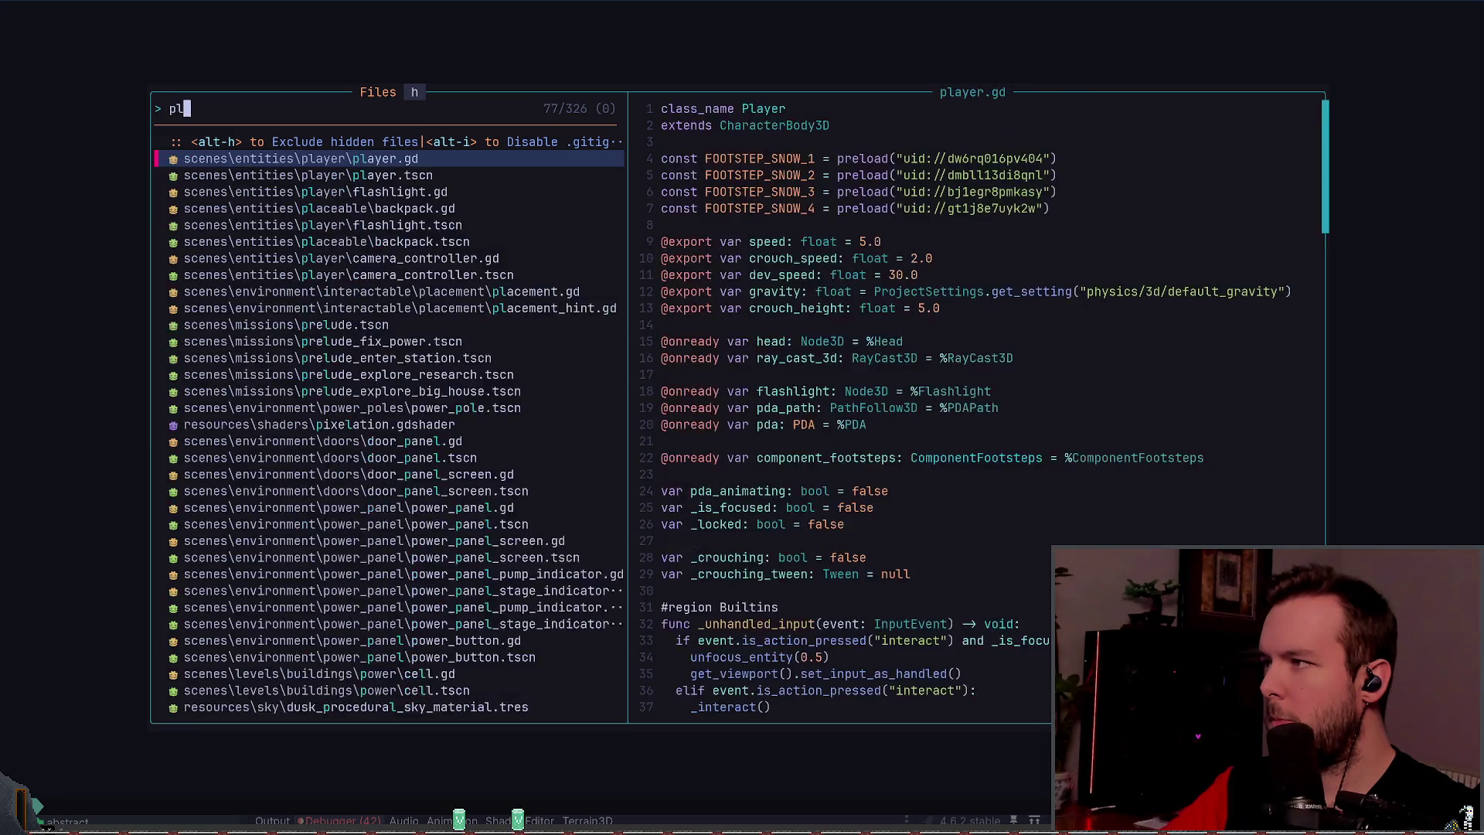
key("Return")
key("space")
key("e")
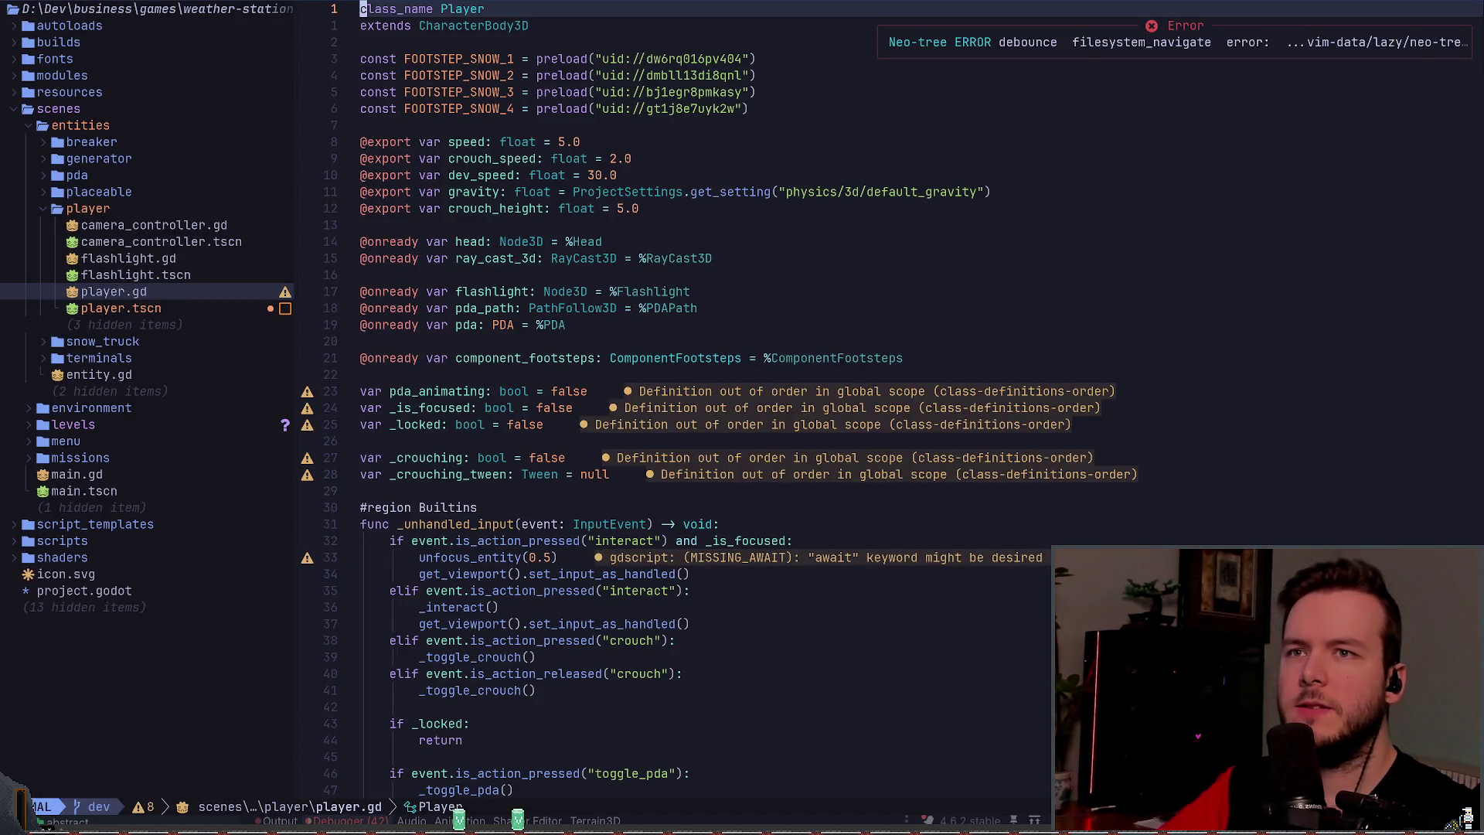
Step: Quit and relaunch Neovim, restore the player.gd session, and open then close Mason
type(":q")
key("Return")
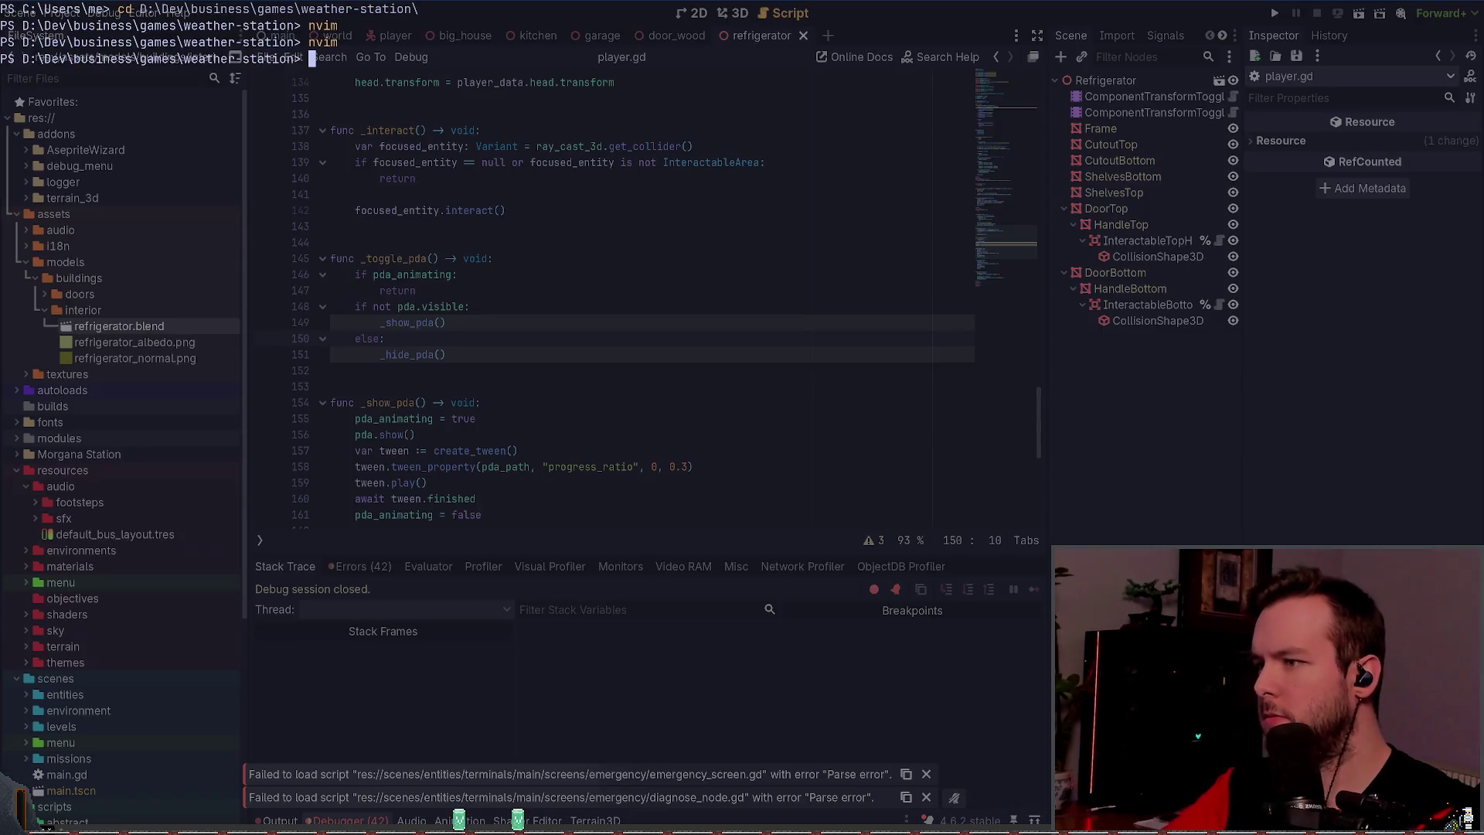
type("nvim")
key("Return")
key("s")
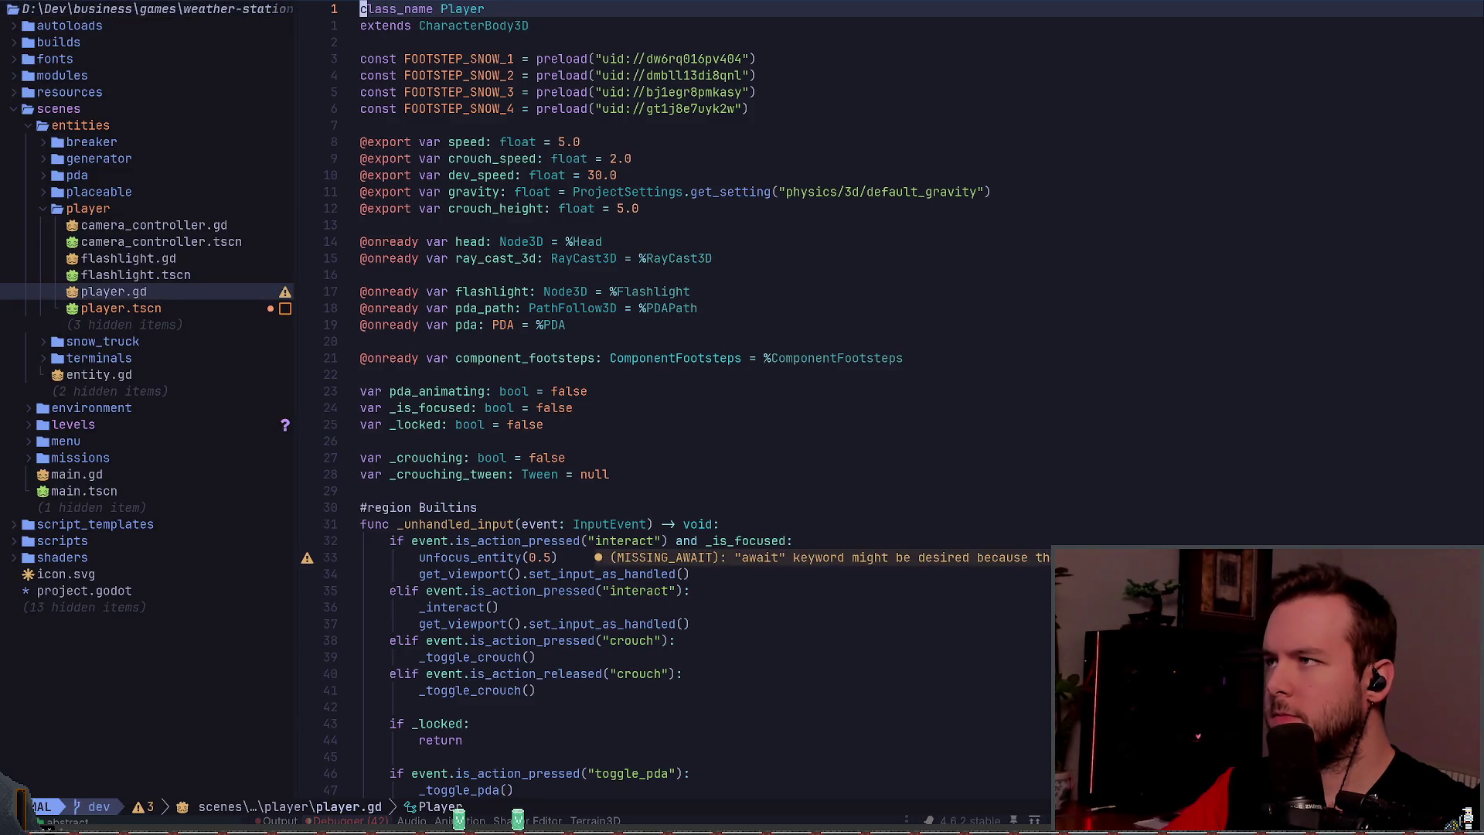
key("j")
key("j")
key("j")
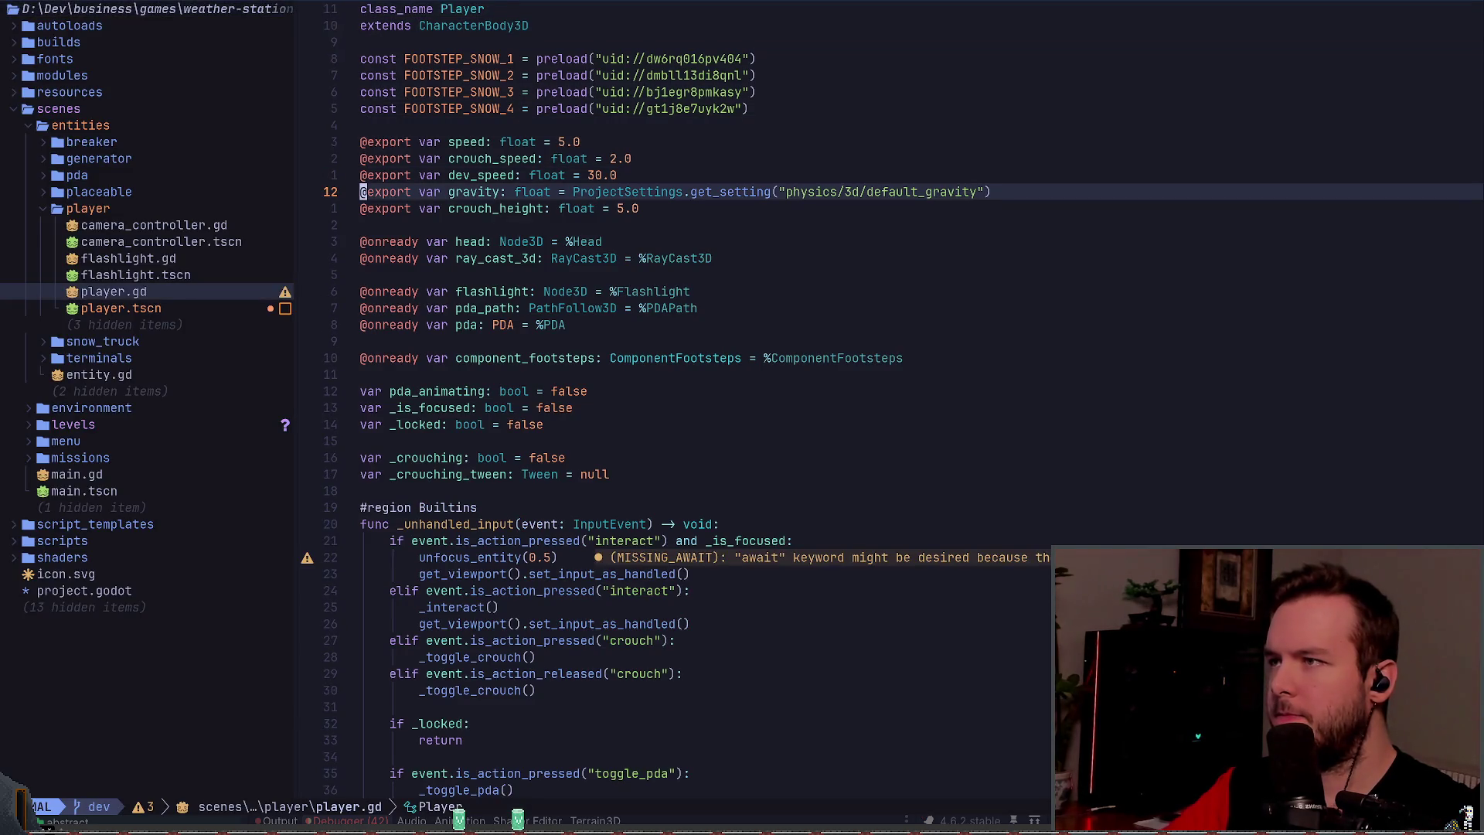
type(":mason")
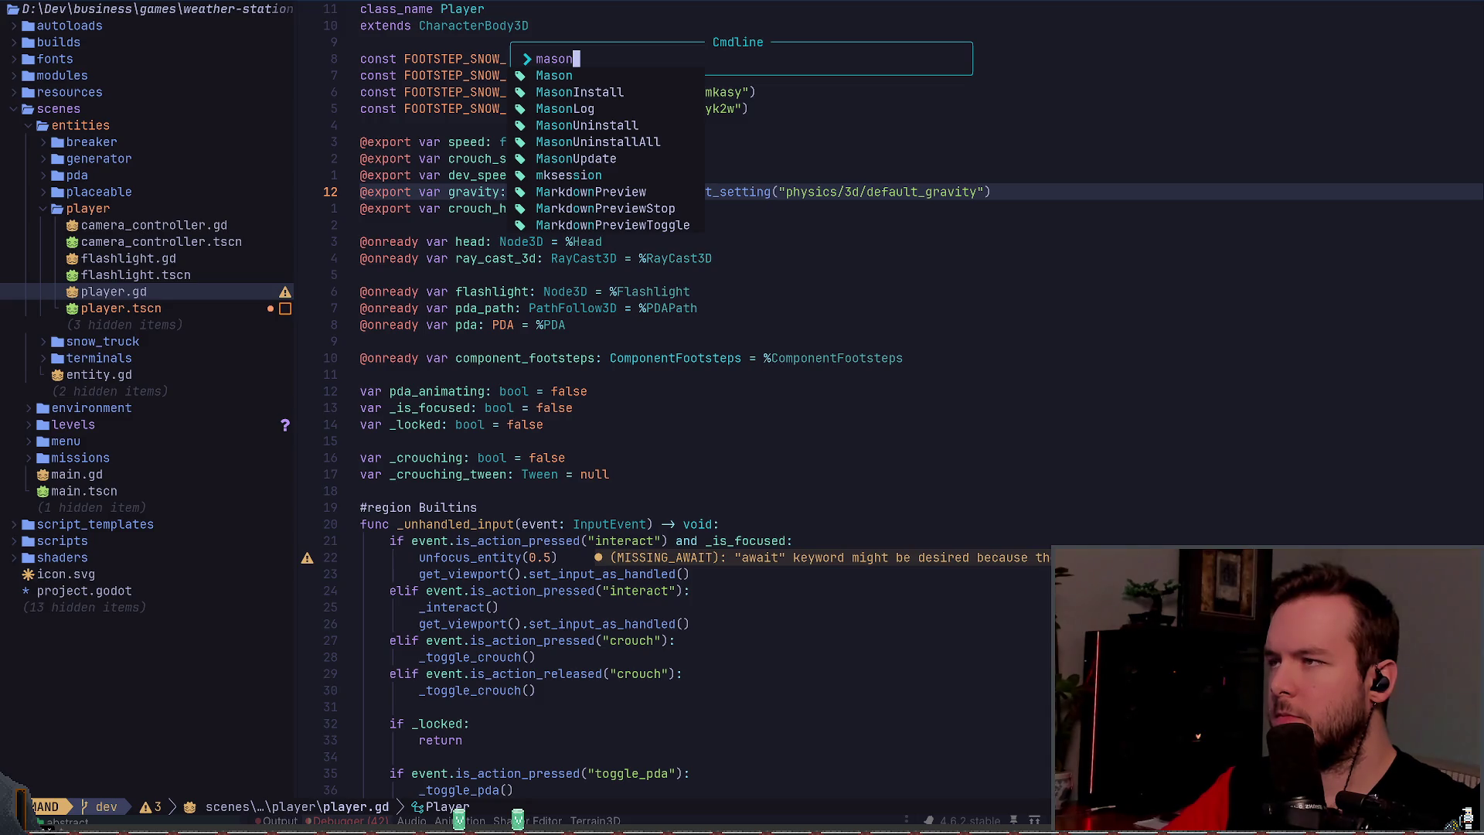
key("Tab")
key("Return")
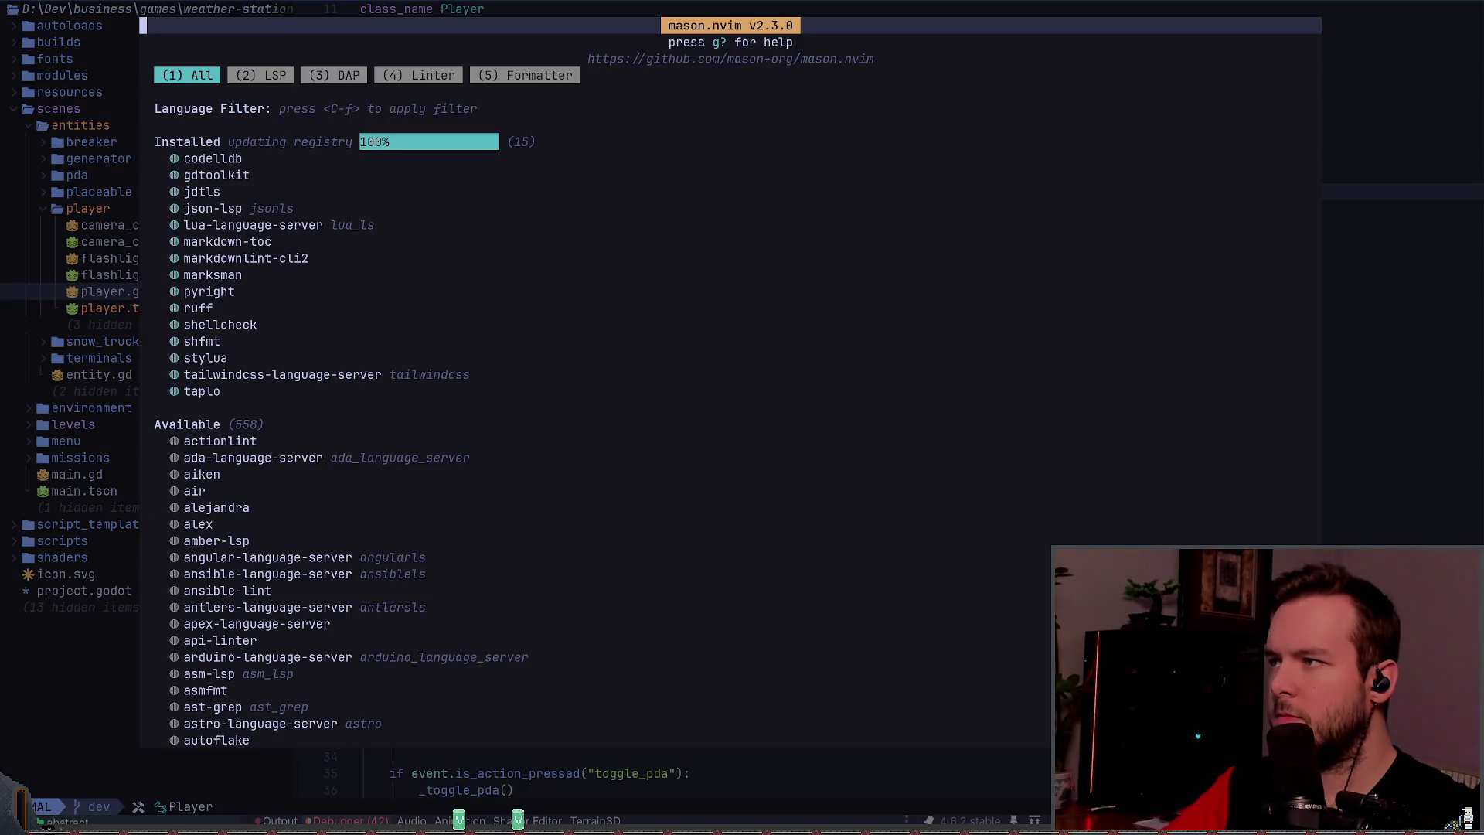
key("q")
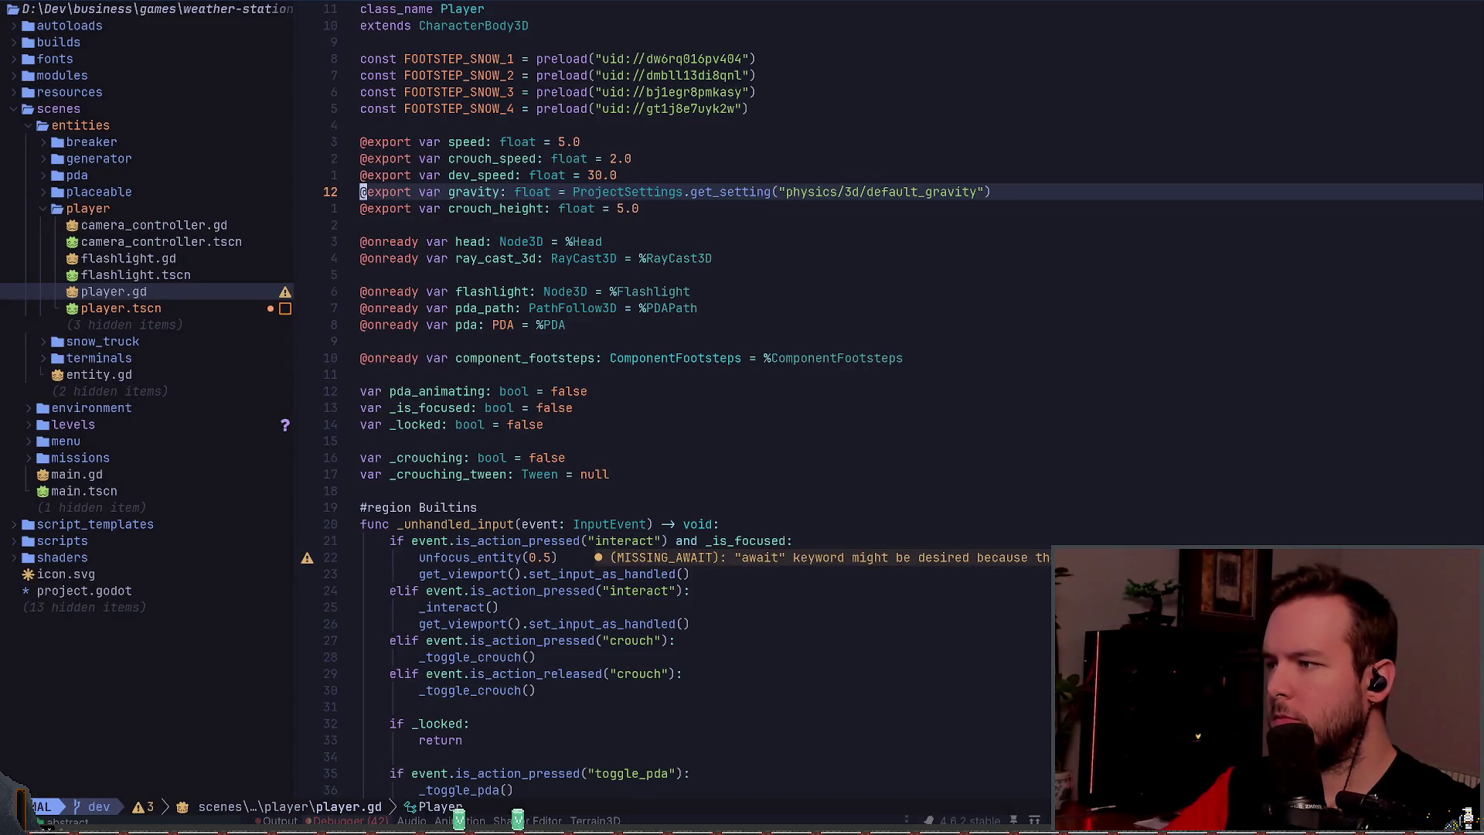
key("8")
key("j")
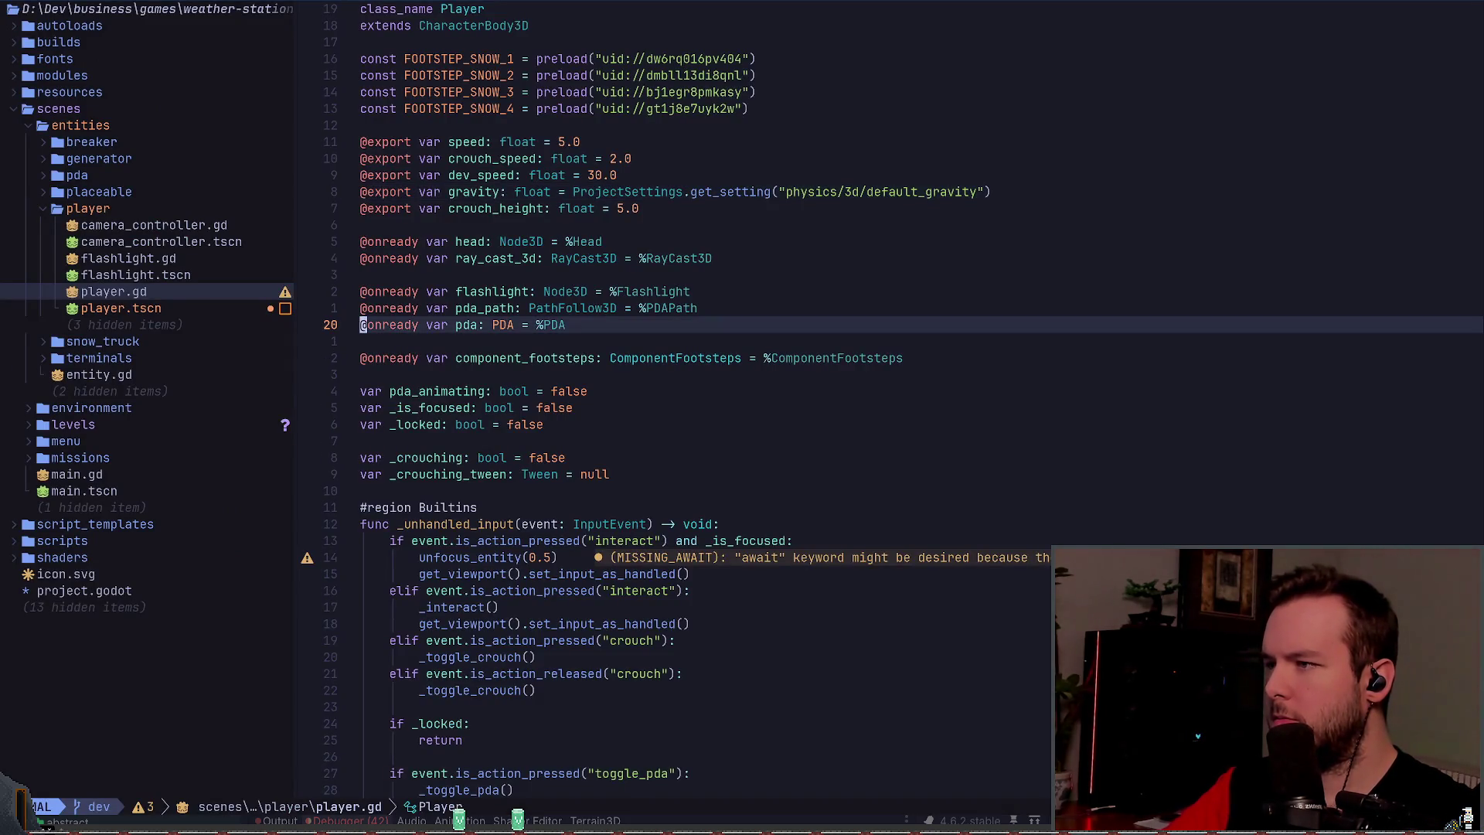
key("d")
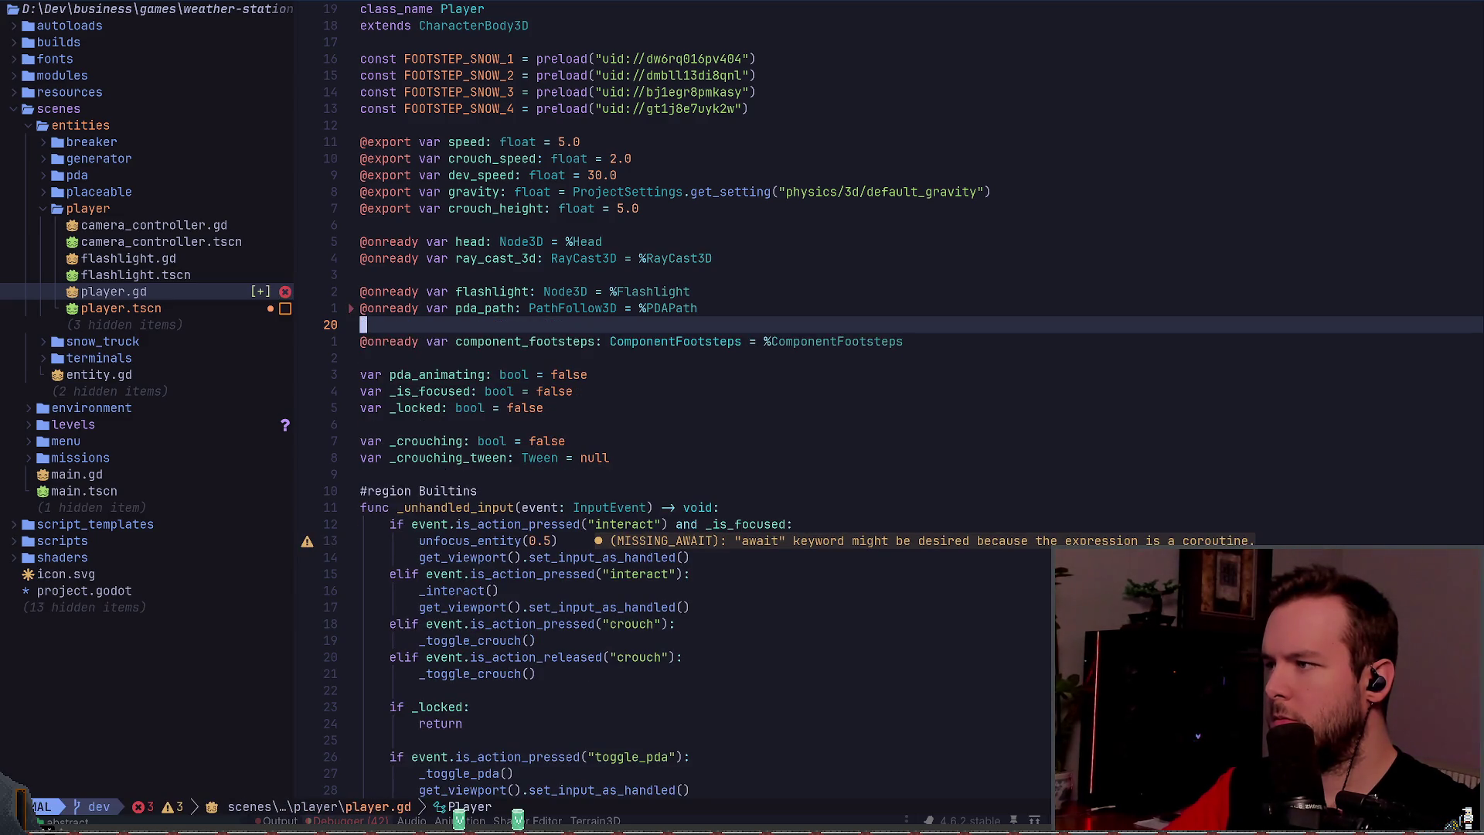
Step: Restore the deleted pda line and comment out the pda_path, pda and pda_animating declarations
key("j")
key("j")
key("j")
key("u")
key("V")
key("k")
key("g")
key("c")
key("j")
key("j")
key("j")
key("g")
key("c")
key("c")
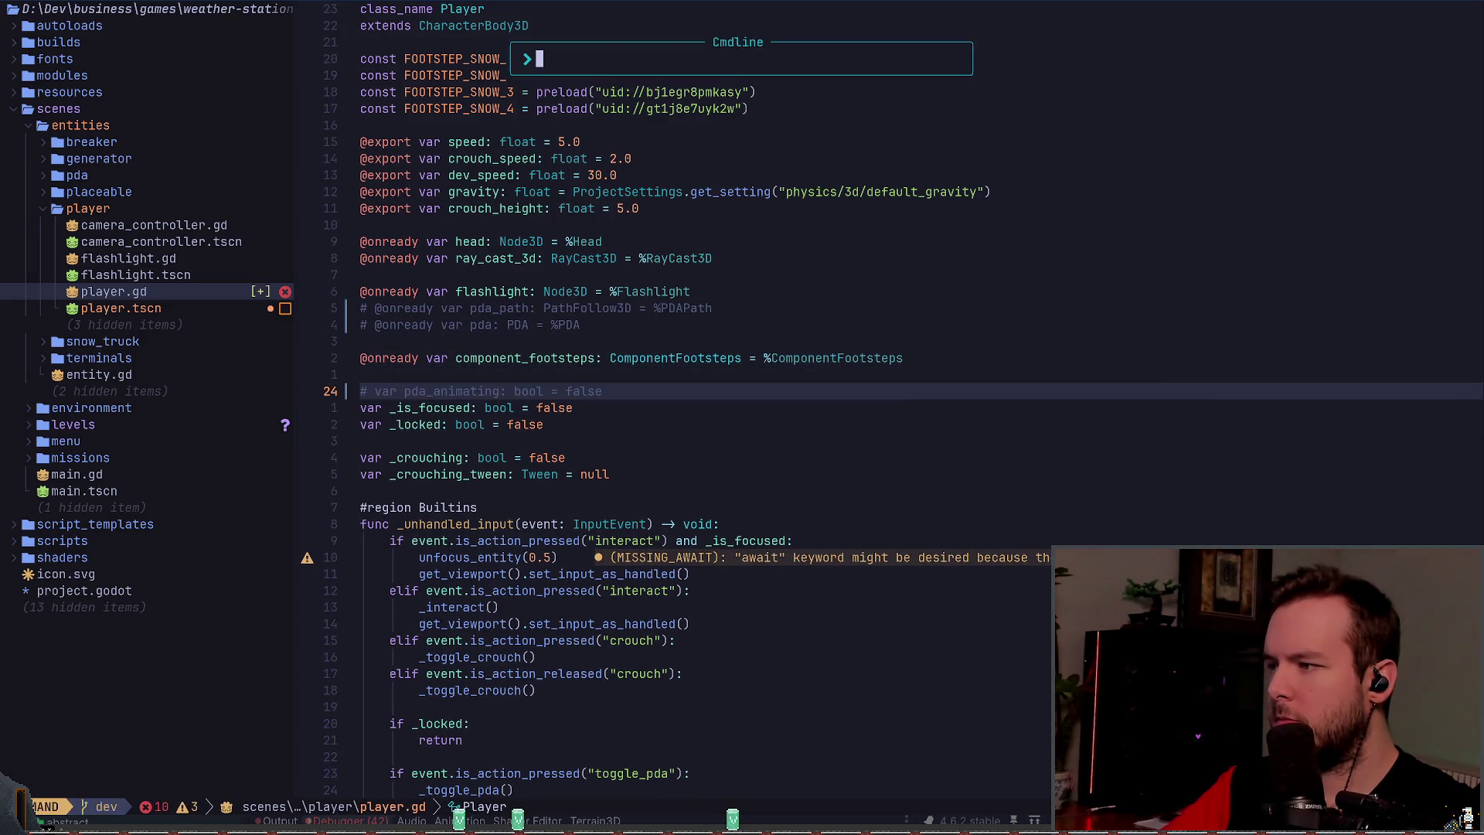
Step: Find the toggle_pda input check with /pda and comment out that block
type("/pda")
key("Return")
key("n")
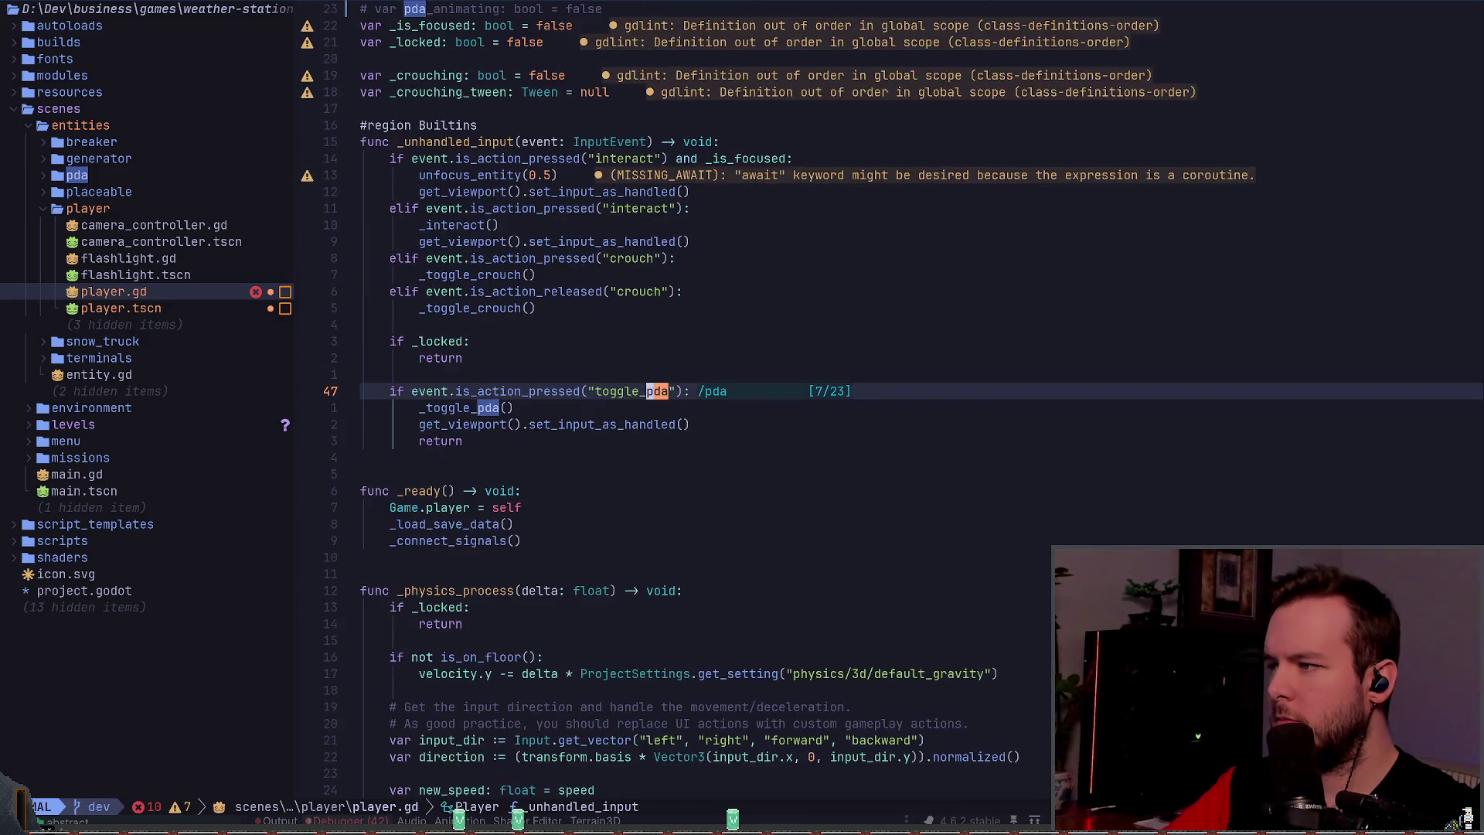
key("V")
key("j")
key("j")
key("j")
key("g")
key("c")
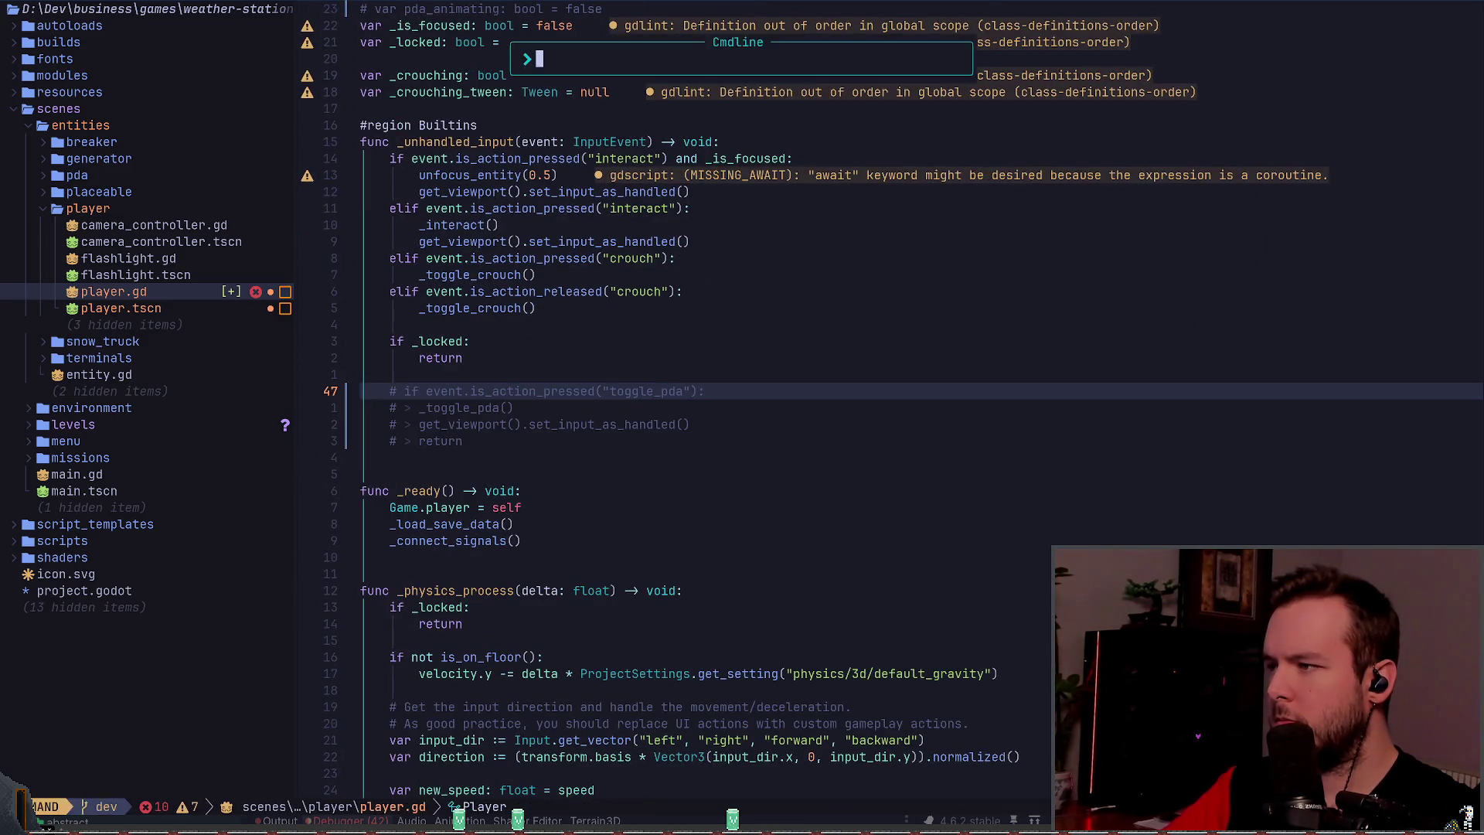
Step: Comment out the _toggle_pda, _show_pda and _hide_pda functions and save player.gd
key("n")
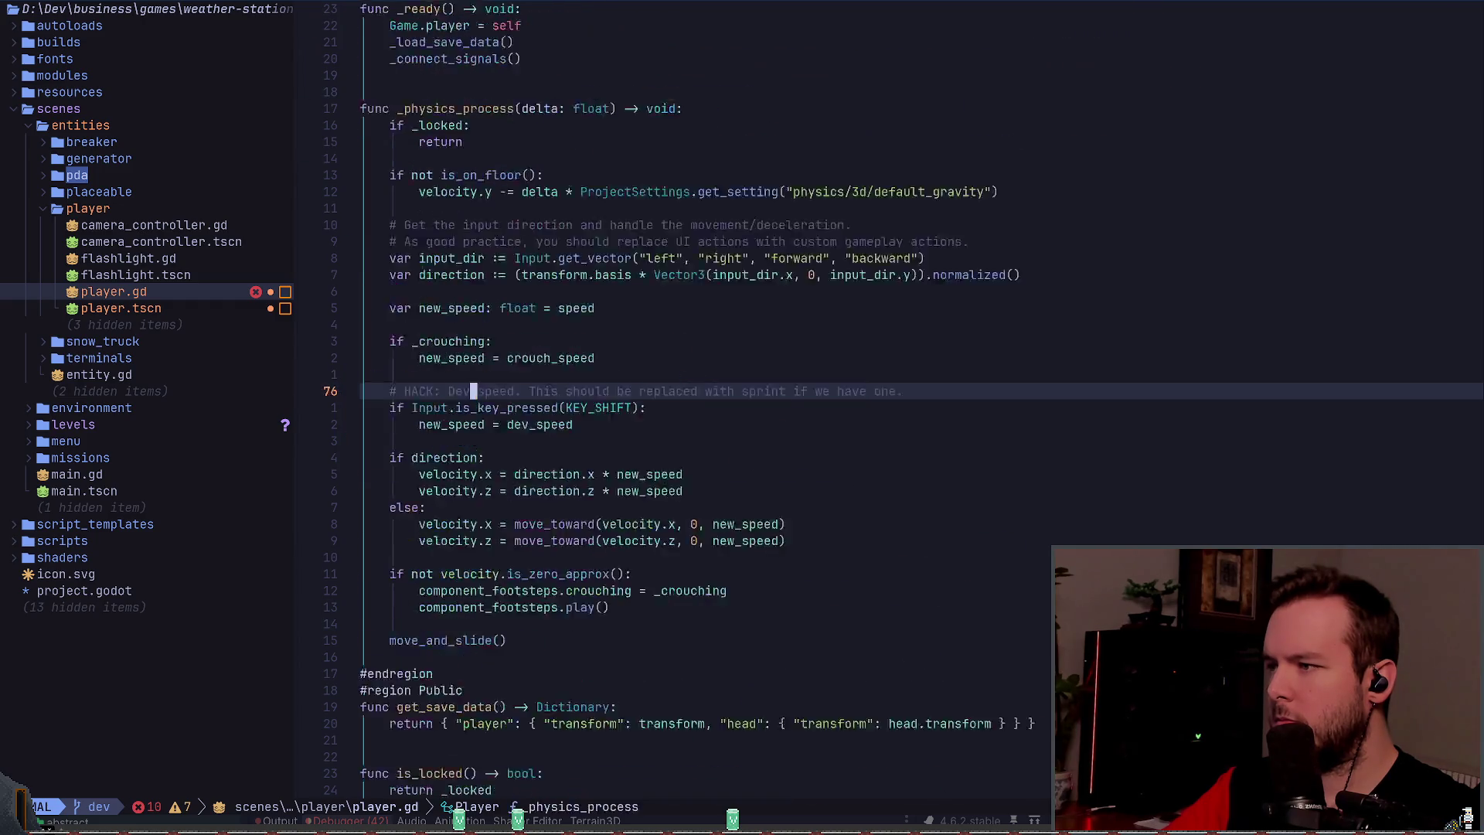
key("V")
key("j")
key("j")
key("j")
key("j")
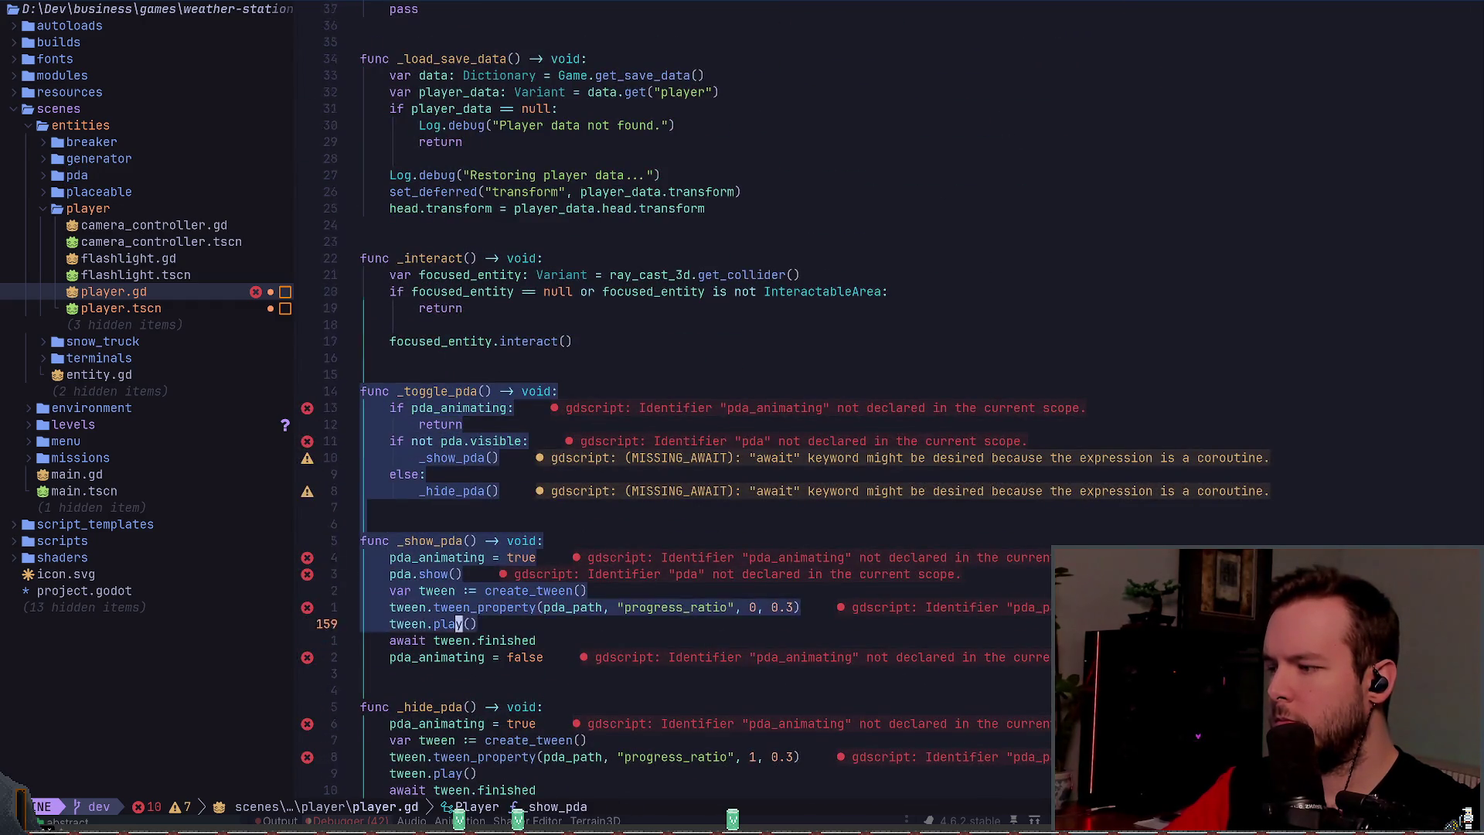
type("gc:w")
key("Return")
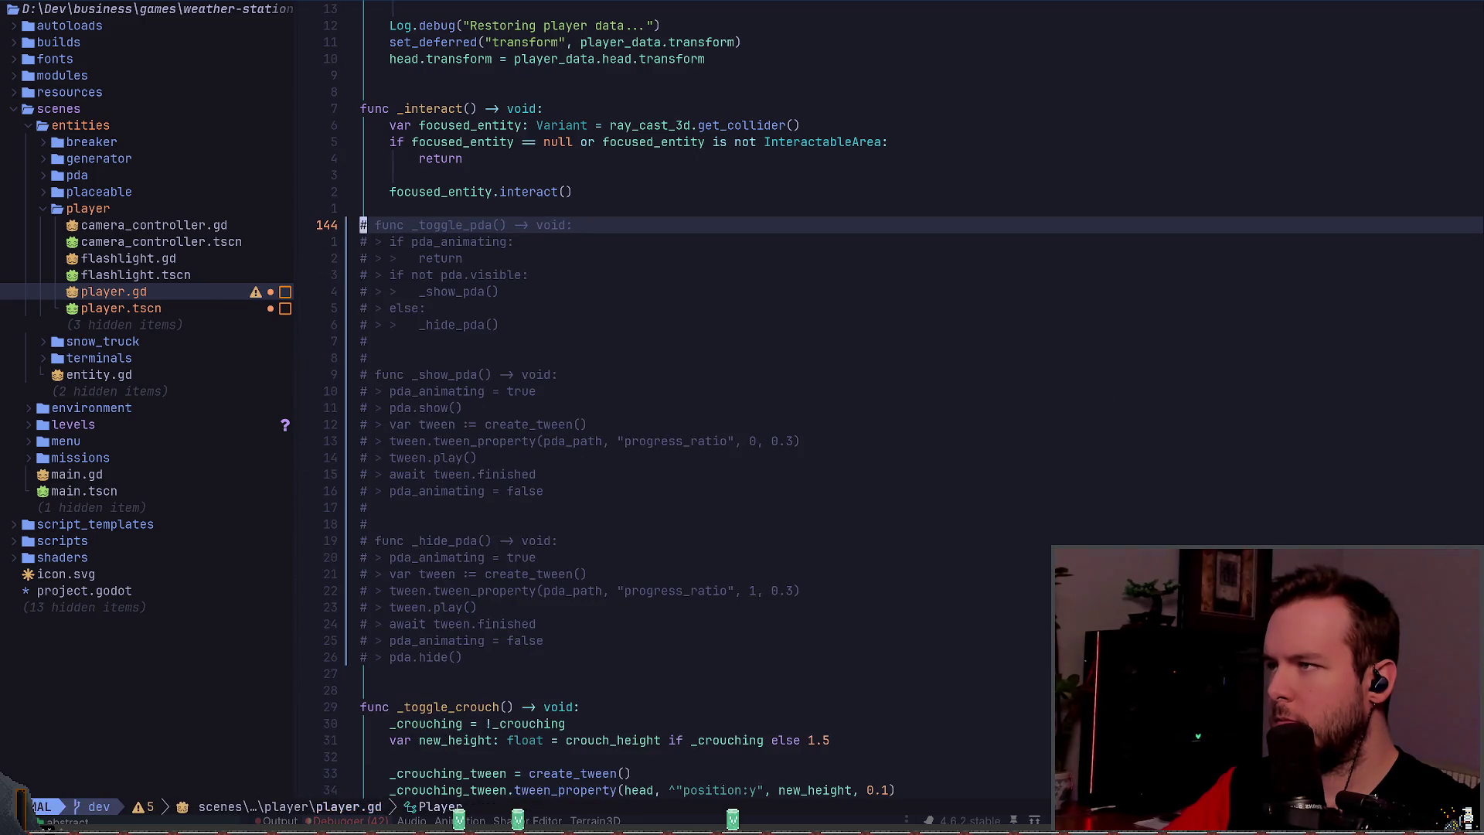
Step: Check the remaining pda matches, then return to Godot's player scene
type("/pda")
key("Return")
key("n")
key("n")
key("n")
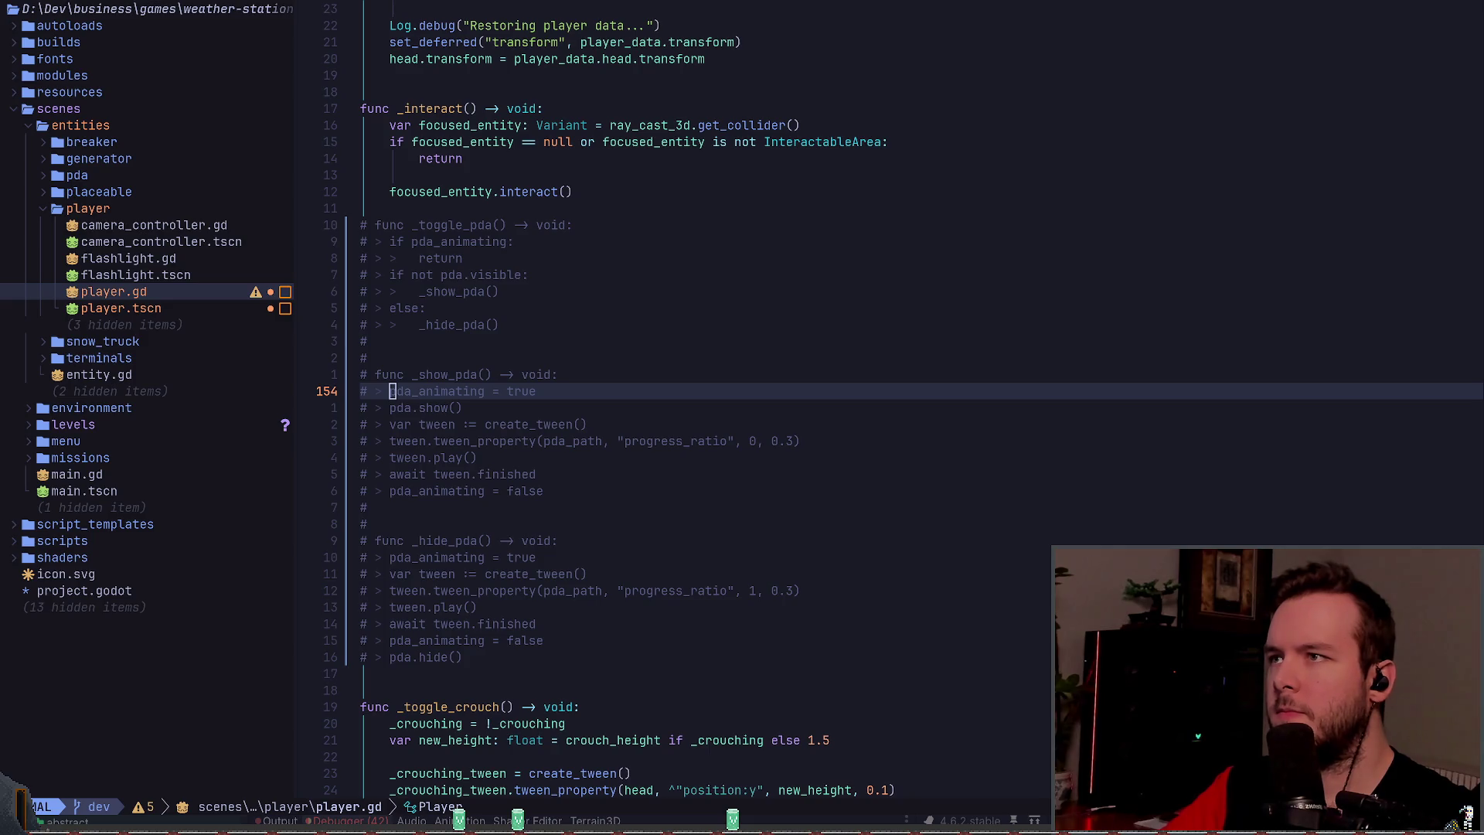
key("alt+Tab")
left_click(395, 35)
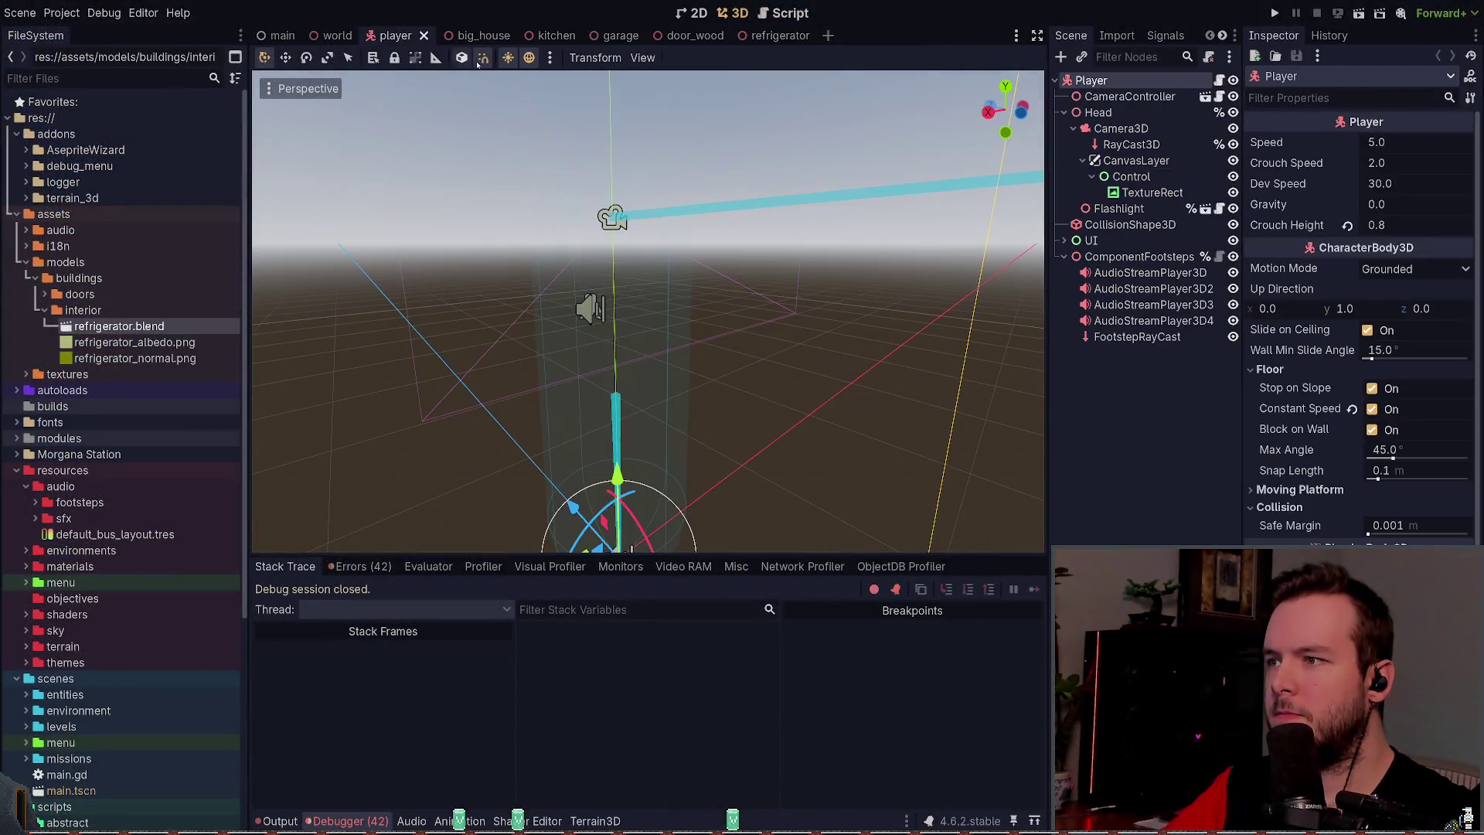
Step: Play the game, walk through the dark room to the green fridge and open its upper door
mouse_move(827, 294)
left_mouse_down()
mouse_move(773, 325)
mouse_move(928, 293)
left_mouse_up()
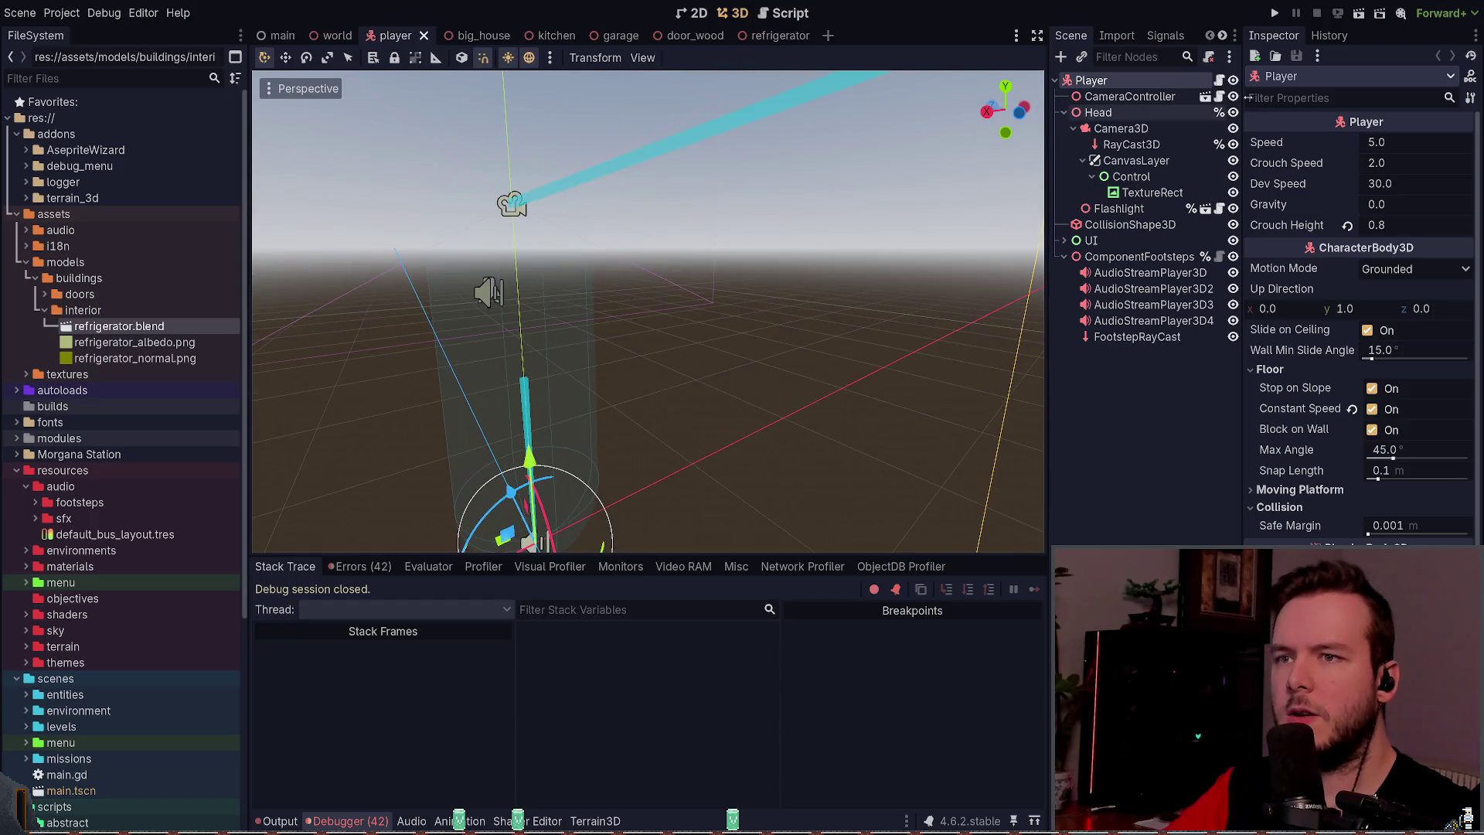
left_click(1273, 16)
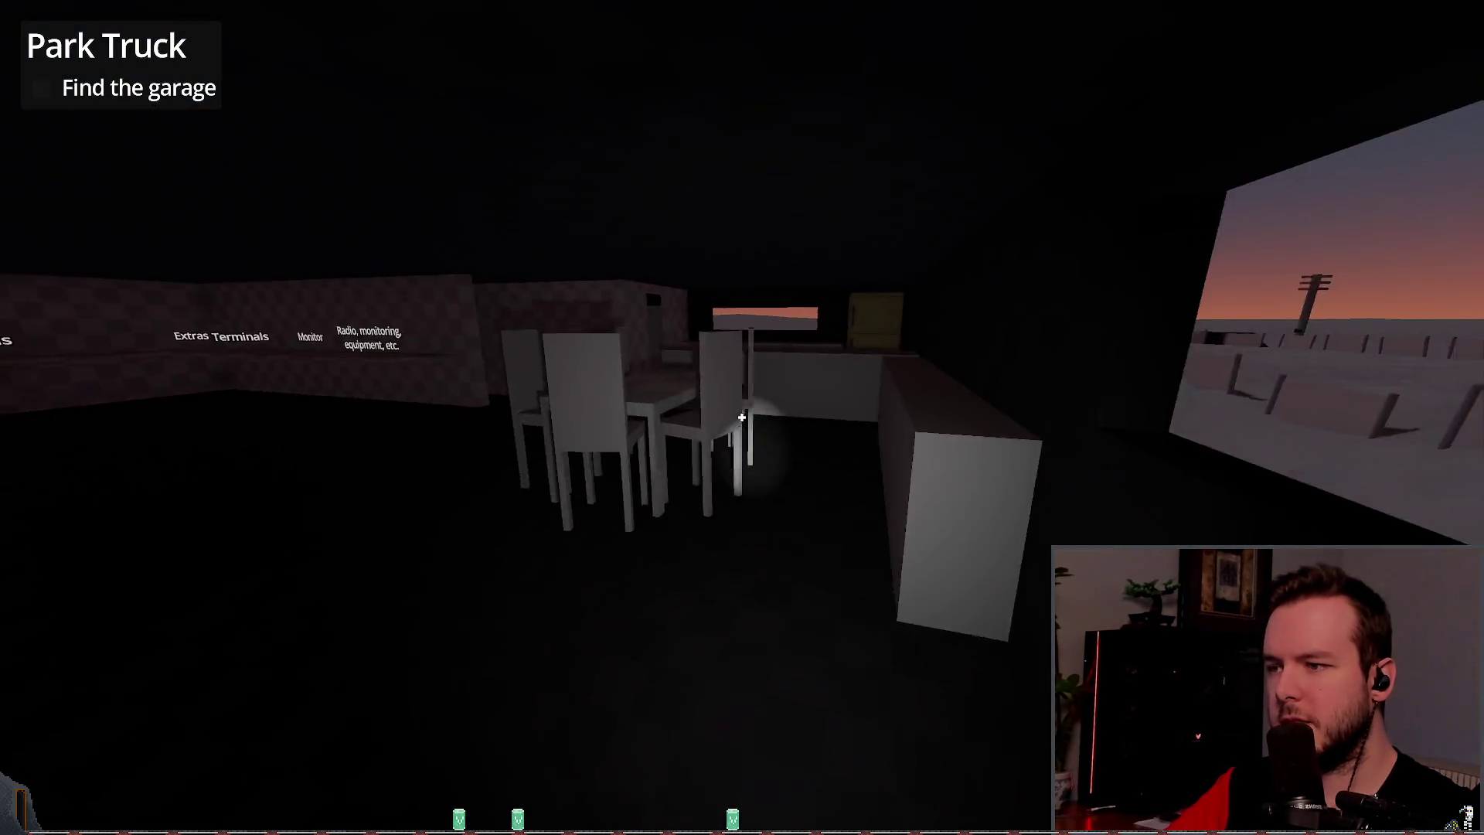
key("w")
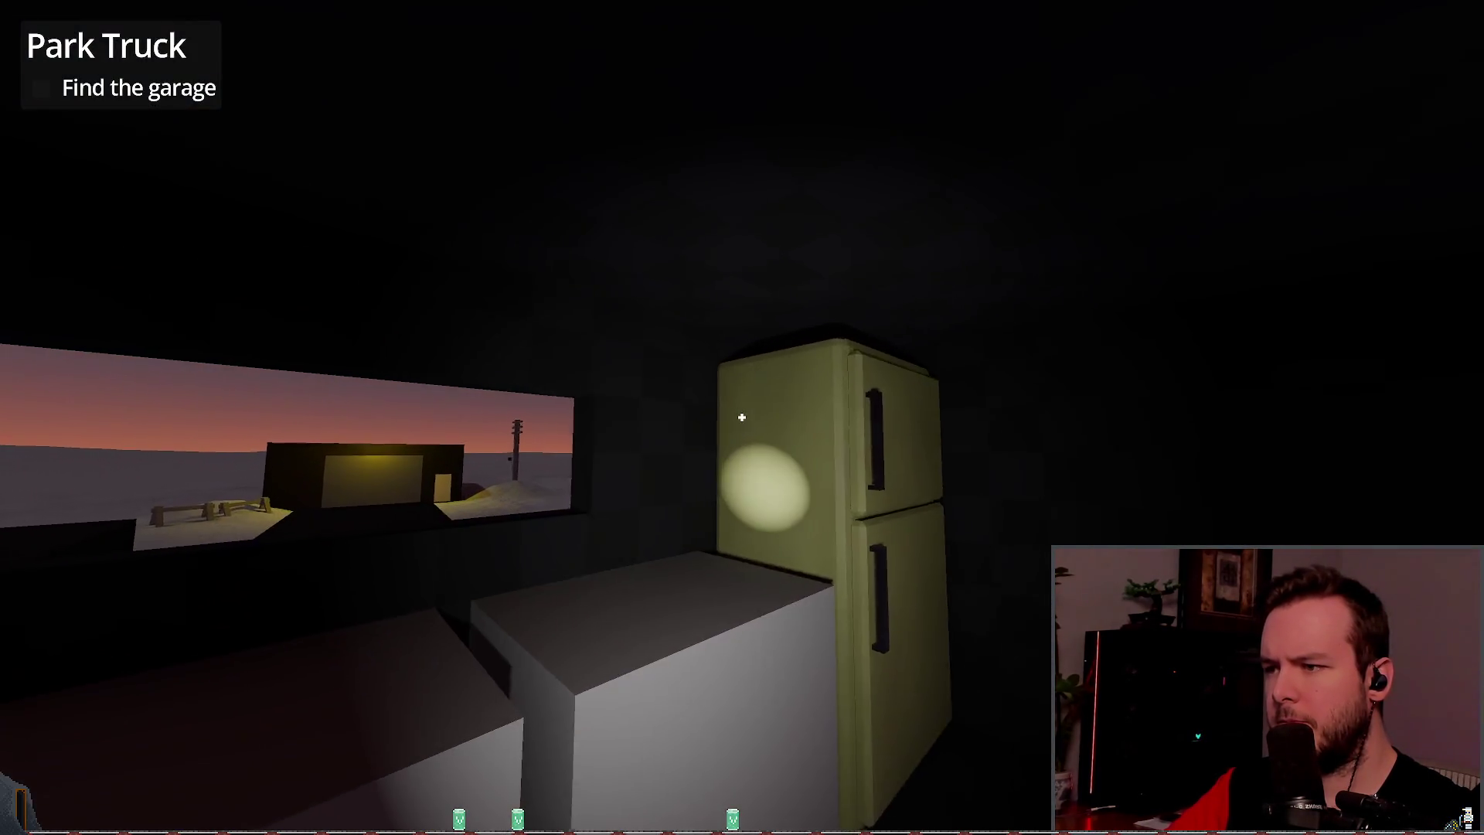
key("a")
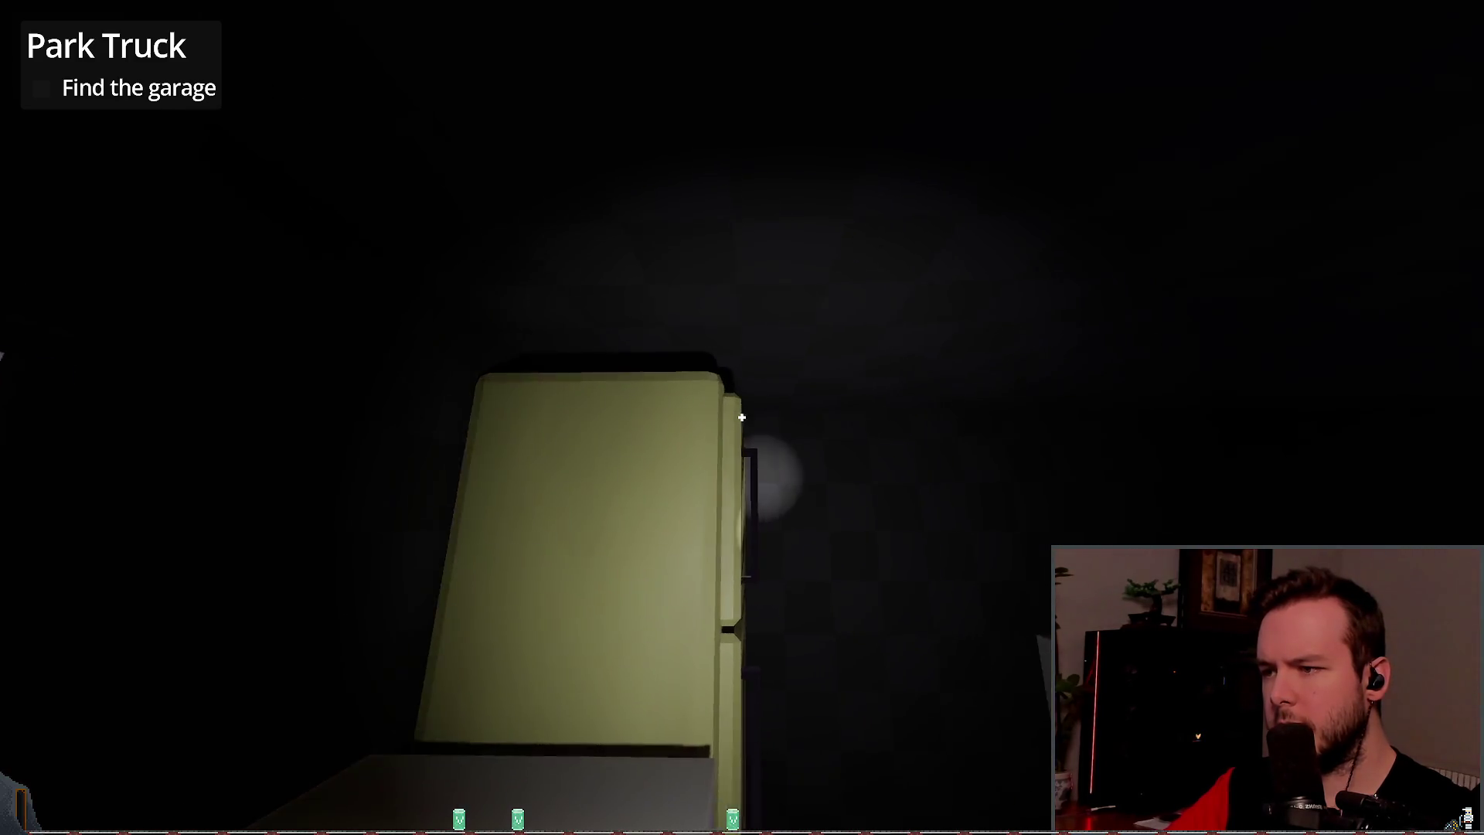
key("w")
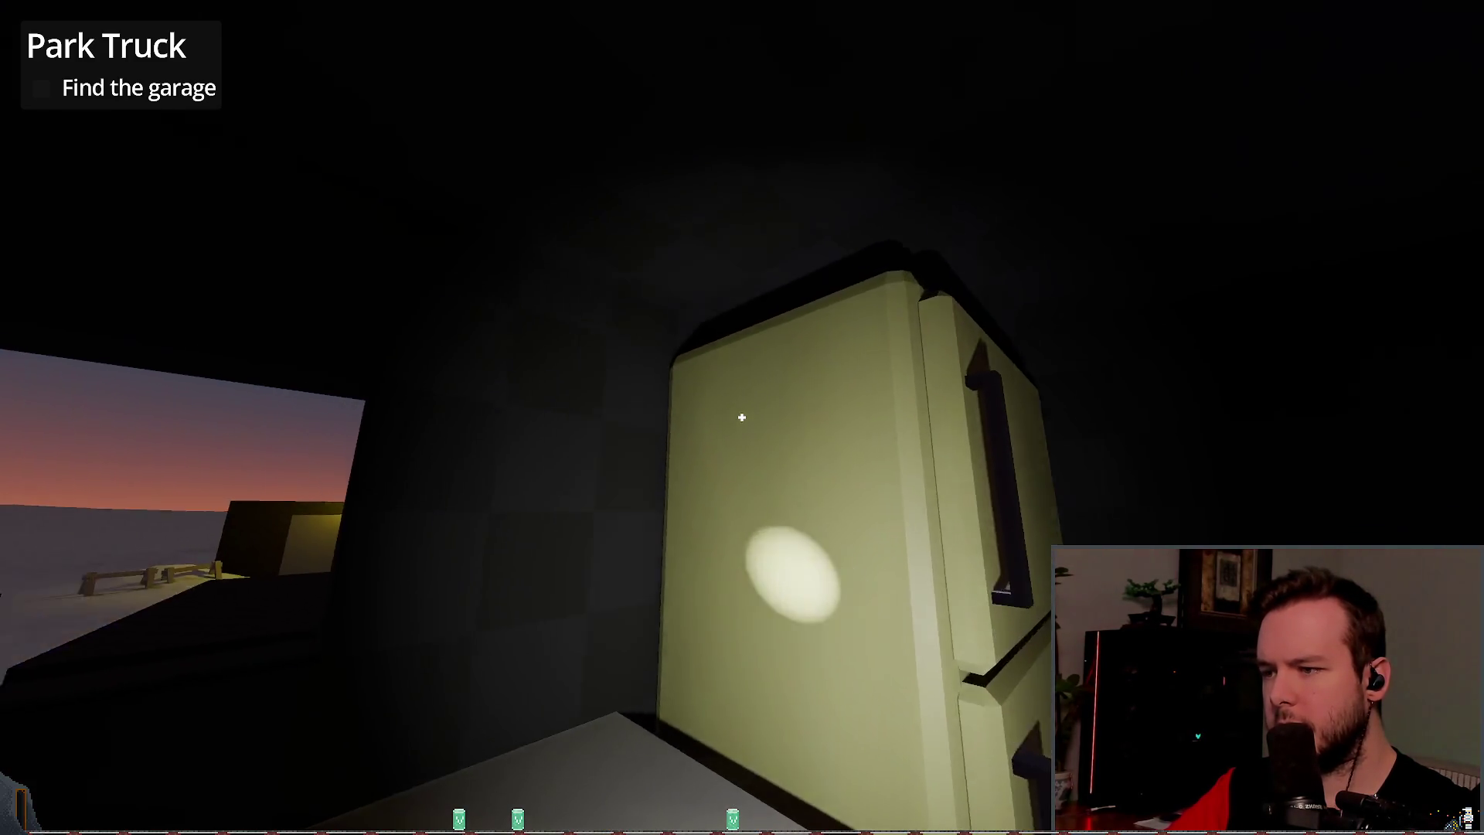
key("s")
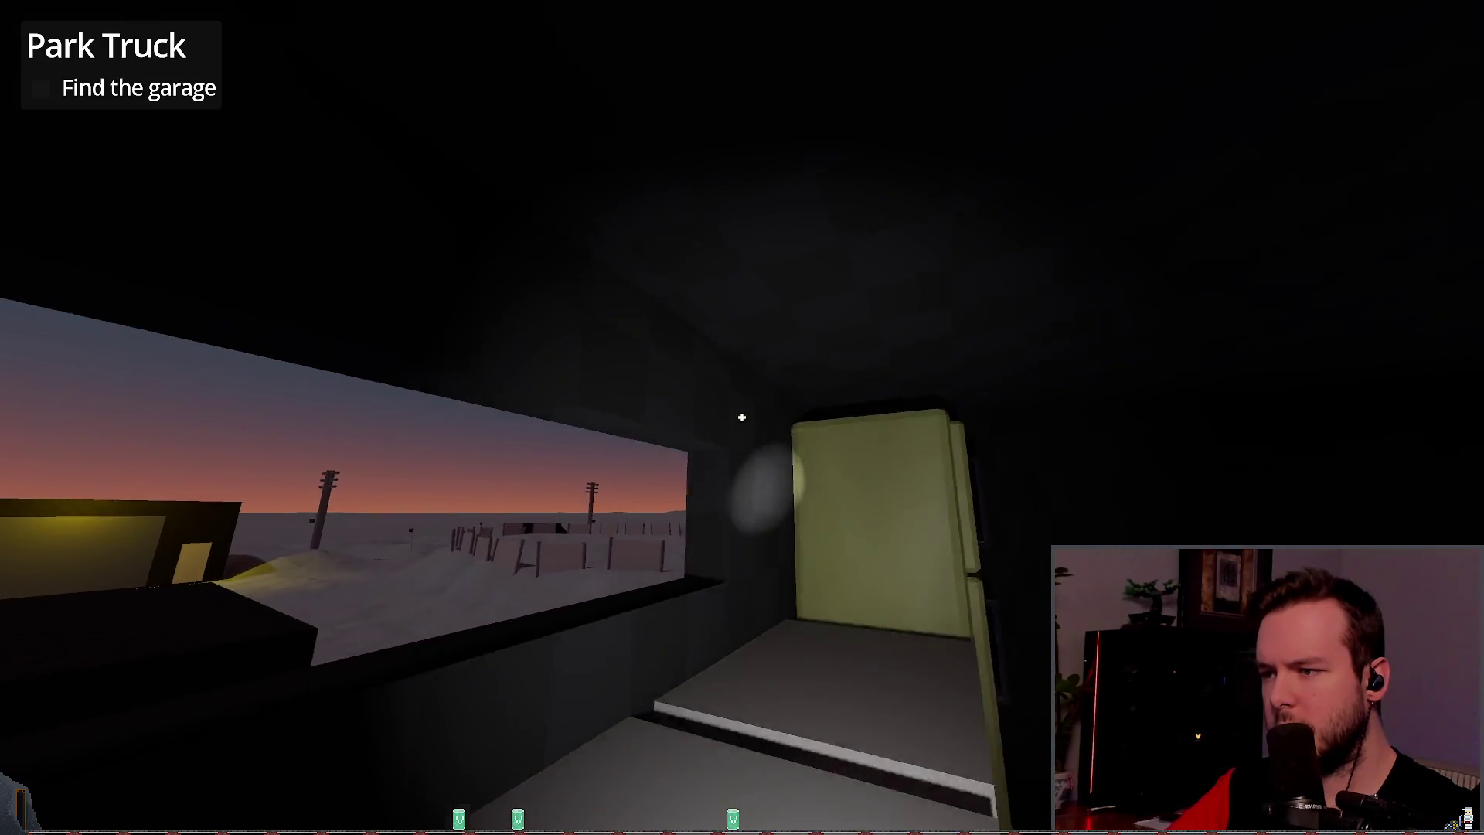
key("w")
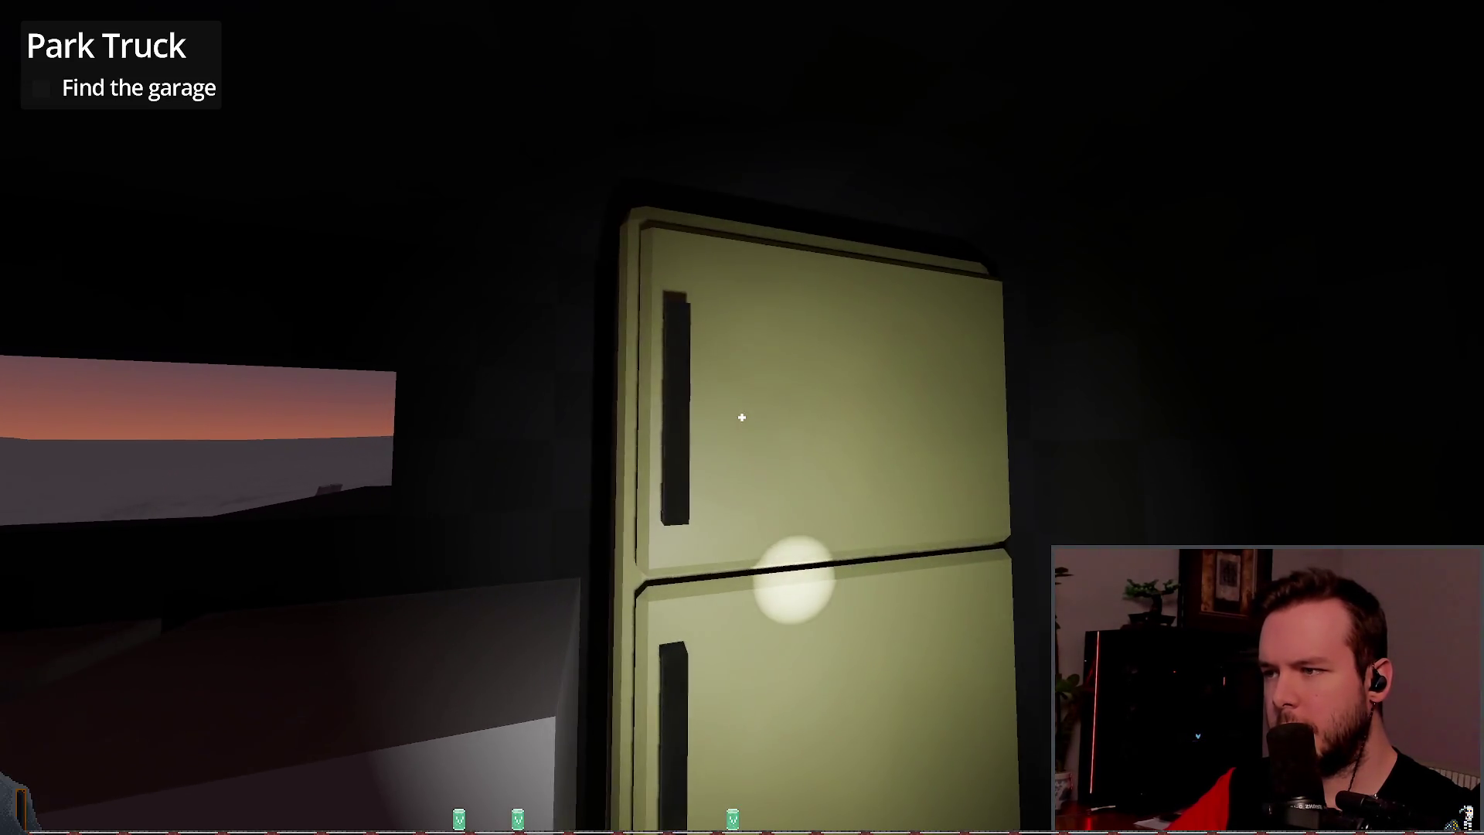
left_click(742, 418)
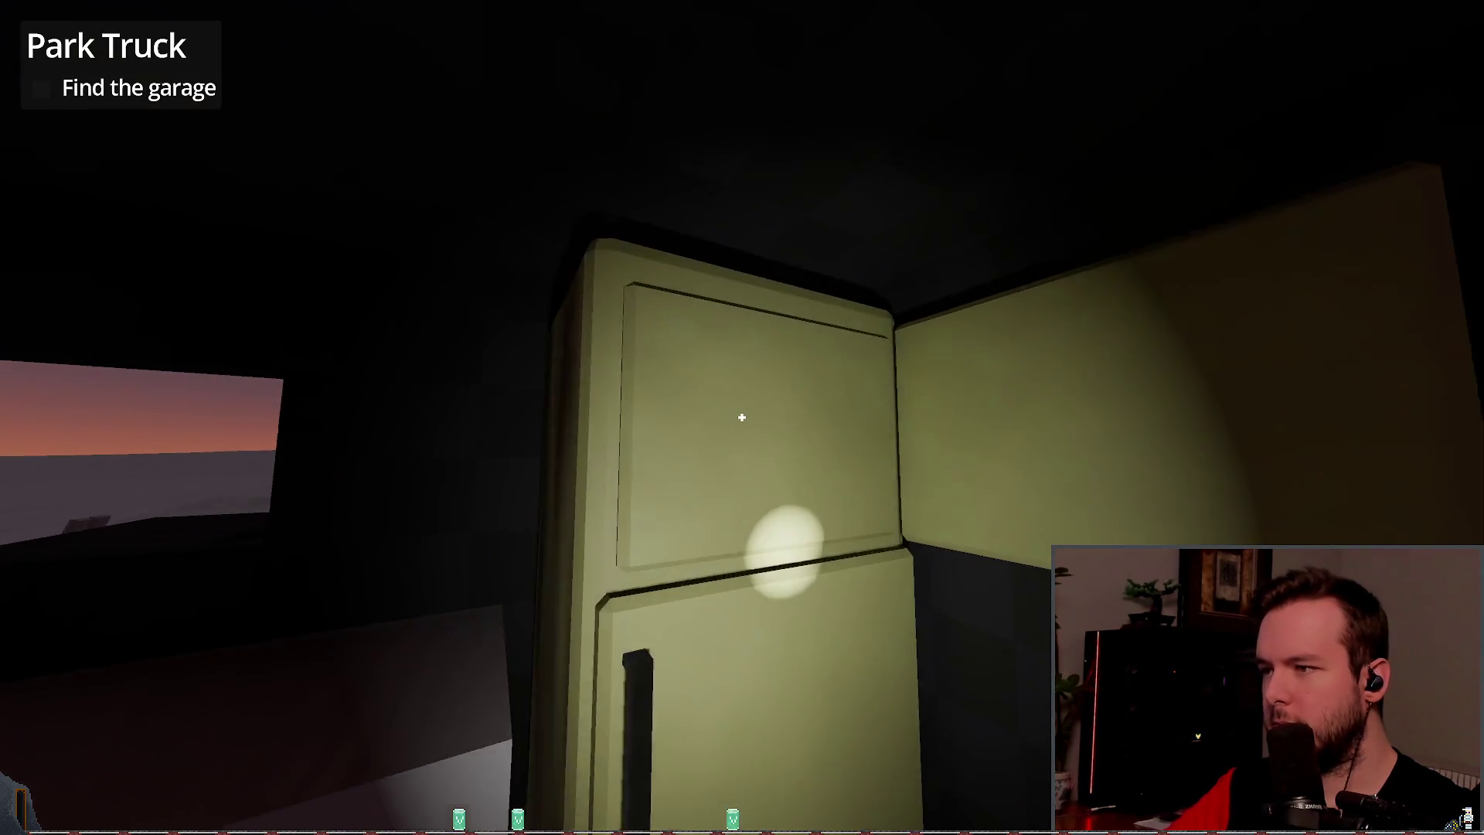
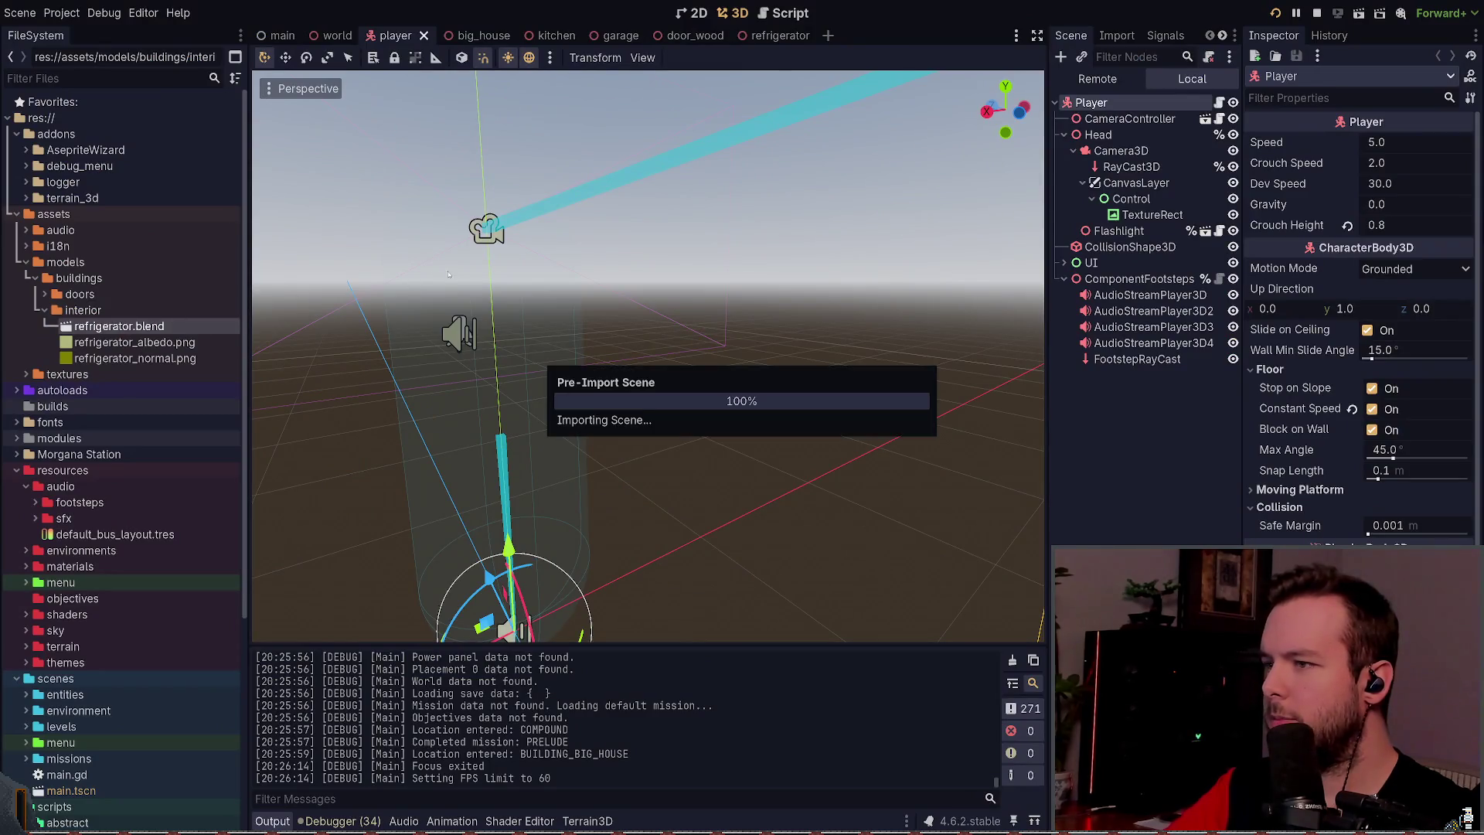
Step: Reimport refrigerator.blend with CutoutTop and CutoutBottom set to Skip Import, then run the game
double_click(119, 326)
left_click(31, 94)
left_click(58, 121)
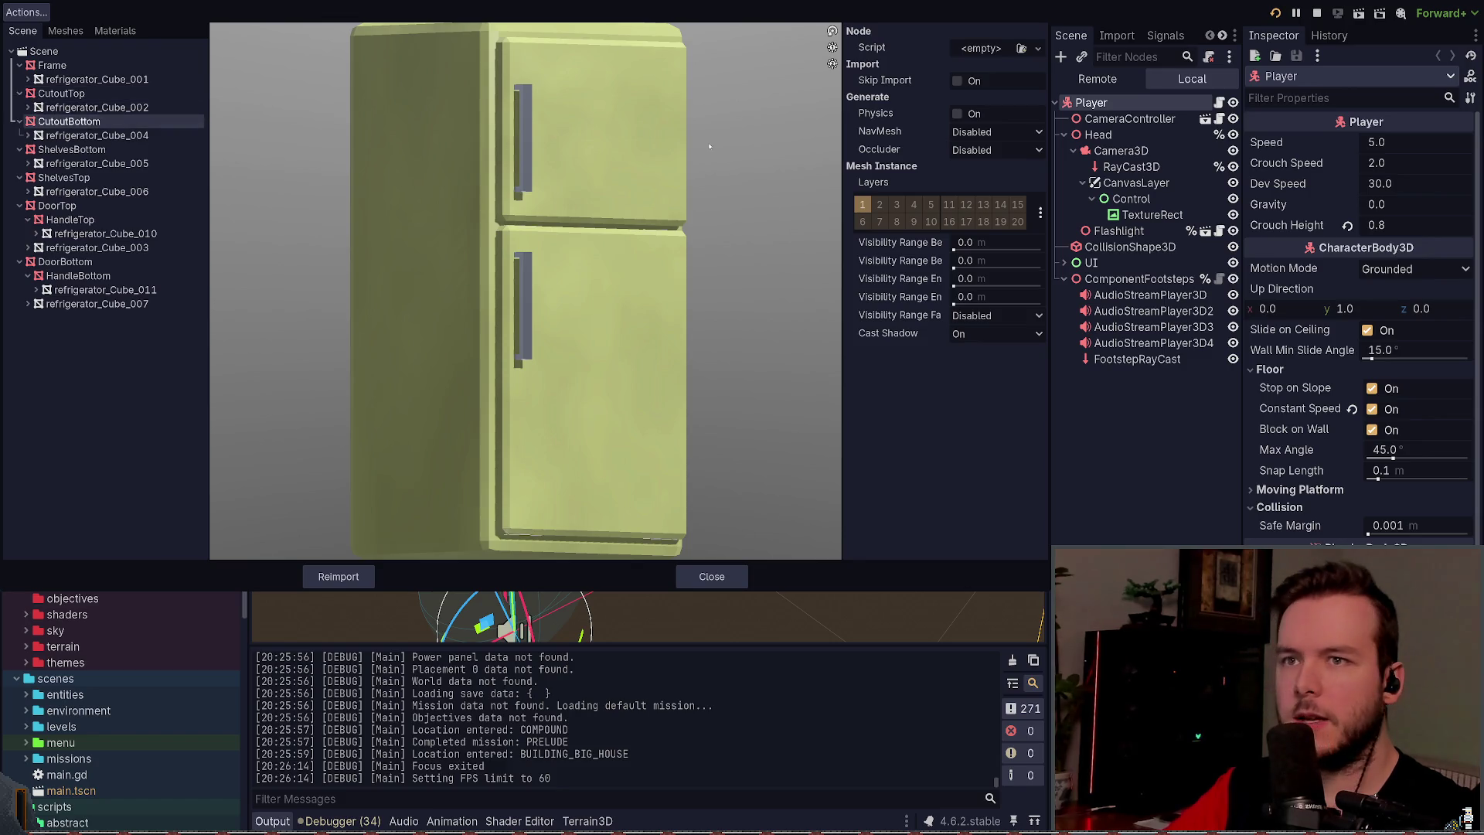
left_click(968, 81)
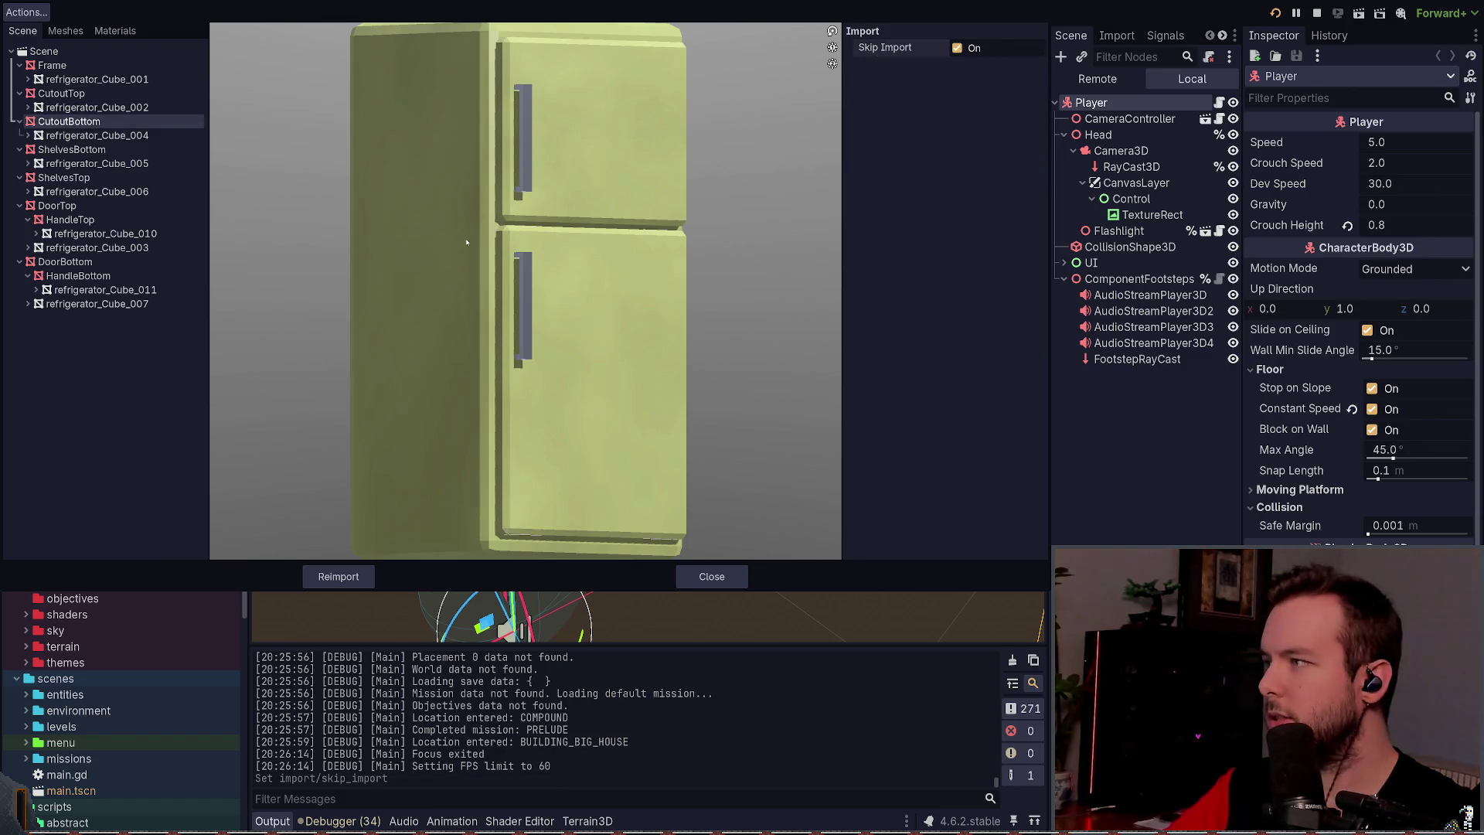
left_click(62, 94)
left_click(962, 81)
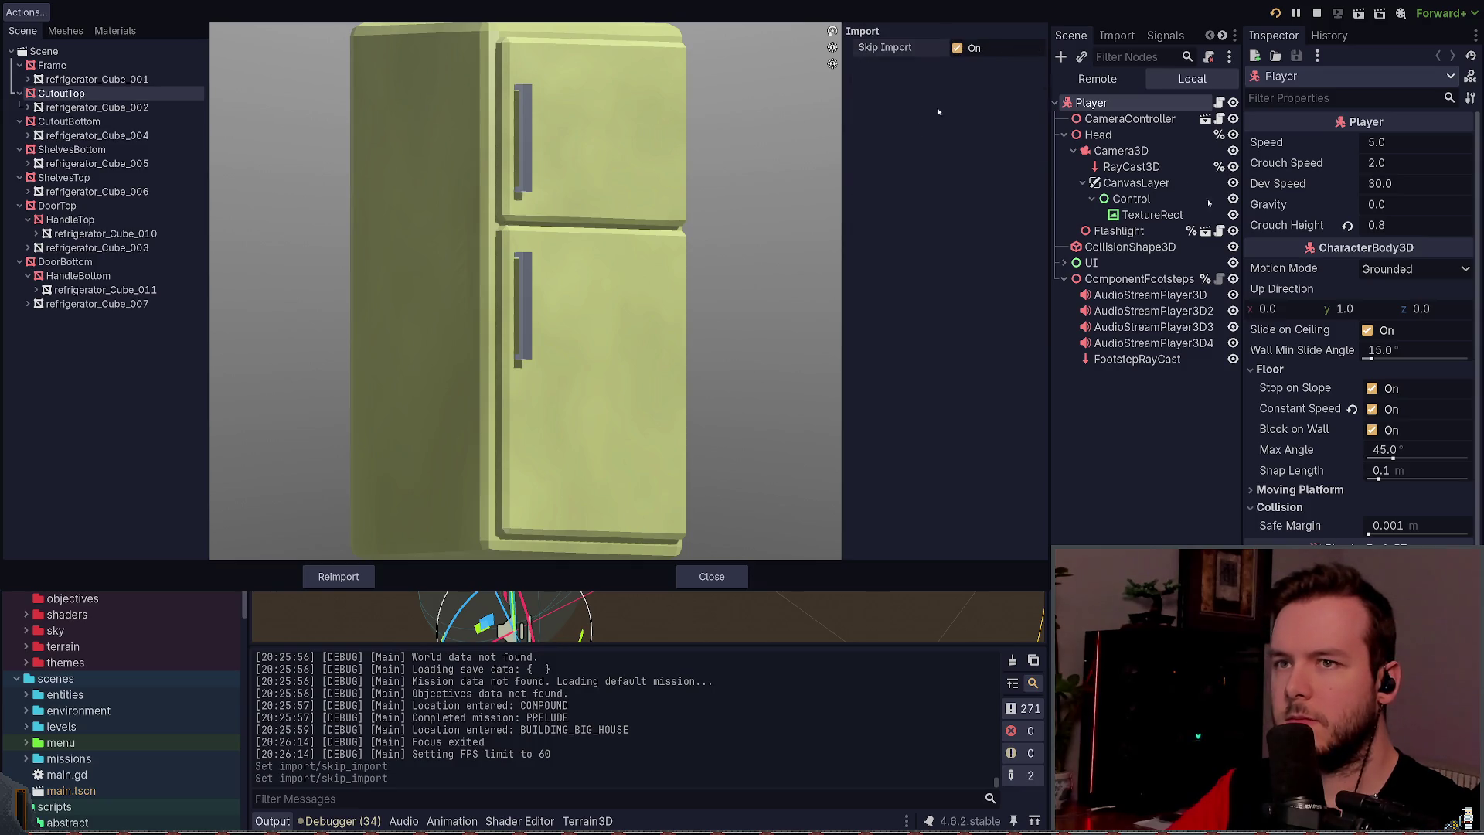
left_click(338, 577)
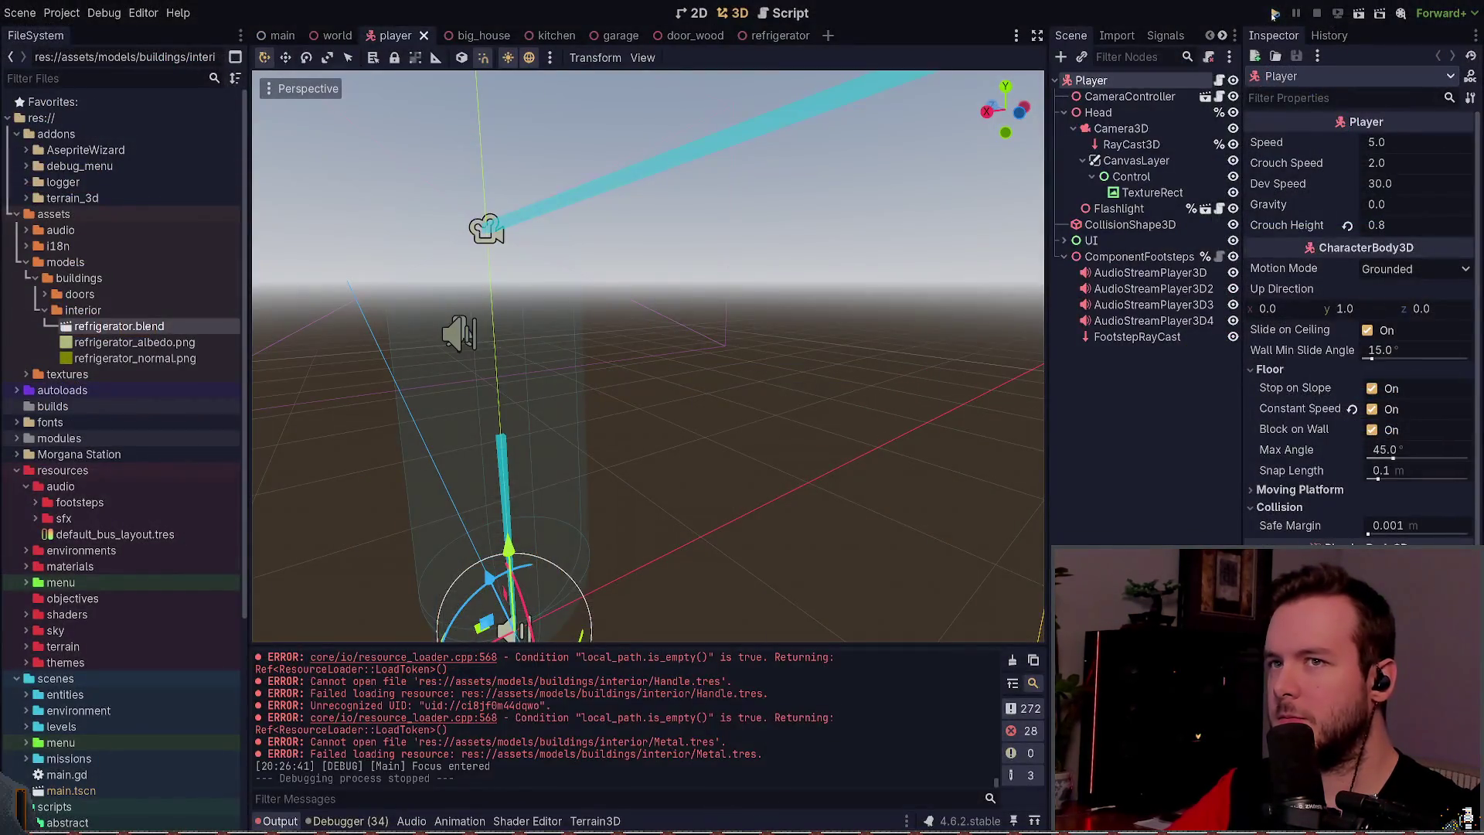
left_click(1276, 14)
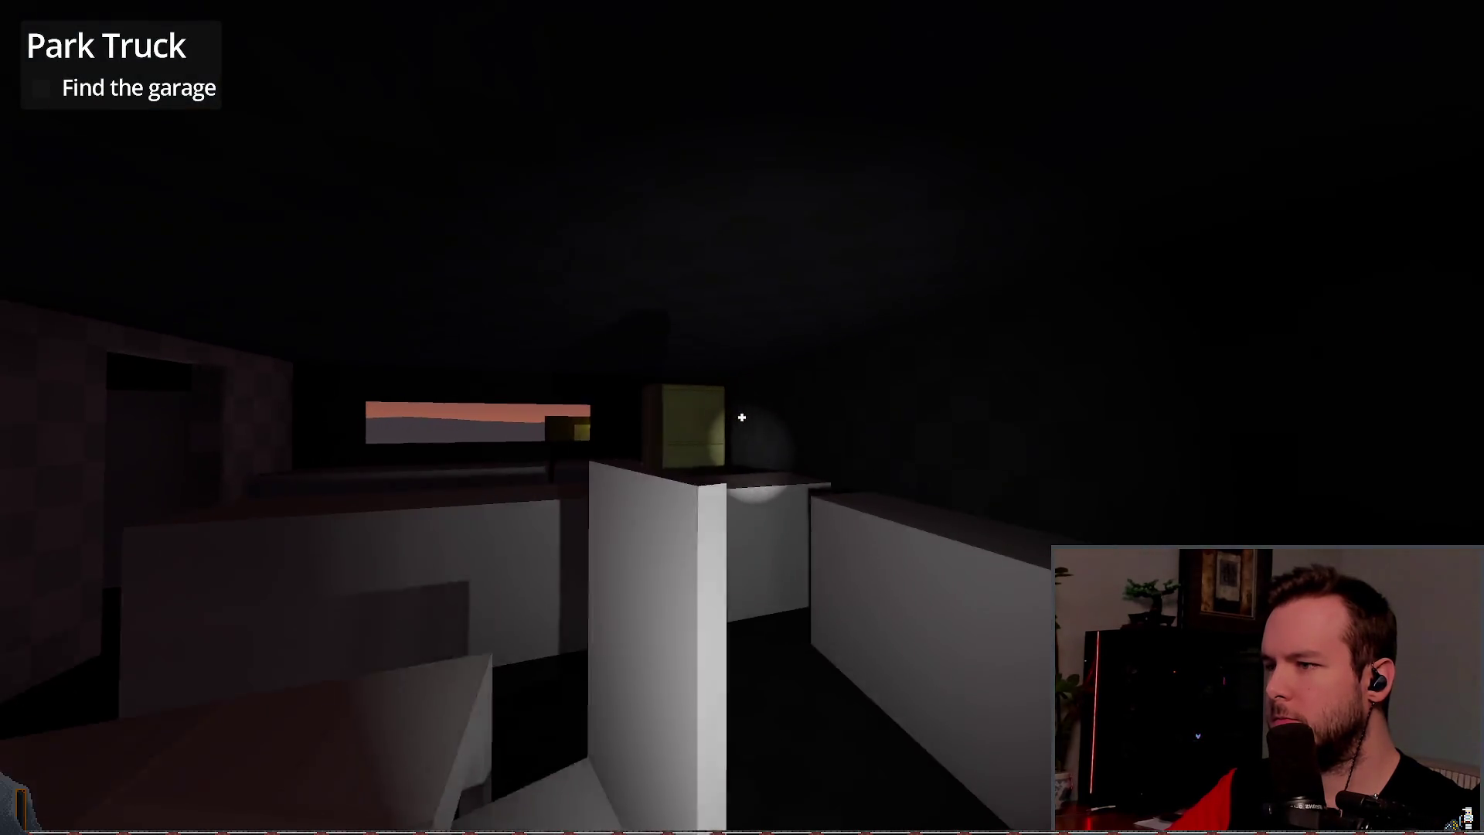
Step: Open the upper fridge door, then toggle the lower door repeatedly while walking nearer and back
left_click(741, 417)
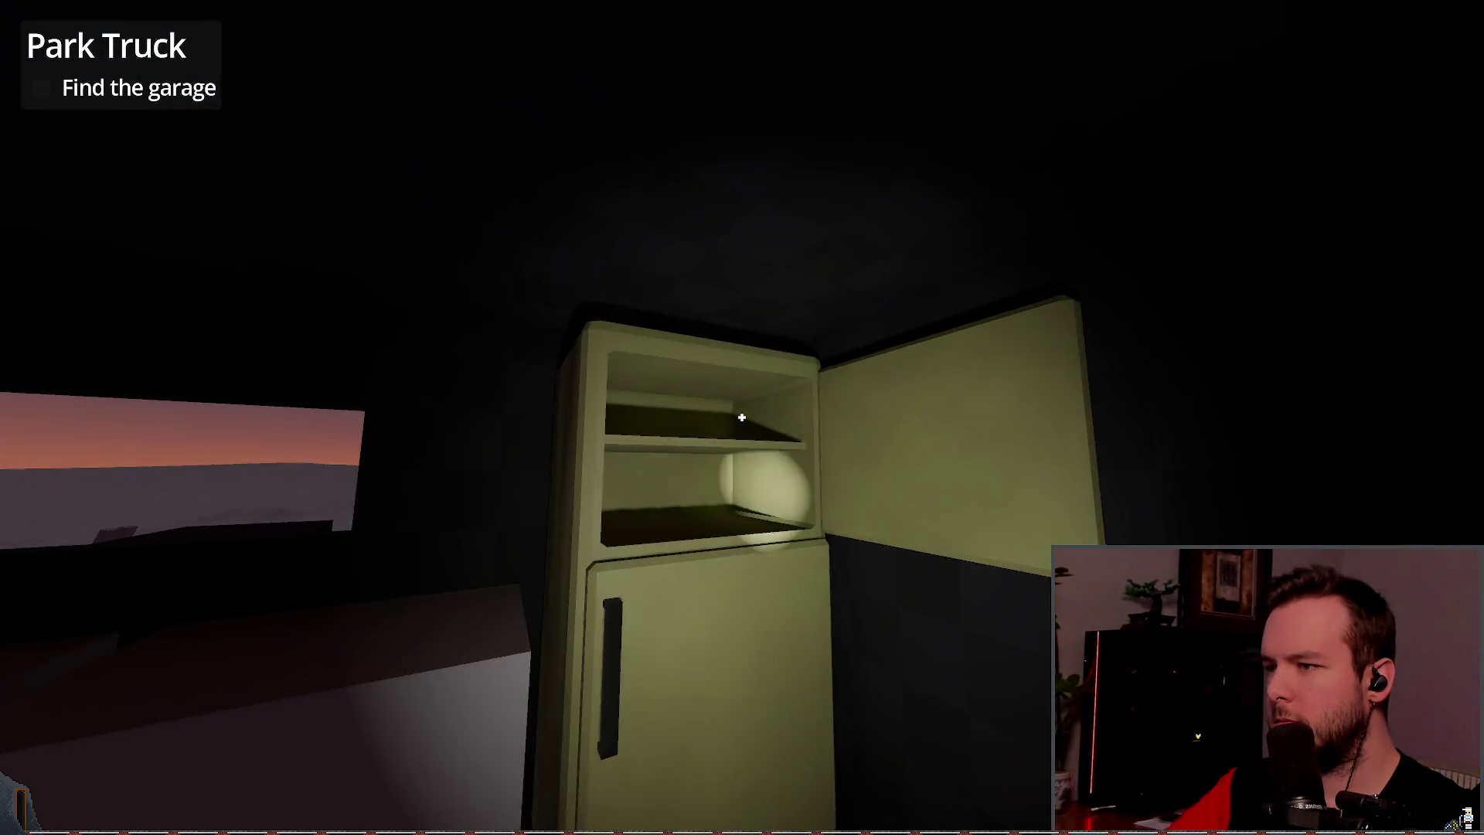
key("w")
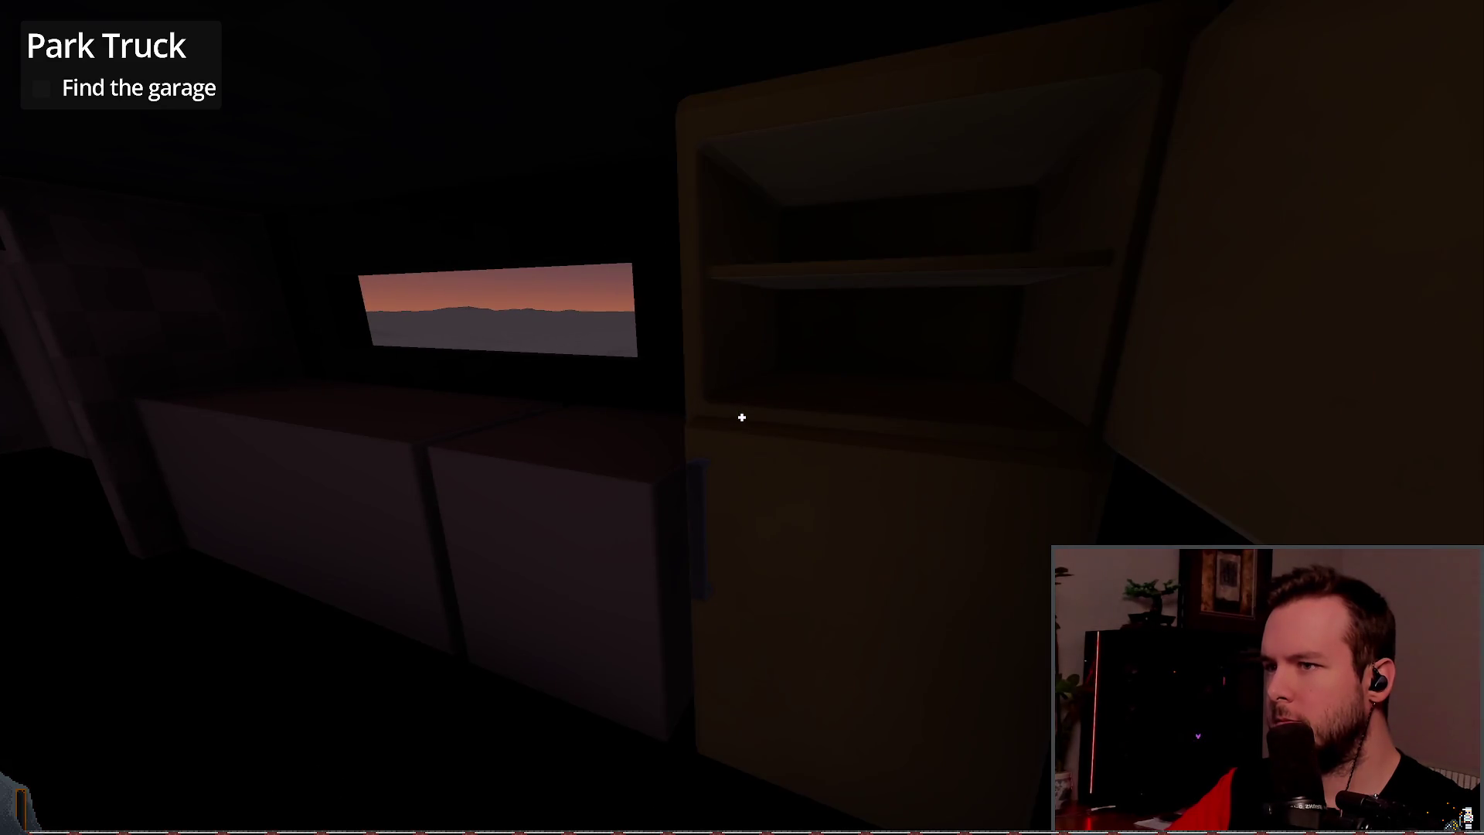
key("s")
key("w")
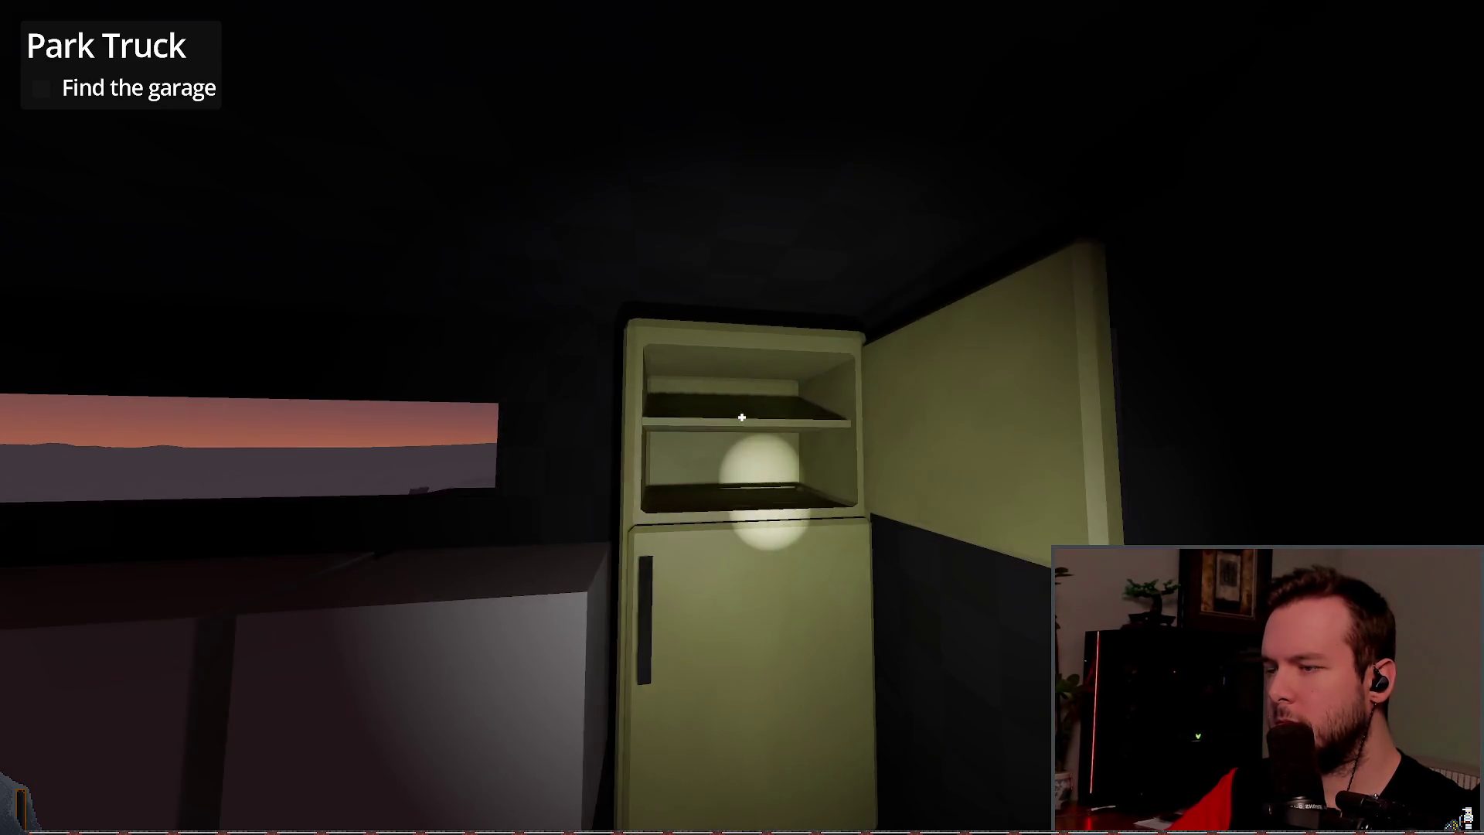
left_click(741, 417)
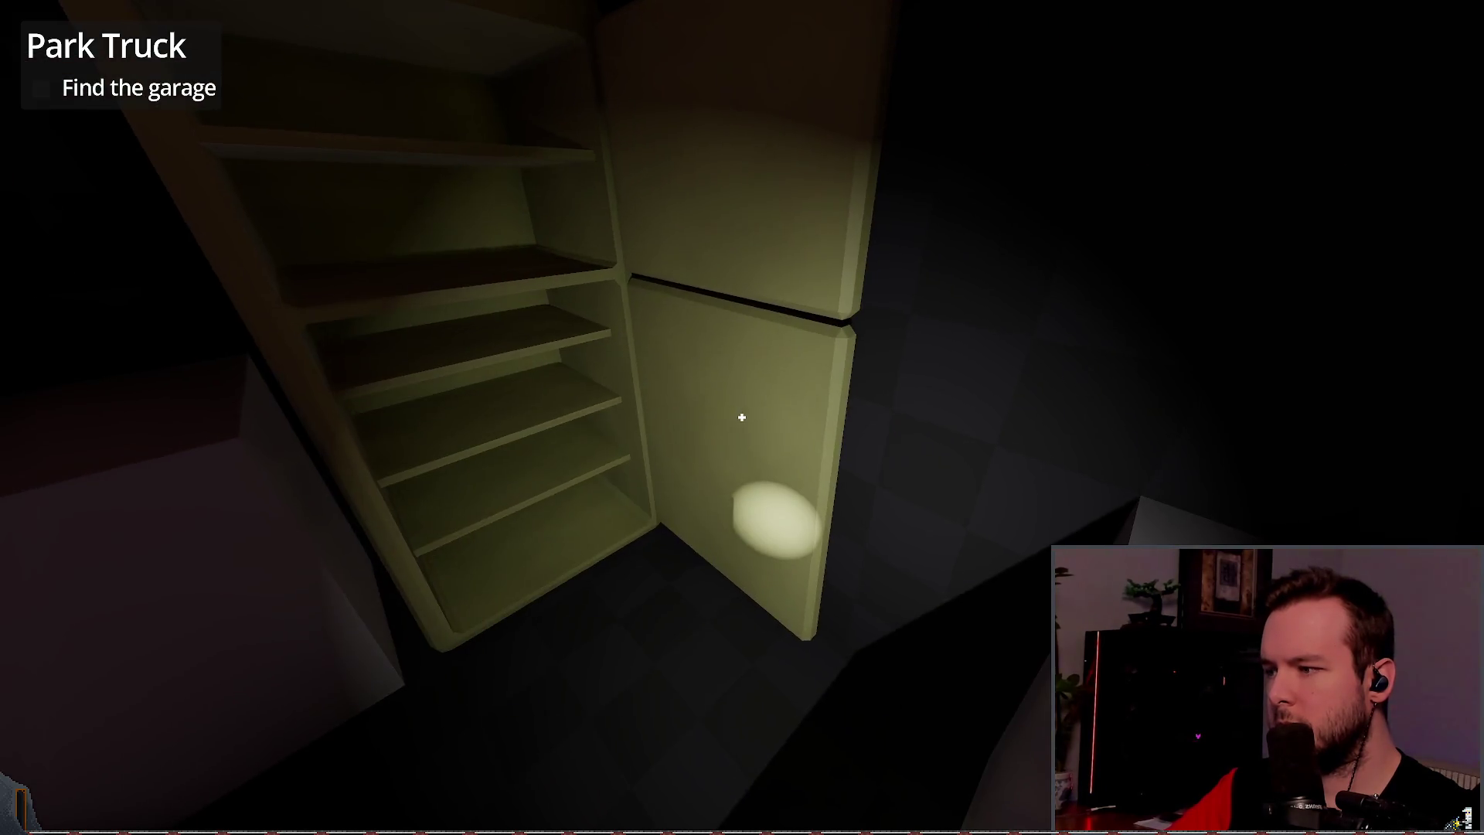
left_click(741, 418)
key("s")
left_click(742, 417)
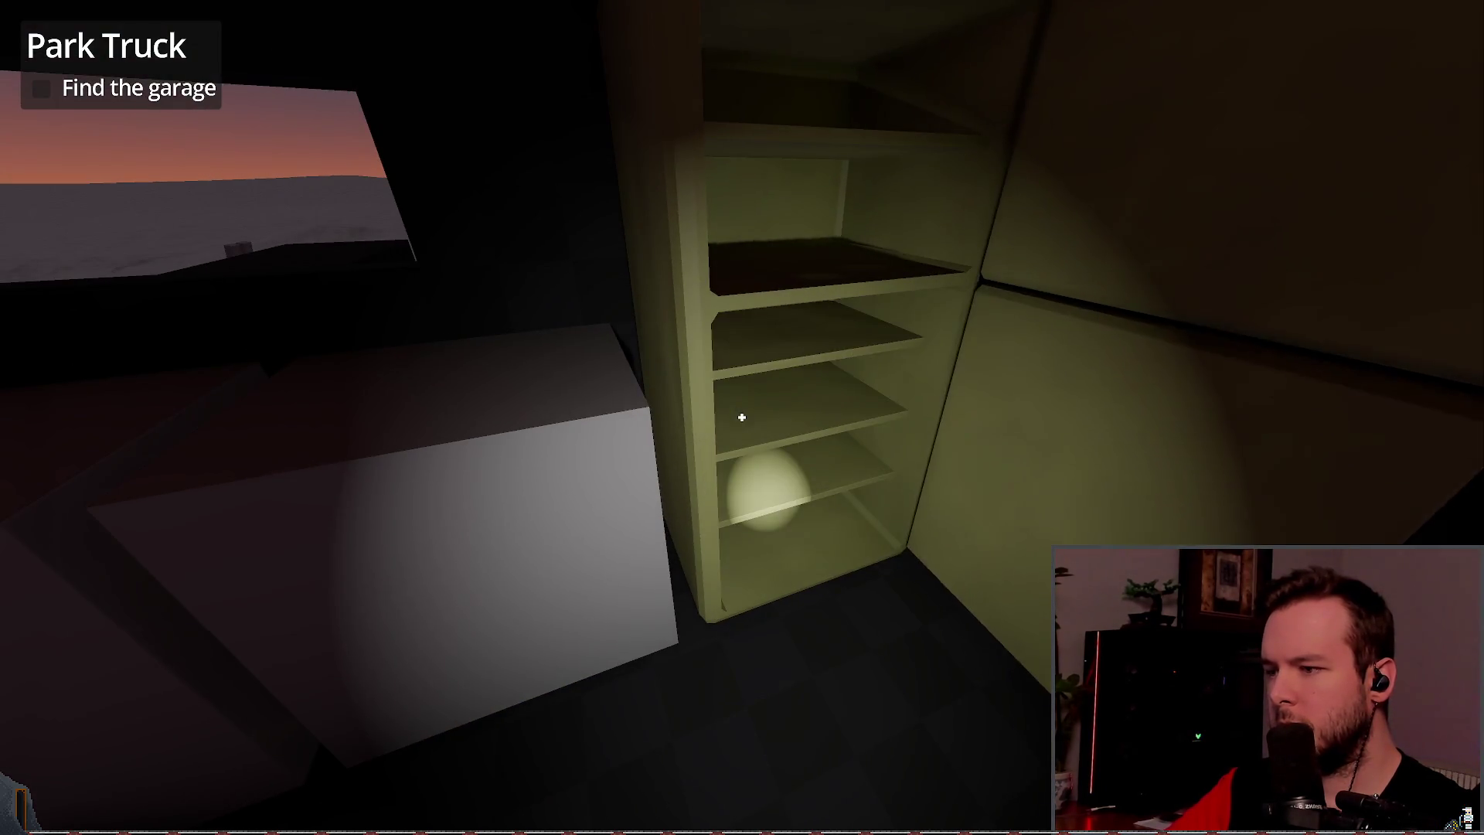
key("w")
key("s")
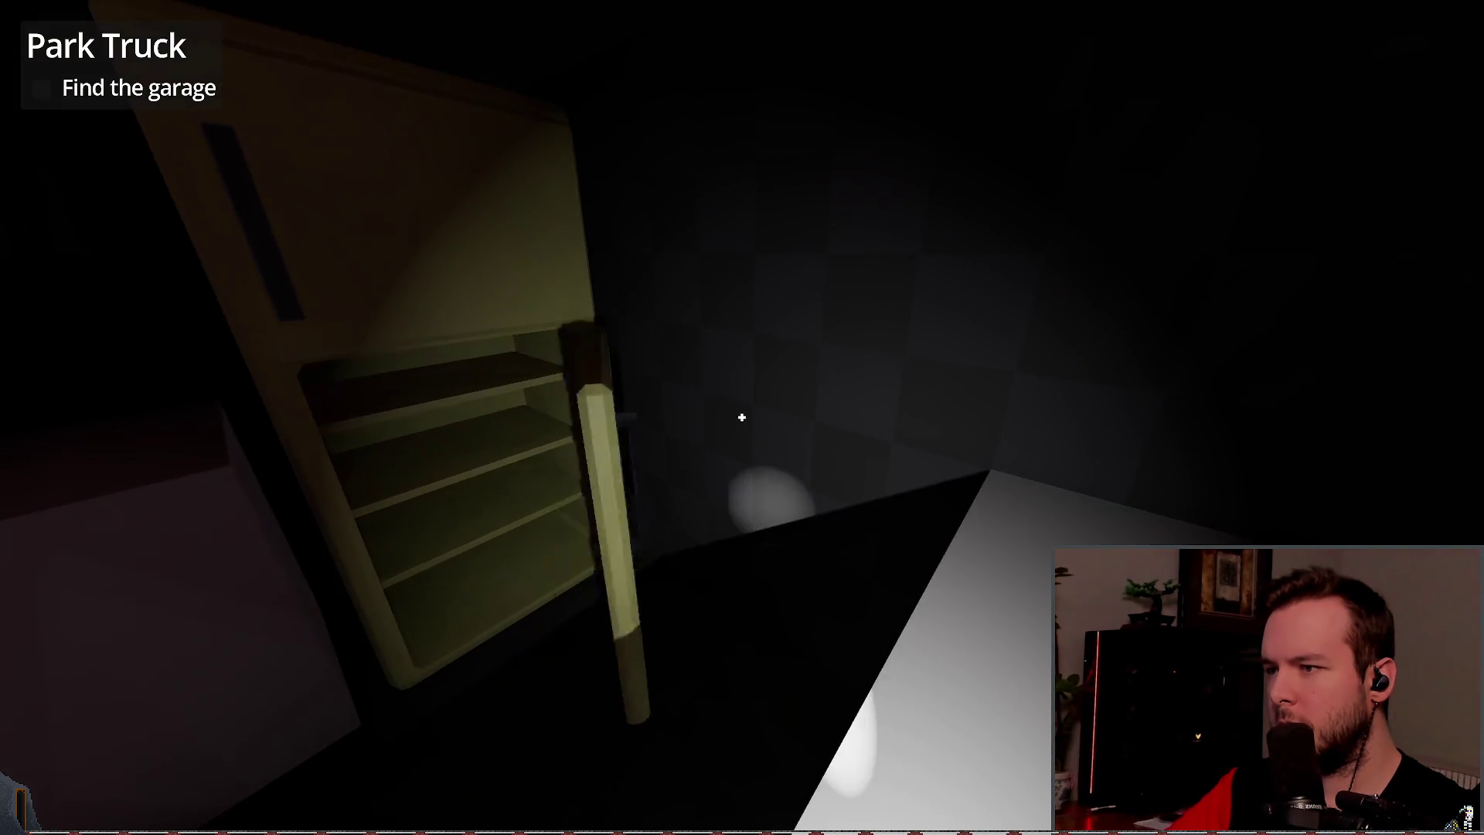
left_click(741, 417)
Step: Open and close both fridge doors several times while circling toward the fridge's side
left_click(741, 418)
key("w")
left_click(742, 417)
key("s")
key("s")
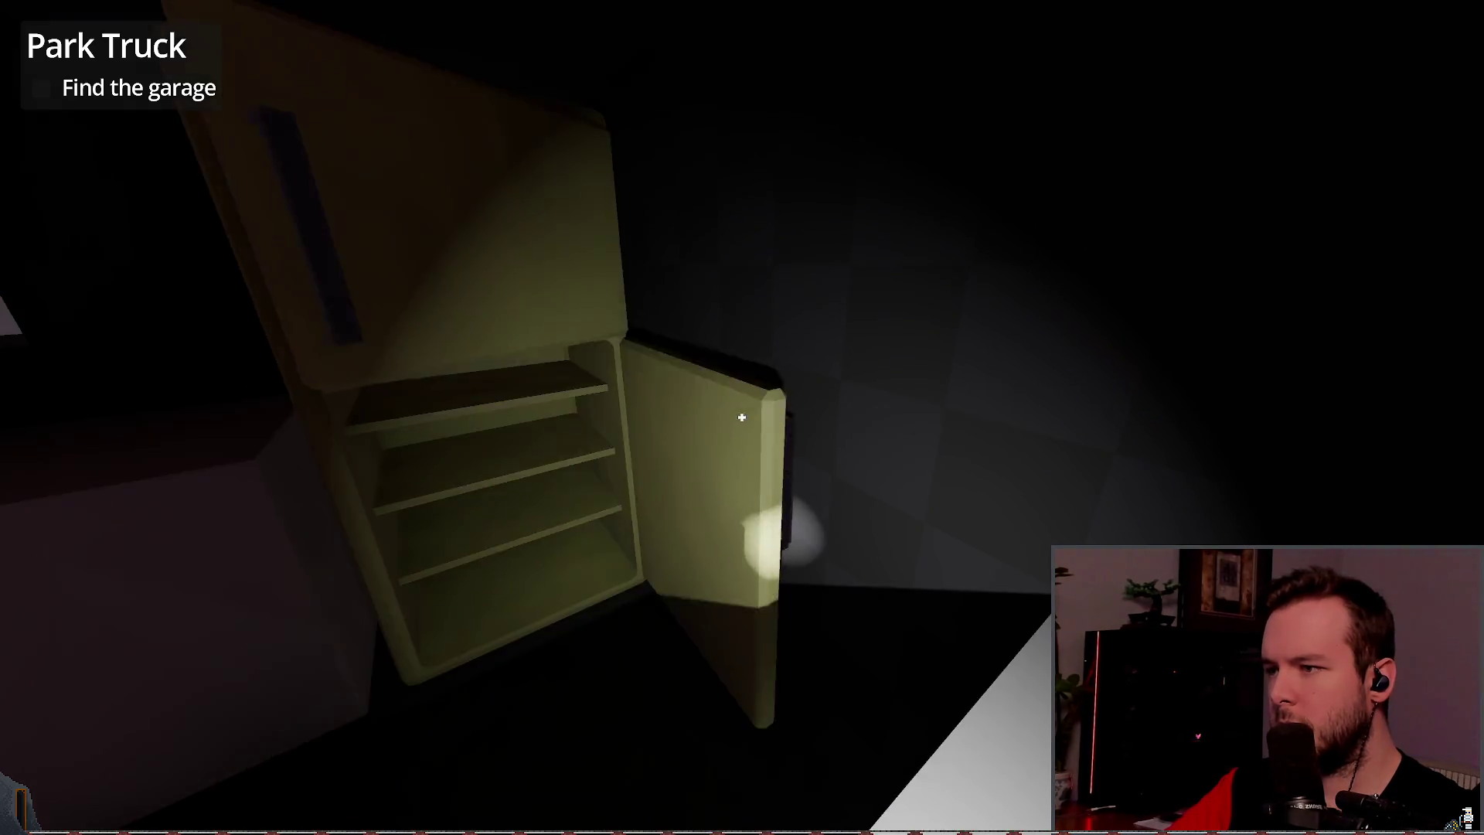
left_click(741, 417)
left_click(741, 417)
key("w")
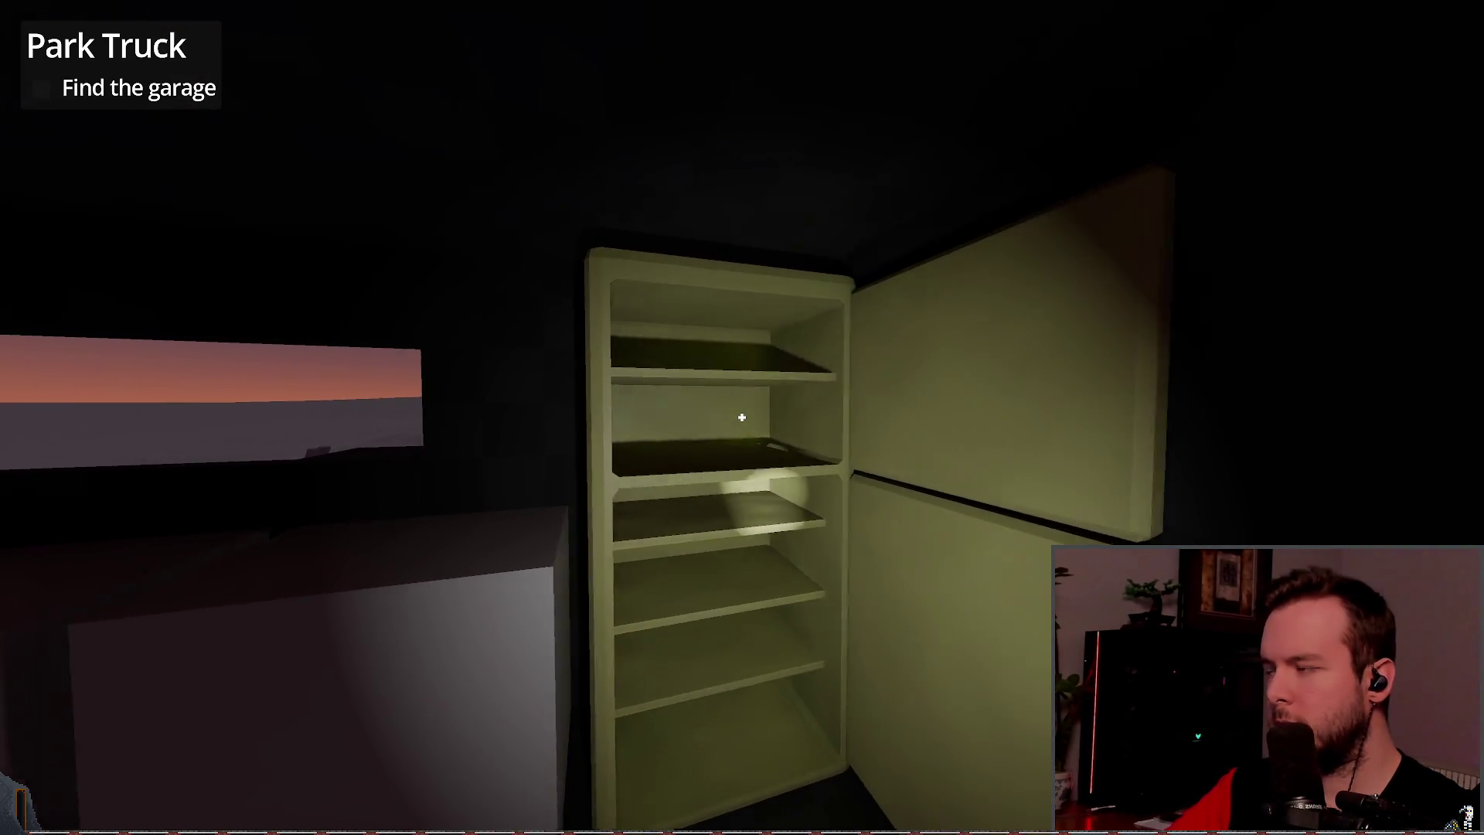
key("s")
key("w")
left_click(741, 418)
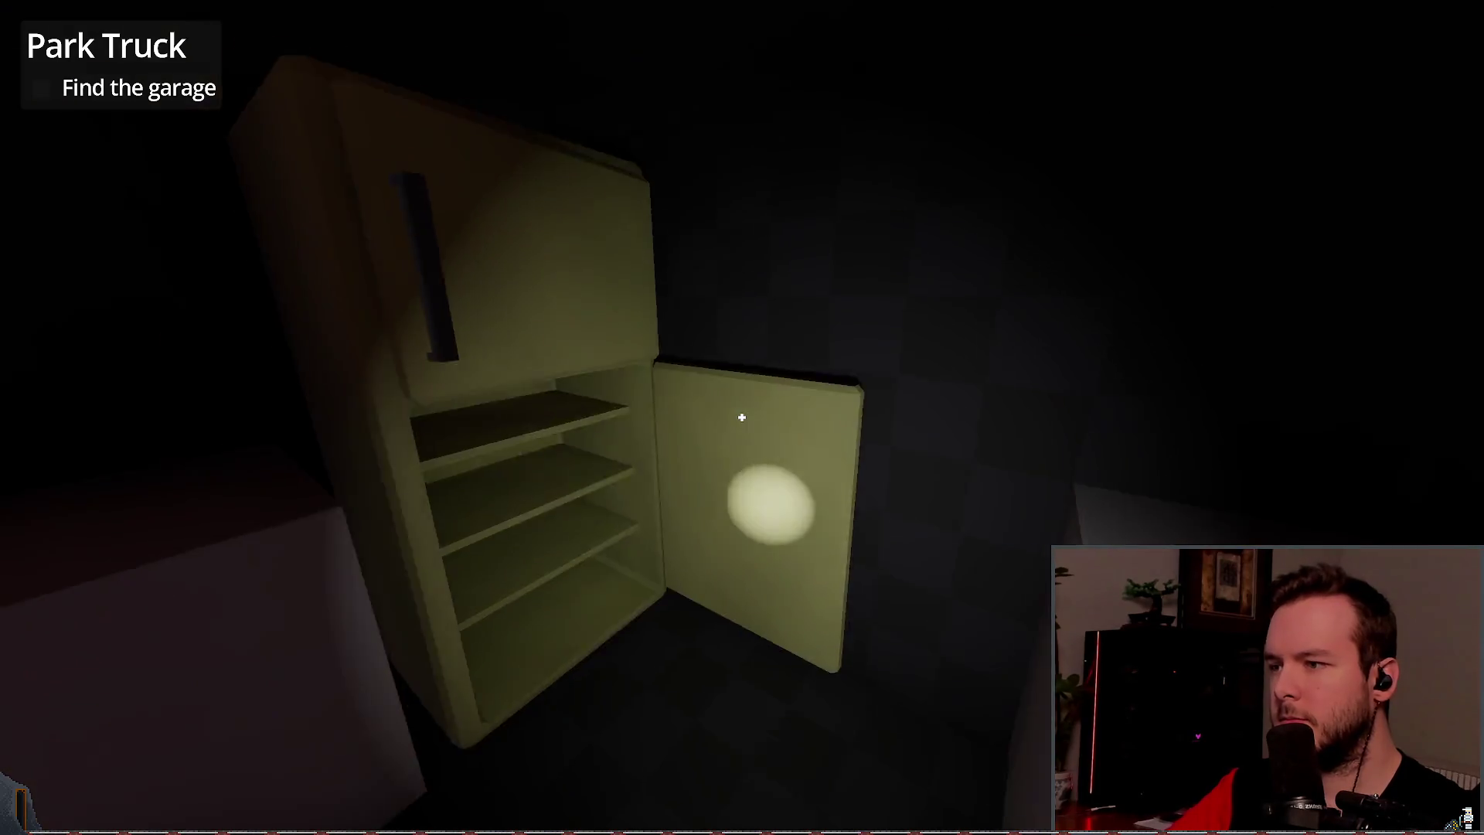
key("s")
left_click(741, 417)
left_click(742, 417)
left_click(741, 417)
left_click(741, 417)
left_click(741, 418)
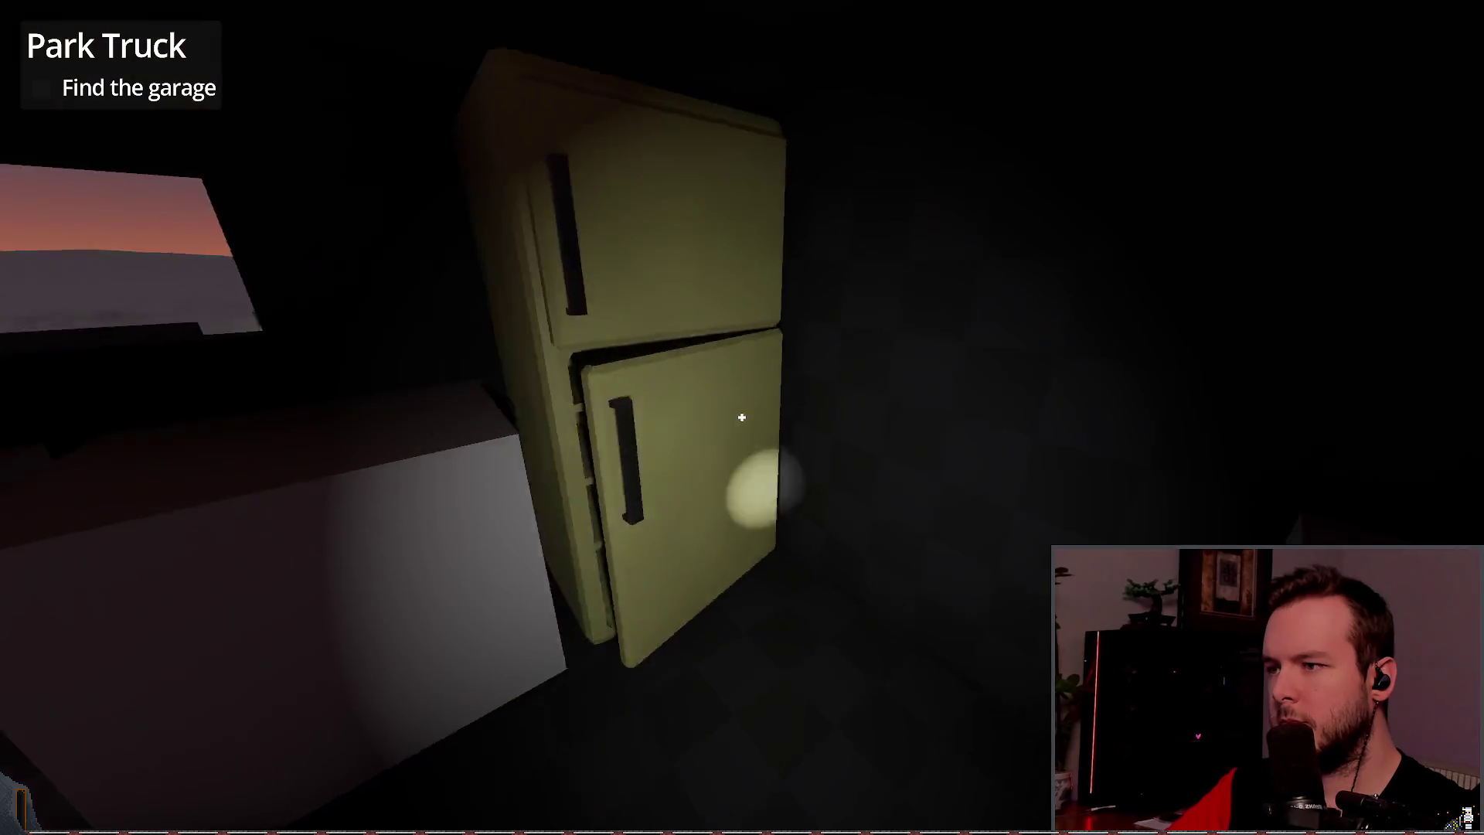
Step: Open the fridge door to view the empty shelves, then close it again
left_click(742, 417)
key("w")
key("s")
left_click(741, 418)
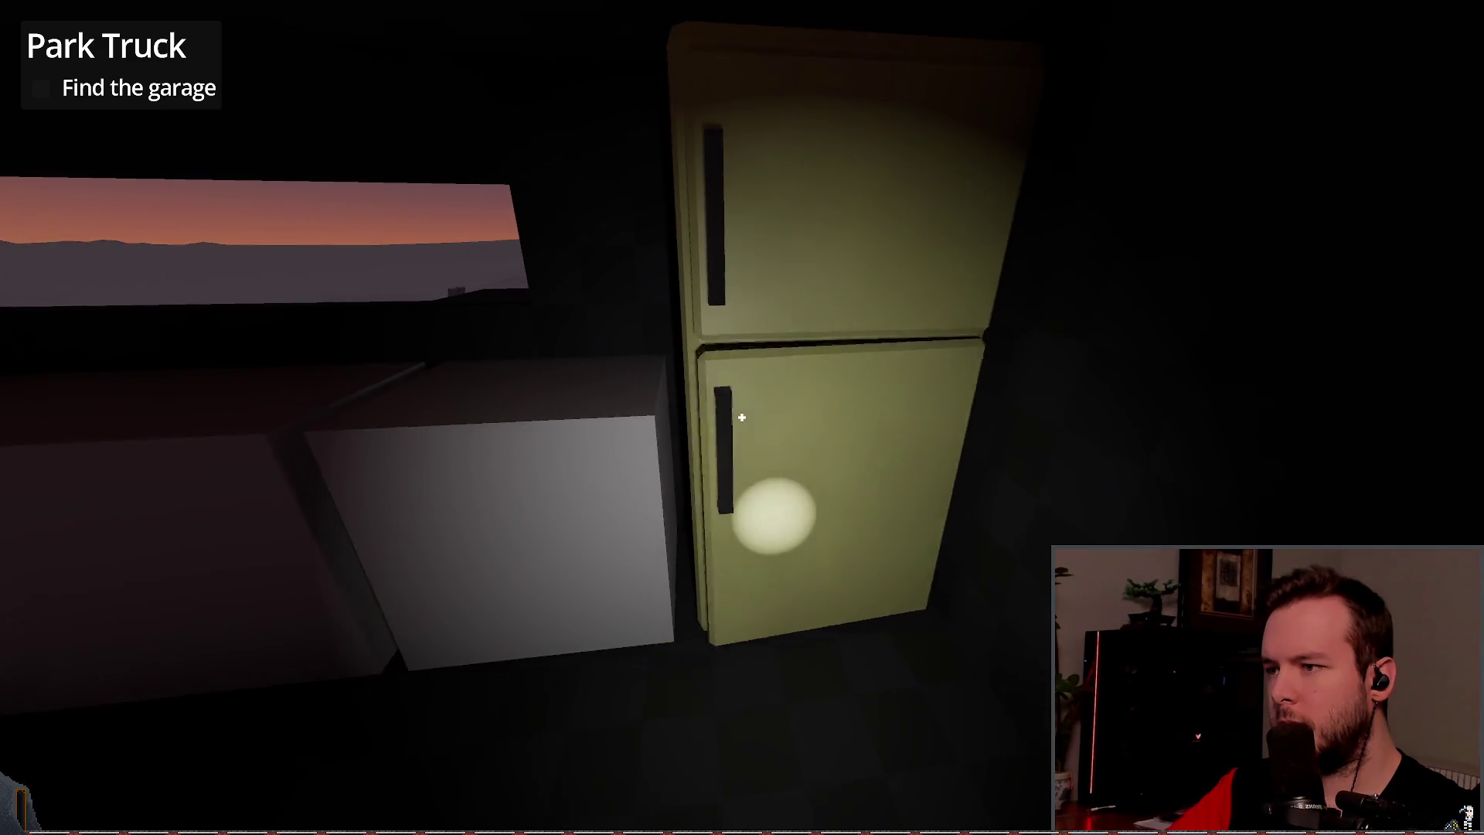
left_click(742, 417)
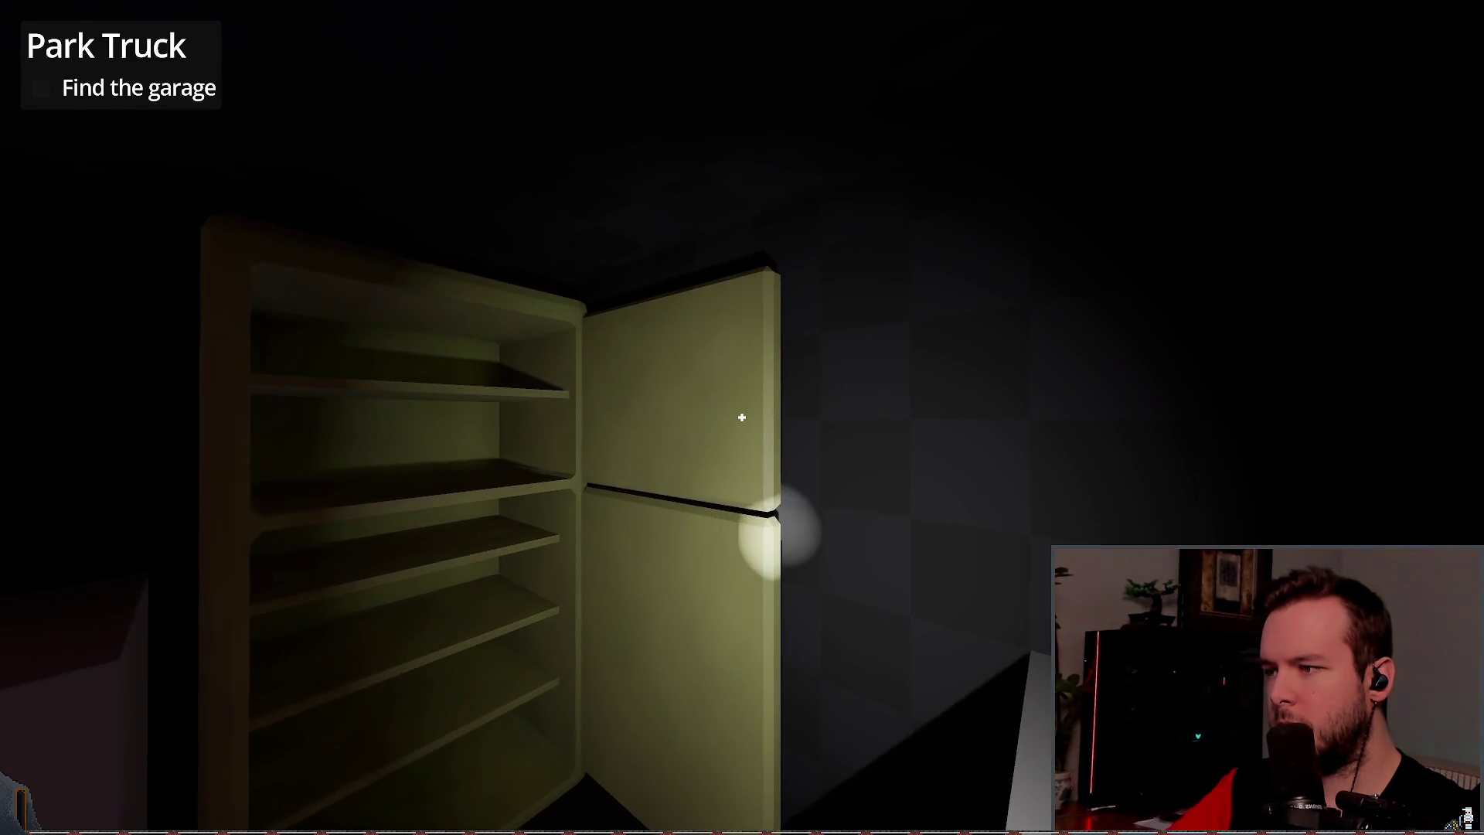
key("s")
left_click(741, 417)
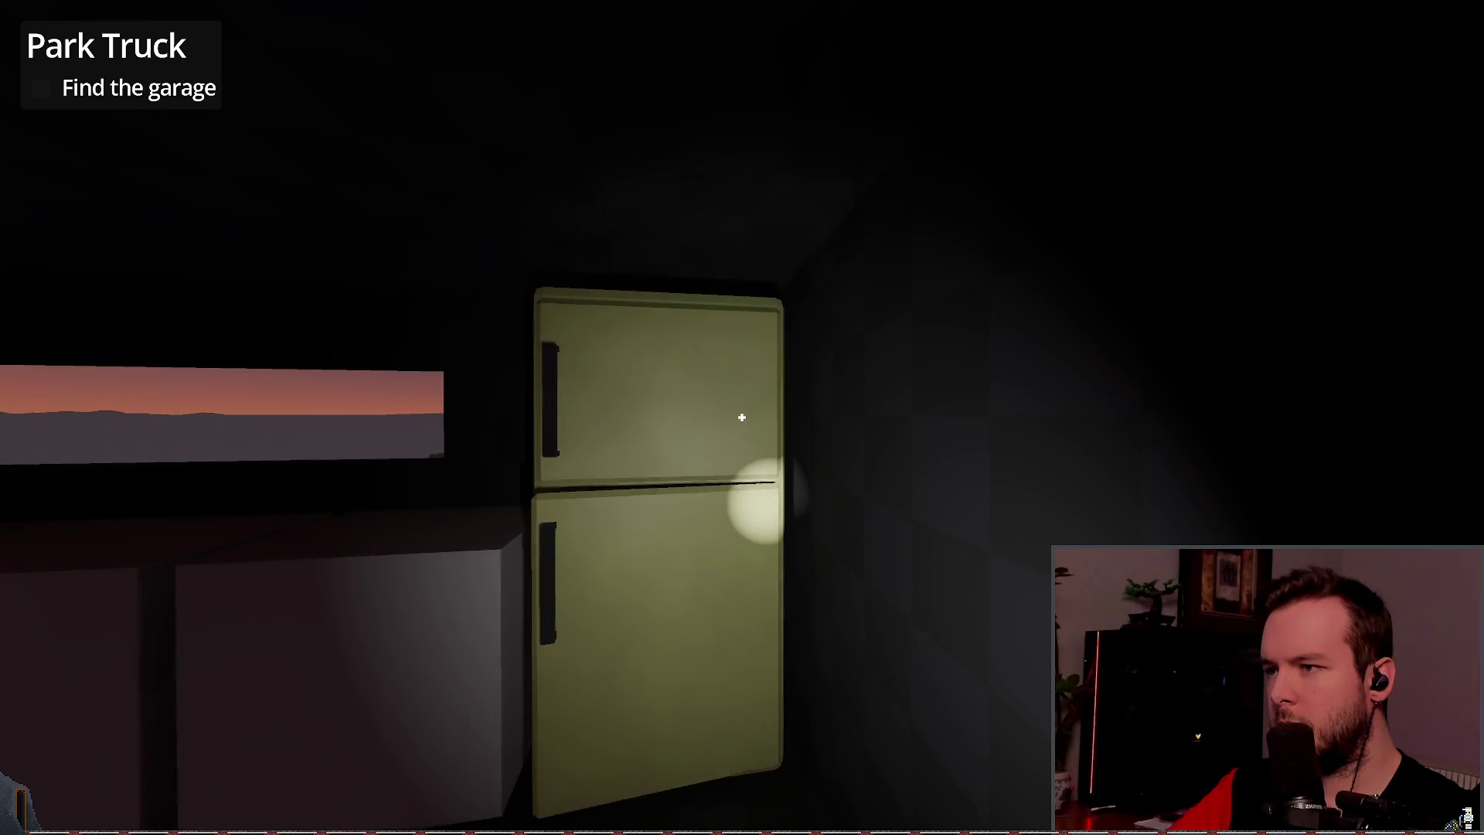
key("w")
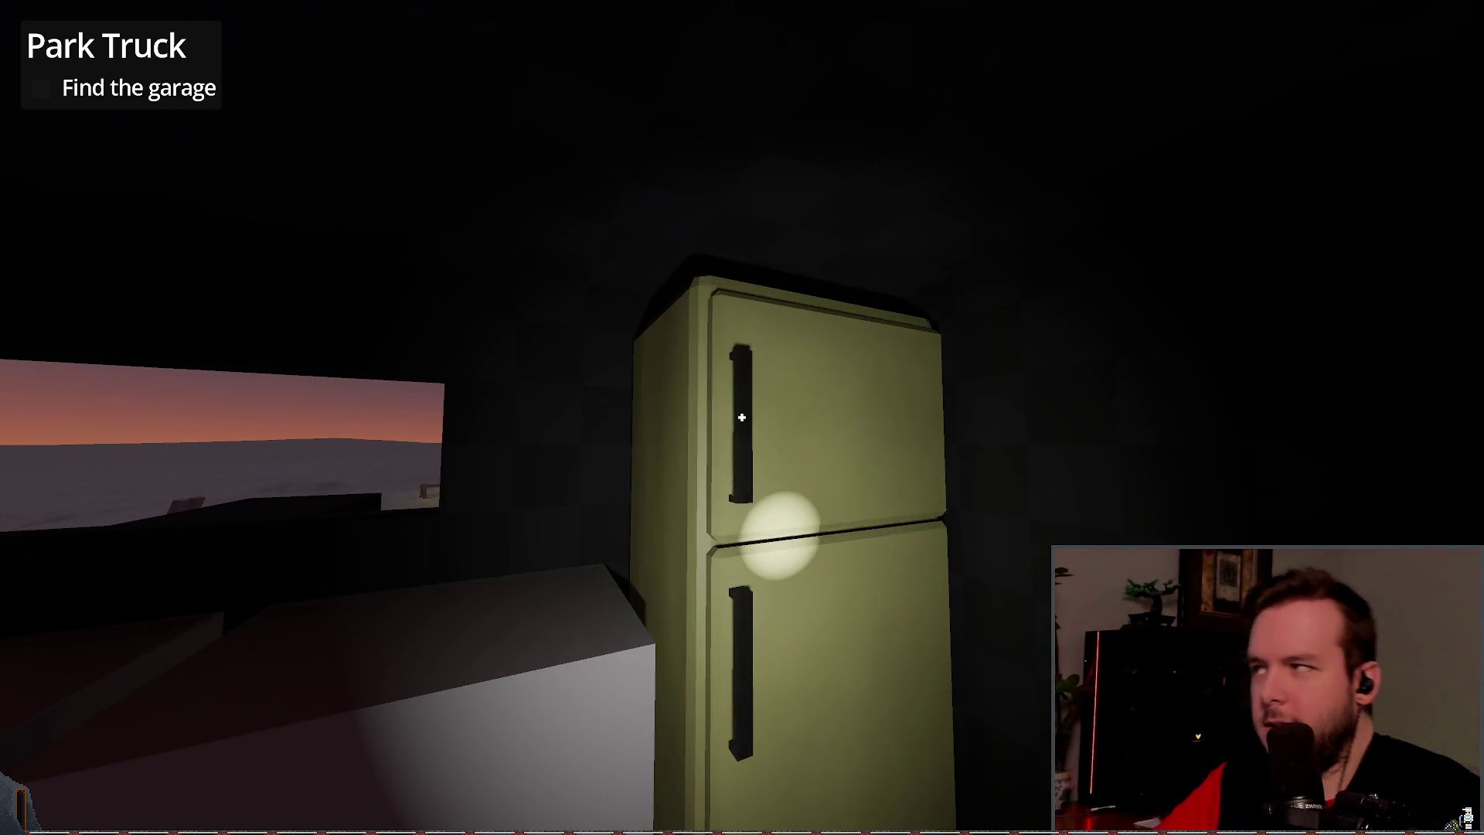
Step: Open both doors, inspect the shelves and door seam up close, then close the door
left_click(741, 418)
left_click(741, 417)
key("w")
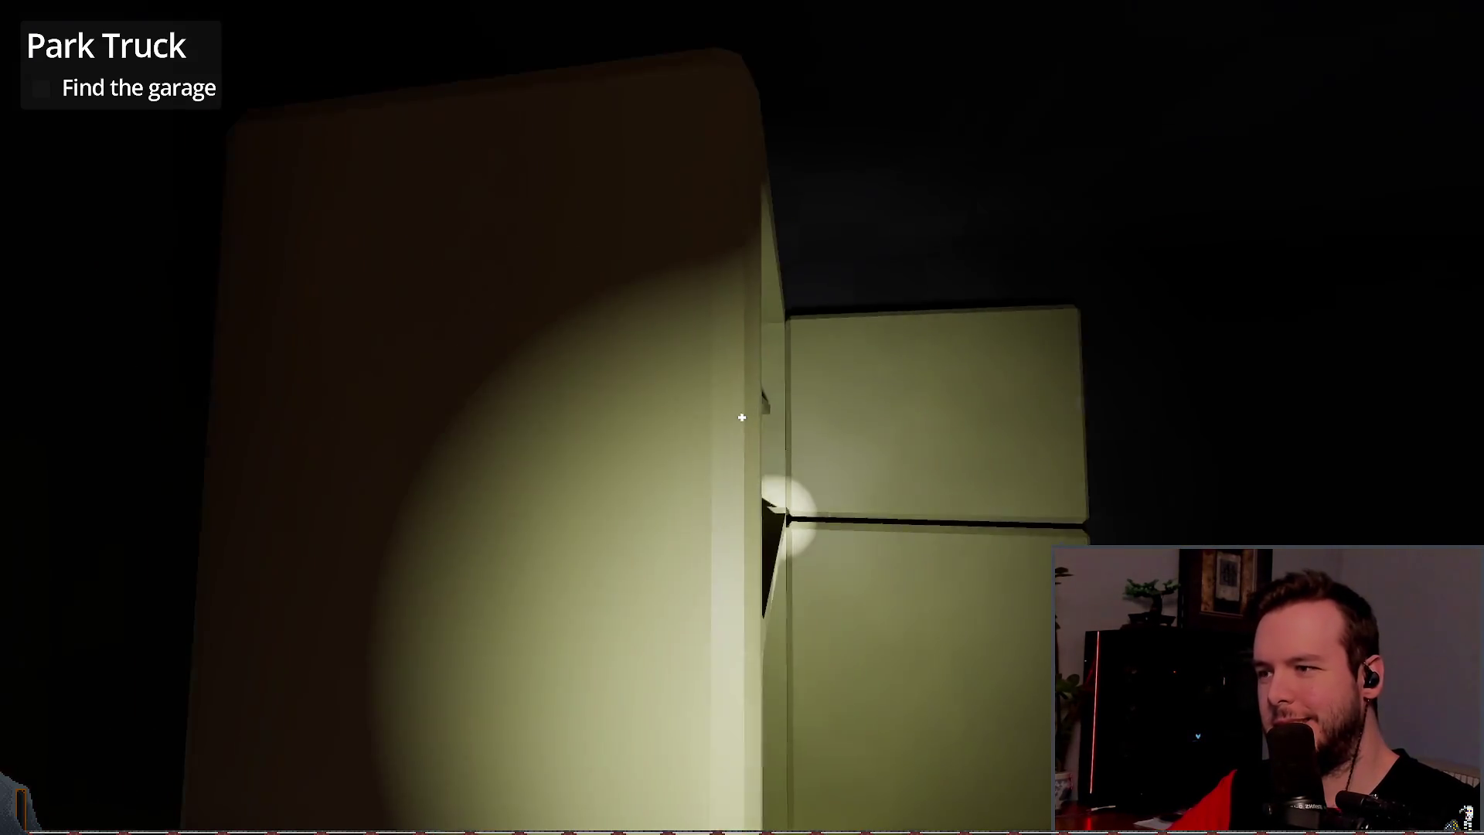
key("w")
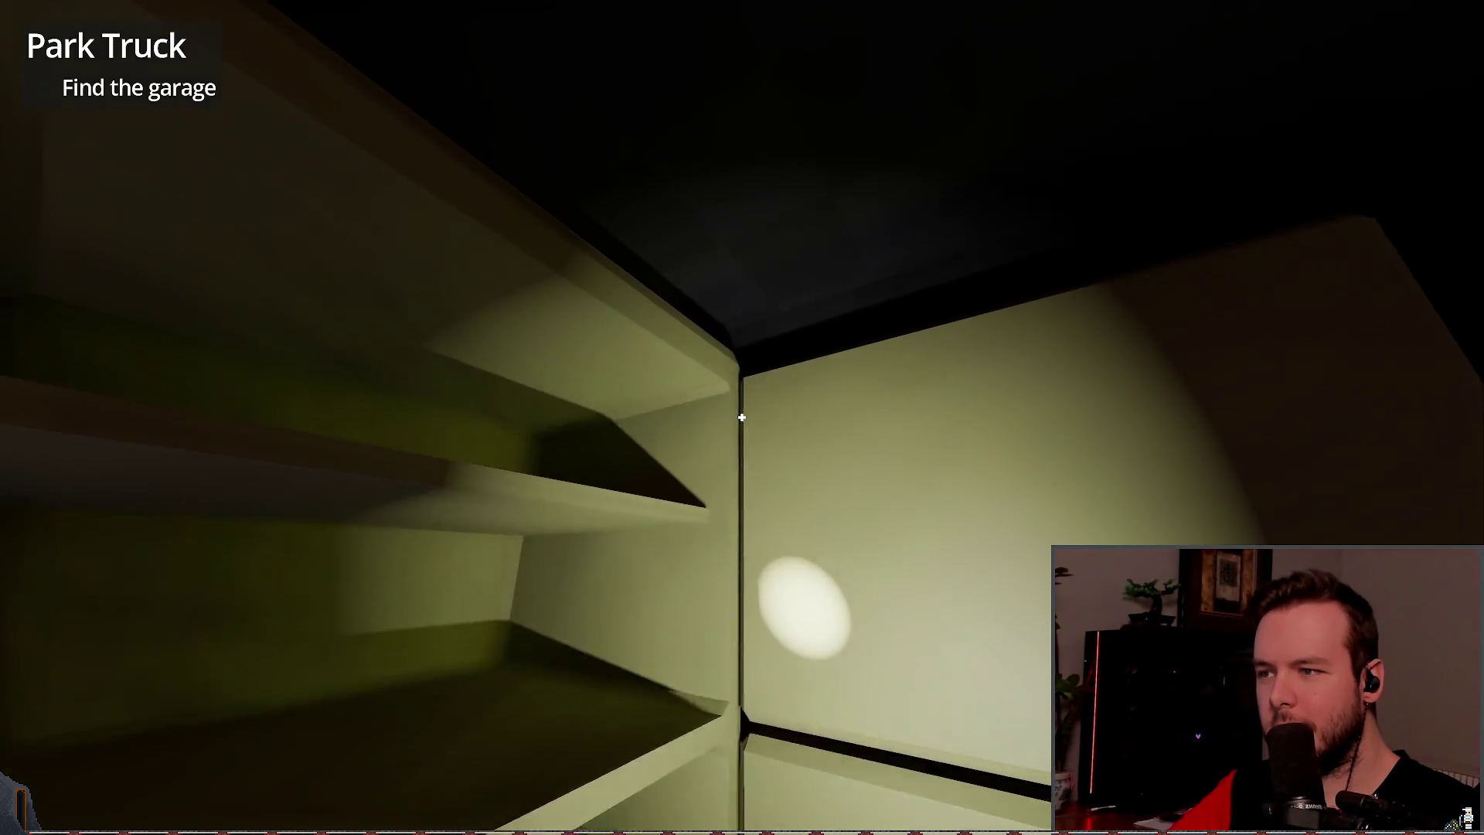
key("w")
key("s")
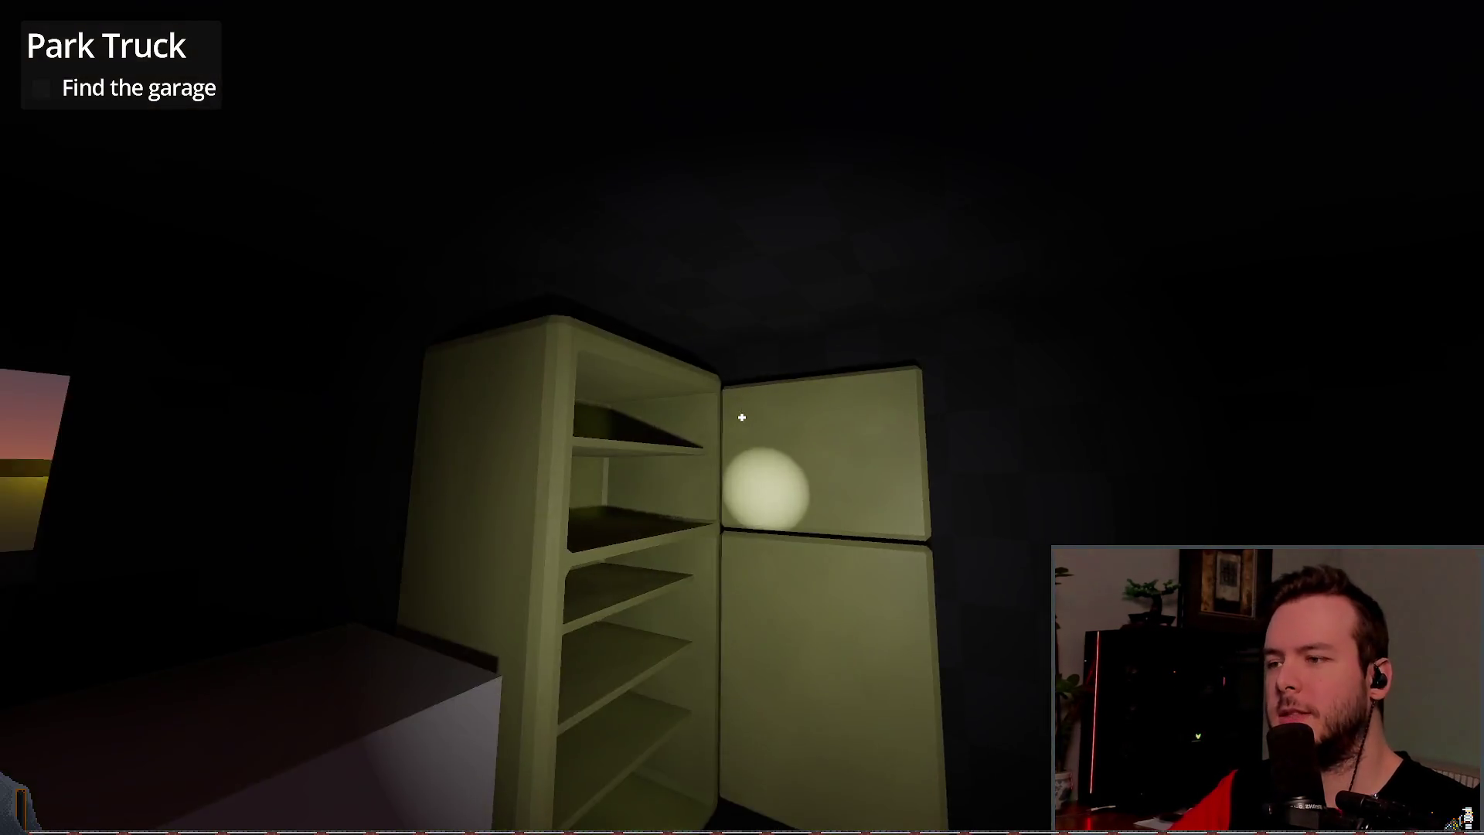
key("s")
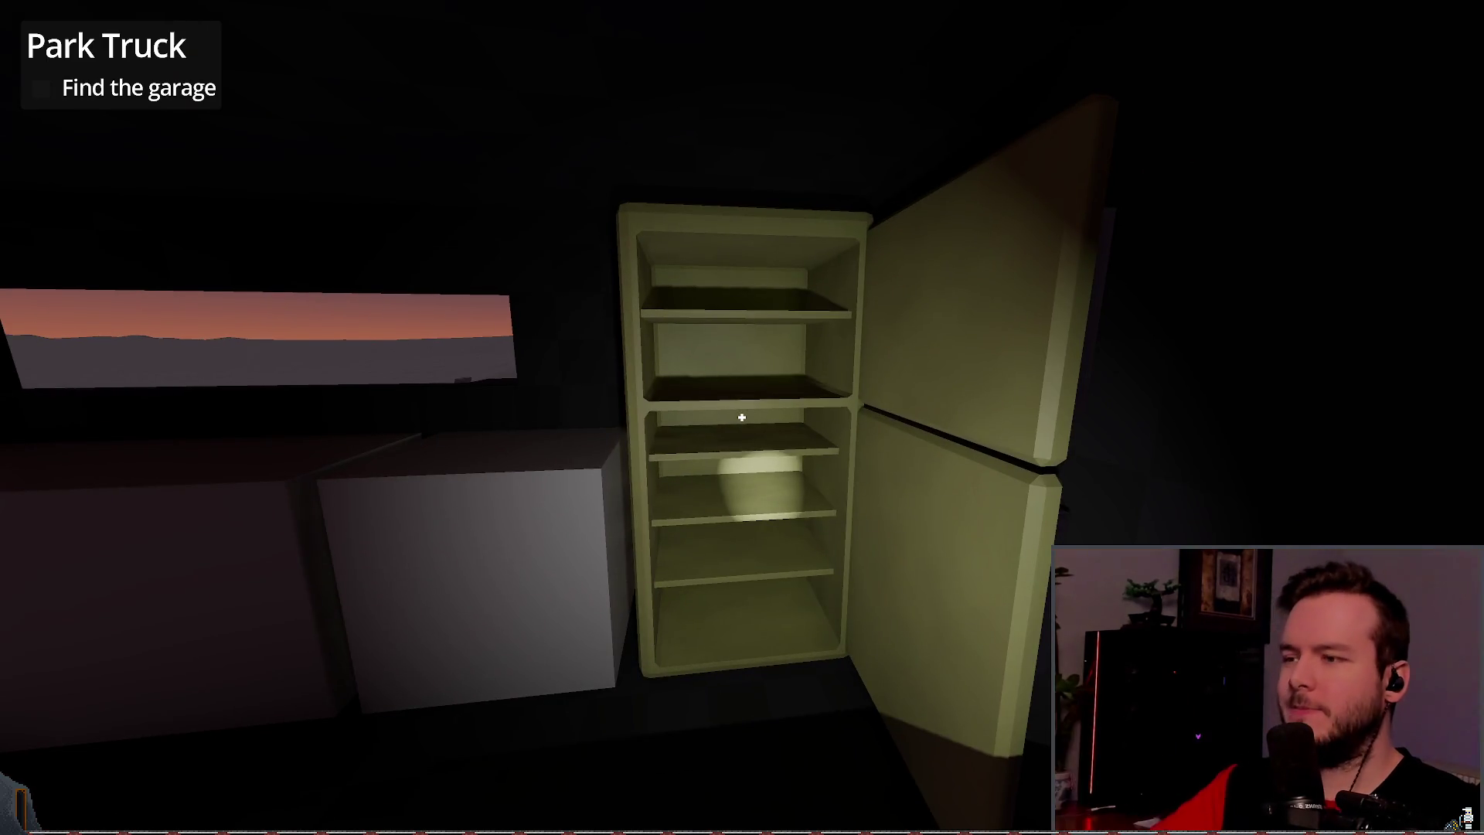
key("w")
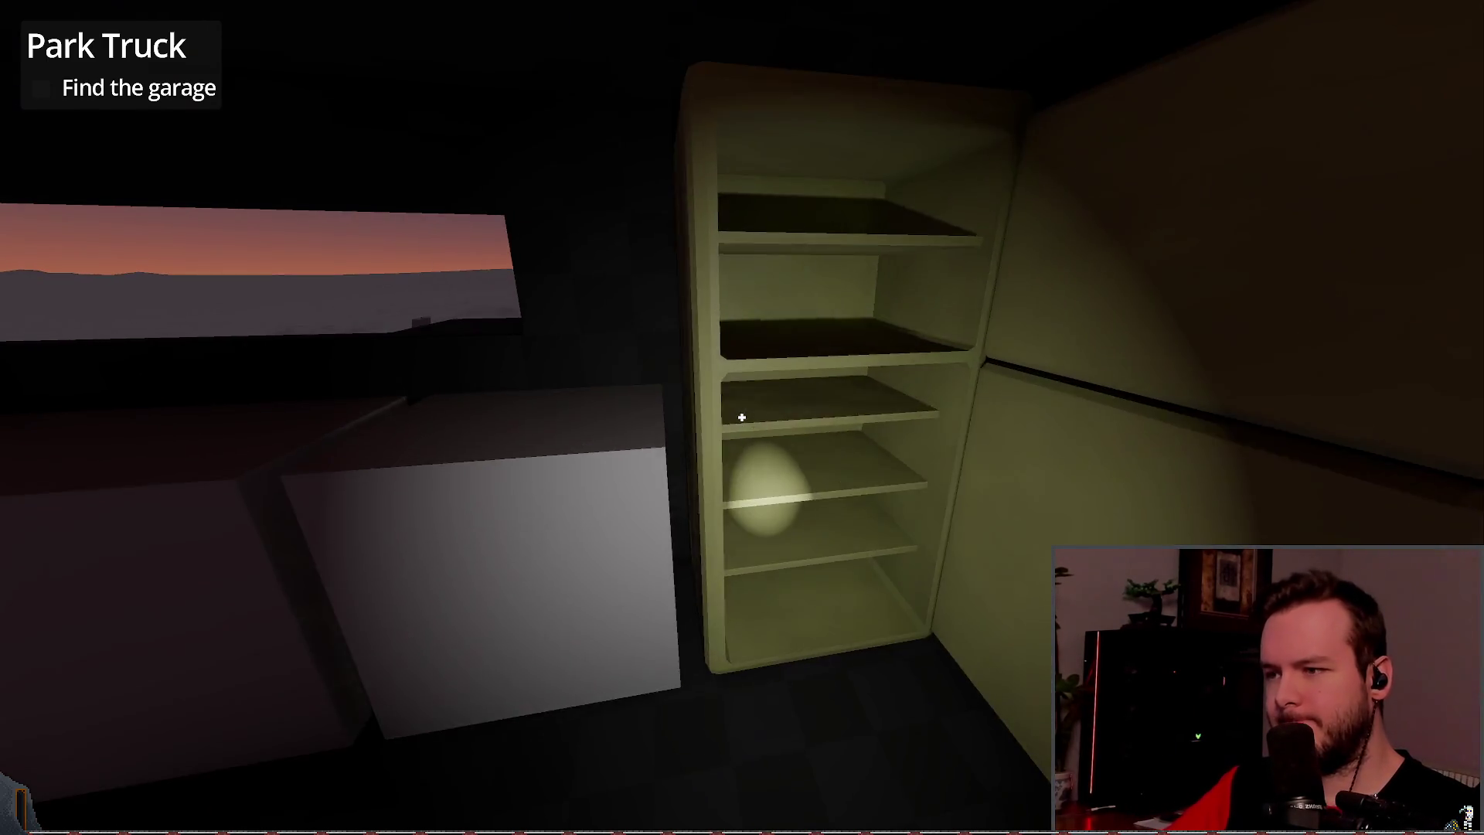
key("s")
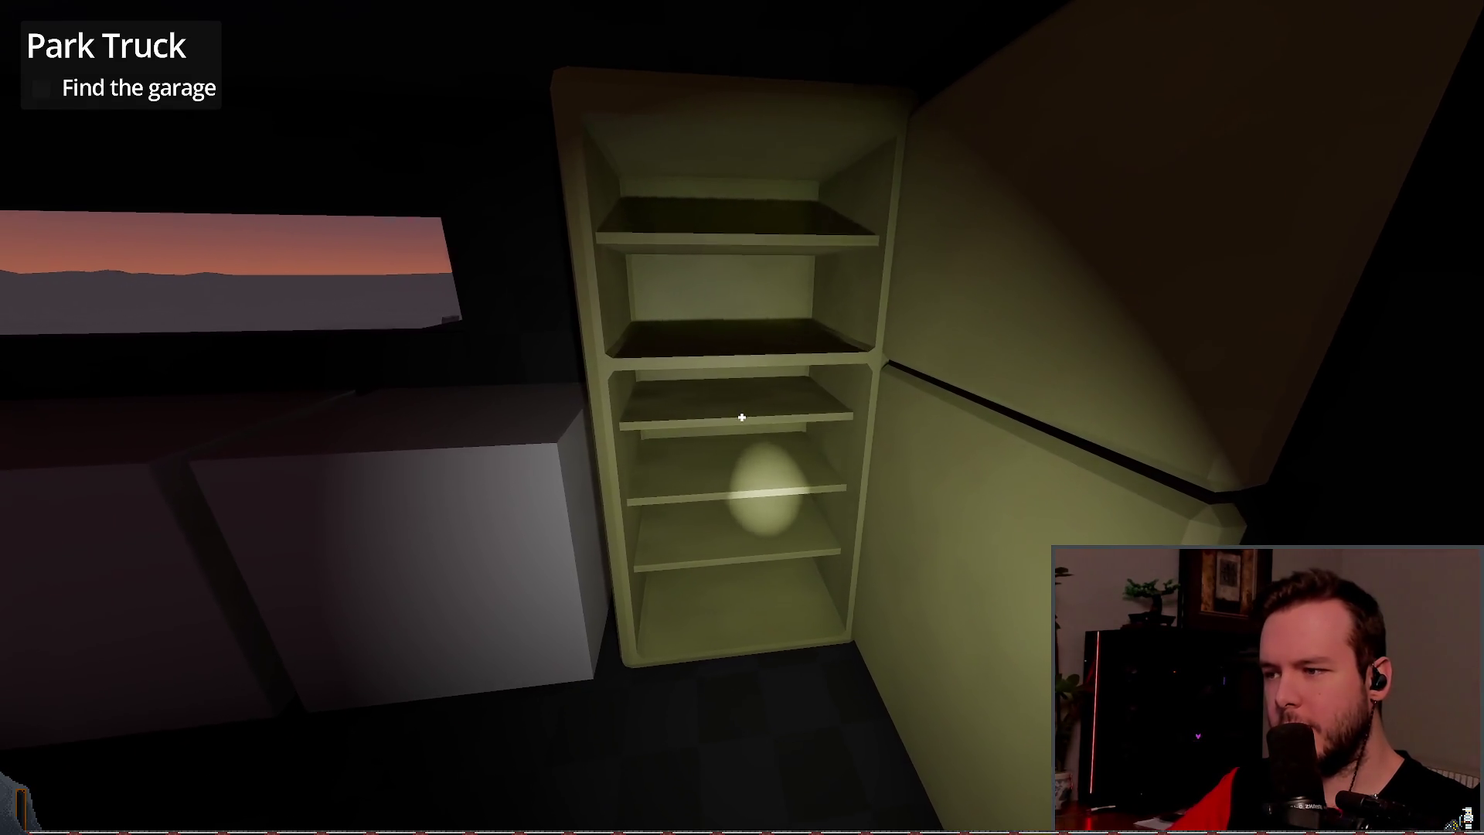
key("w")
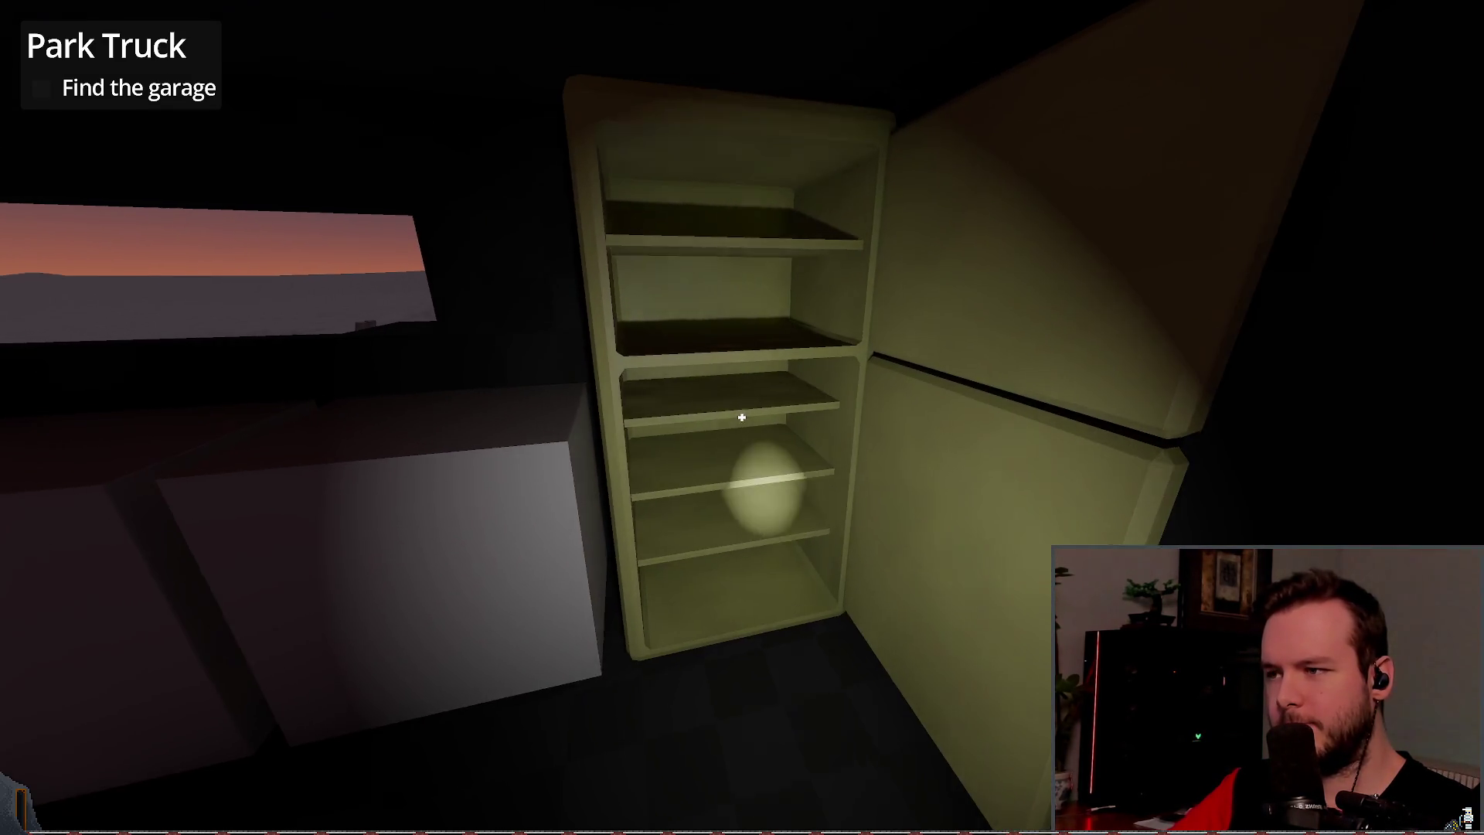
key("s")
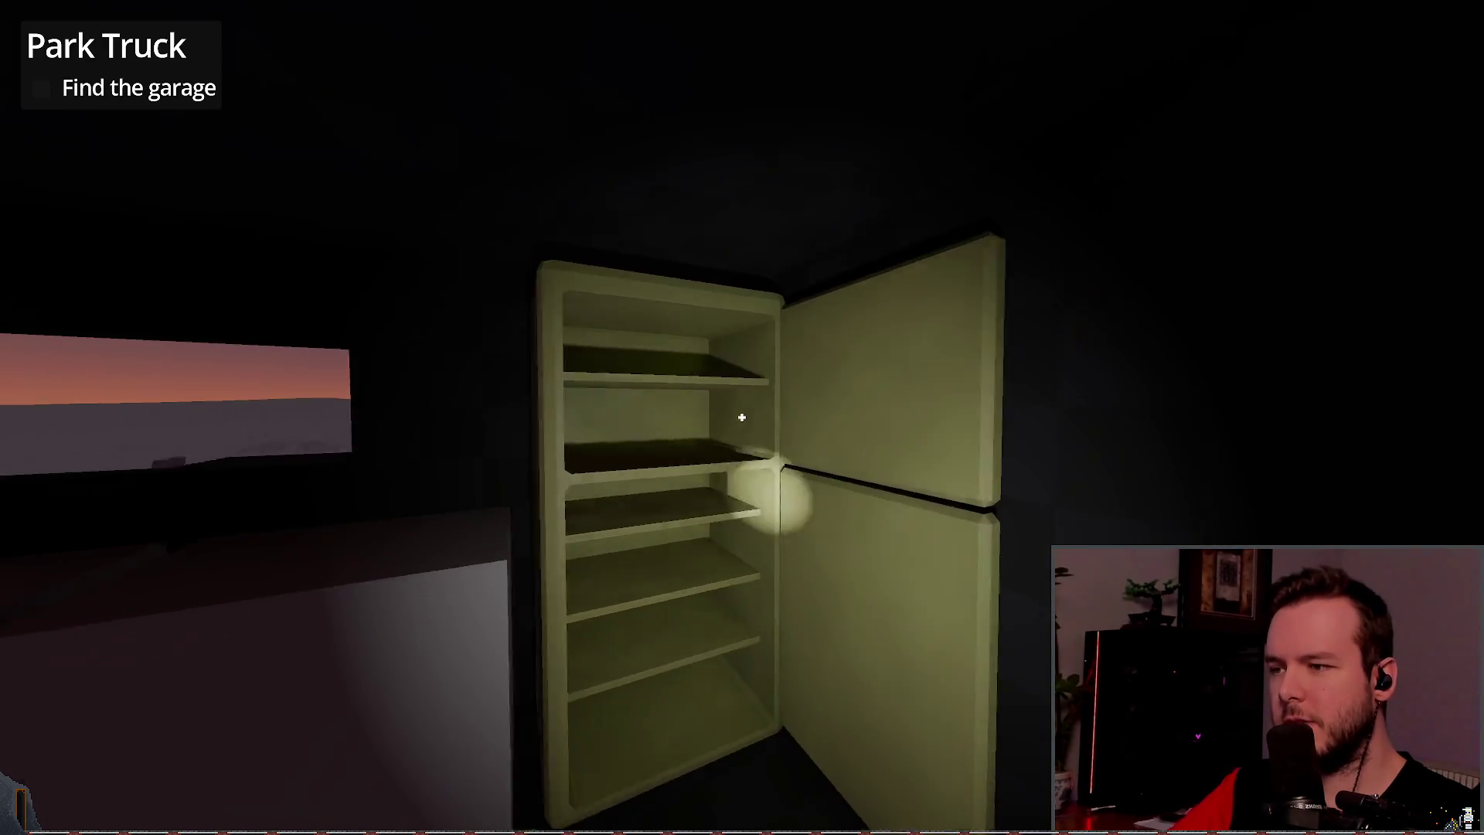
left_click(742, 418)
key("s")
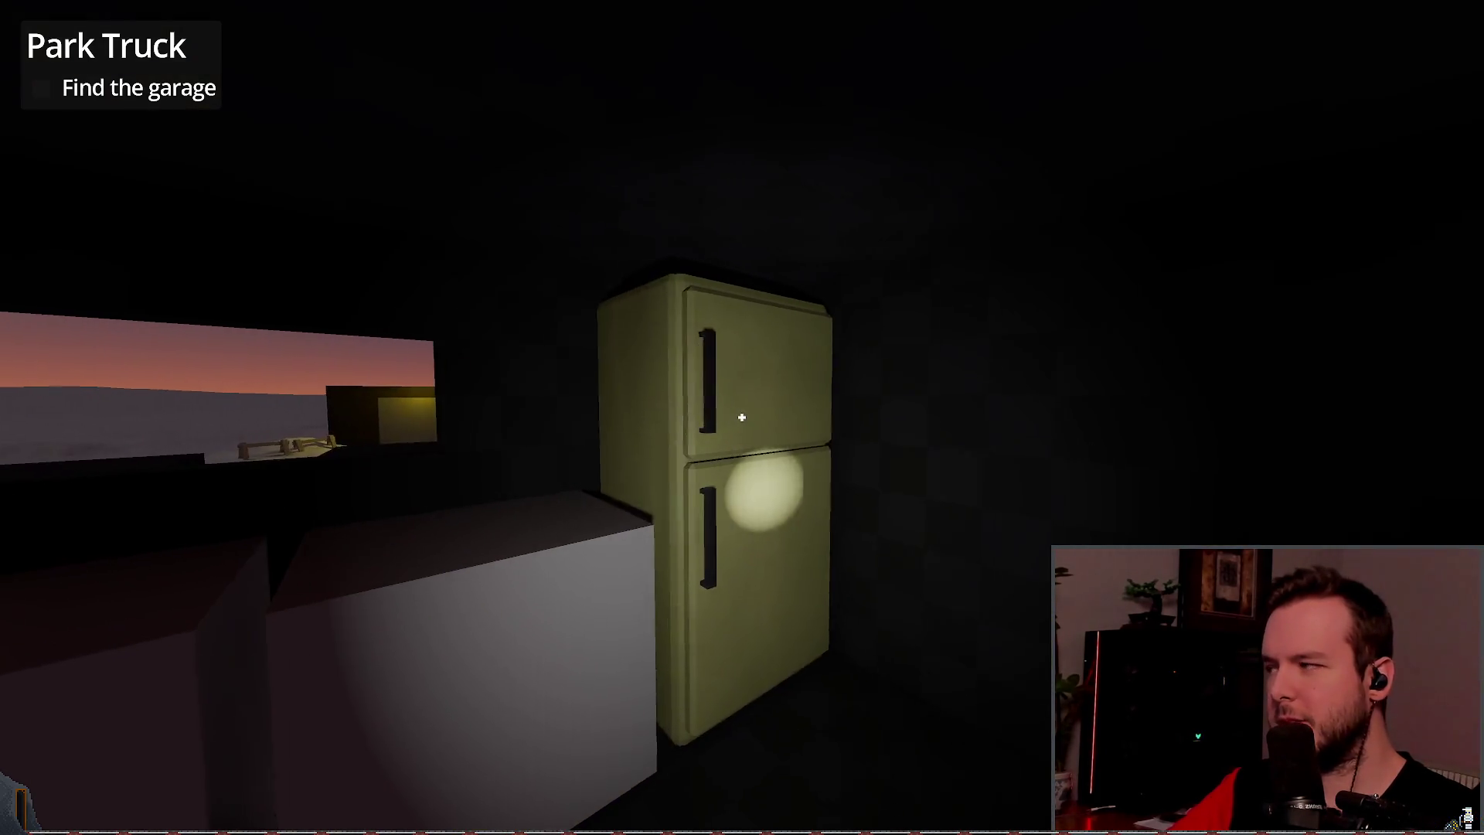
key("w")
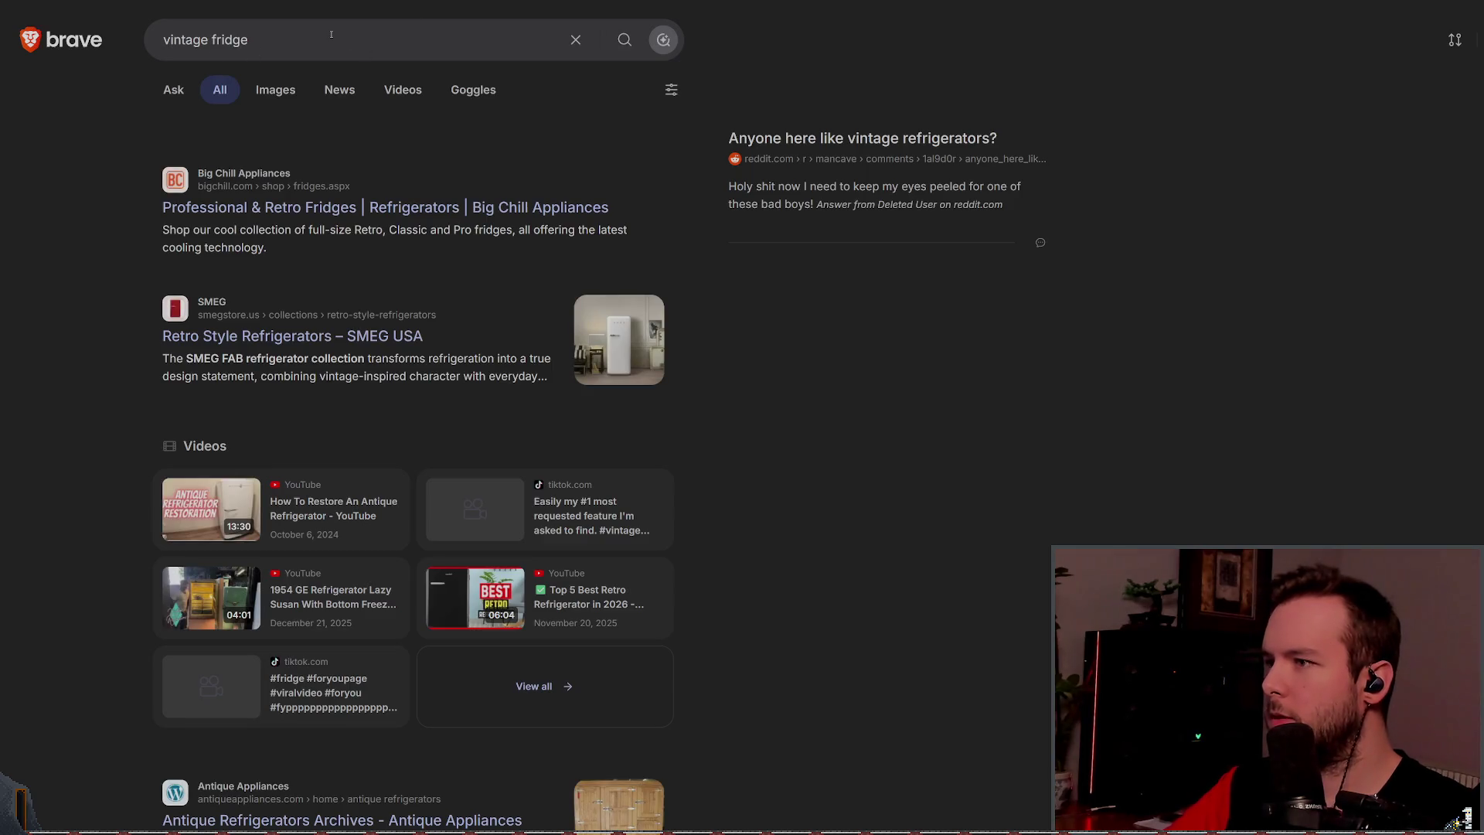
Step: Search images for '80s fridge' and preview the r/nostalgia fridge photo
left_click(331, 34)
type("80s fridge")
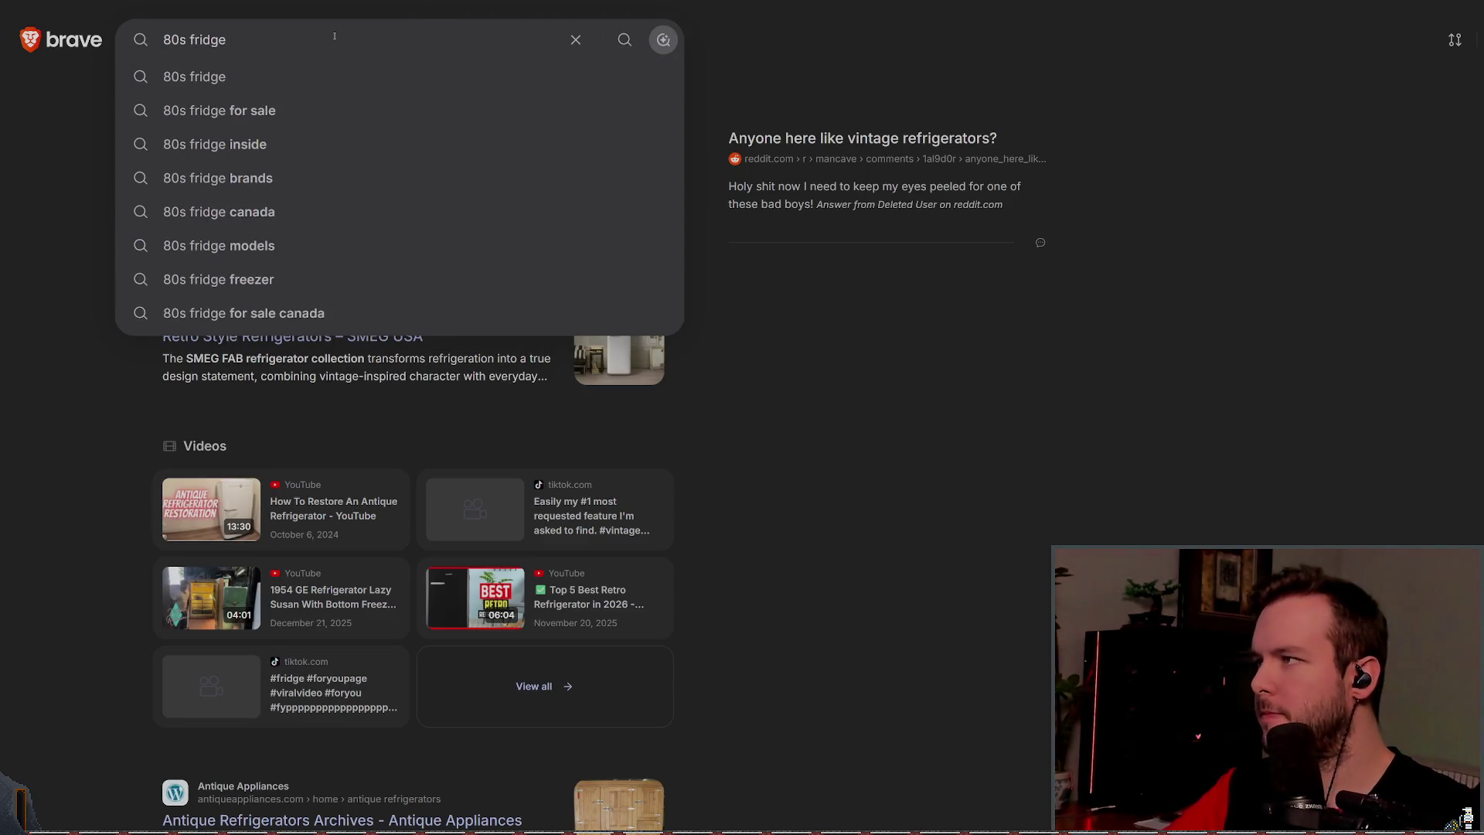
key("Return")
left_click(269, 93)
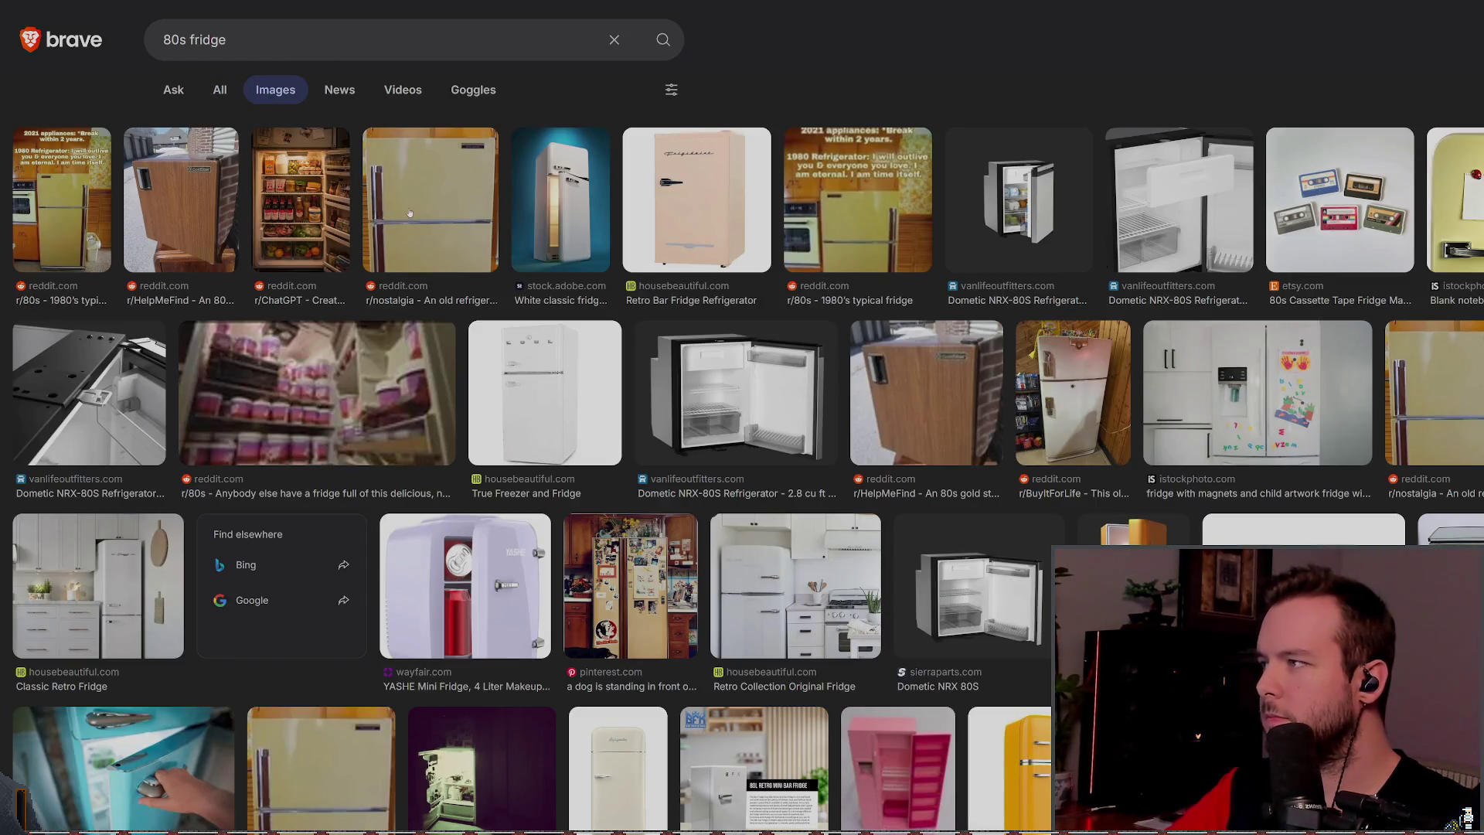
left_click(494, 205)
scroll(1166, 405, "down", 8)
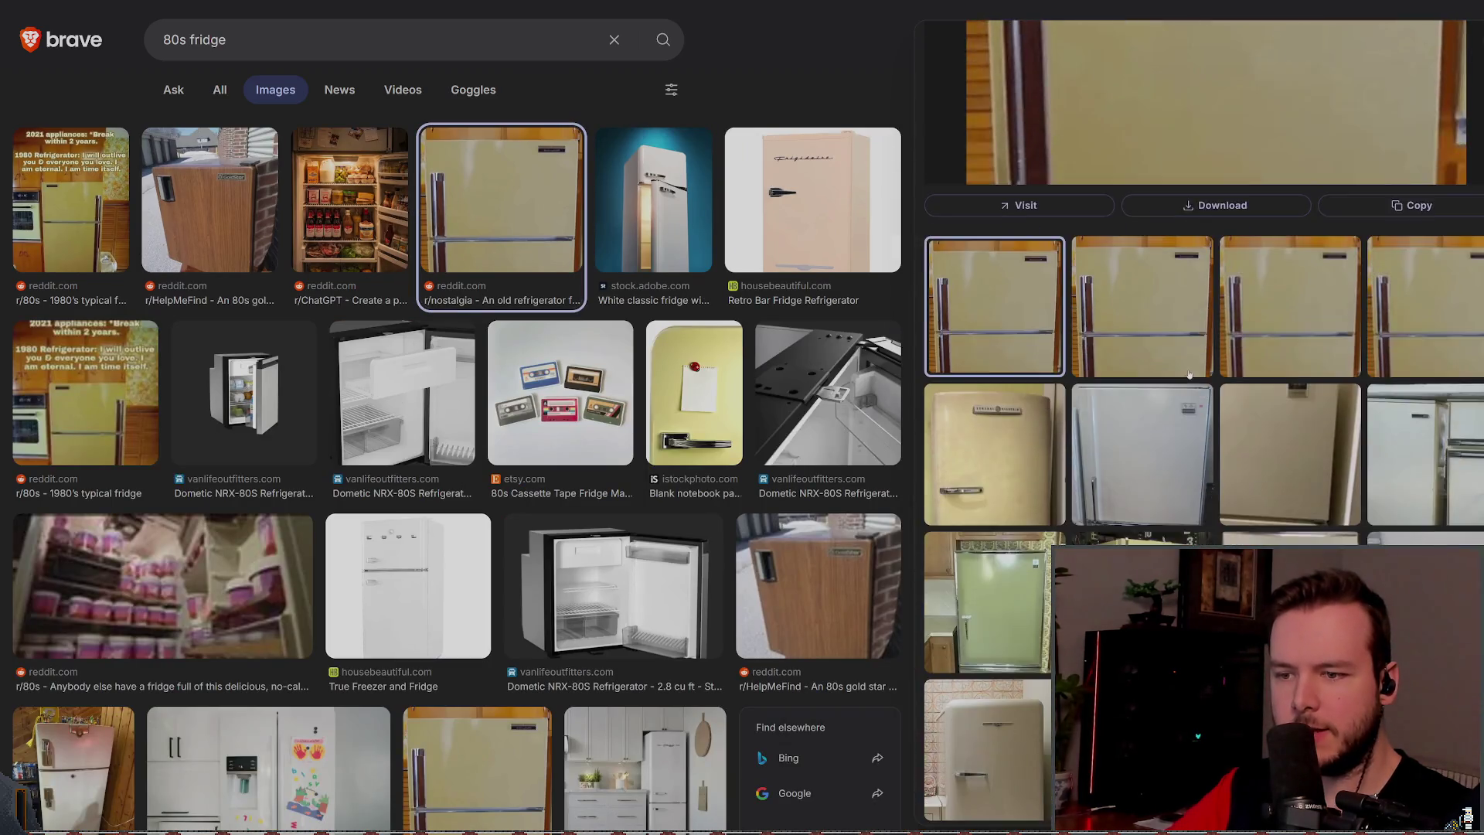
scroll(1155, 355, "down", 2)
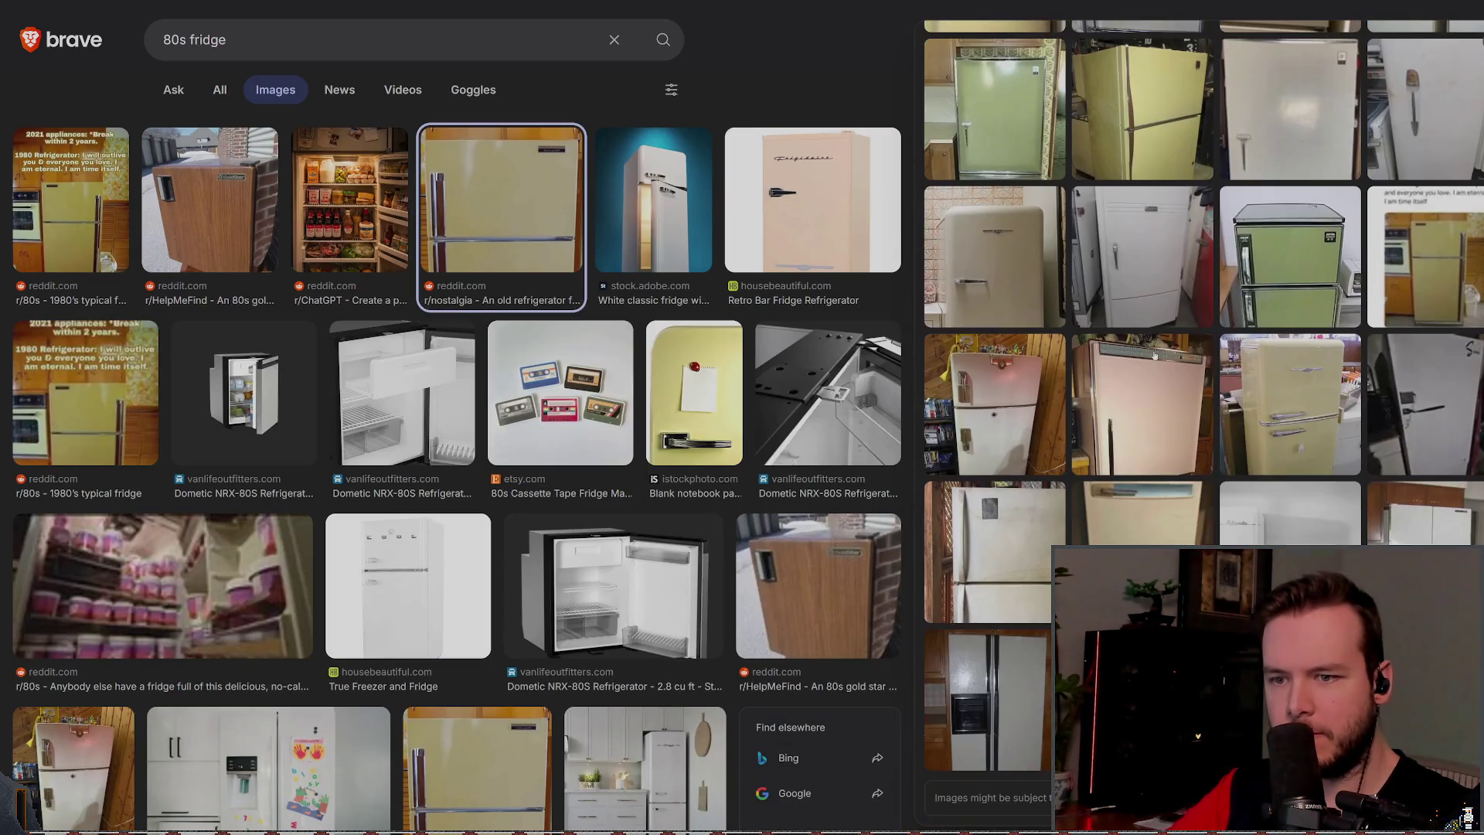
scroll(500, 277, "down", 3)
scroll(433, 267, "up", 3)
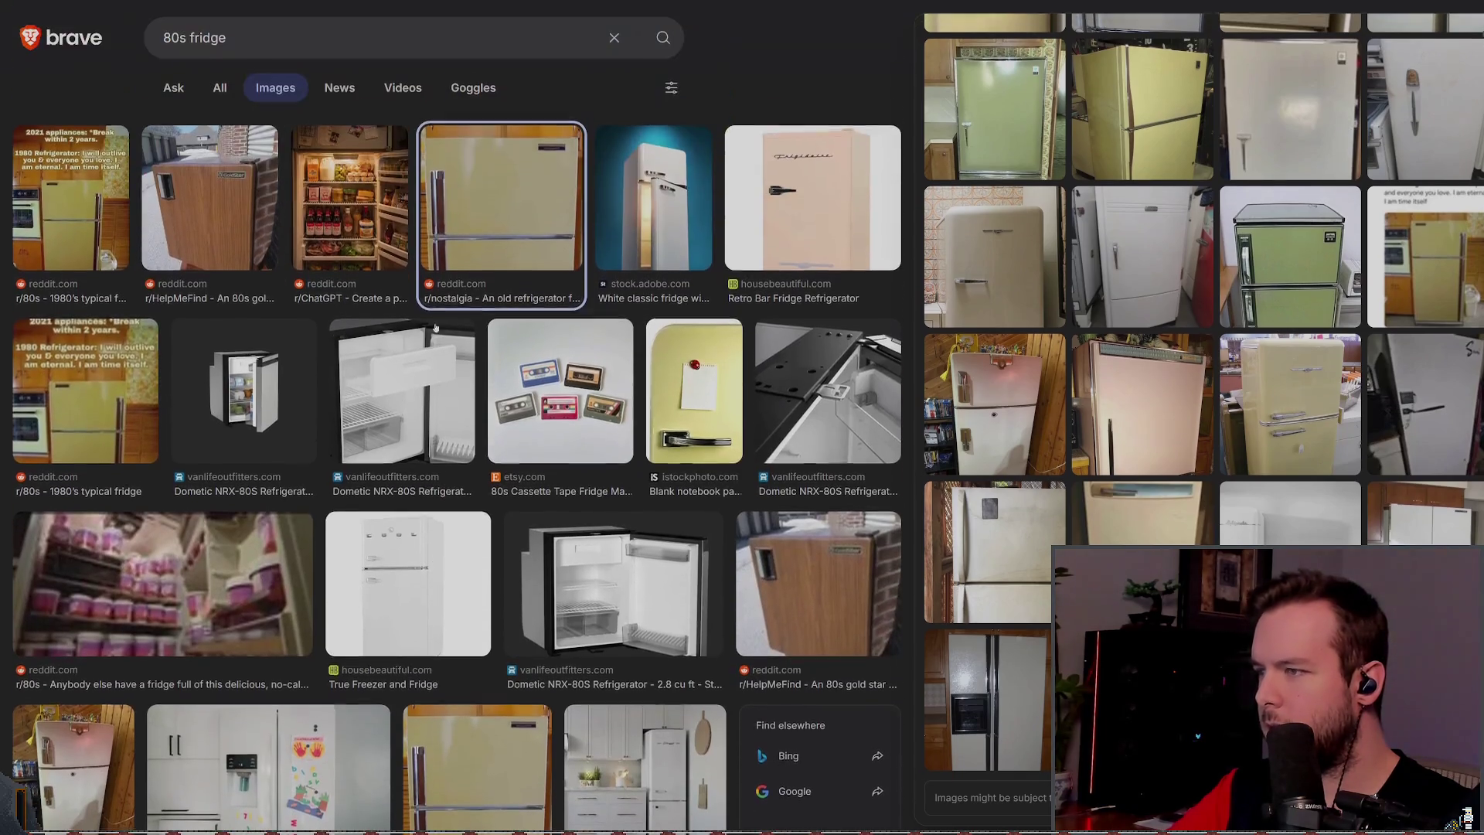
Step: Refine the search to '80s fridge inside' and preview several fridge interior images
left_click(244, 46)
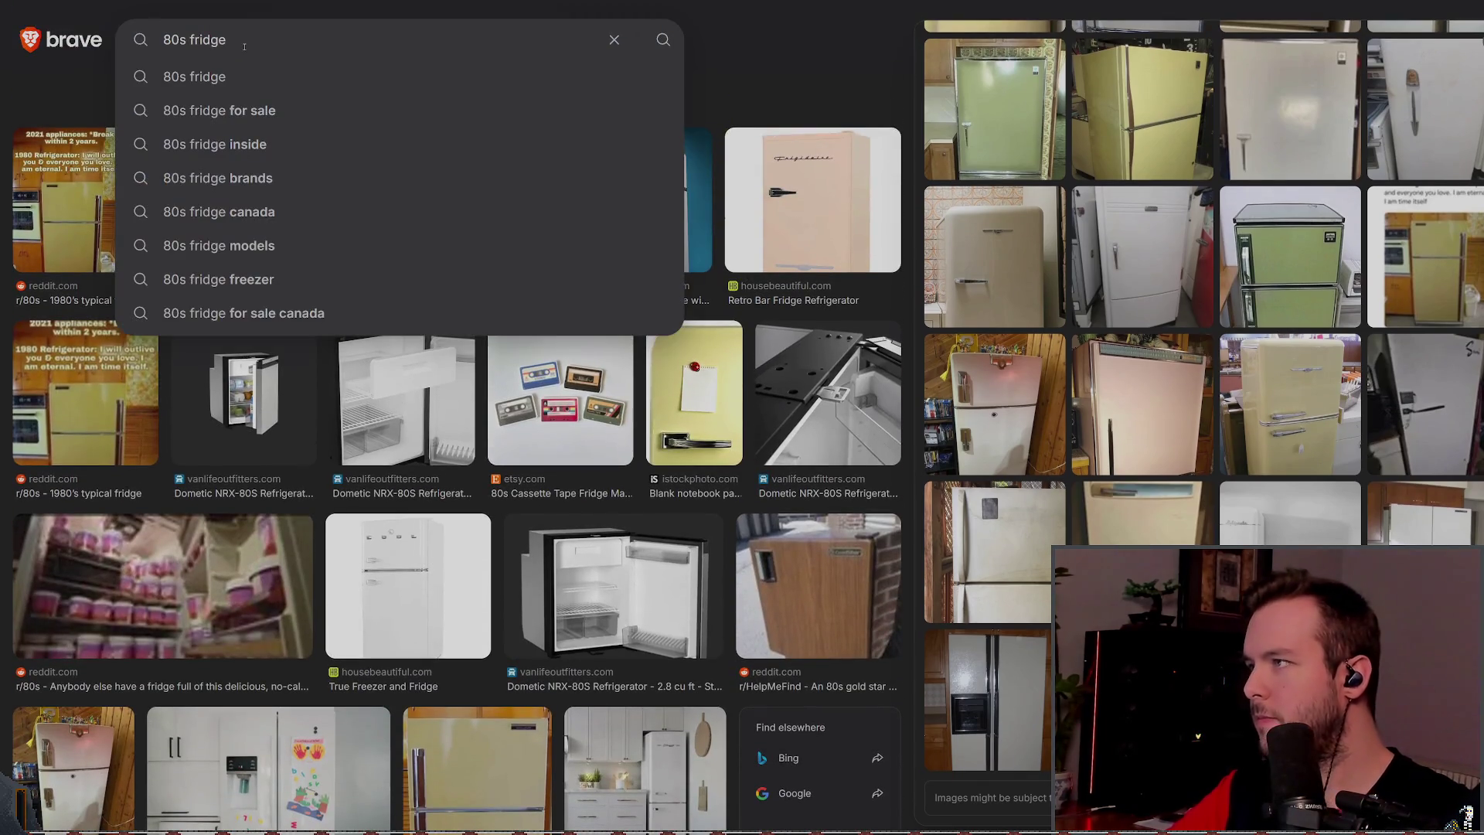
key("Down")
key("Down")
key("Down")
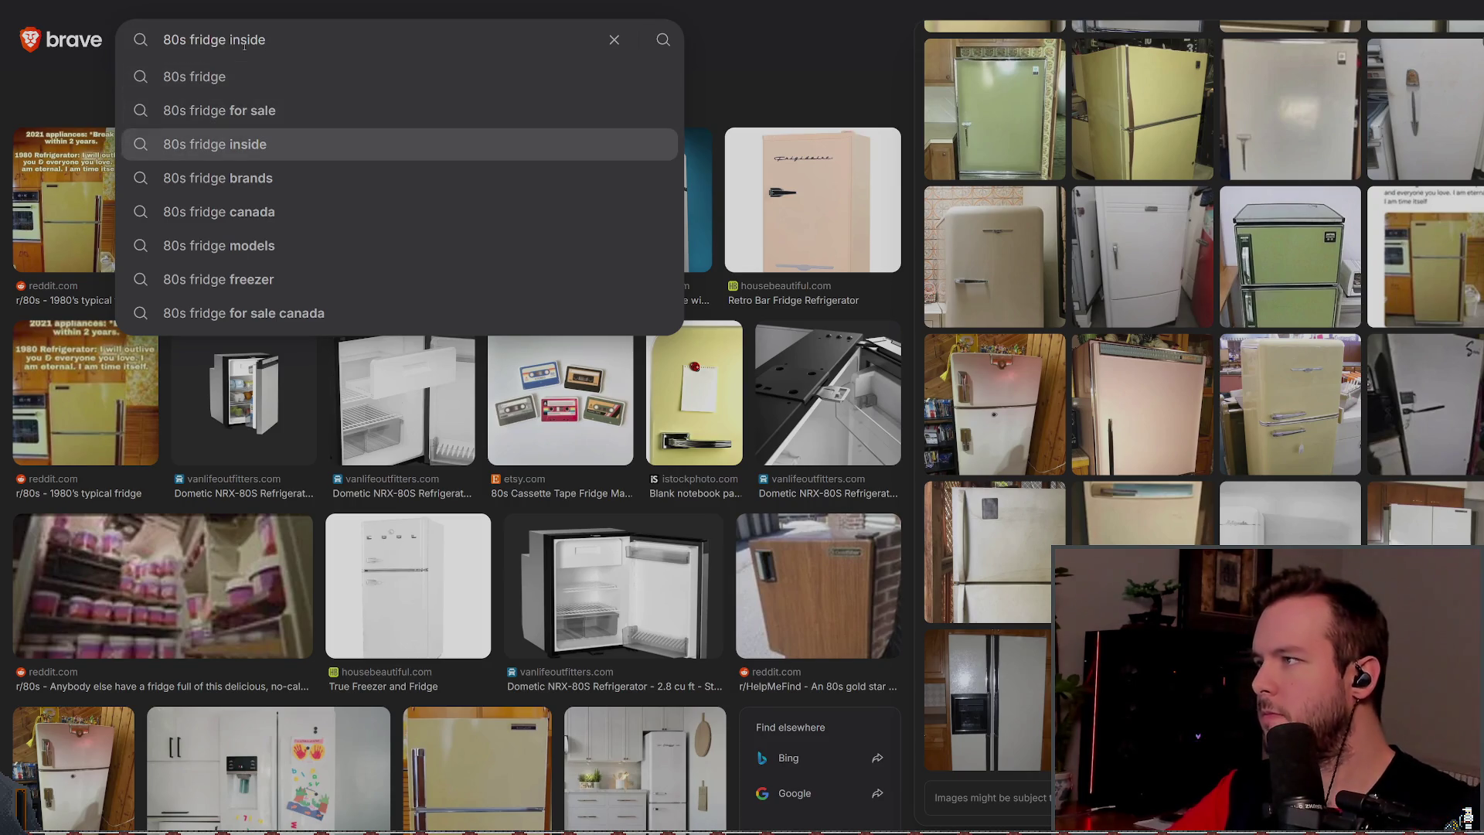
key("Return")
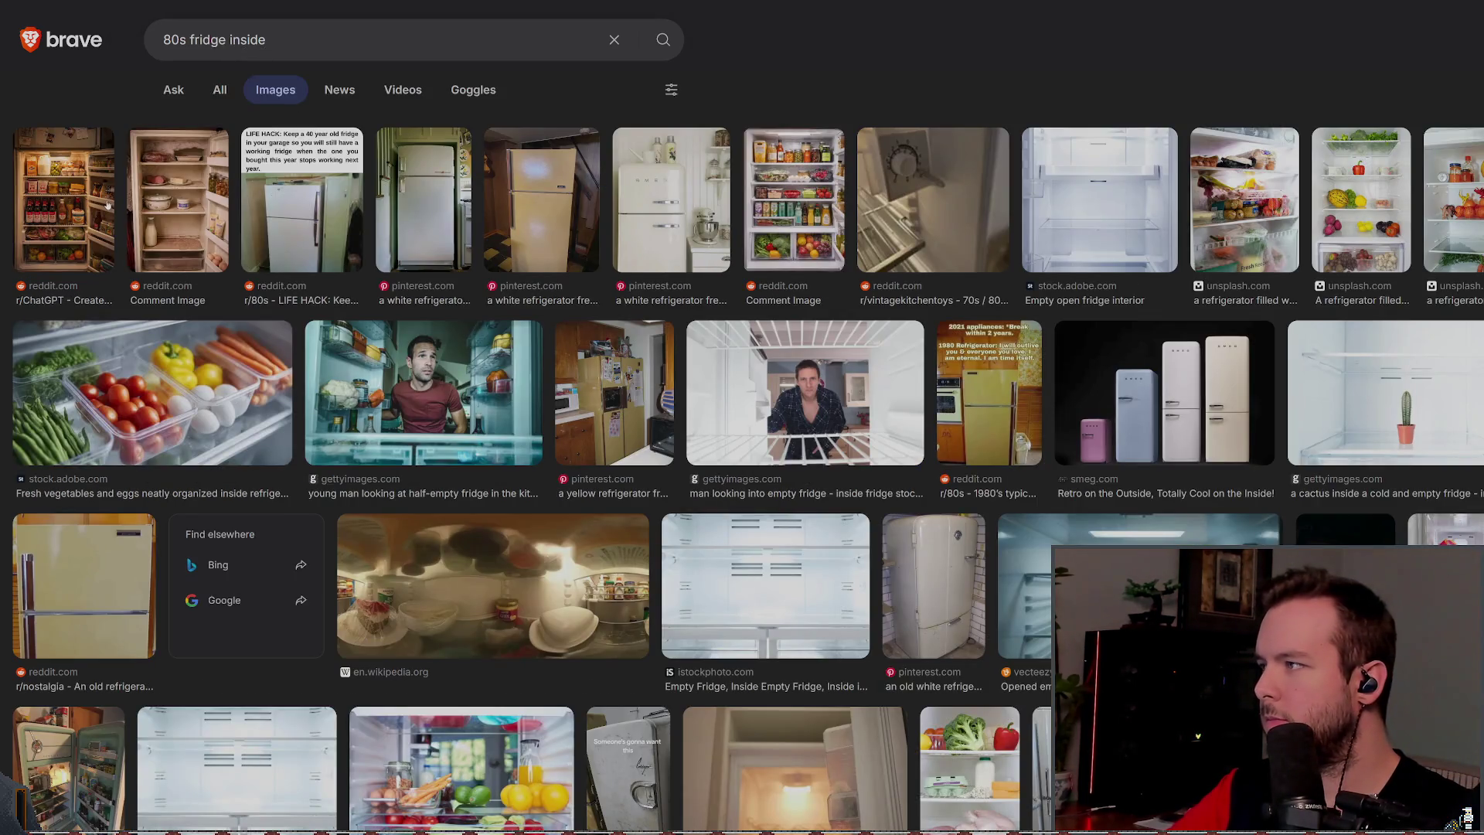
left_click(106, 203)
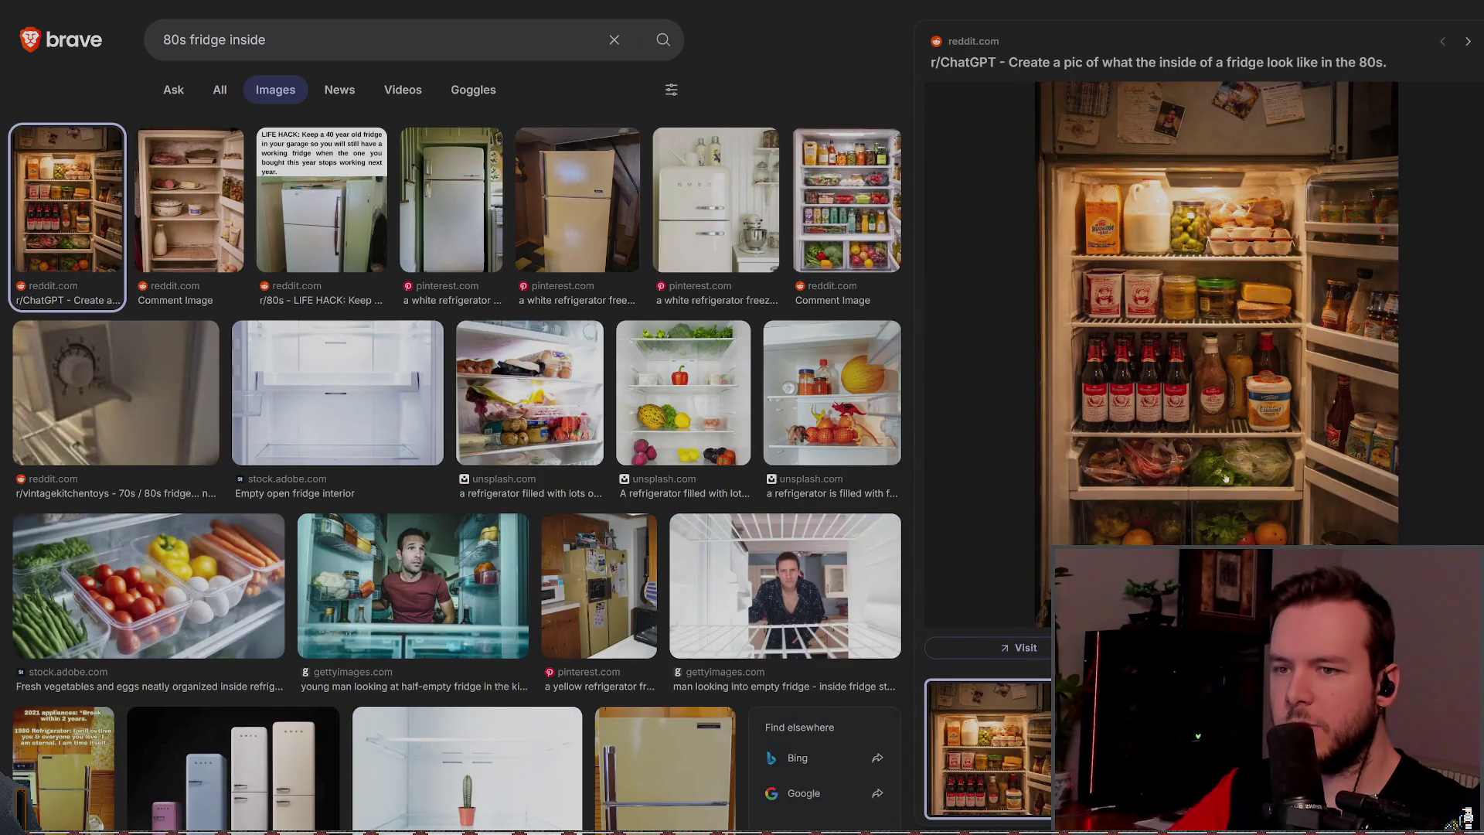
left_click(173, 211)
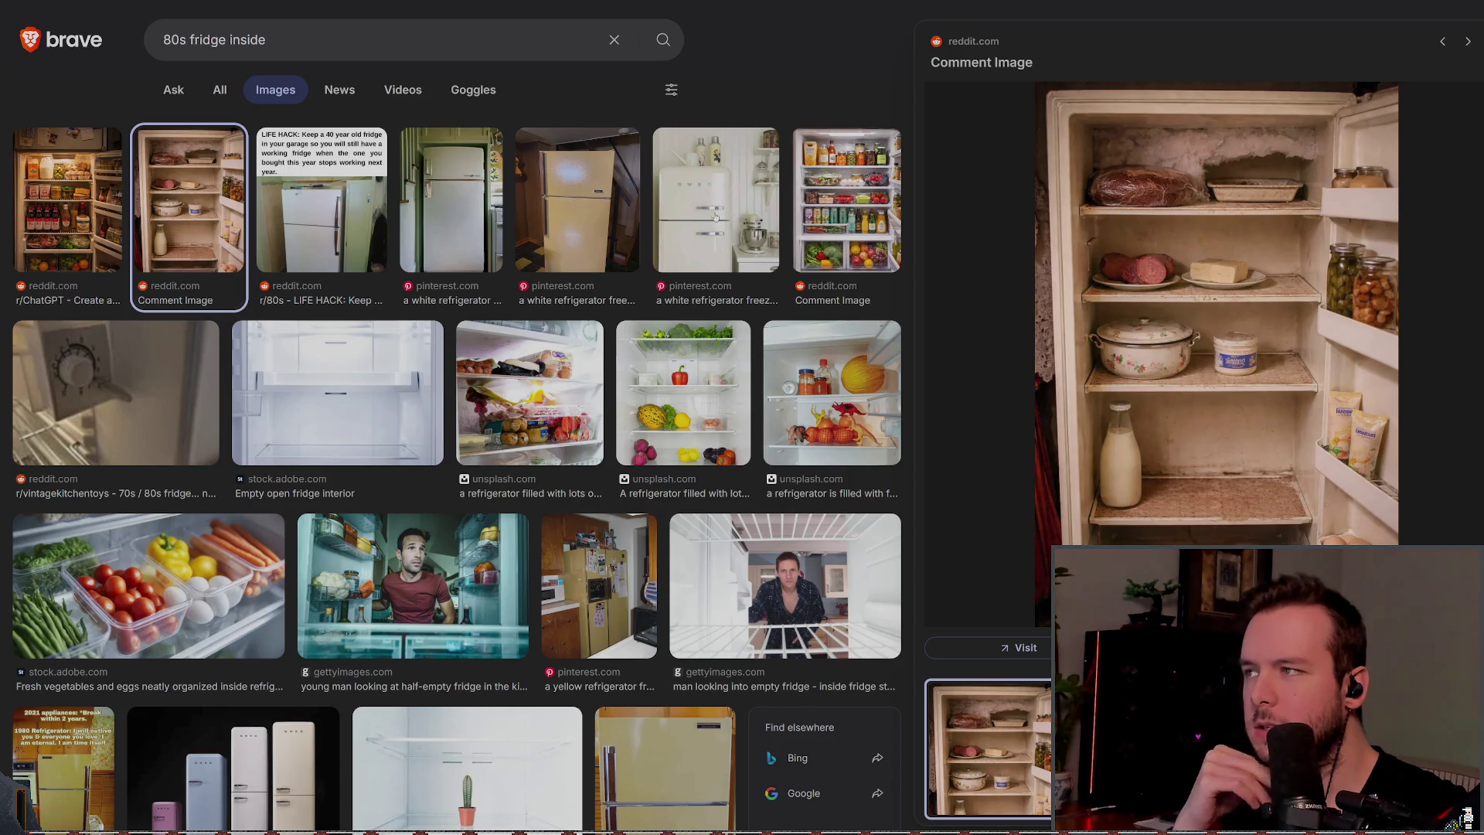
scroll(557, 286, "down", 3)
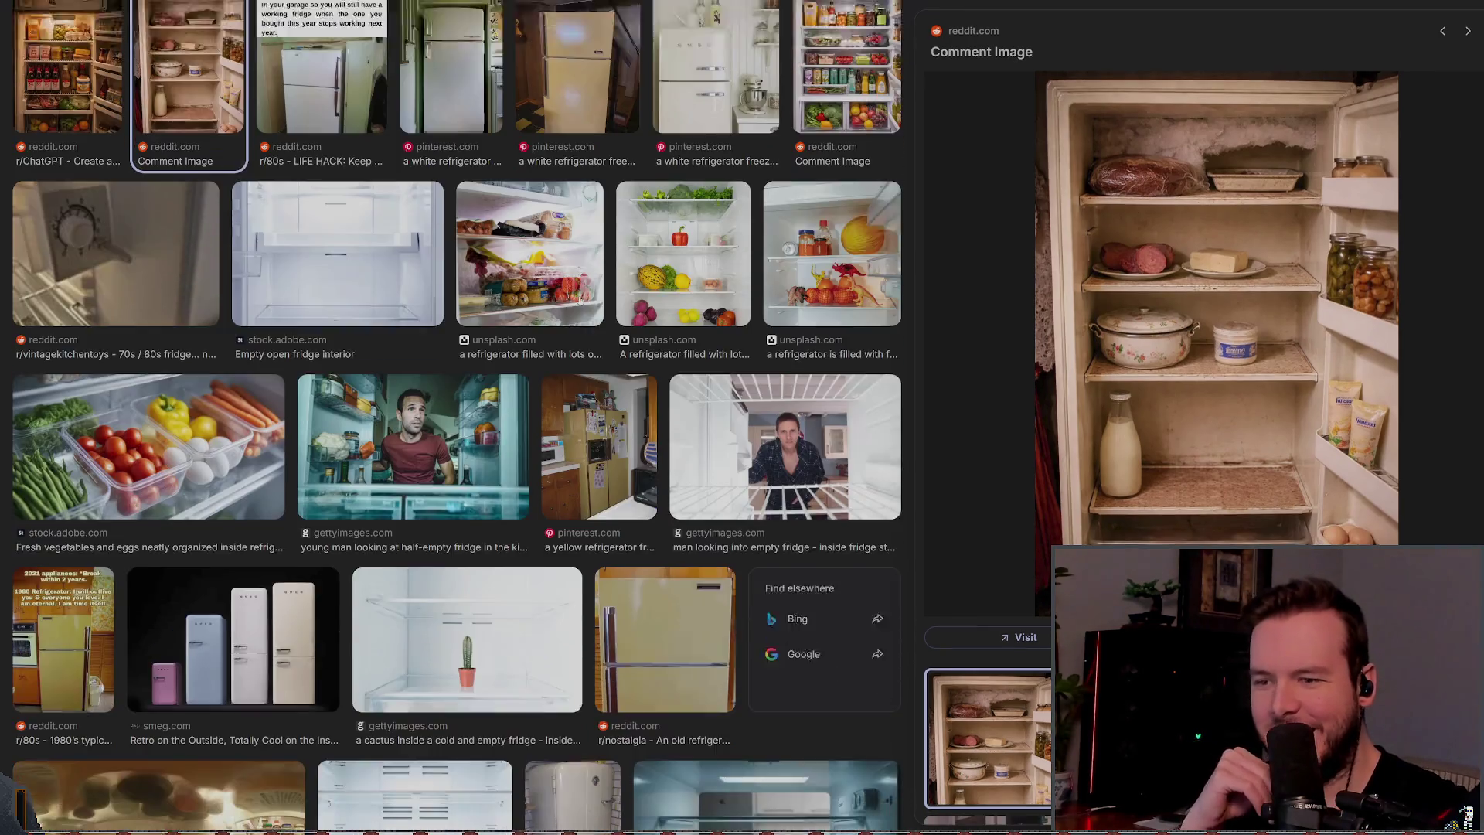
scroll(726, 310, "down", 2)
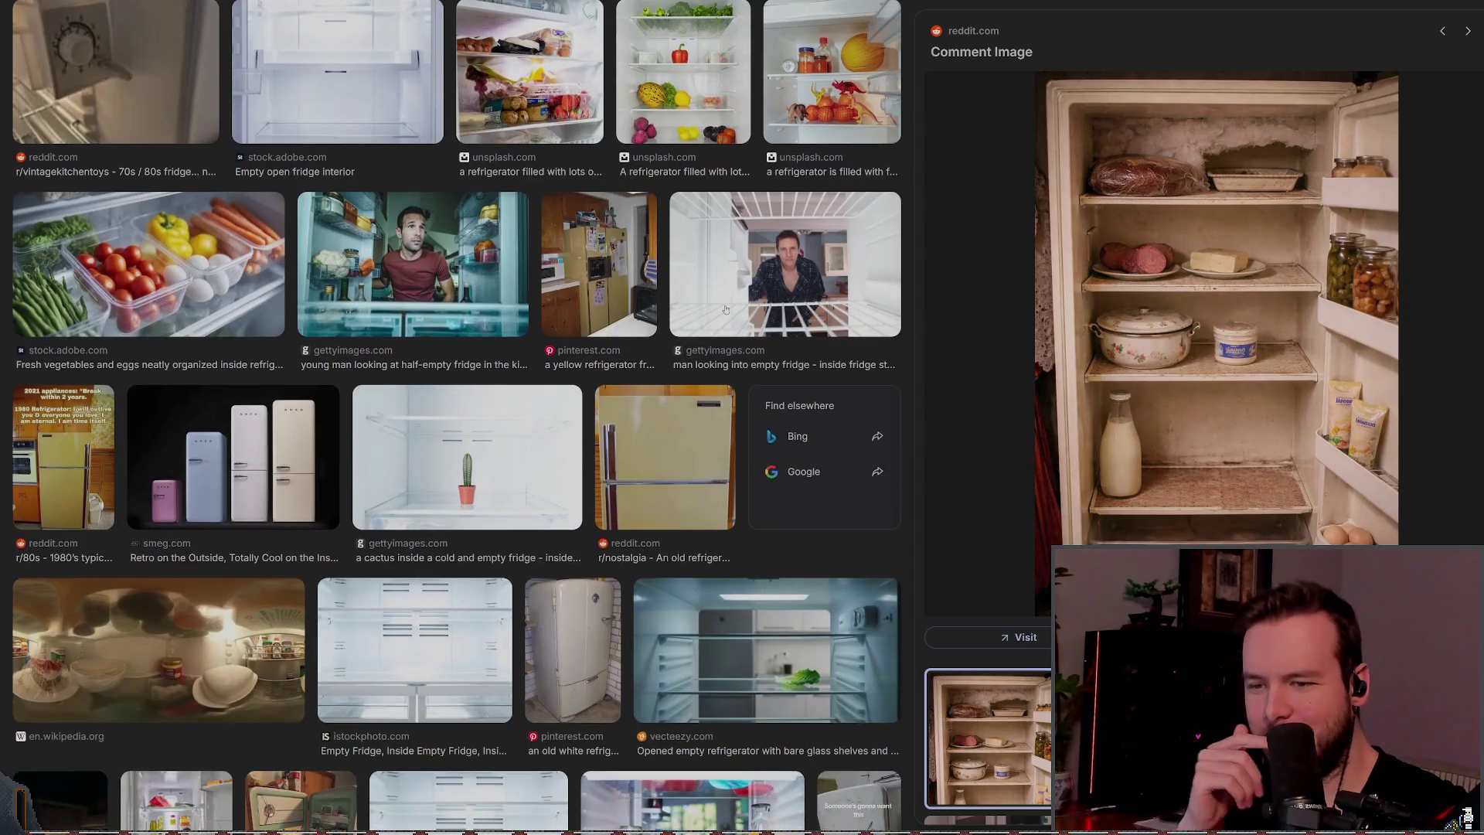
scroll(1235, 386, "down", 2)
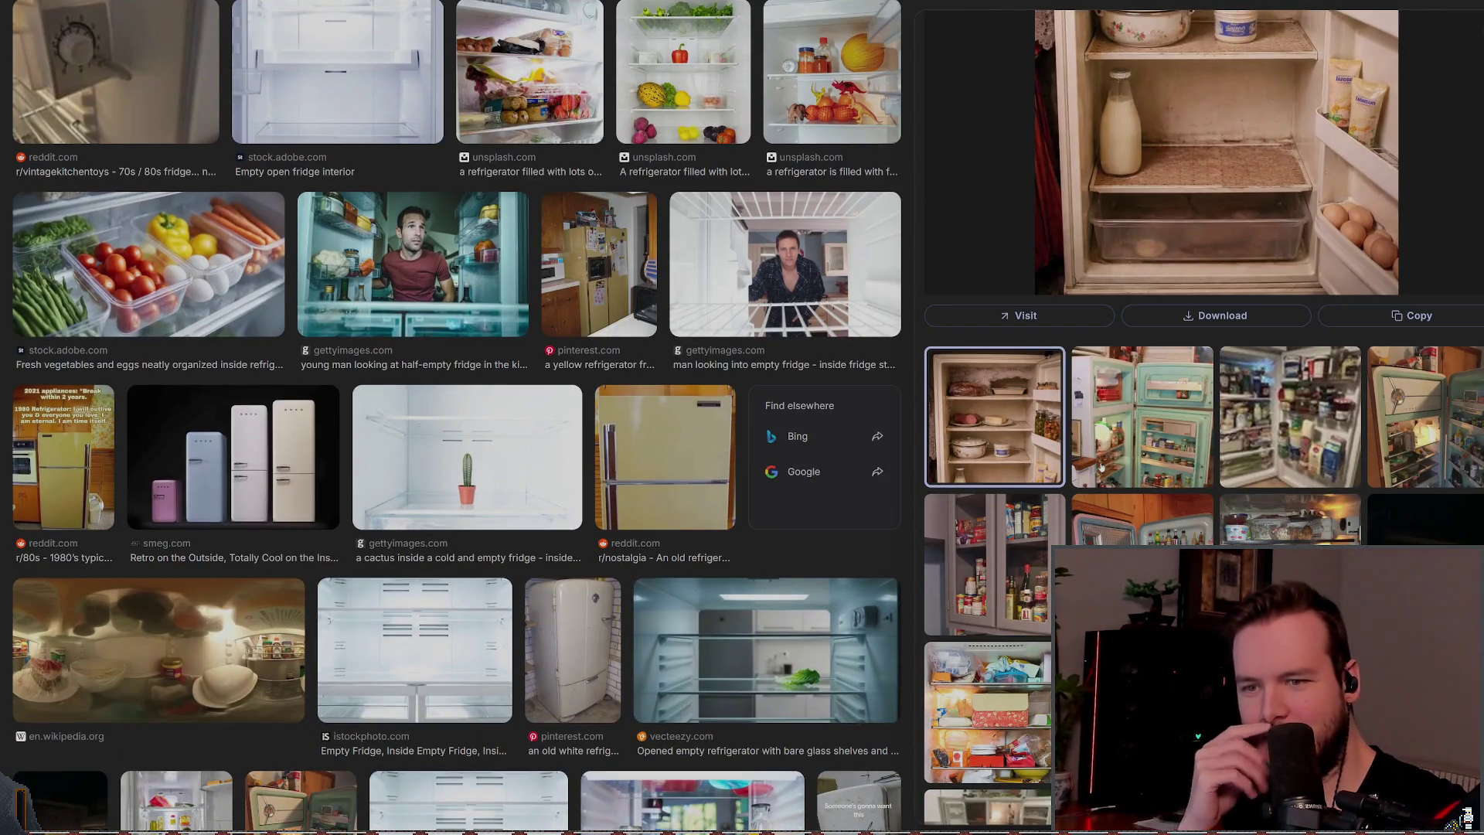
scroll(1212, 514, "down", 1)
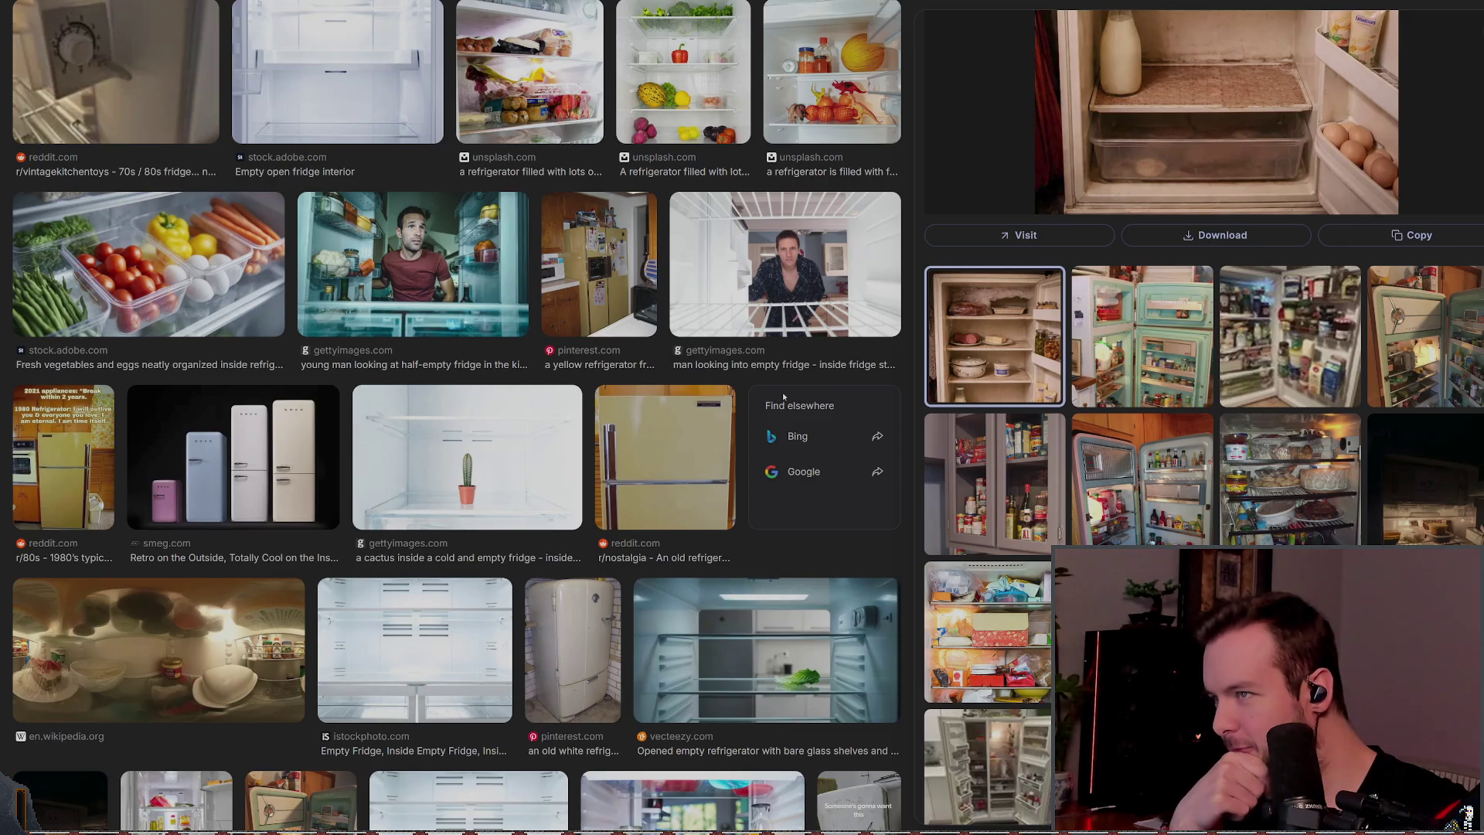
scroll(760, 417, "down", 5)
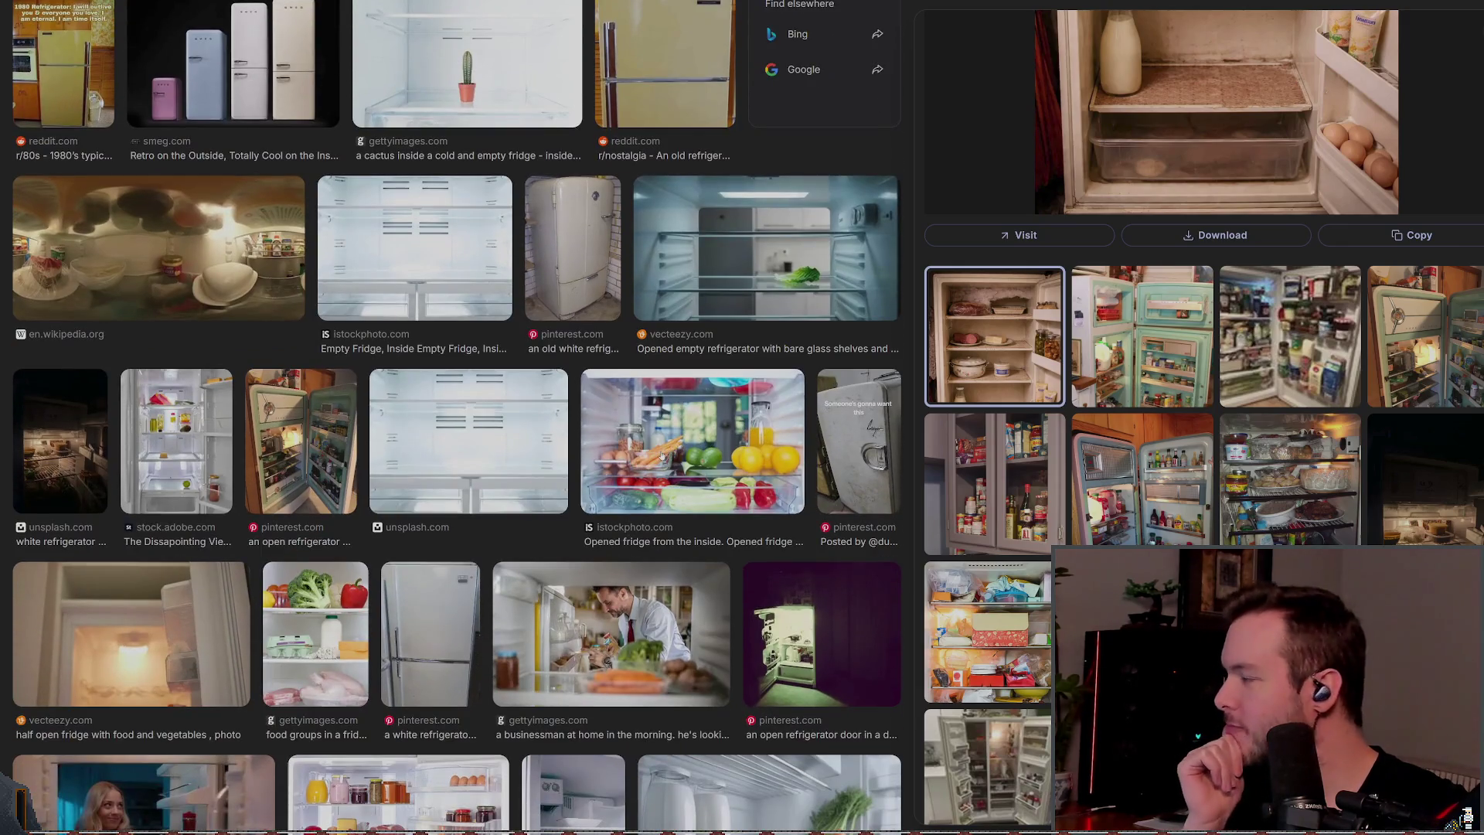
scroll(654, 452, "up", 9)
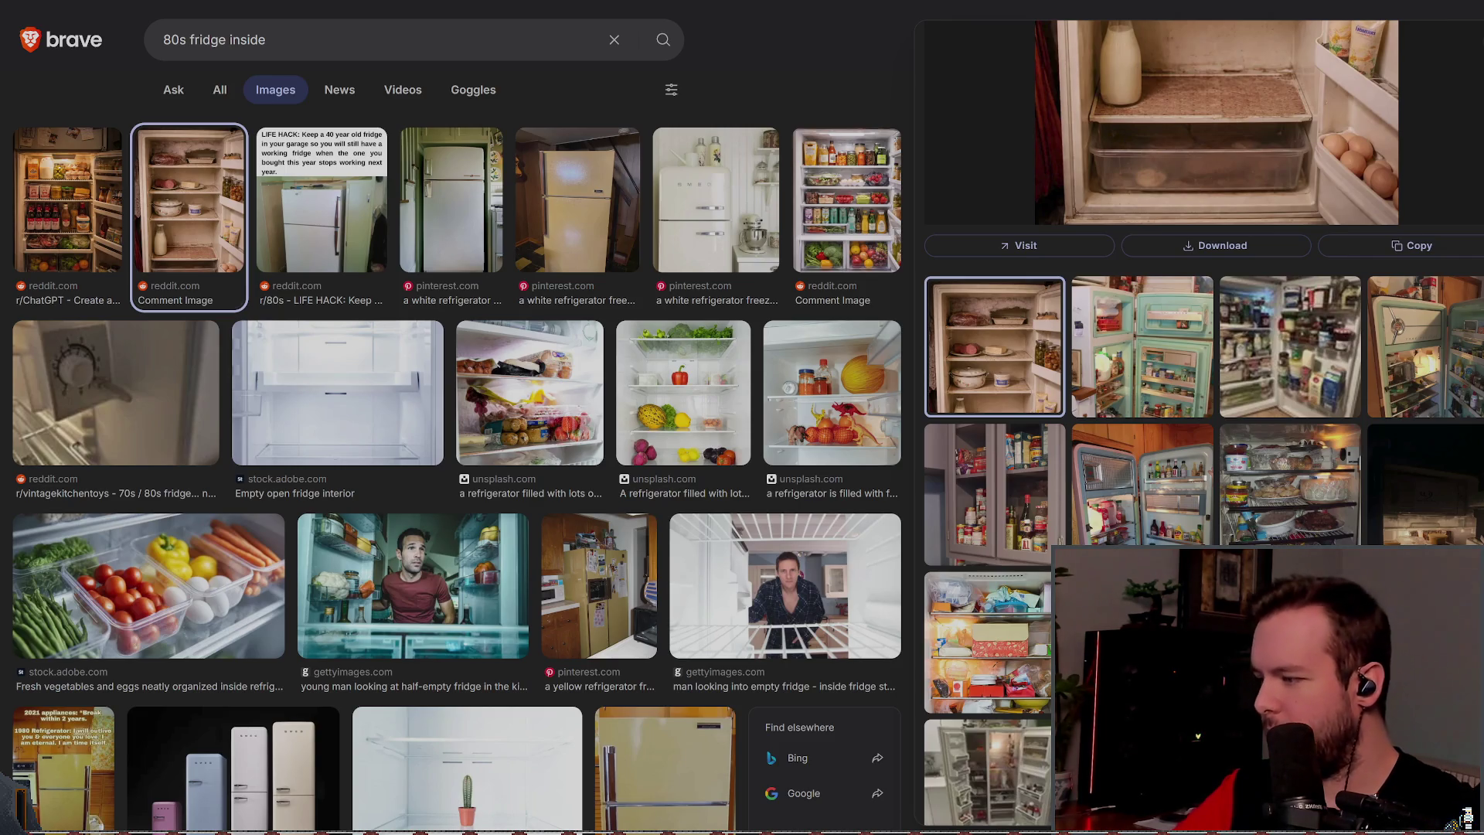
Step: Return to the paused game, resume it, and walk up to the fridge
key("alt+Tab")
key("alt+Tab")
key("Up")
key("Down")
key("Return")
key("w")
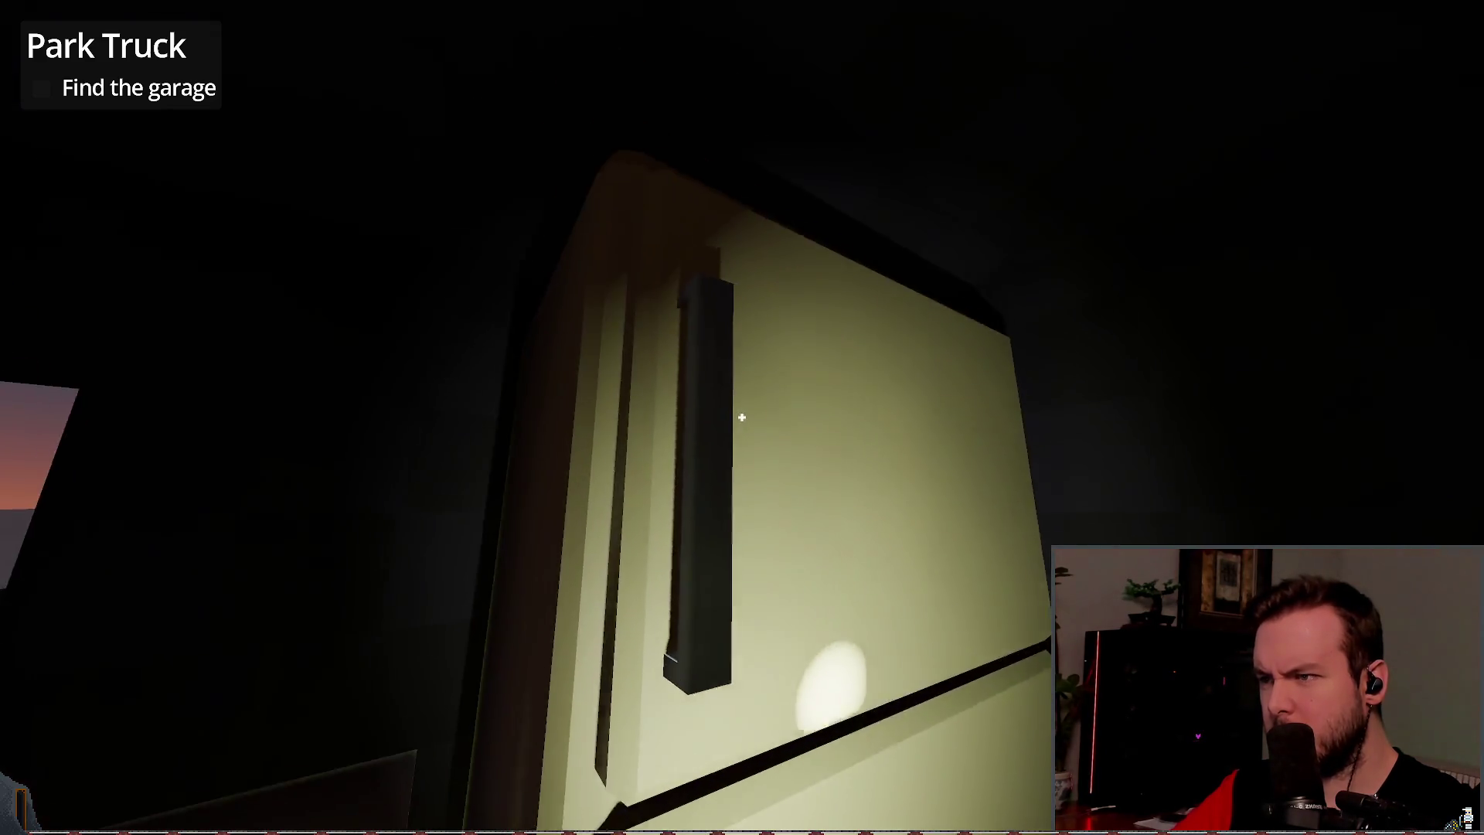
Step: Step back, pause with Esc, and quit the game
key("s")
key("Escape")
left_click(74, 532)
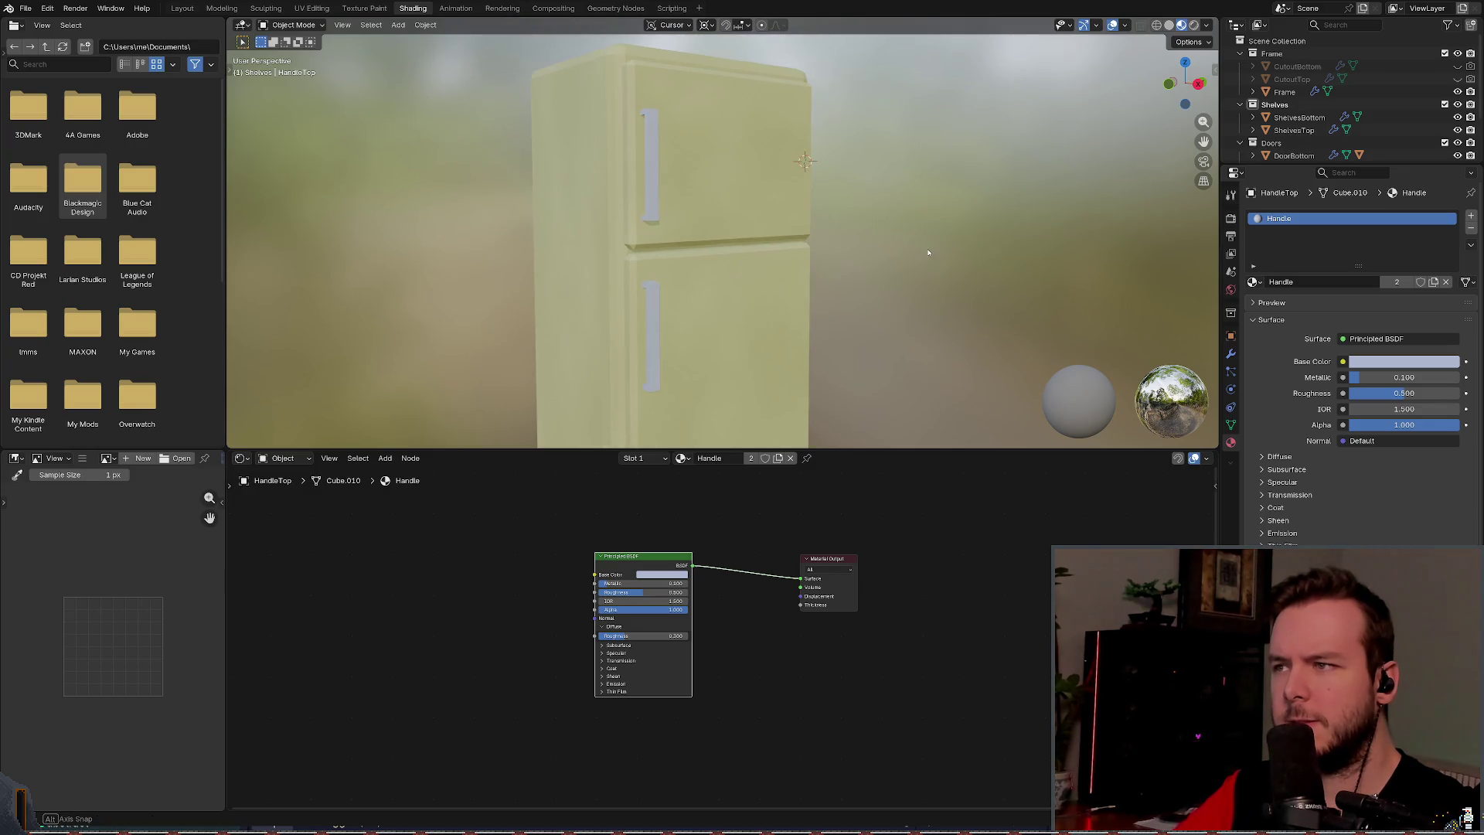
Step: Give the Handle material a pale lavender base colour and lower its roughness to about 0.345
left_click_drag(928, 249, 921, 248)
left_click(1403, 361)
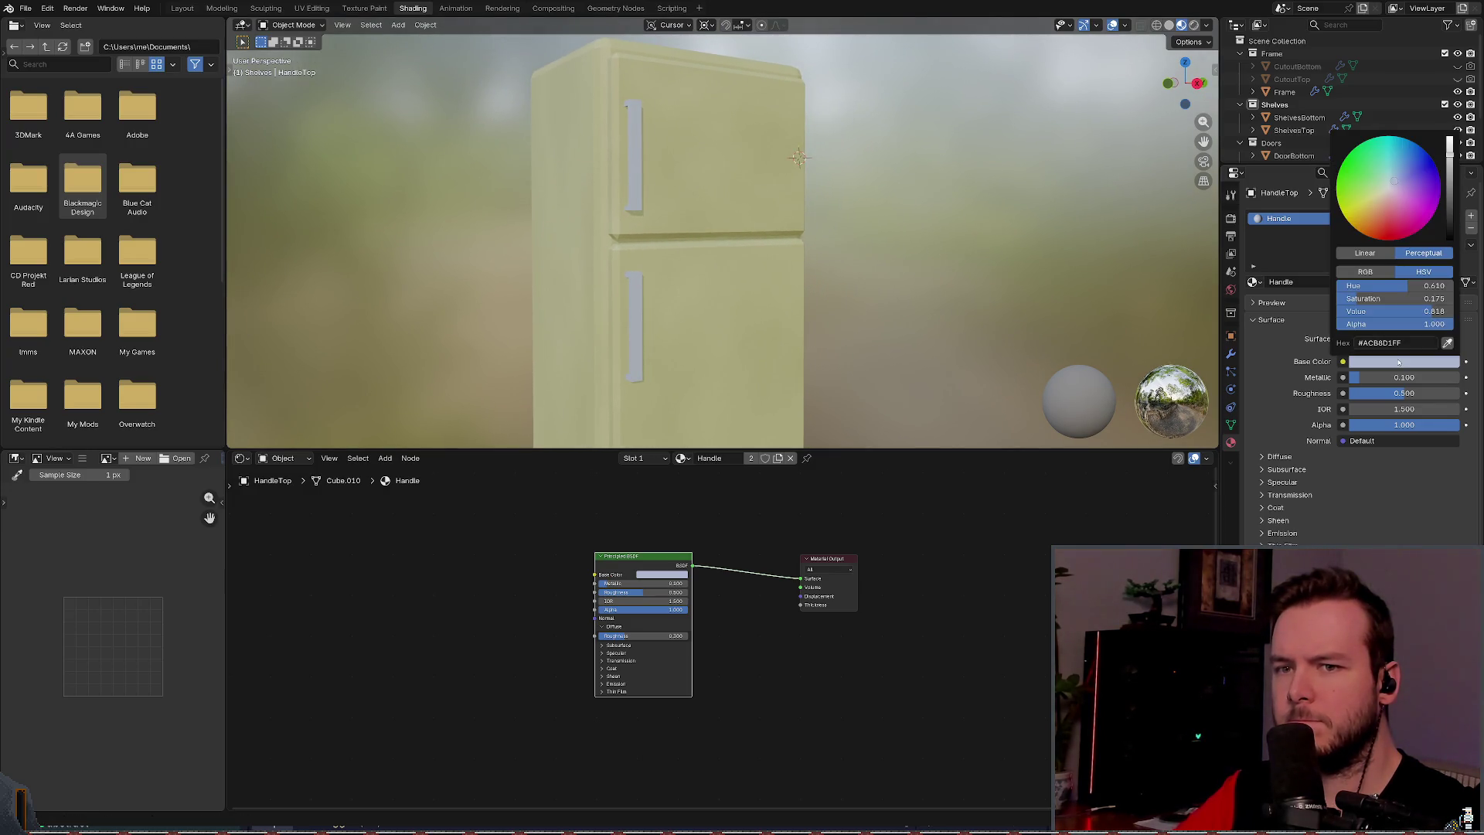
mouse_move(1397, 184)
left_mouse_down()
mouse_move(1413, 177)
mouse_move(1387, 177)
mouse_move(1402, 201)
mouse_move(1395, 184)
left_mouse_up()
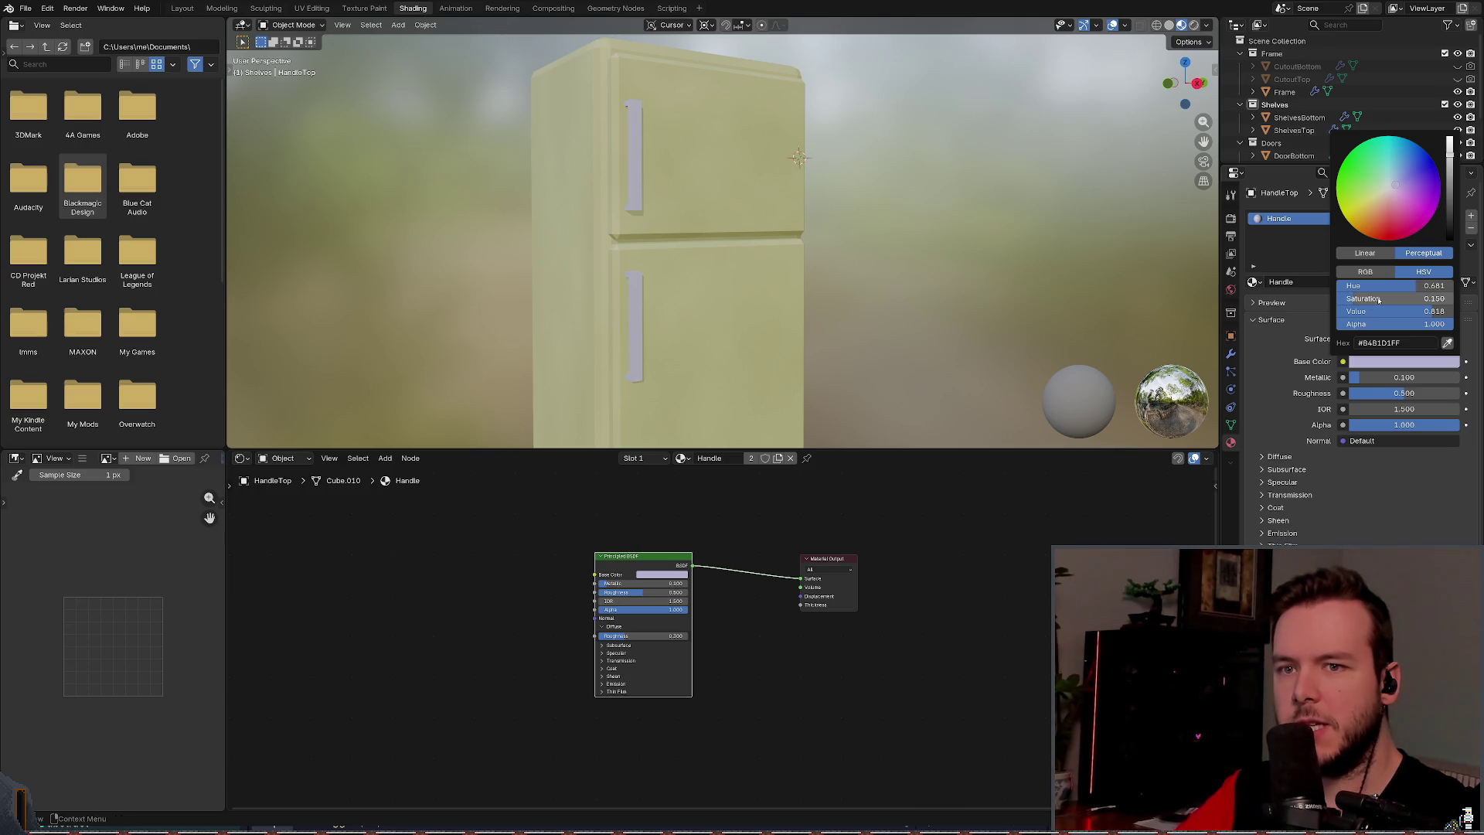
scroll(720, 638, "up", 2)
mouse_move(622, 580)
left_mouse_down()
mouse_move(576, 569)
mouse_move(663, 569)
mouse_move(588, 580)
mouse_move(607, 579)
left_mouse_up()
Step: Check the handle's new shine in the viewport and save refrigerator.blend
mouse_move(868, 247)
left_mouse_down()
mouse_move(838, 304)
mouse_move(772, 225)
mouse_move(817, 266)
mouse_move(808, 285)
left_mouse_up()
key("ctrl+s")
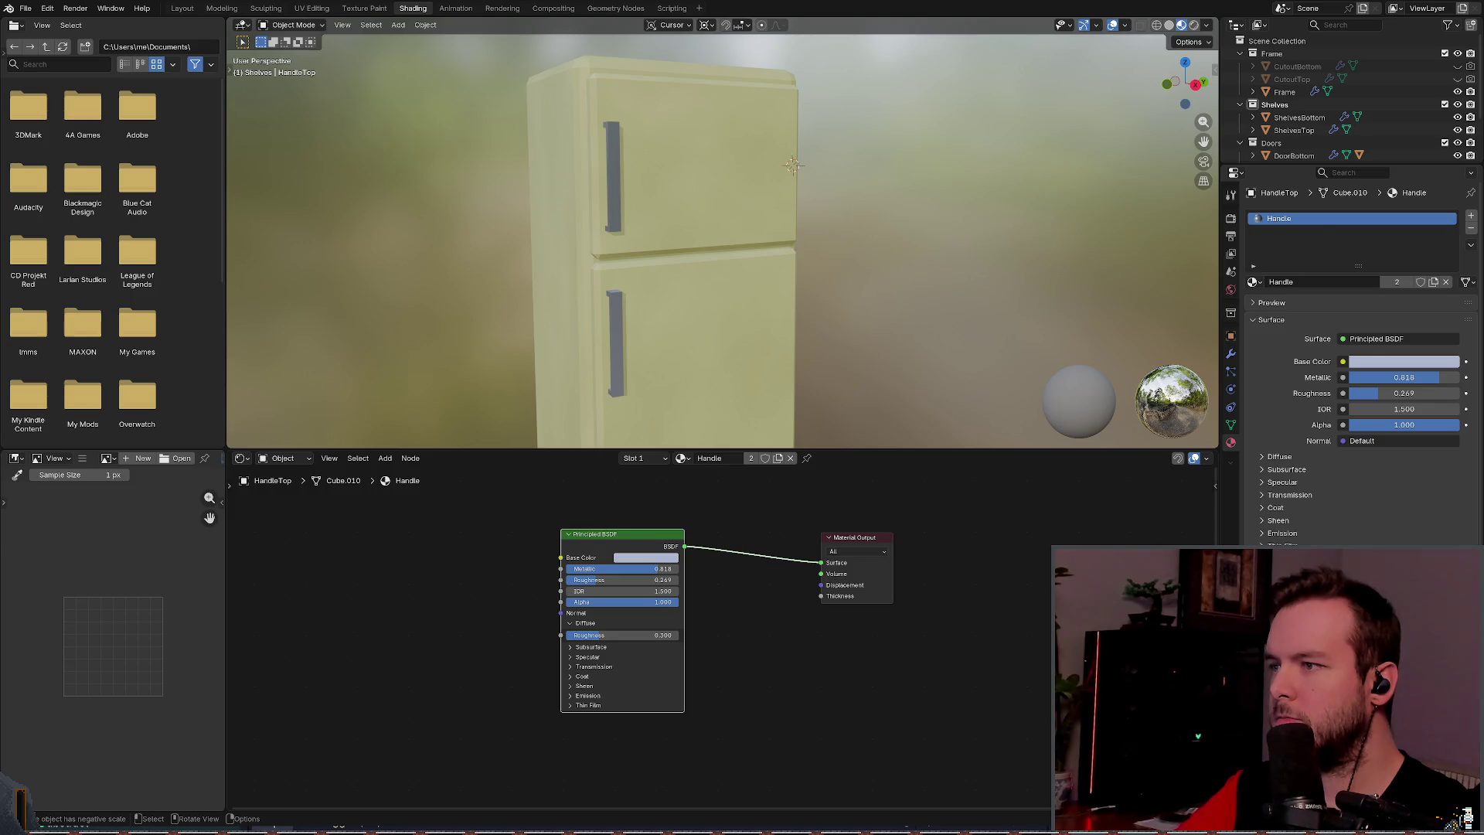
key("alt+Tab")
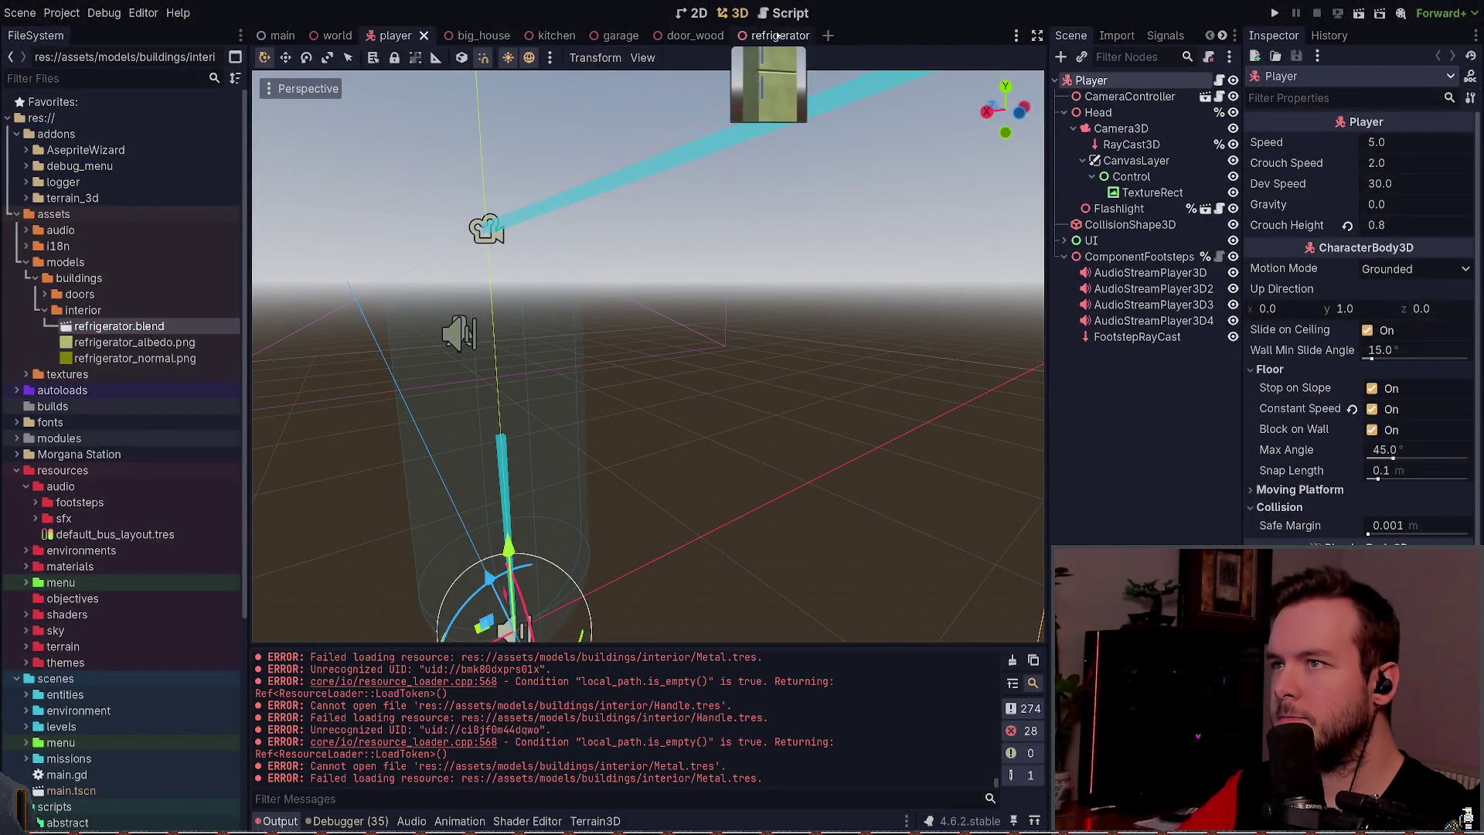
Step: Open the refrigerator scene, select the top handle, and check its surface material override
left_click(781, 36)
mouse_move(814, 337)
left_mouse_down()
mouse_move(802, 272)
mouse_move(842, 241)
mouse_move(796, 317)
left_mouse_up()
left_click(635, 275)
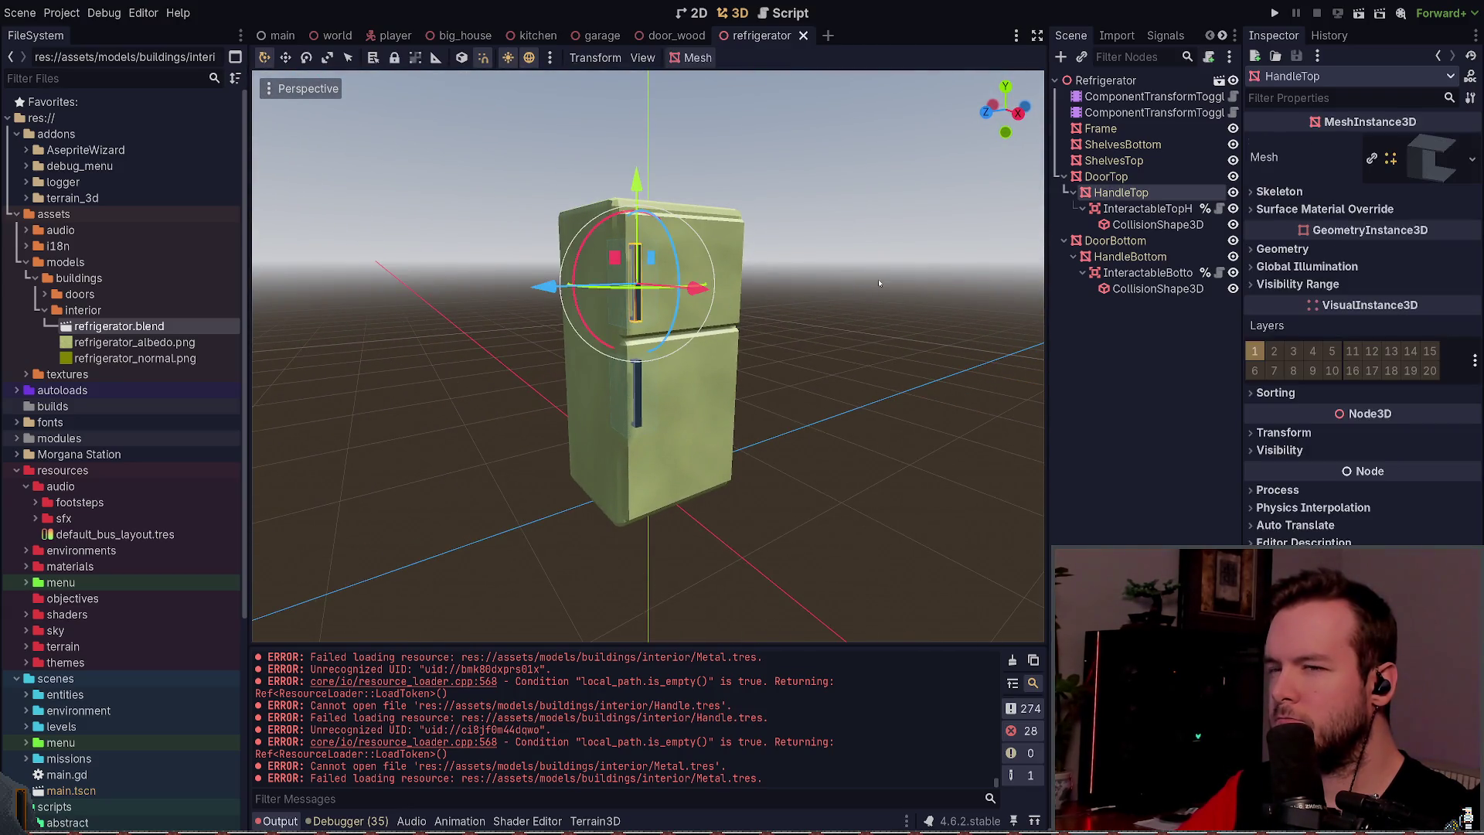
scroll(795, 316, "up", 4)
left_click(1306, 209)
left_click(1360, 209)
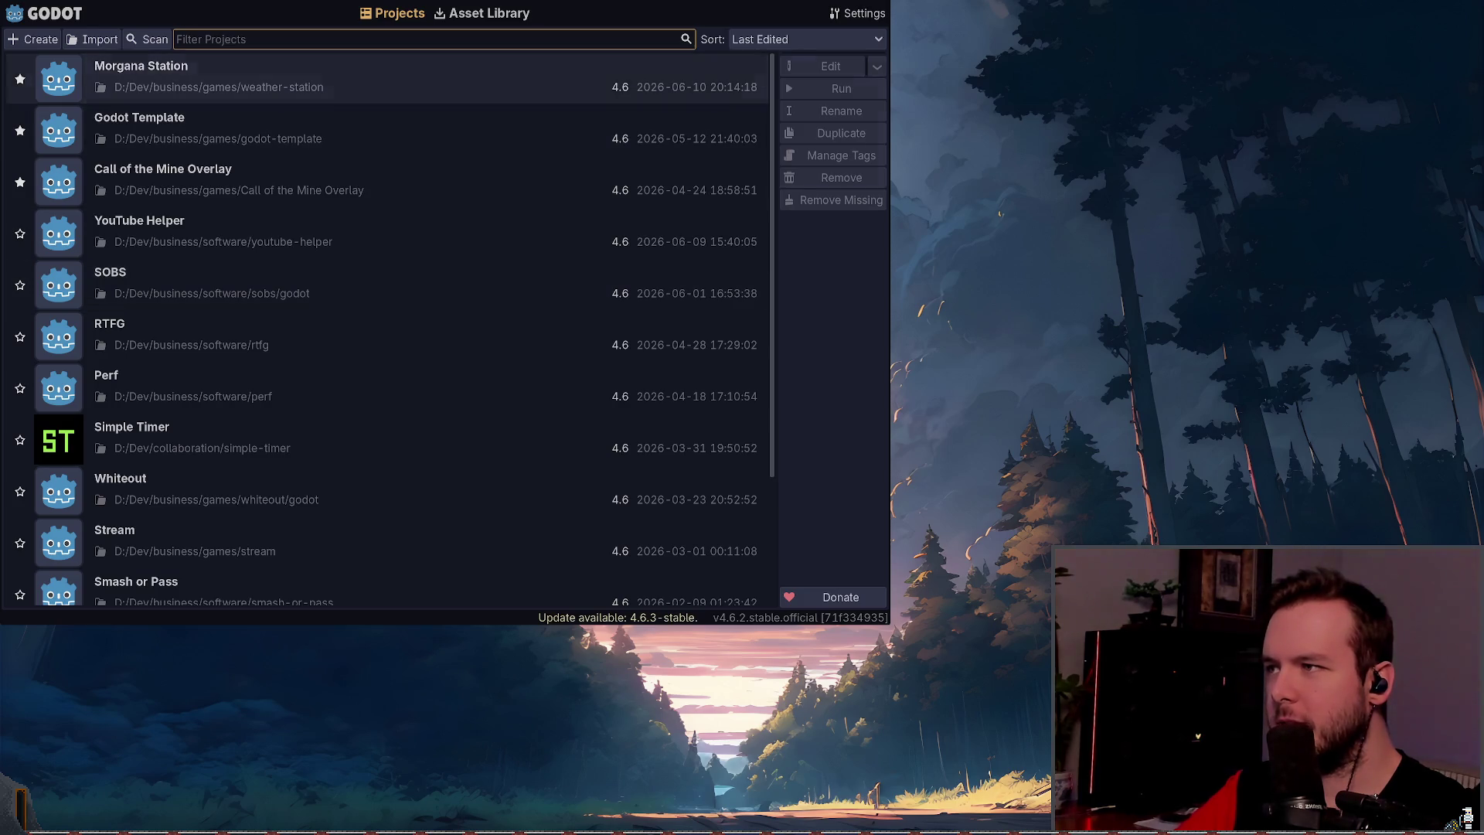
Step: After reopening the project, inspect HandleTop's Mesh > Surface 0 material, confirming Metallic 0.82
key("Return")
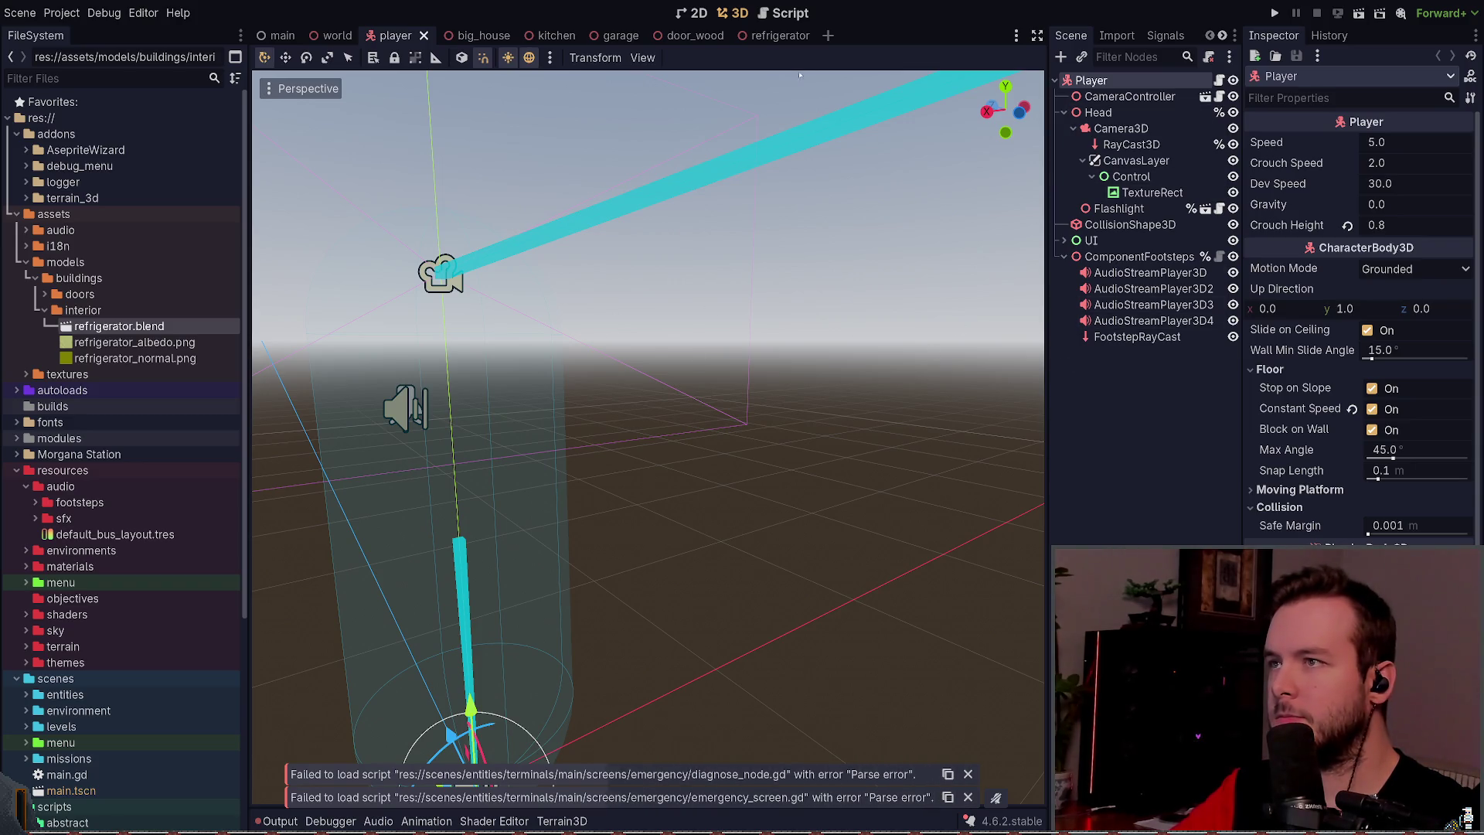
left_click(755, 39)
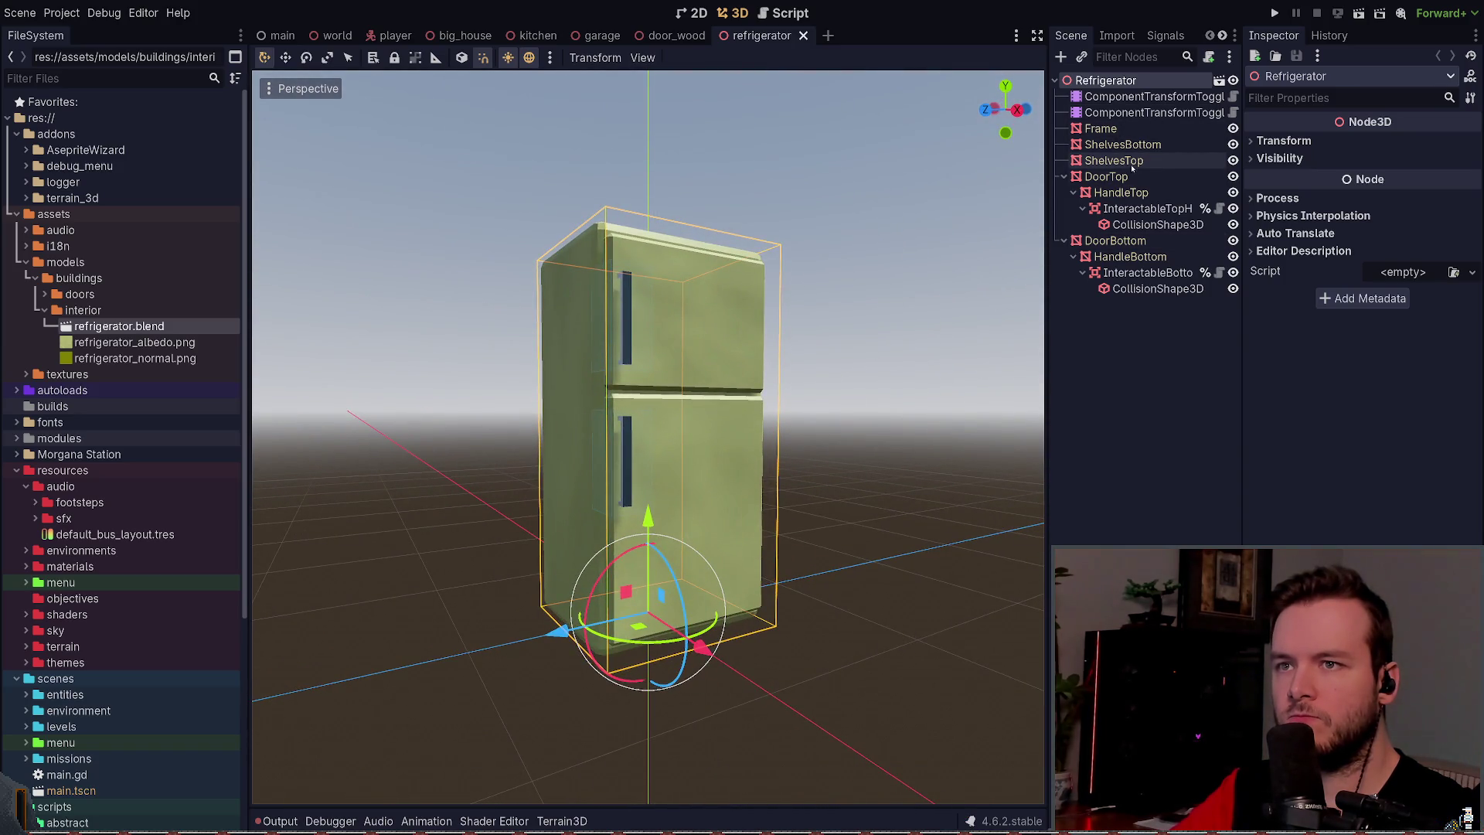
left_click(1106, 176)
left_click(1121, 192)
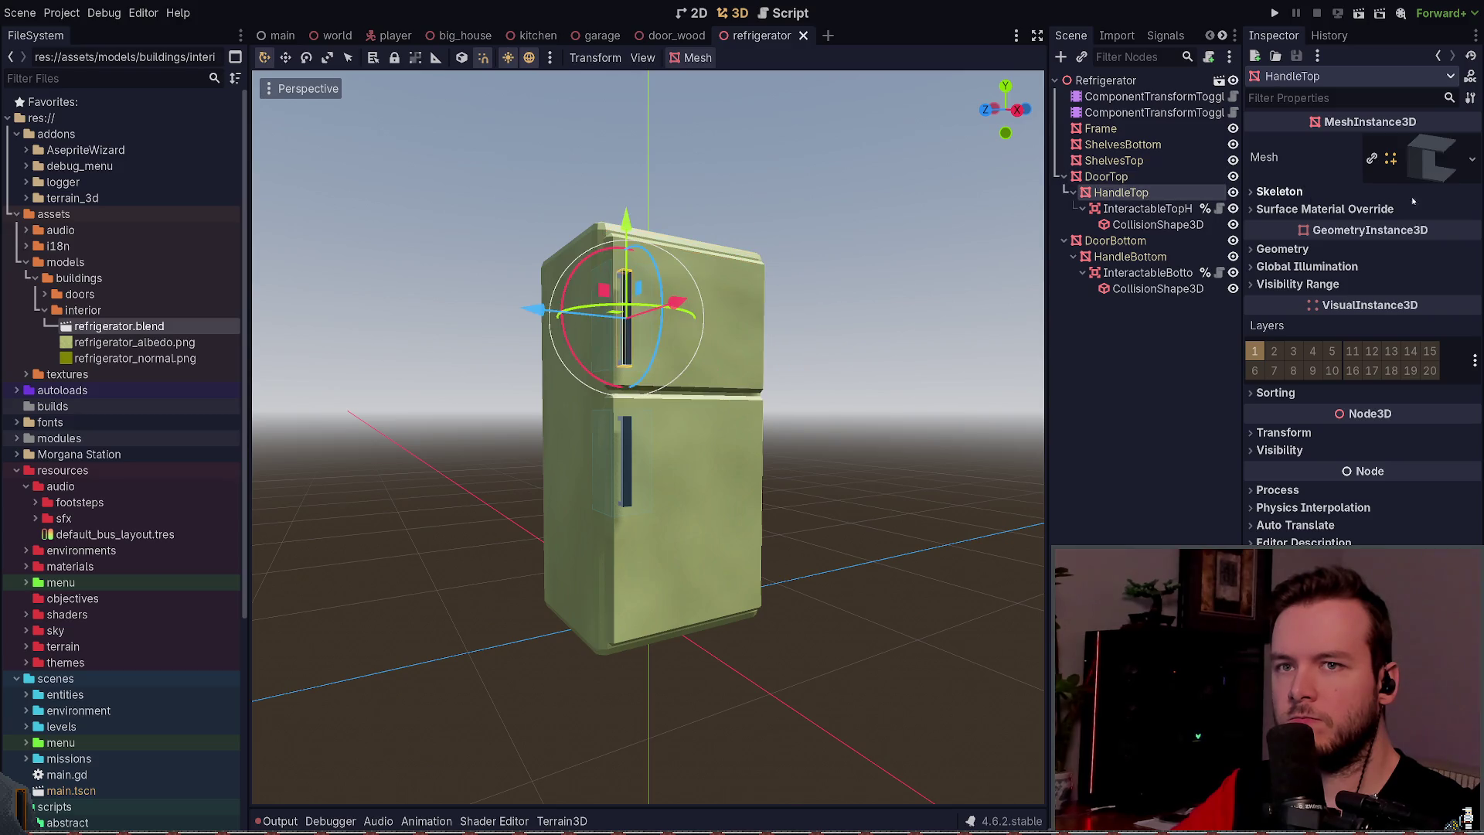
left_click(1441, 164)
scroll(1342, 341, "down", 3)
left_click(1283, 343)
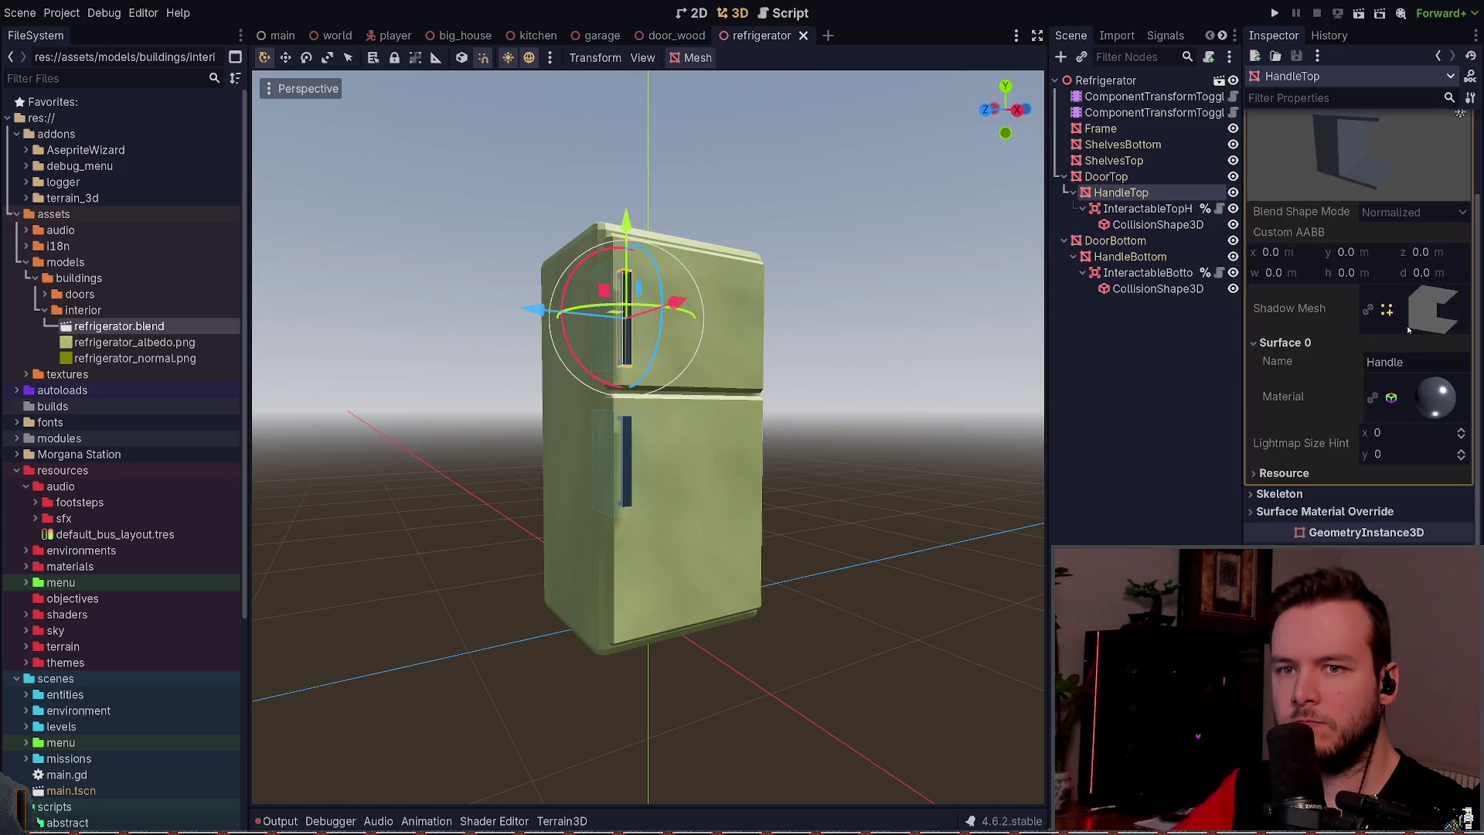
left_click(1424, 407)
scroll(1361, 379, "down", 5)
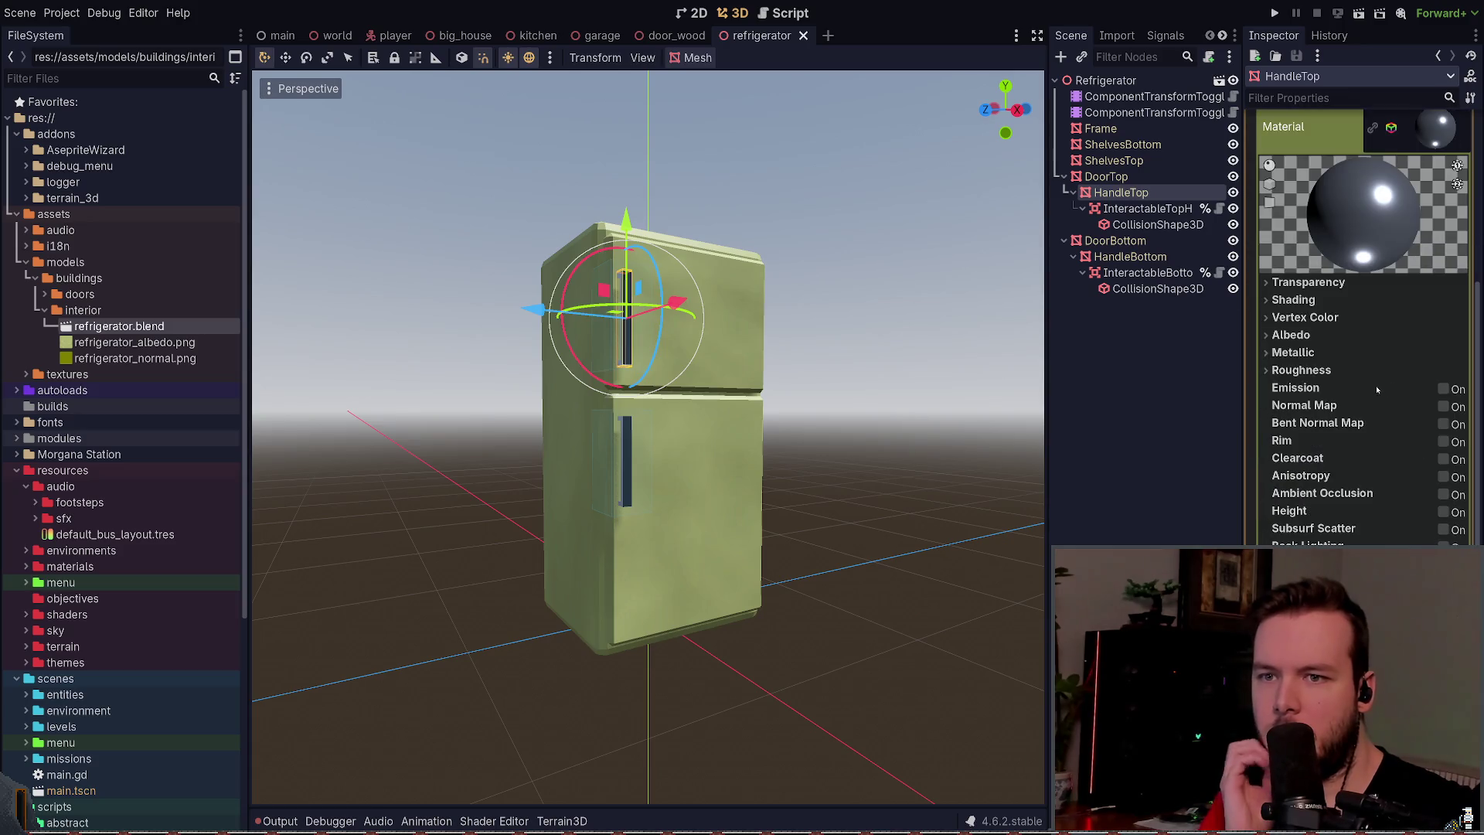
left_click(1333, 354)
left_click(1334, 354)
left_click(1340, 370)
left_click(1340, 370)
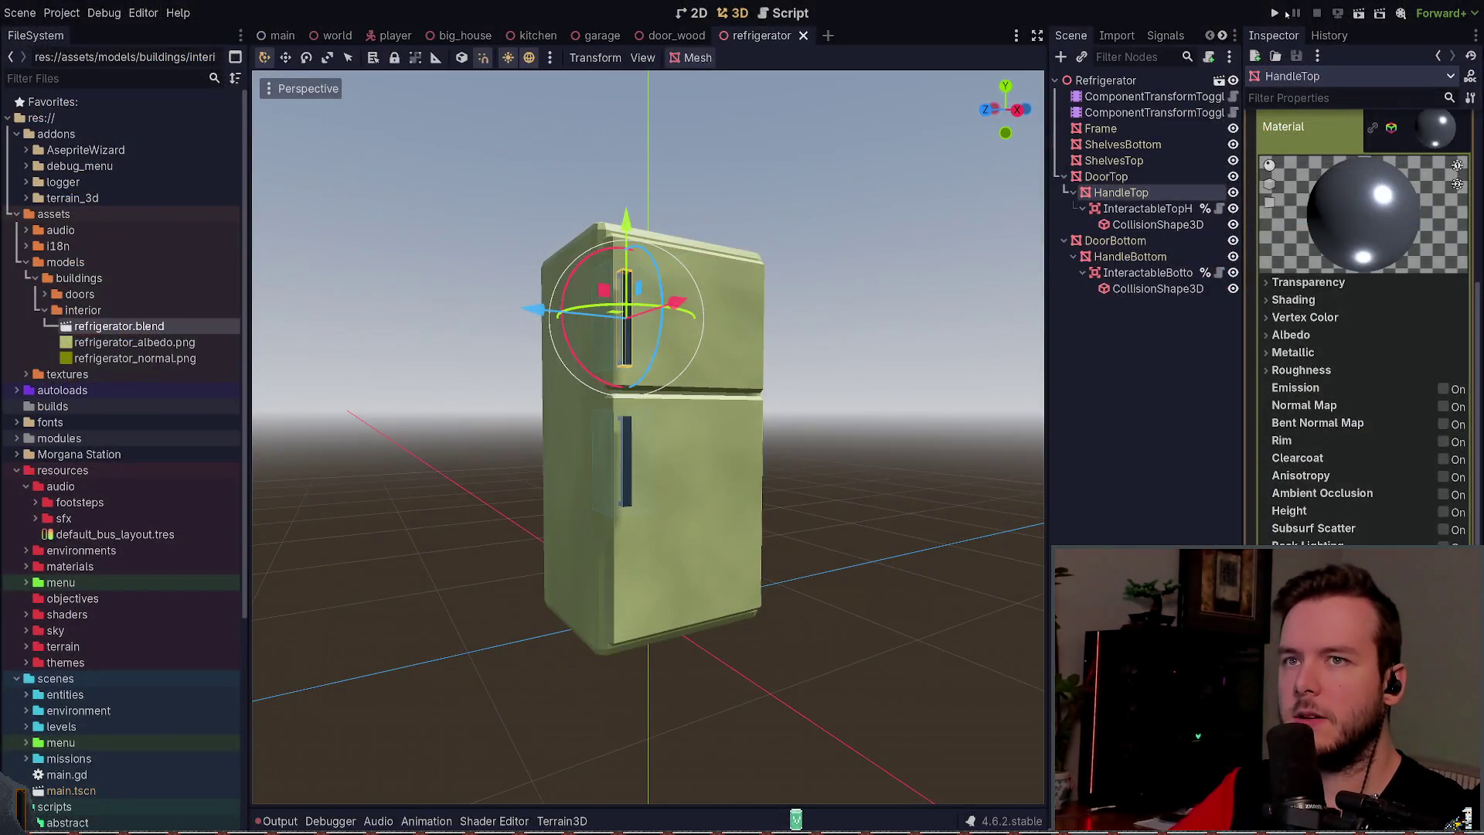
left_click(1285, 14)
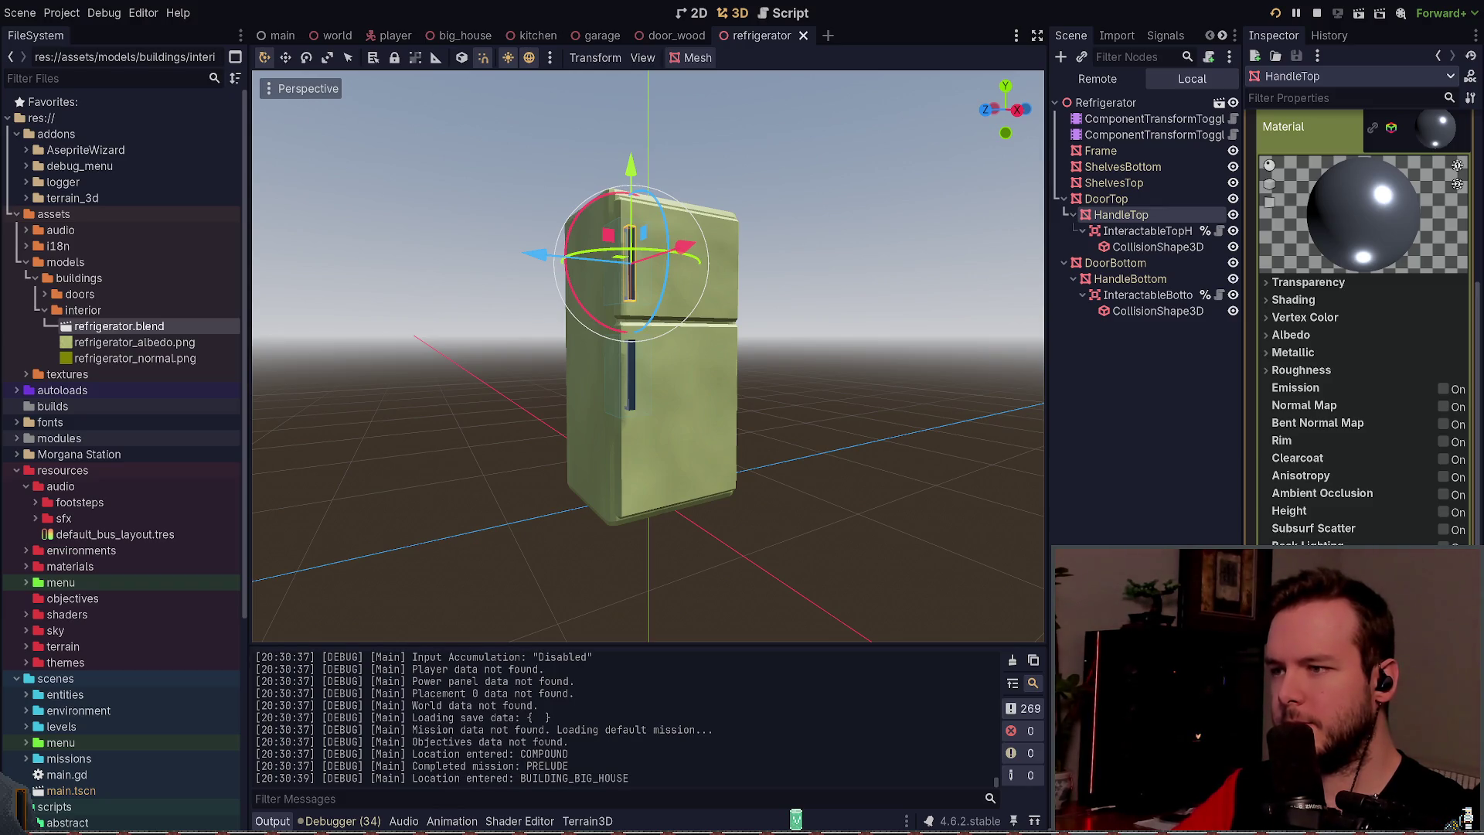
key("w")
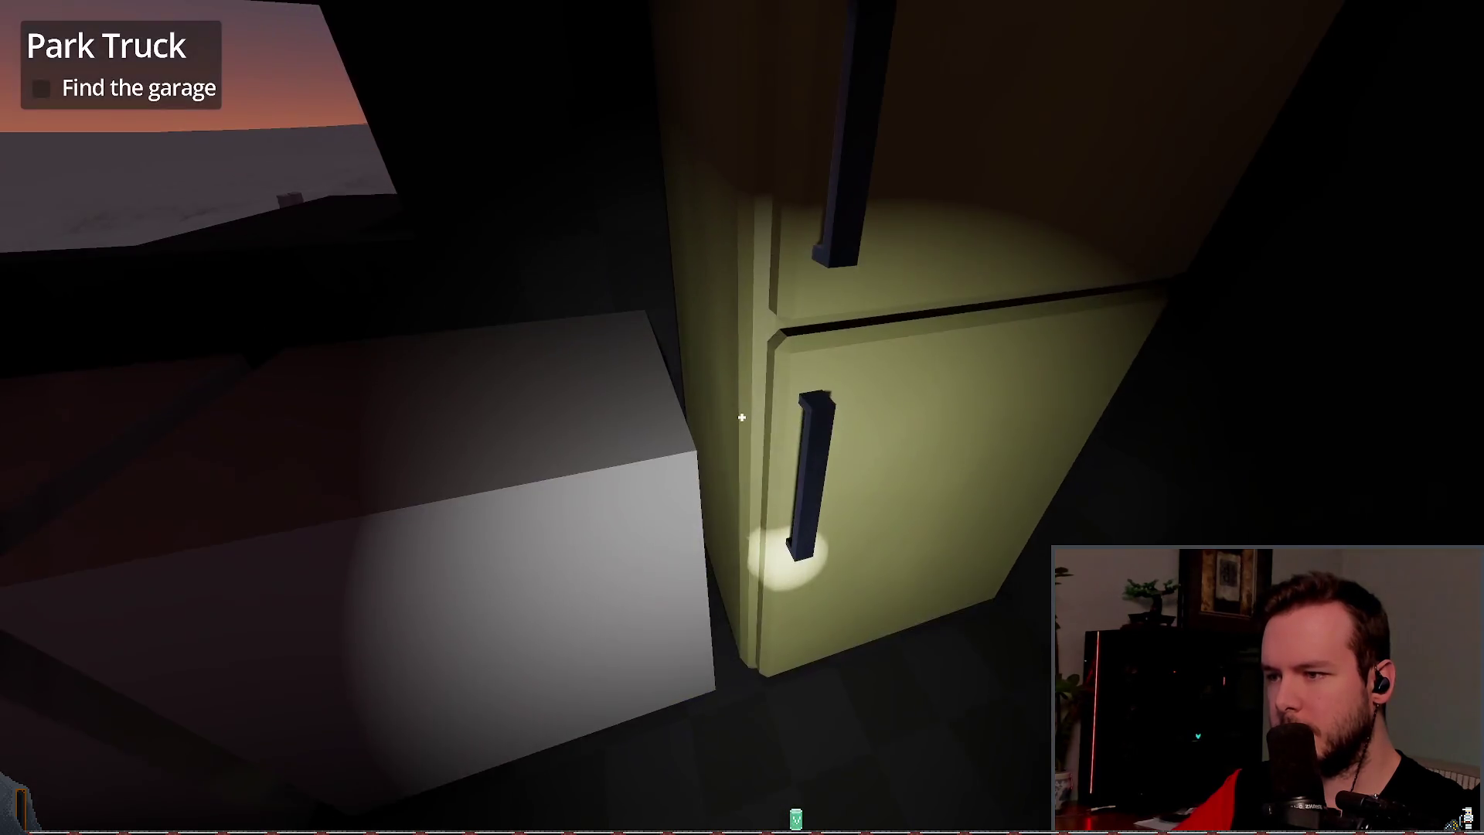
key("s")
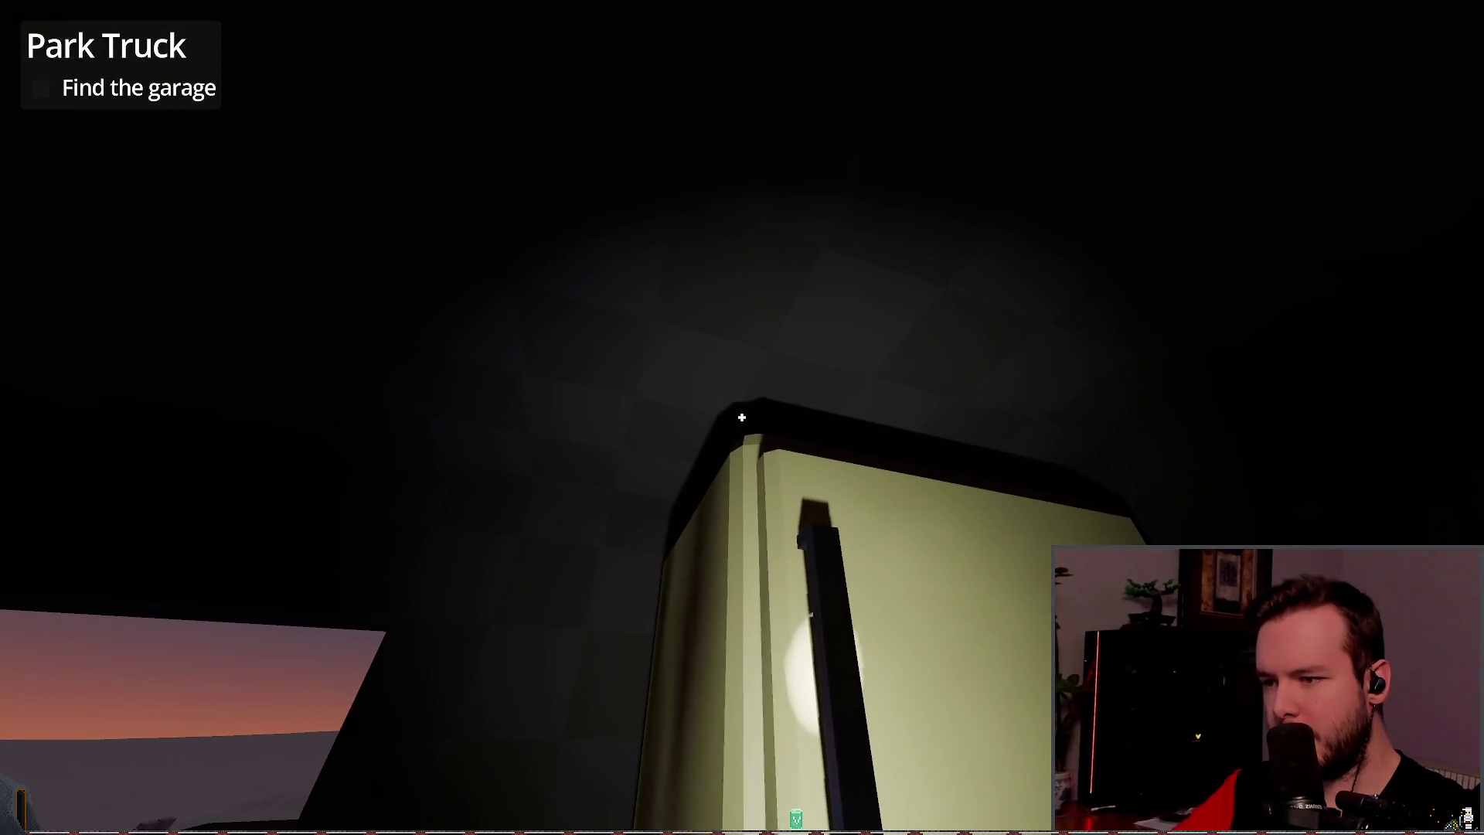
key("w")
key("Escape")
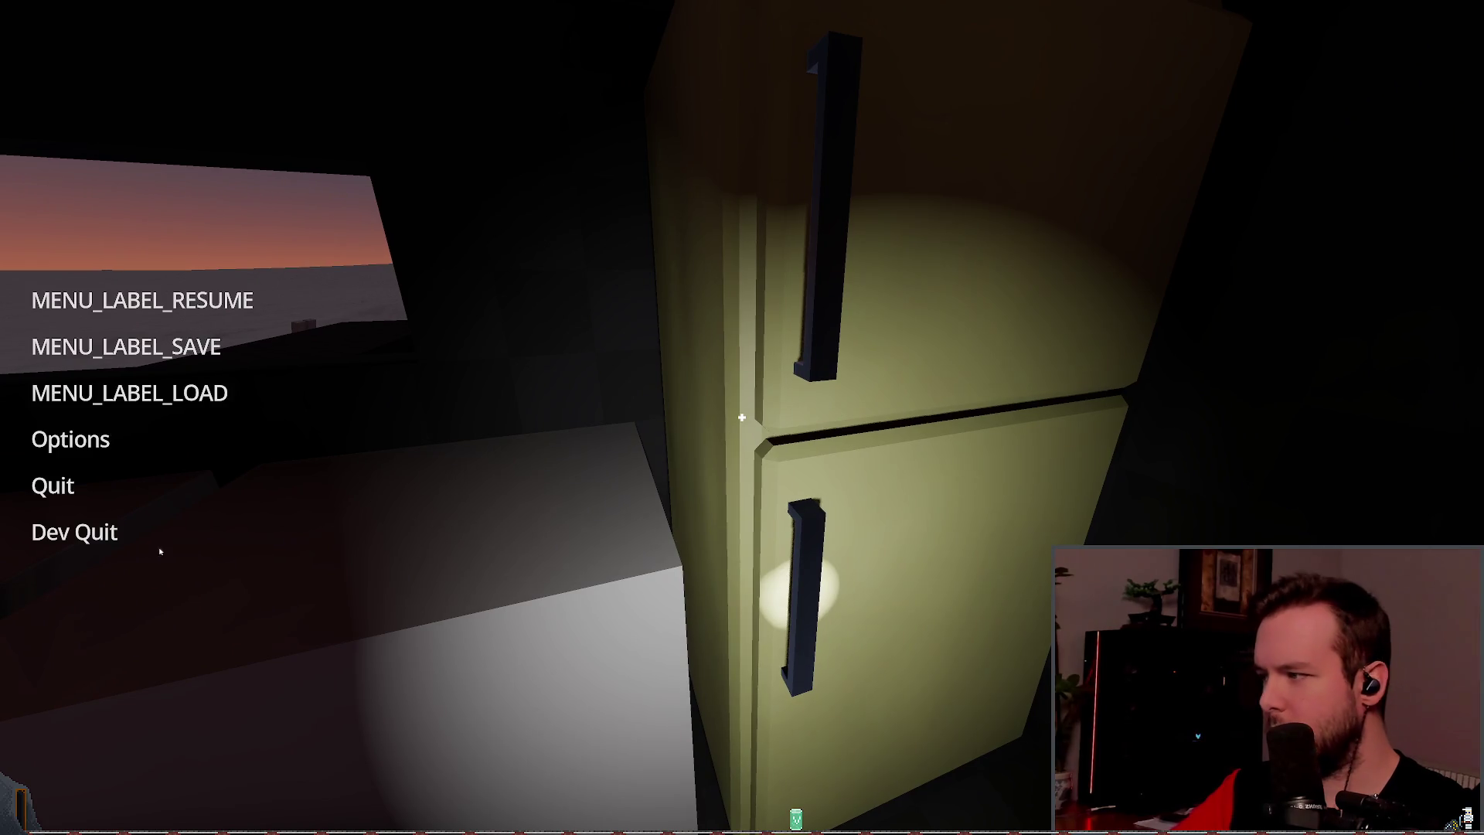
left_click(113, 529)
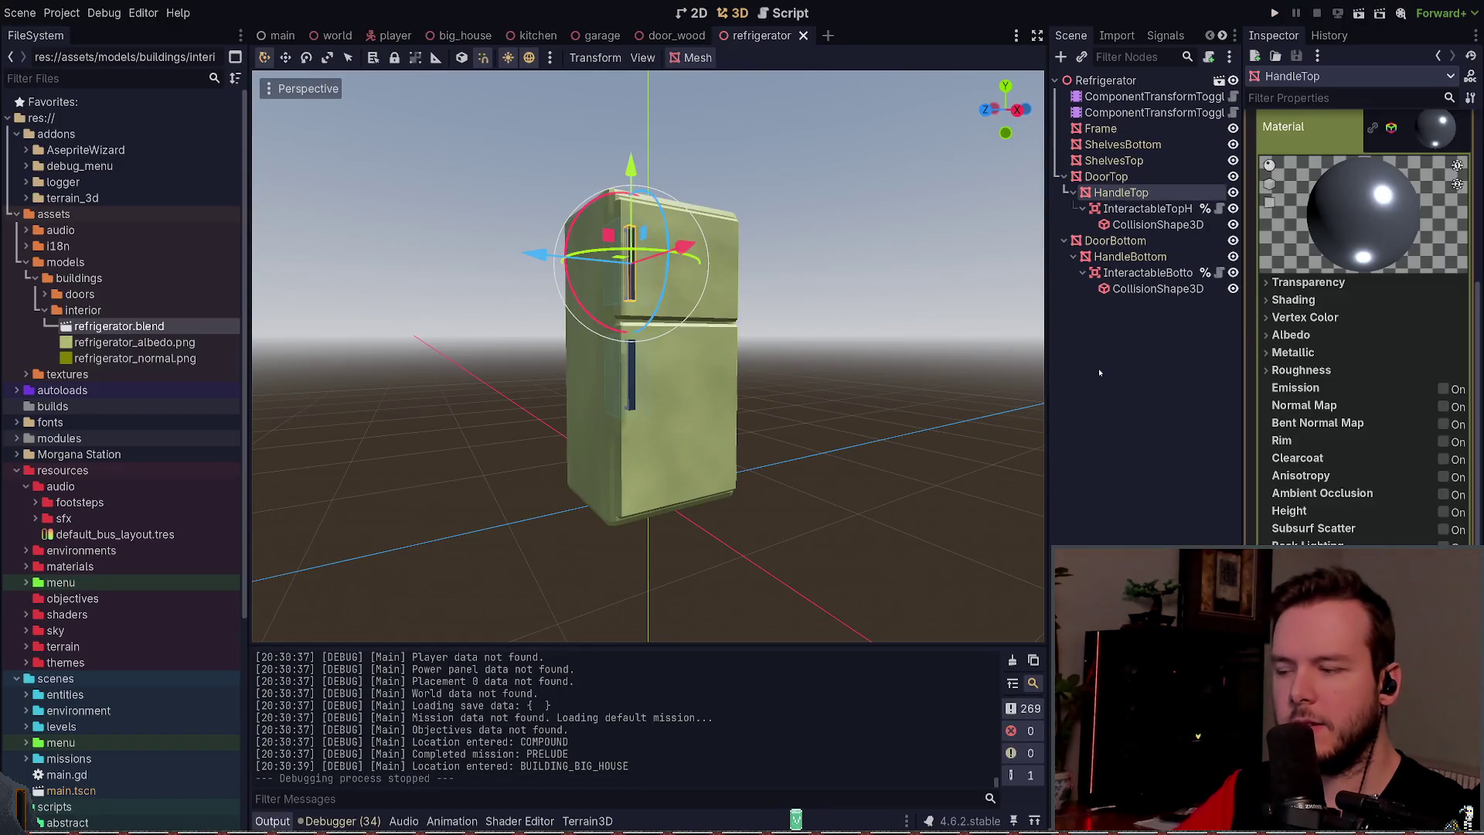
left_click(1289, 335)
left_click(1289, 335)
left_click(1295, 318)
left_click(1295, 317)
left_click(1293, 300)
left_click(1293, 299)
left_click(1293, 283)
left_click(1293, 283)
left_click(1301, 370)
left_click(1301, 370)
left_click(1301, 354)
left_click(1301, 353)
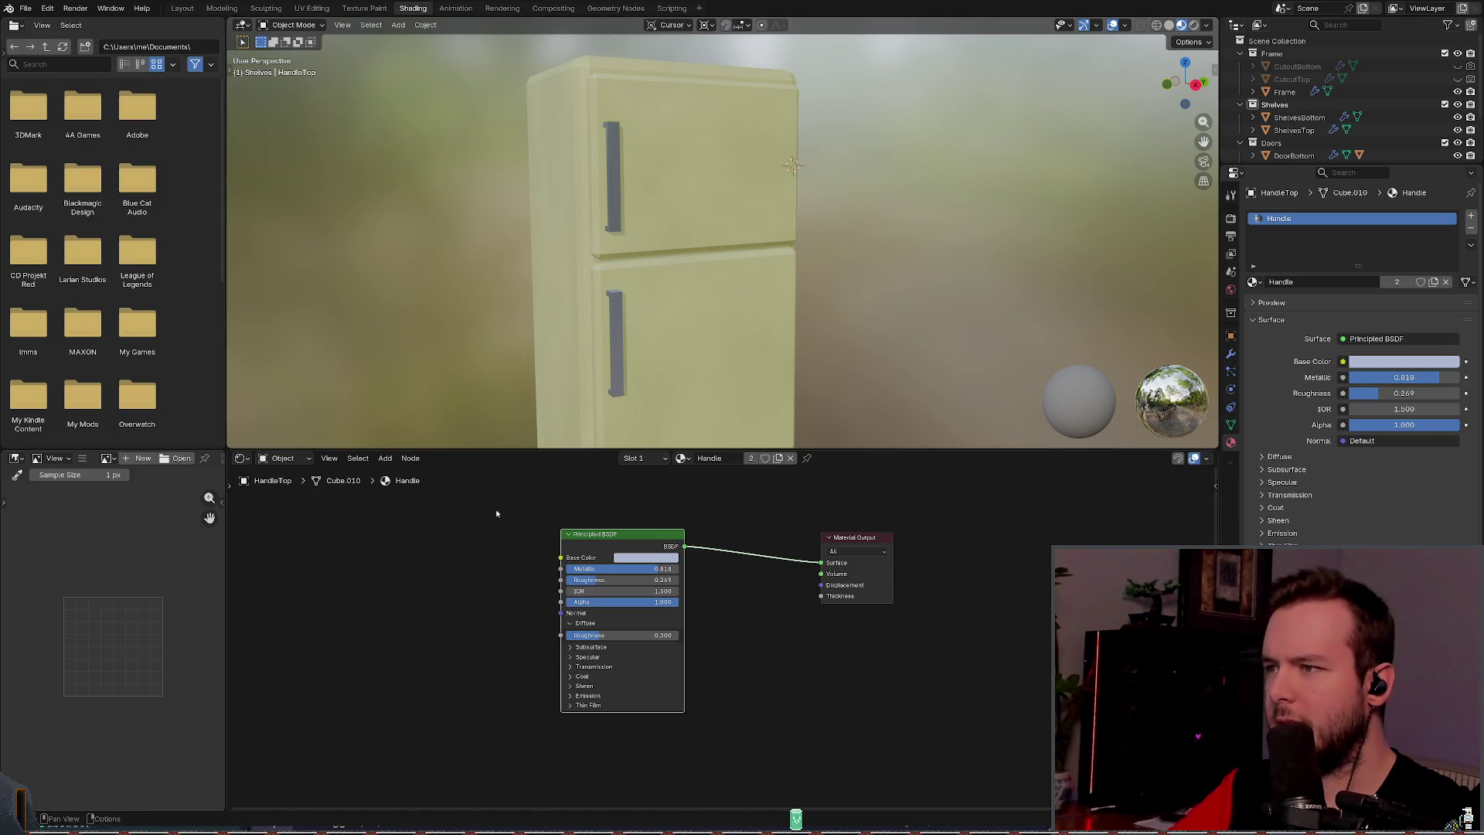
Step: Select the bottom door handle and view its Surface shader options for the Handle material
left_click(616, 344)
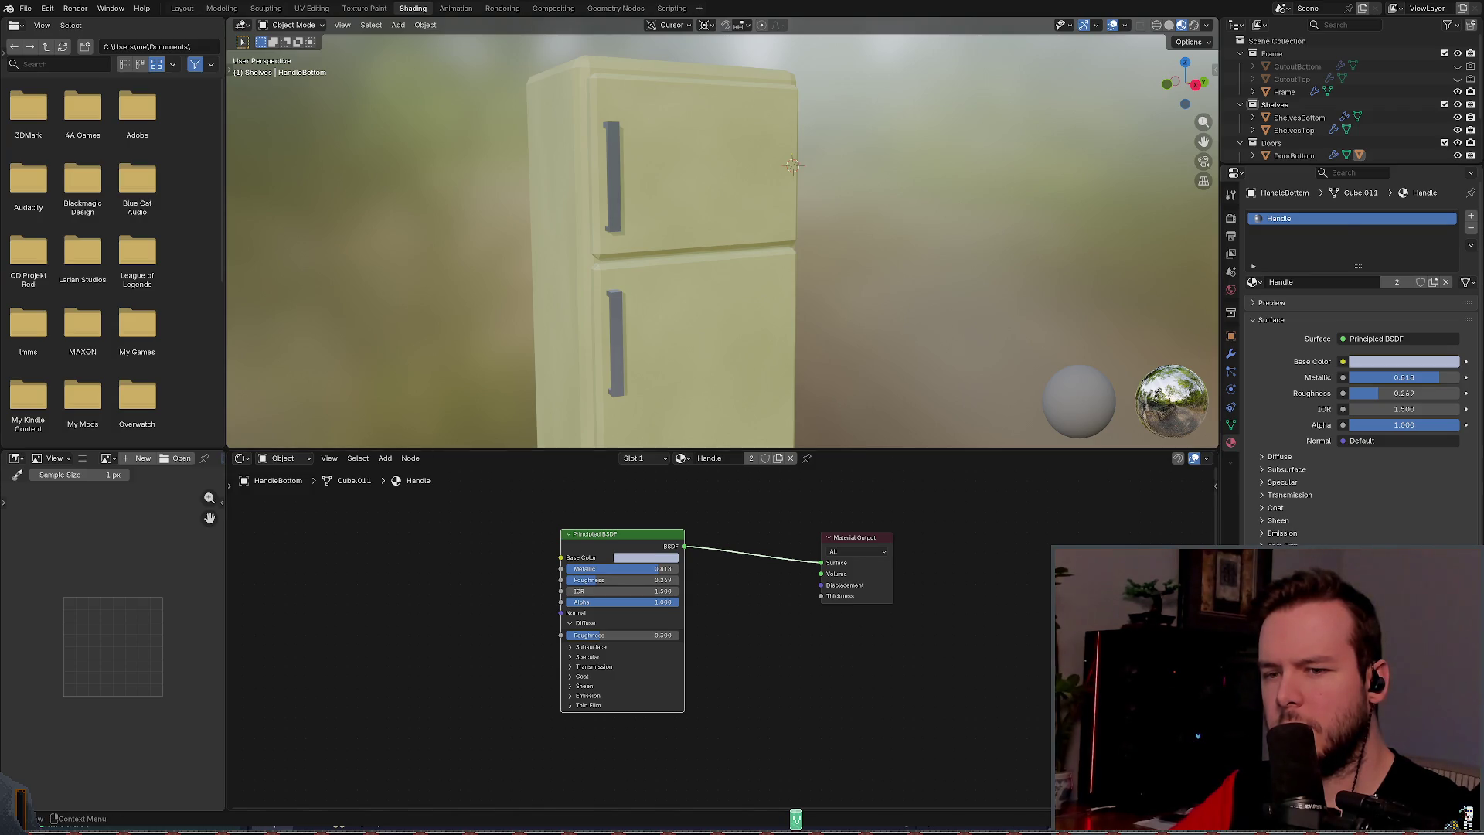
left_click(1398, 339)
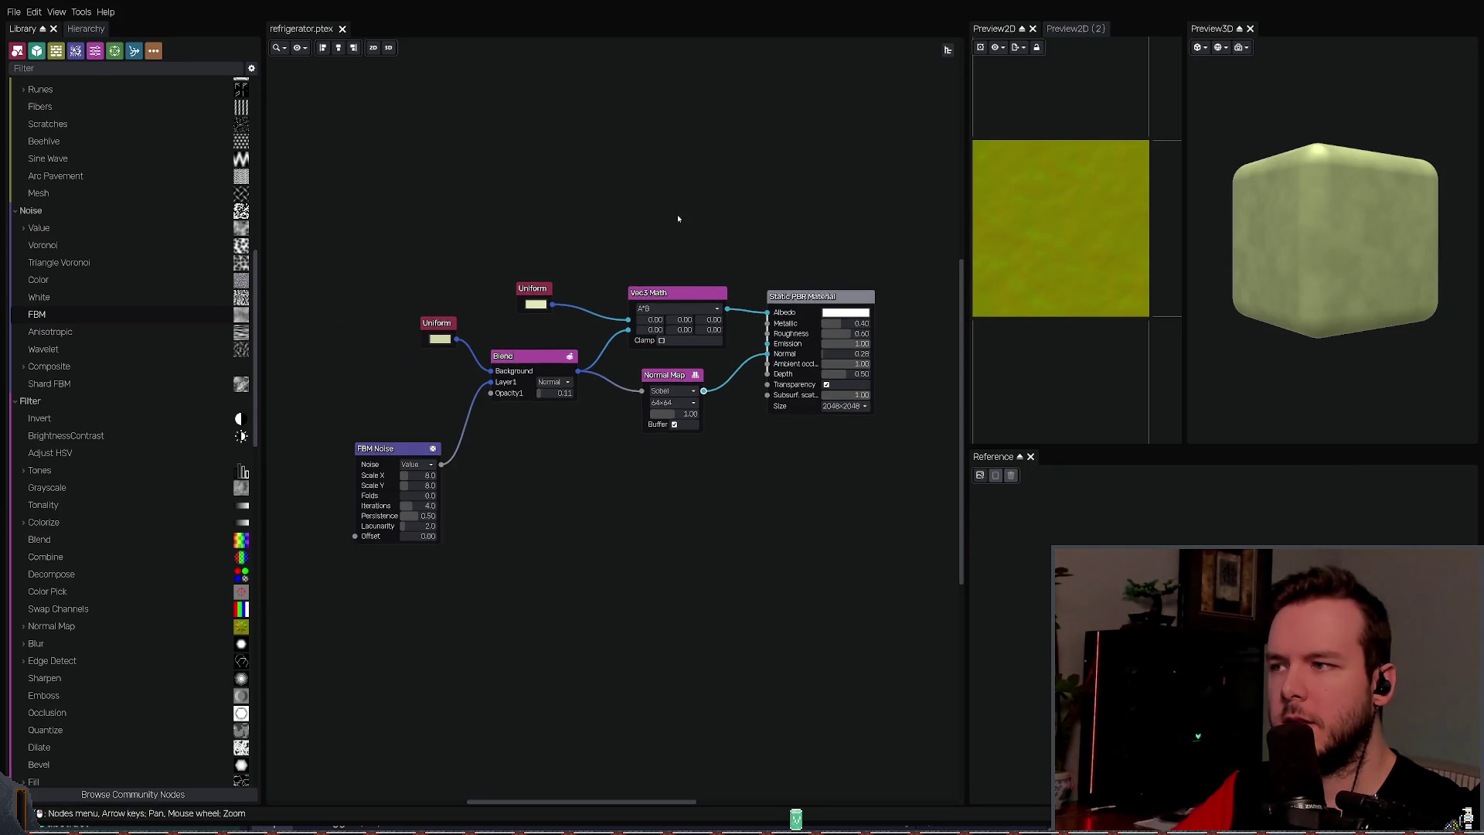
scroll(678, 219, "up", 1)
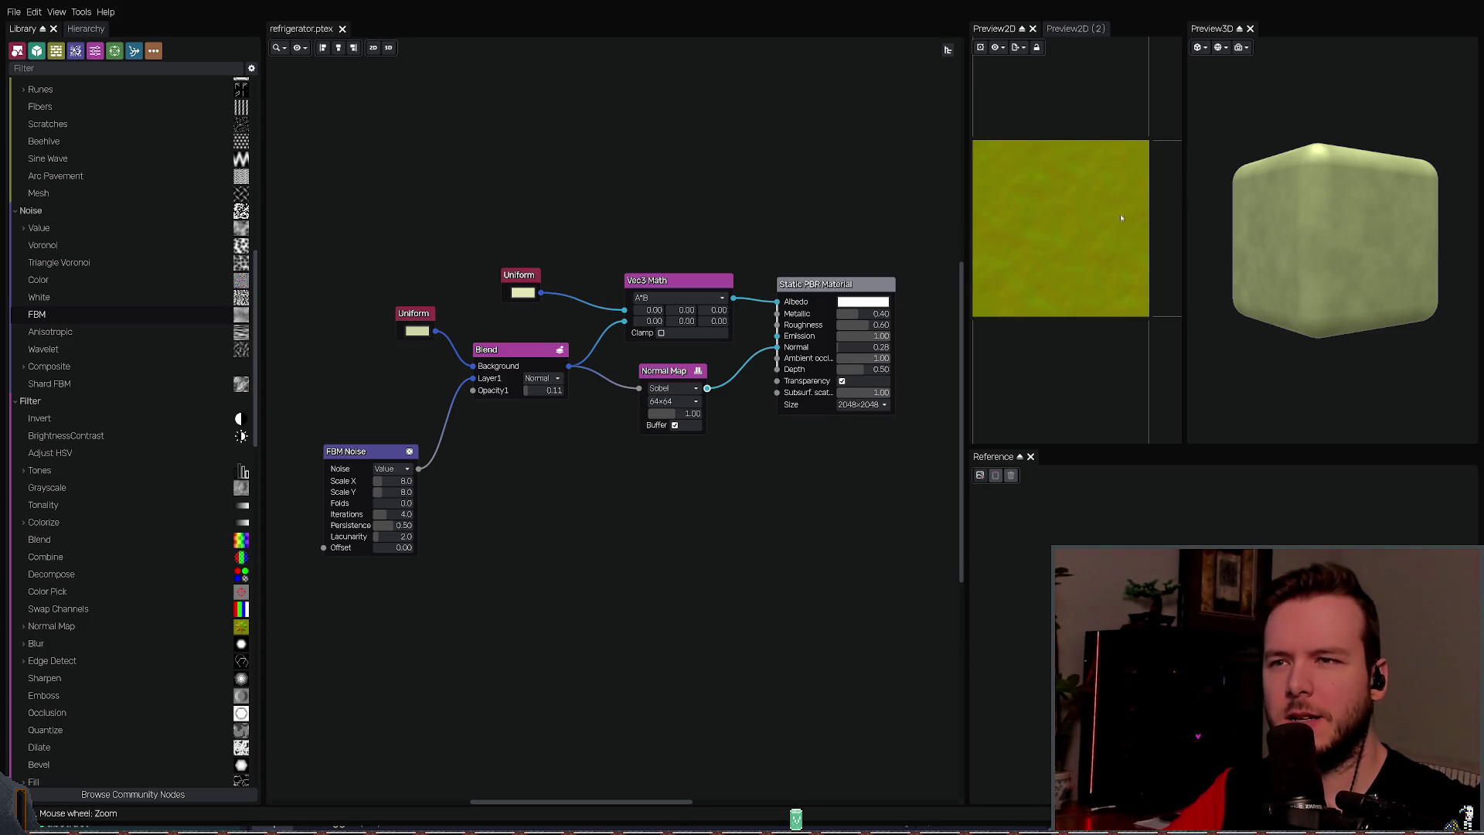
mouse_move(1314, 186)
left_mouse_down()
mouse_move(1287, 170)
mouse_move(1283, 222)
left_mouse_up()
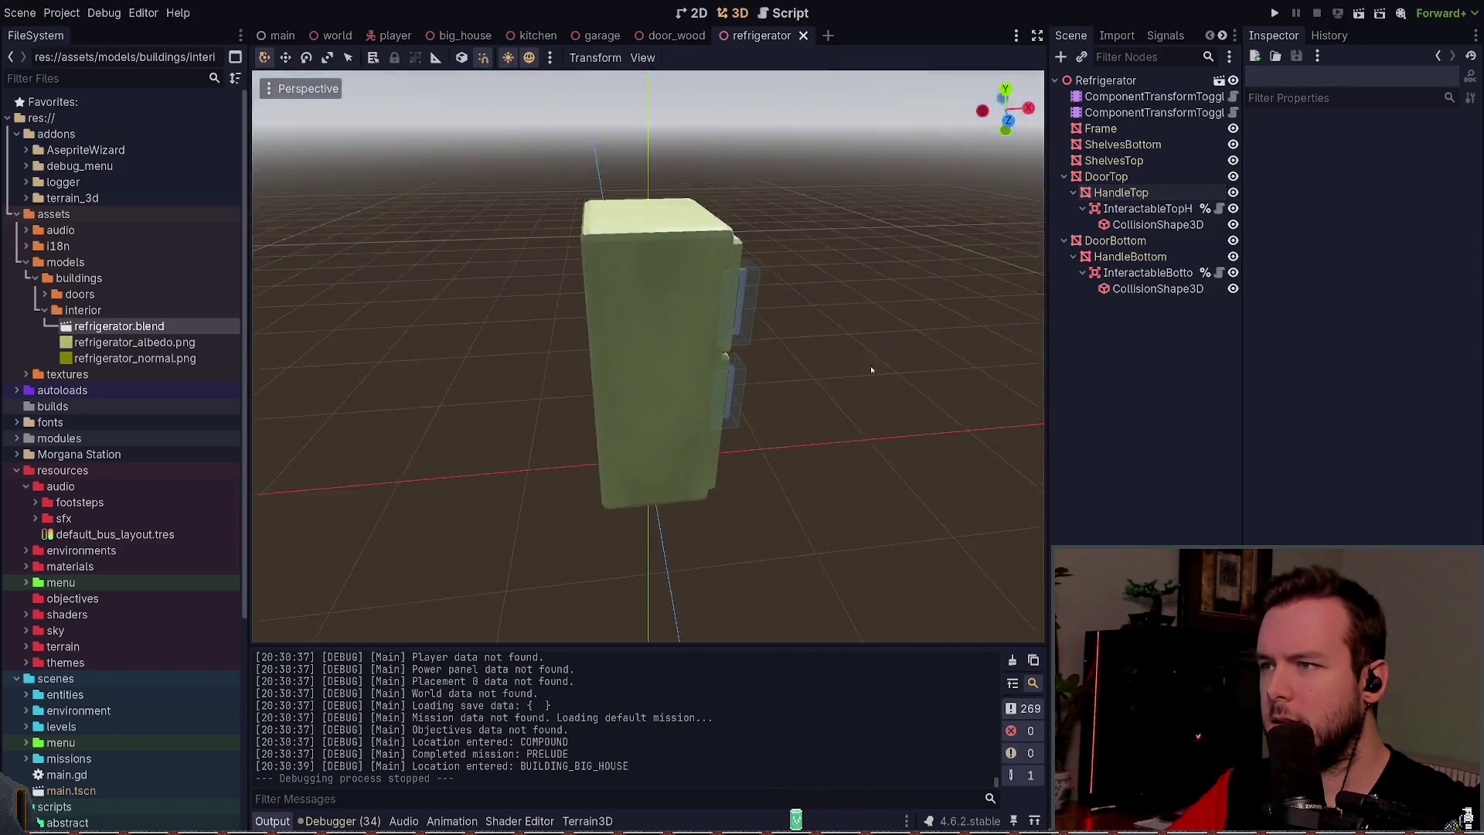
mouse_move(815, 390)
left_mouse_down()
mouse_move(692, 316)
mouse_move(756, 332)
mouse_move(757, 373)
mouse_move(756, 326)
mouse_move(727, 321)
left_mouse_up()
scroll(755, 328, "down", 3)
scroll(726, 325, "up", 3)
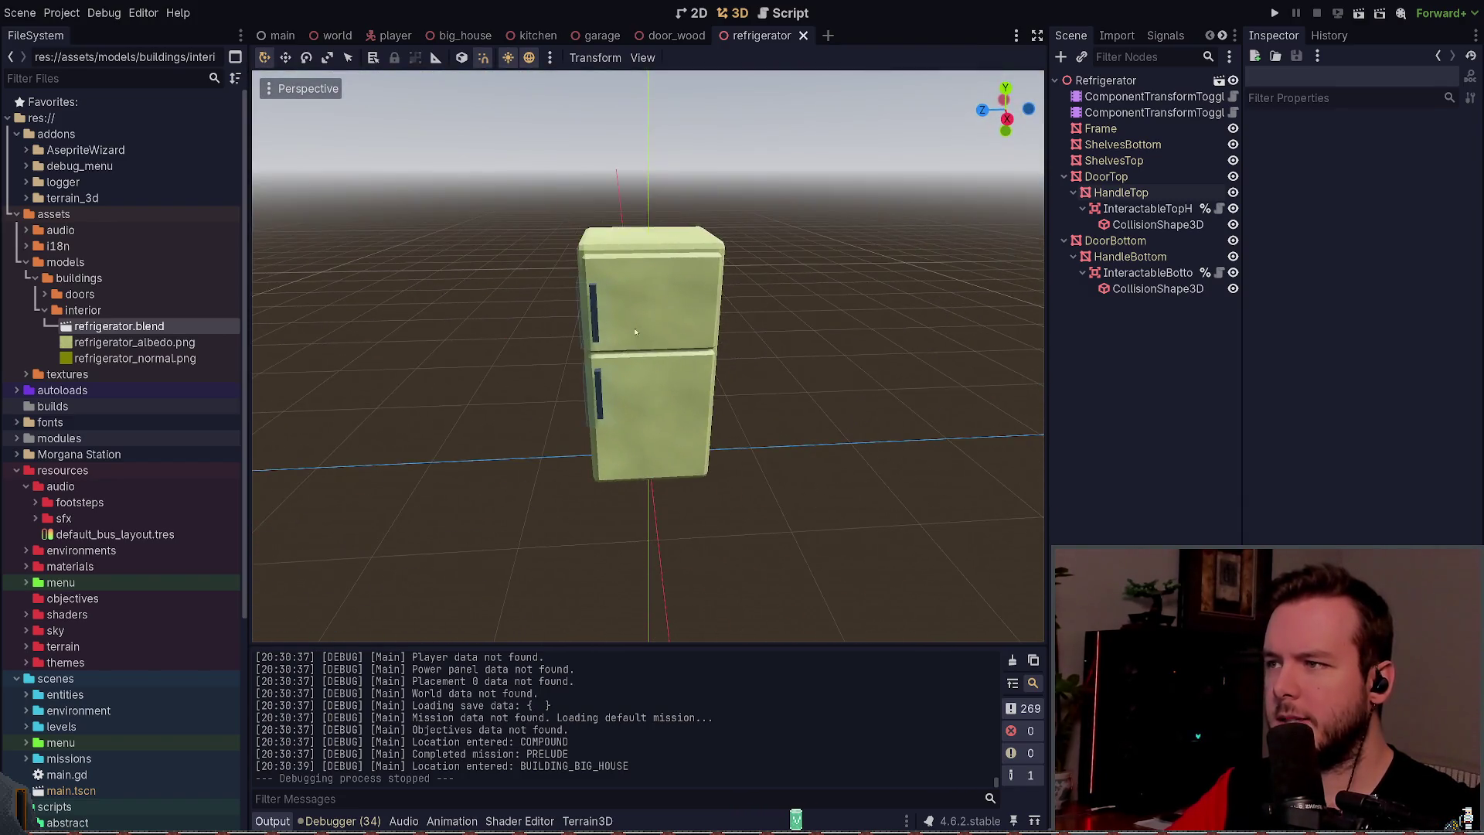
left_click_drag(489, 306, 651, 280)
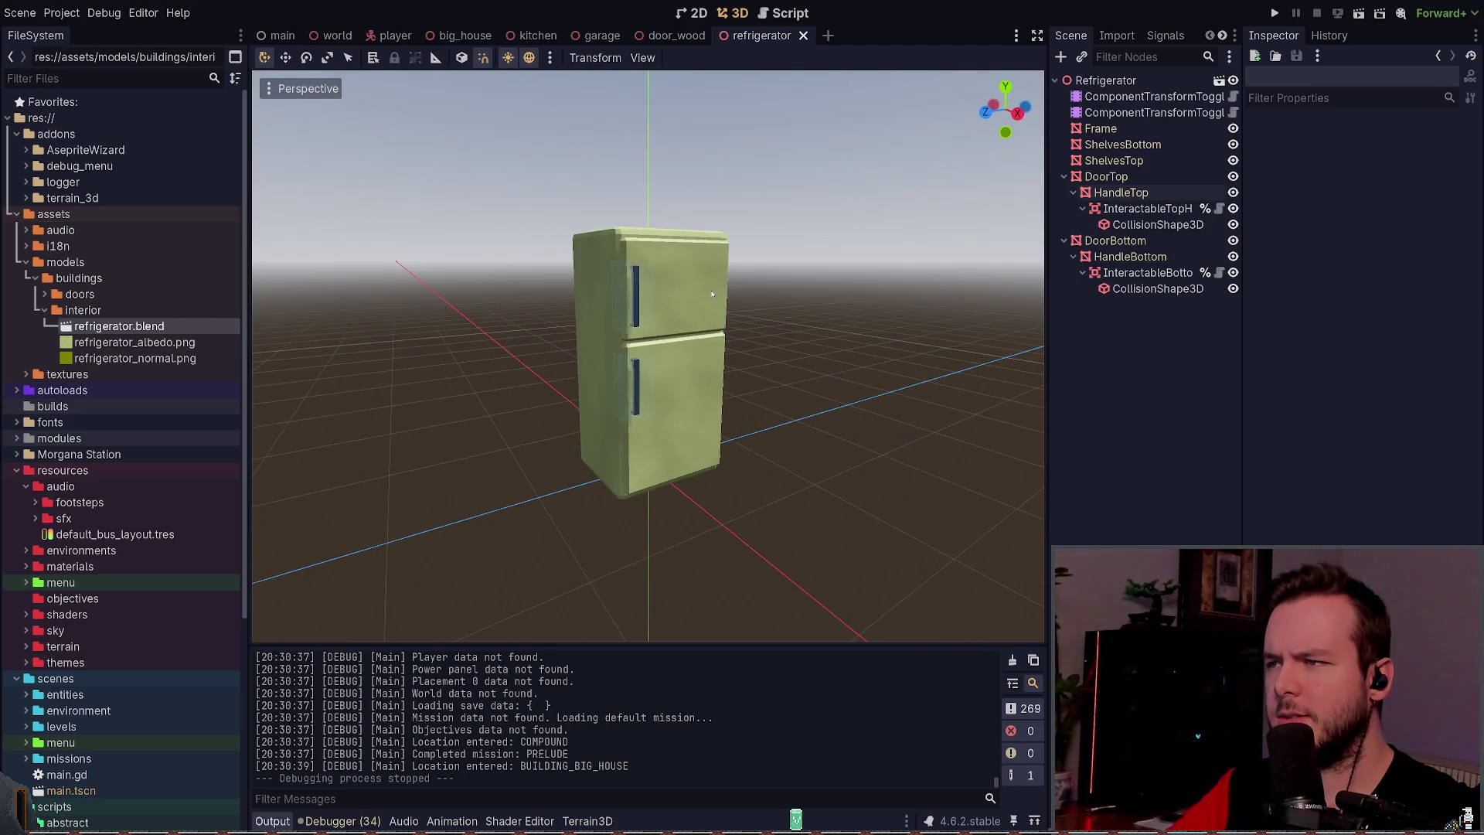
scroll(664, 316, "up", 5)
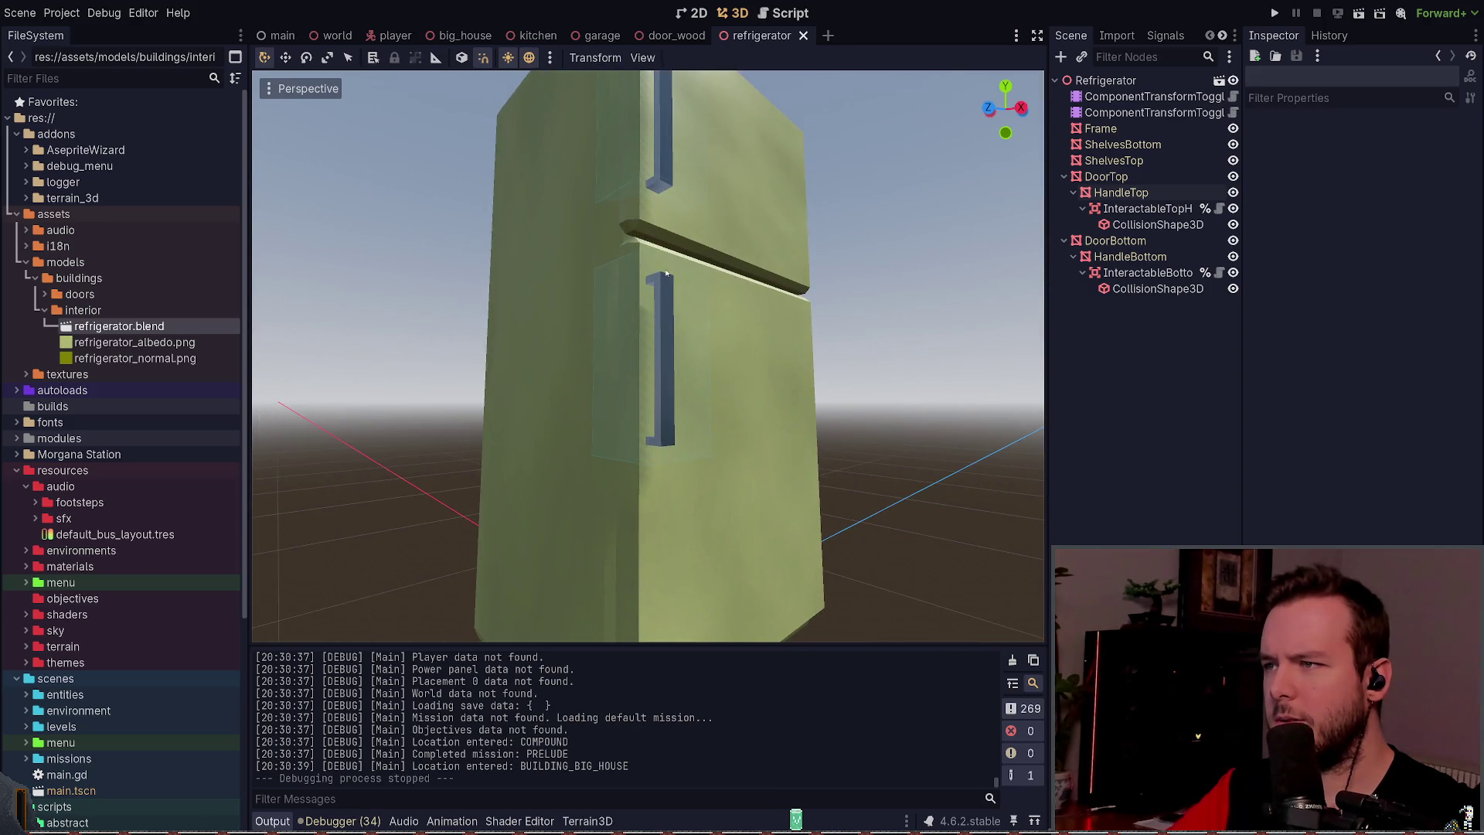
scroll(653, 291, "down", 5)
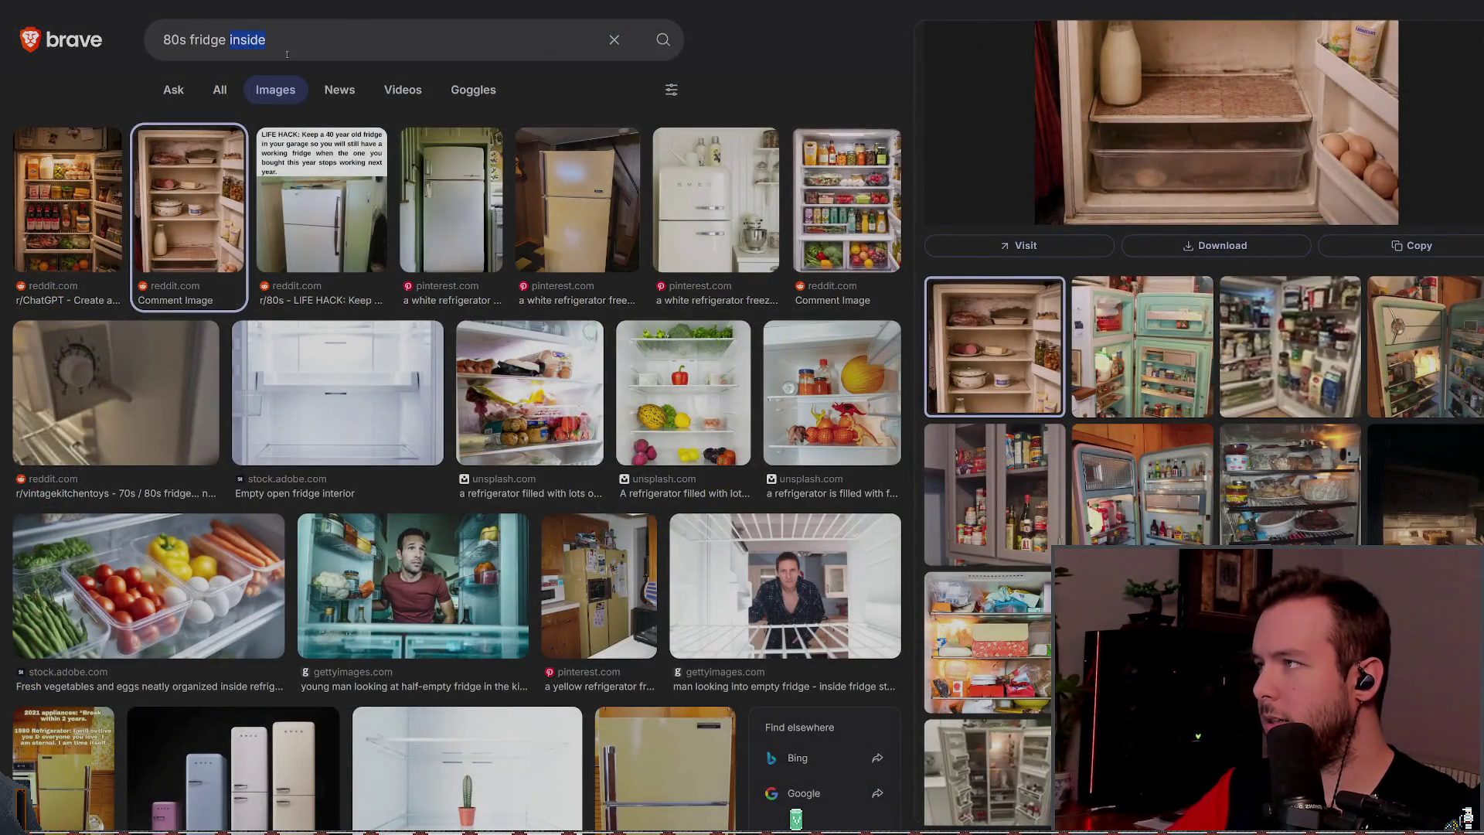
Step: Rerun the image search as '80s fridge' and preview the r/nostalgia and True Freezer photos
key("BackSpace")
key("Return")
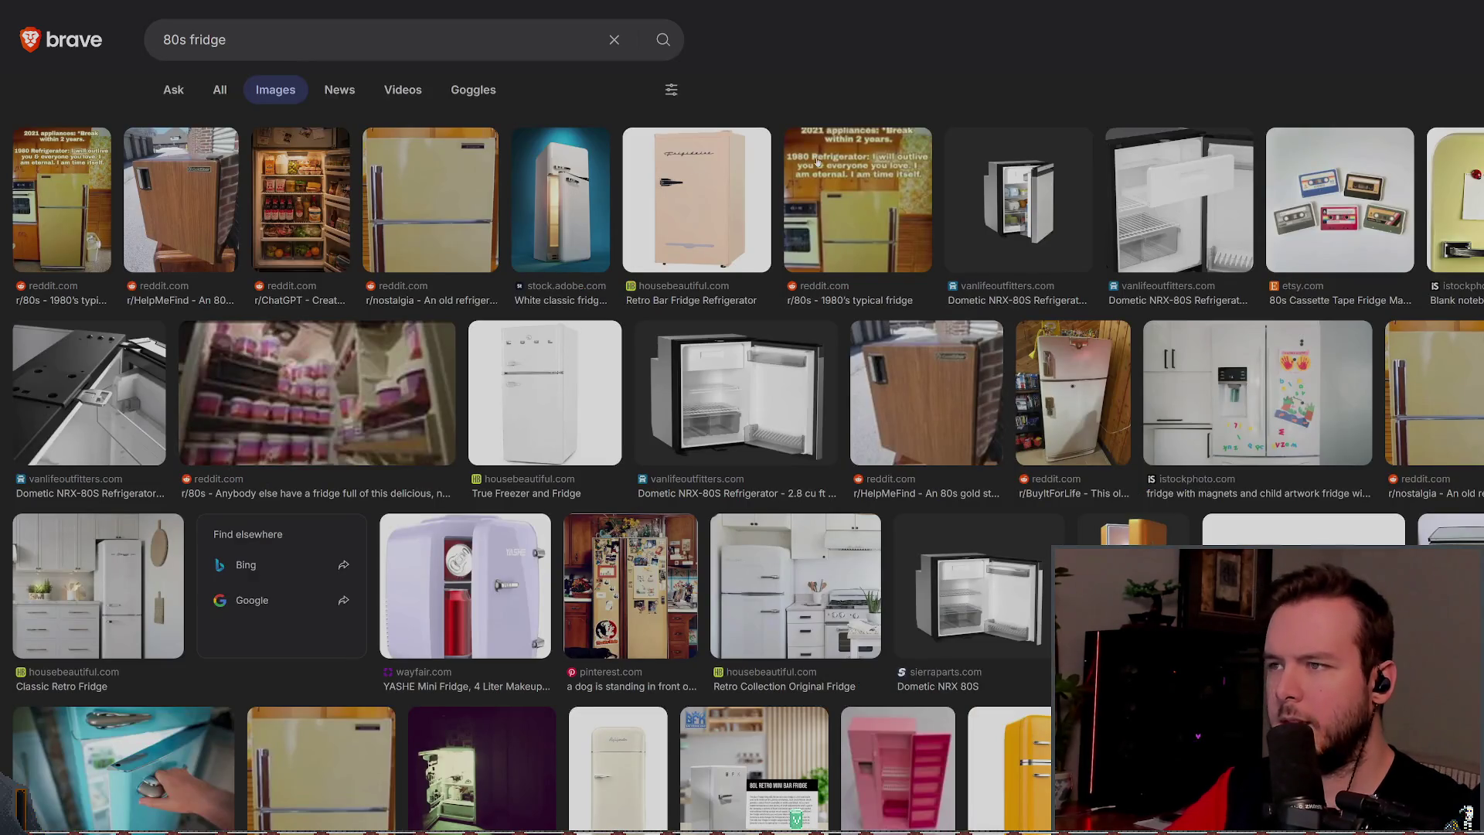
left_click(430, 199)
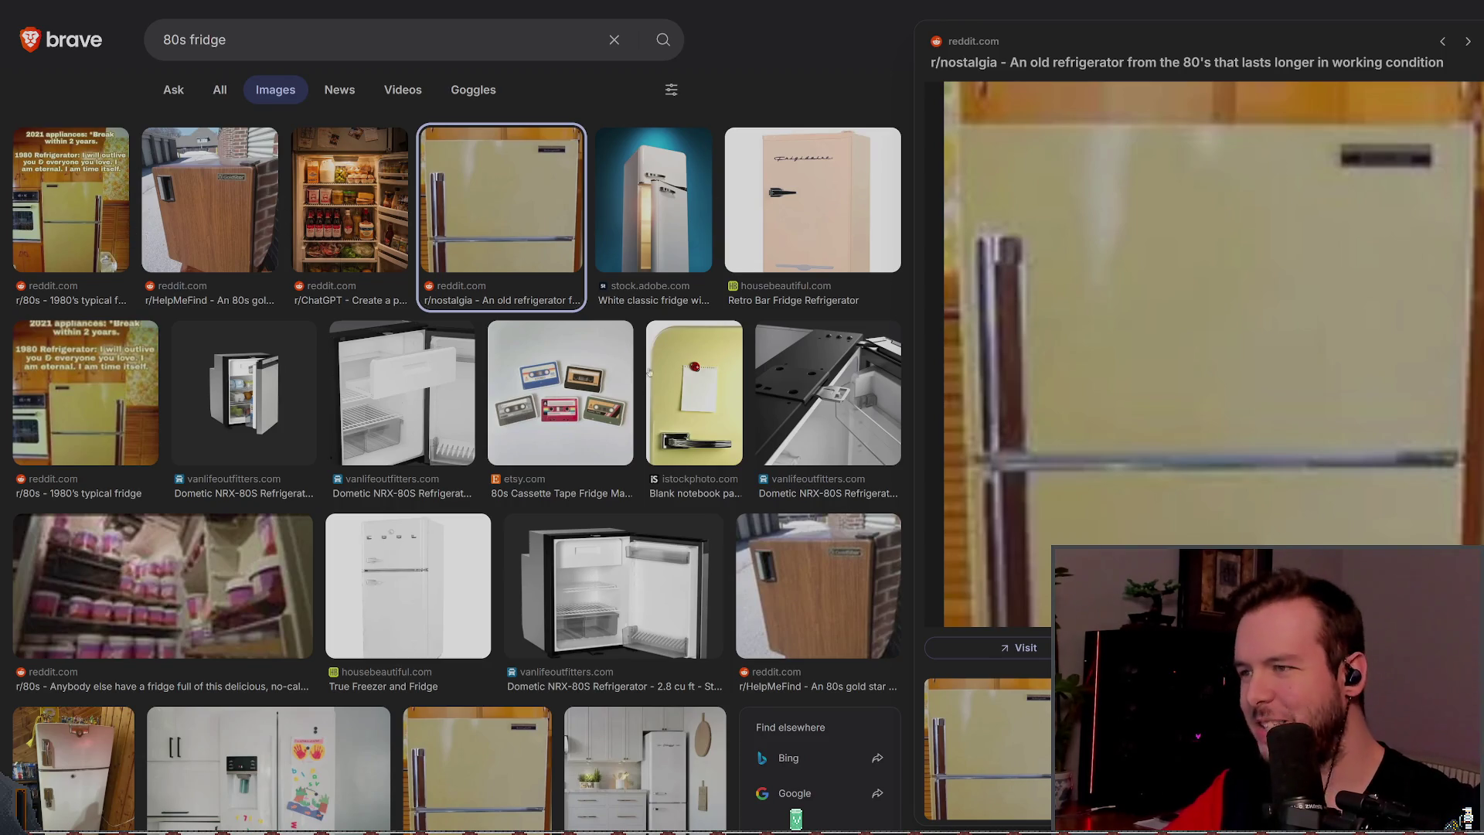
scroll(676, 404, "down", 2)
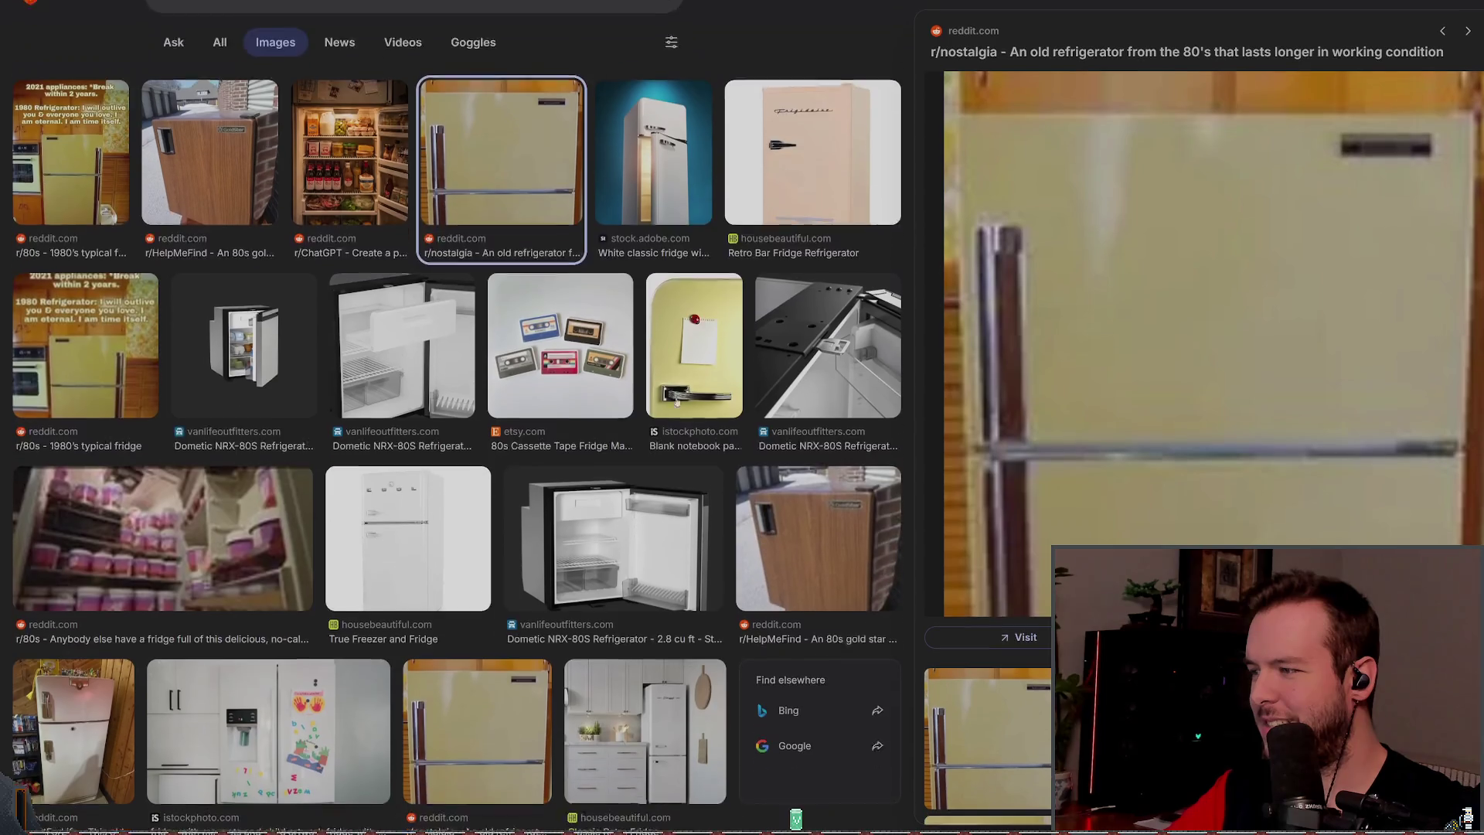
left_click(408, 464)
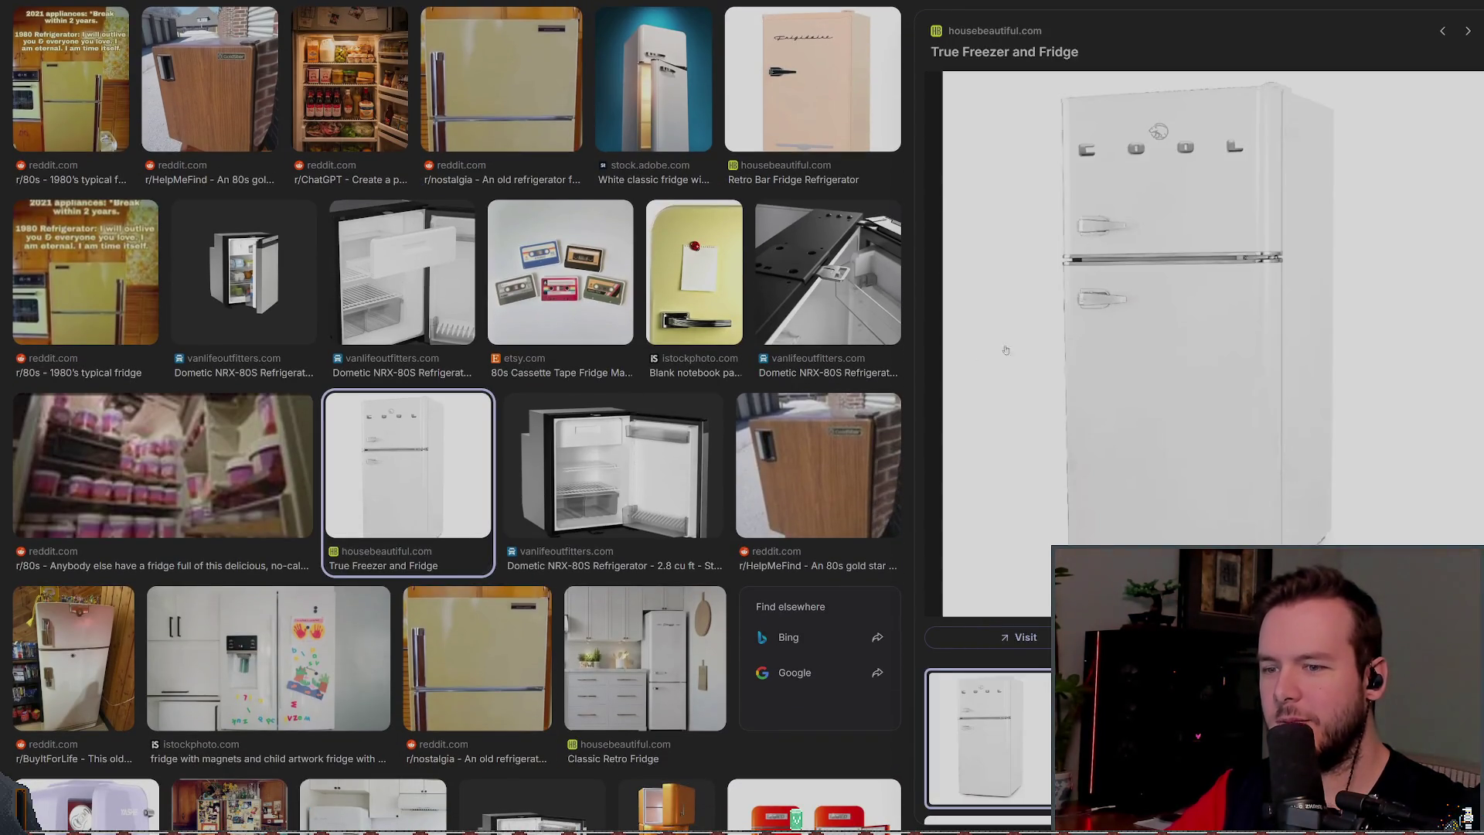
scroll(825, 351, "down", 2)
left_click(516, 458)
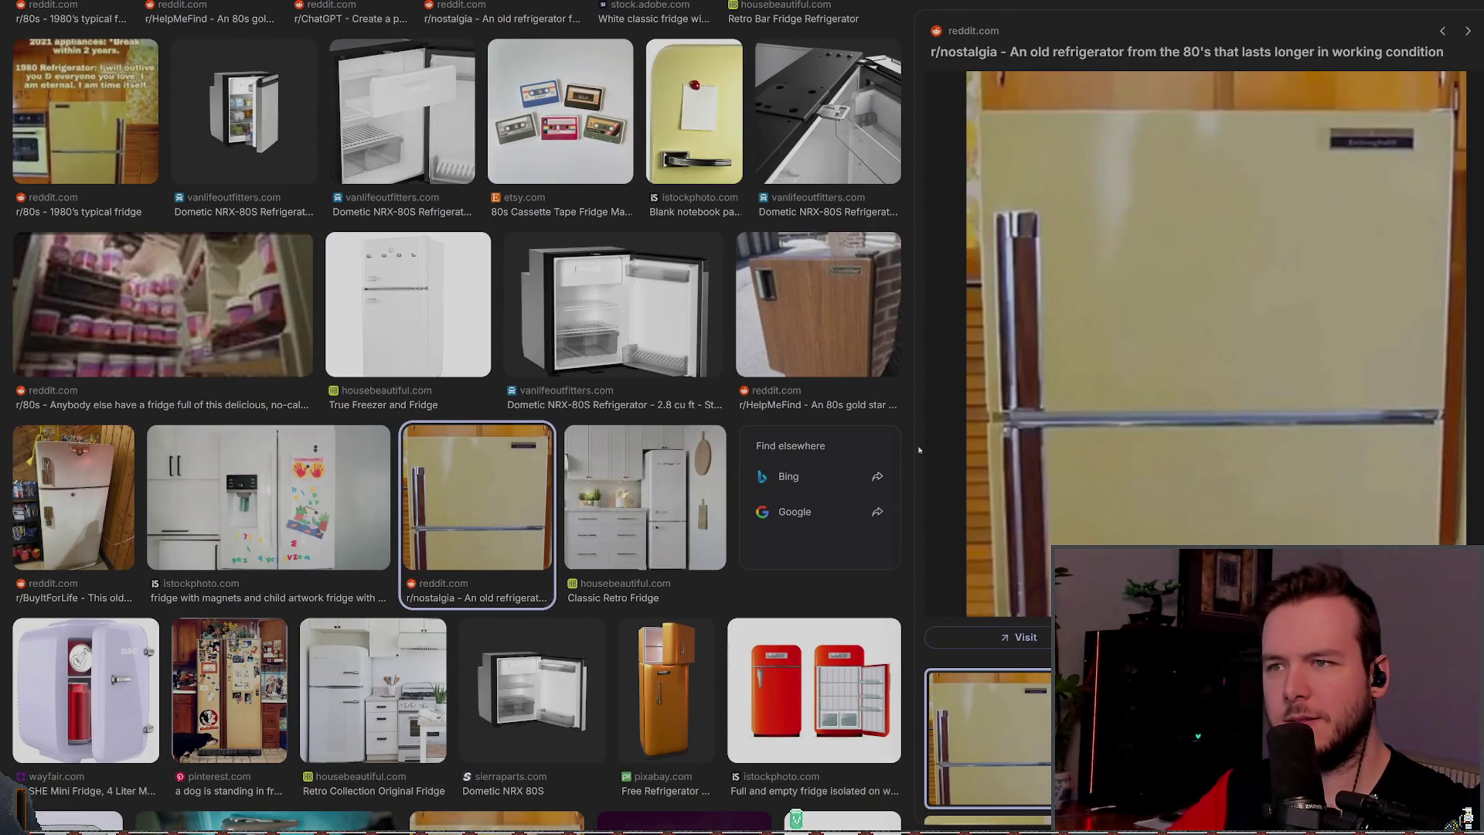
Step: Preview the two green refrigerators, the white classic fridge render, and the 1980's typical fridge
scroll(1026, 232, "down", 2)
scroll(1026, 232, "up", 2)
scroll(1025, 232, "down", 3)
scroll(962, 633, "up", 2)
scroll(962, 634, "down", 2)
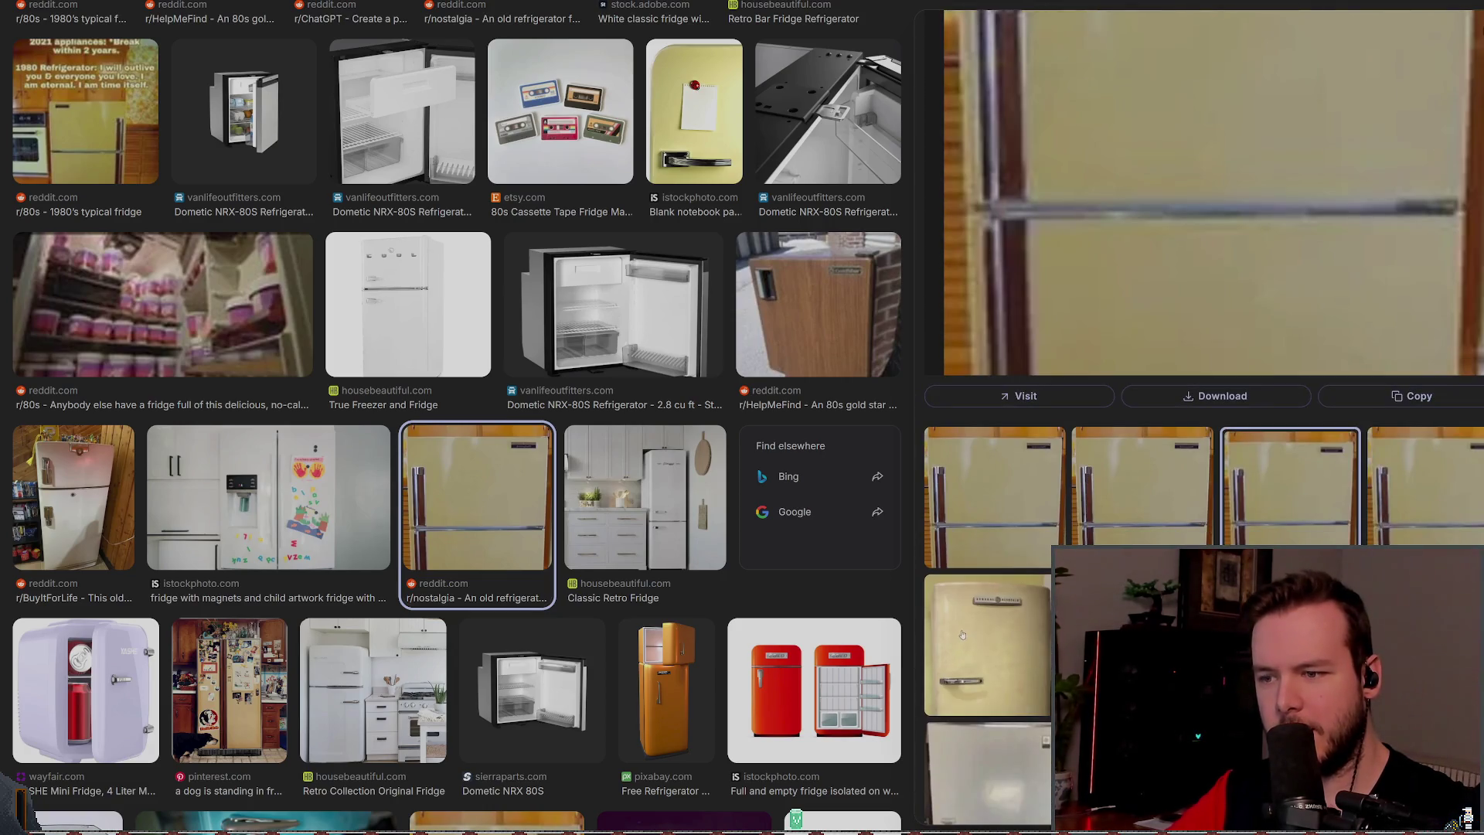
scroll(976, 616, "down", 3)
scroll(515, 446, "down", 5)
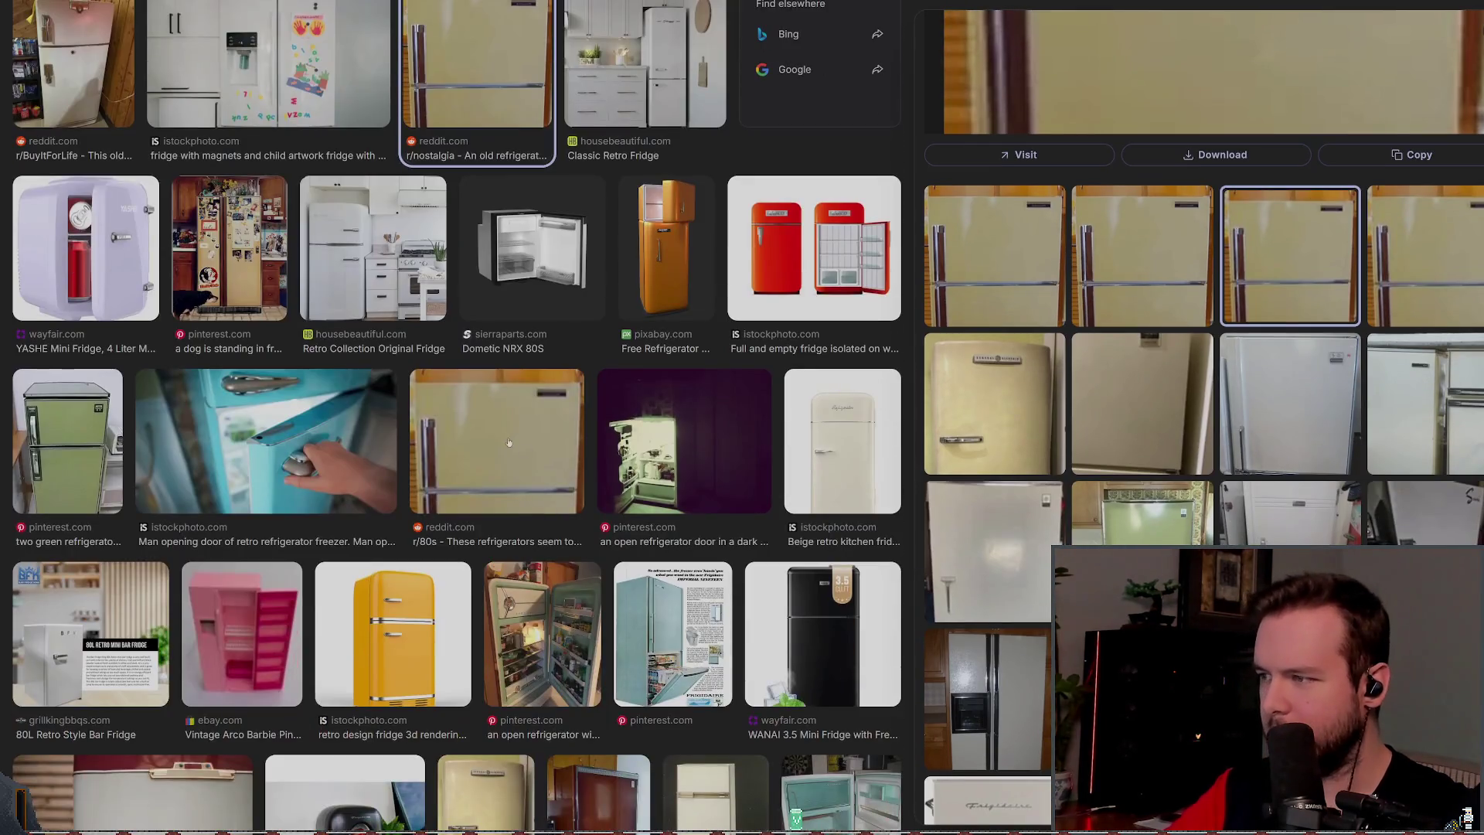
left_click(75, 456)
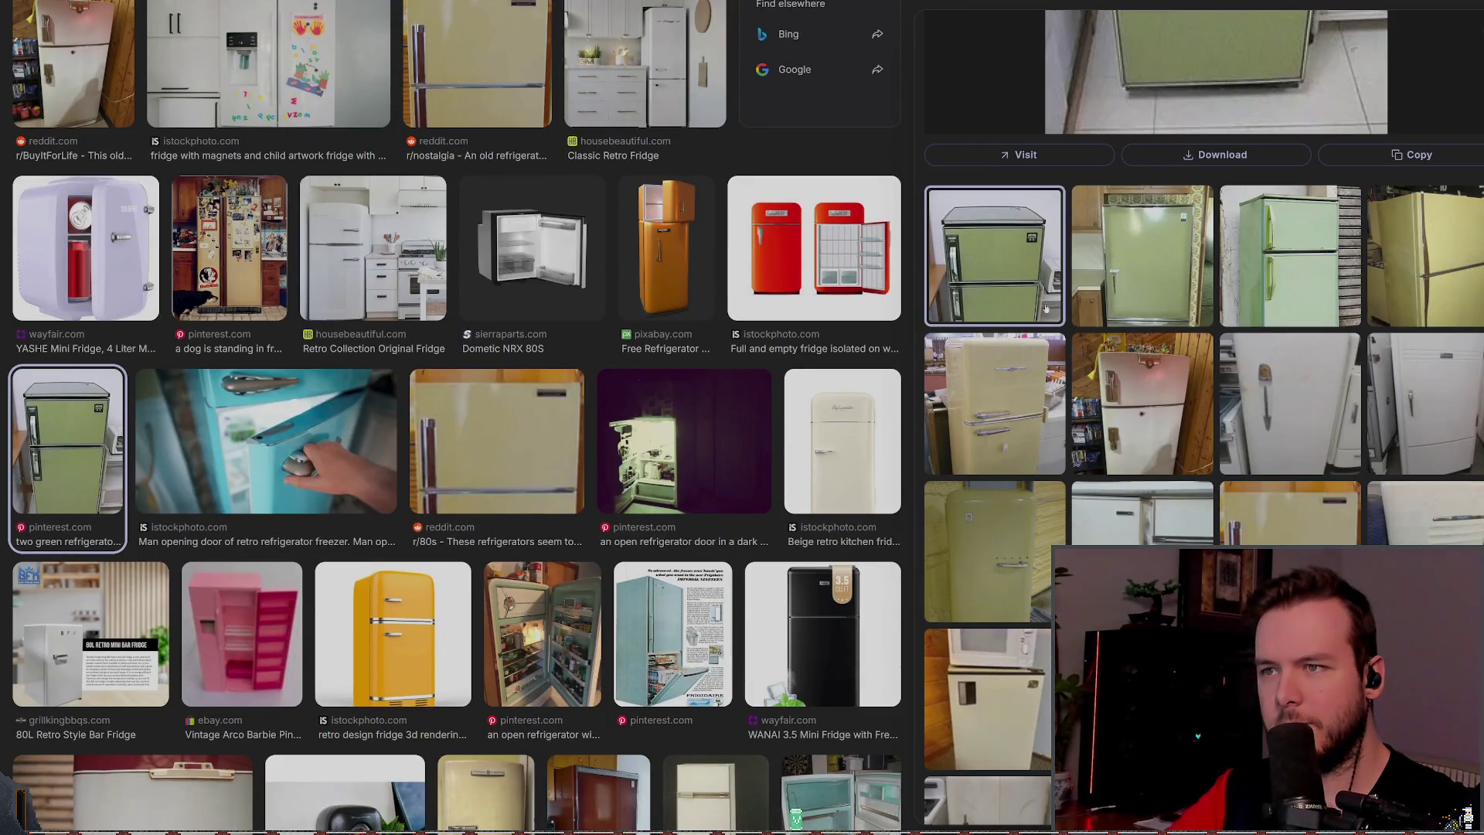
scroll(1111, 278, "up", 3)
scroll(816, 403, "up", 10)
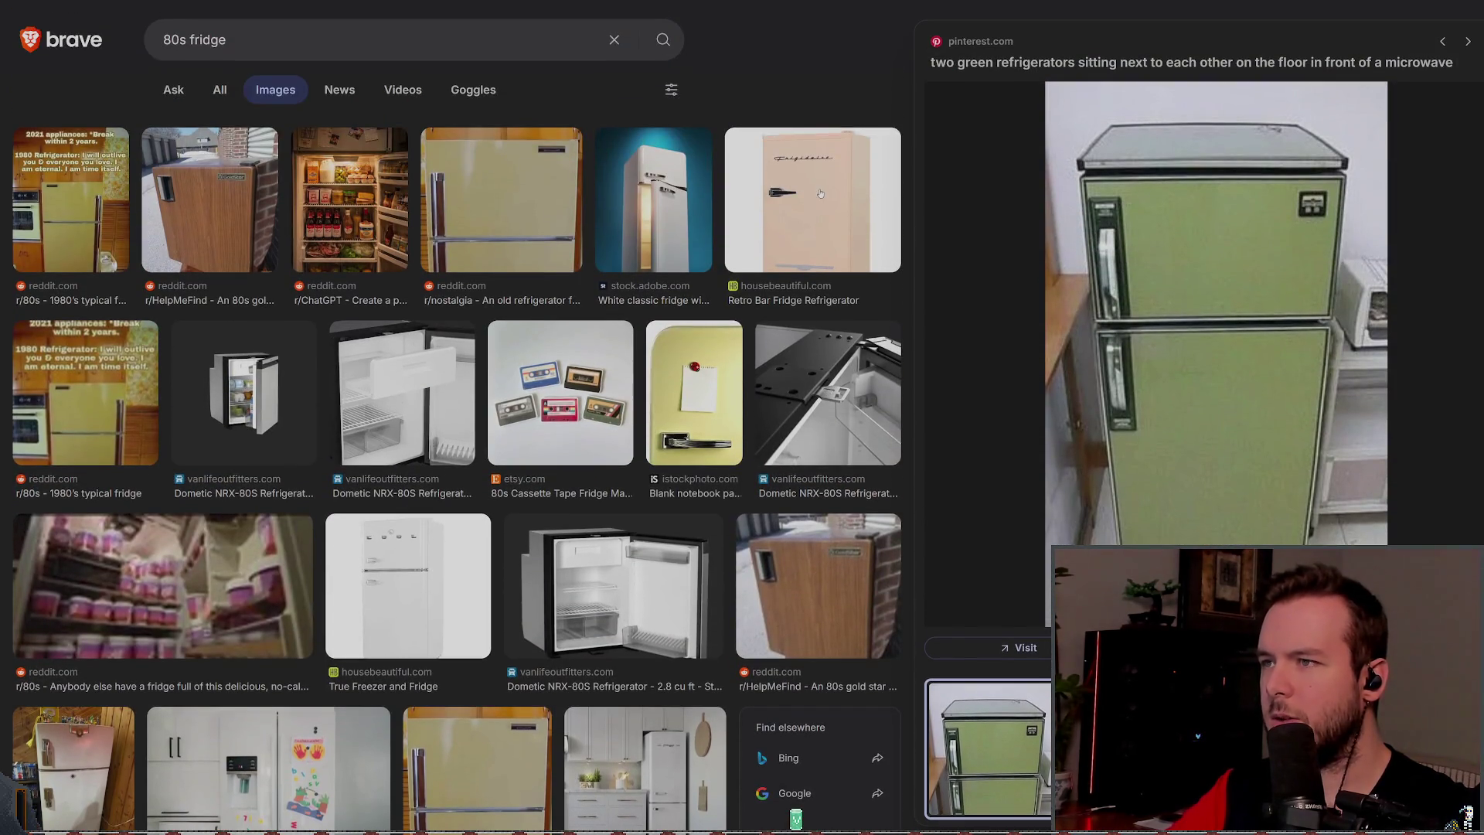
left_click(652, 236)
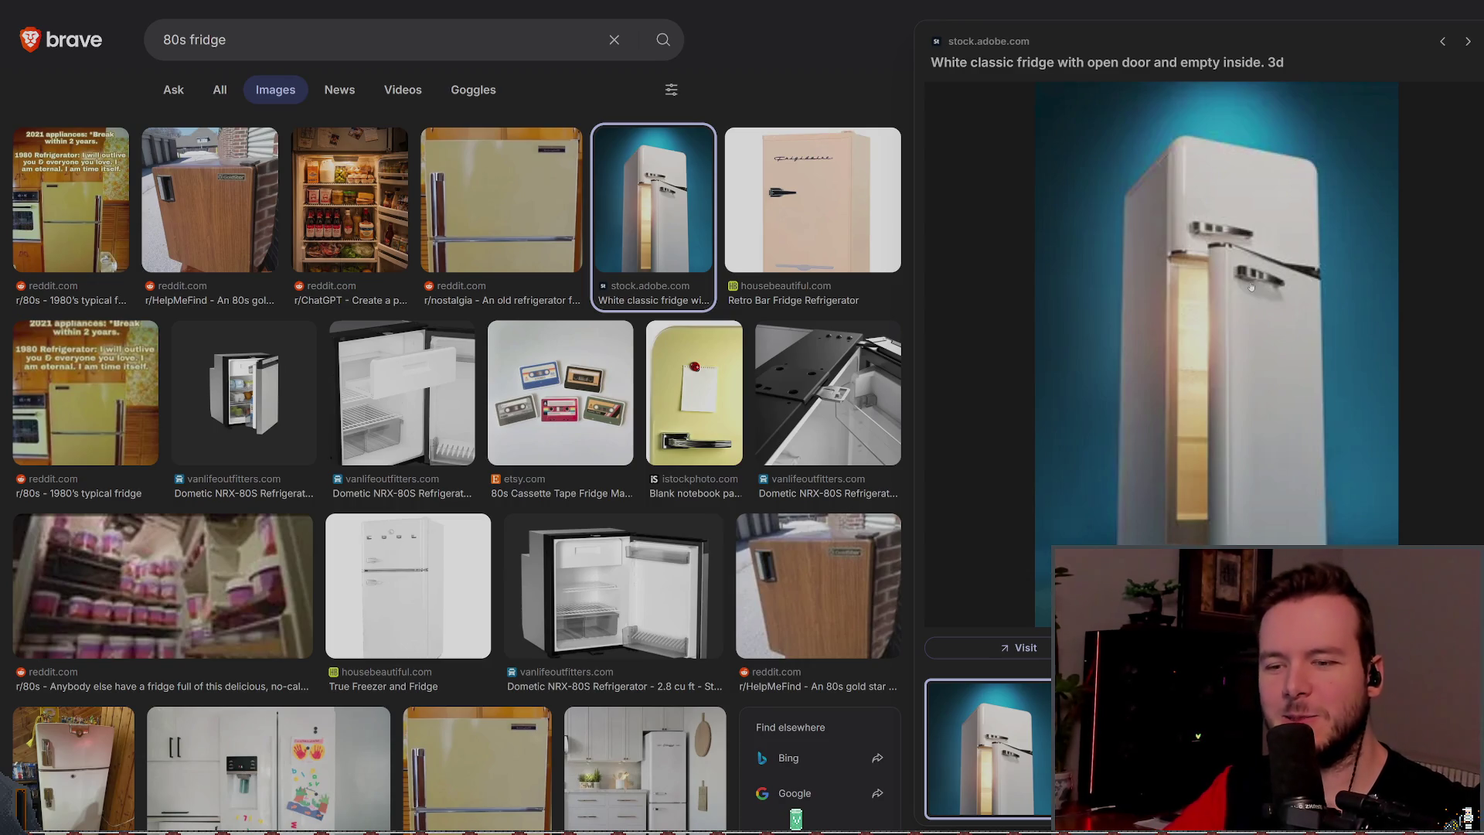
scroll(1251, 286, "down", 3)
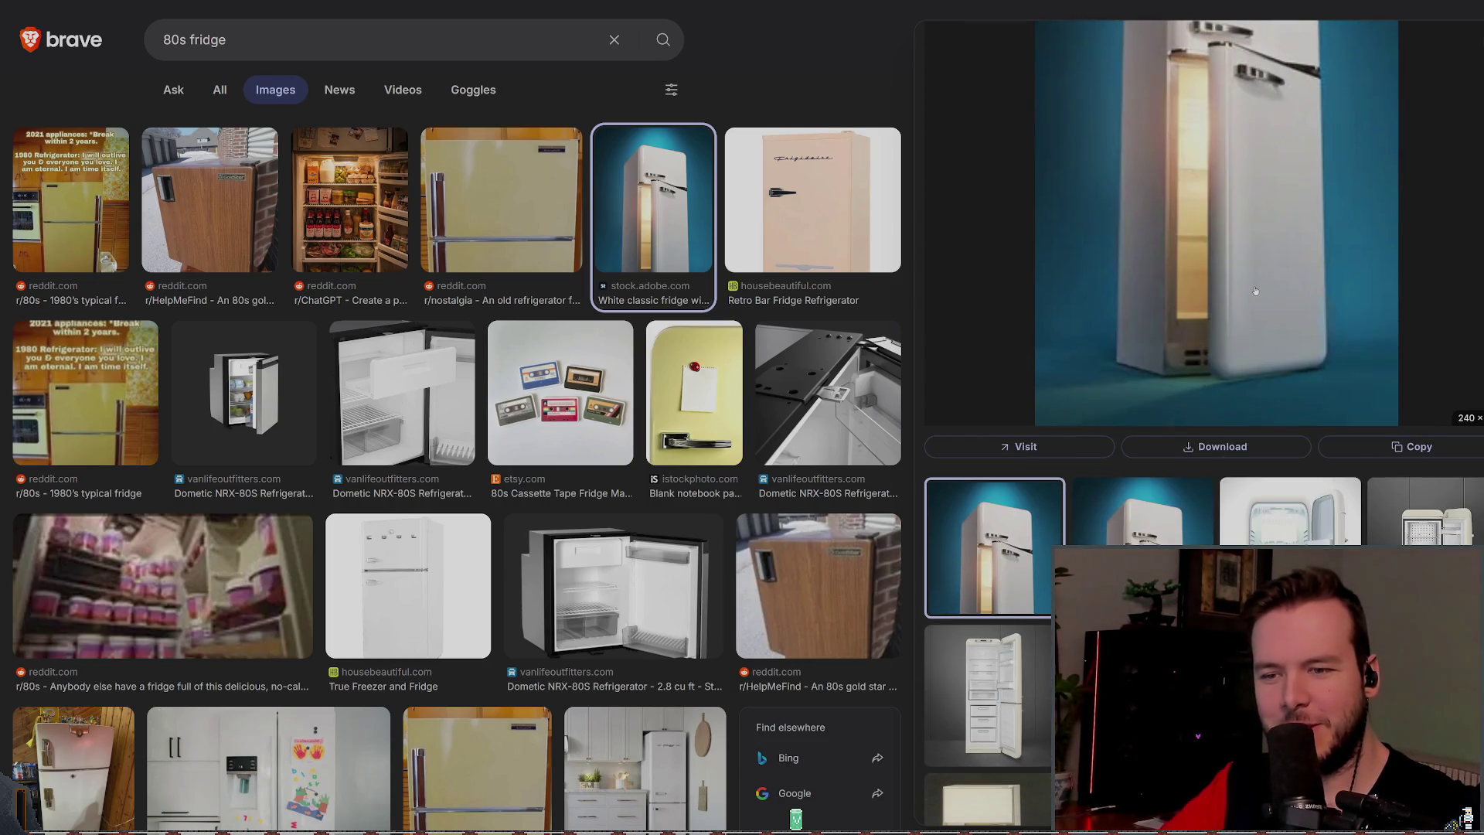
scroll(1255, 291, "up", 3)
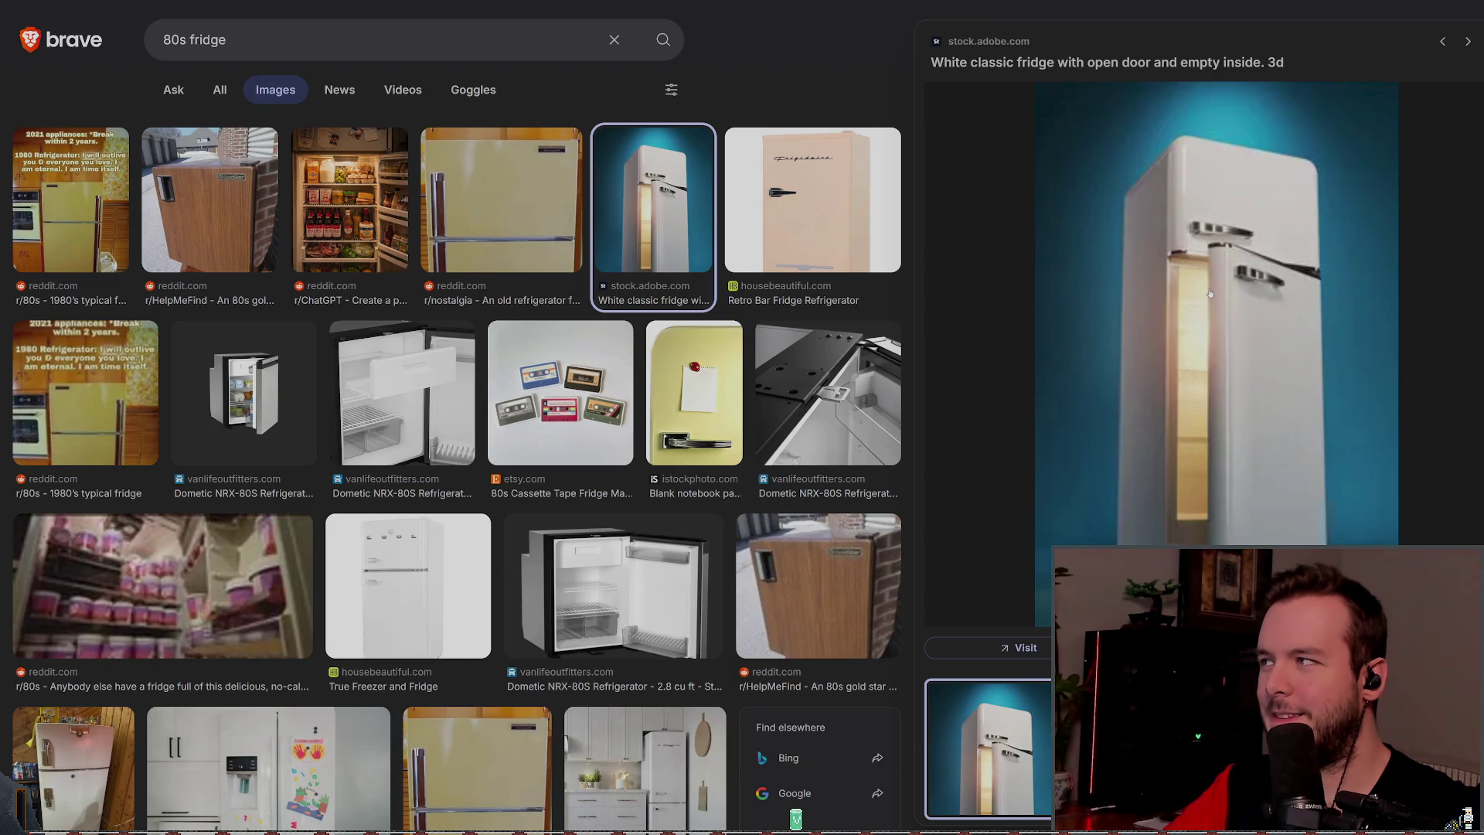
left_click(103, 205)
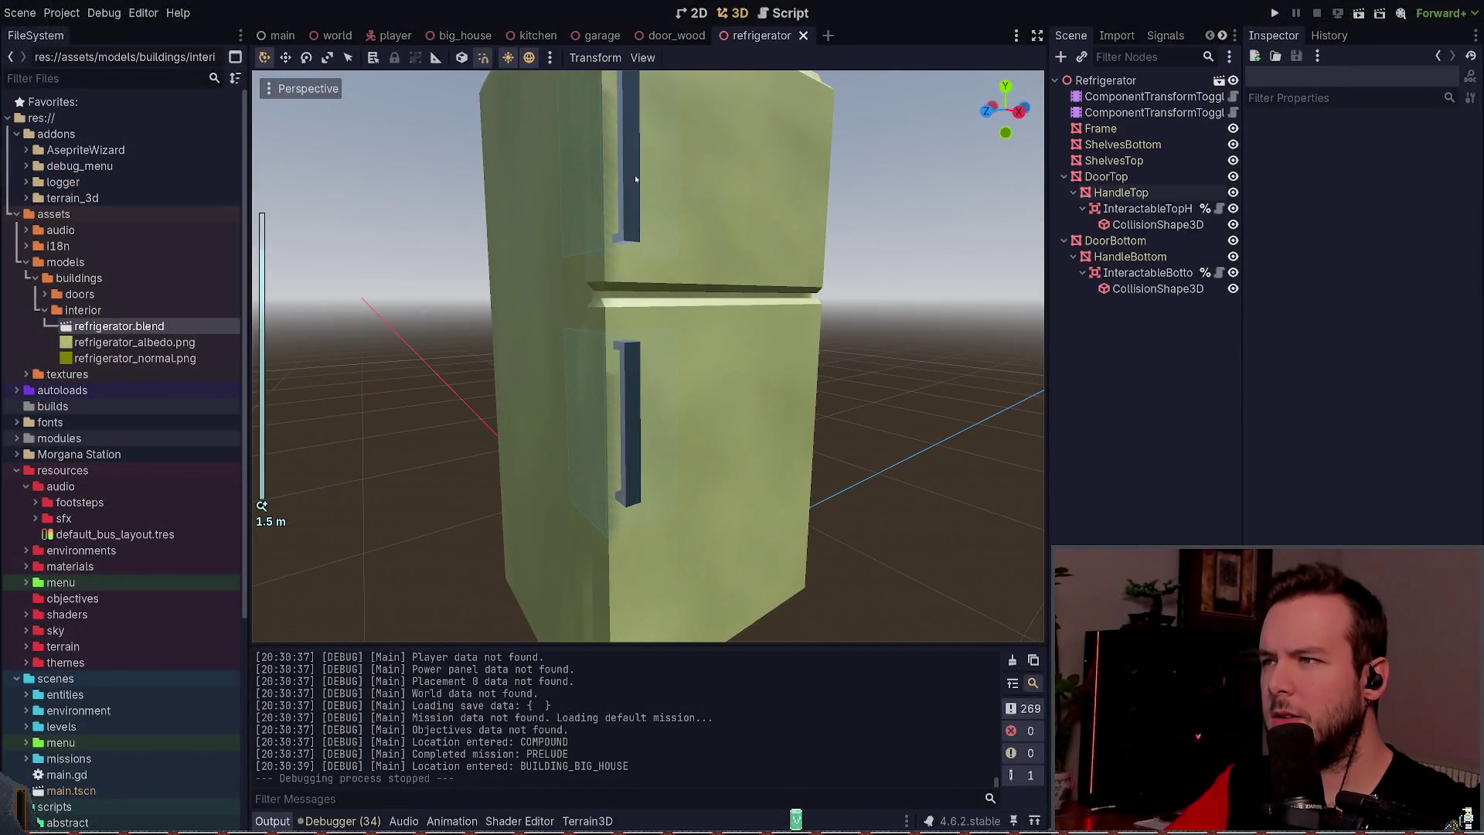
Step: Toggle the preview sunlight and environment off and on, then orbit to a top-down view of the fridge
left_click(858, 316)
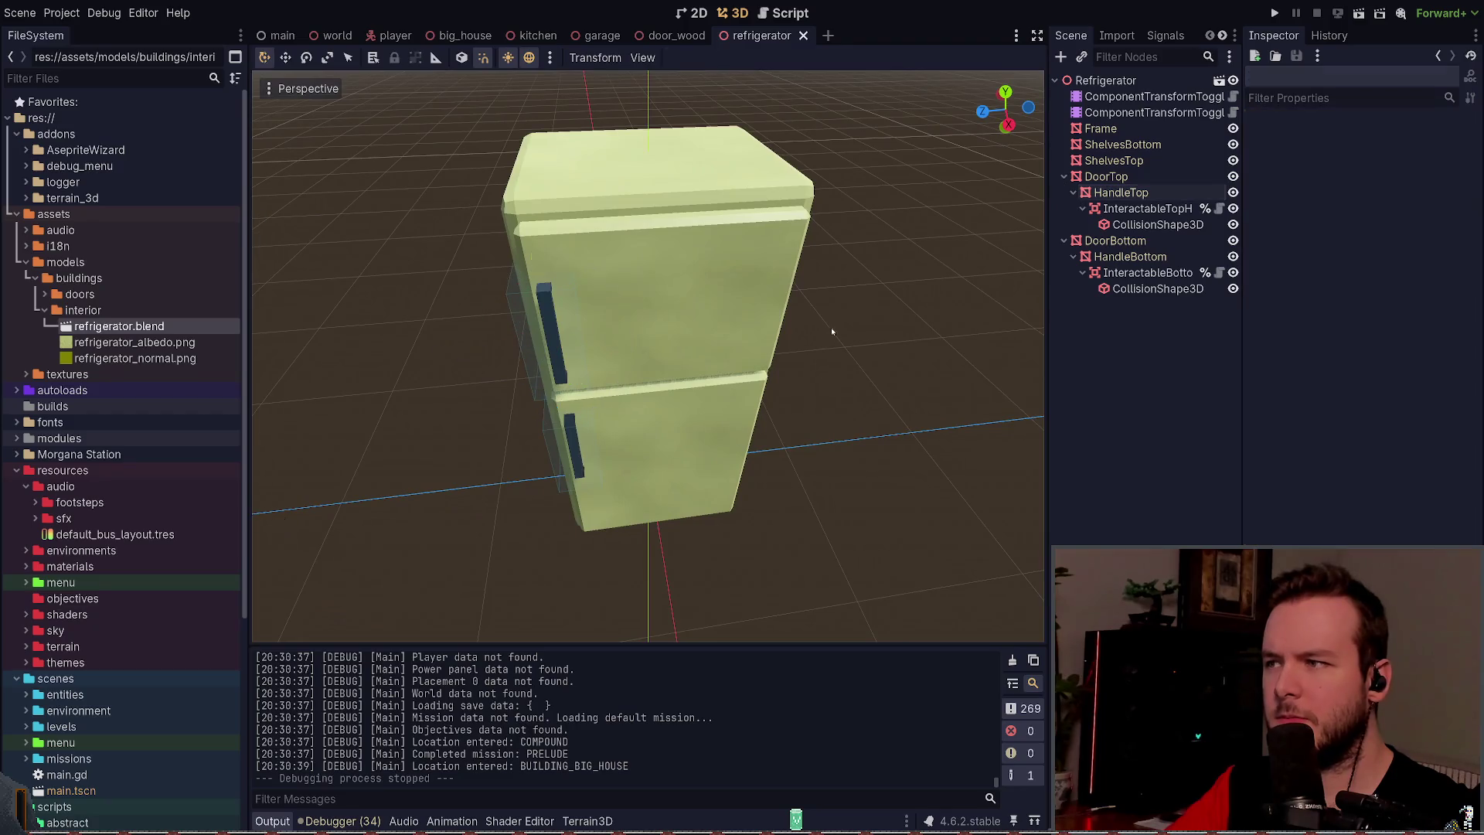
left_click_drag(858, 317, 661, 156)
left_click(508, 57)
left_click(508, 57)
left_click(529, 57)
left_click(529, 57)
left_click(508, 57)
left_click(508, 57)
mouse_move(808, 225)
left_mouse_down()
mouse_move(819, 304)
mouse_move(821, 239)
mouse_move(600, 195)
left_mouse_up()
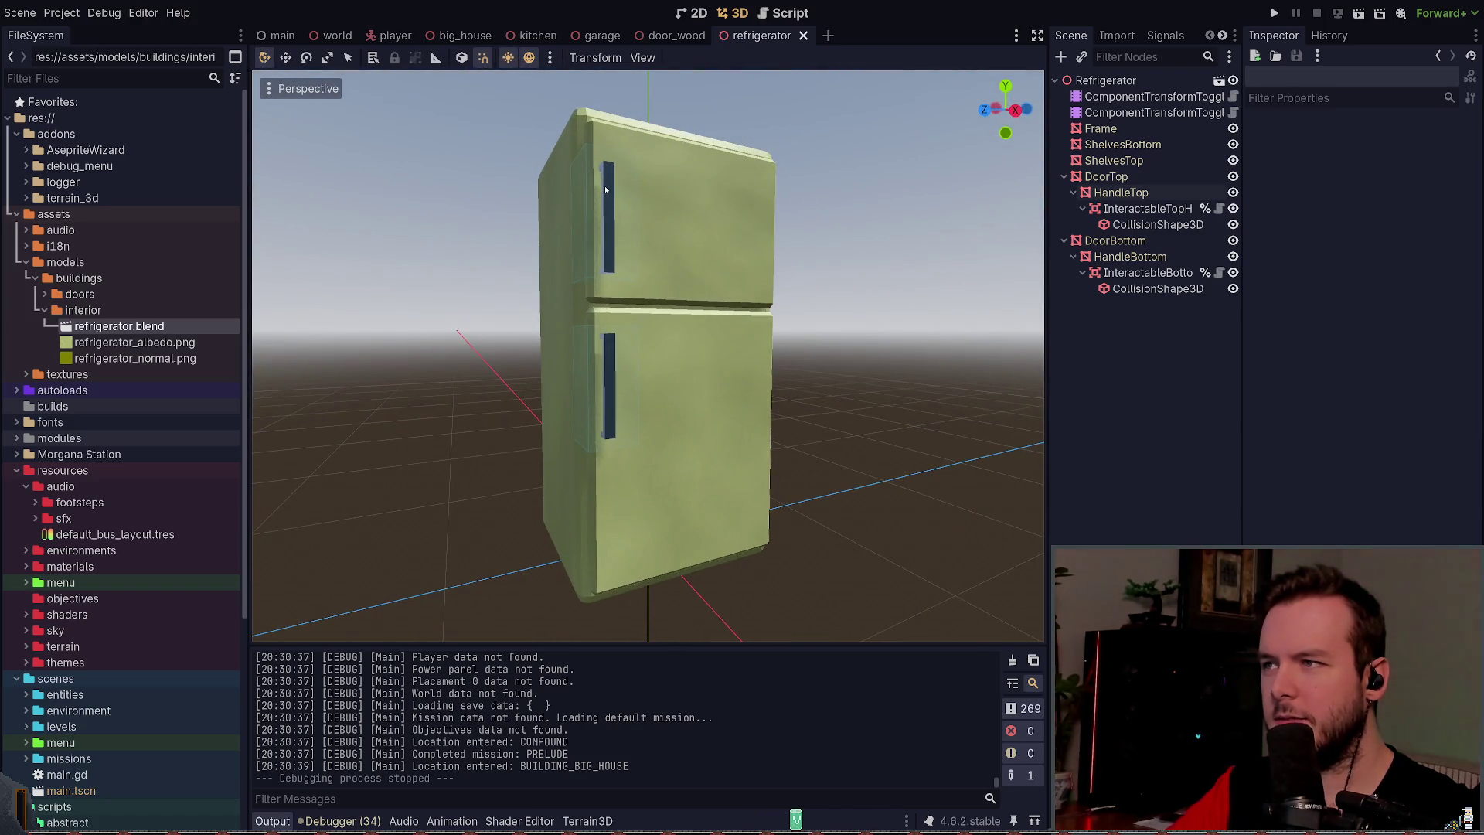
Step: Select the top door handle and review its material's Metallic 0.82 settings, then collapse them
left_click(606, 189)
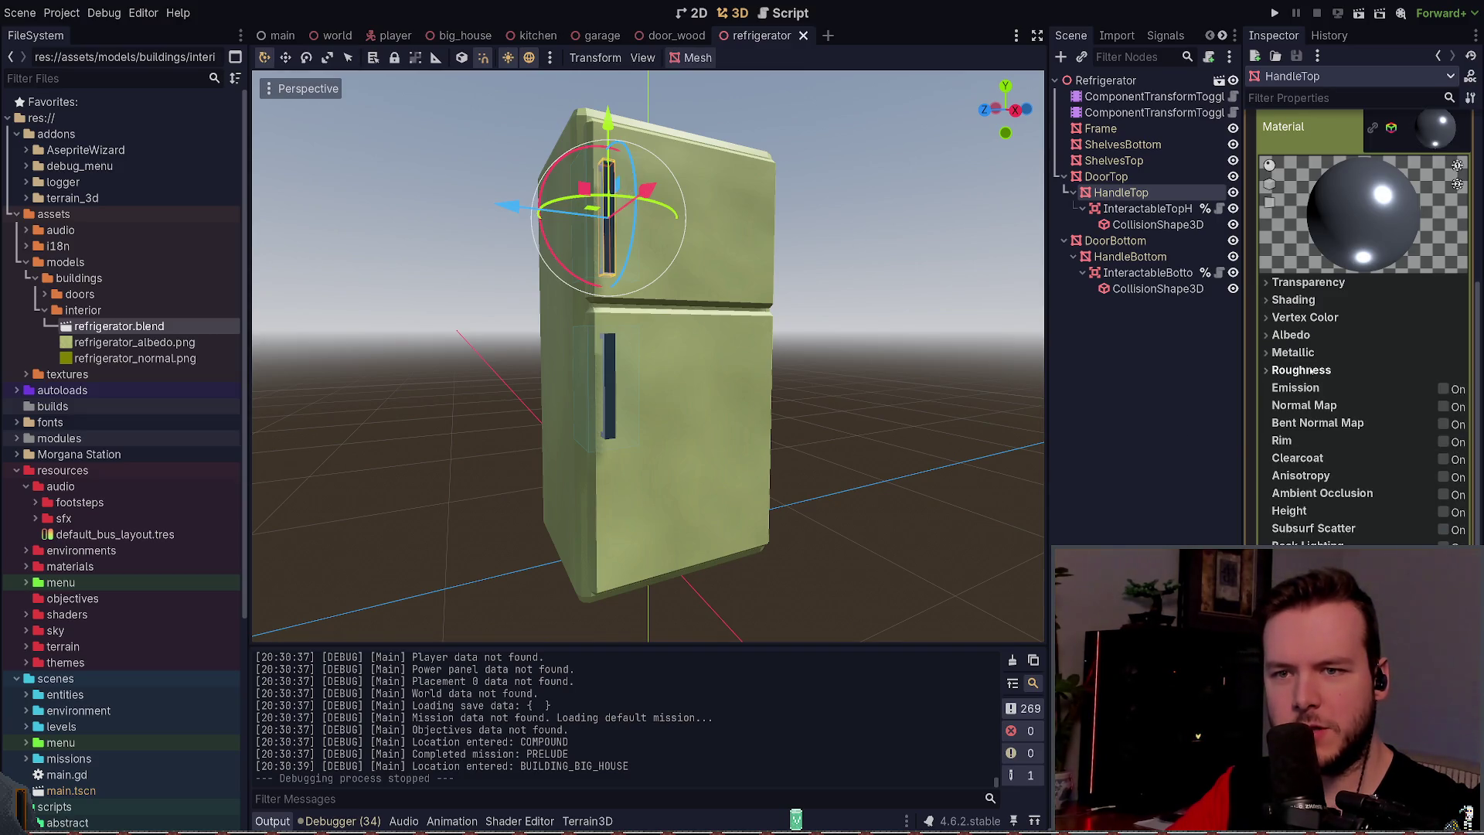
left_click(1293, 353)
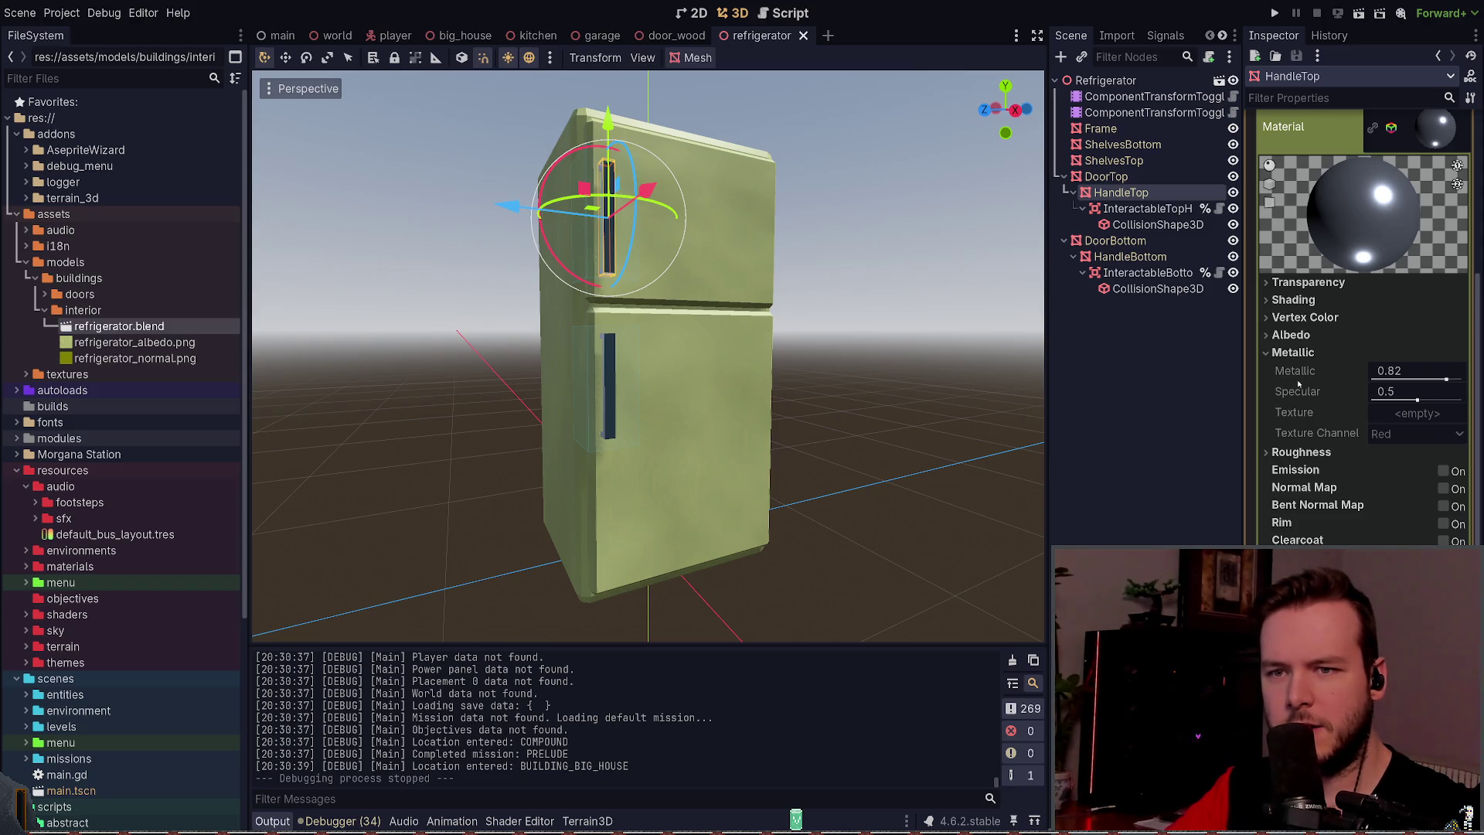
left_click(1289, 352)
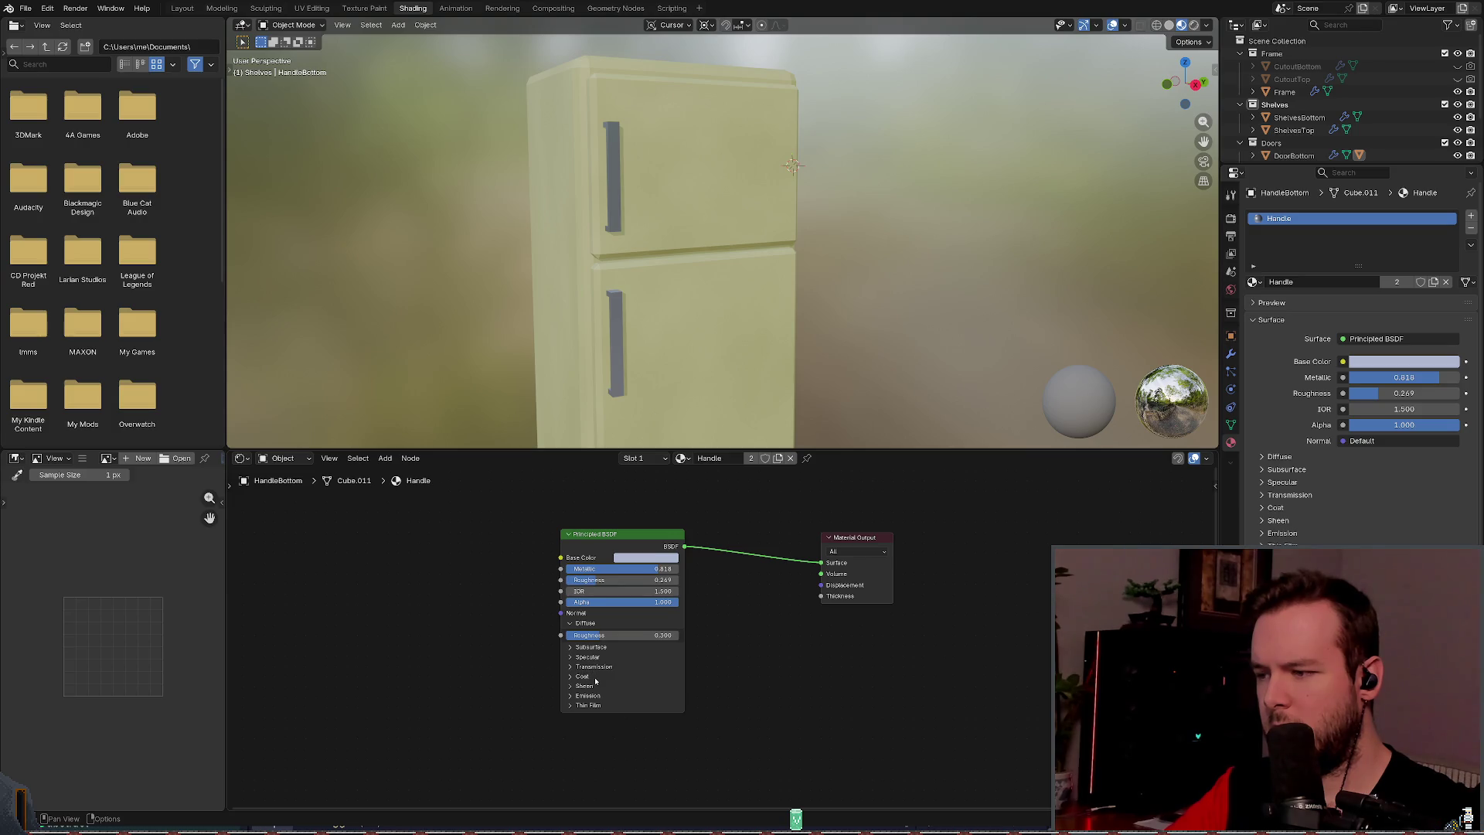
Step: Add a Sheen layer to the Handle shader by raising its weight and setting sheen roughness 0.369
left_click(594, 677)
left_click(593, 678)
left_click(595, 686)
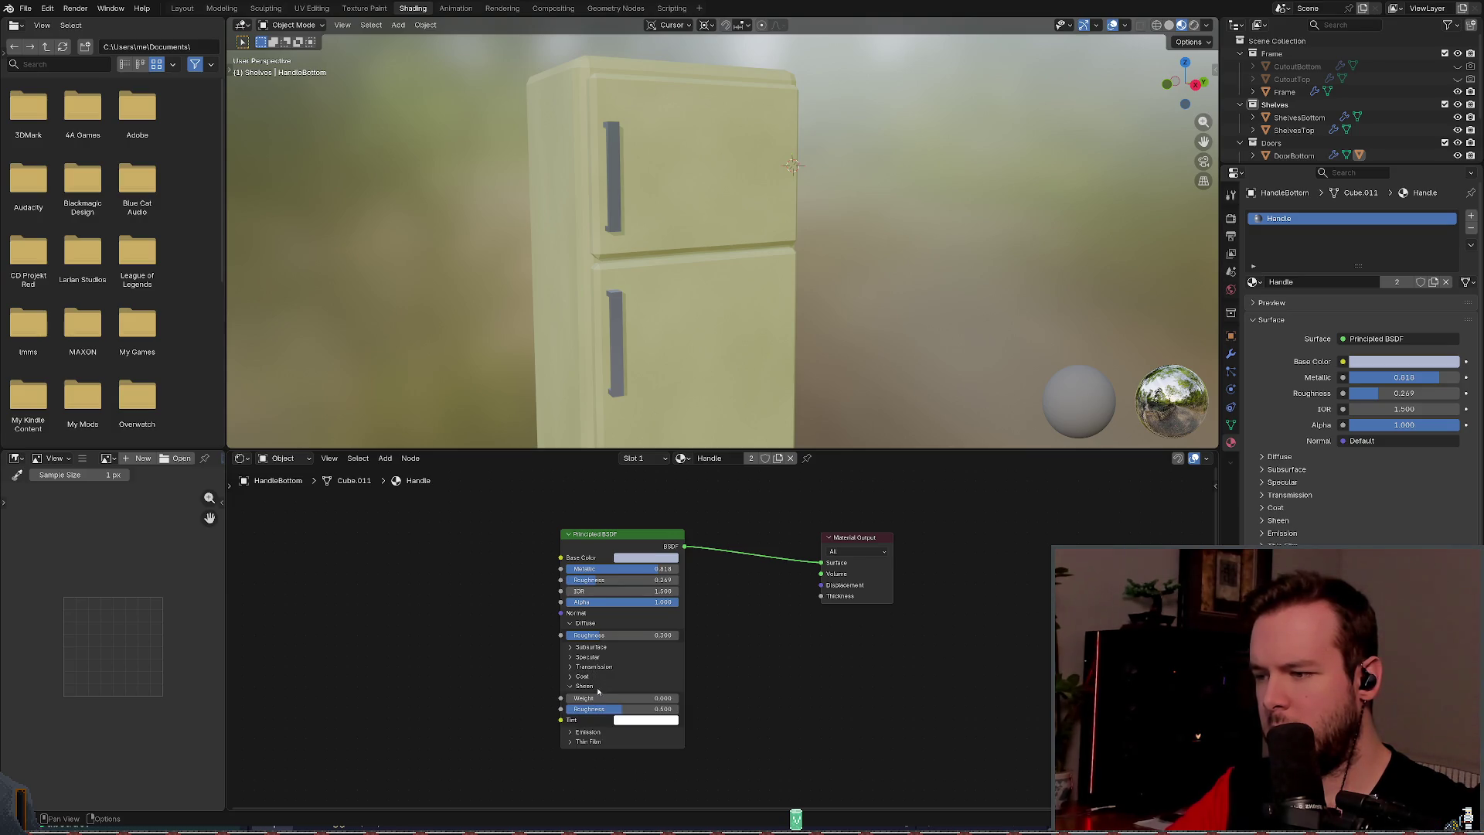
mouse_move(613, 709)
left_mouse_down()
mouse_move(594, 709)
mouse_move(631, 708)
left_mouse_up()
left_click(585, 684)
left_click(584, 685)
left_click(584, 685)
left_click(585, 684)
left_click(582, 677)
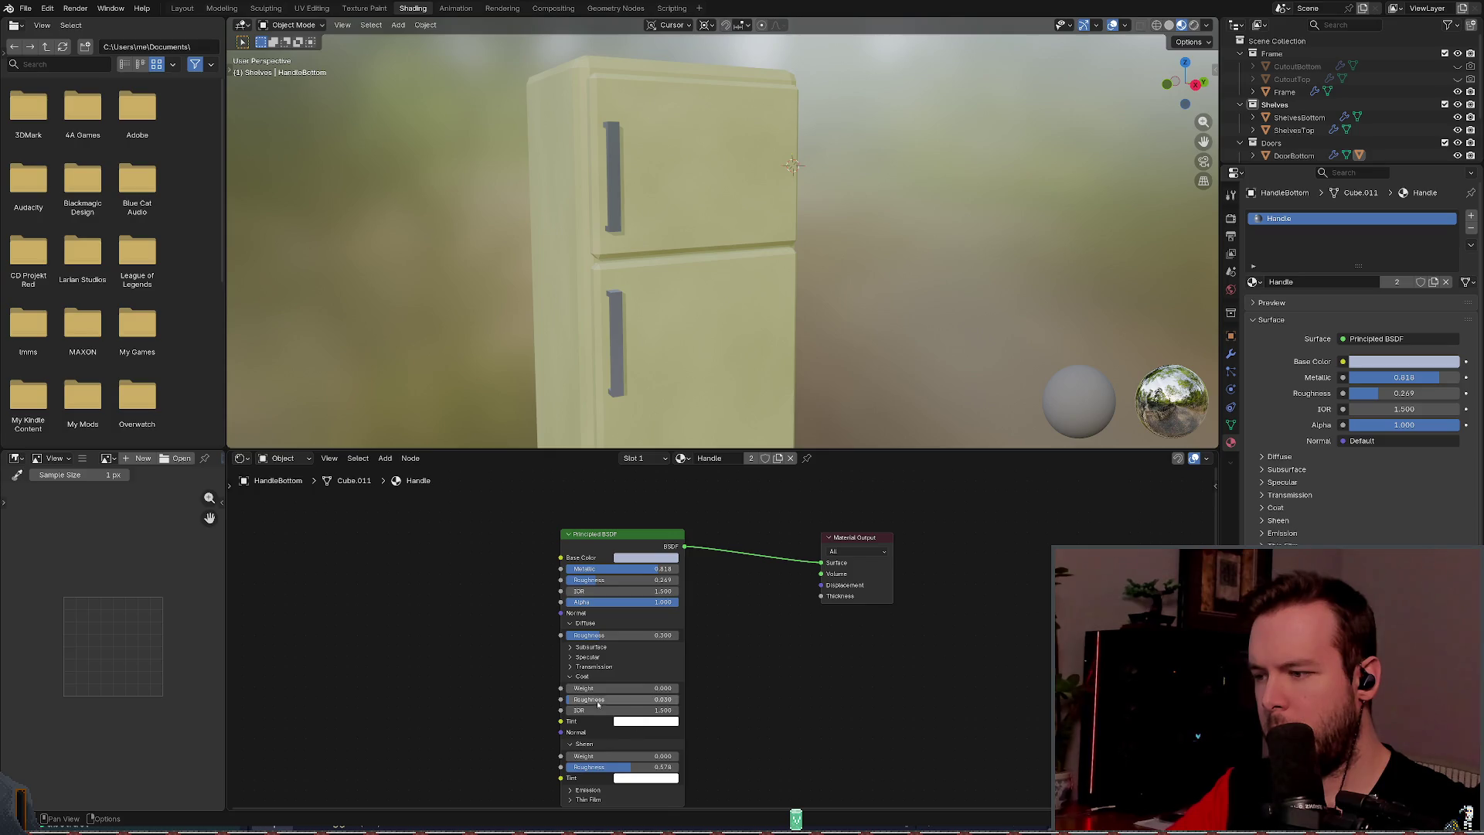
mouse_move(618, 699)
left_mouse_down()
mouse_move(634, 699)
mouse_move(618, 699)
left_mouse_up()
left_click(579, 676)
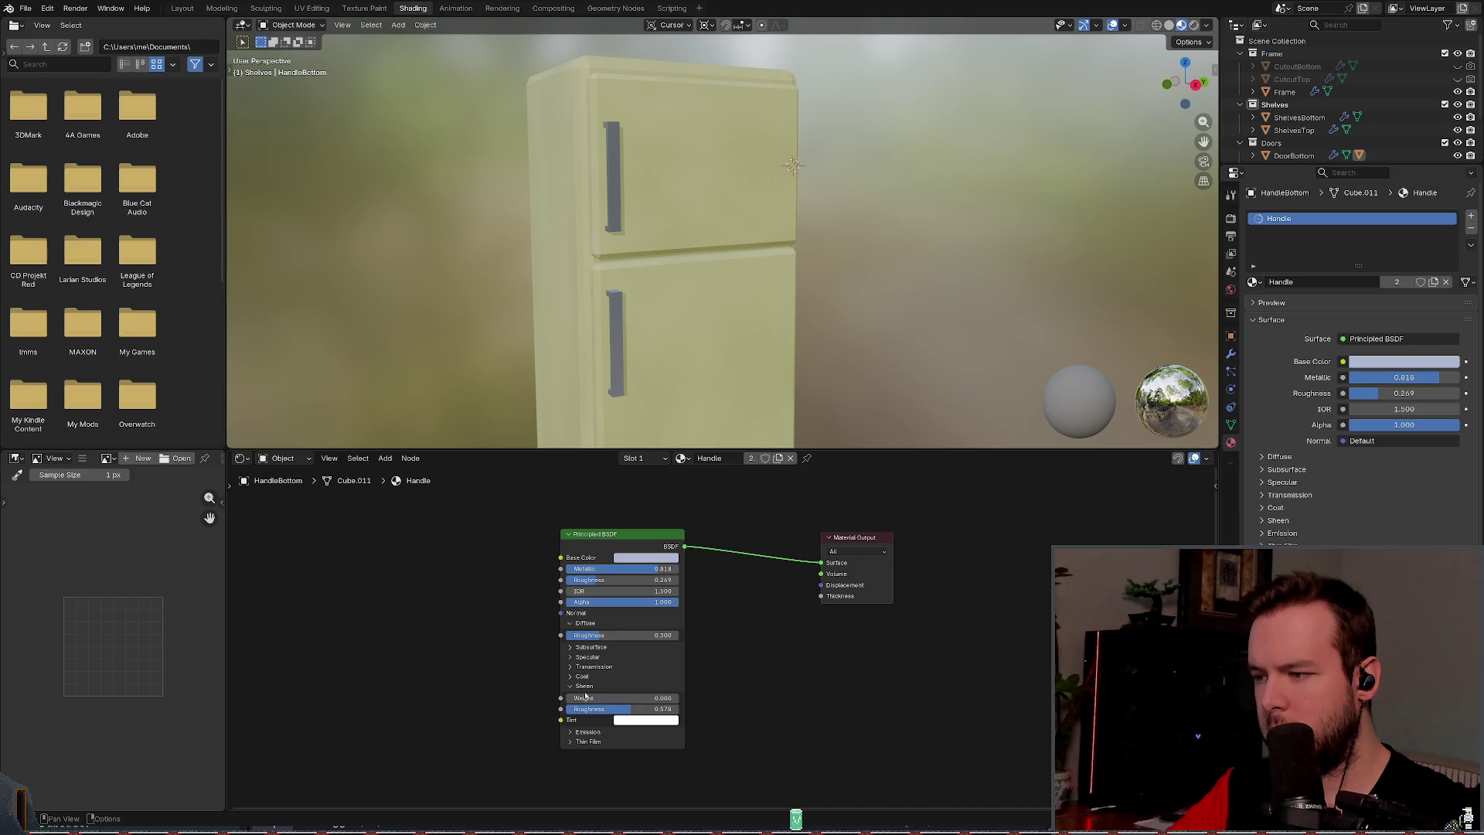
mouse_move(599, 698)
left_mouse_down()
mouse_move(671, 698)
mouse_move(569, 698)
mouse_move(680, 698)
mouse_move(595, 709)
mouse_move(608, 709)
left_mouse_up()
mouse_move(734, 178)
left_mouse_down()
mouse_move(739, 125)
mouse_move(726, 121)
mouse_move(782, 123)
left_mouse_up()
Step: Raise the Handle material's base roughness to 0.422, then reset it to 0 for a mirror finish
left_click(582, 623)
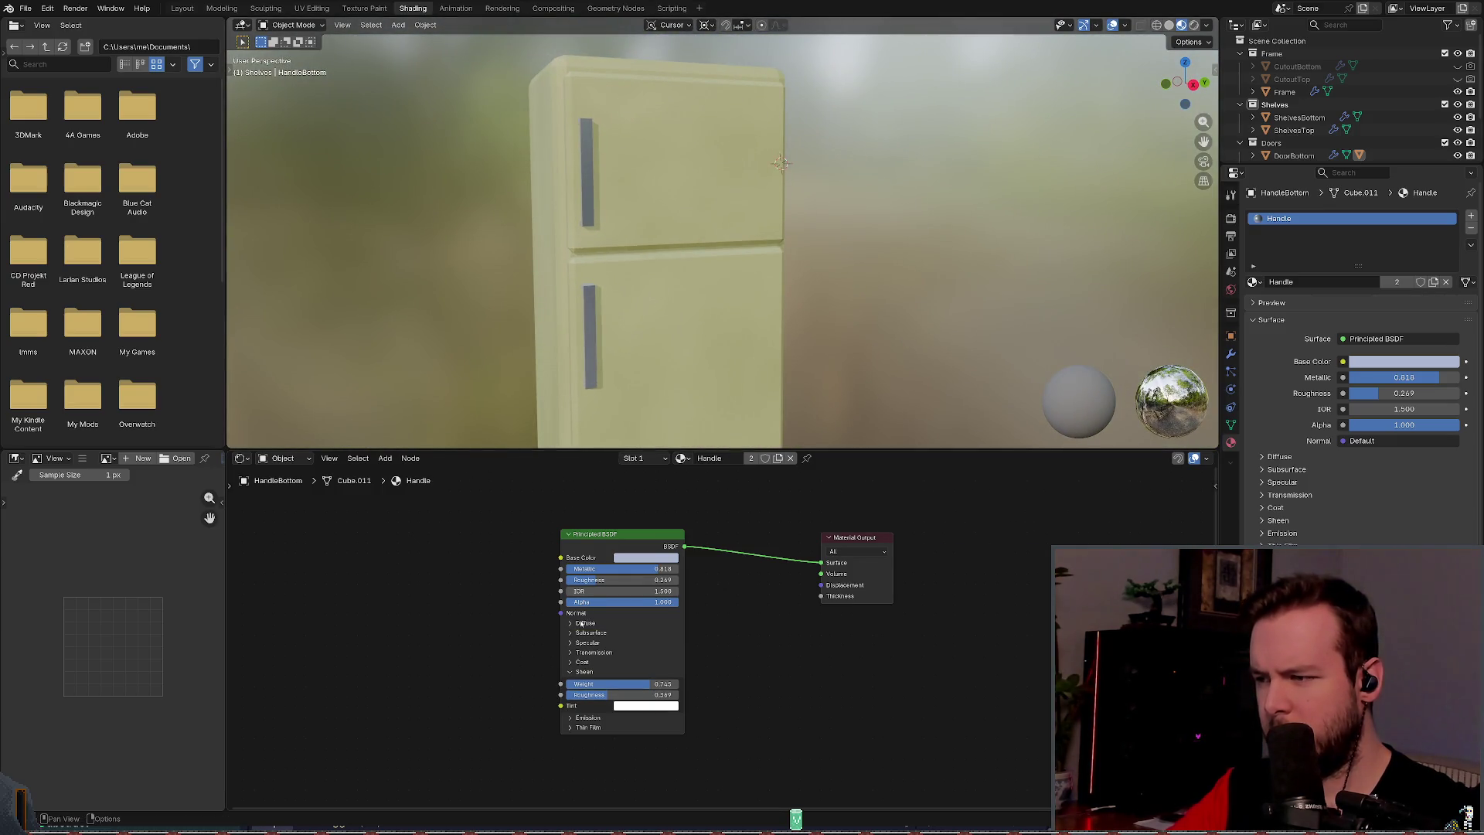
left_click_drag(599, 580, 599, 580)
left_click_drag(808, 357, 775, 342)
key("BackSpace")
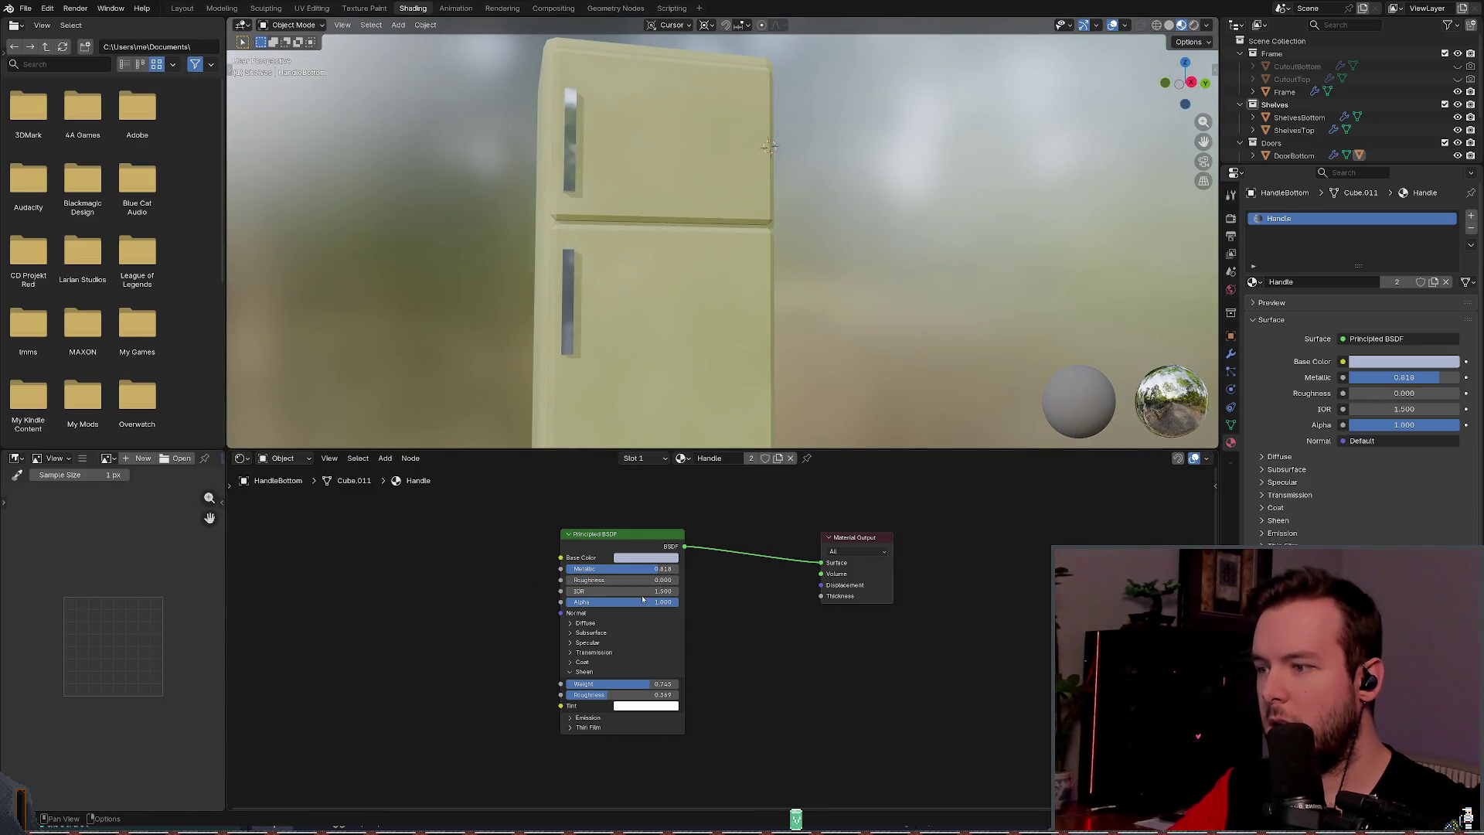
Step: Set the Handle roughness to 0.233 and metallic to 0.840, save refrigerator.blend, and return to Godot
left_click_drag(603, 579, 622, 580)
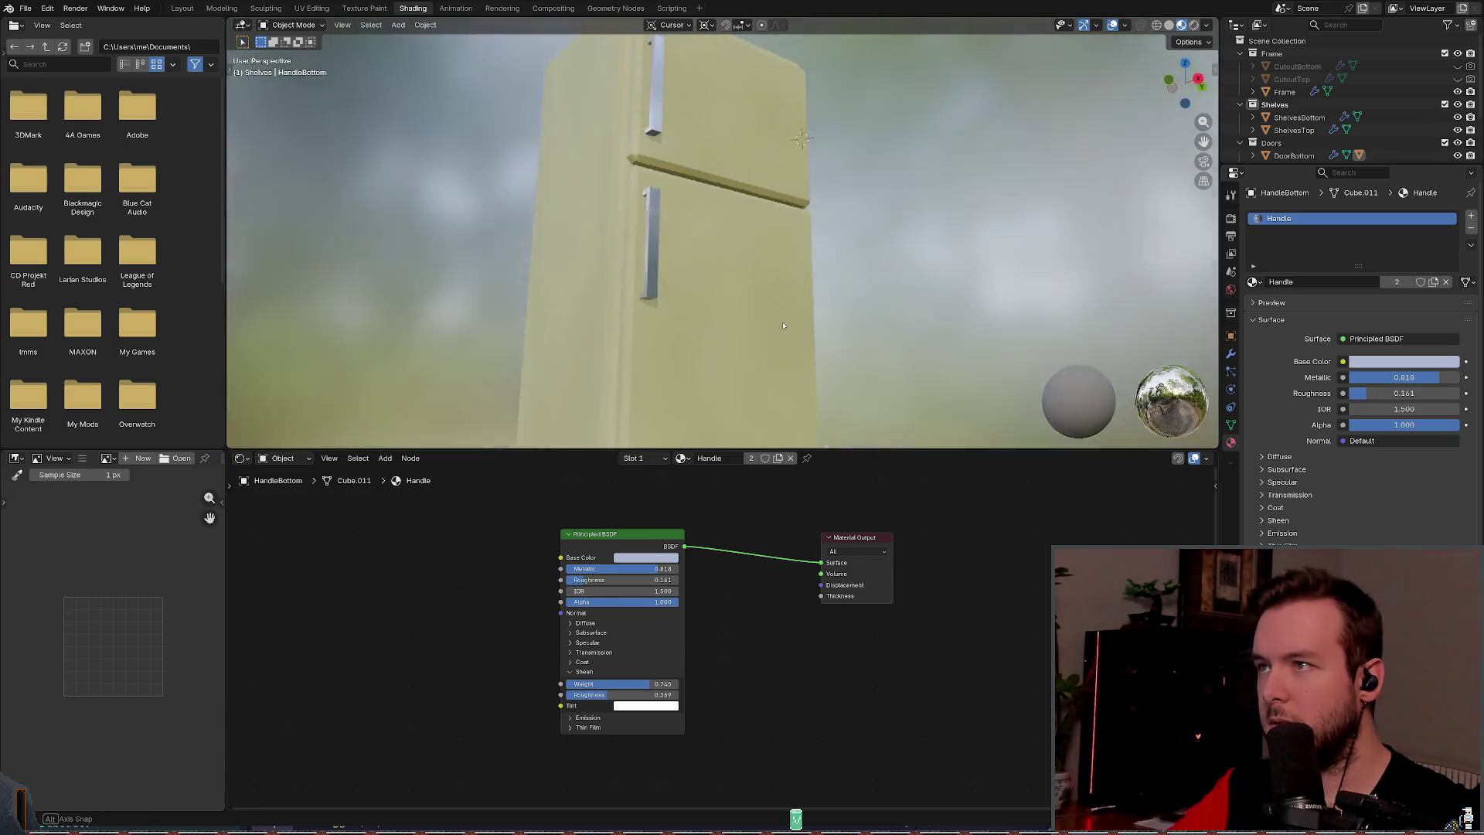
left_click_drag(576, 579, 618, 580)
left_click_drag(726, 359, 715, 363)
left_click_drag(655, 581, 657, 569)
mouse_move(850, 356)
left_mouse_down()
mouse_move(887, 348)
mouse_move(850, 348)
left_mouse_up()
key("ctrl+s")
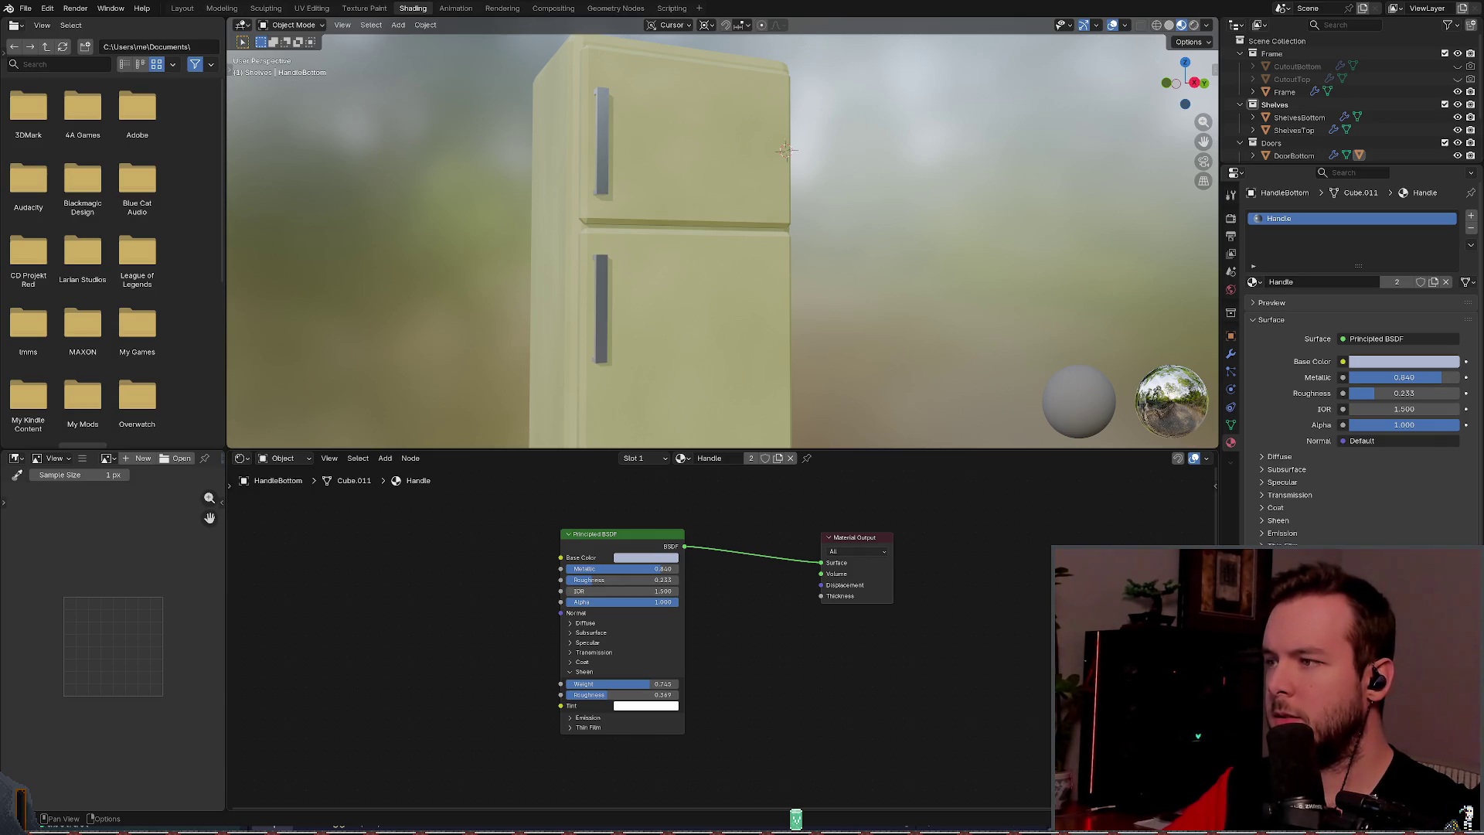
key("alt+Tab")
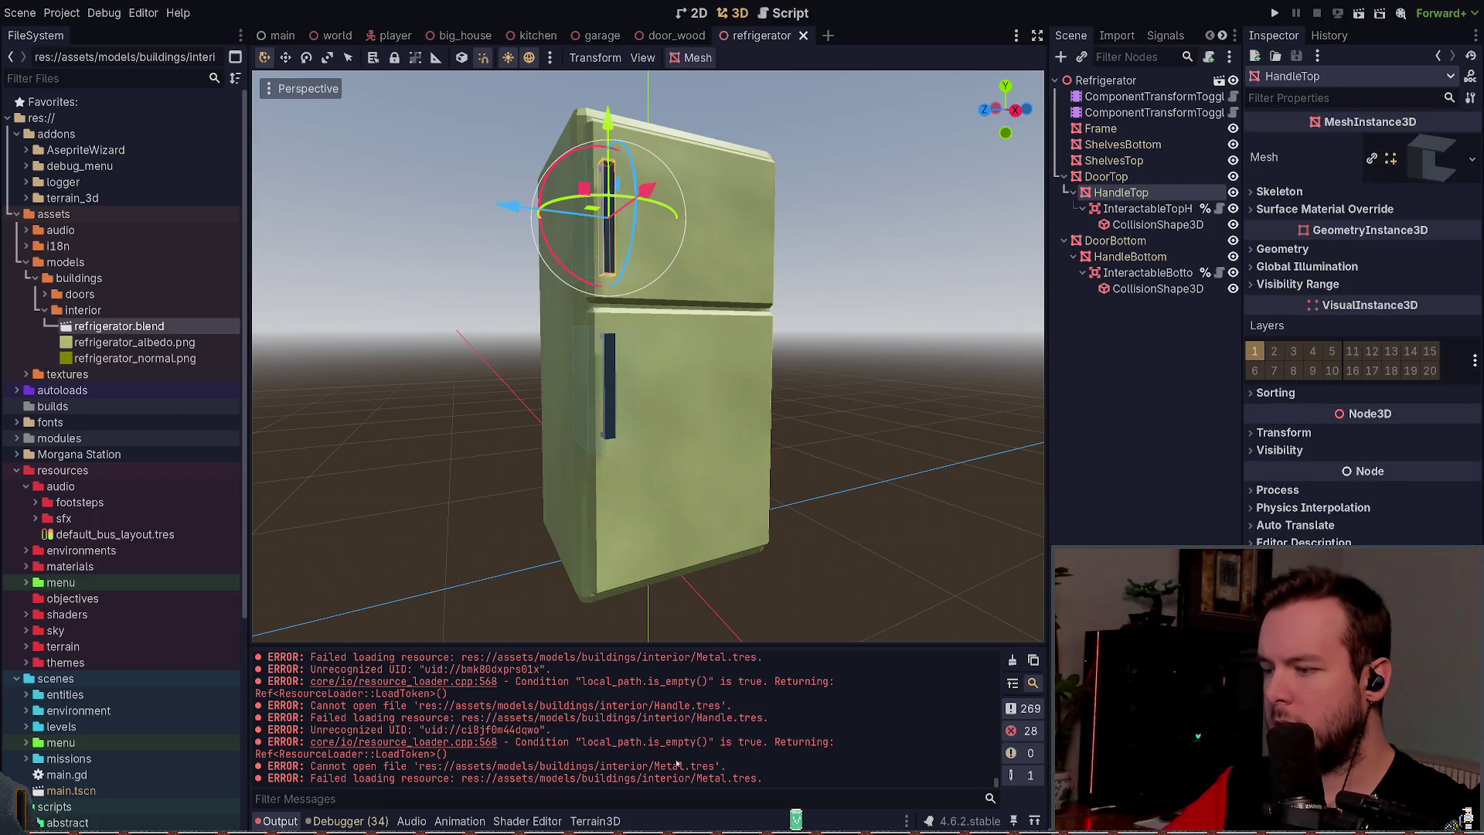
Step: Set refrigerator.blend's material extraction to Extract Once, reimport it, and select the extracted Handle.tres
scroll(463, 763, "up", 1)
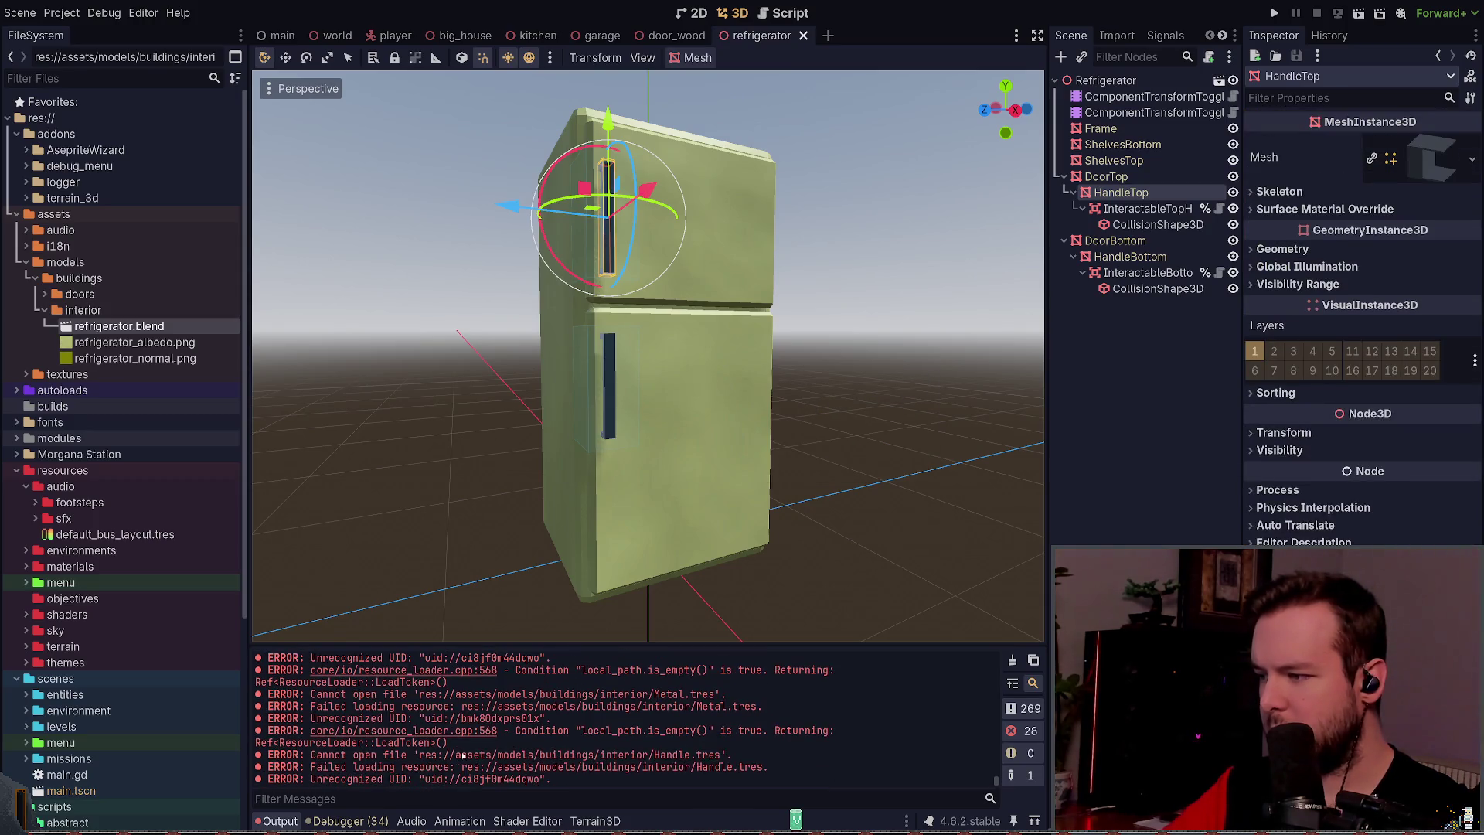
scroll(671, 718, "up", 5)
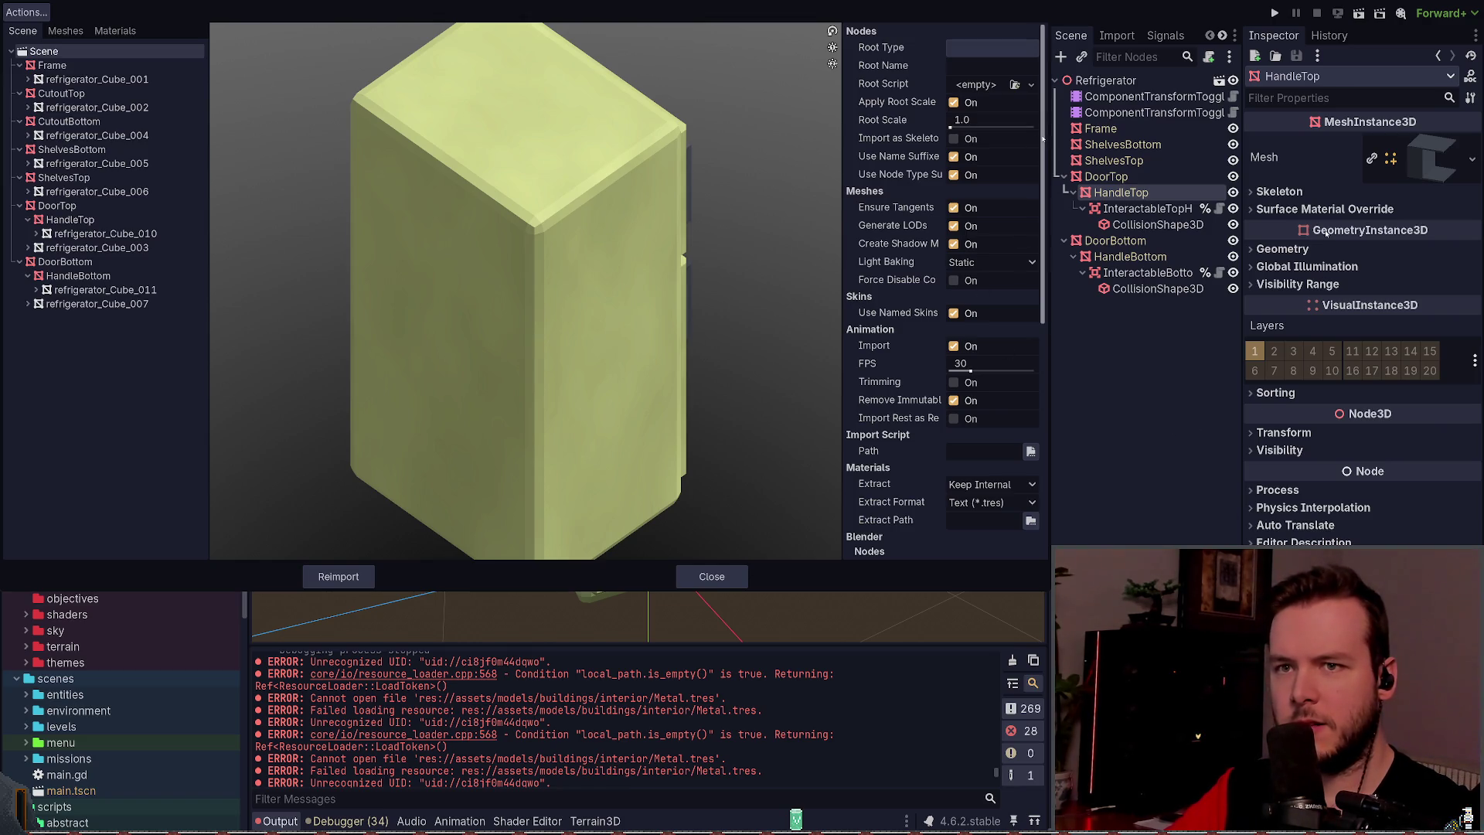
scroll(1032, 221, "down", 5)
left_click(992, 286)
left_click(981, 321)
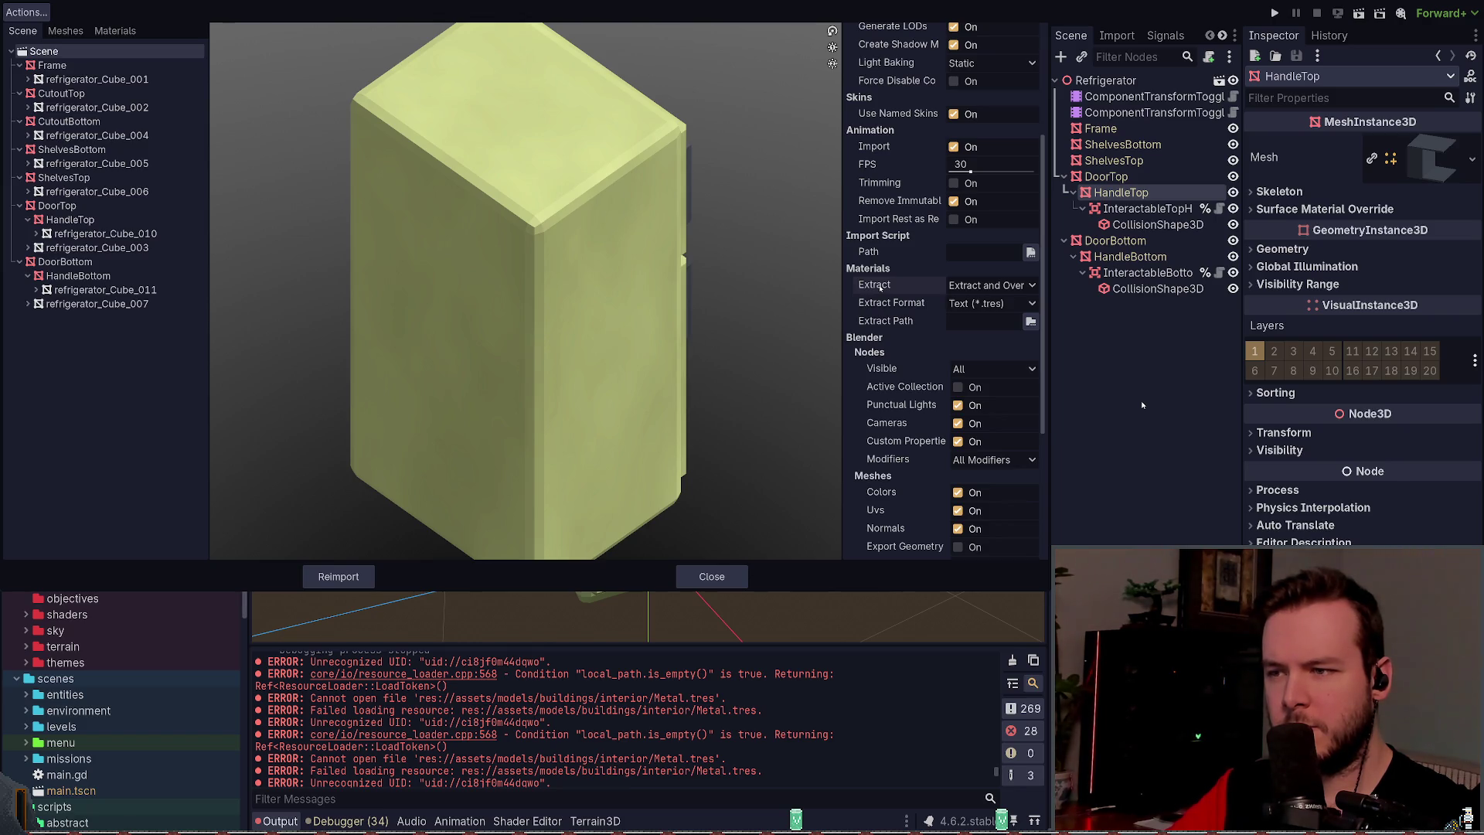
left_click(970, 322)
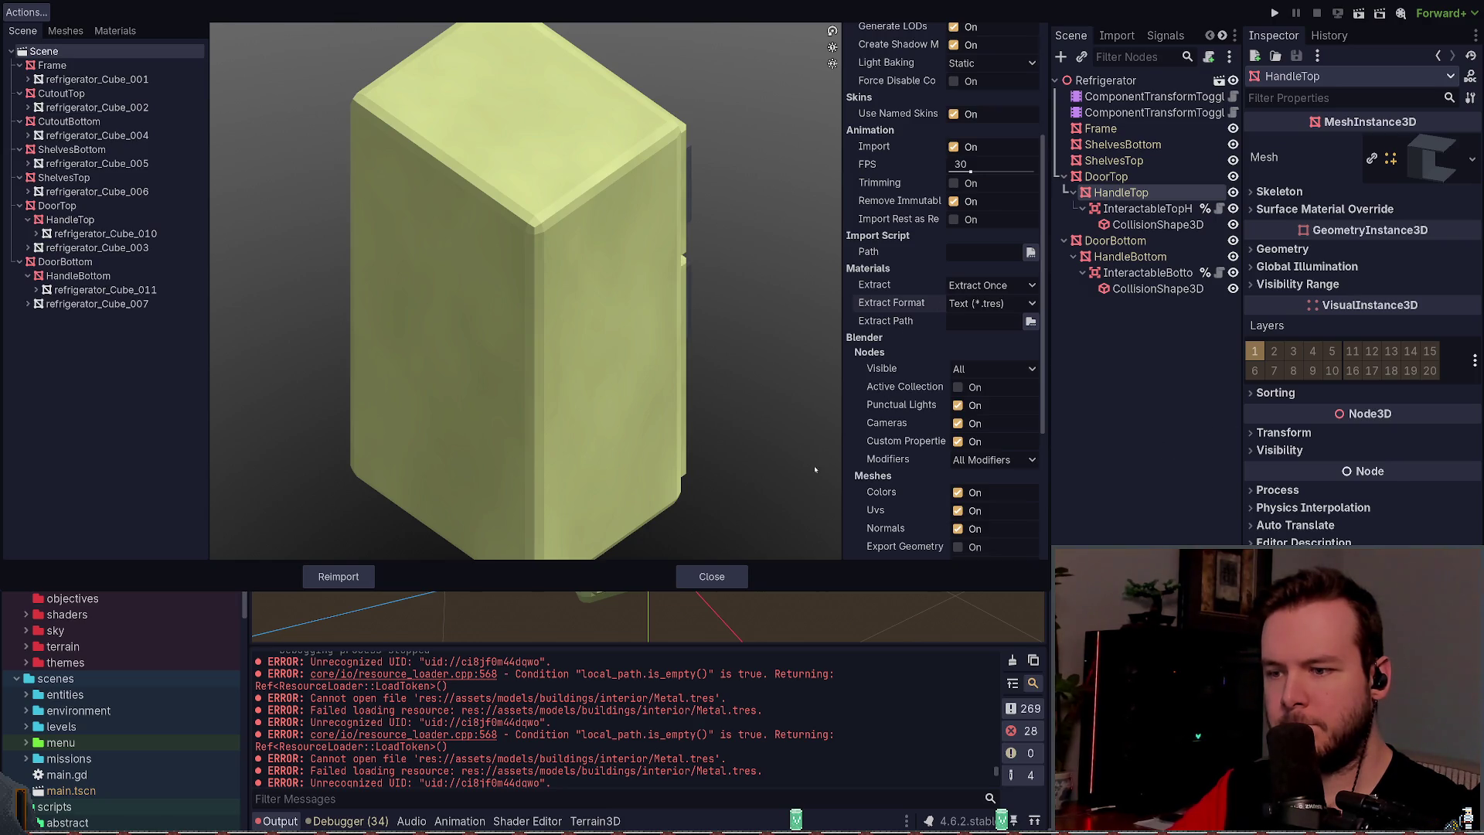
left_click(338, 577)
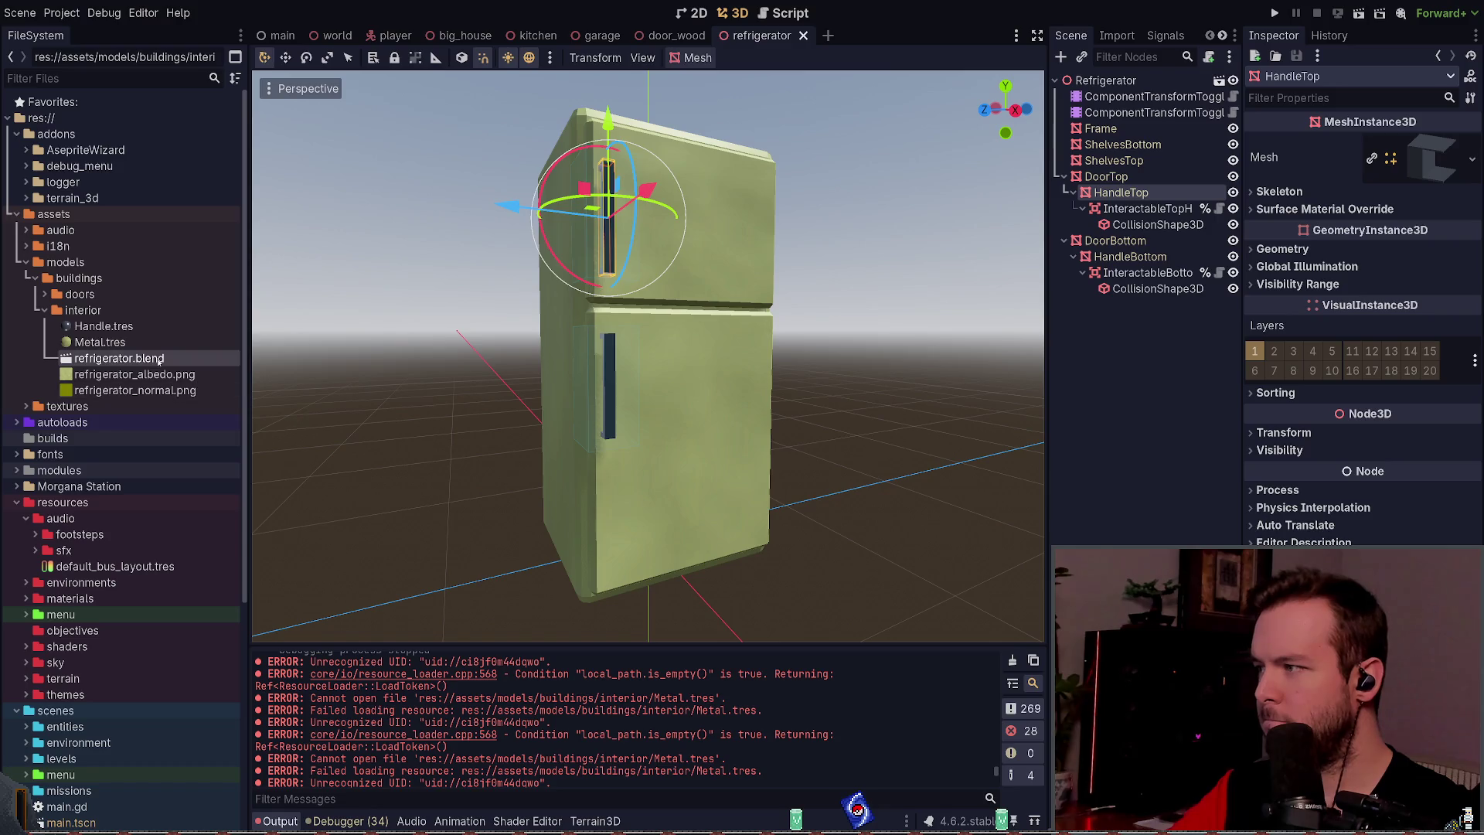
left_click(108, 326)
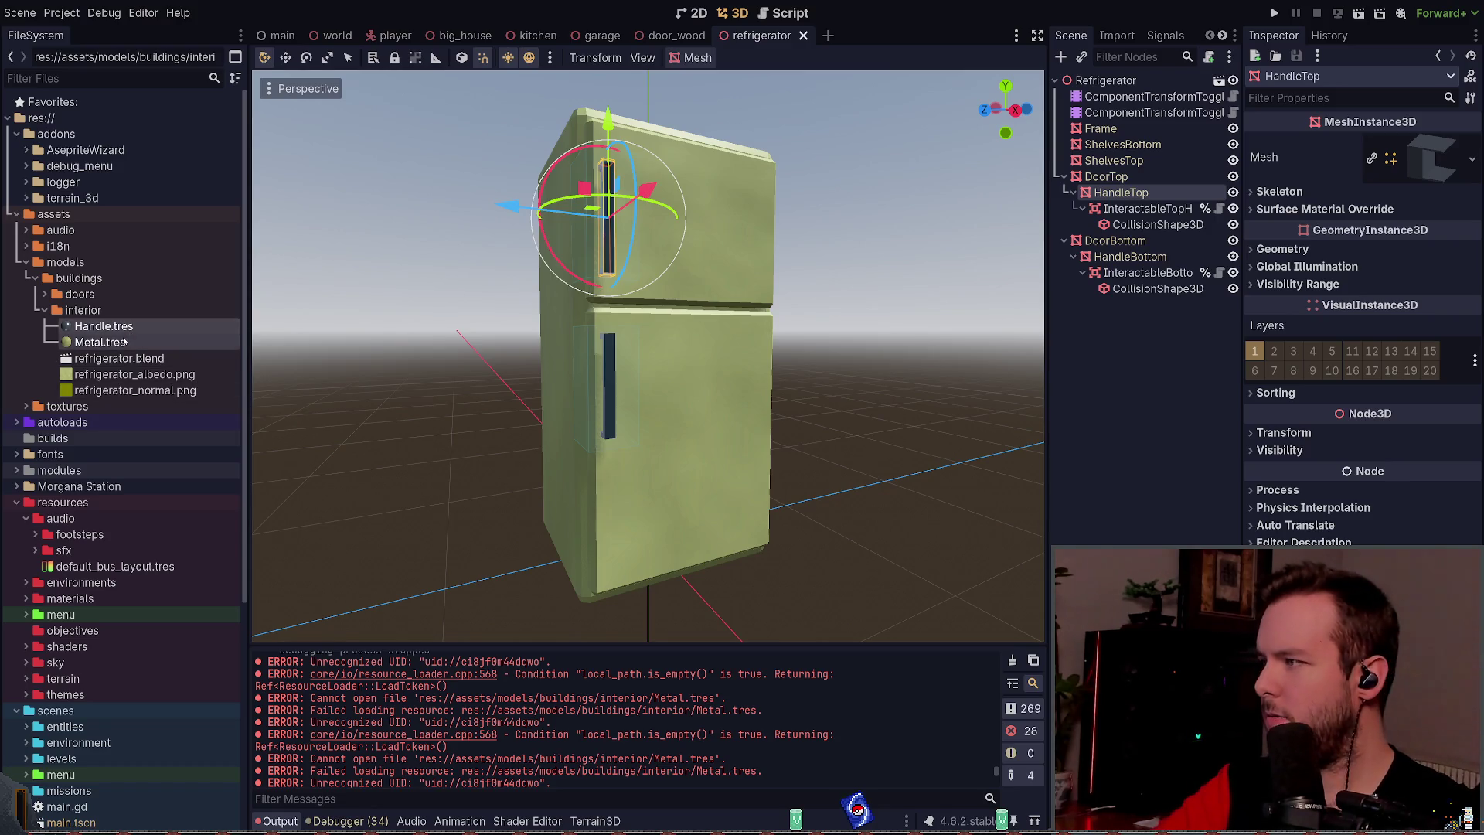
Step: Reimport refrigerator.blend repeatedly, toggling its material unpacking option
double_click(119, 327)
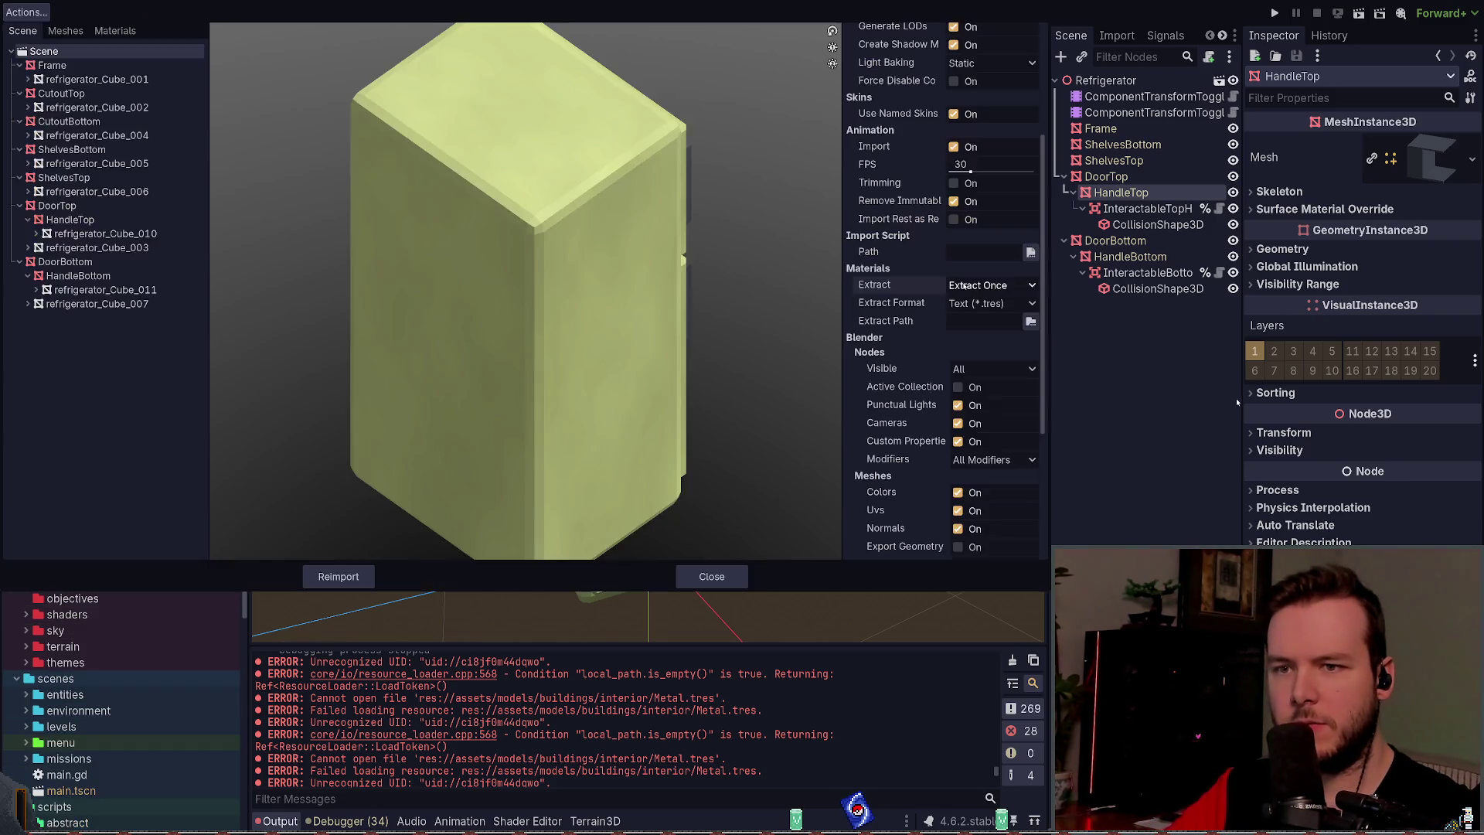
left_click(339, 576)
scroll(592, 690, "down", 5)
scroll(569, 685, "down", 2)
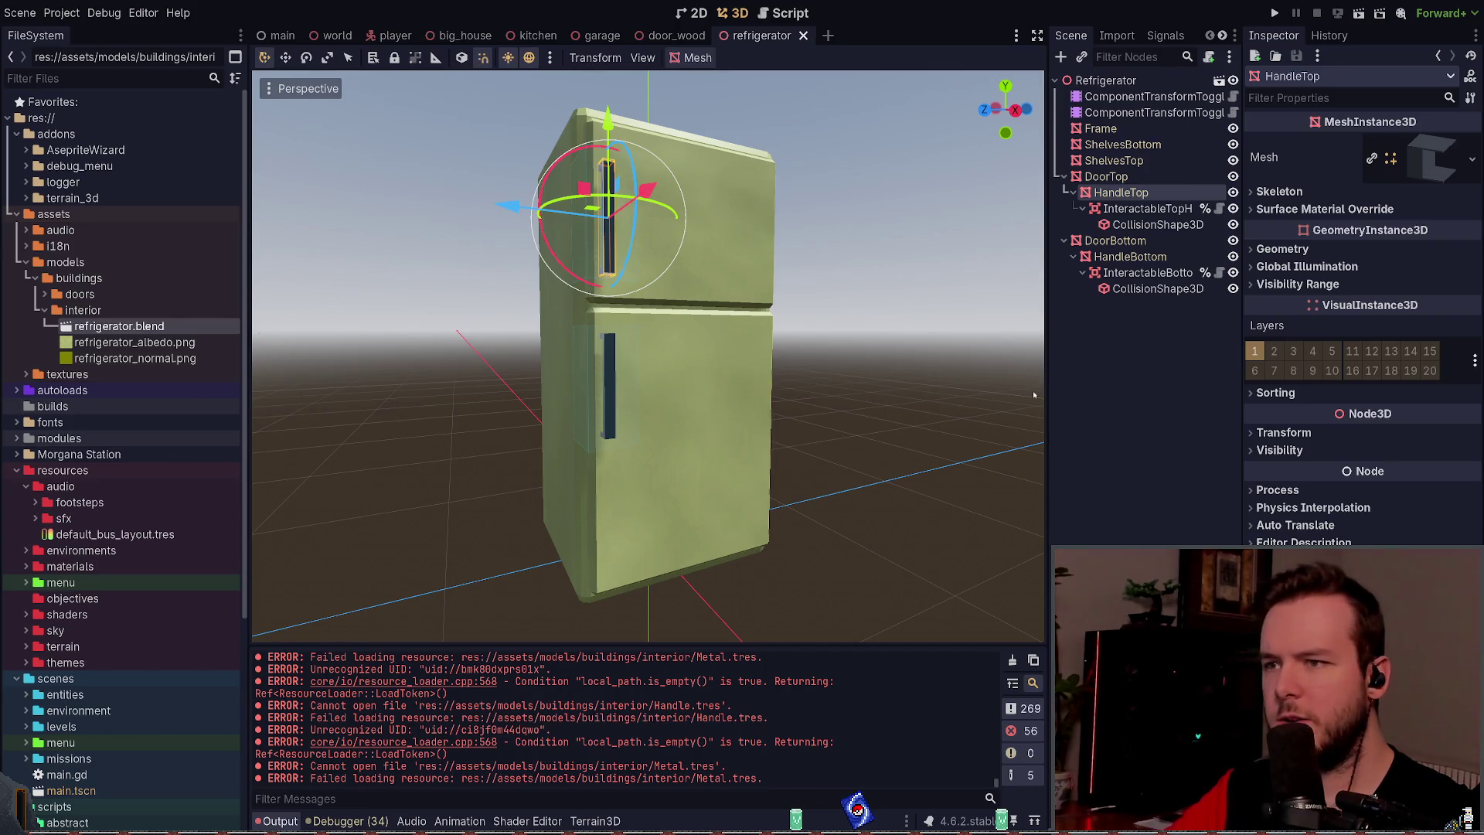
double_click(119, 326)
scroll(874, 378, "down", 8)
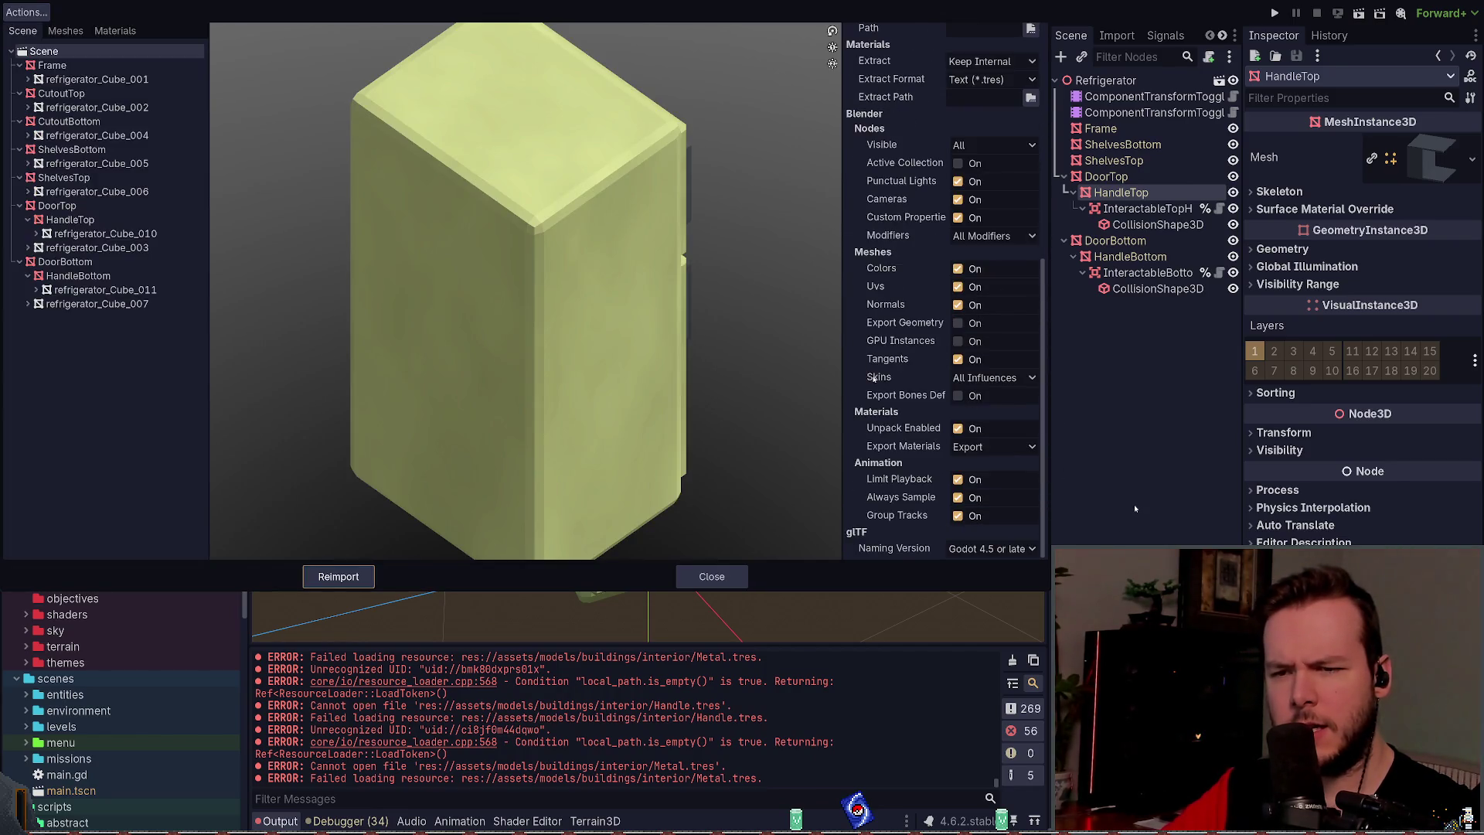
left_click(958, 429)
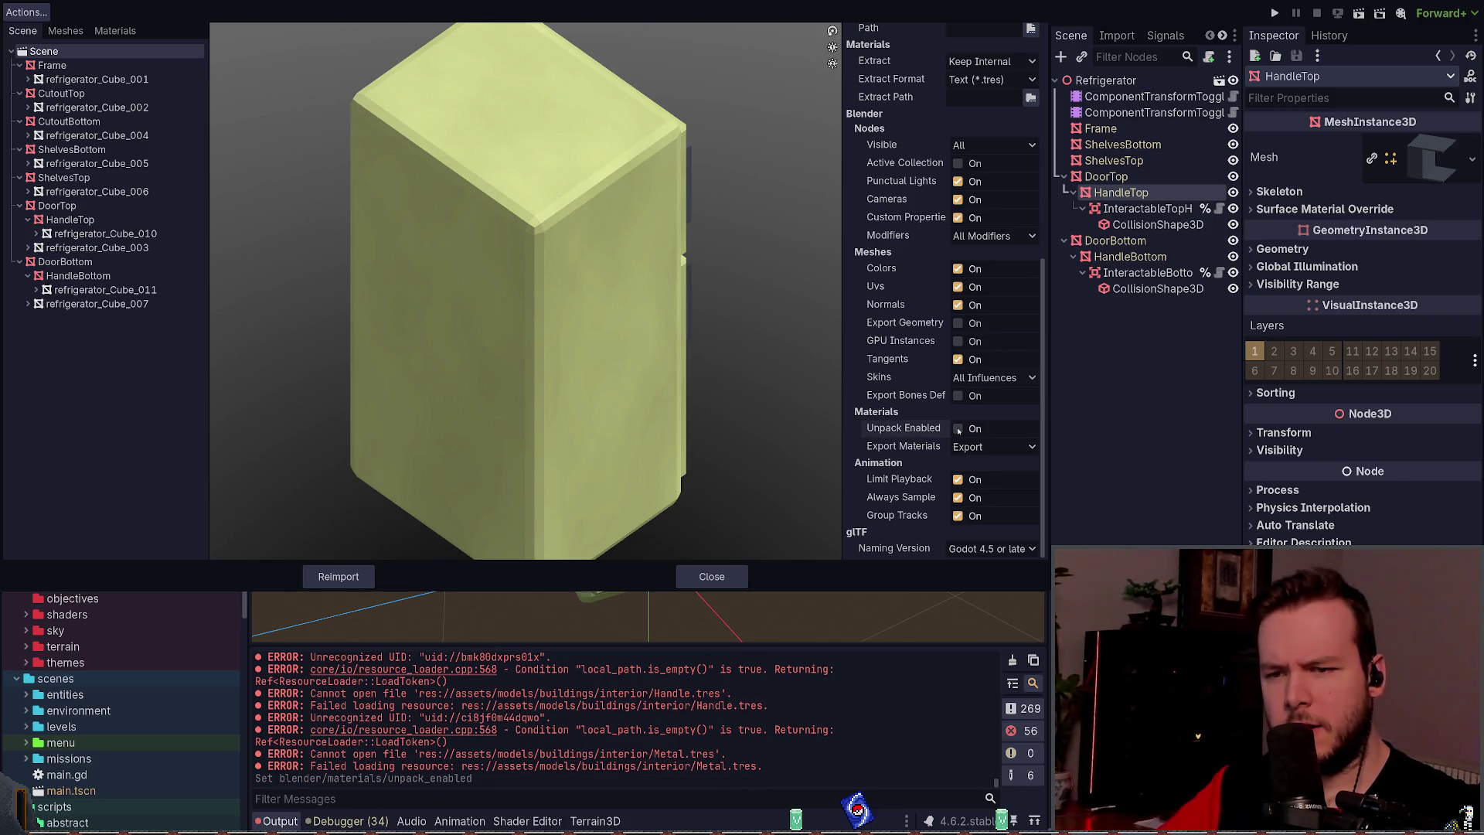
left_click(339, 576)
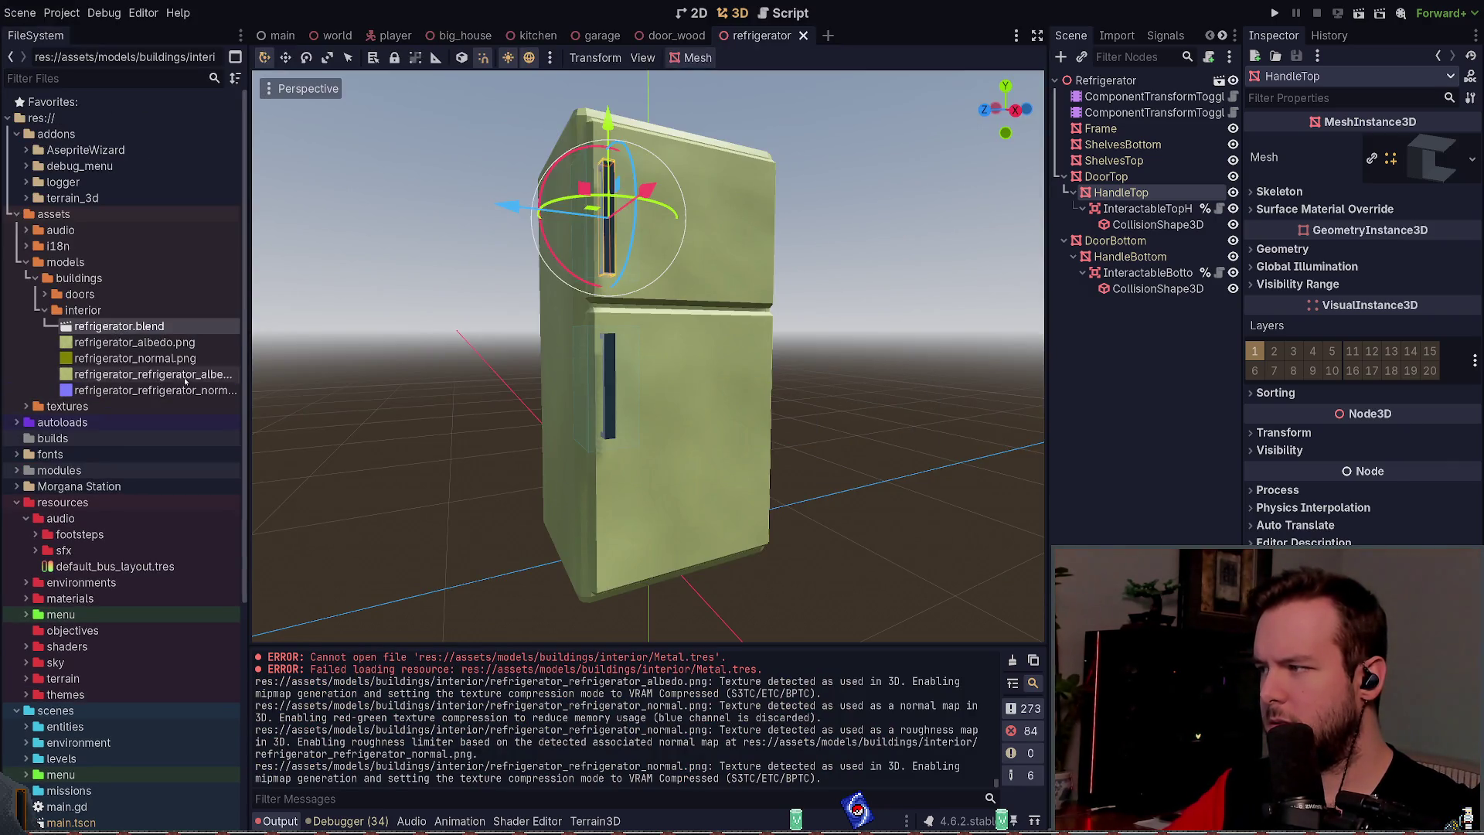
Step: Reimport with unpacking on, inspect the unpacked textures, and reopen refrigerator.blend's advanced import settings
double_click(119, 326)
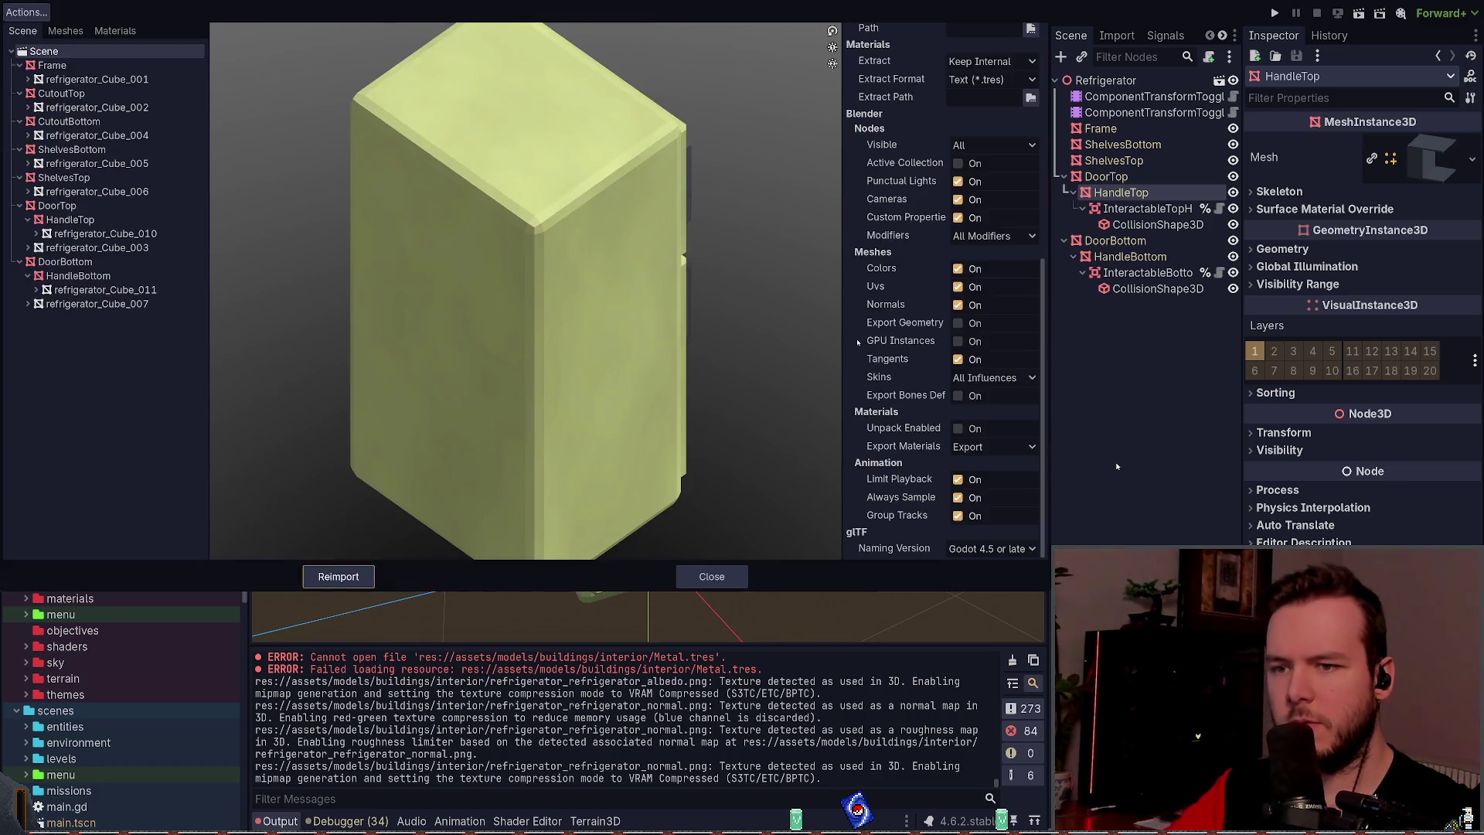
left_click(338, 575)
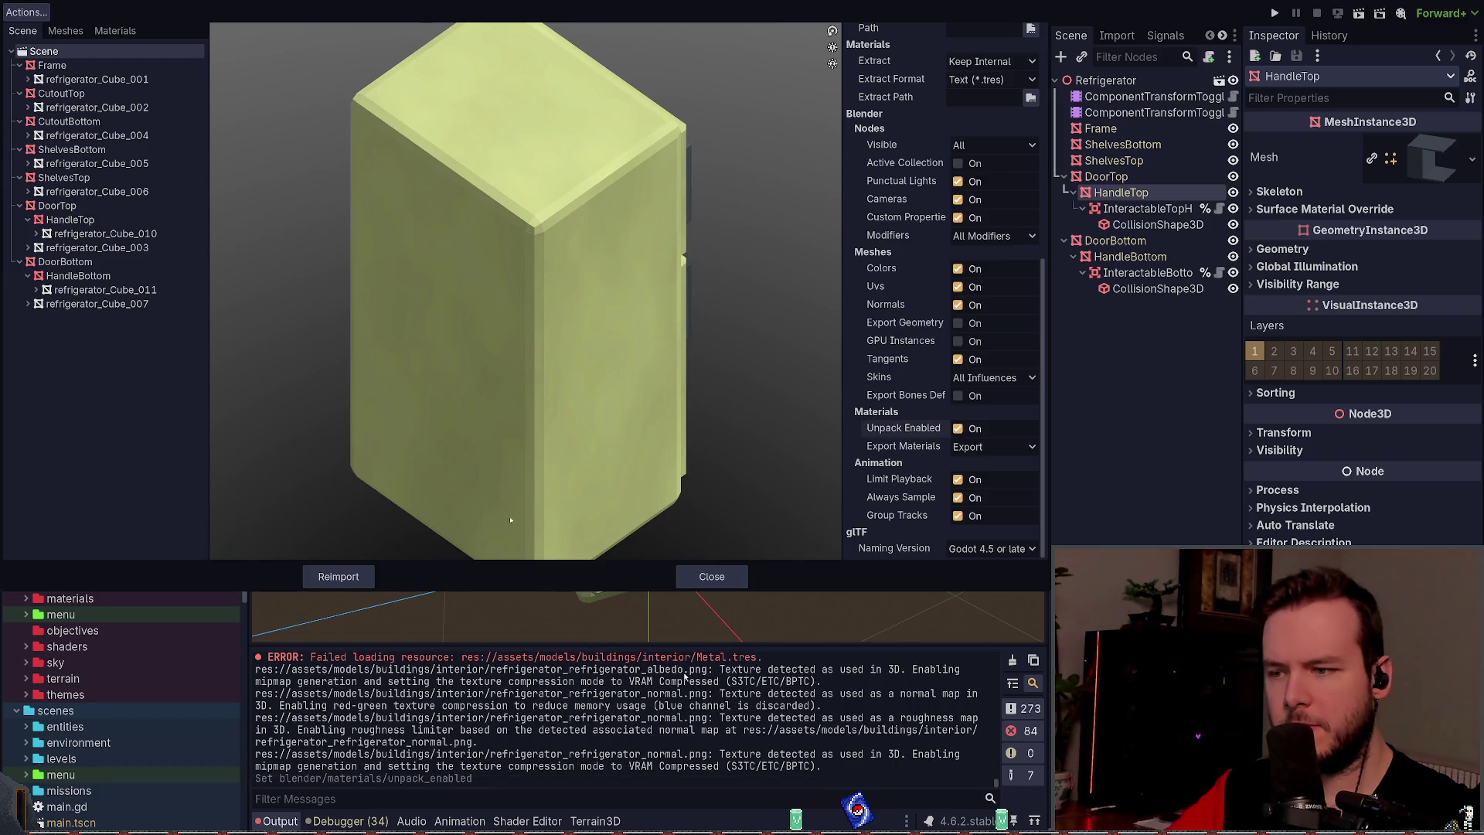
left_click(154, 374)
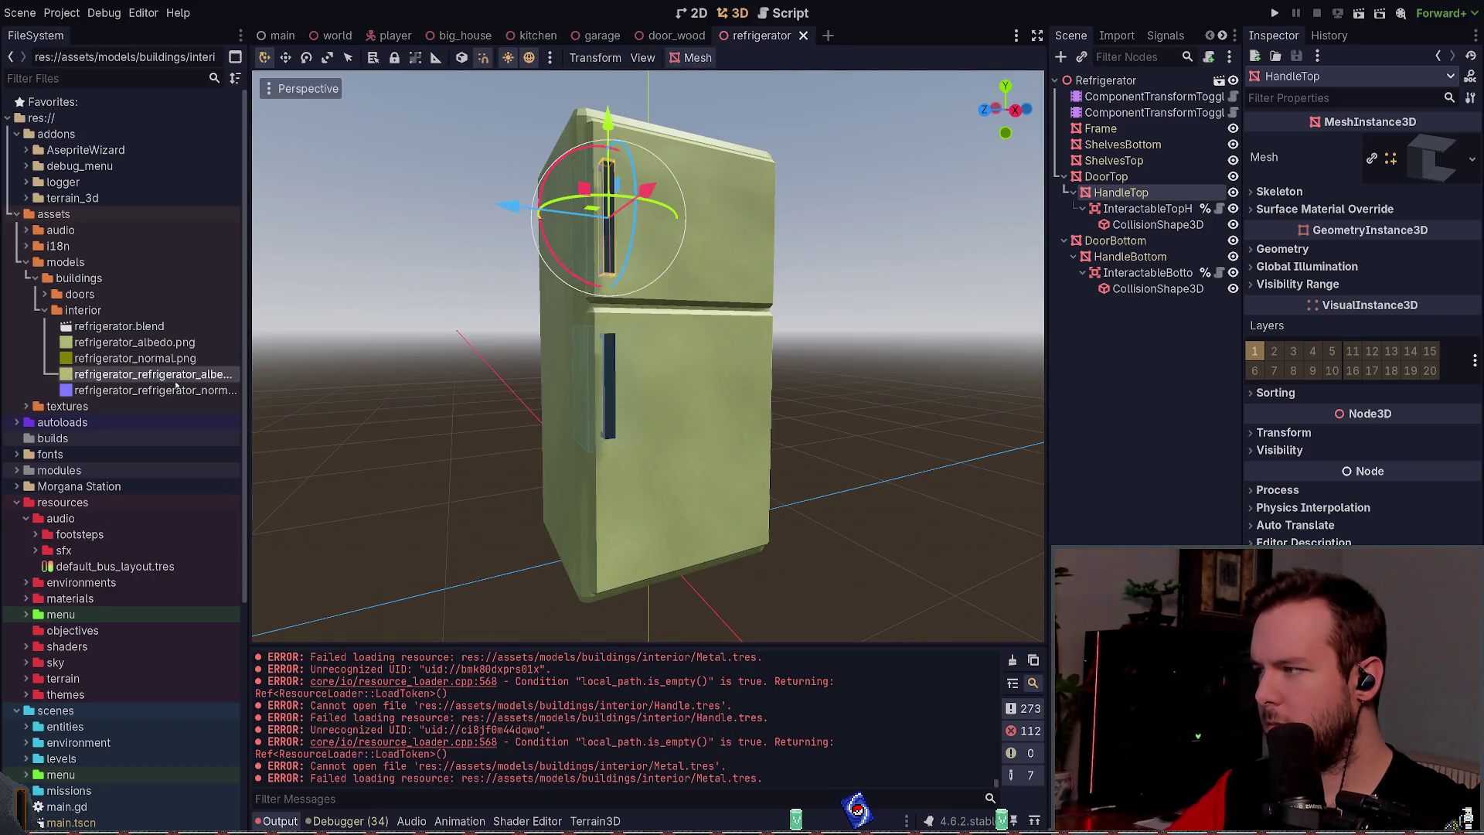
left_click(175, 389, "shift")
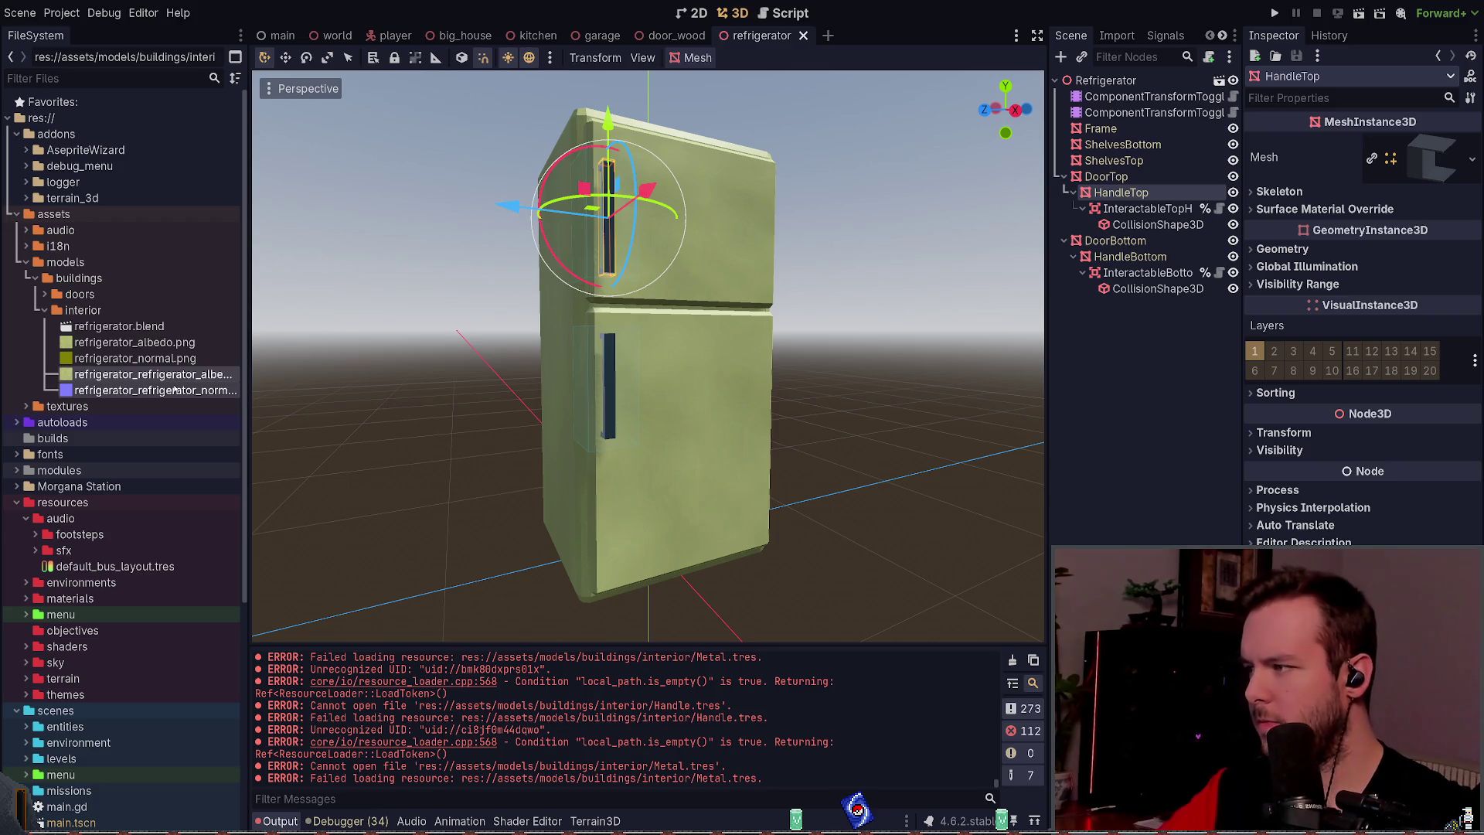
key("Up")
key("Up")
key("Up")
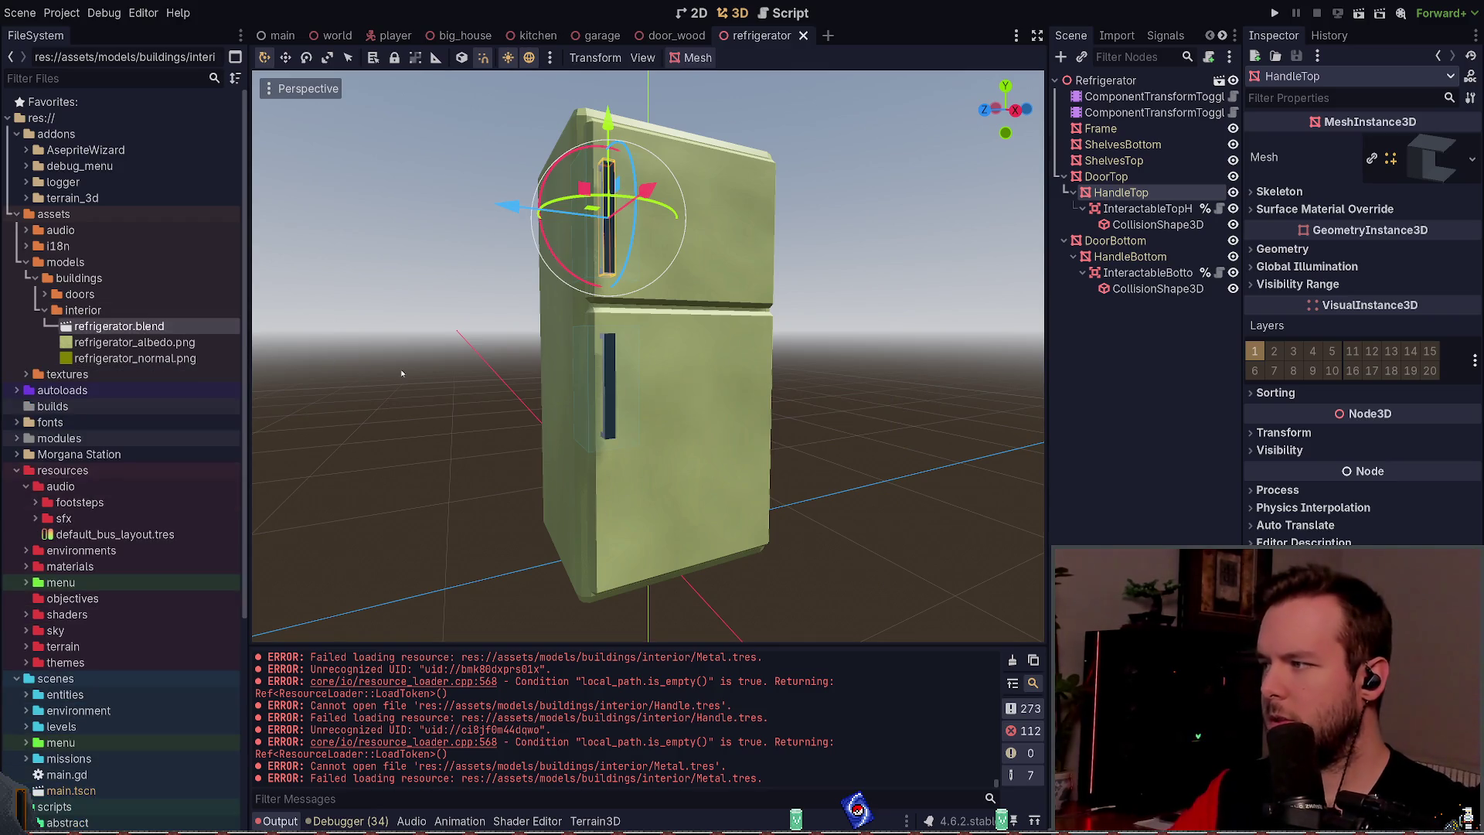
key("Return")
Step: Stop using the external Handle material file, reimport the refrigerator, and run the game
left_click(97, 31)
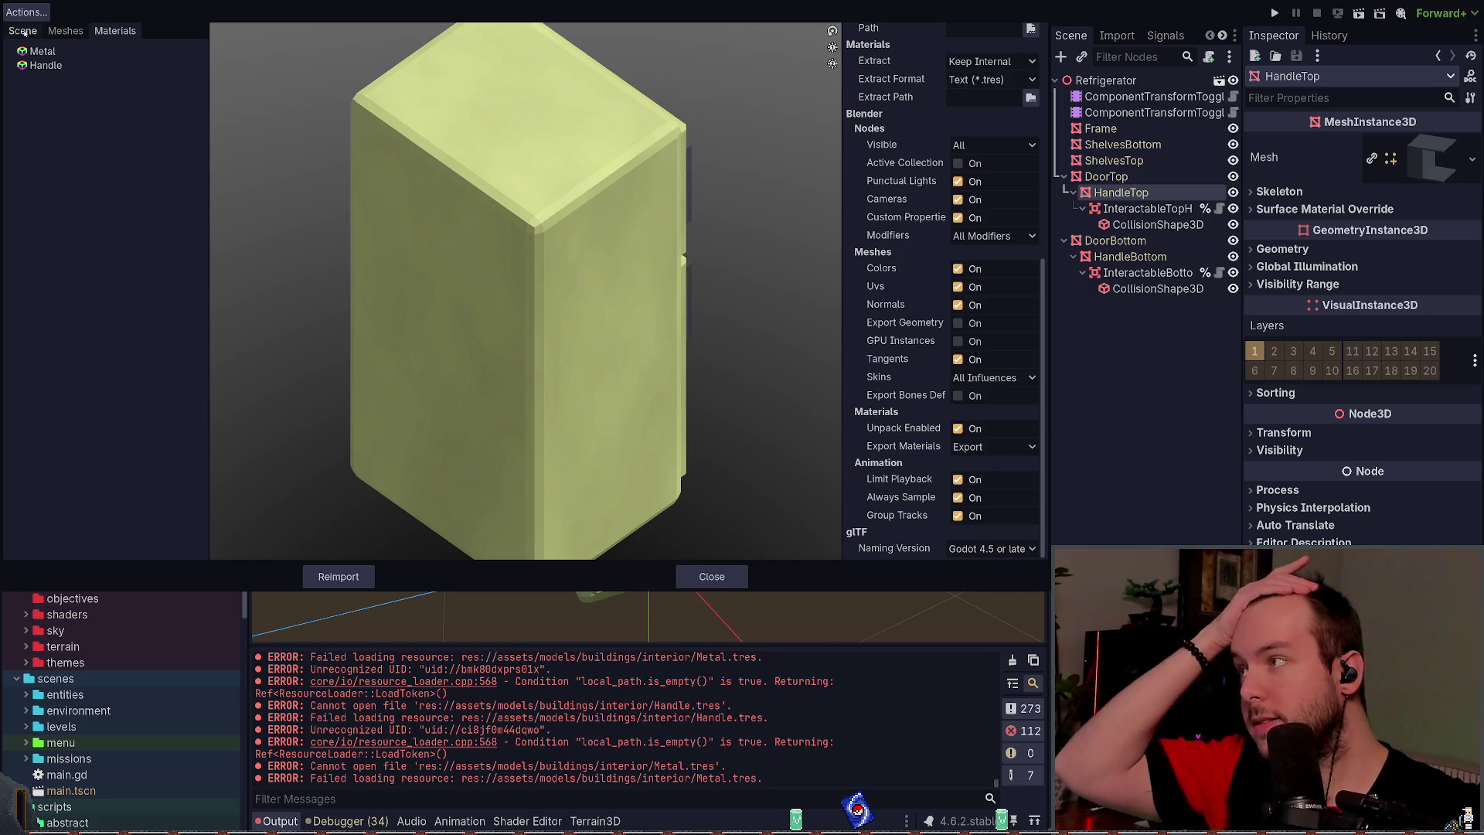
left_click(65, 31)
left_click(115, 31)
left_click(42, 51)
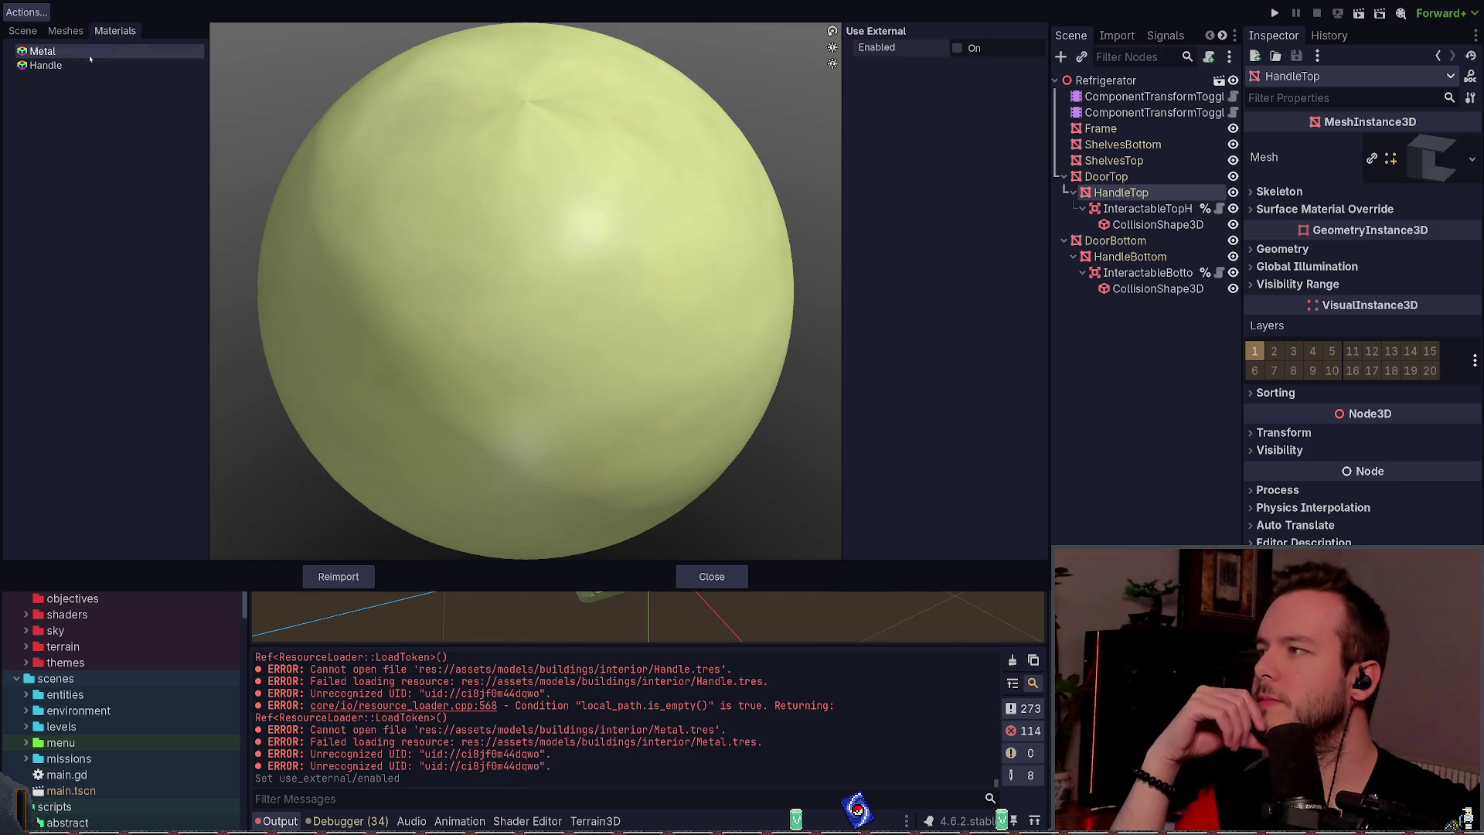
key("Down")
left_click(958, 47)
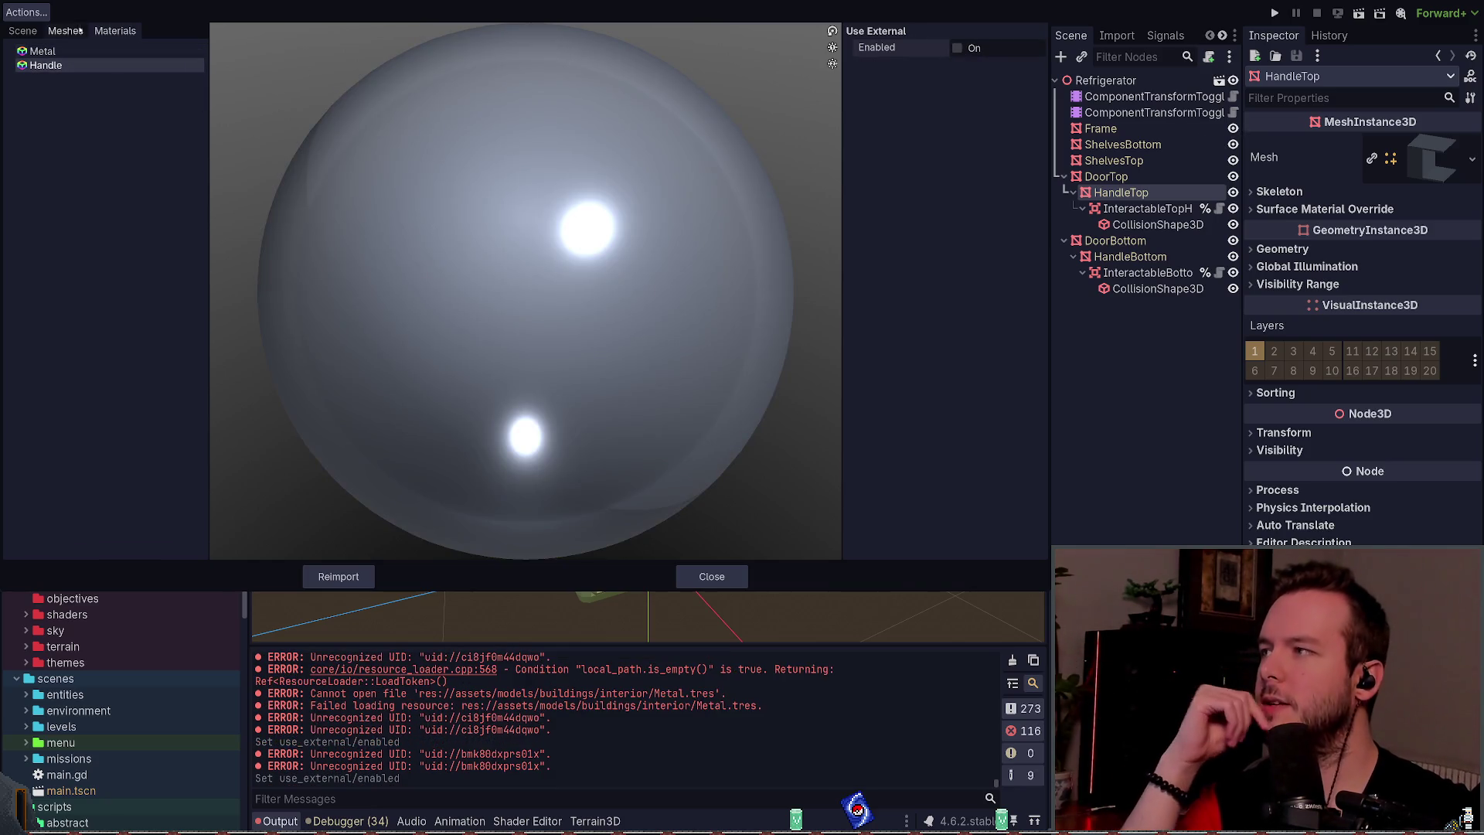
left_click(22, 31)
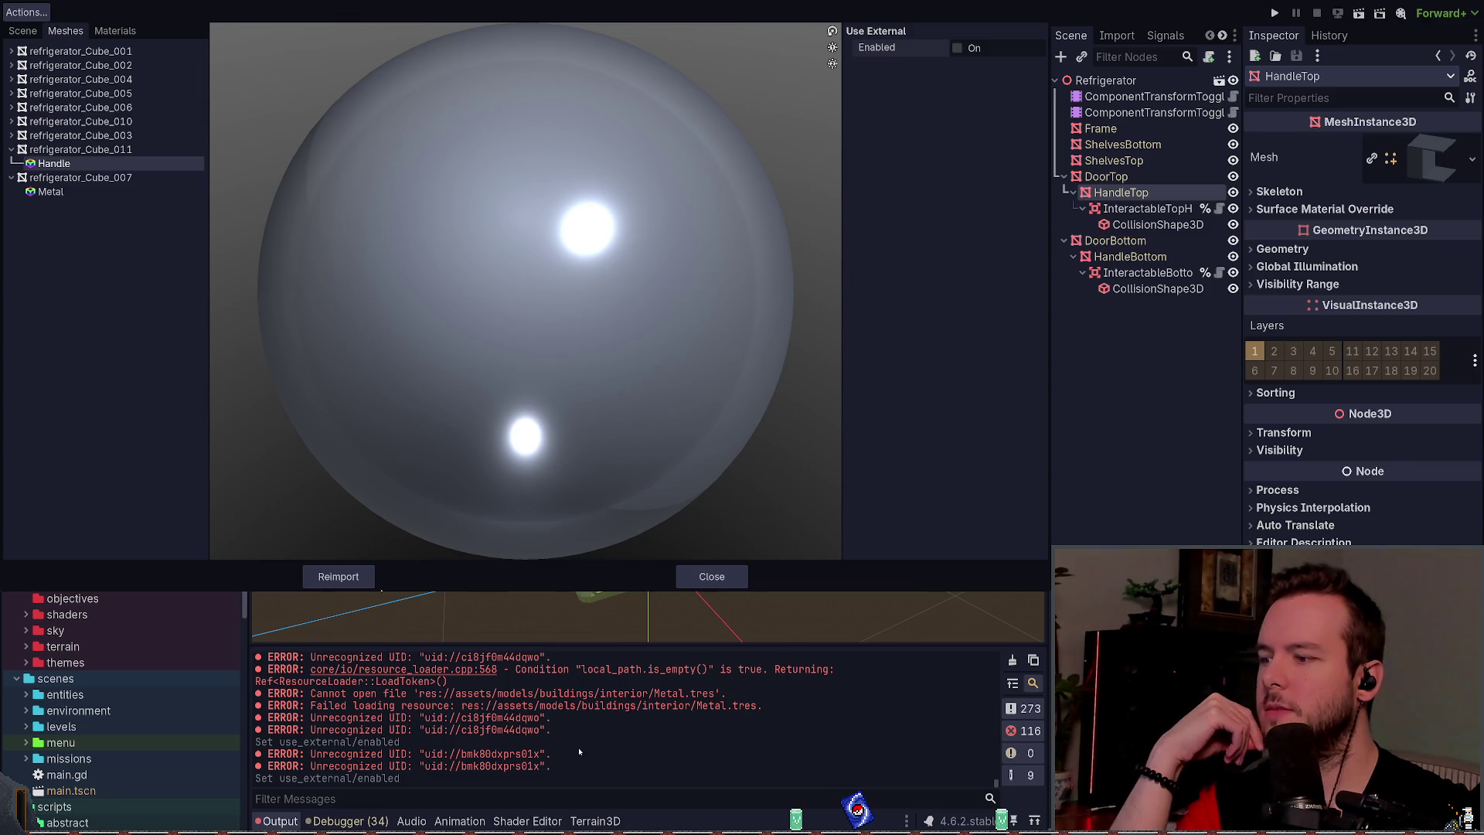
left_click(339, 577)
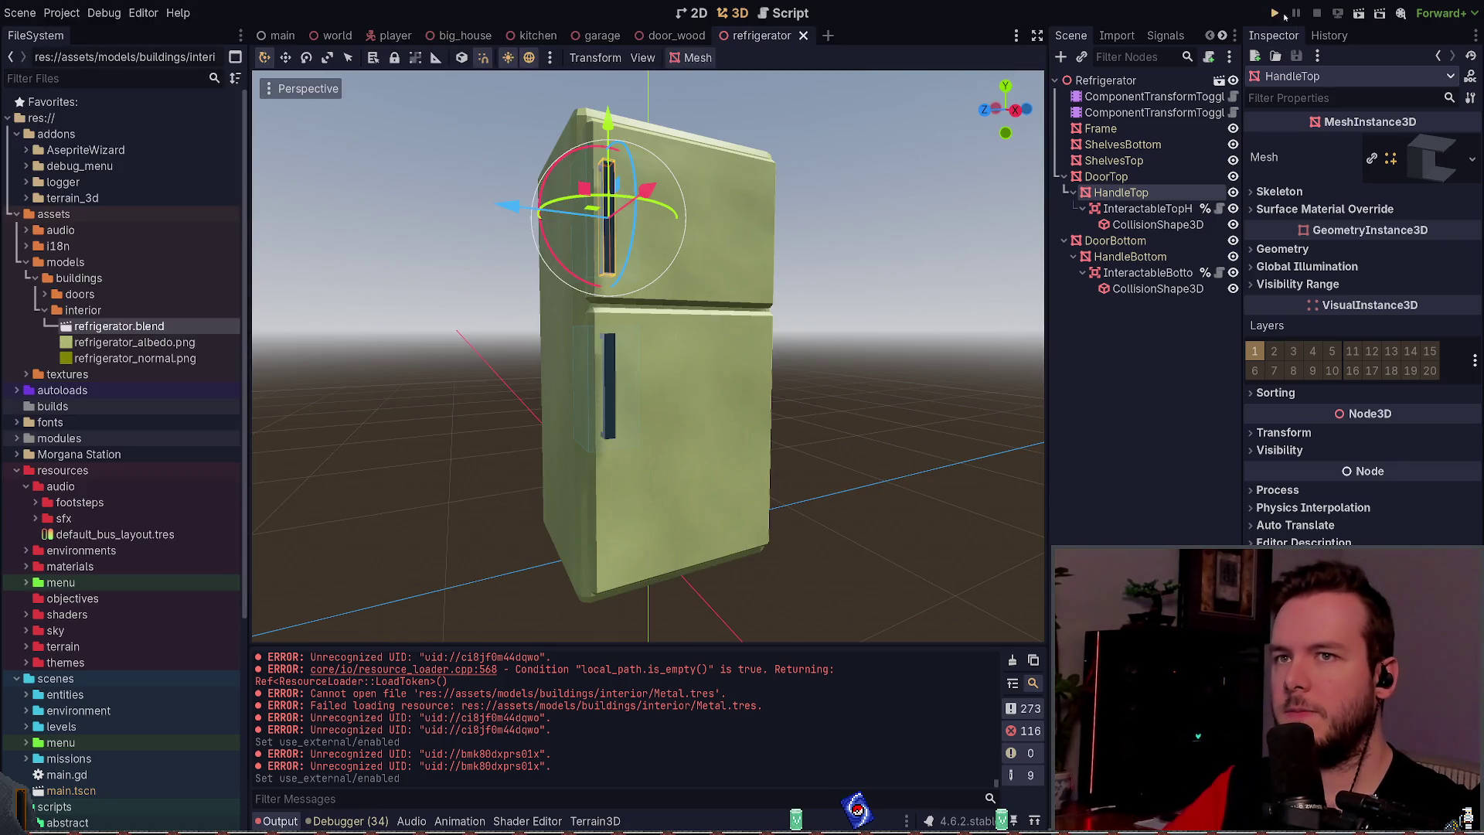
left_click(1281, 14)
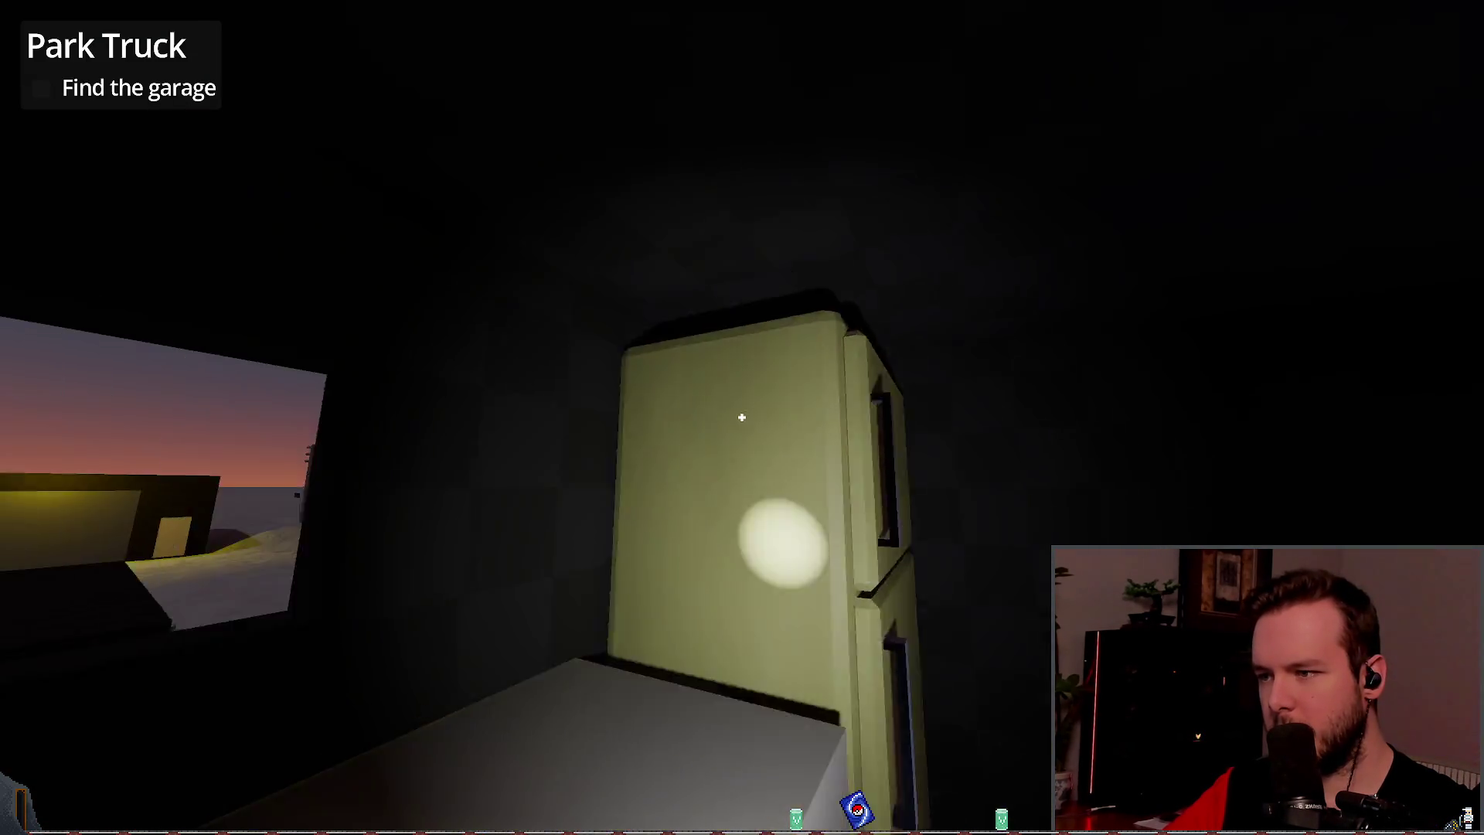
Step: Open and close the fridge's upper and lower doors several times in the running game
left_click(741, 417)
left_click(741, 417)
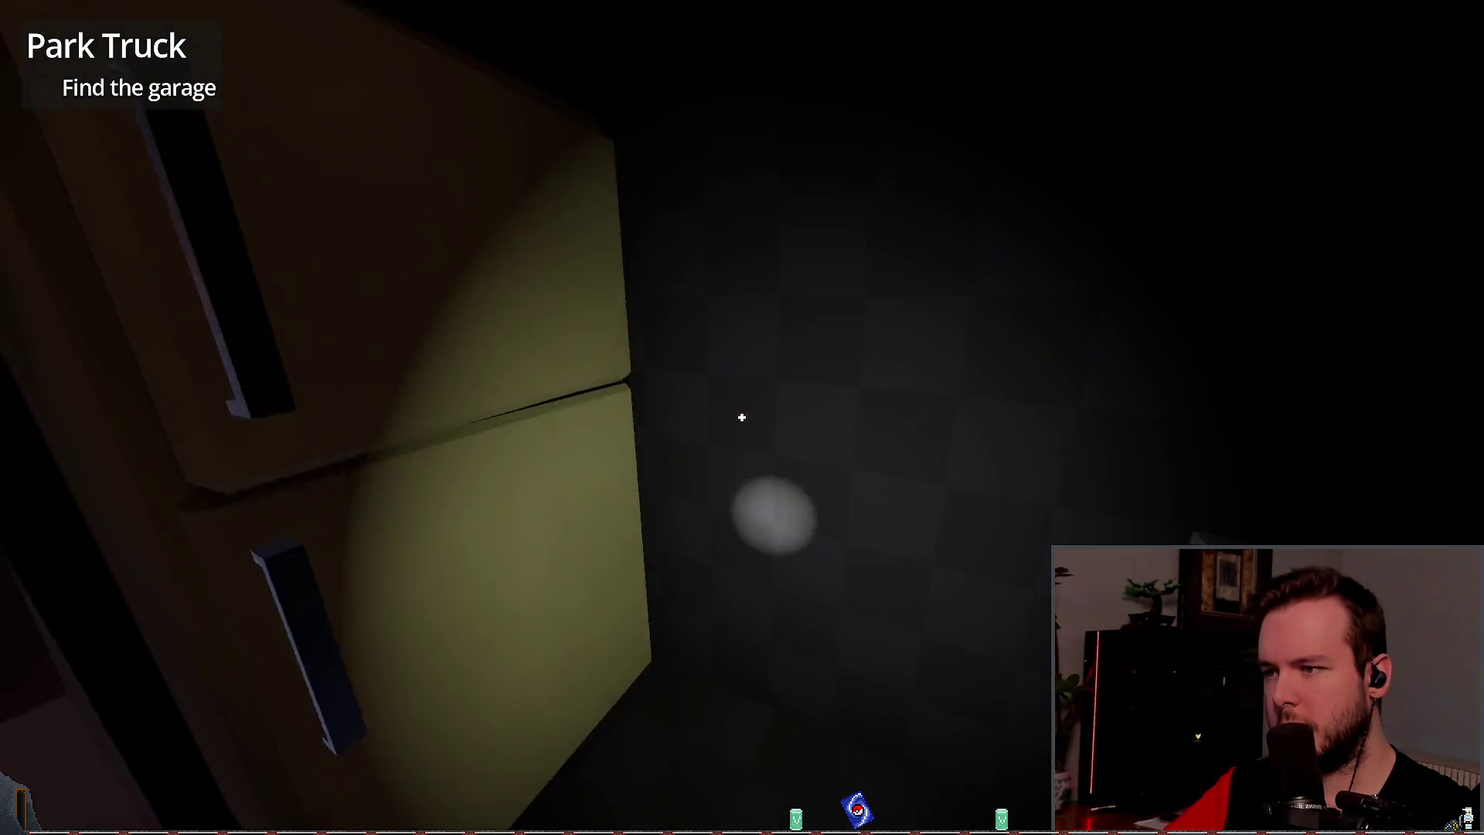
left_click(741, 418)
left_click(741, 417)
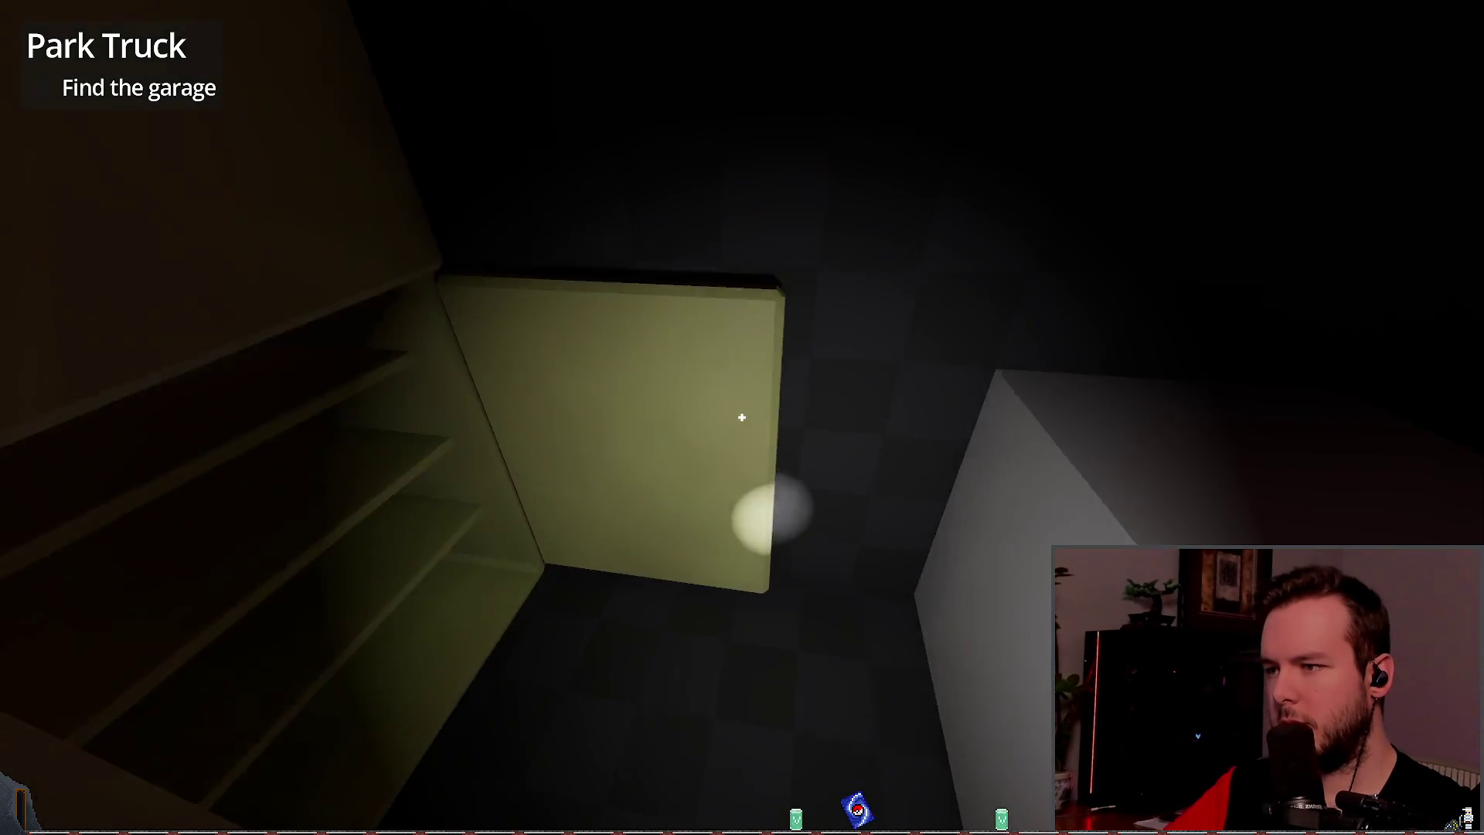
left_click(742, 418)
left_click(741, 418)
Step: Step back from the fridge, then pause the game and quit to the editor
key("s")
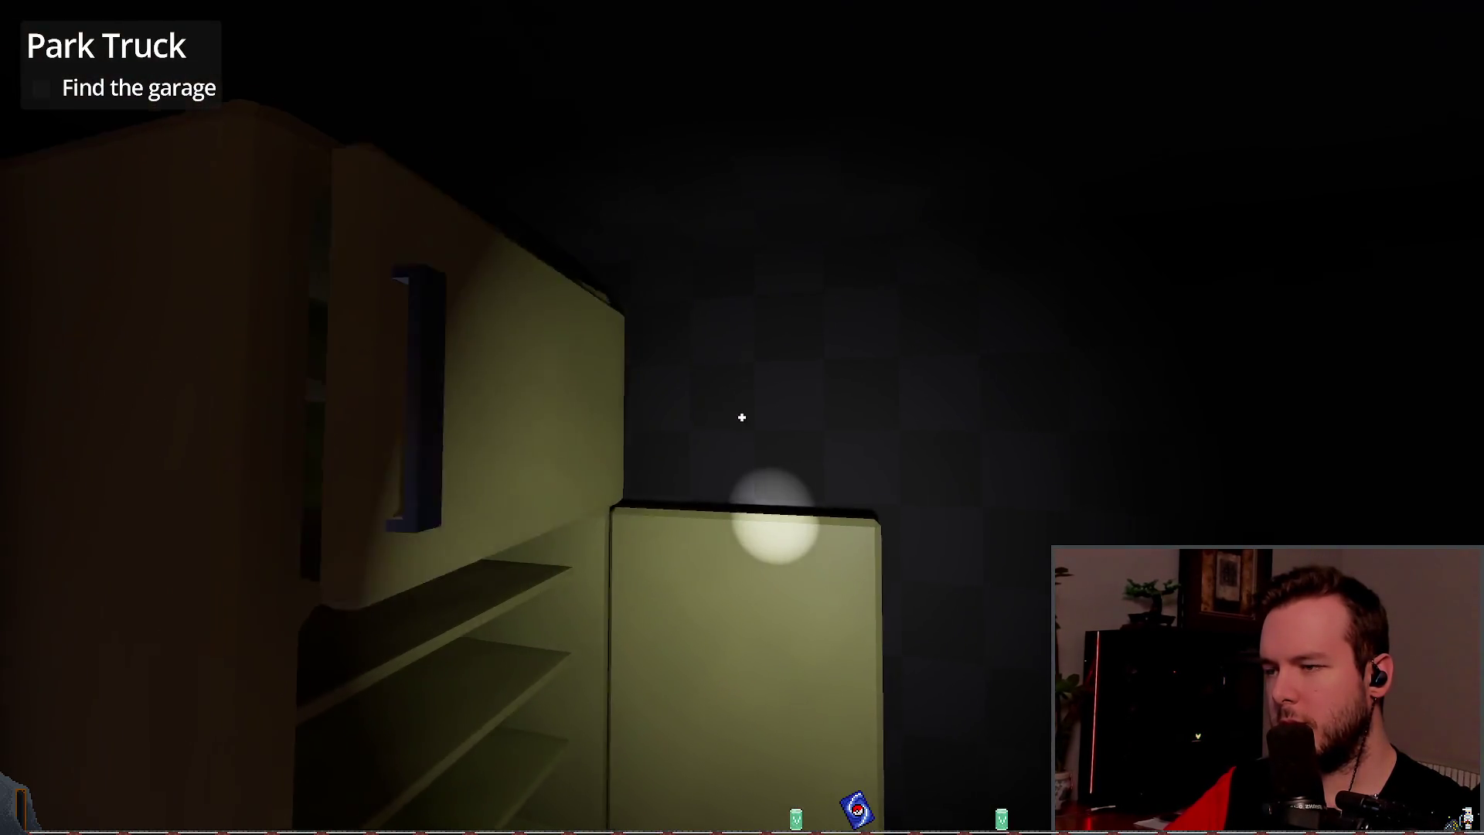
key("Escape")
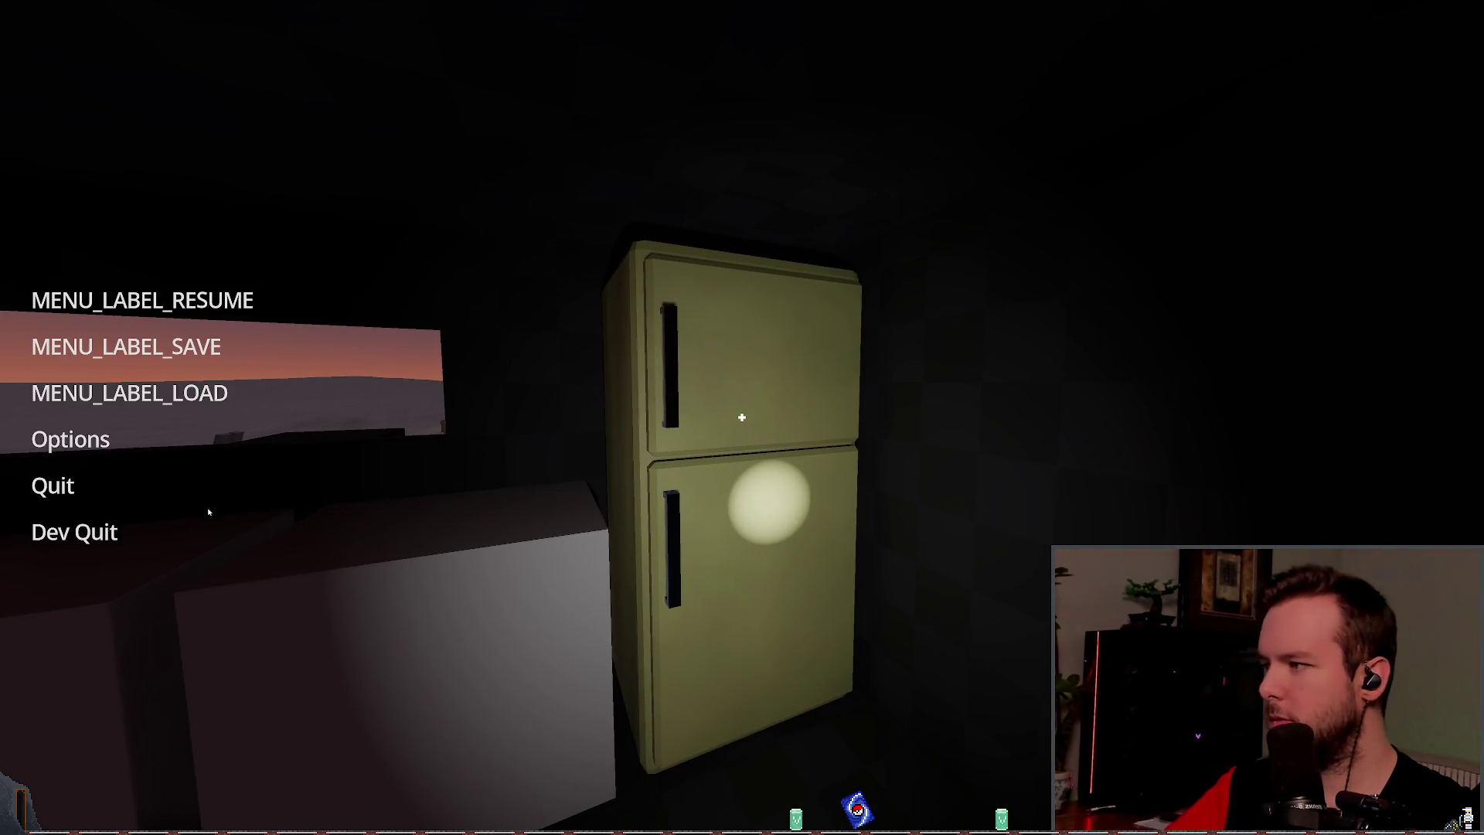
key("Escape")
key("w")
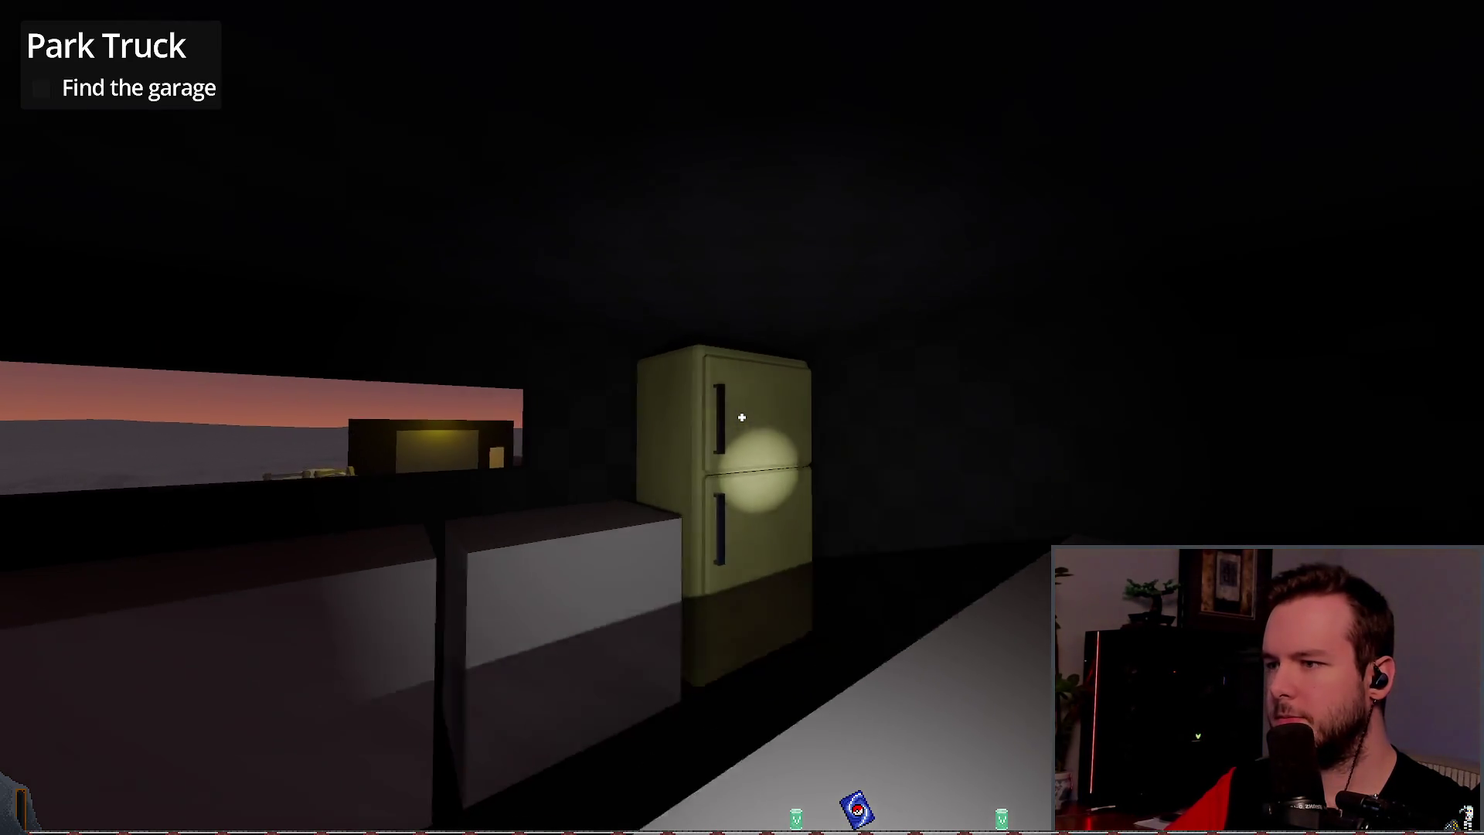
key("s")
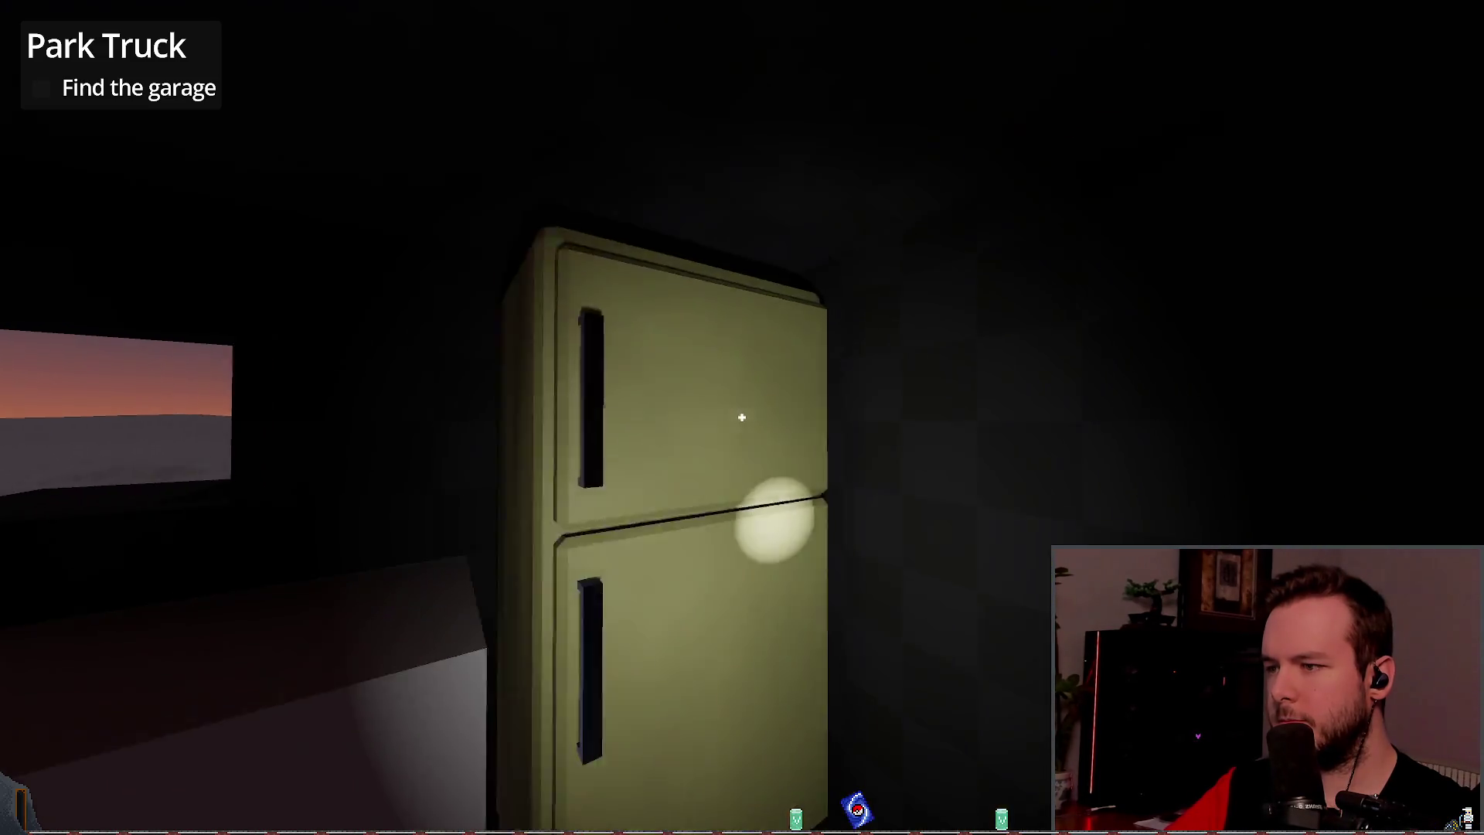
key("Escape")
left_click(71, 531)
Step: Orbit around the fridge and select ComponentTransformToggleTop to view its door rotation animation
left_click(889, 387)
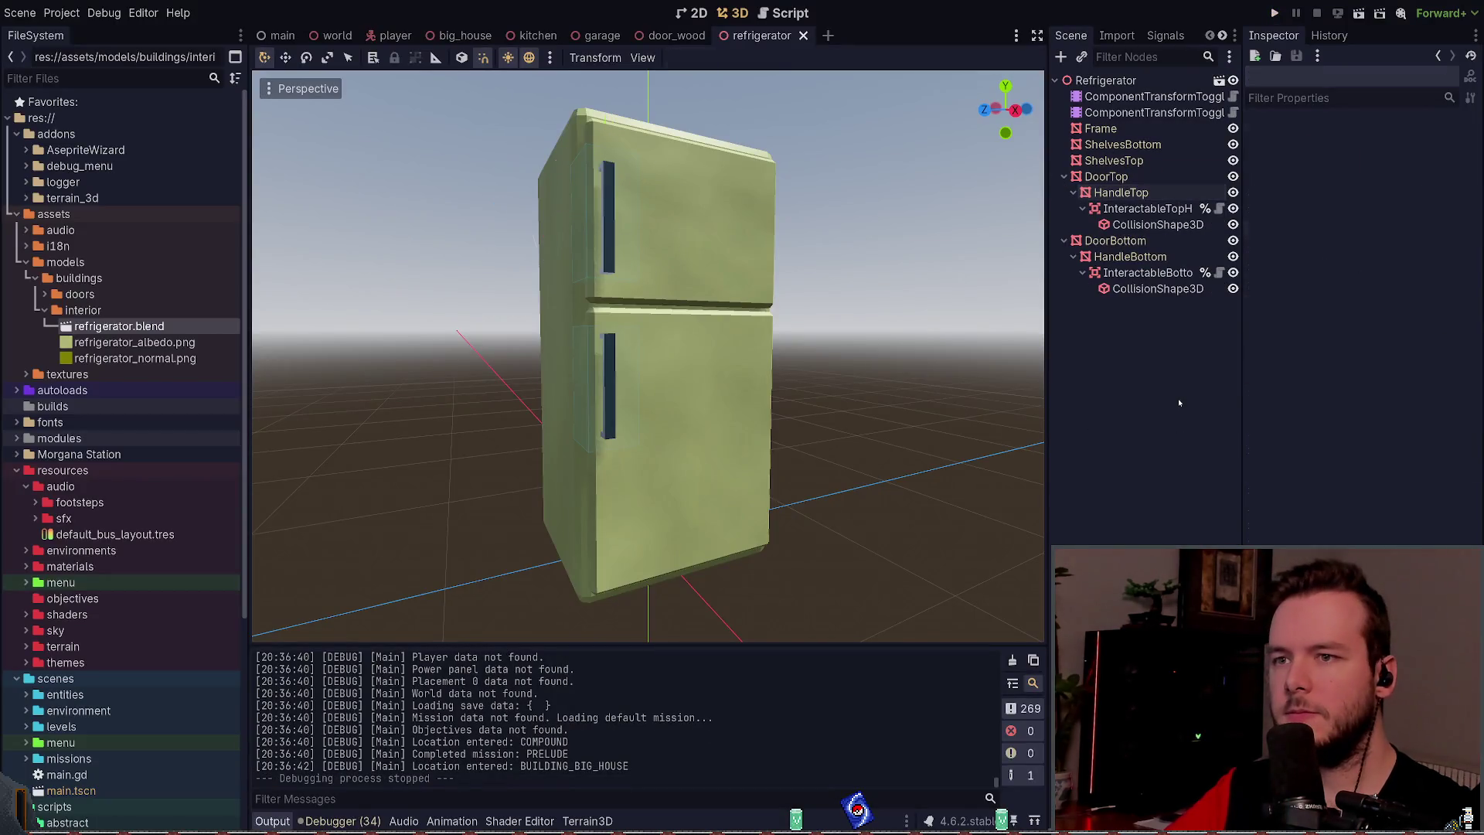
scroll(748, 382, "down", 3)
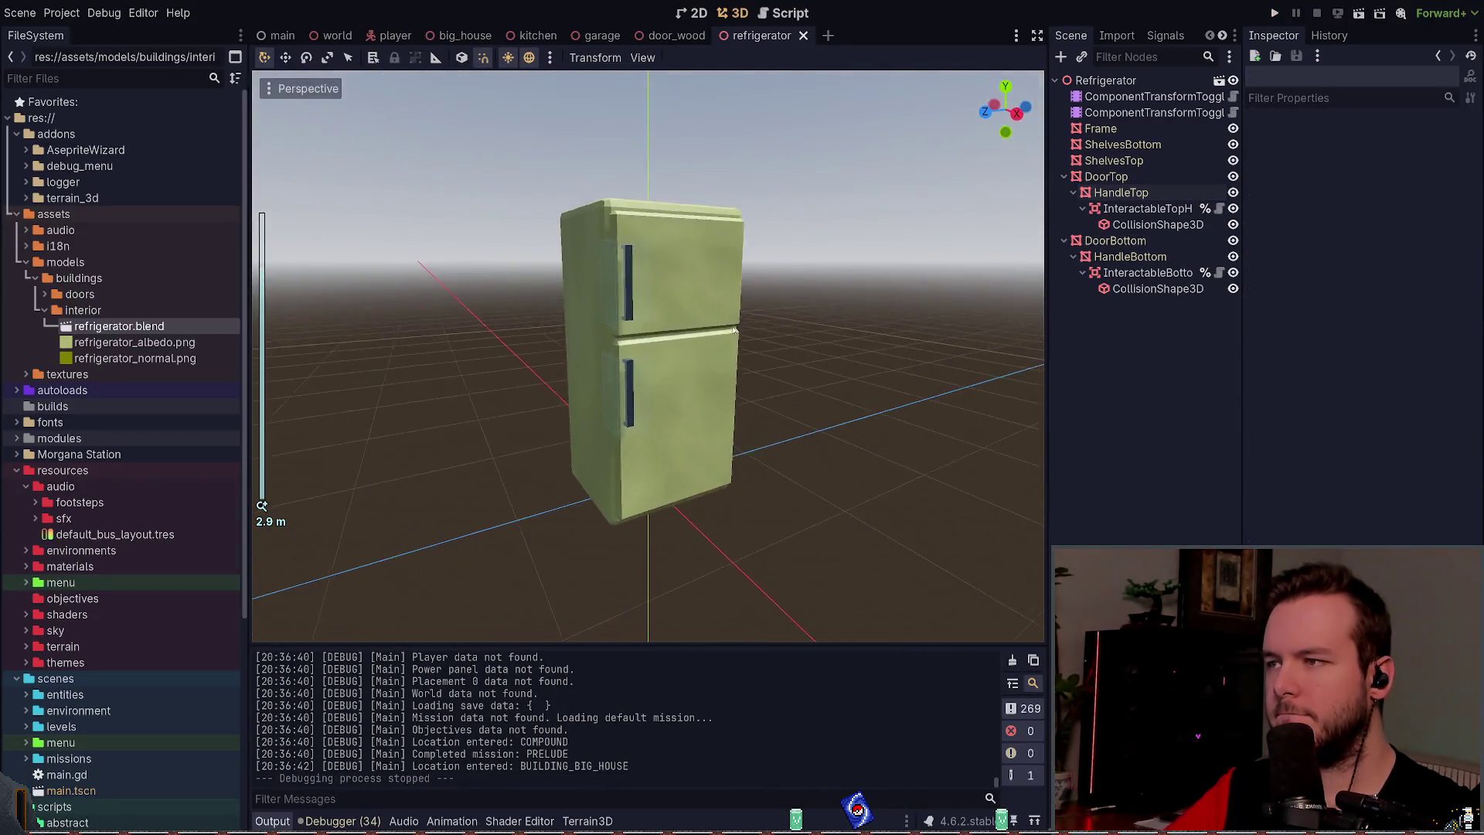
scroll(731, 333, "up", 4)
mouse_move(874, 283)
left_mouse_down()
mouse_move(919, 185)
mouse_move(894, 271)
mouse_move(889, 256)
mouse_move(812, 252)
left_mouse_up()
scroll(833, 257, "down", 5)
scroll(822, 242, "up", 4)
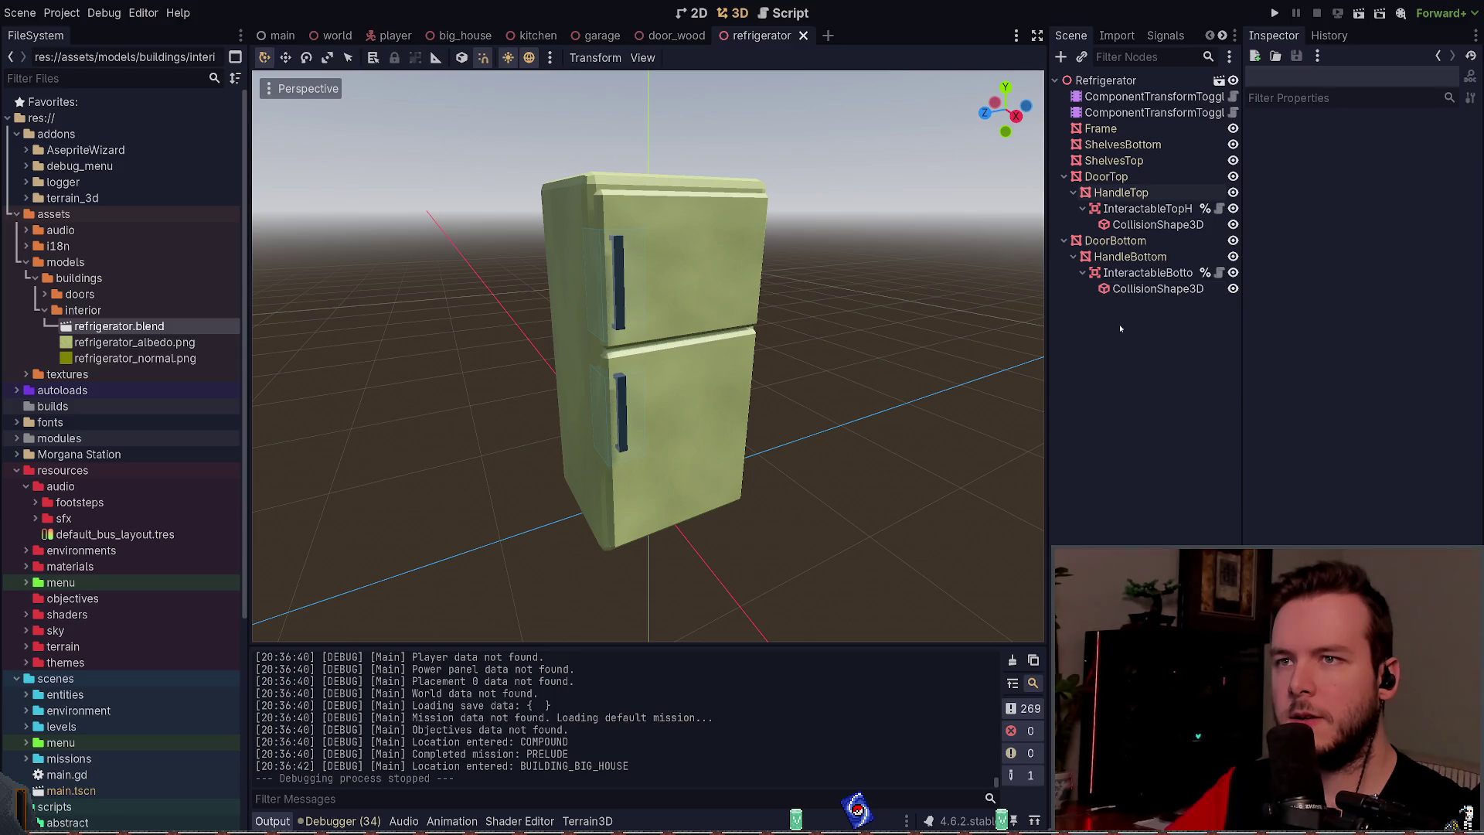
left_click(1103, 96)
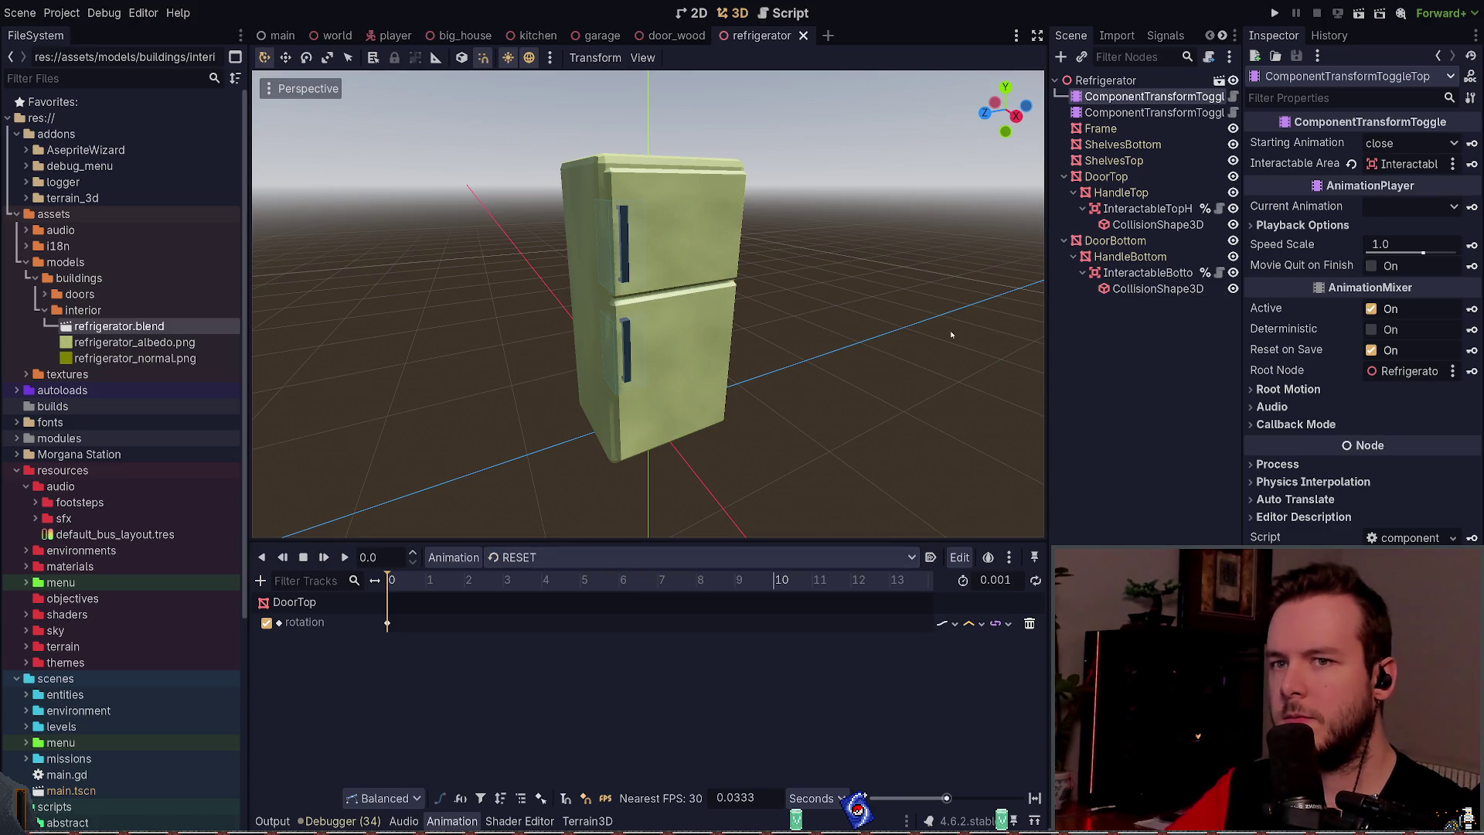
Step: Clear the node selection and switch to Obsidian with its file tree shown
left_click(843, 306)
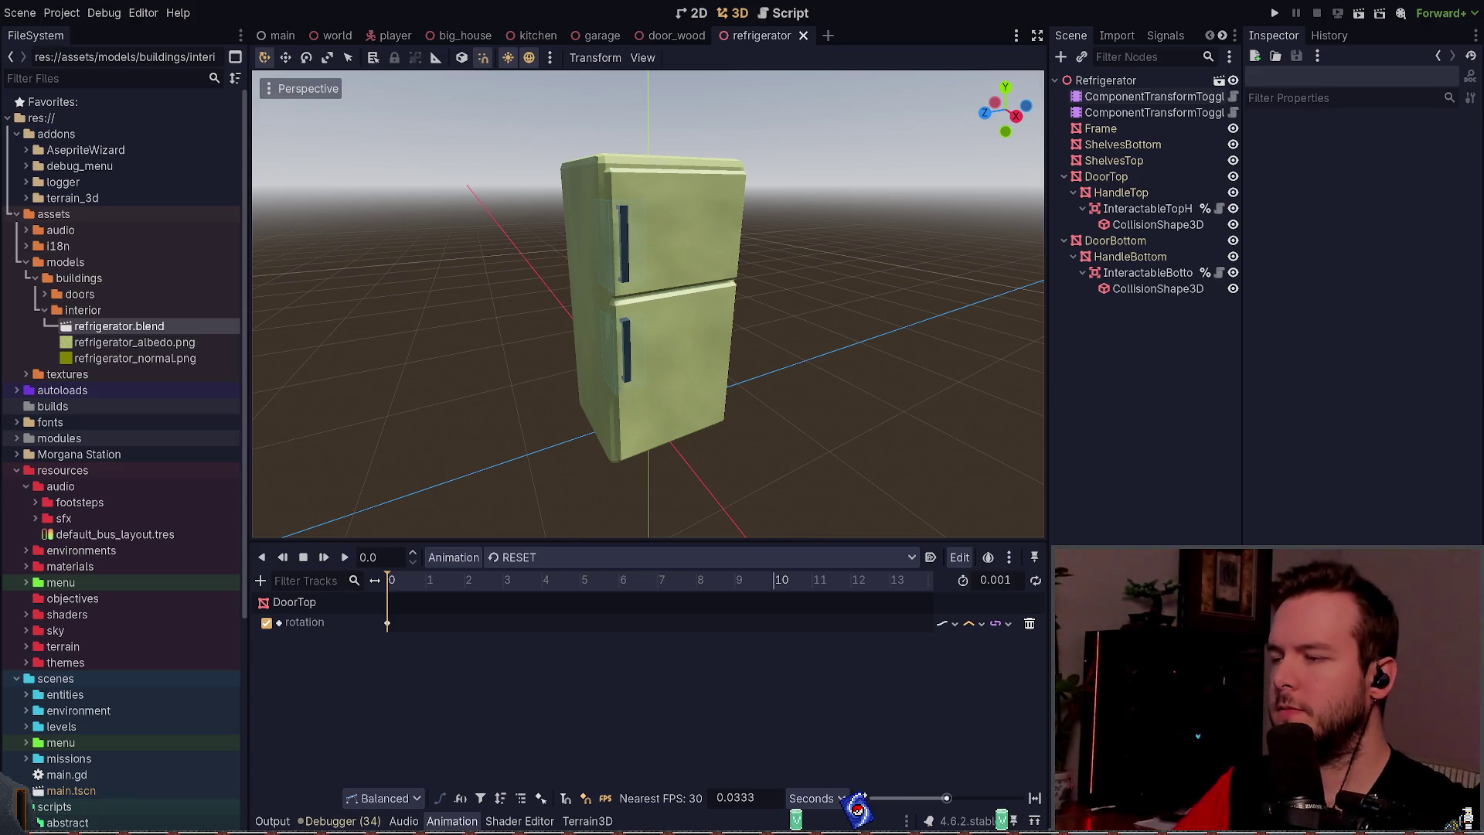
key("alt+Tab")
left_click(14, 13)
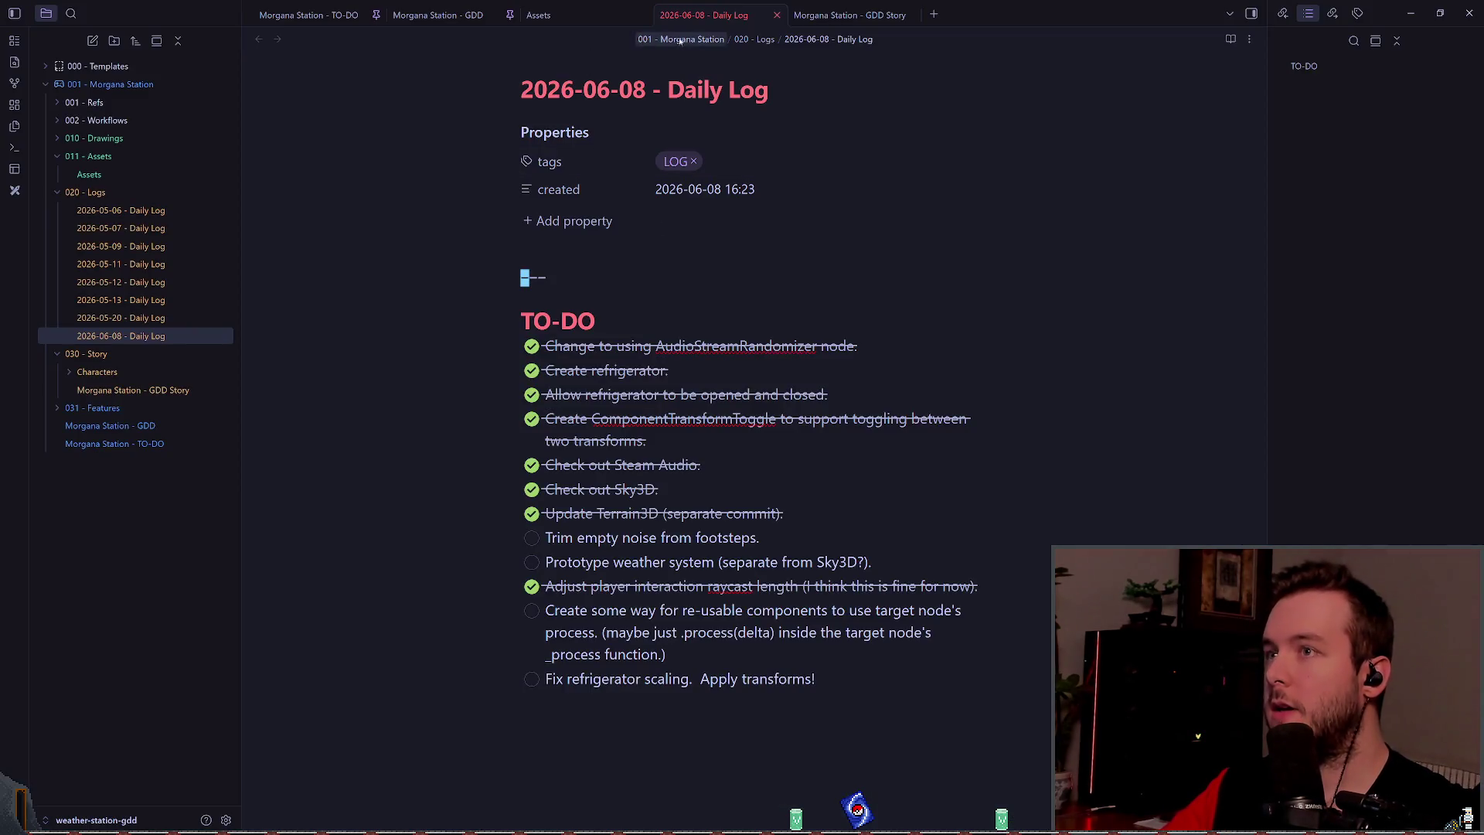
Step: Put the caret at the 2026-06-08 Daily Log's TO-DO heading and open the quick switcher with Ctrl+O
left_click(127, 340)
left_click(682, 317)
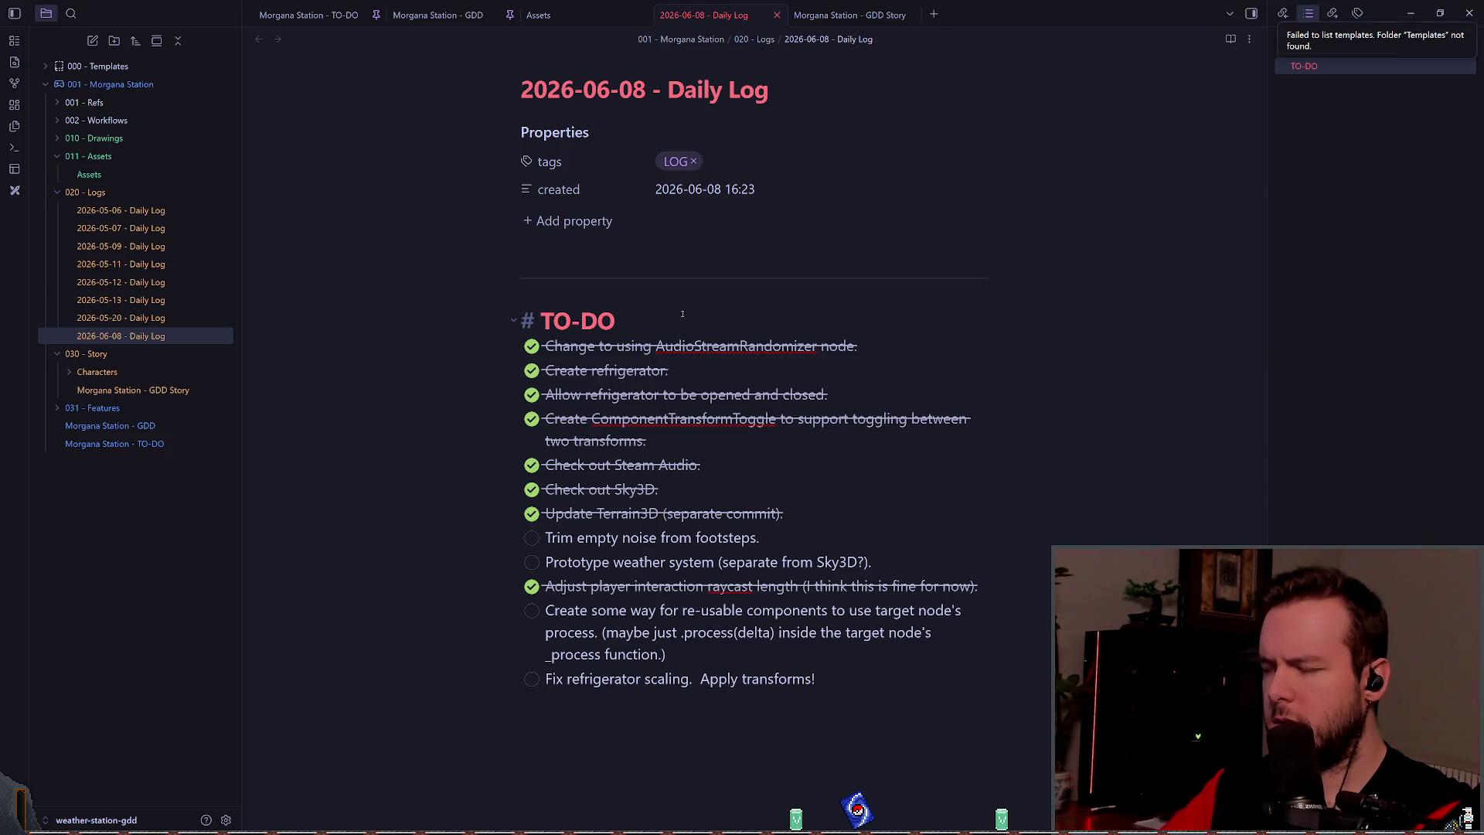
key("ctrl+o")
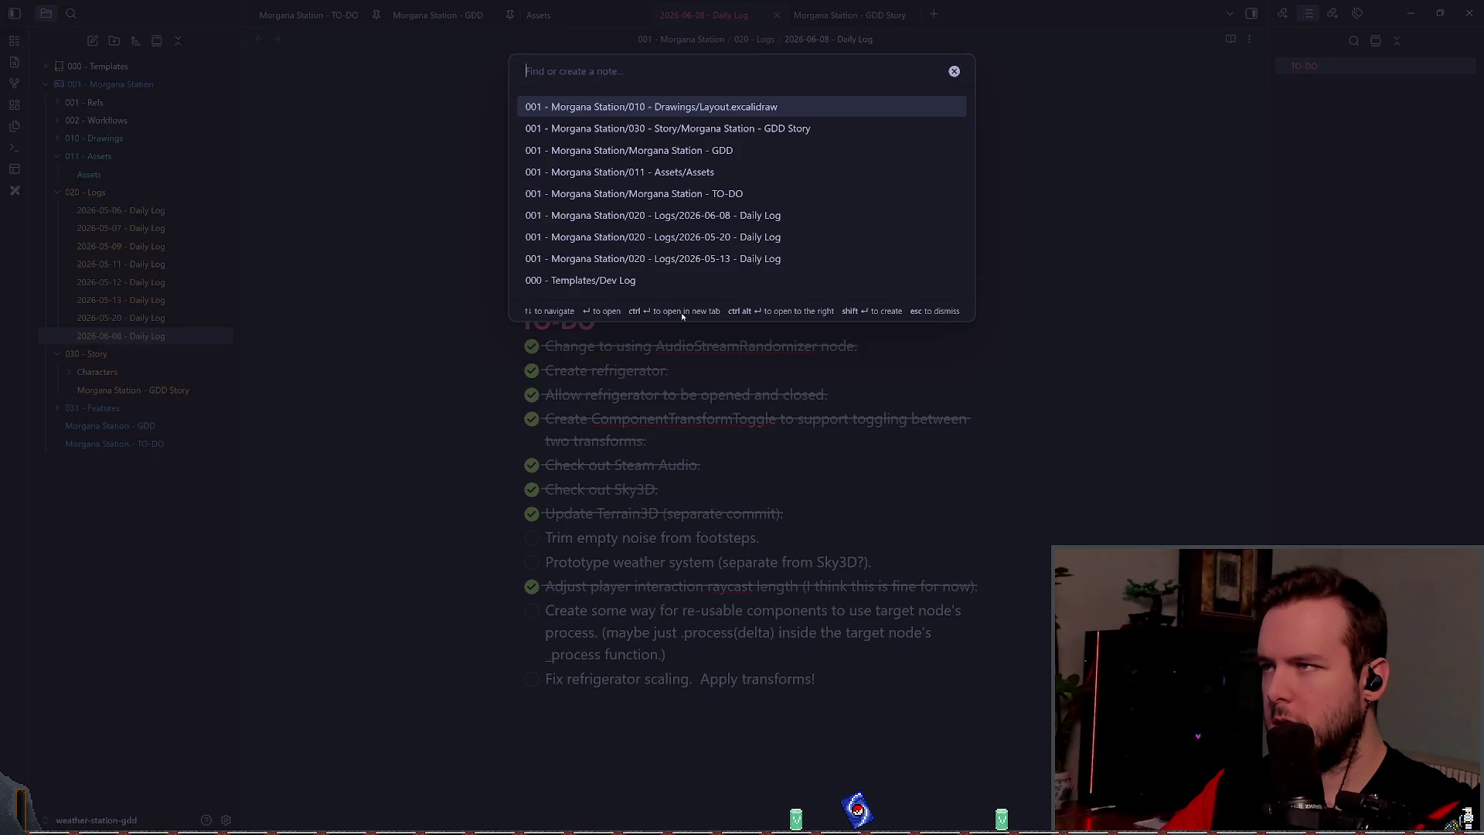
Step: Create the 2026-06-10 Daily Log with QuickAdd: New Day and tick off the texture task
key("Escape")
key("ctrl+p")
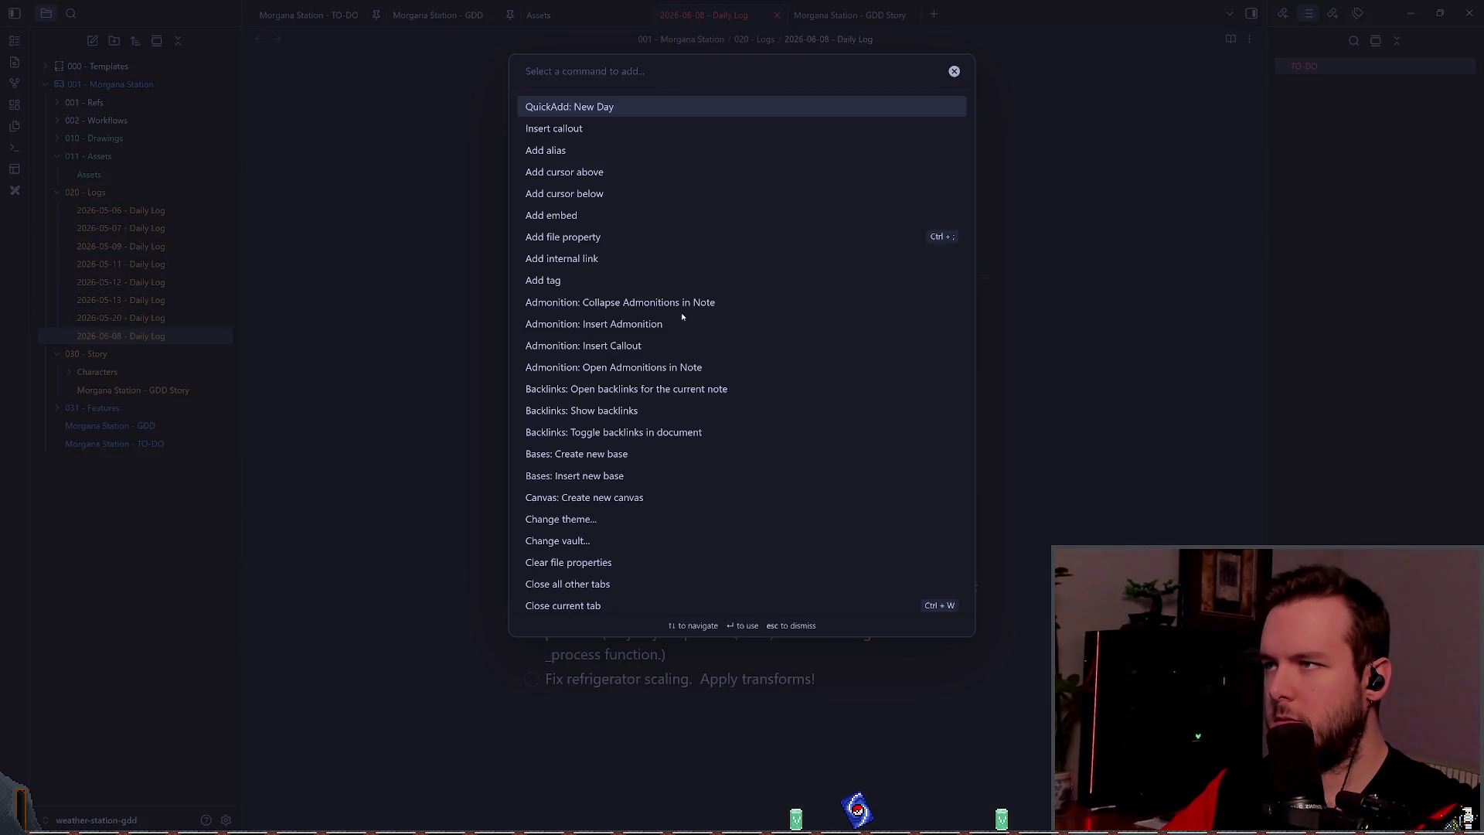
key("Return")
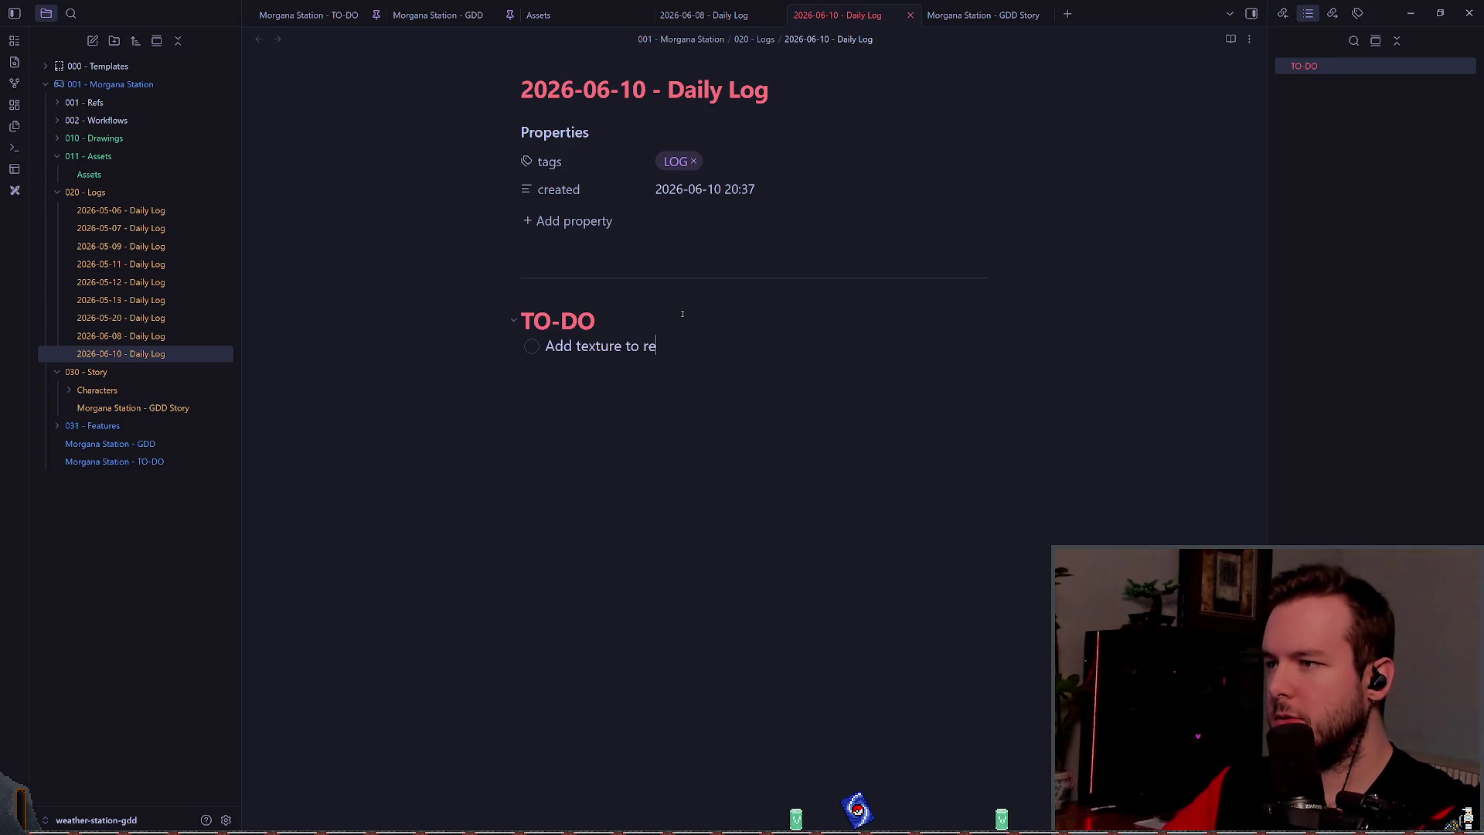
type("Add texture to refrigerator")
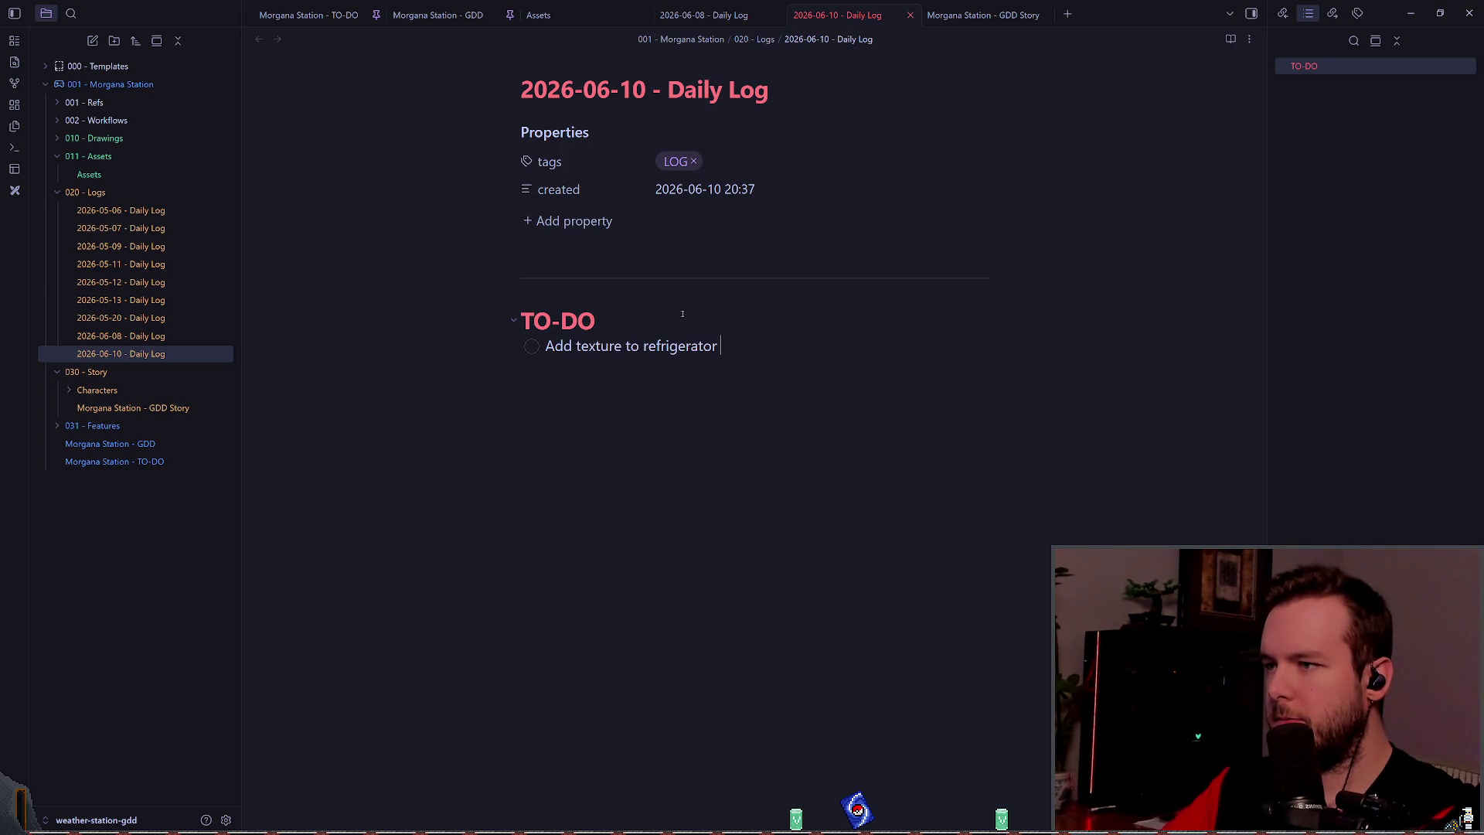
key("ctrl+Return")
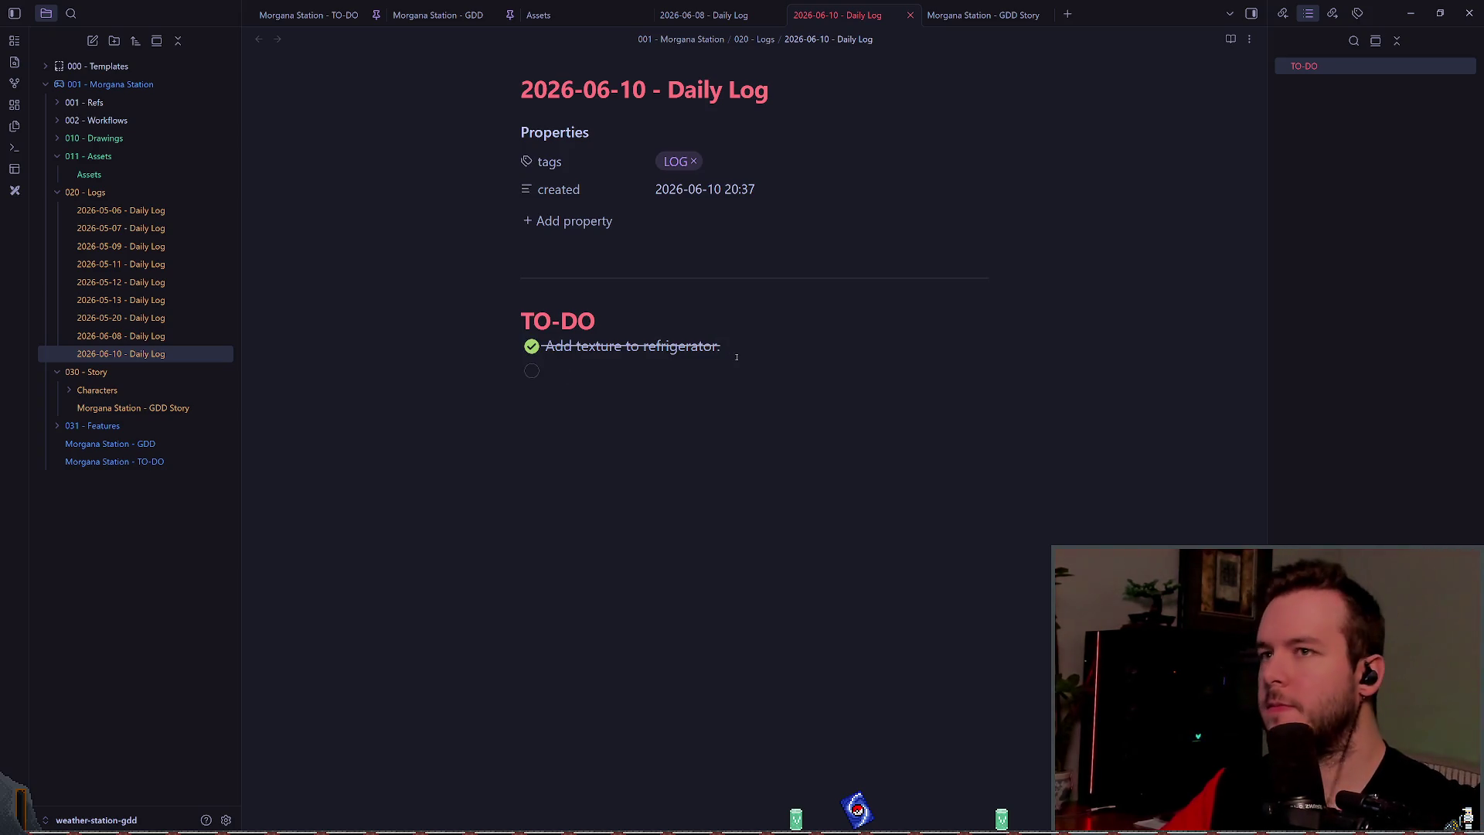
Step: In the 2026-06-08 log, move the interaction task up with done items and copy the unfinished tasks
left_click(703, 15)
key("Down")
key("Down")
key("Down")
key("shift+End")
key("shift+Up")
key("Down")
key("Down")
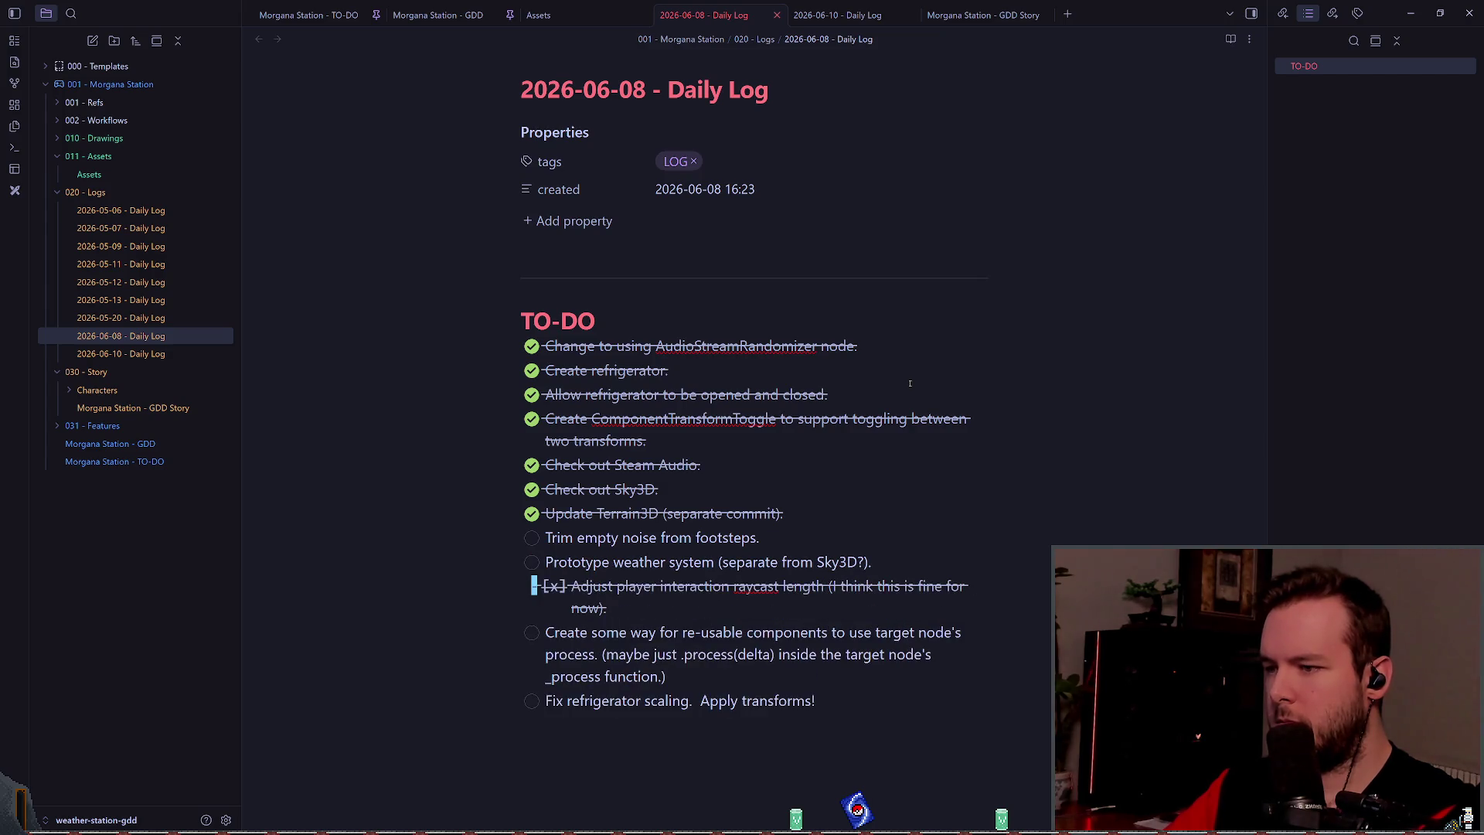
key("alt+Up")
key("alt+Up")
key("Down")
key("Down")
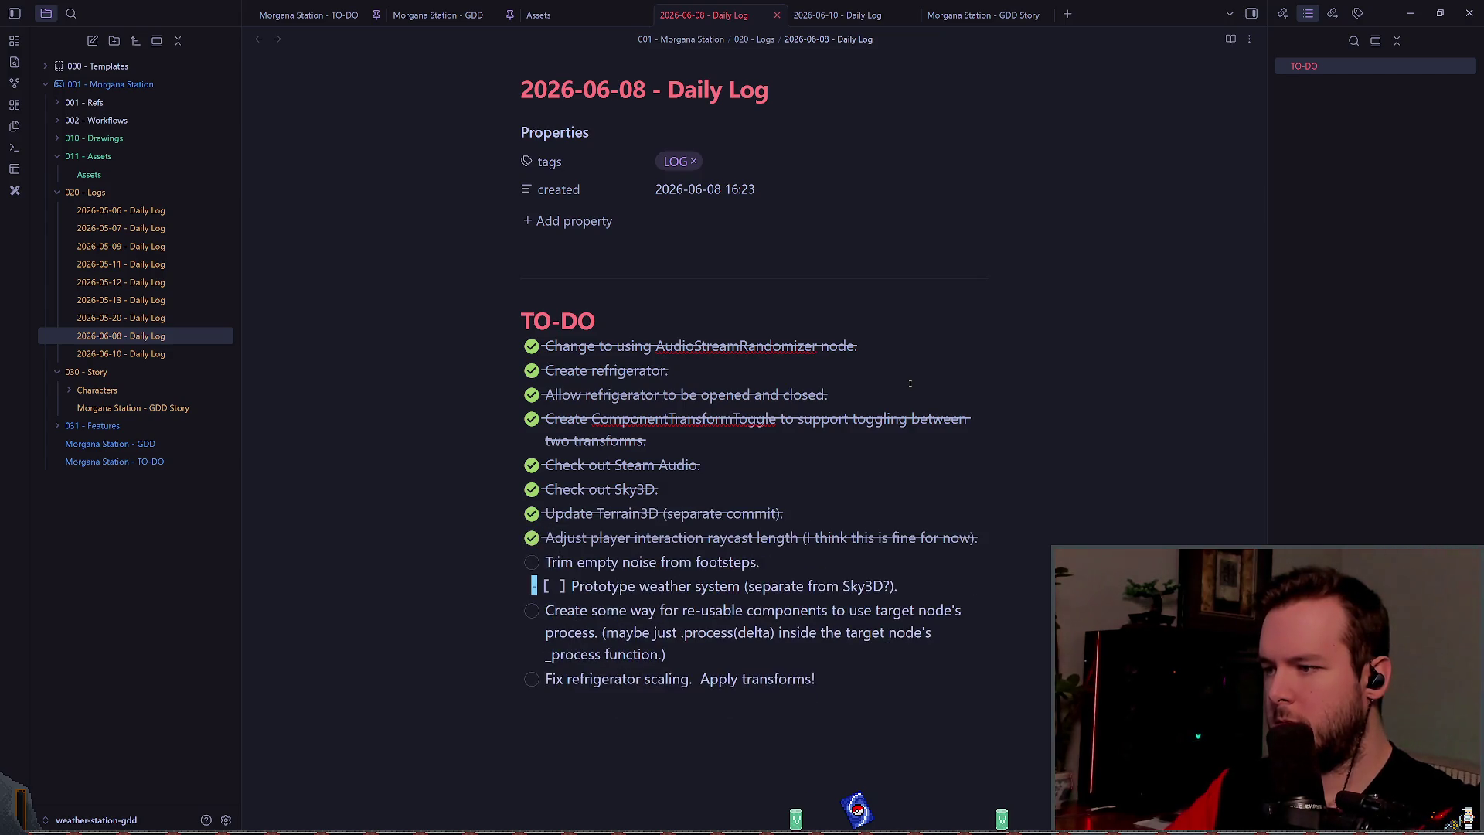
key("Up")
key("shift+End")
key("shift+Down")
key("shift+Down")
key("shift+Down")
key("Left")
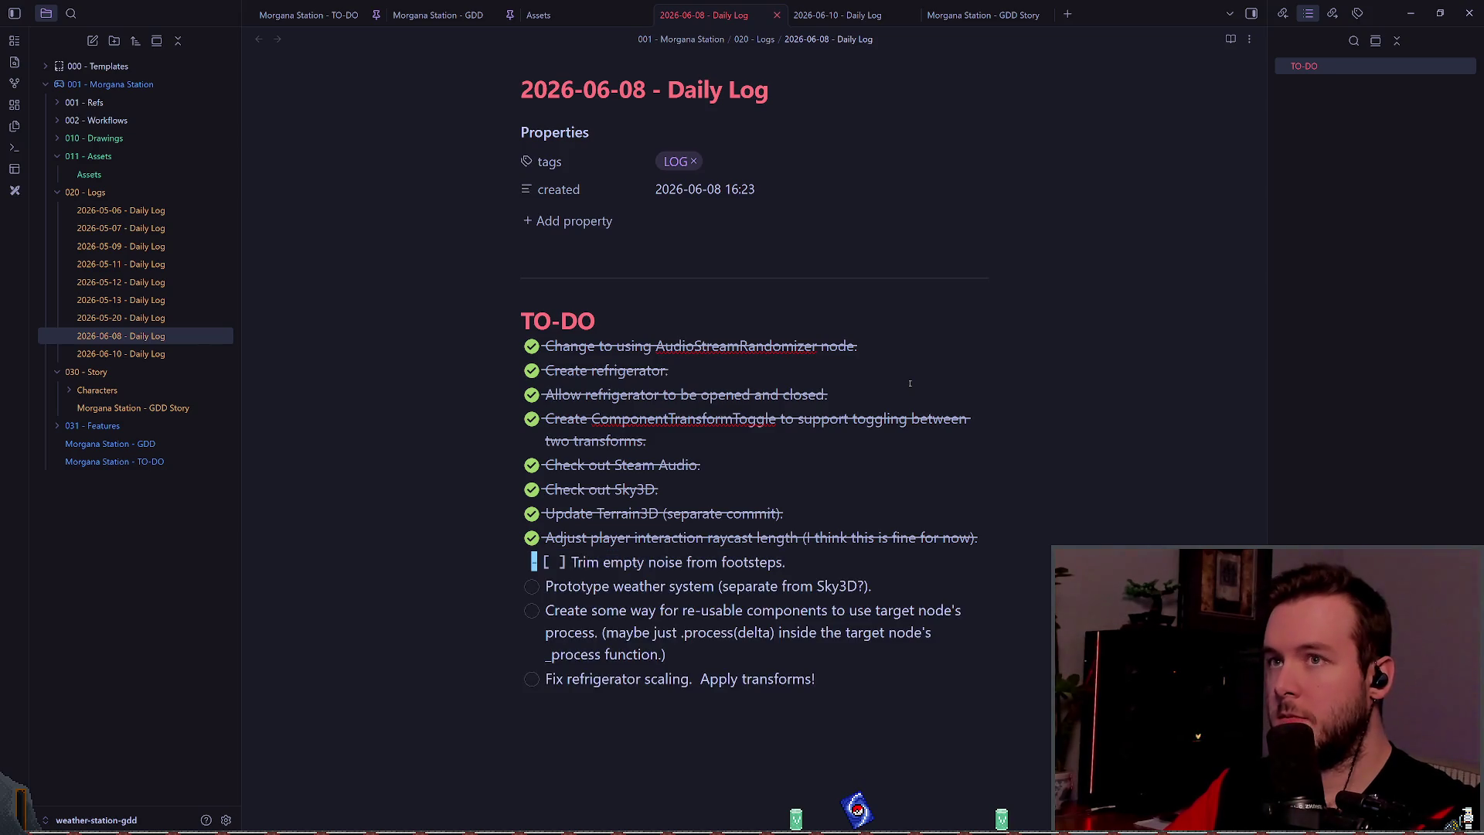
key("Down")
key("Down")
key("Down")
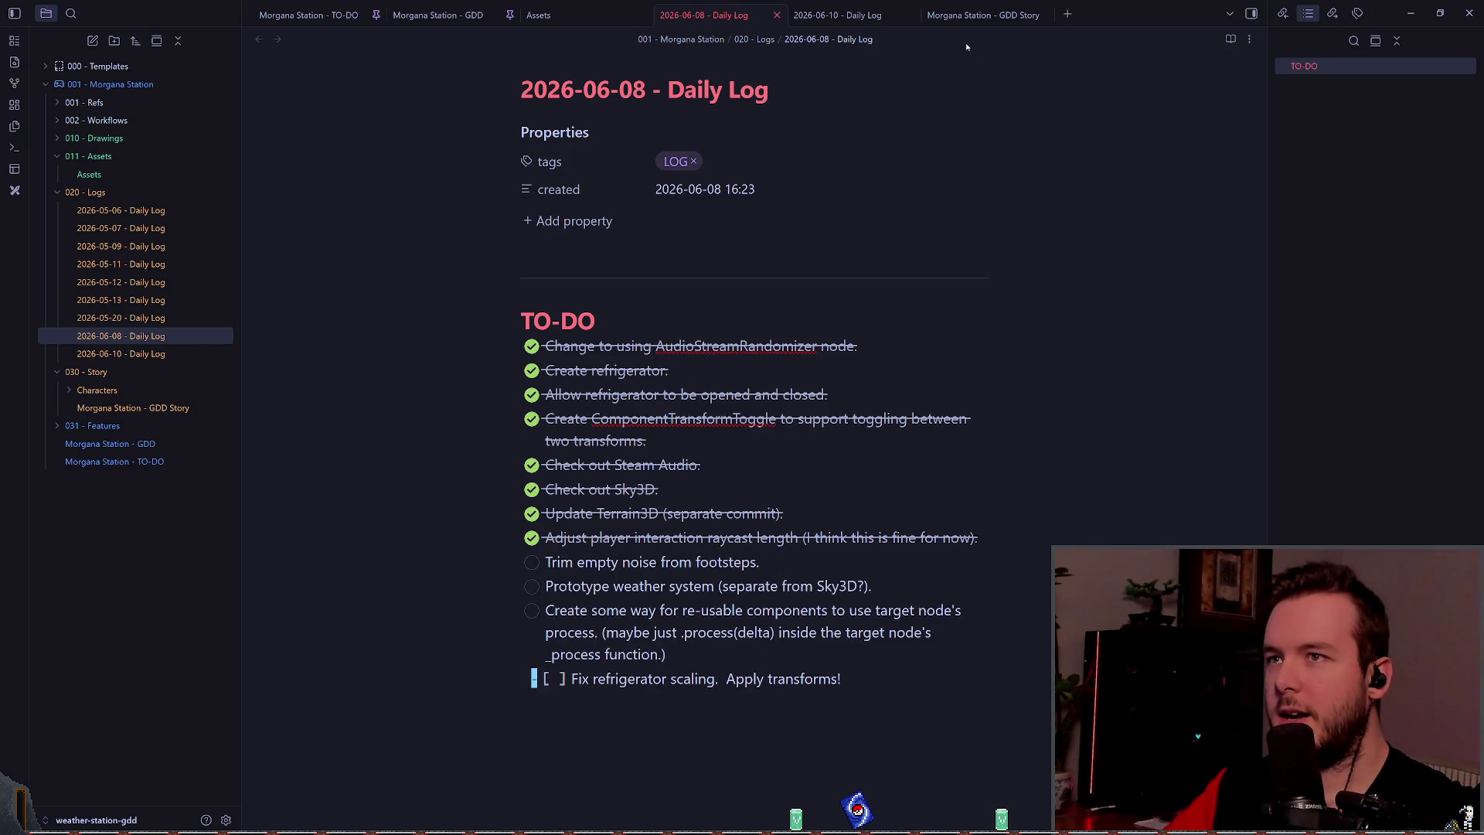
Step: Paste the unfinished tasks into the 2026-06-10 log, move refrigerator scaling to the top, and tick it
left_click(854, 17)
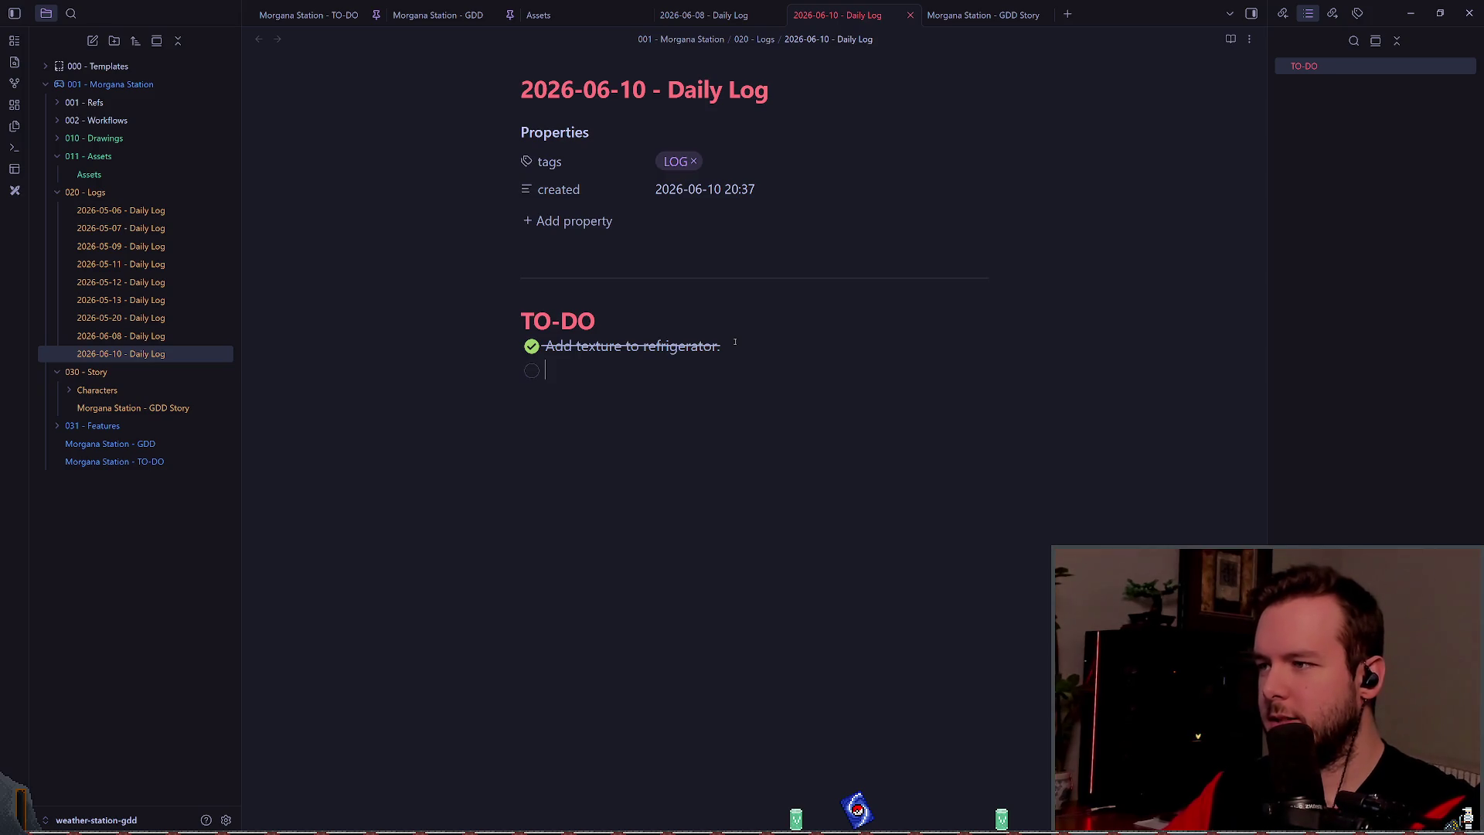
key("Escape")
type("- [ ] Trim empty noise from footsteps. - [ ] Prototype weather system (separate from Sky3D?). - [ ] Create some way for re-usable components to use target node's process. (maybe just .process(delta) inside the target node's _process function.) - [ ] Fix refrigerator scaling.  Apply transforms!")
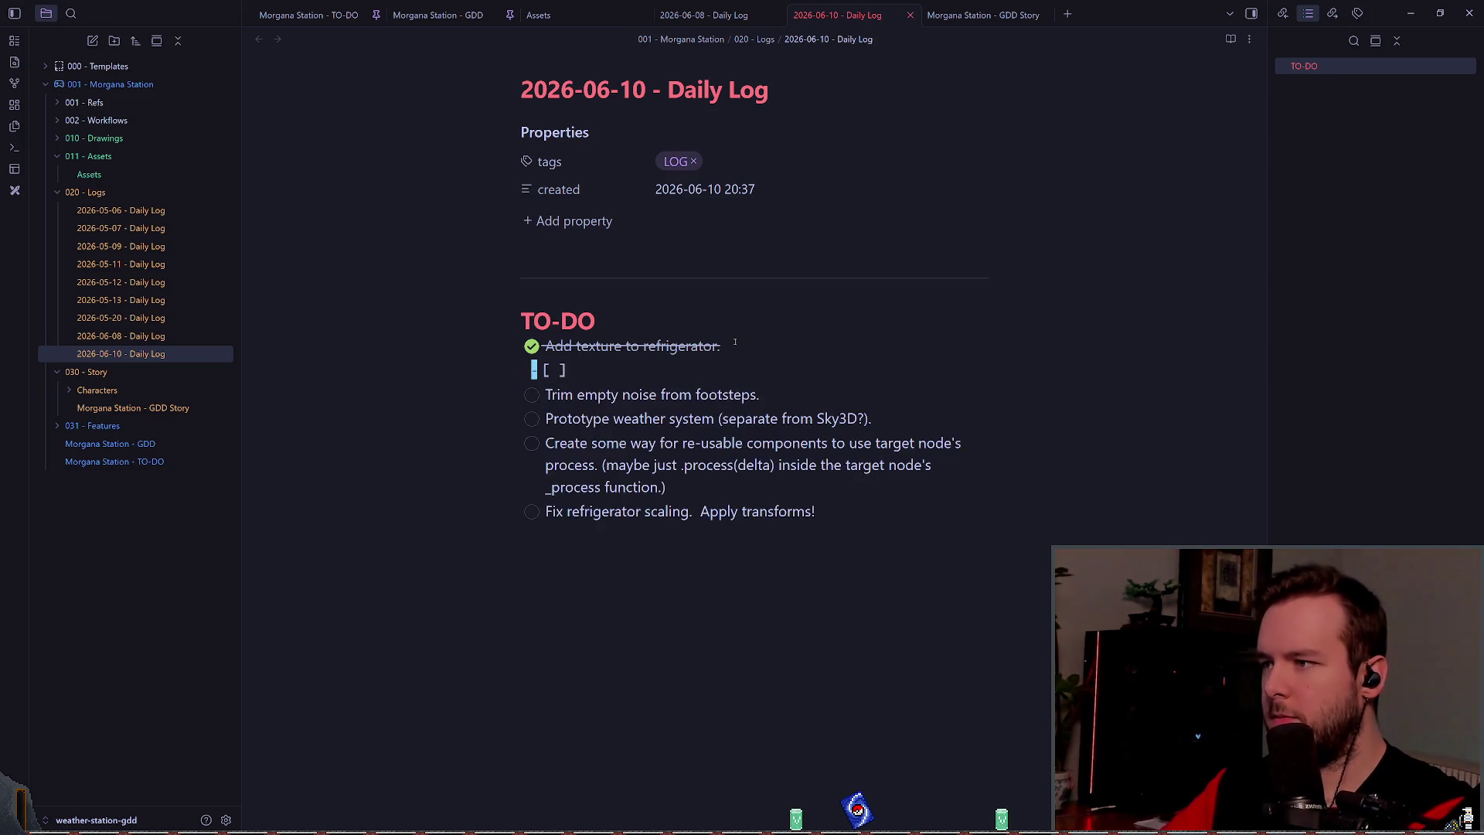
key("j")
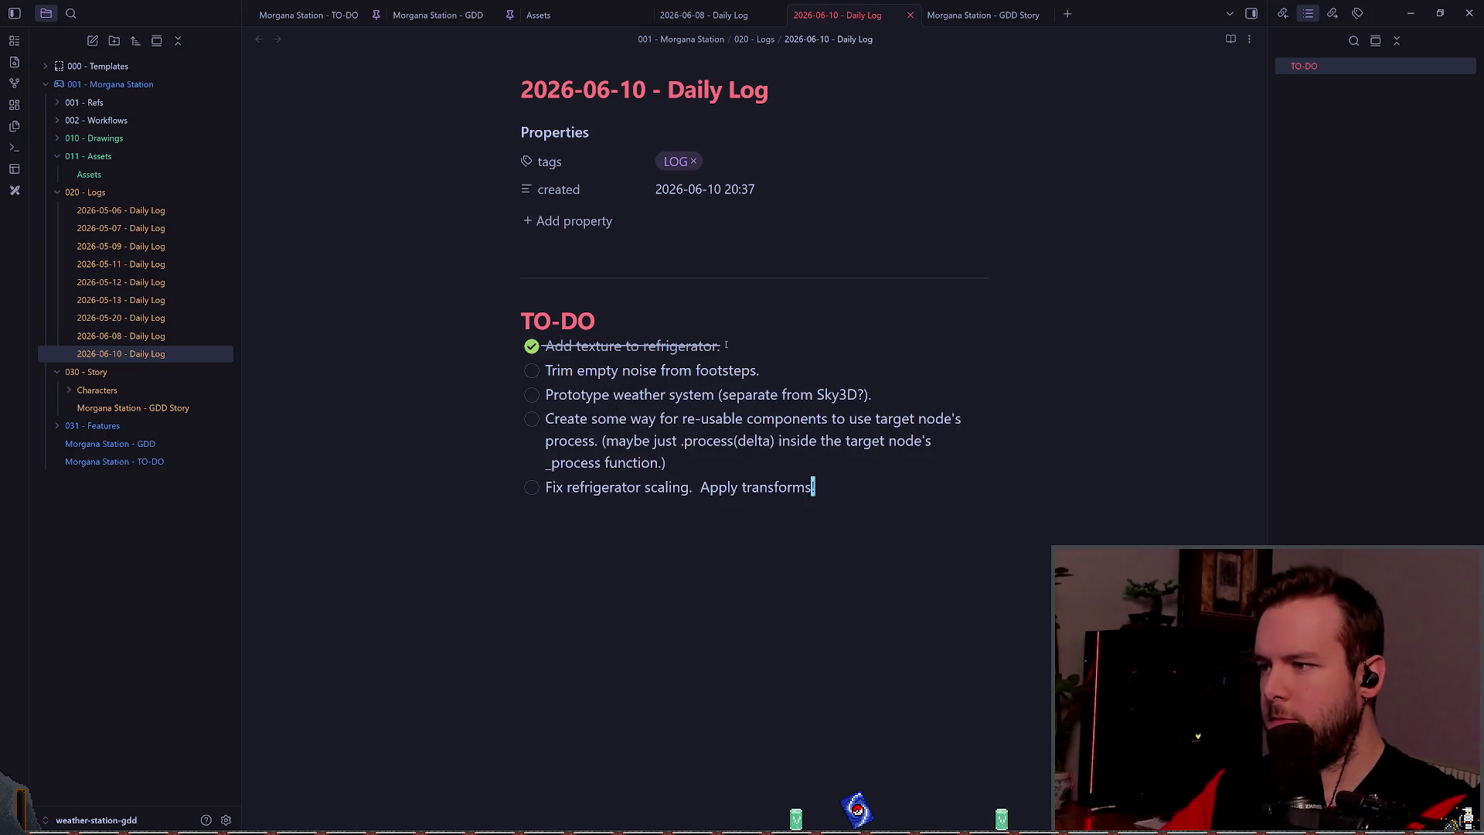
key("j")
key("d")
key("d")
key("k")
key("k")
key("k")
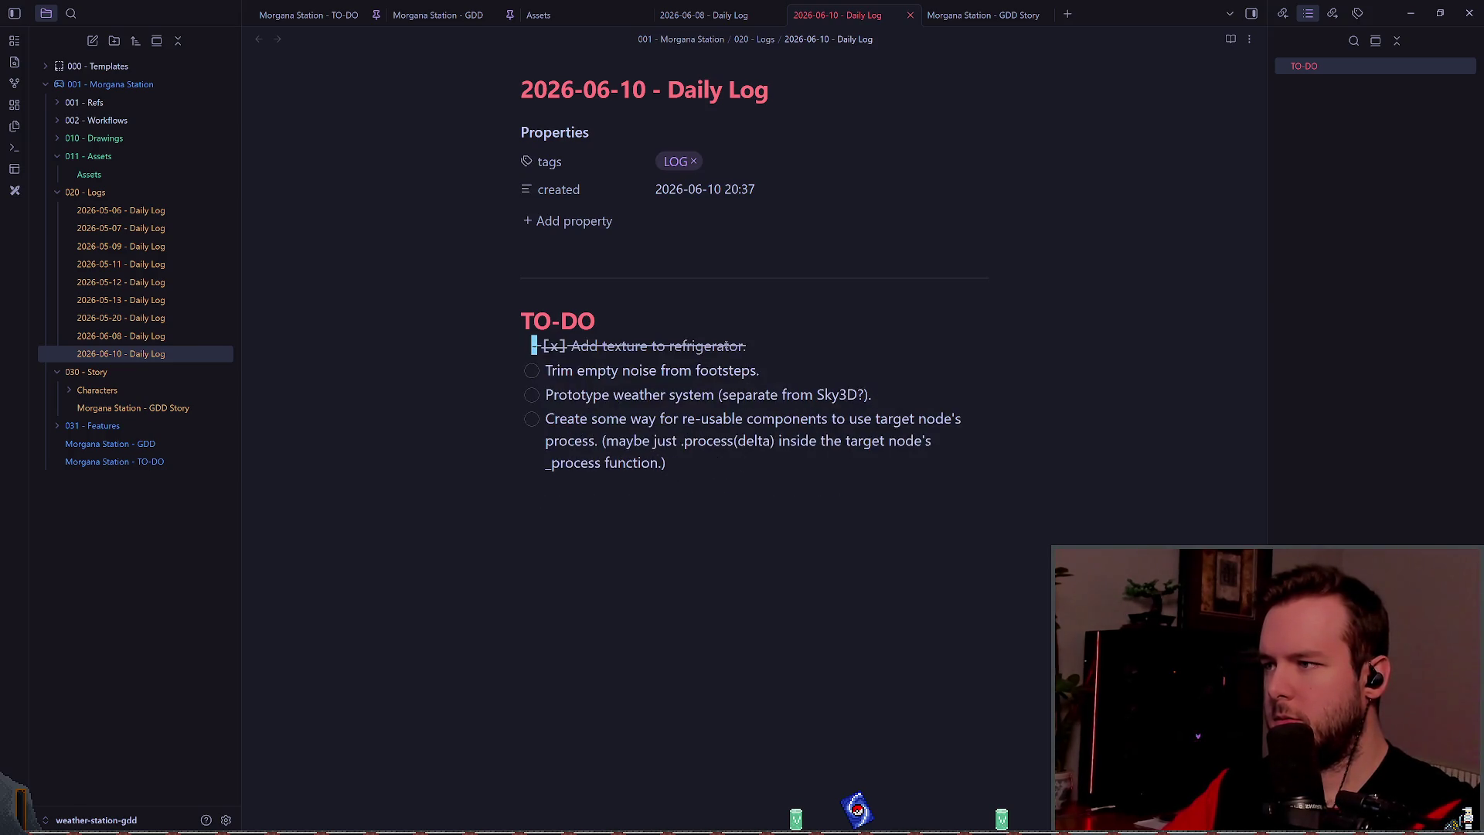
key("p")
key("d")
key("d")
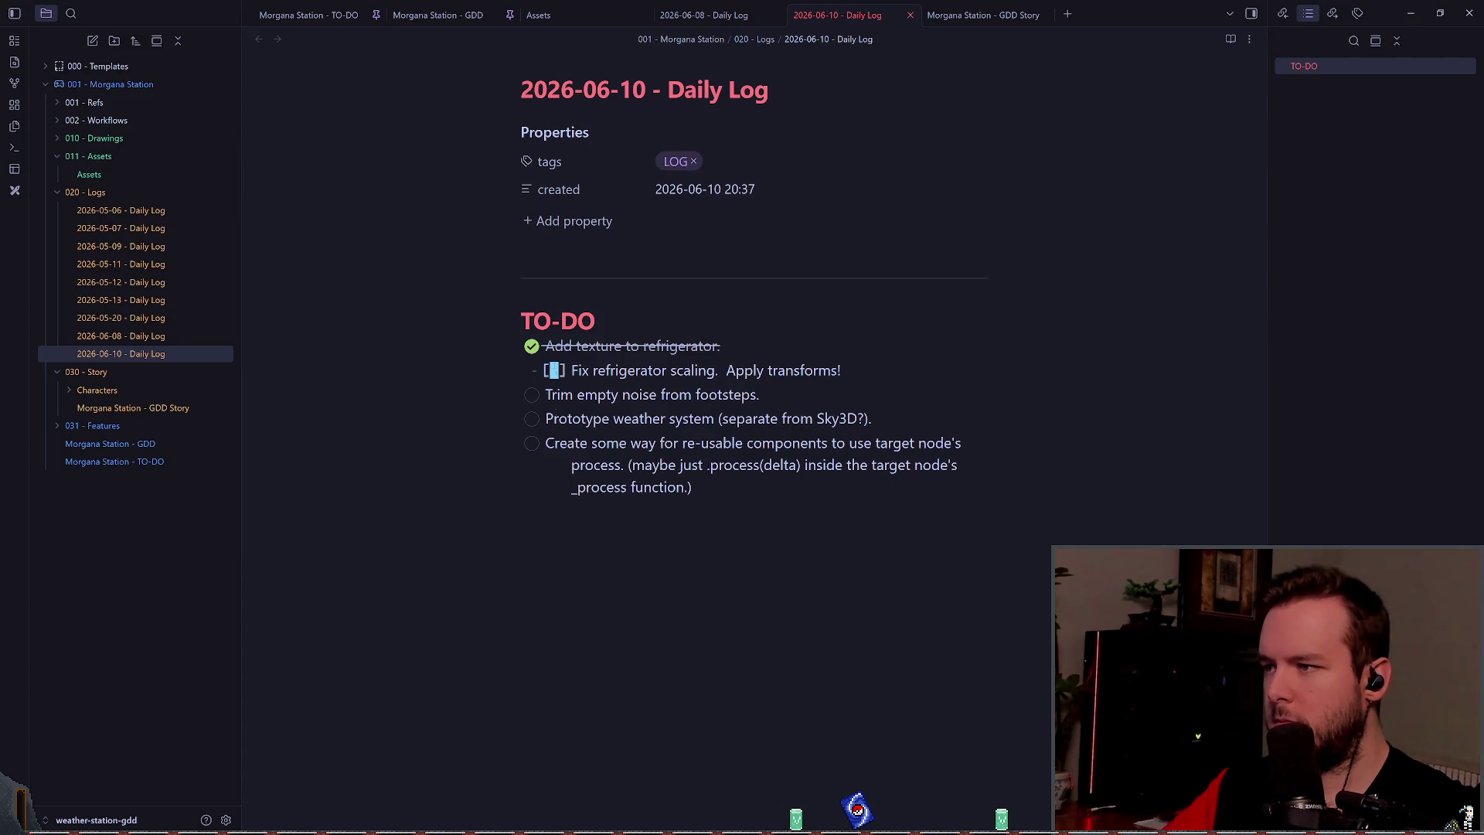
left_click_drag(669, 418, 693, 442)
left_click(532, 370)
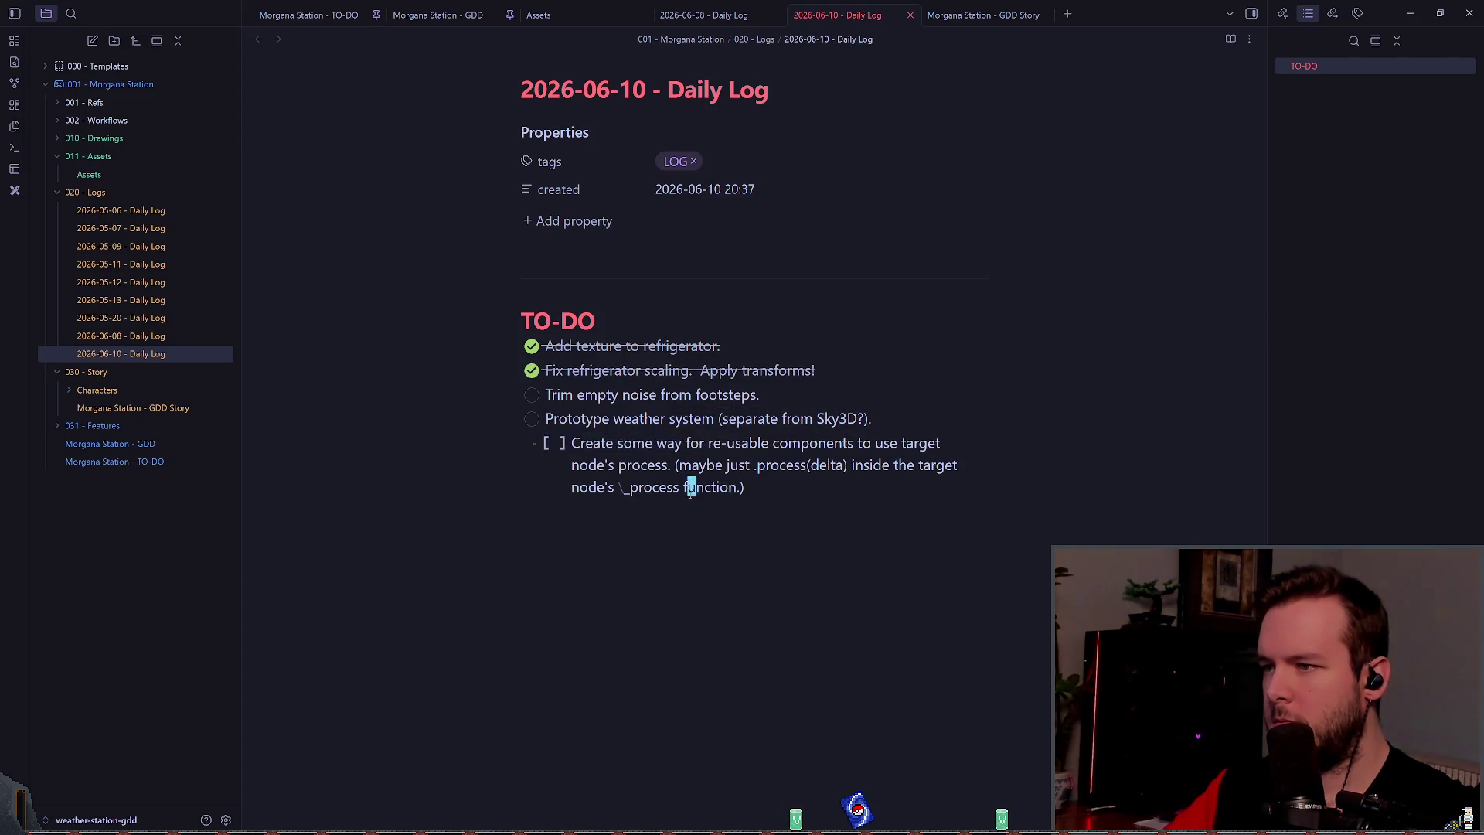
left_click(775, 542)
Step: Add a 'Fix refrigerator scaling. Apply transforms!' task to the 2026-06-08 to-do list, then return to Godot
key("o")
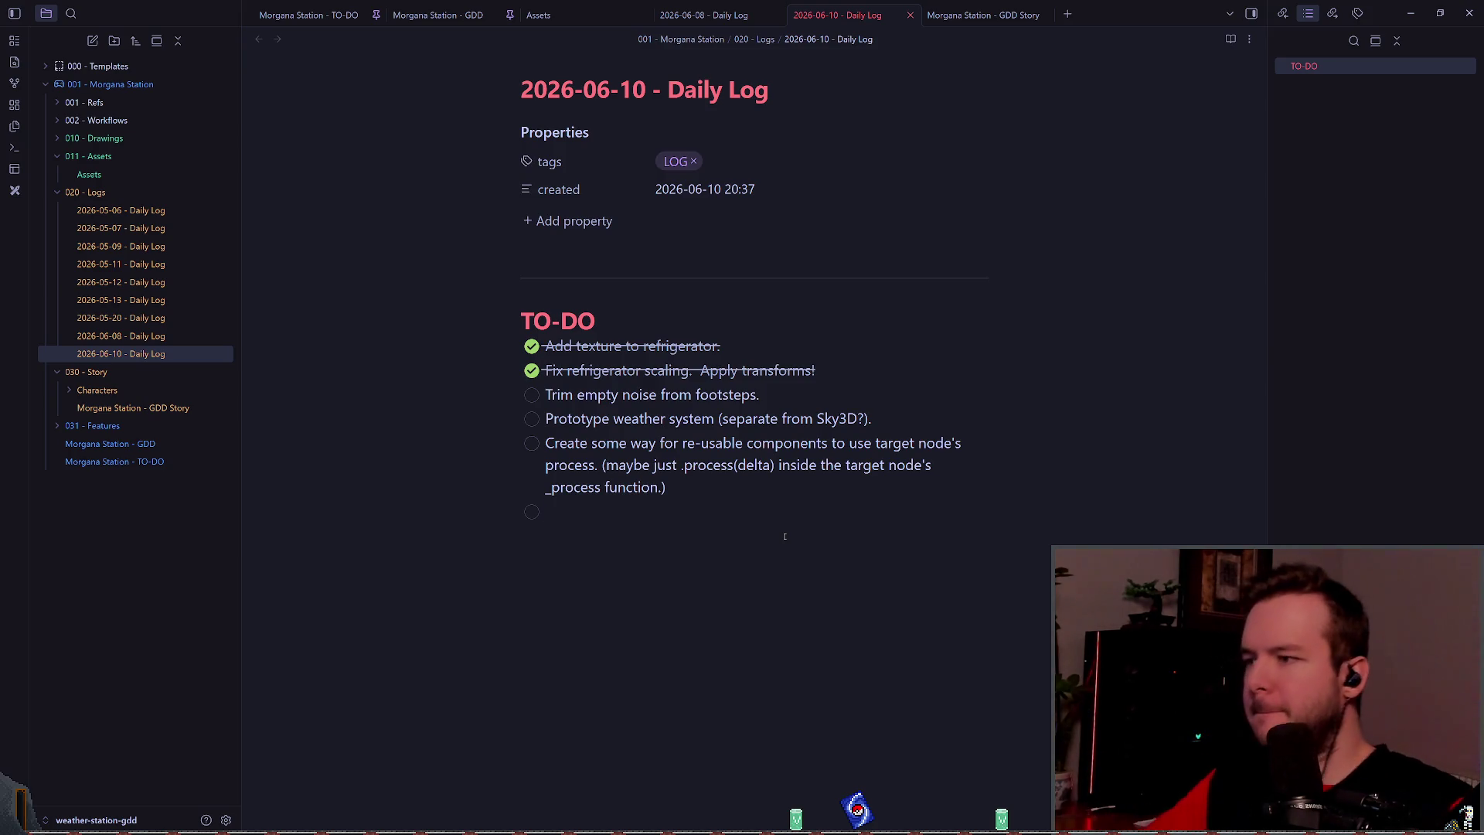
key("BackSpace")
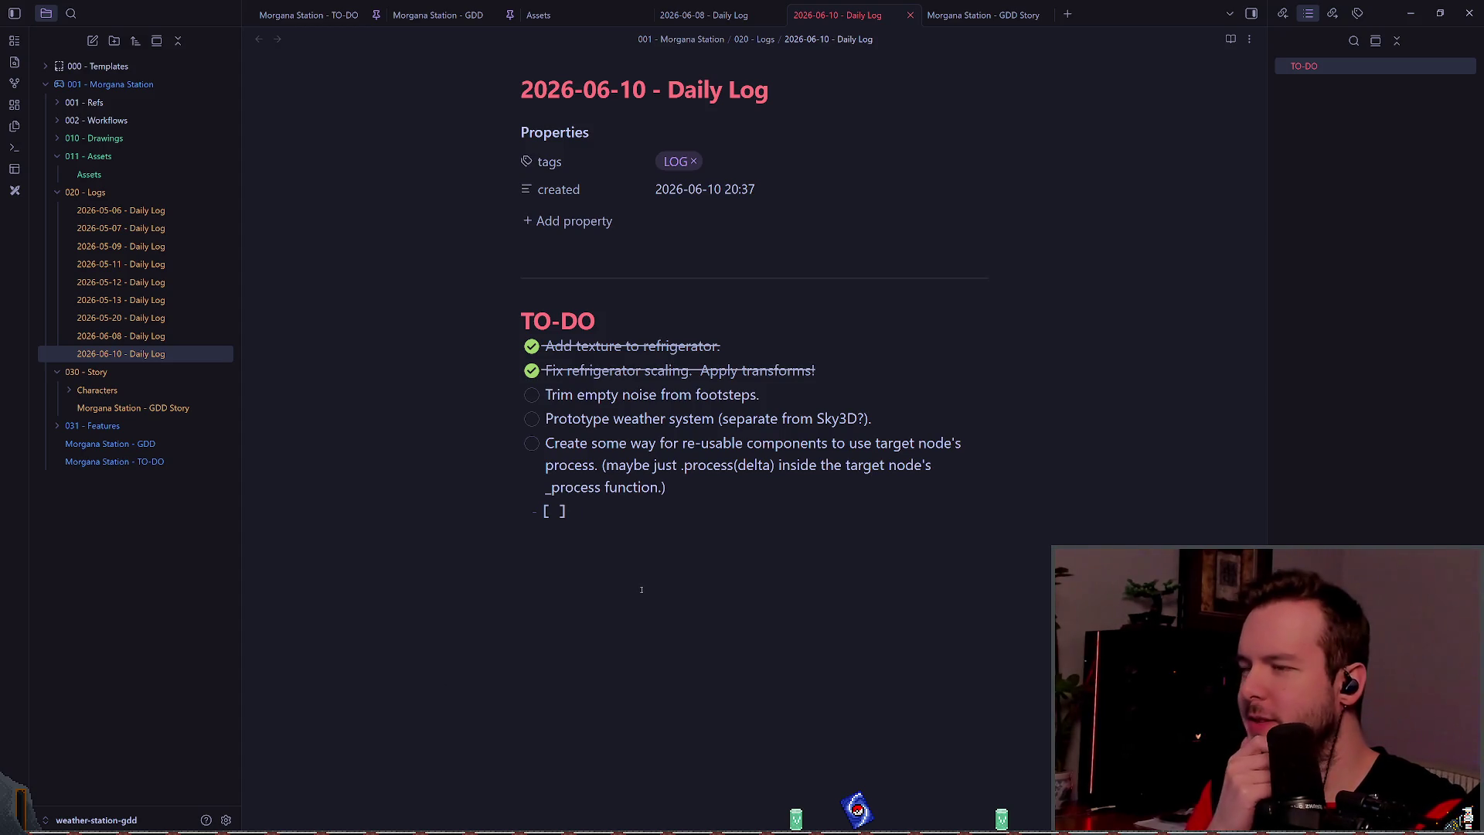
left_click(702, 14)
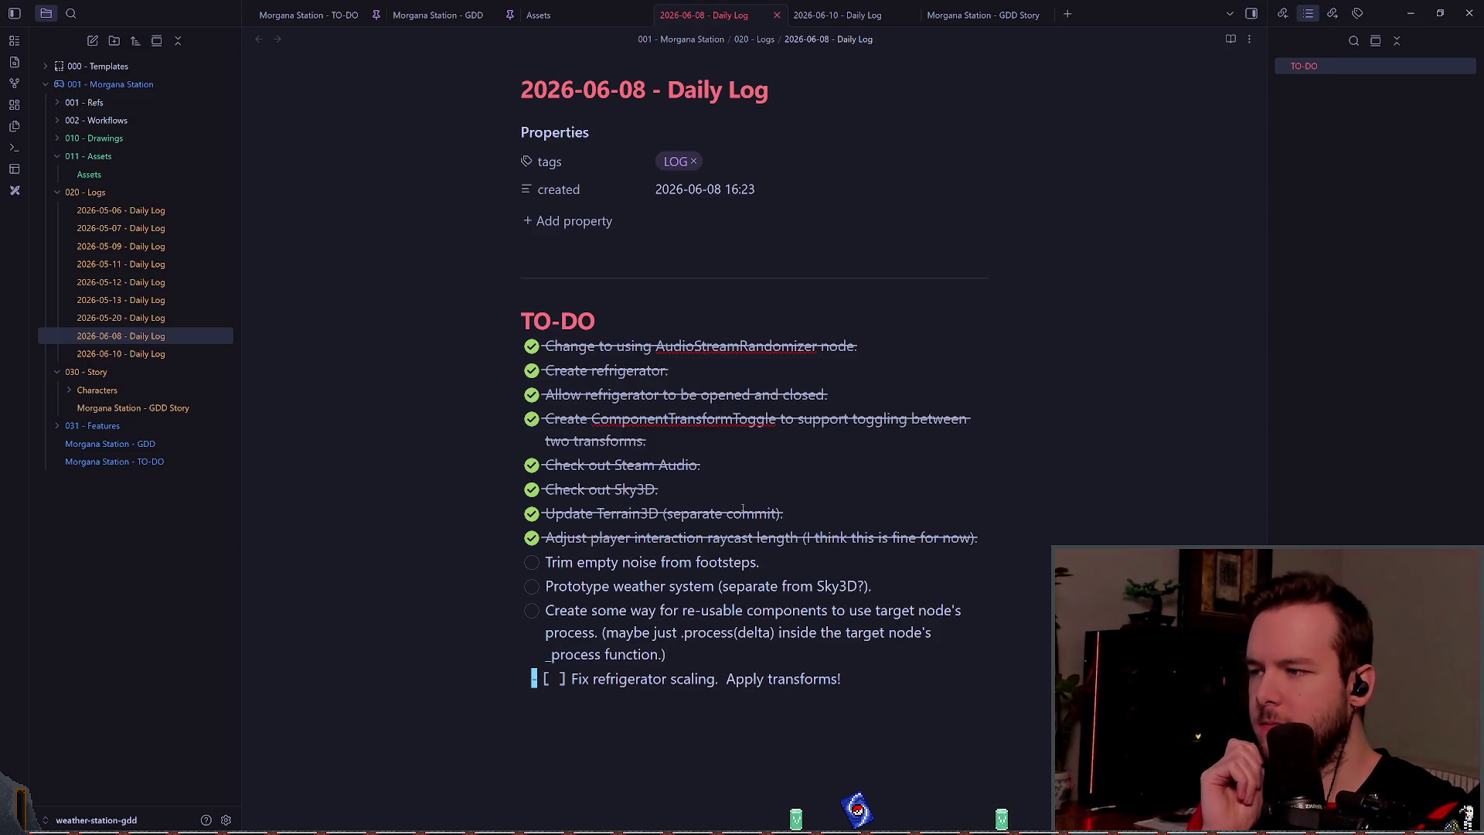
triple_click(719, 489)
left_click(719, 488)
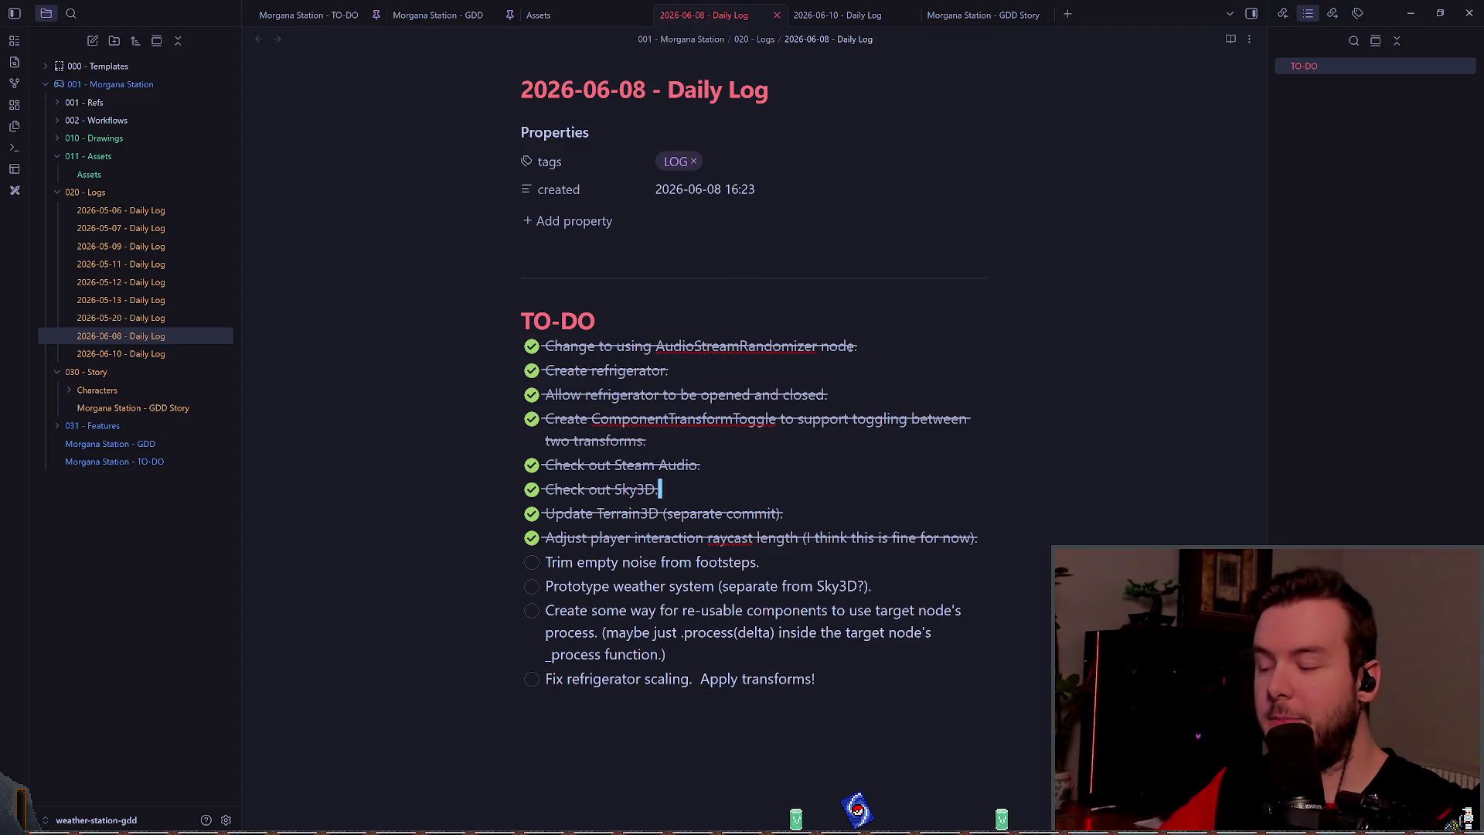
left_click(873, 15)
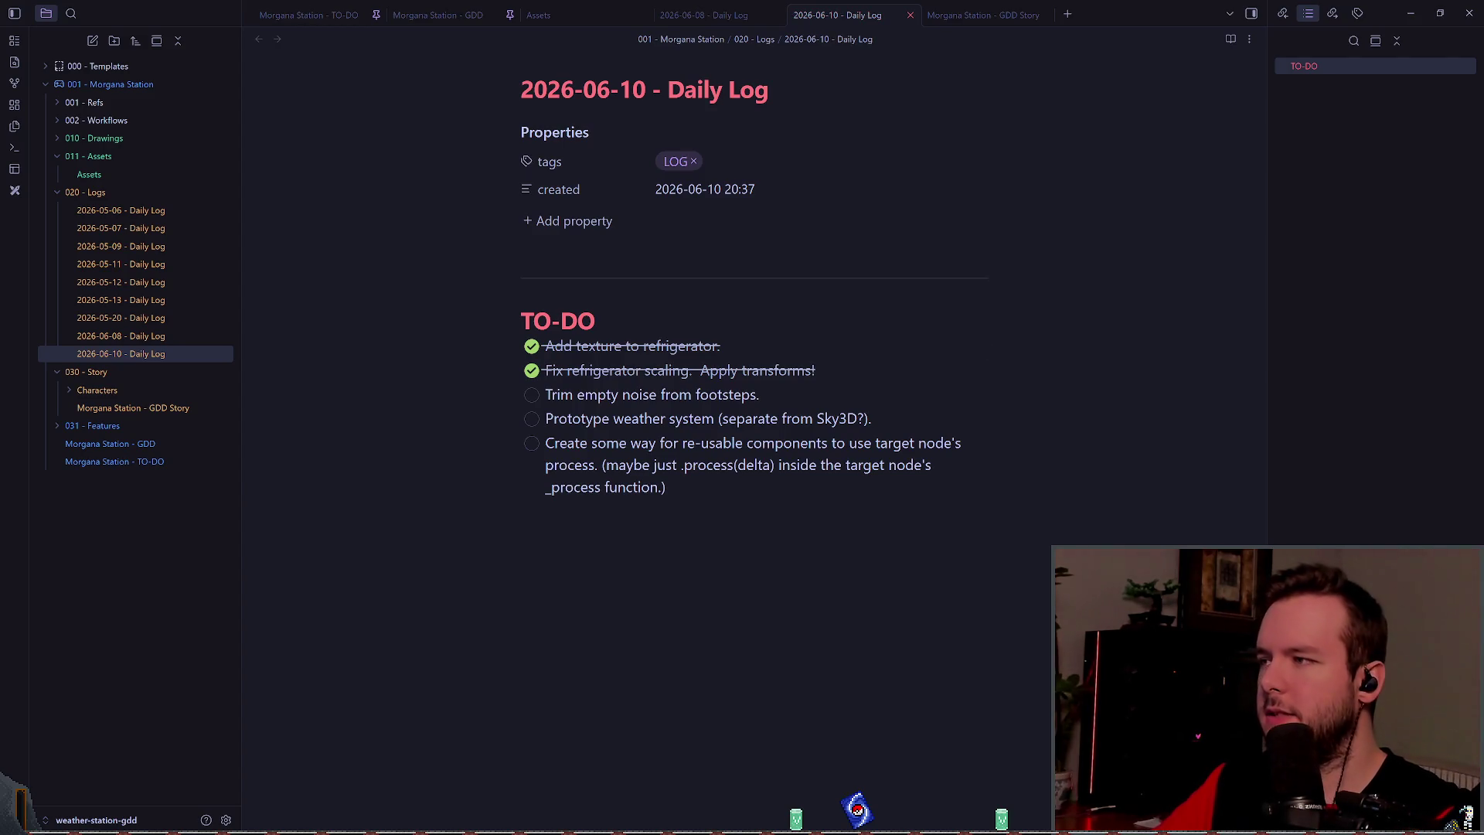
key("alt+Tab")
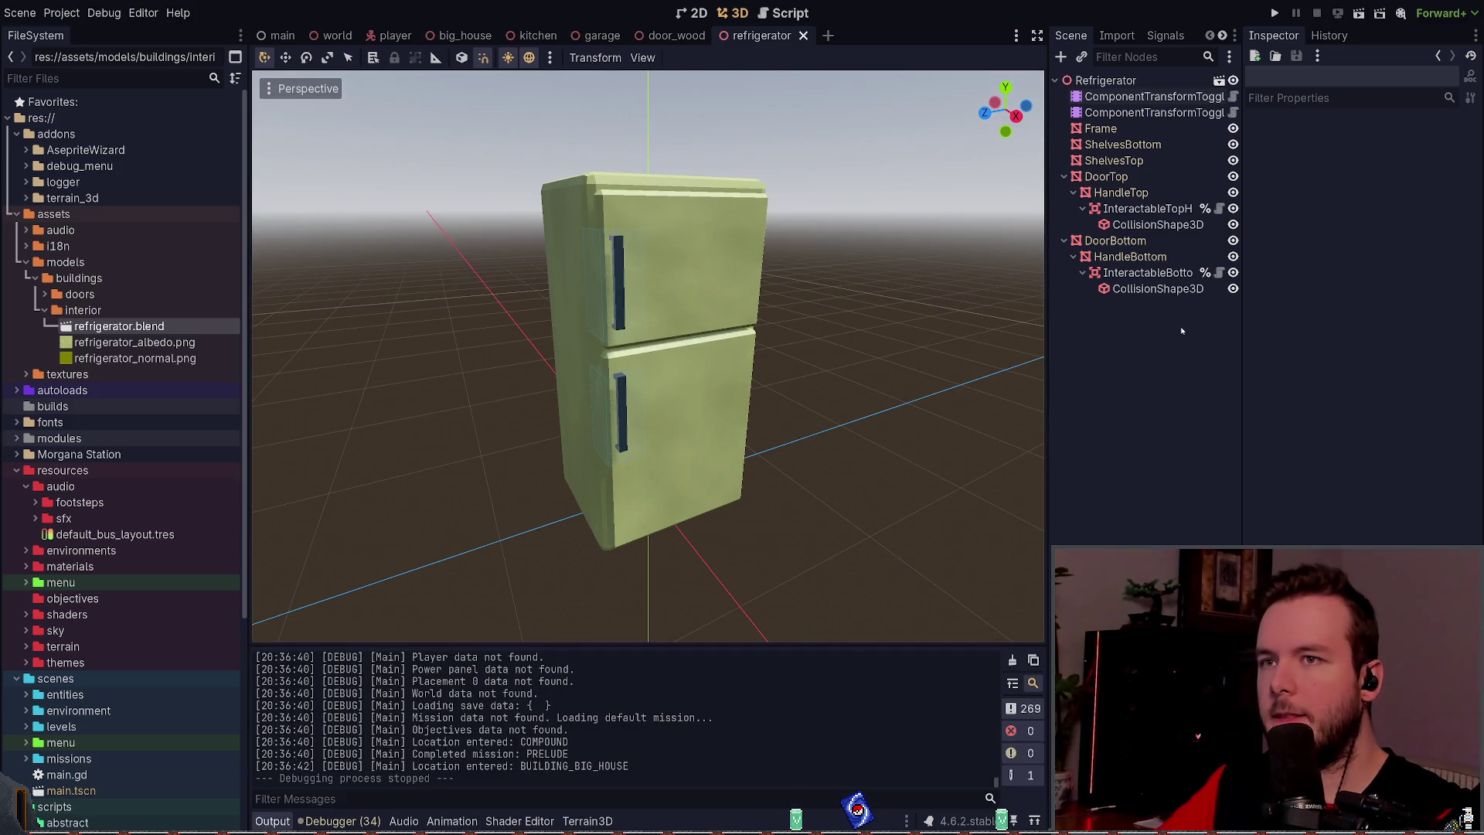
Step: Close the refrigerator scene, leaving door_wood open, and select the door's Frame mesh
left_click(803, 36)
scroll(652, 381, "down", 5)
scroll(778, 258, "up", 3)
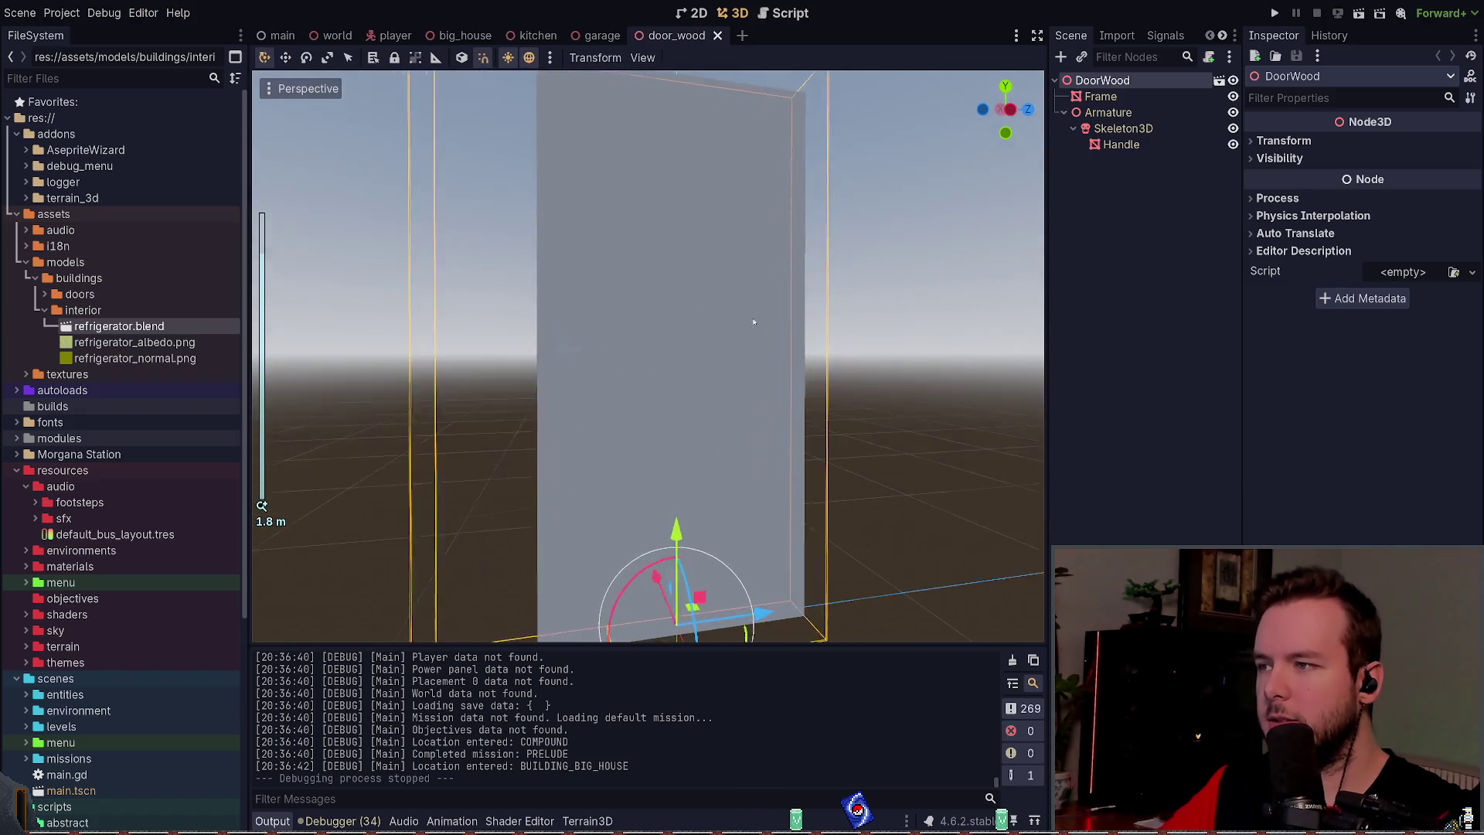
left_click(590, 401)
left_click(949, 295)
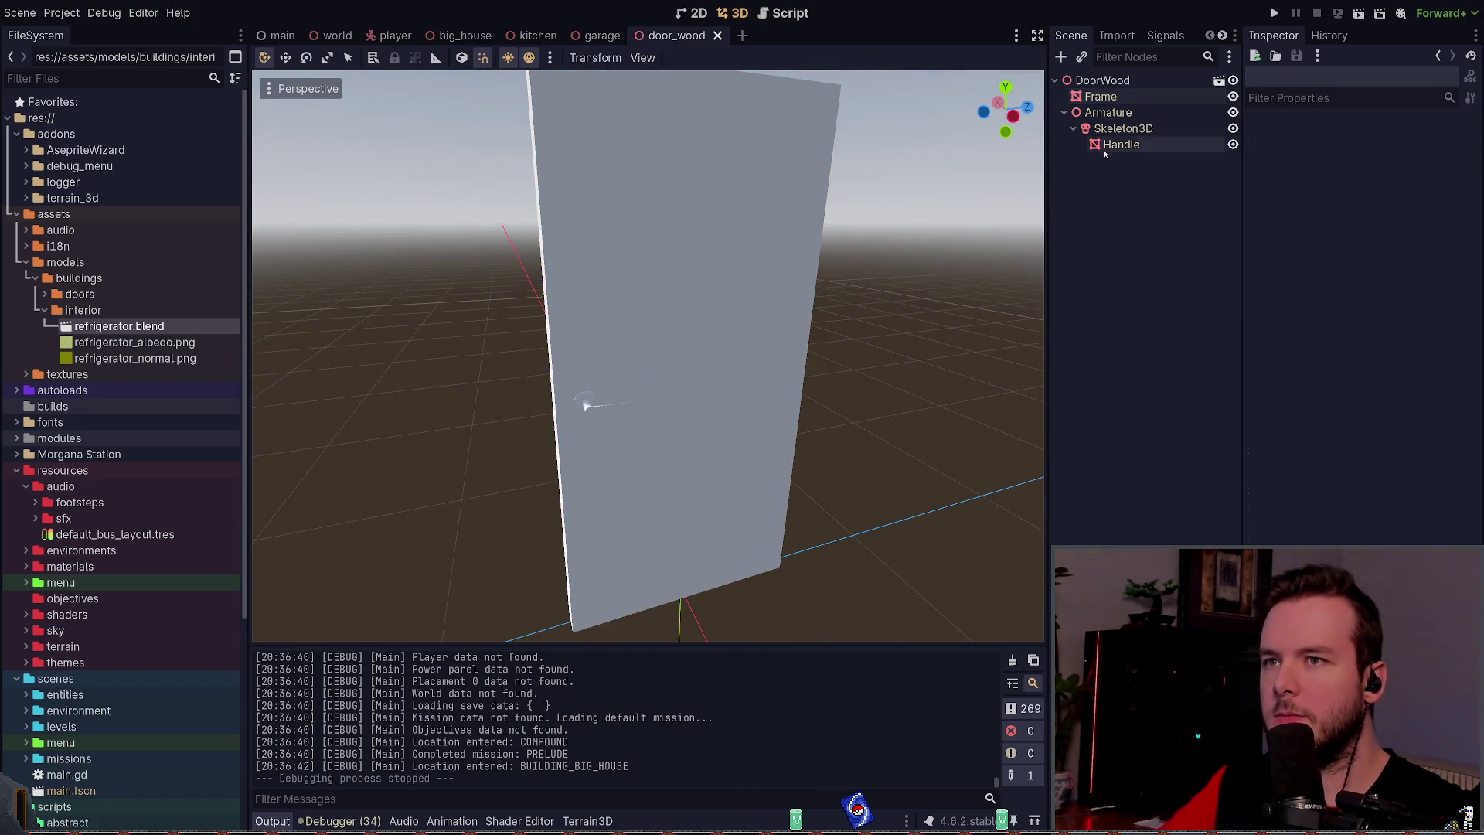
Step: Select the Armature, Skeleton3D and Handle nodes in turn to check the door hierarchy
left_click(1107, 112)
left_click(993, 304)
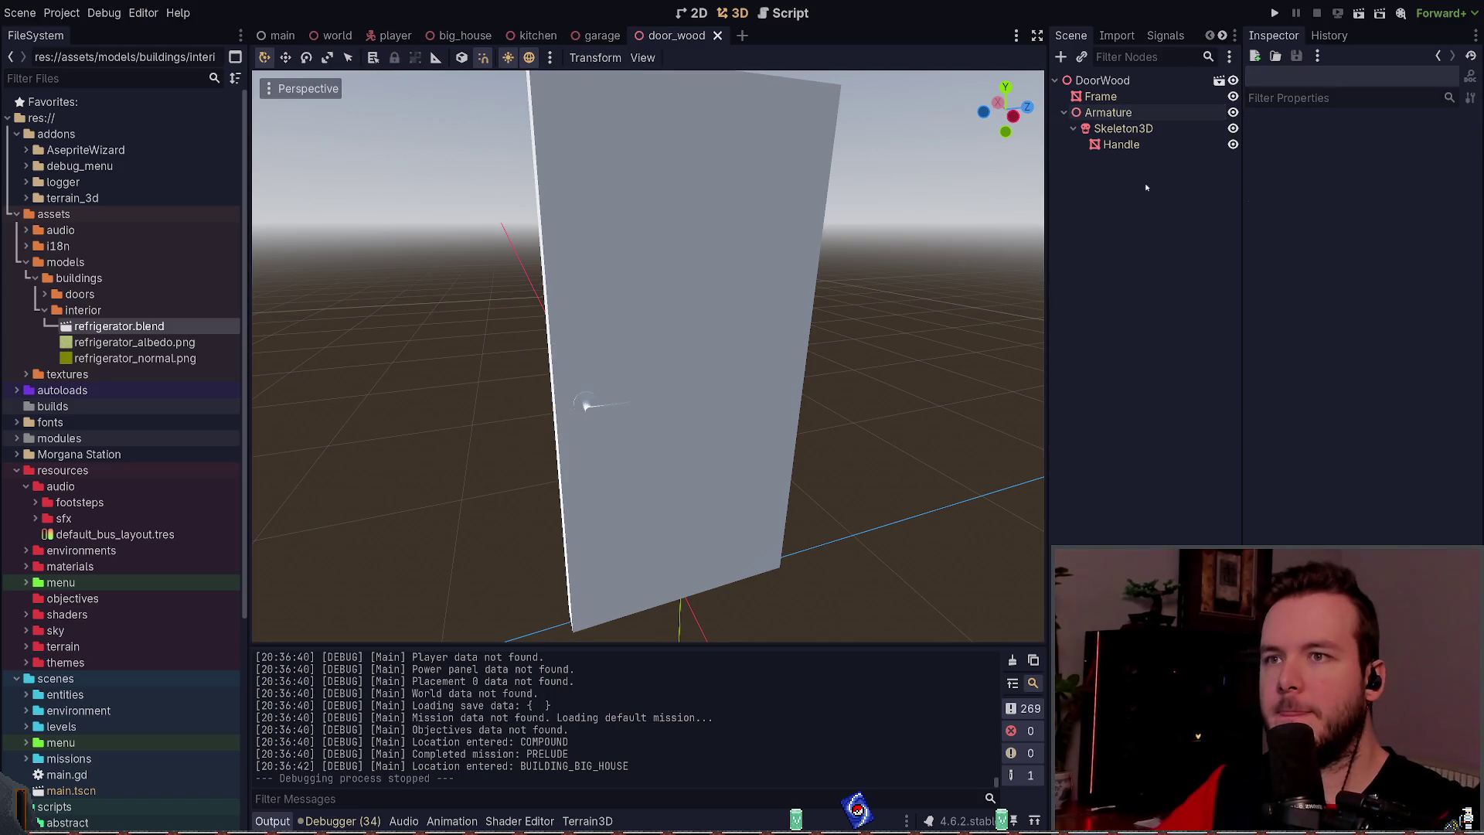
left_click(1123, 128)
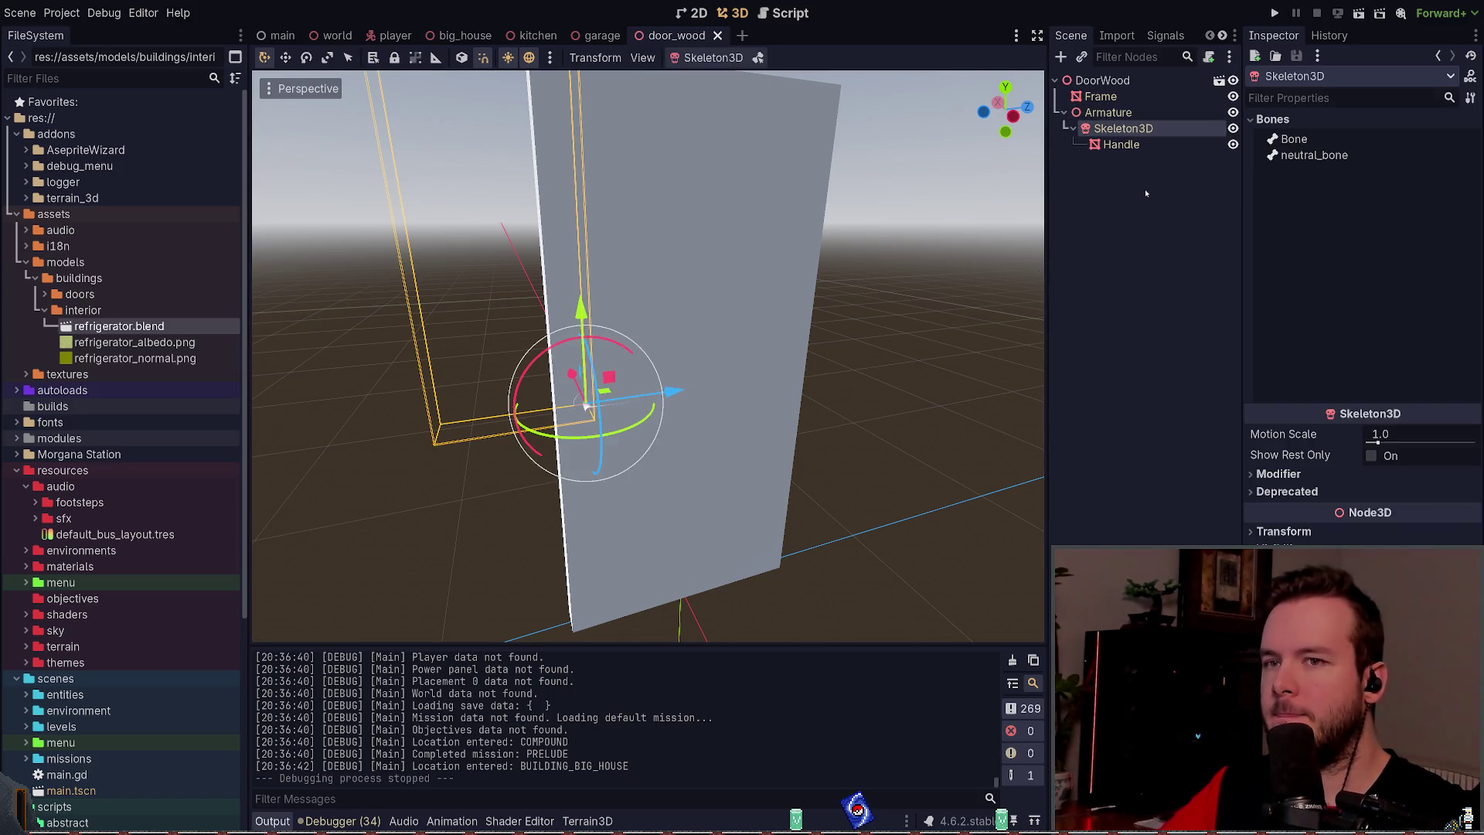
left_click(1120, 145)
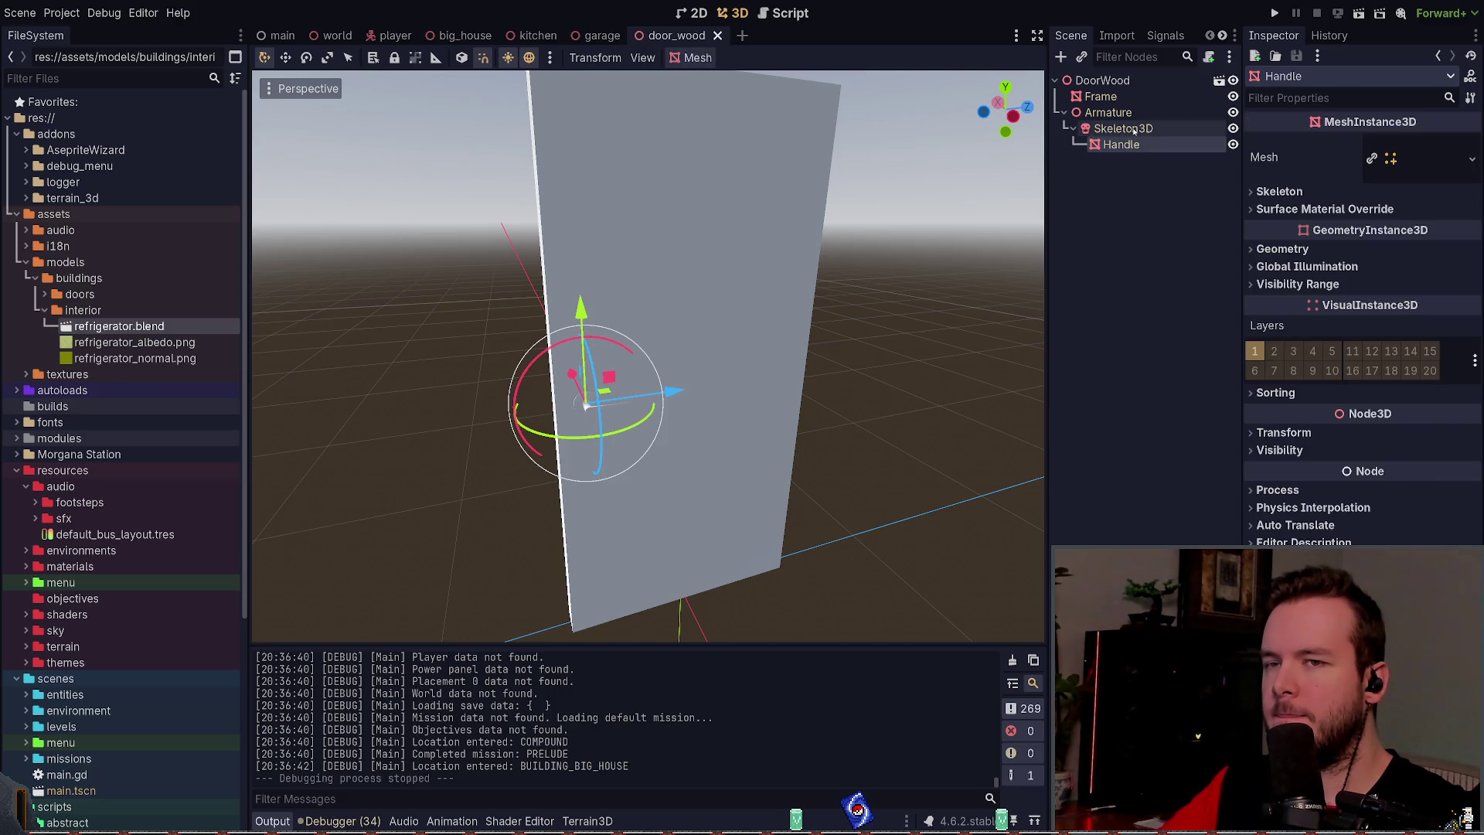
left_click(1123, 128)
left_click(1107, 112)
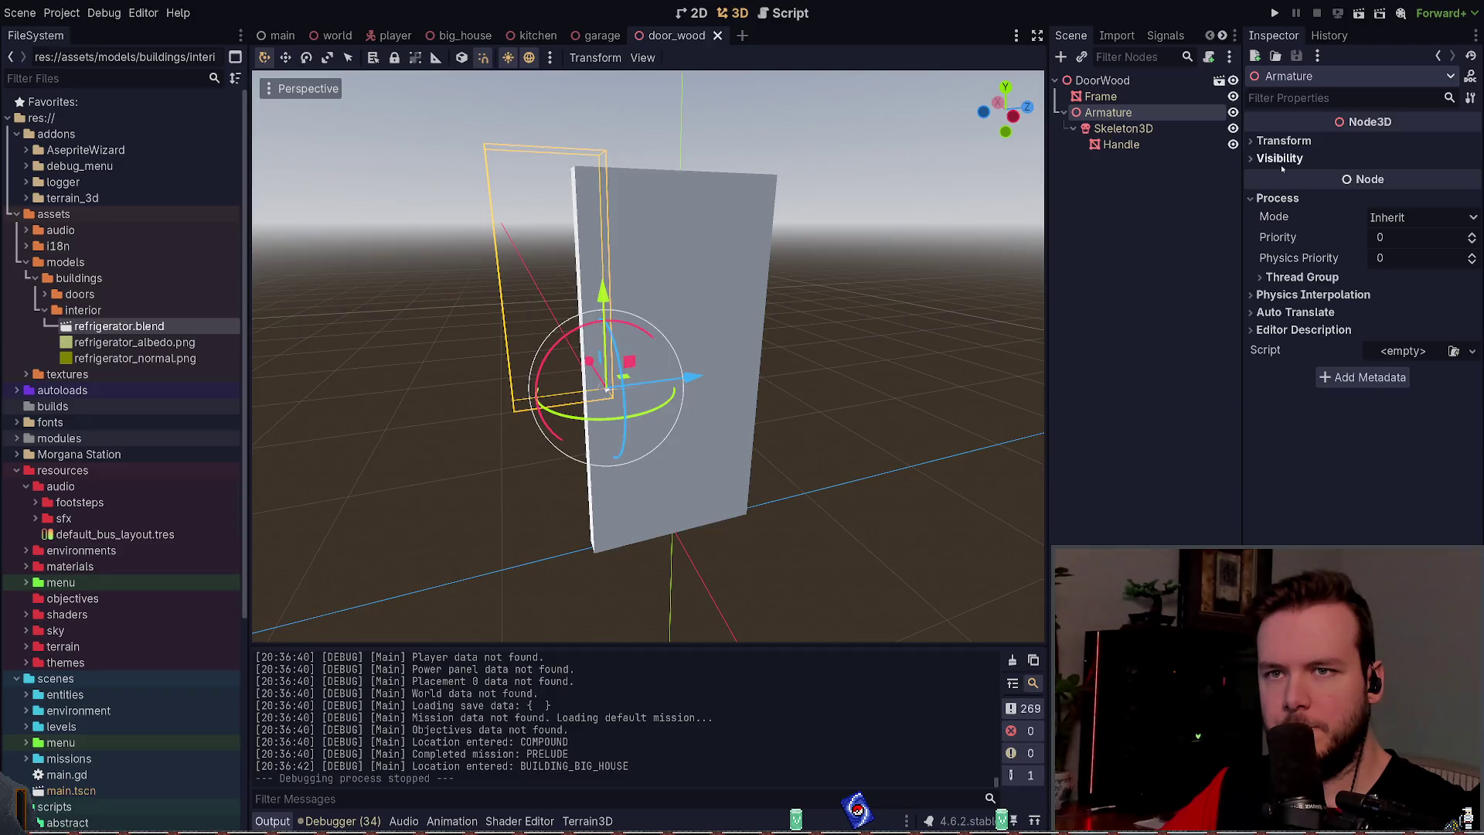
Step: Expand and collapse the Armature's Transform properties in the Inspector, then deselect it
left_click(1283, 141)
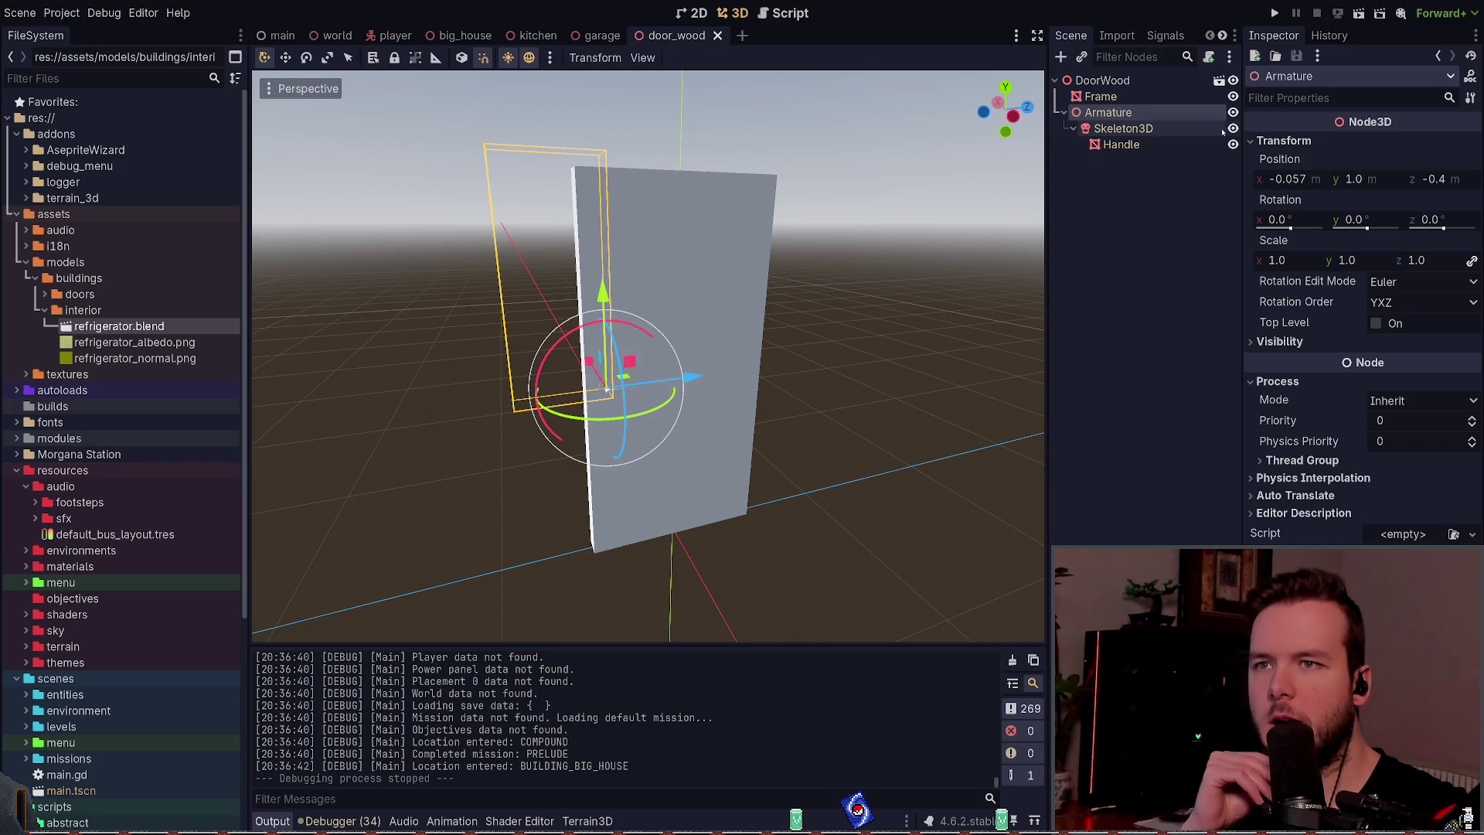
left_click(1283, 141)
left_click(1277, 198)
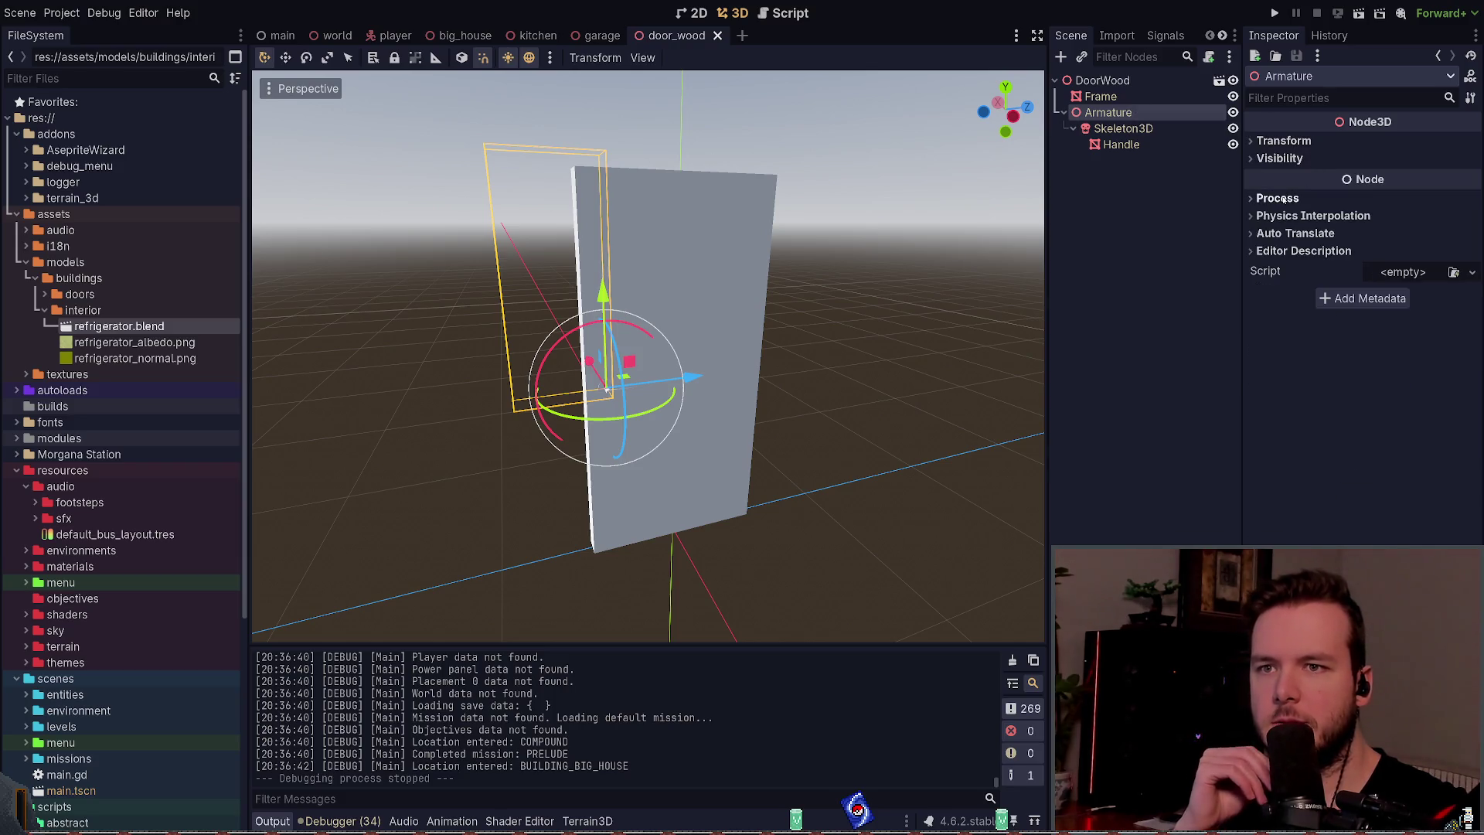
left_click(1124, 294)
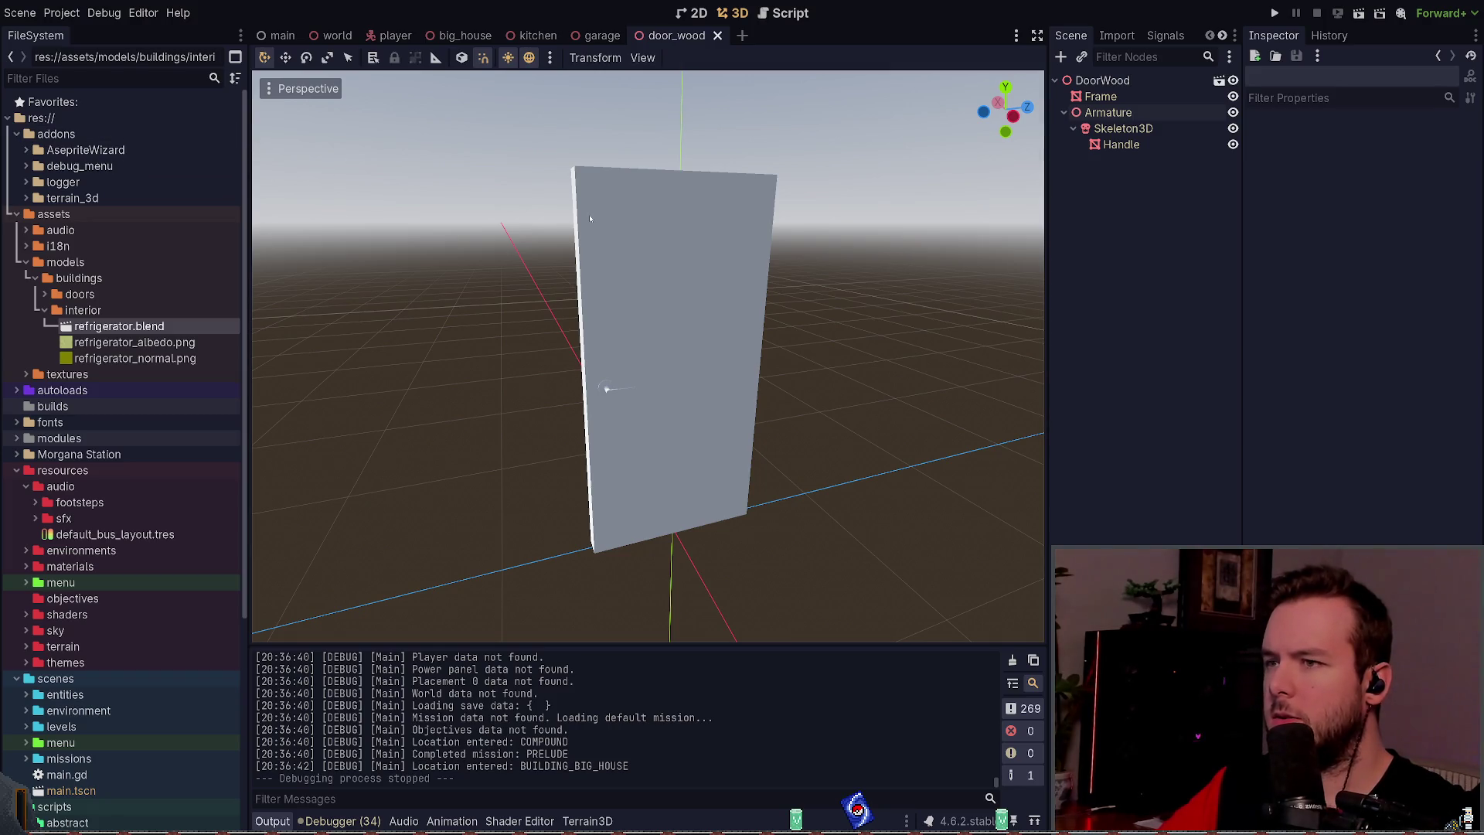
key("alt+Tab")
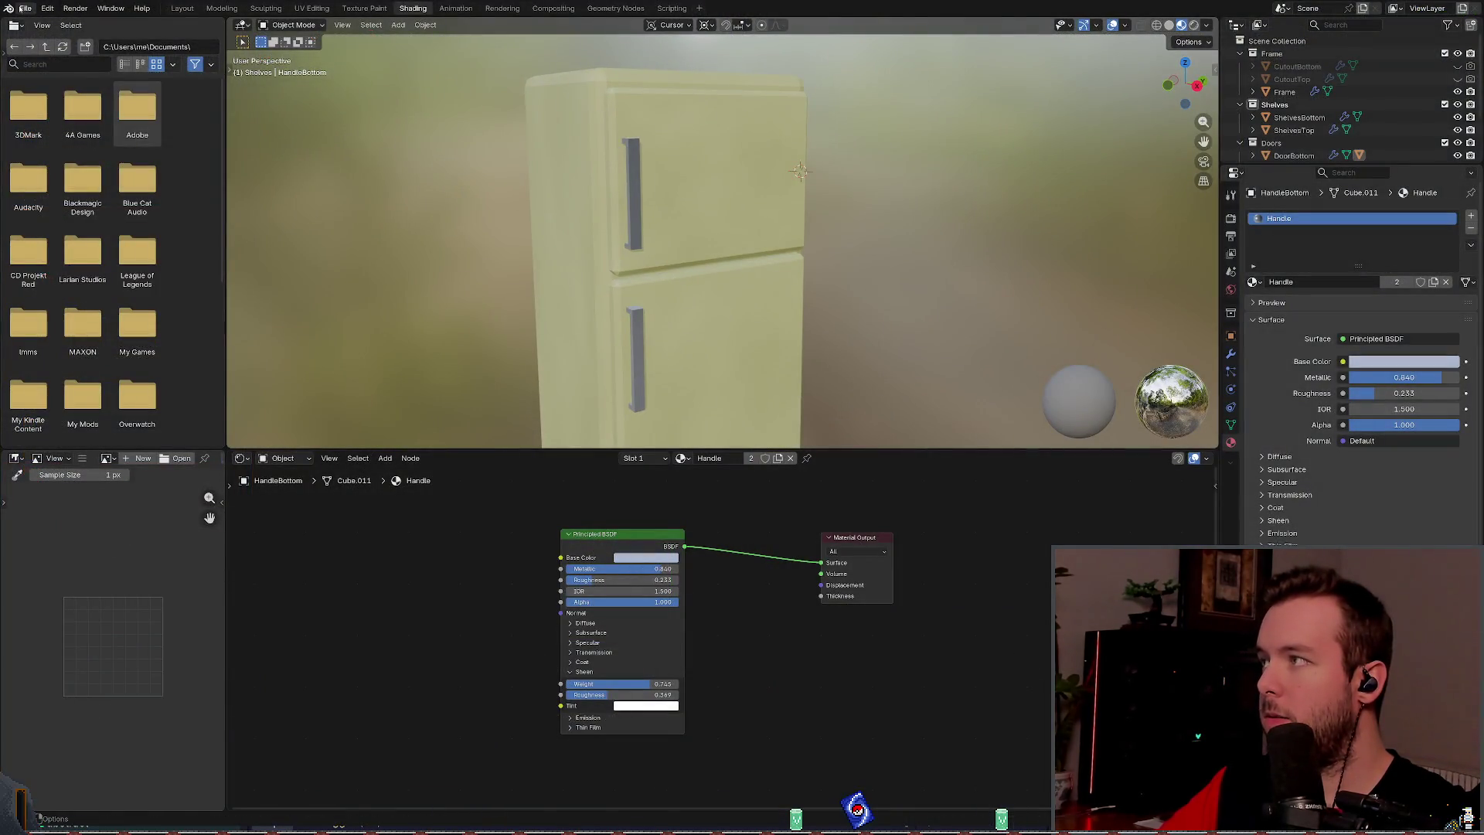
Step: Open the recent basic_door.blend and zoom in on the door handle
left_click(26, 7)
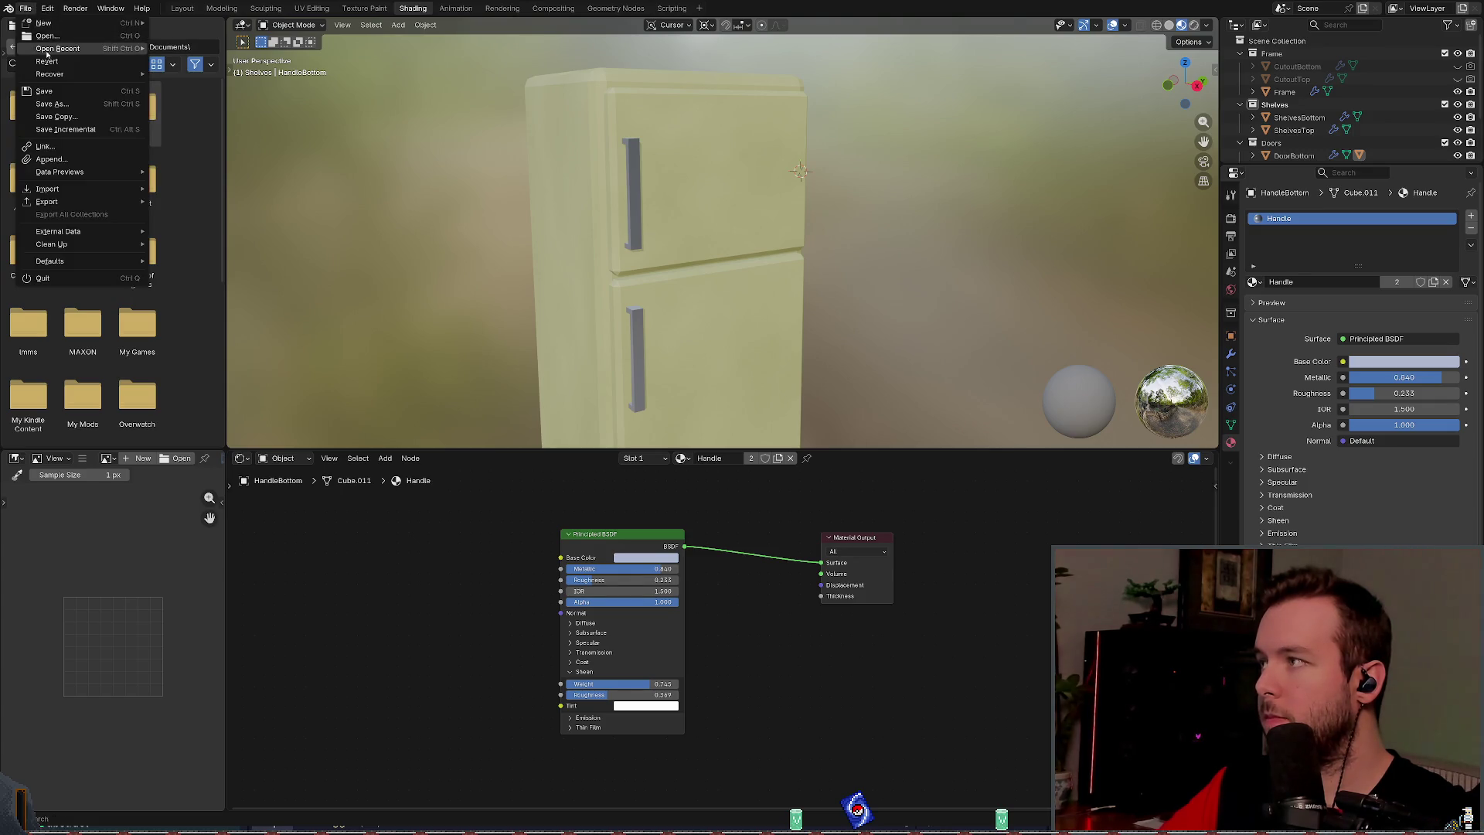
mouse_move(55, 48)
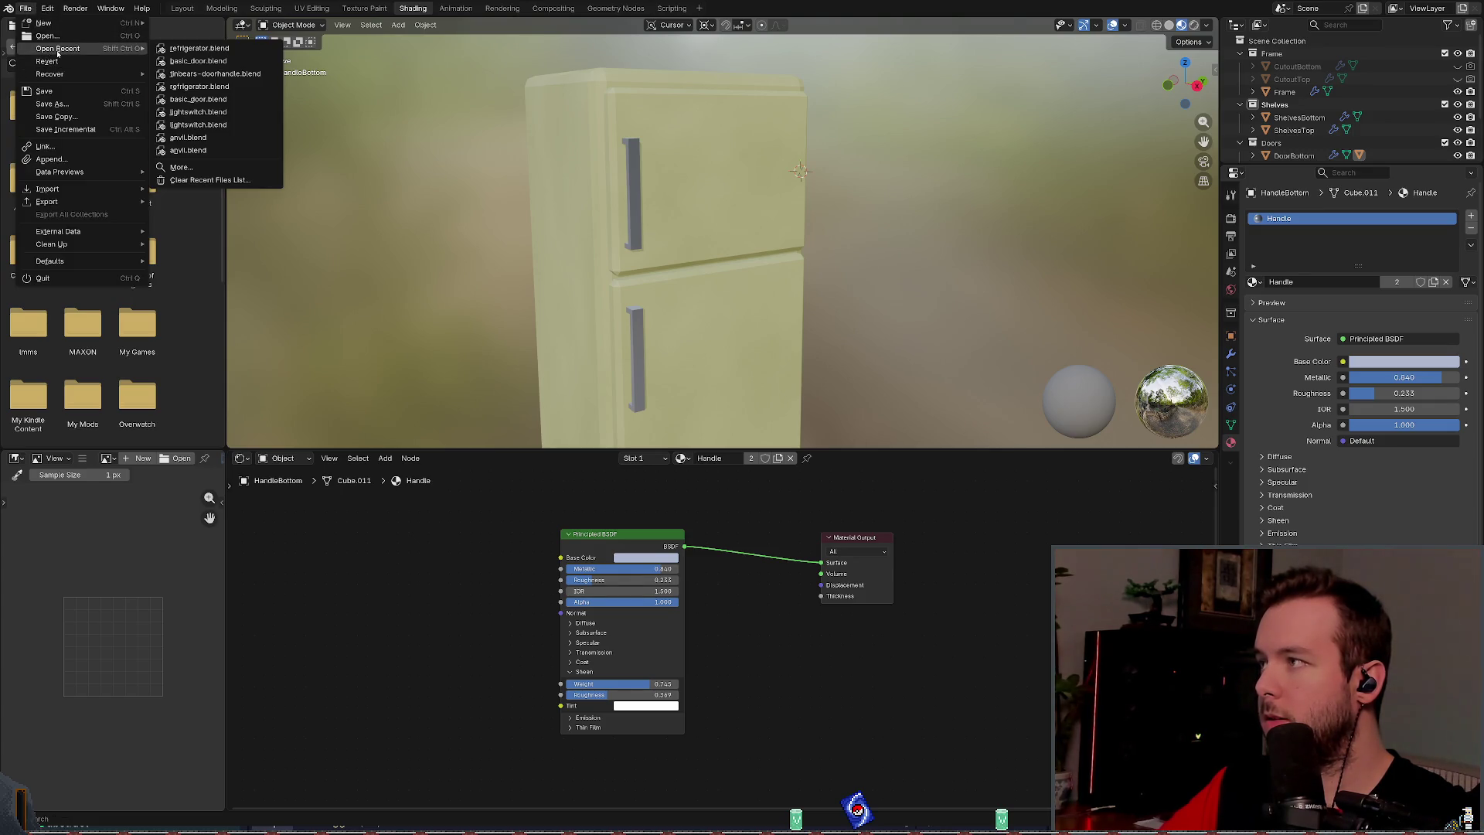
left_click(206, 62)
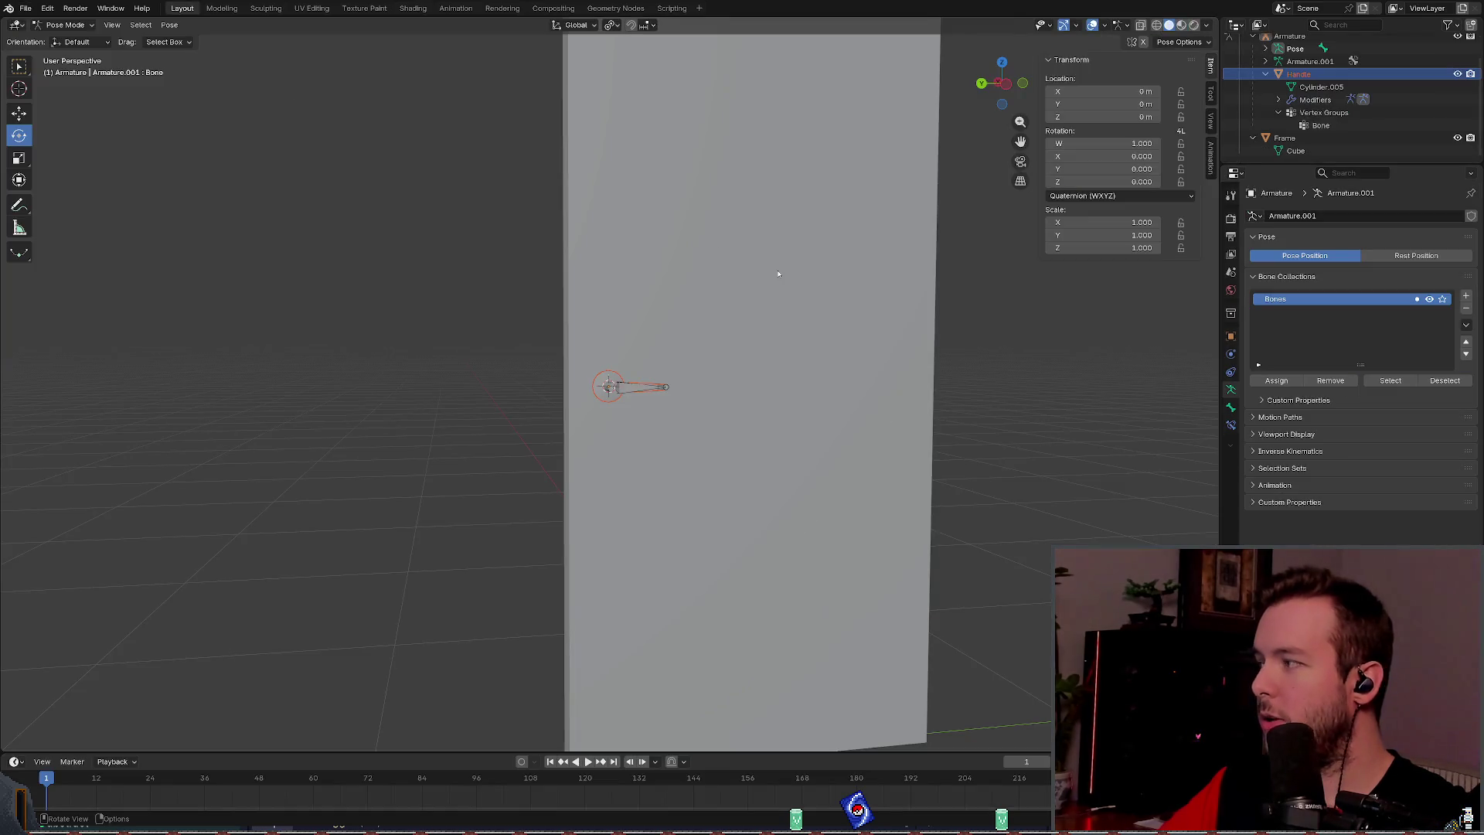
scroll(765, 314, "down", 3)
mouse_move(785, 305)
left_mouse_down()
mouse_move(970, 338)
mouse_move(881, 285)
mouse_move(807, 305)
mouse_move(799, 282)
mouse_move(1181, 349)
left_mouse_up()
scroll(808, 305, "up", 3)
scroll(799, 281, "up", 4)
mouse_move(844, 315)
left_mouse_down()
mouse_move(795, 308)
mouse_move(411, 86)
left_mouse_up()
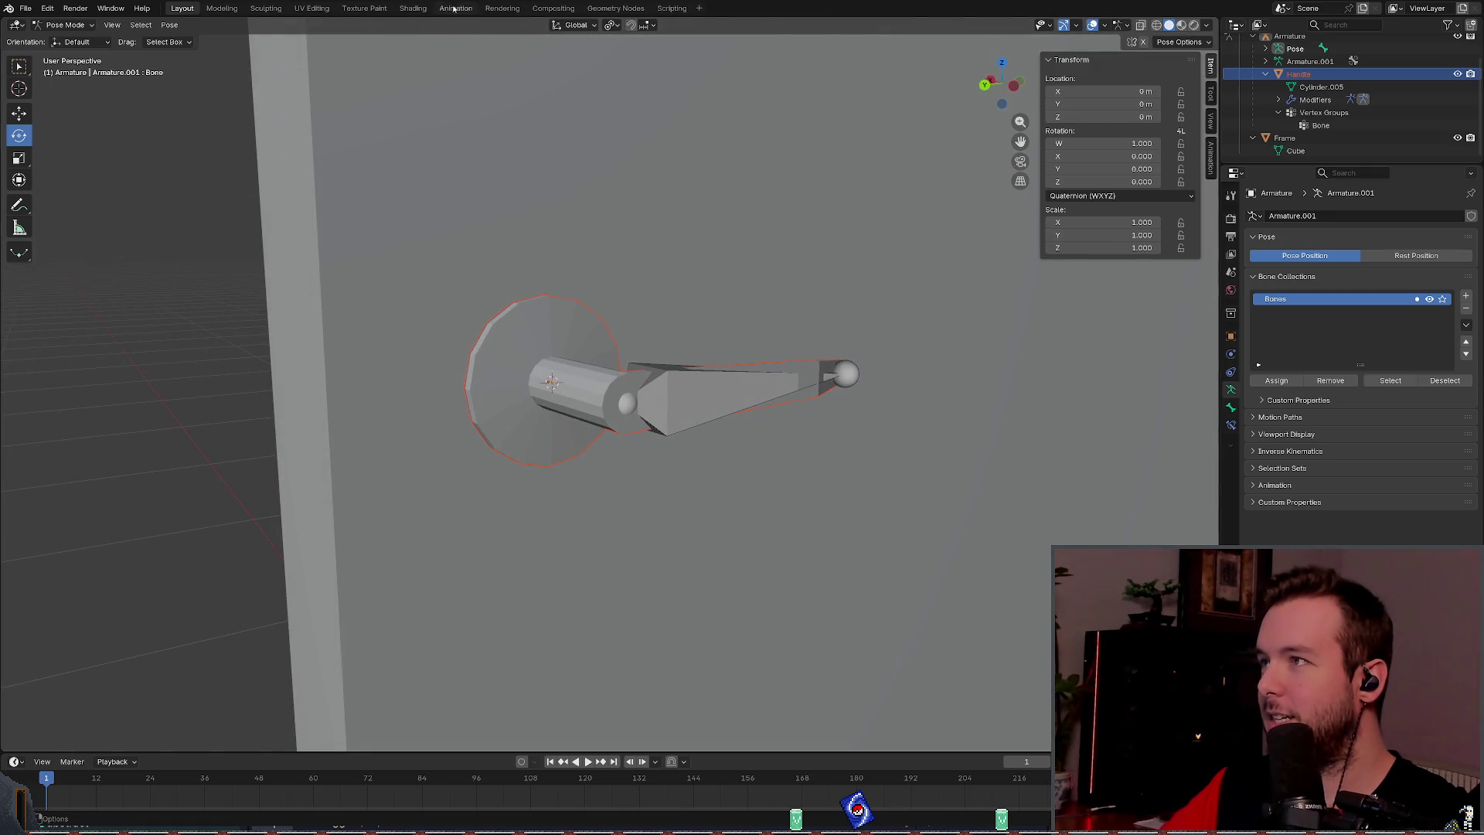
Step: Switch to the Animation workspace and save basic_door.blend
left_click(455, 8)
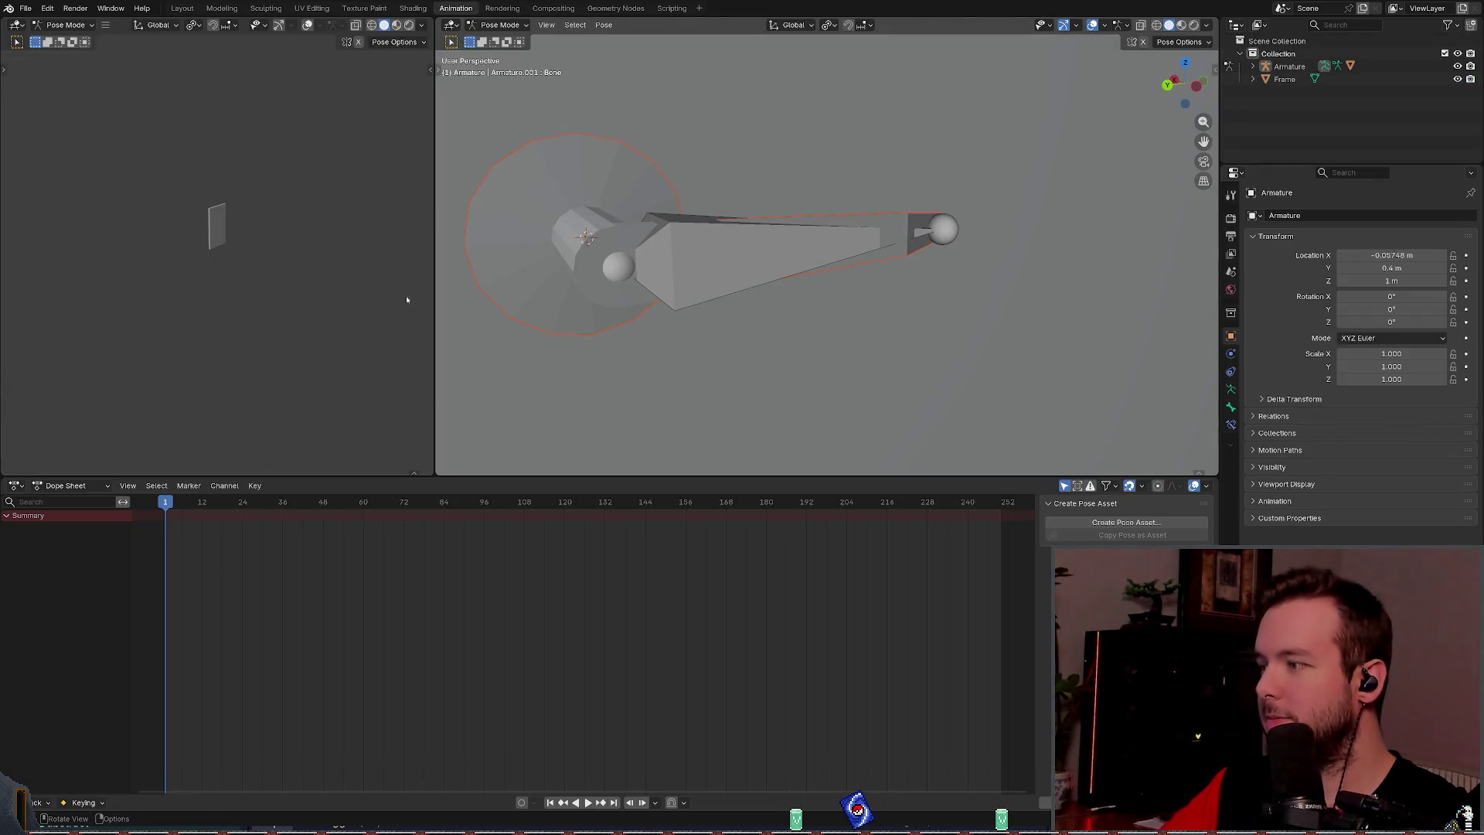
left_click(17, 24)
left_click(56, 36)
key("ctrl+s")
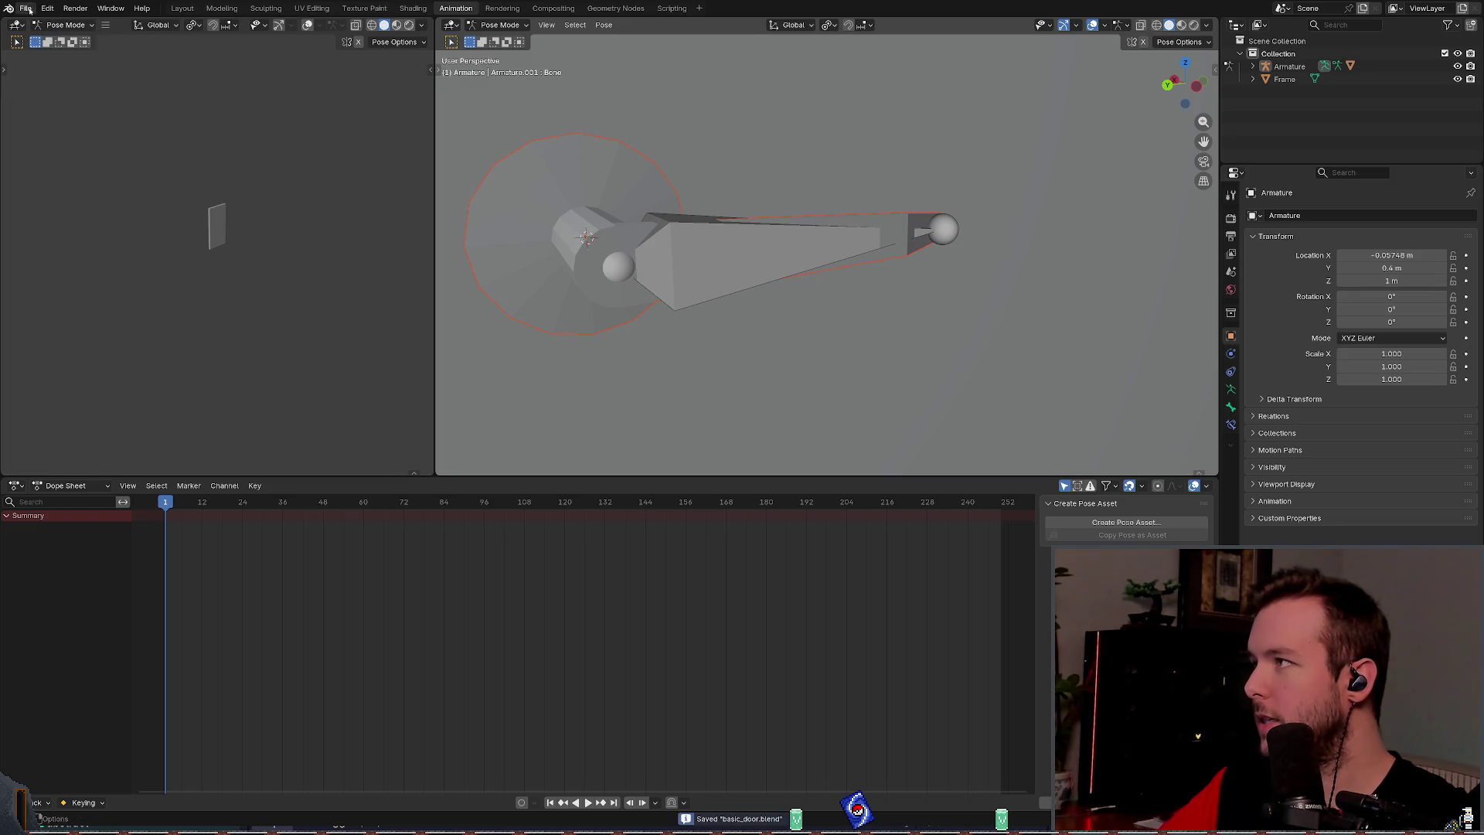
Step: Save a copy of the file as basic_door_backup.blend
left_click(26, 7)
mouse_move(77, 207)
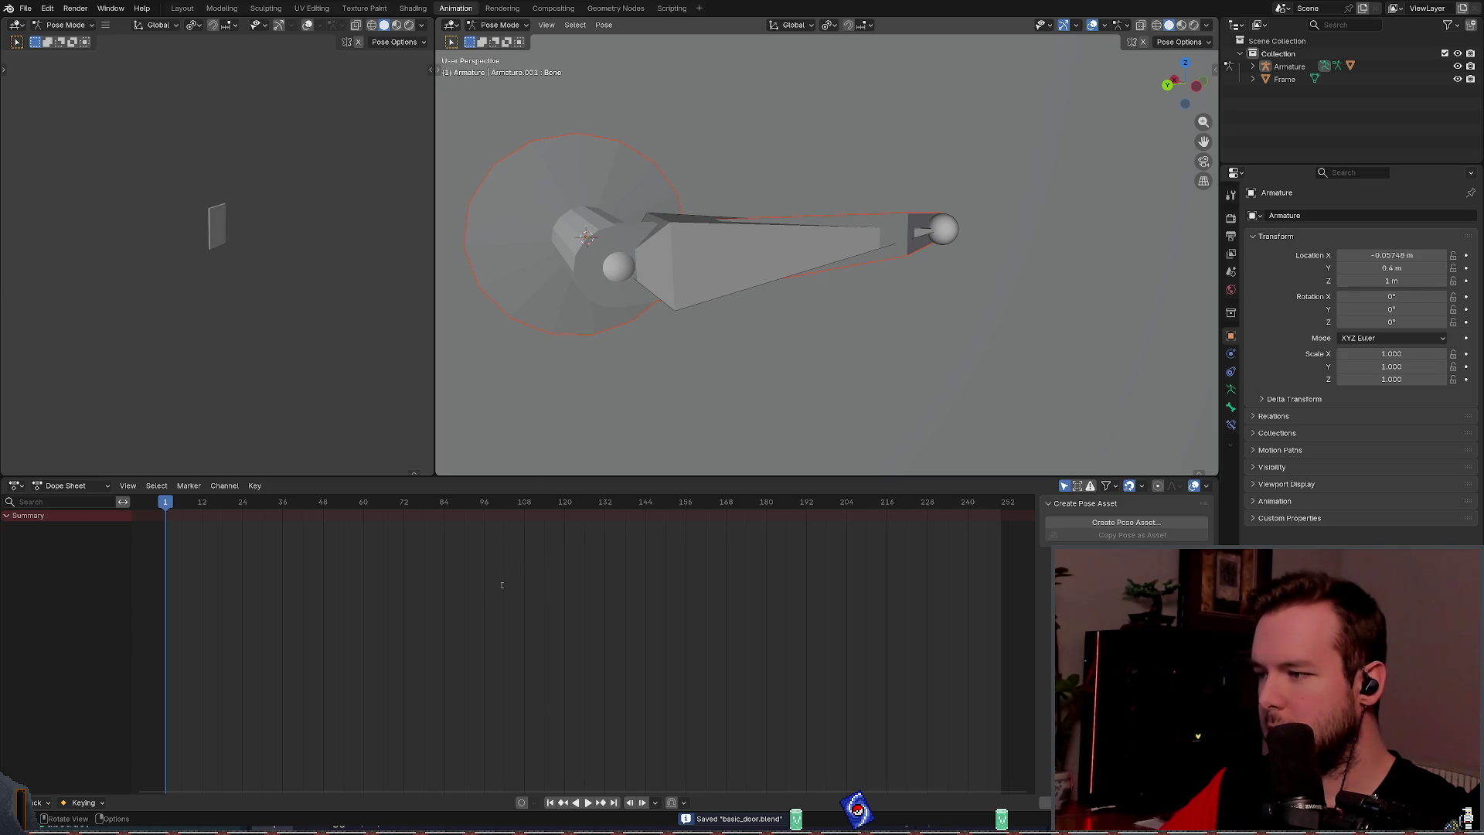
key("ctrl+f")
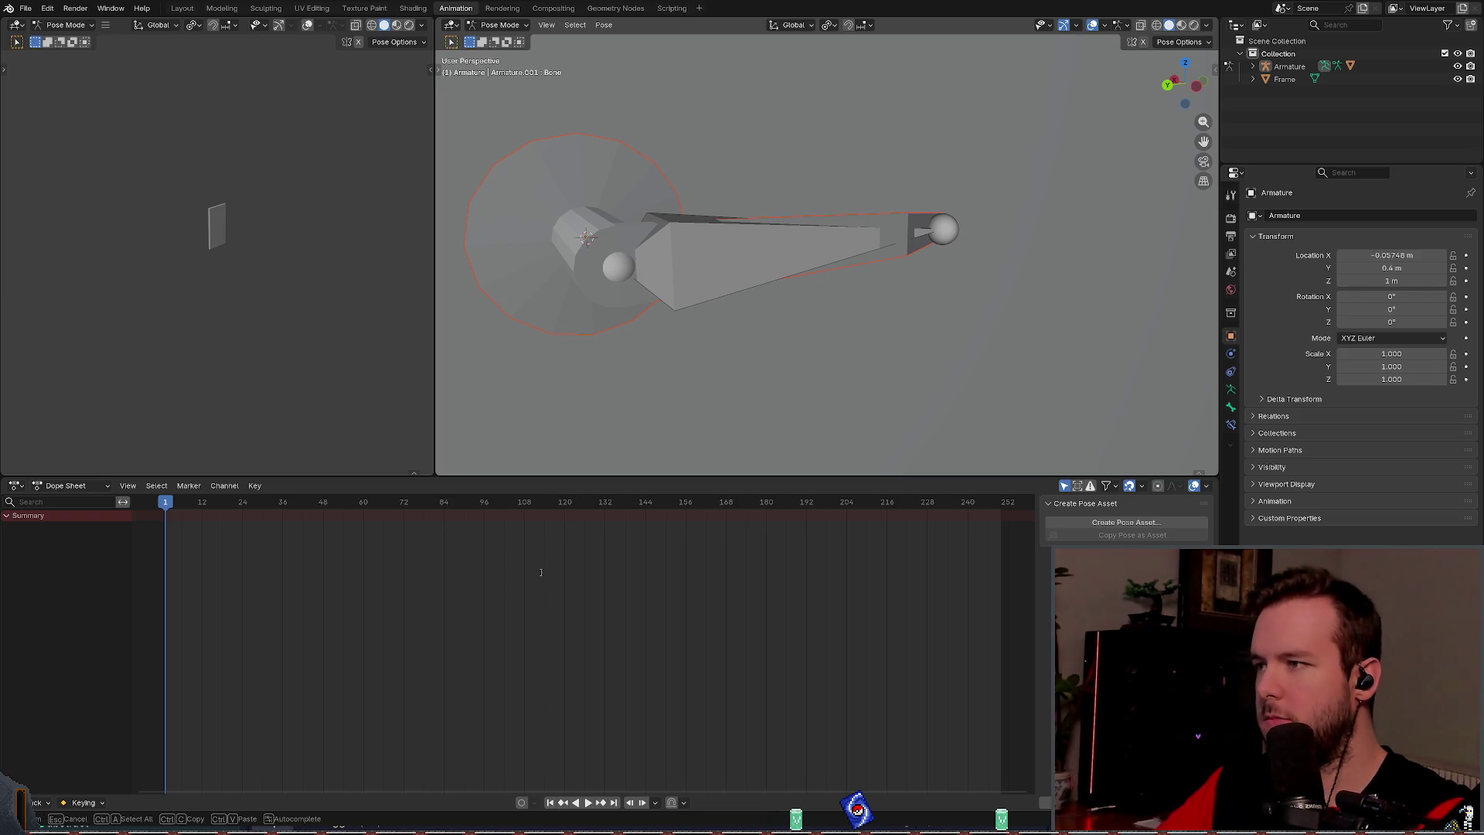
key("Return")
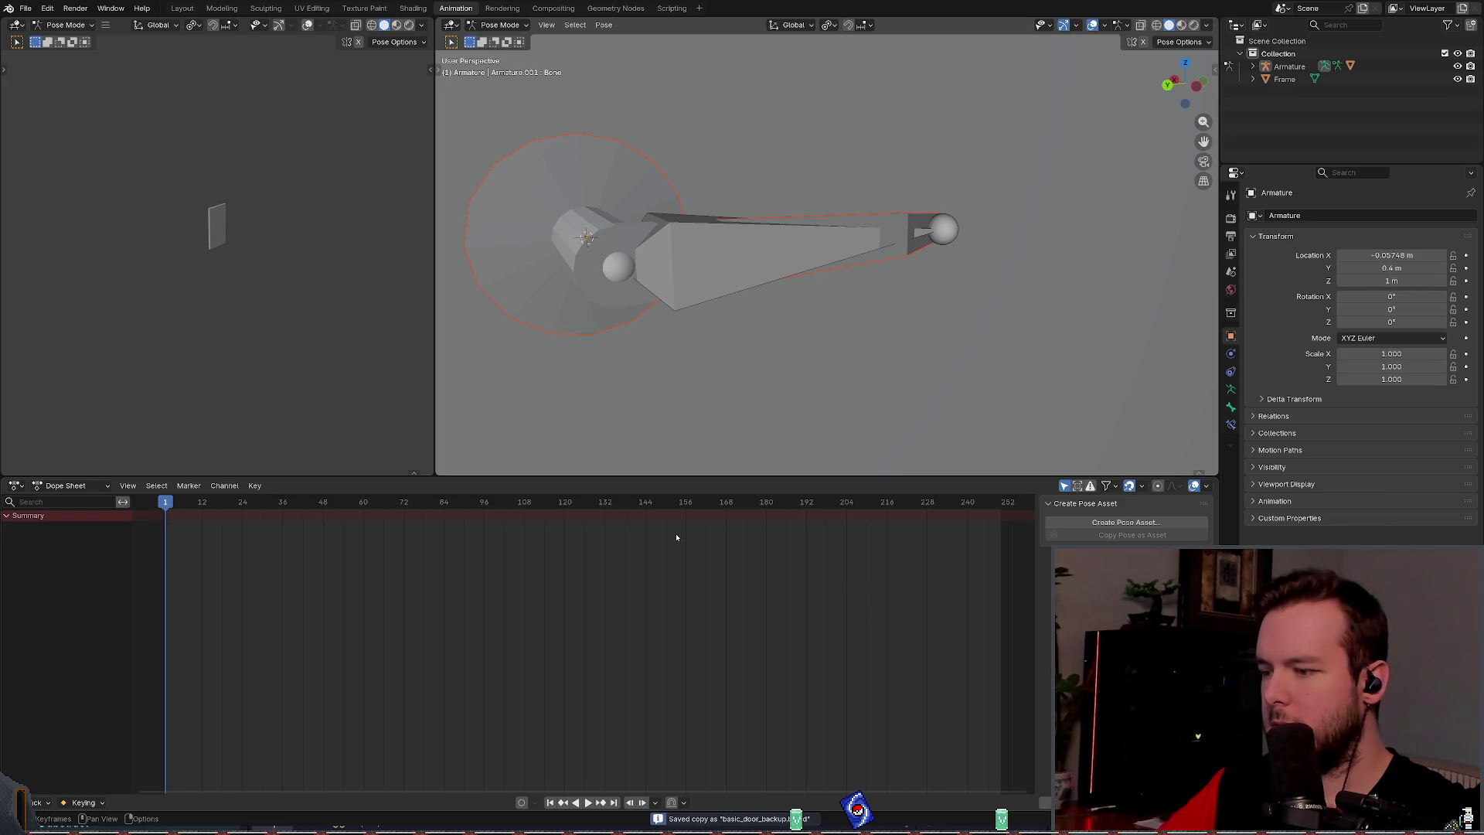
Step: Inspect the handle armature's children and its lever bone
left_click_drag(789, 357, 825, 308)
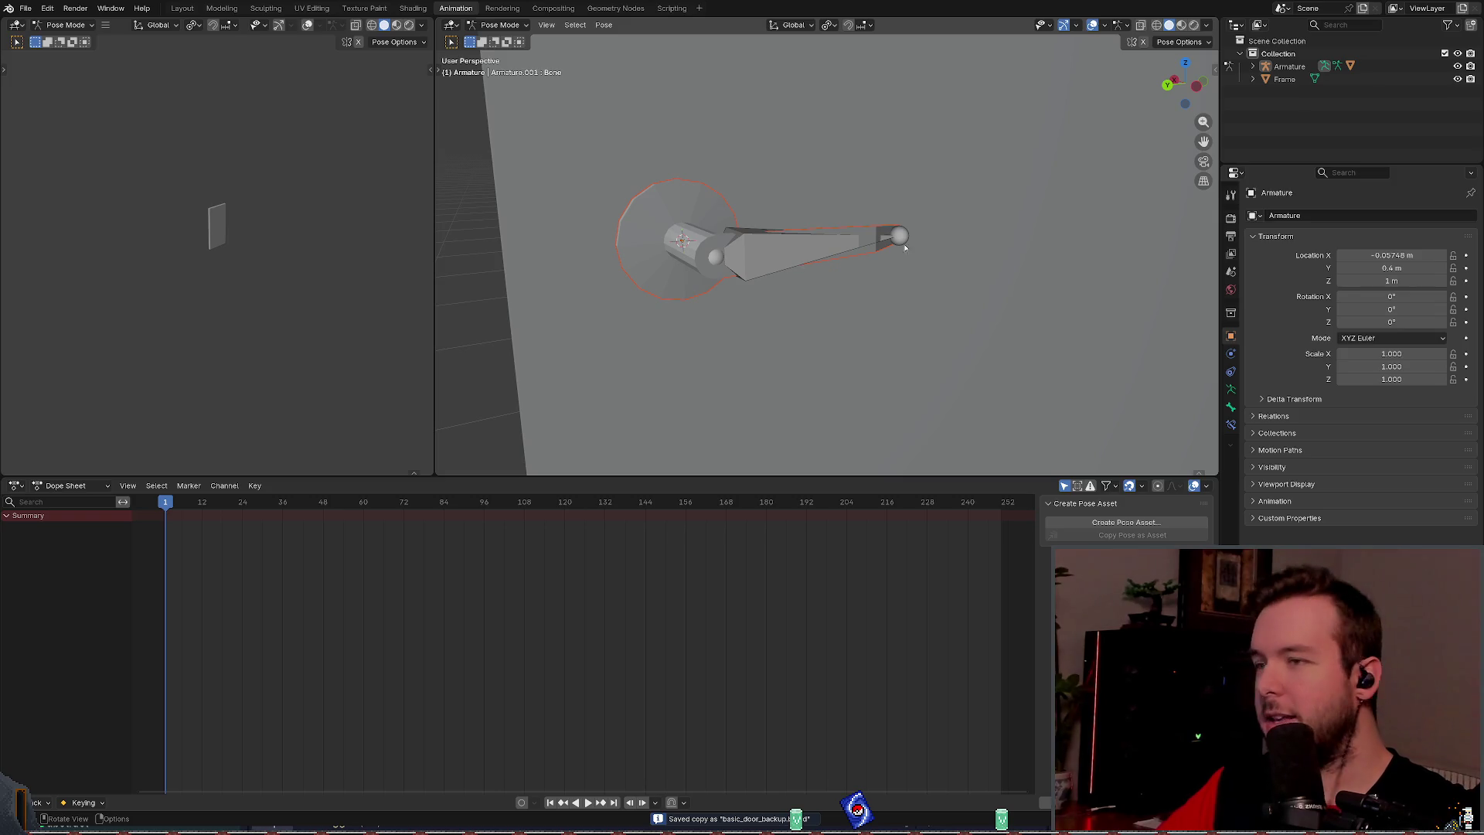
left_click_drag(889, 246, 817, 178)
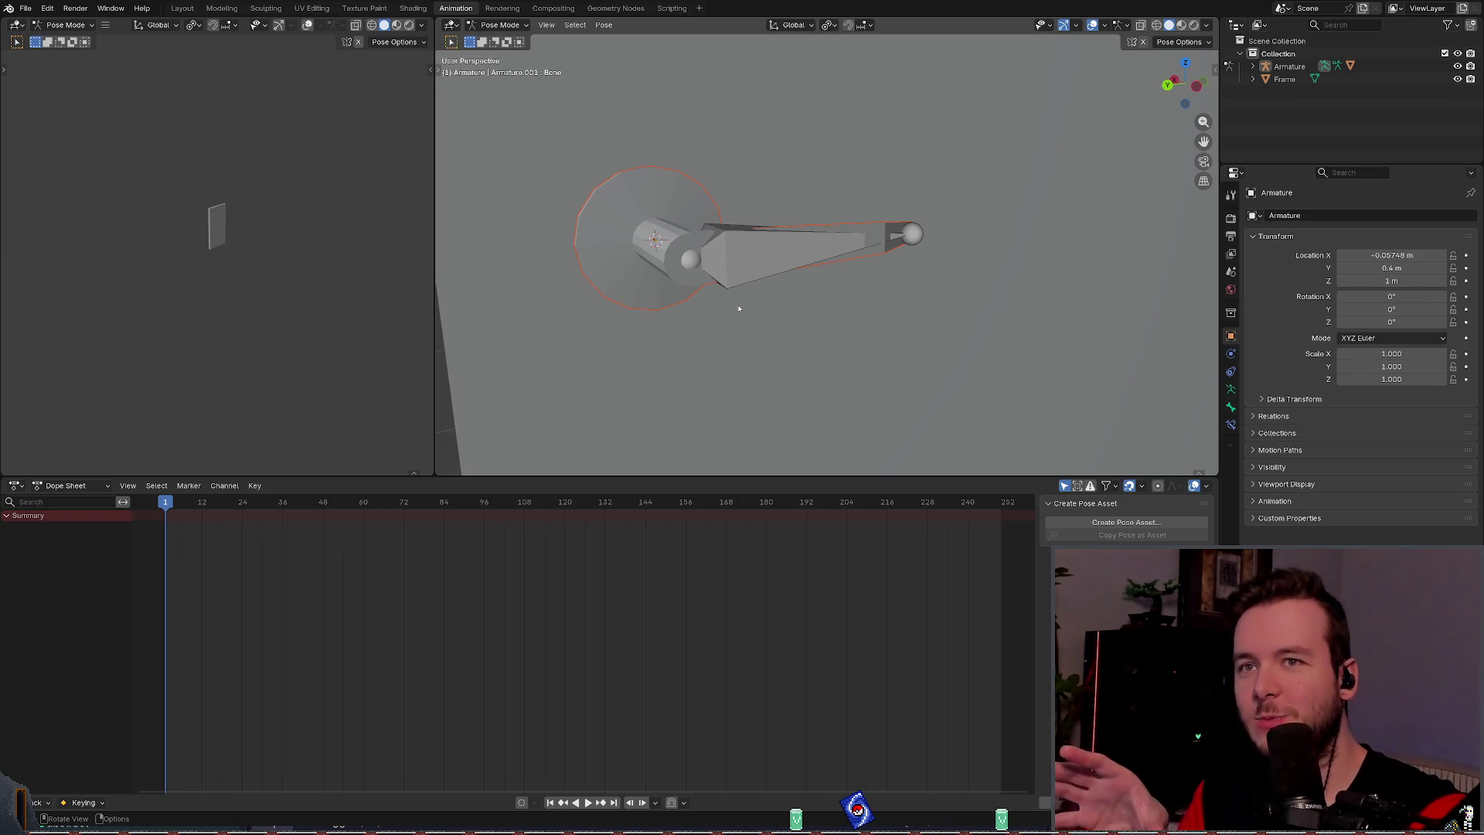
left_click(1253, 67)
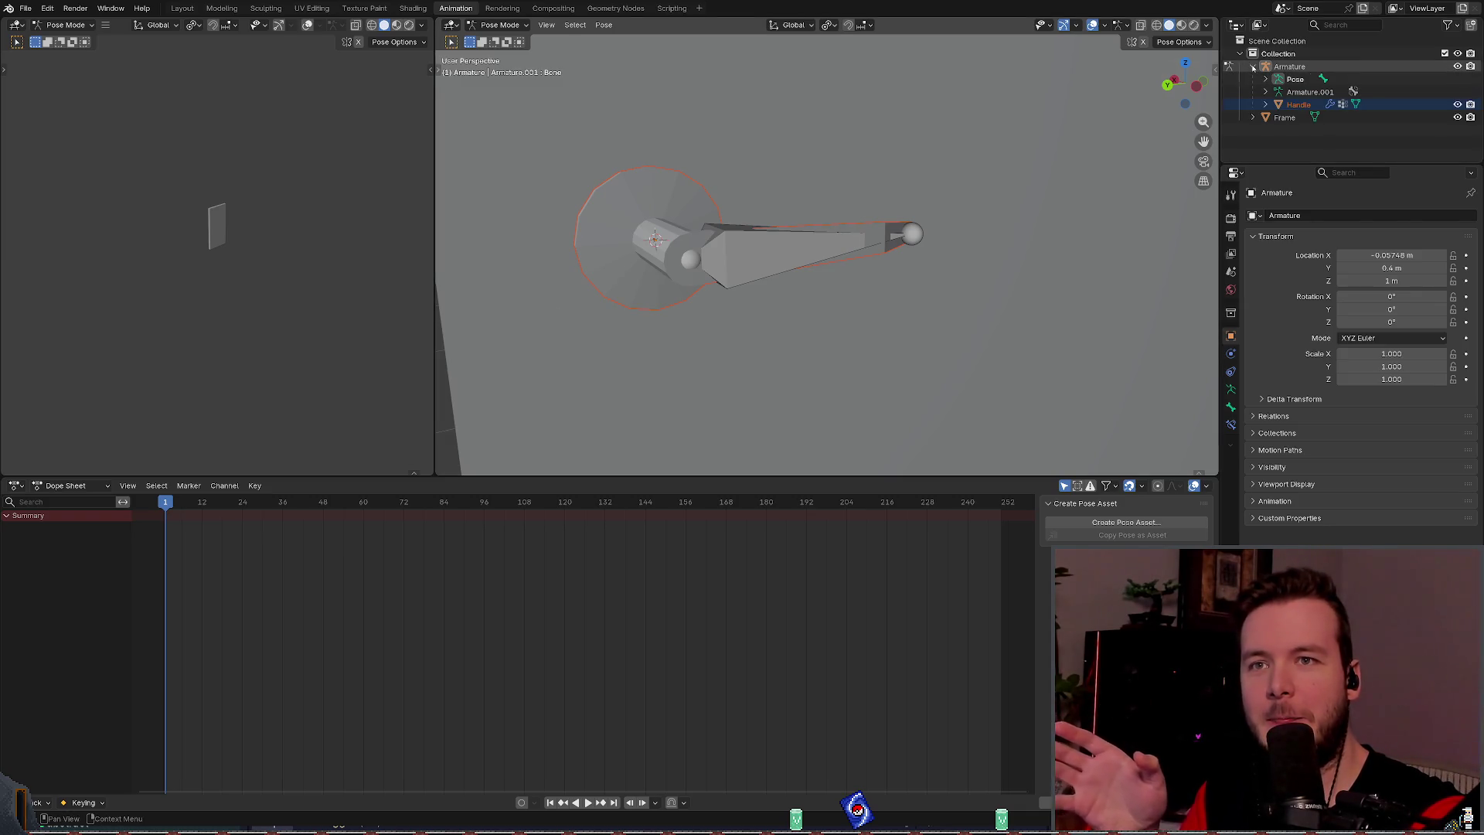
left_click(1252, 66)
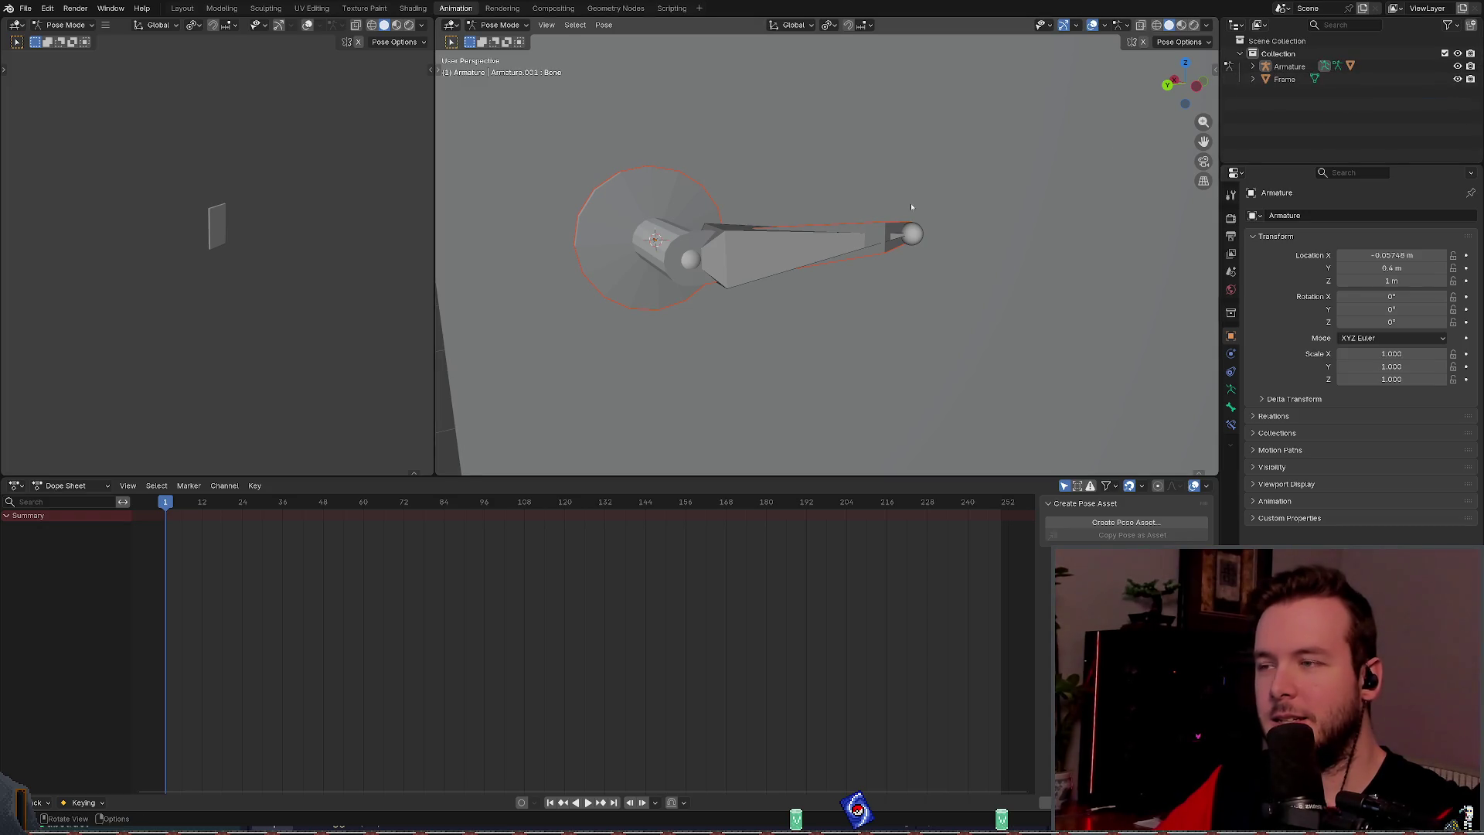
left_click(871, 234)
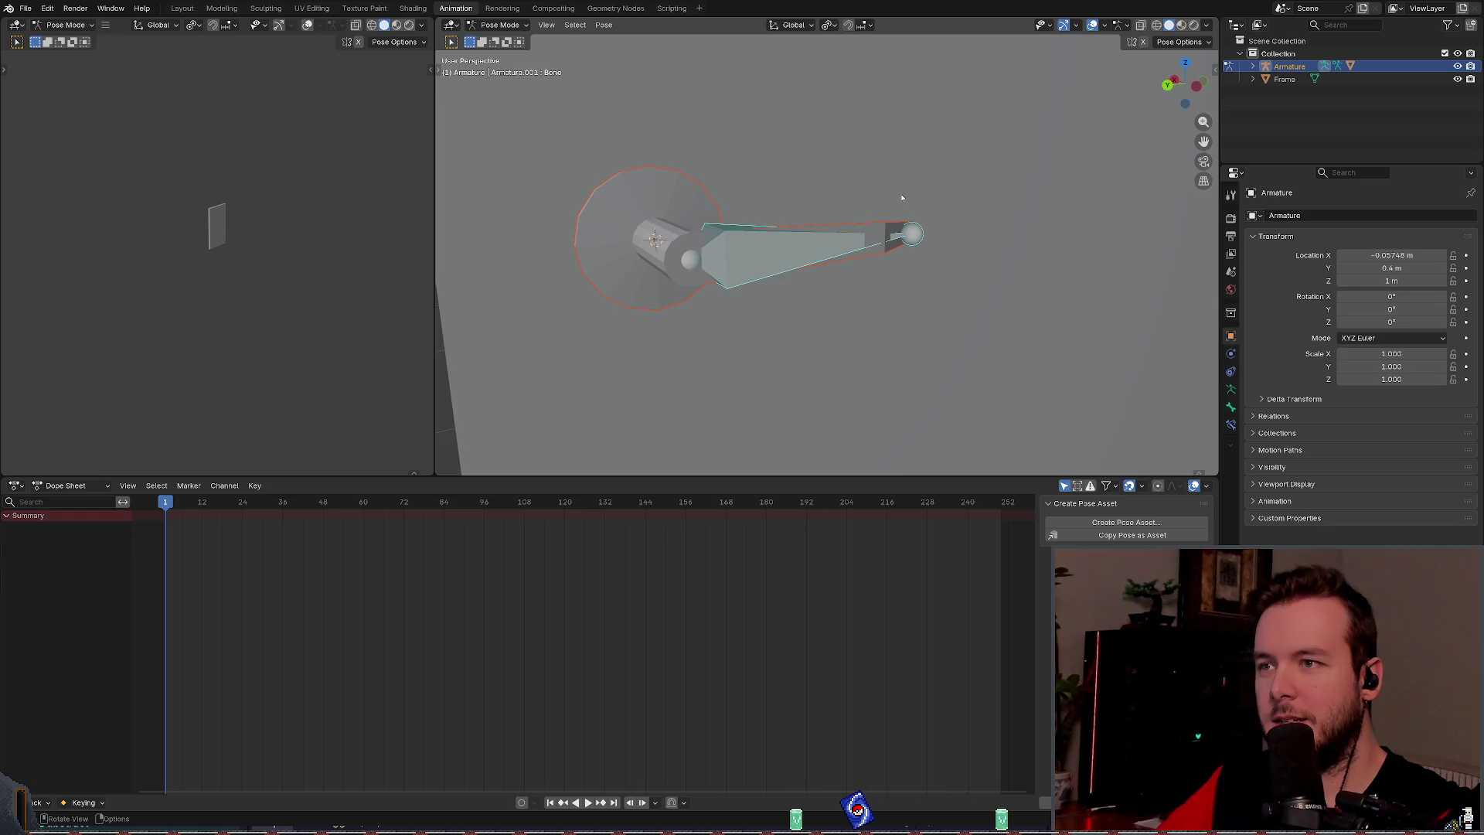
left_click(901, 197)
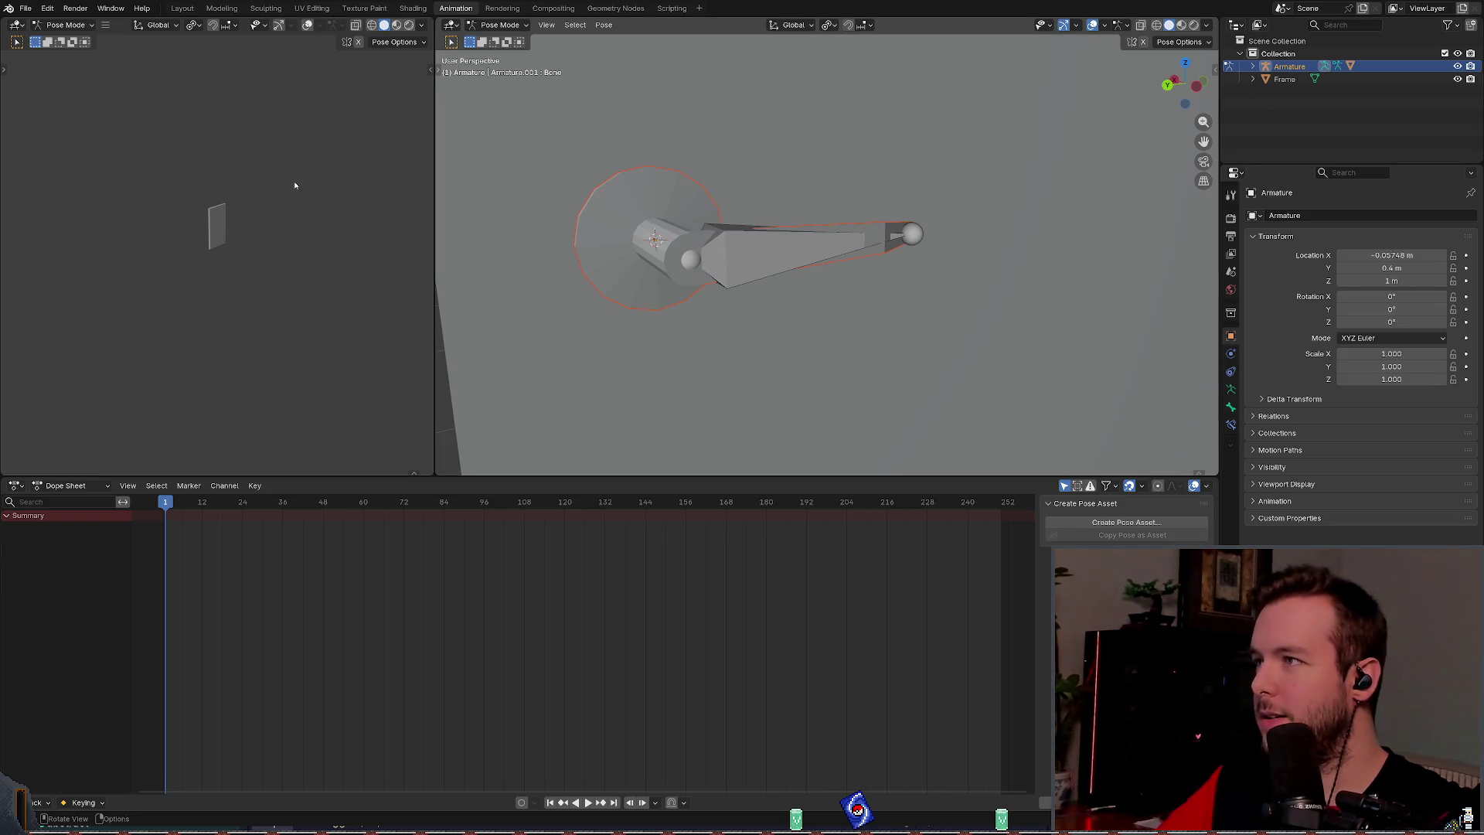
Step: Keep the animation editor in Dope Sheet mode
left_click(75, 486)
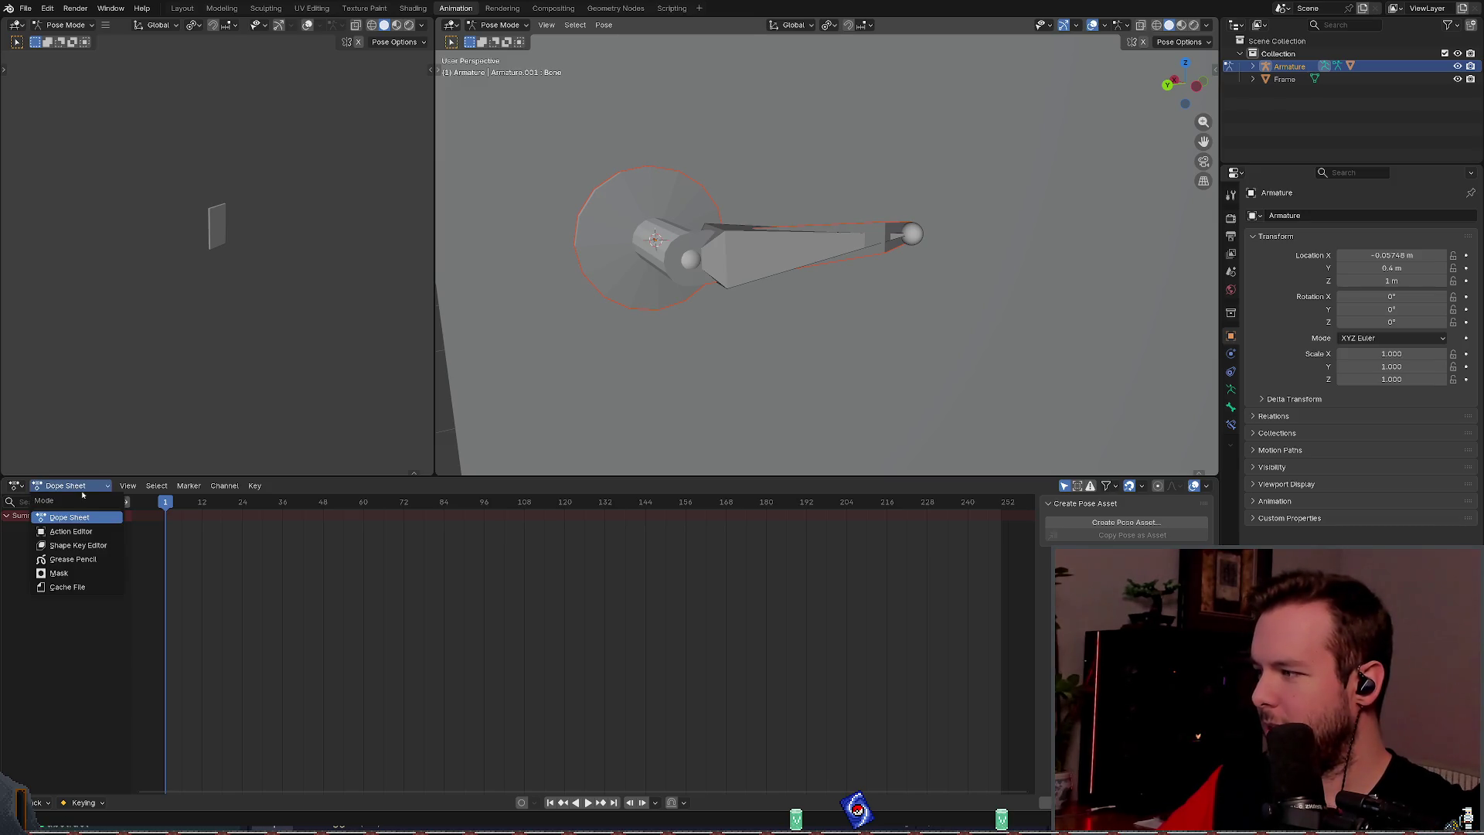
left_click(51, 517)
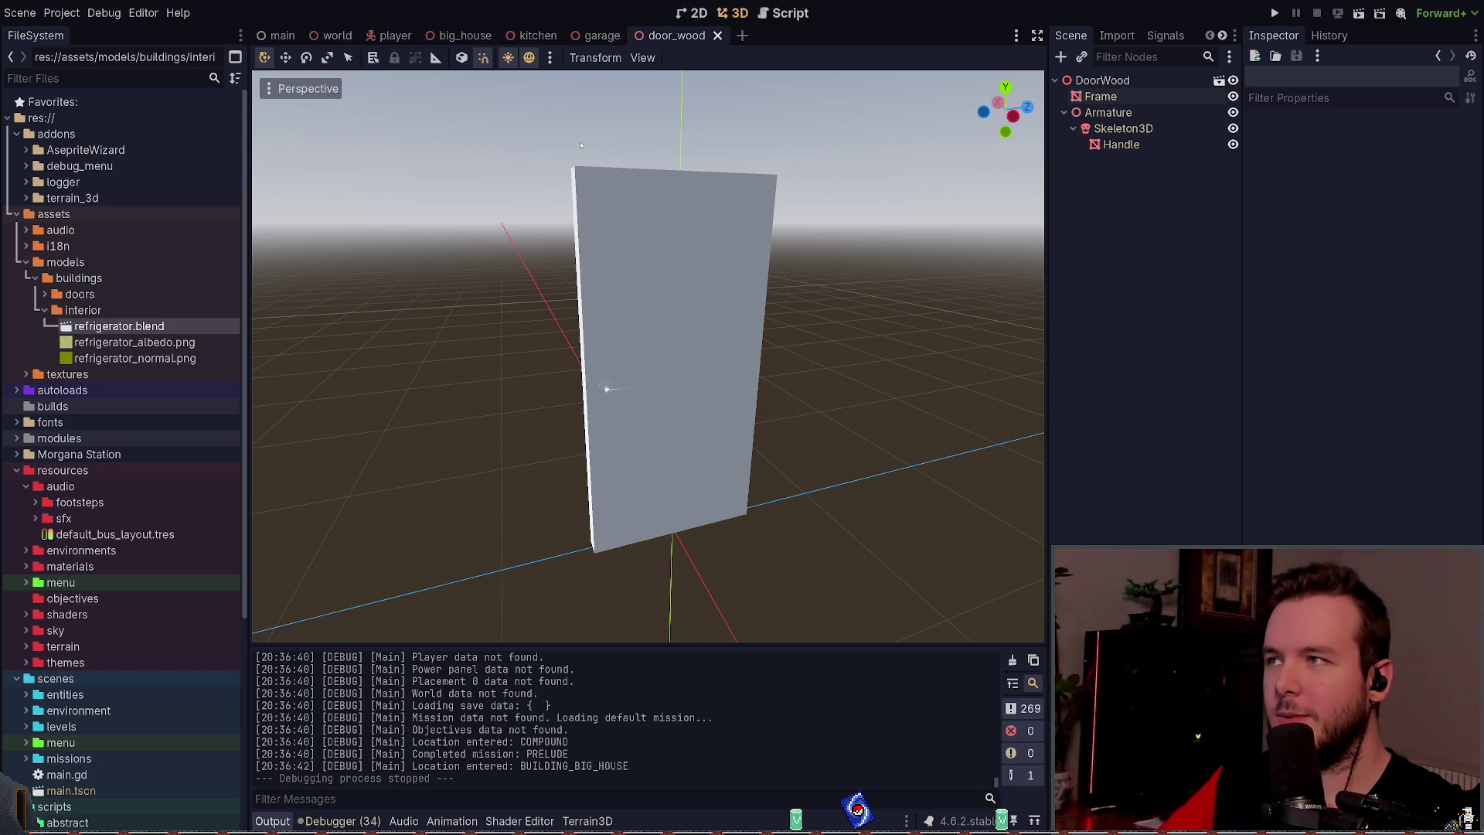
left_click(602, 36)
Step: Open refrigerator.tscn, select ComponentTransformToggleTop, and preview its 'open' then 'close' animations
left_click(536, 36)
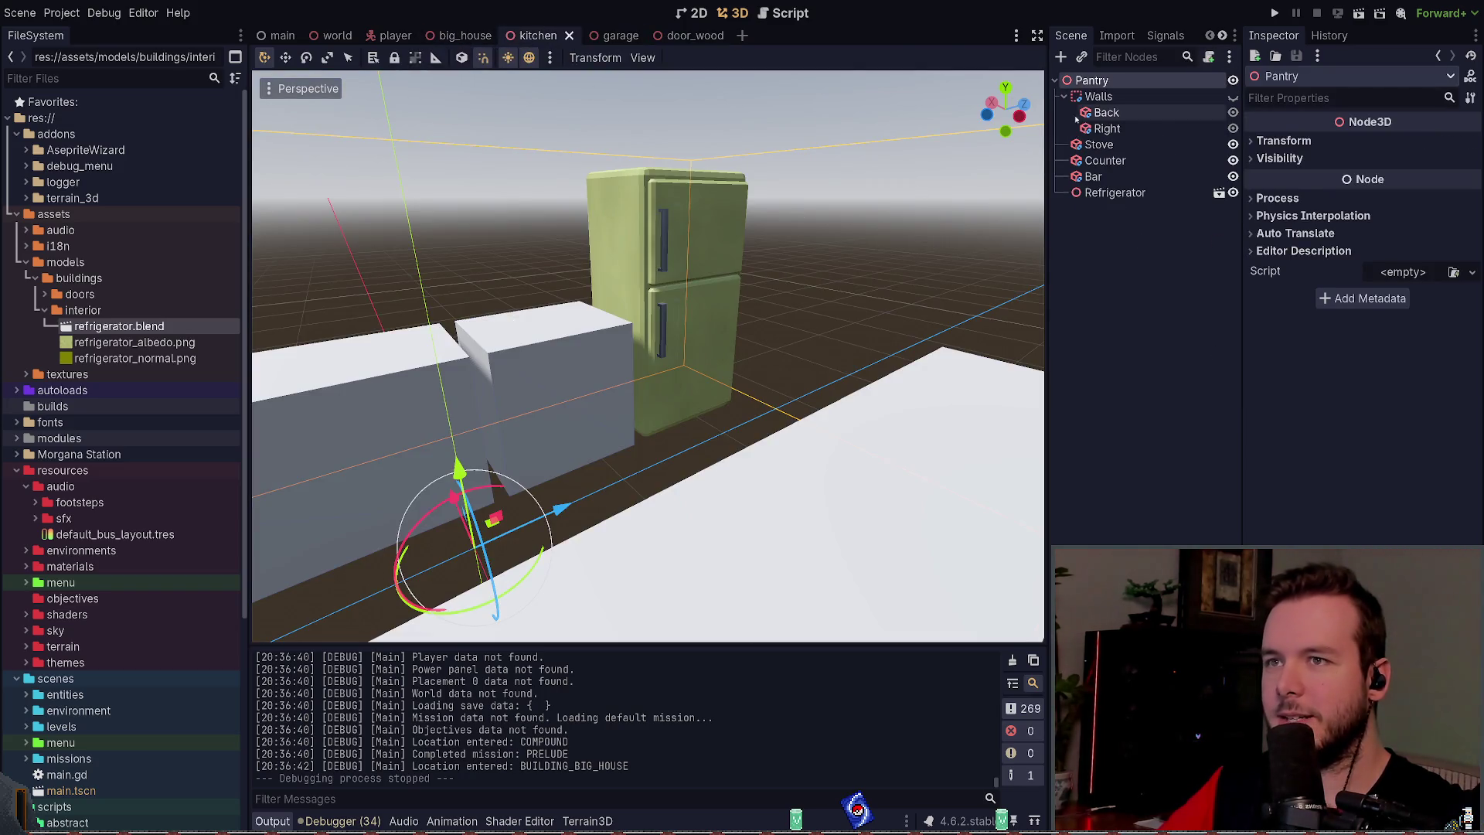
left_click(466, 34)
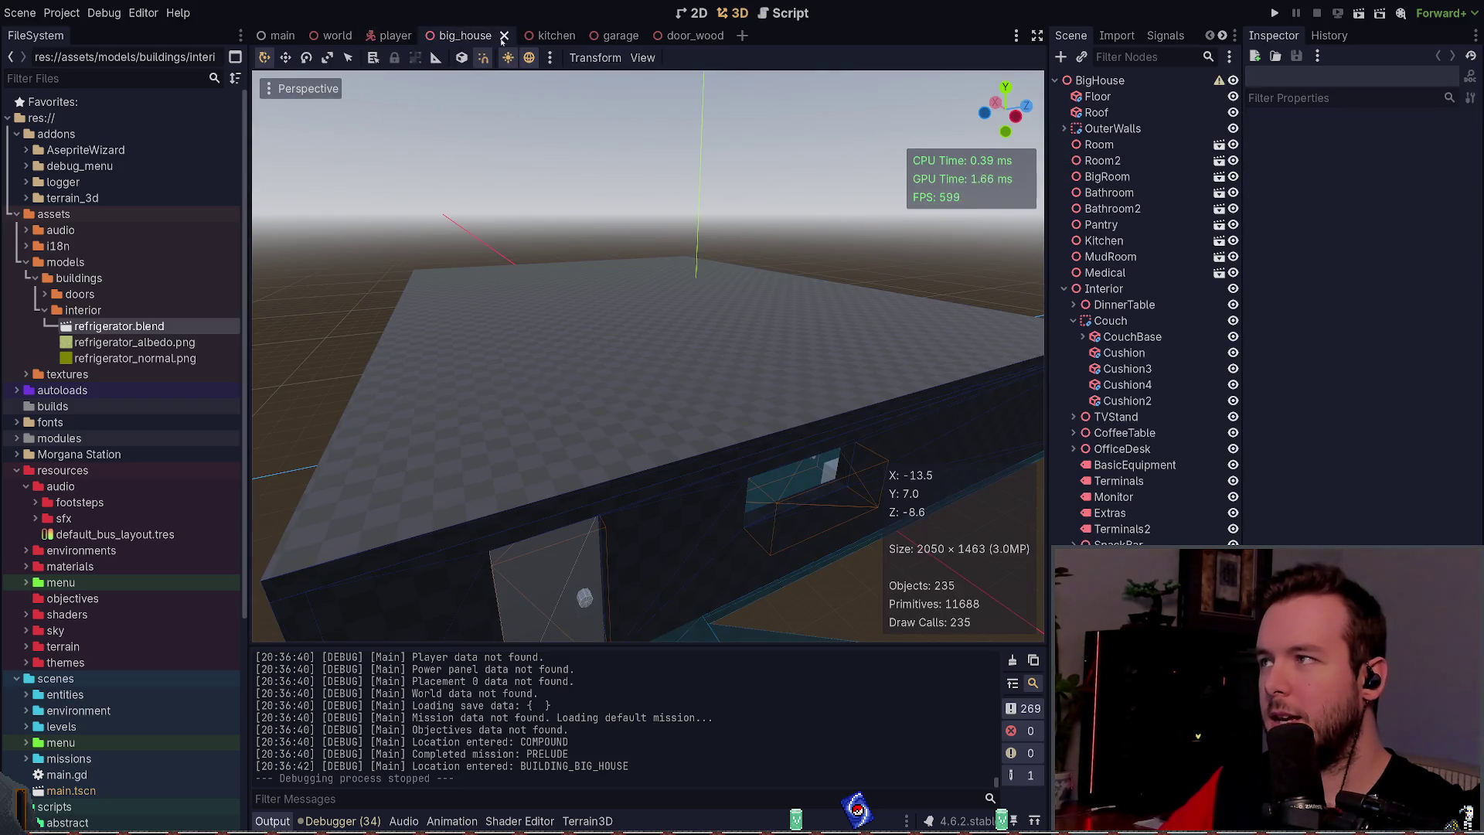
key("ctrl+shift+t")
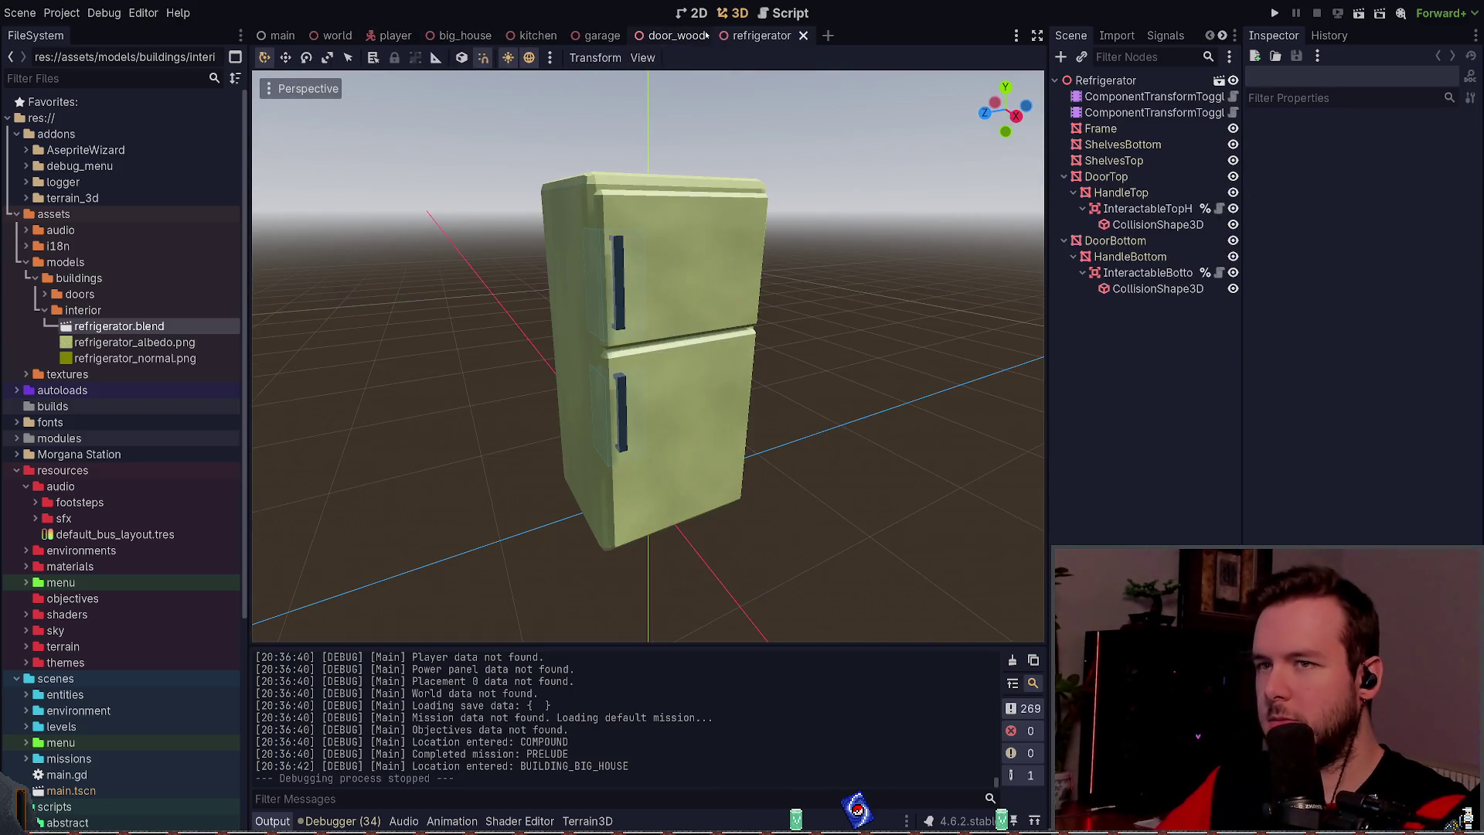
left_click(1123, 96)
scroll(790, 160, "up", 4)
scroll(790, 160, "up", 1)
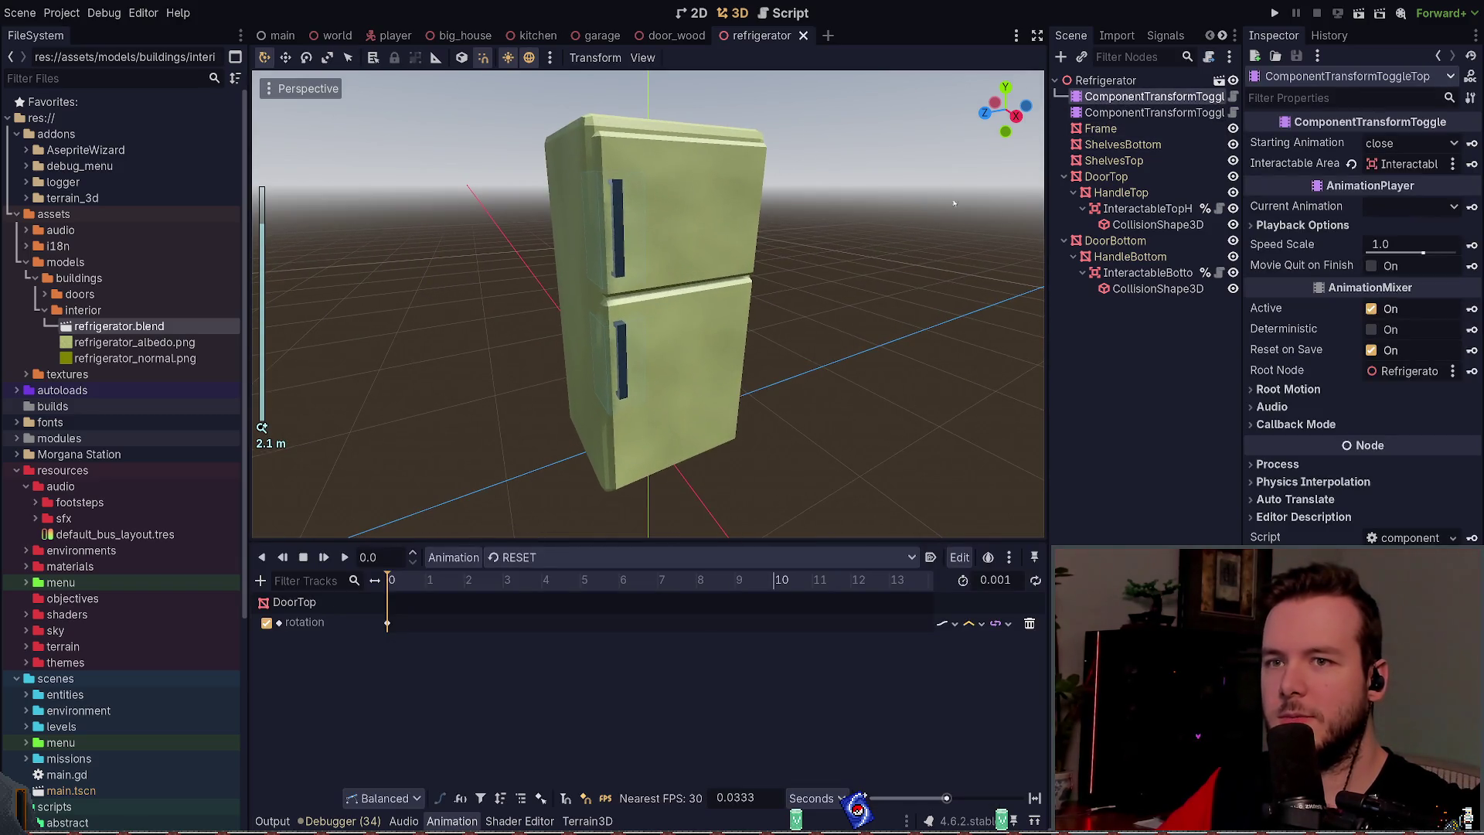
left_click(1395, 208)
left_click(1391, 229)
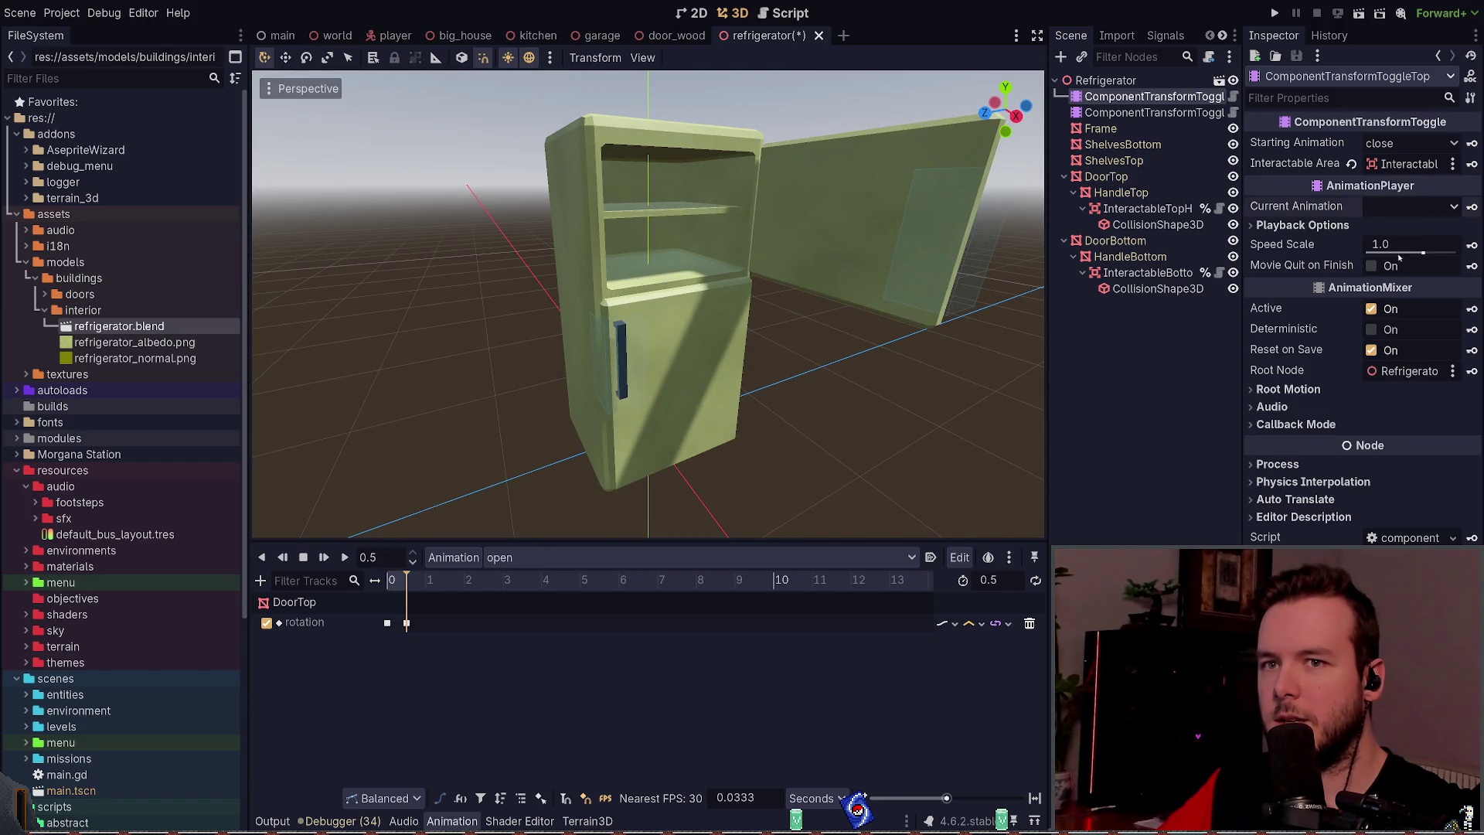
left_click(1407, 206)
left_click(1391, 249)
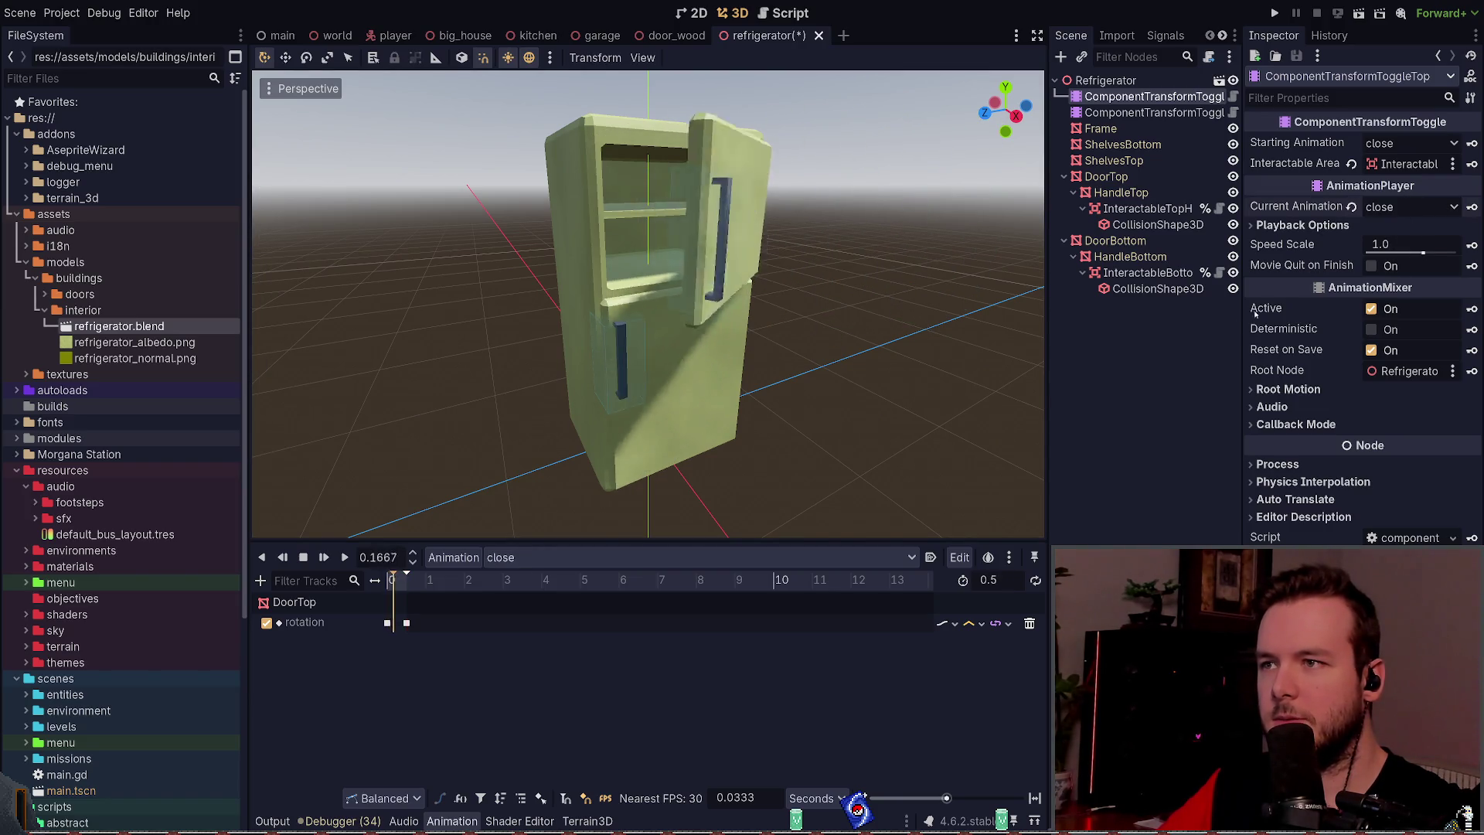
left_click(1142, 355)
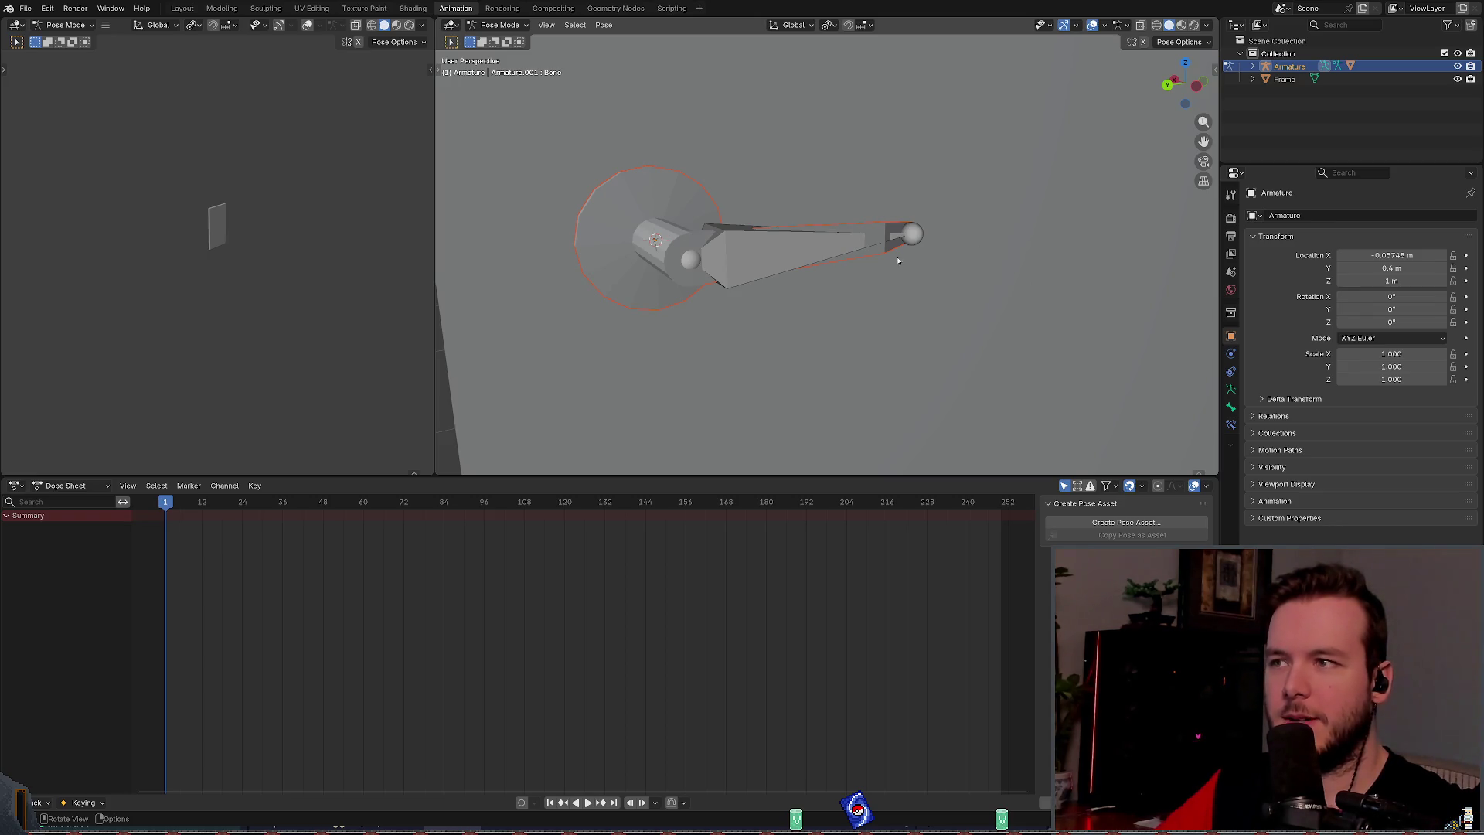
left_click_drag(902, 241, 909, 231)
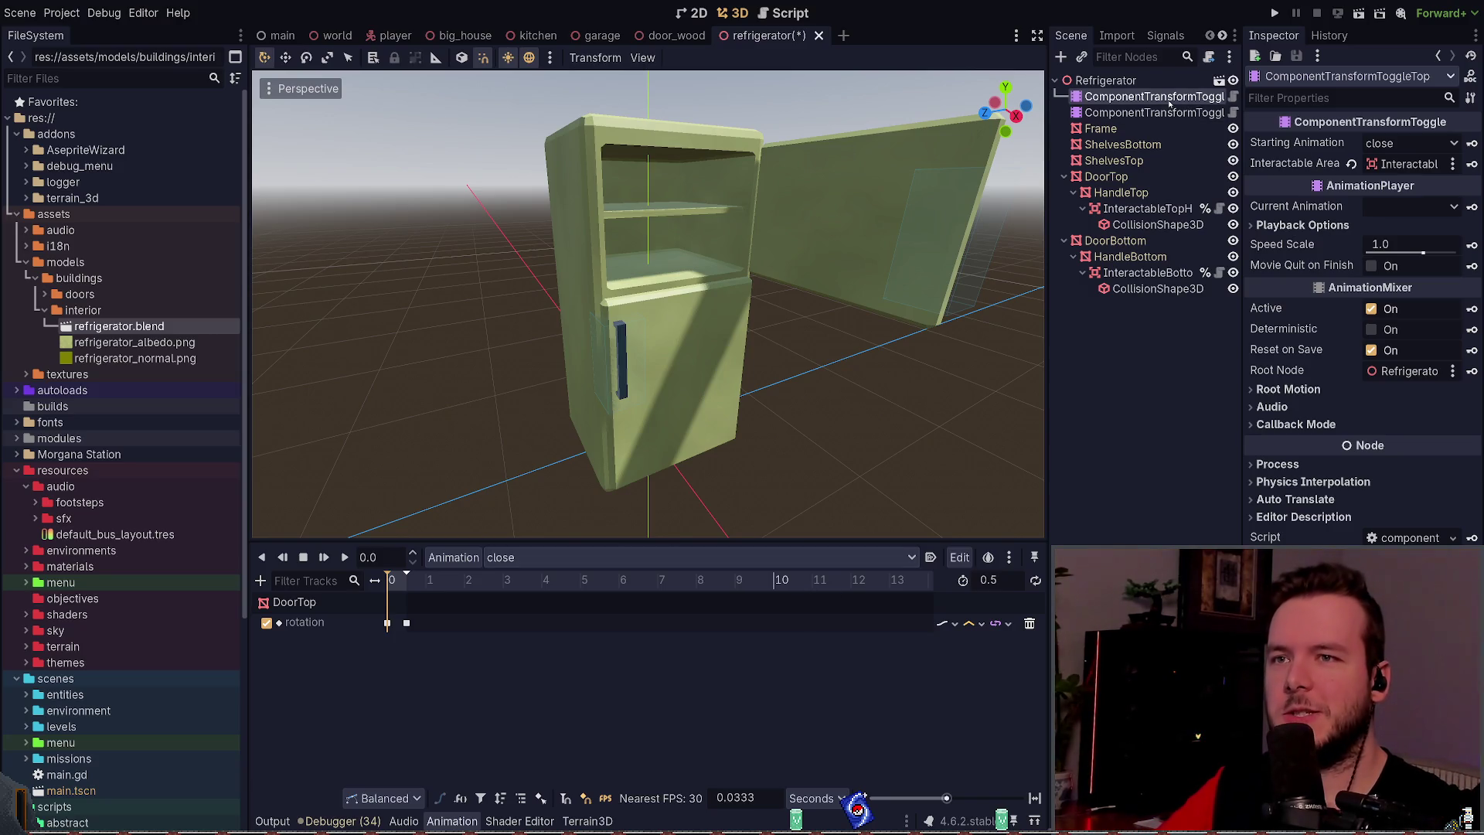
key("alt+Tab")
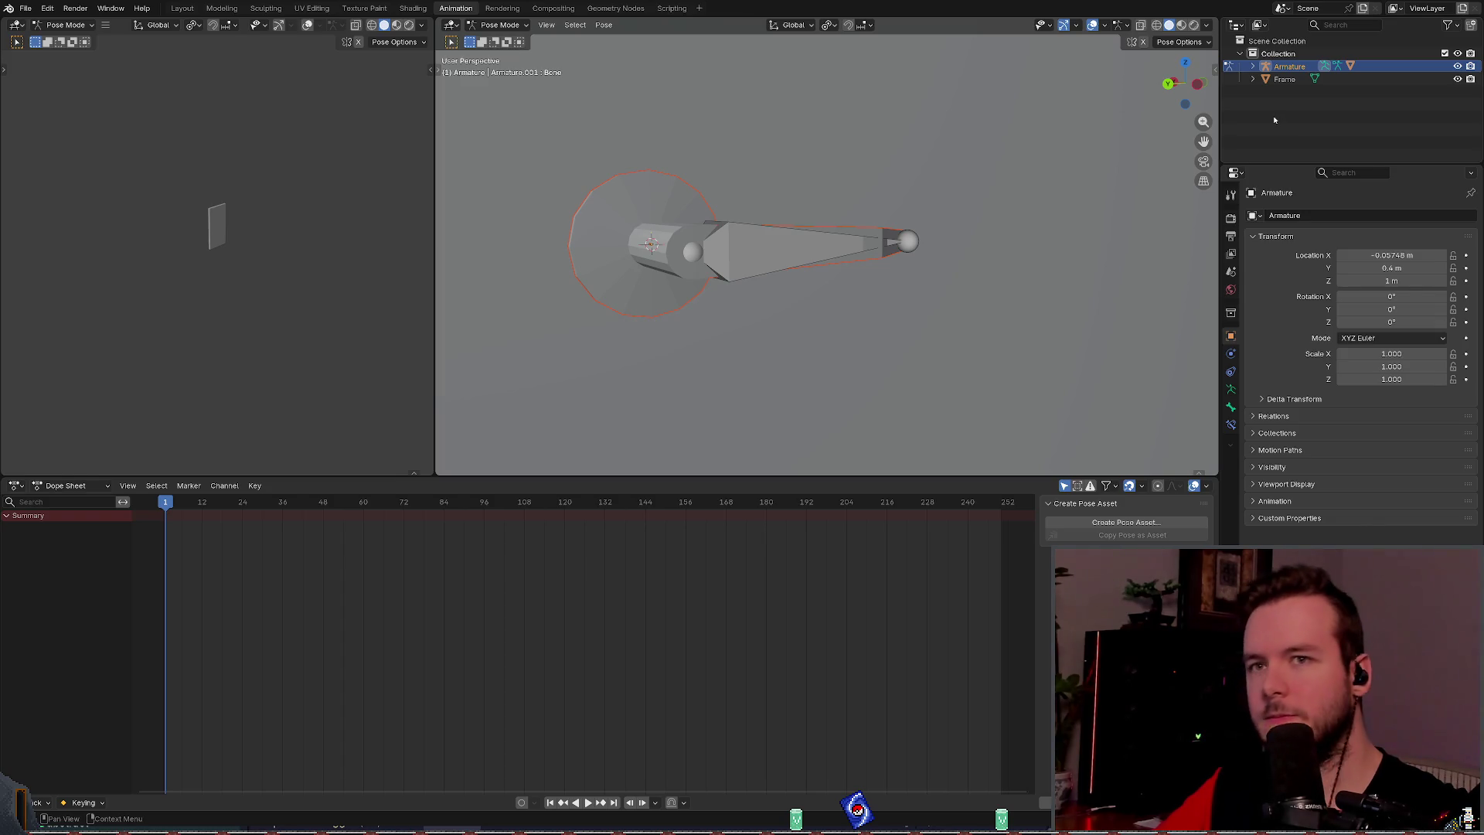
key("alt+Tab")
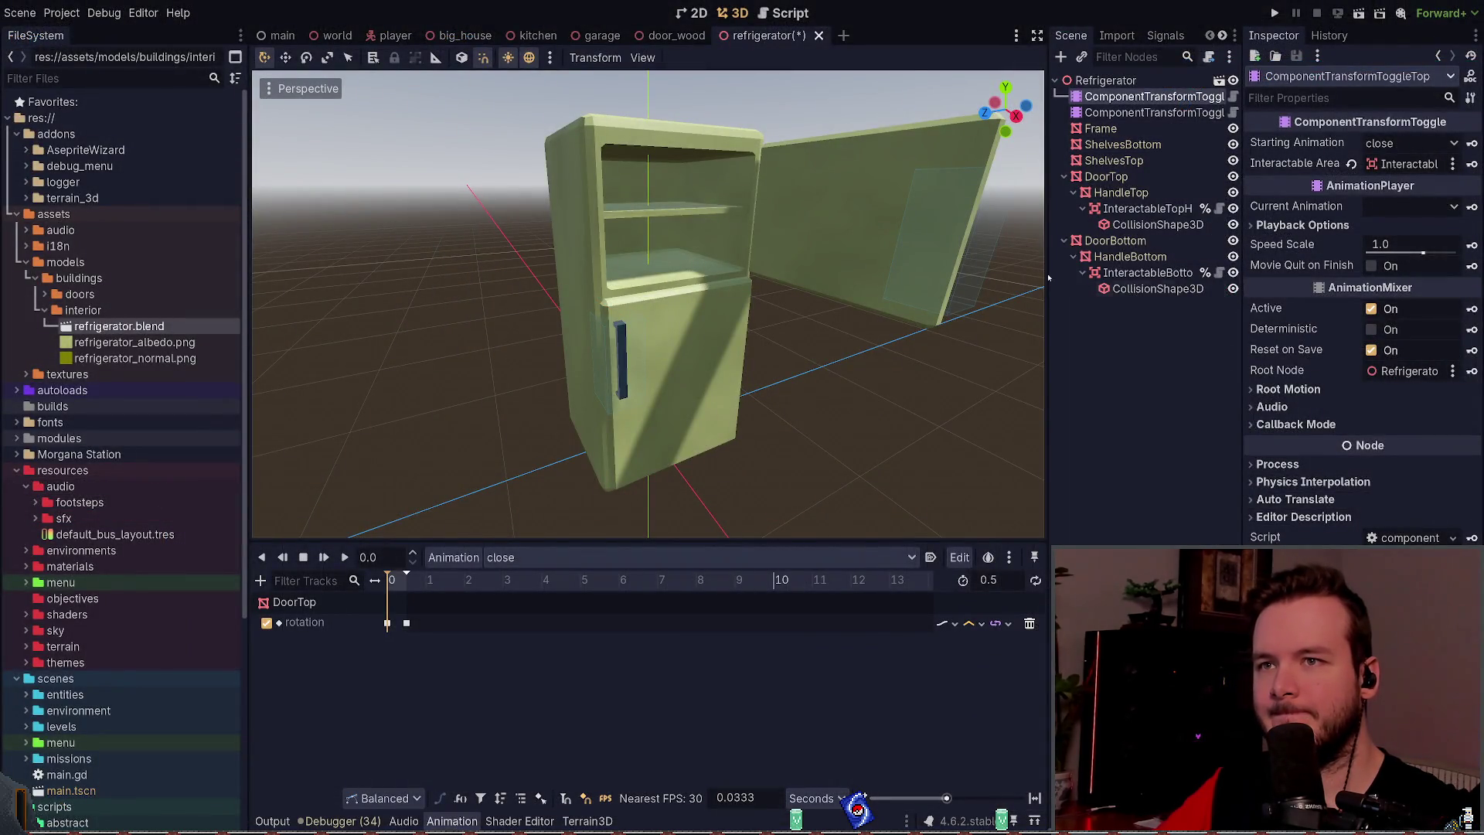
key("alt+Tab")
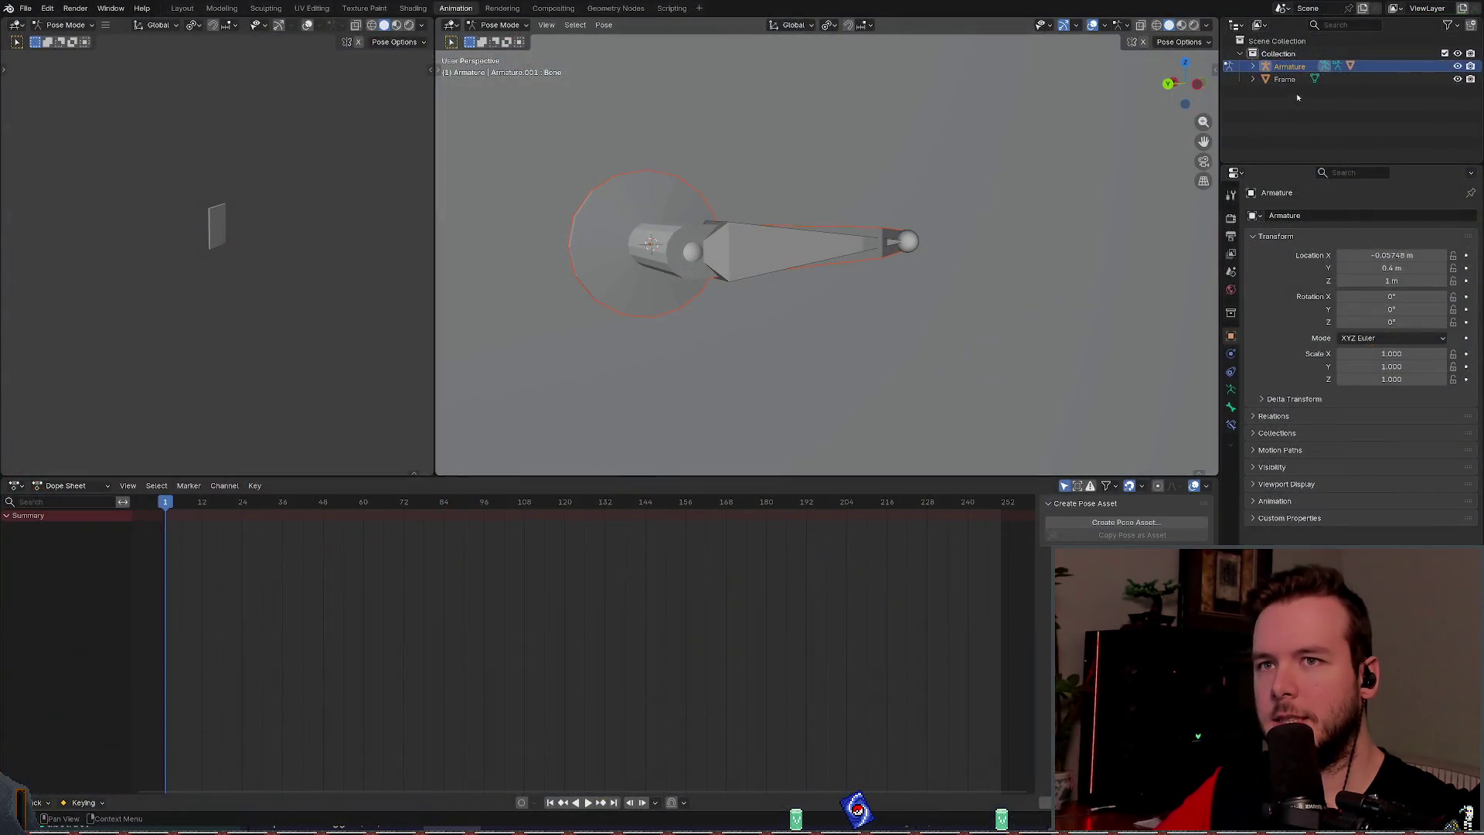
left_click(1252, 68)
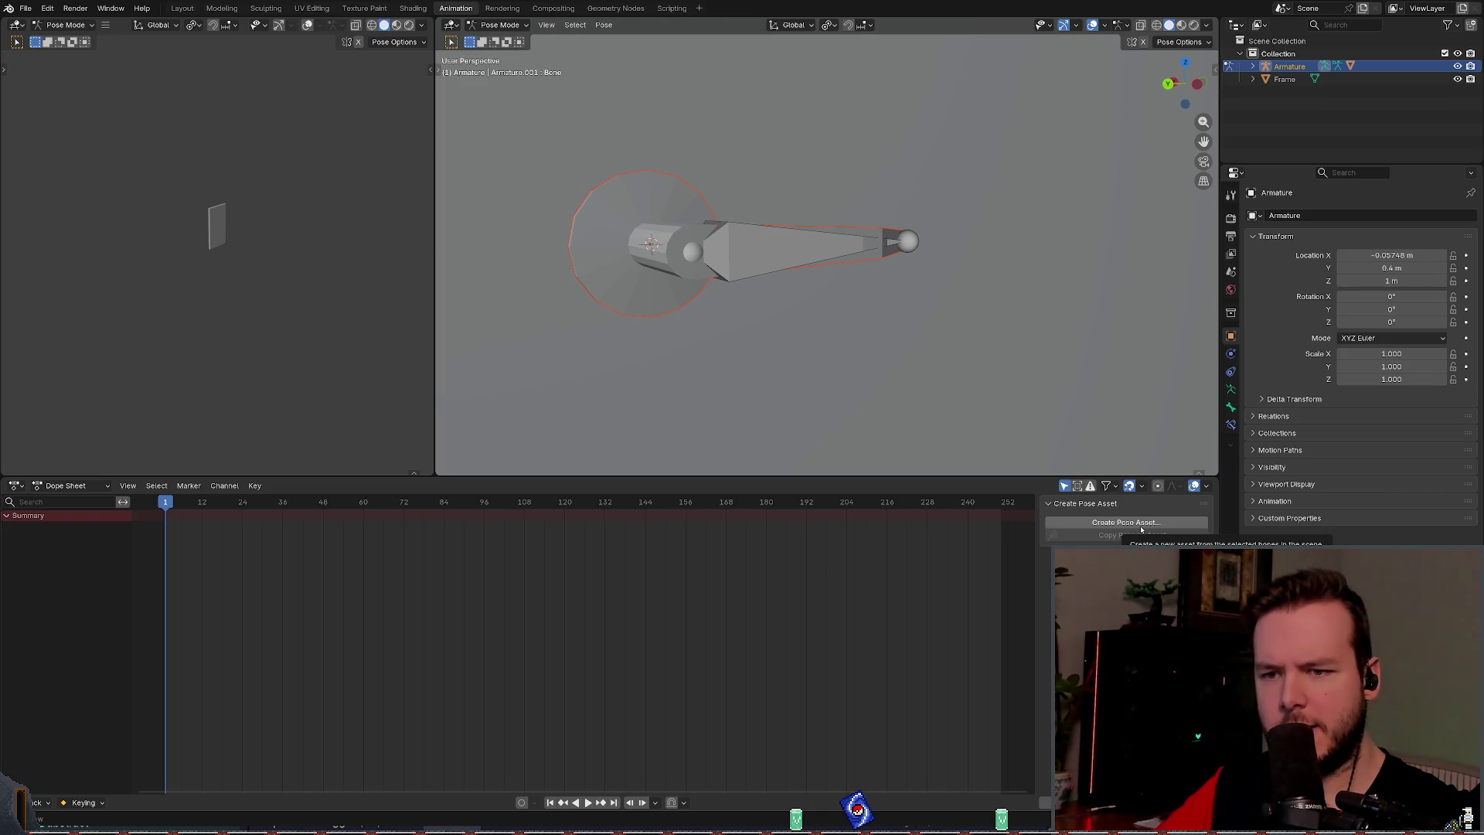
left_click(155, 486)
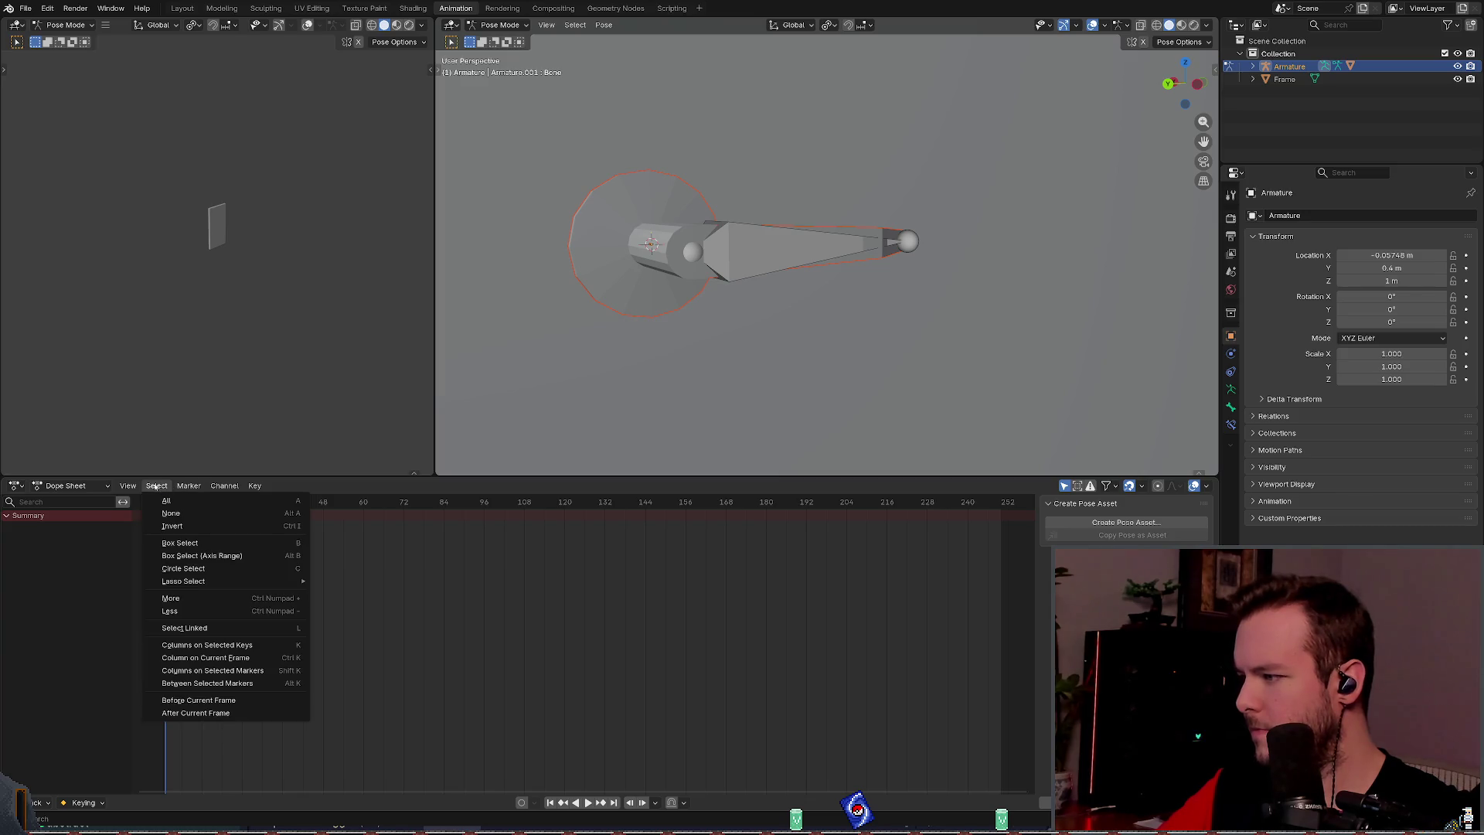
mouse_move(225, 487)
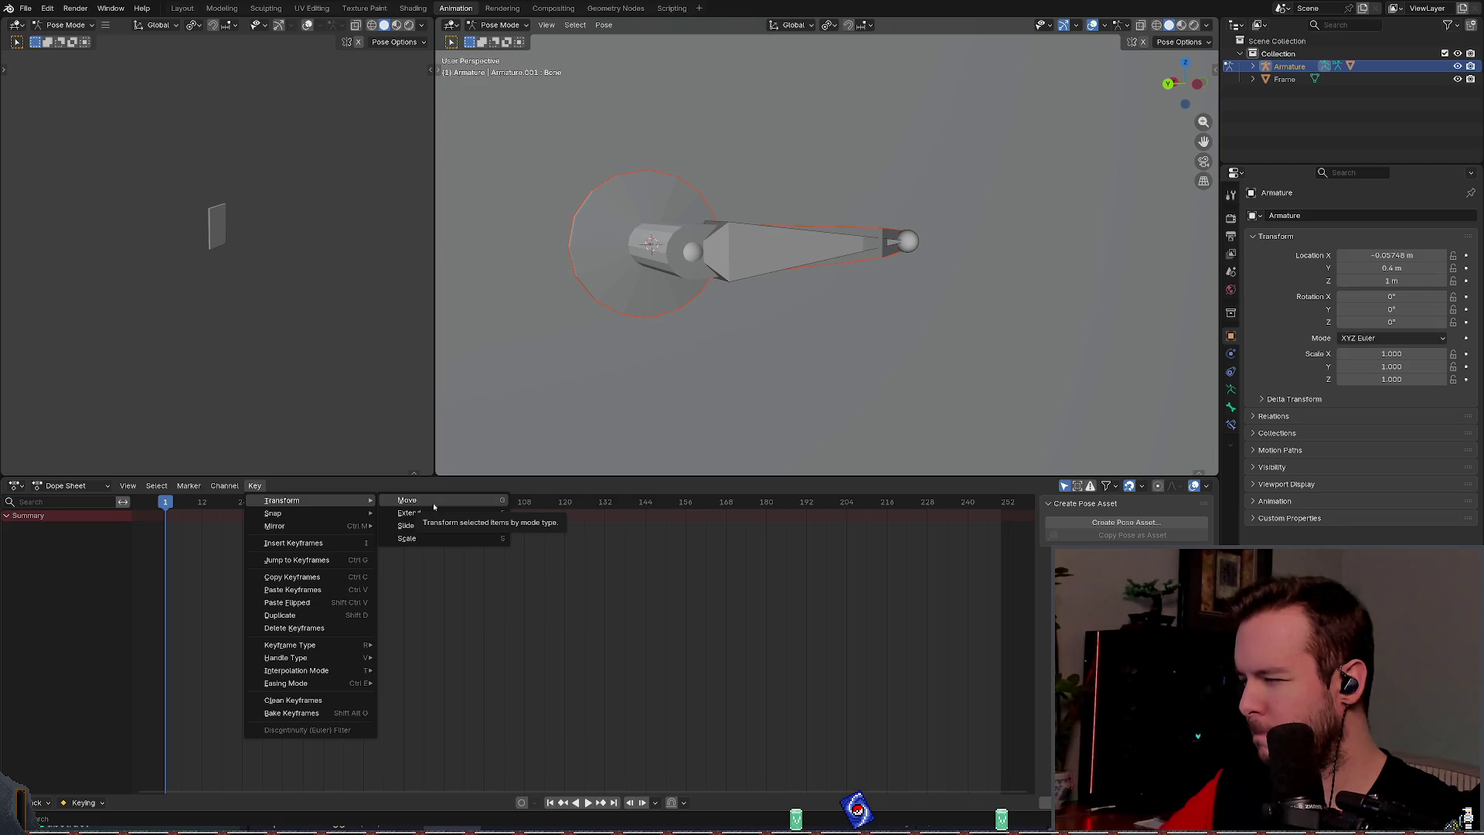
key("Escape")
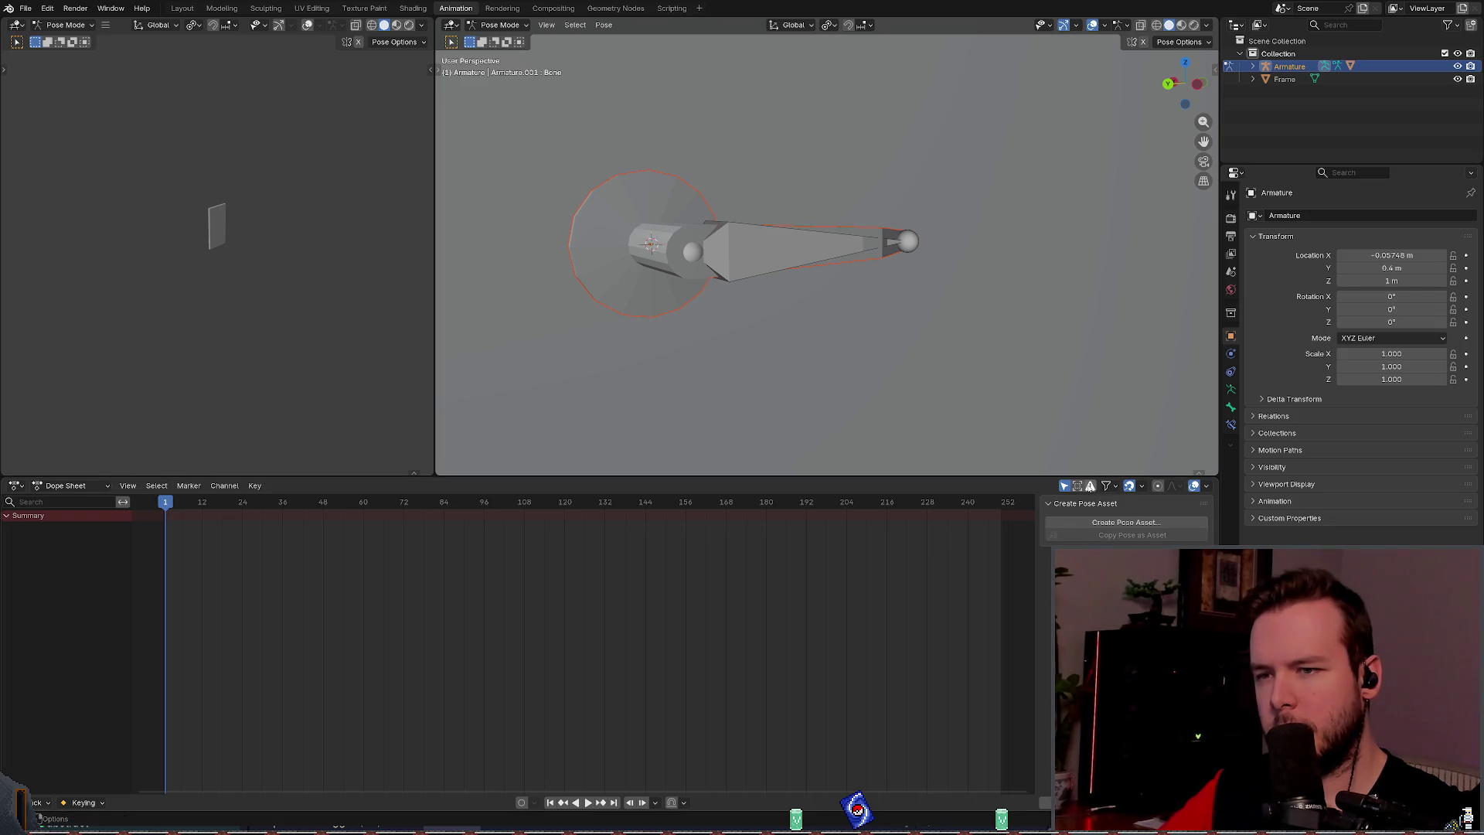
left_click(1126, 523)
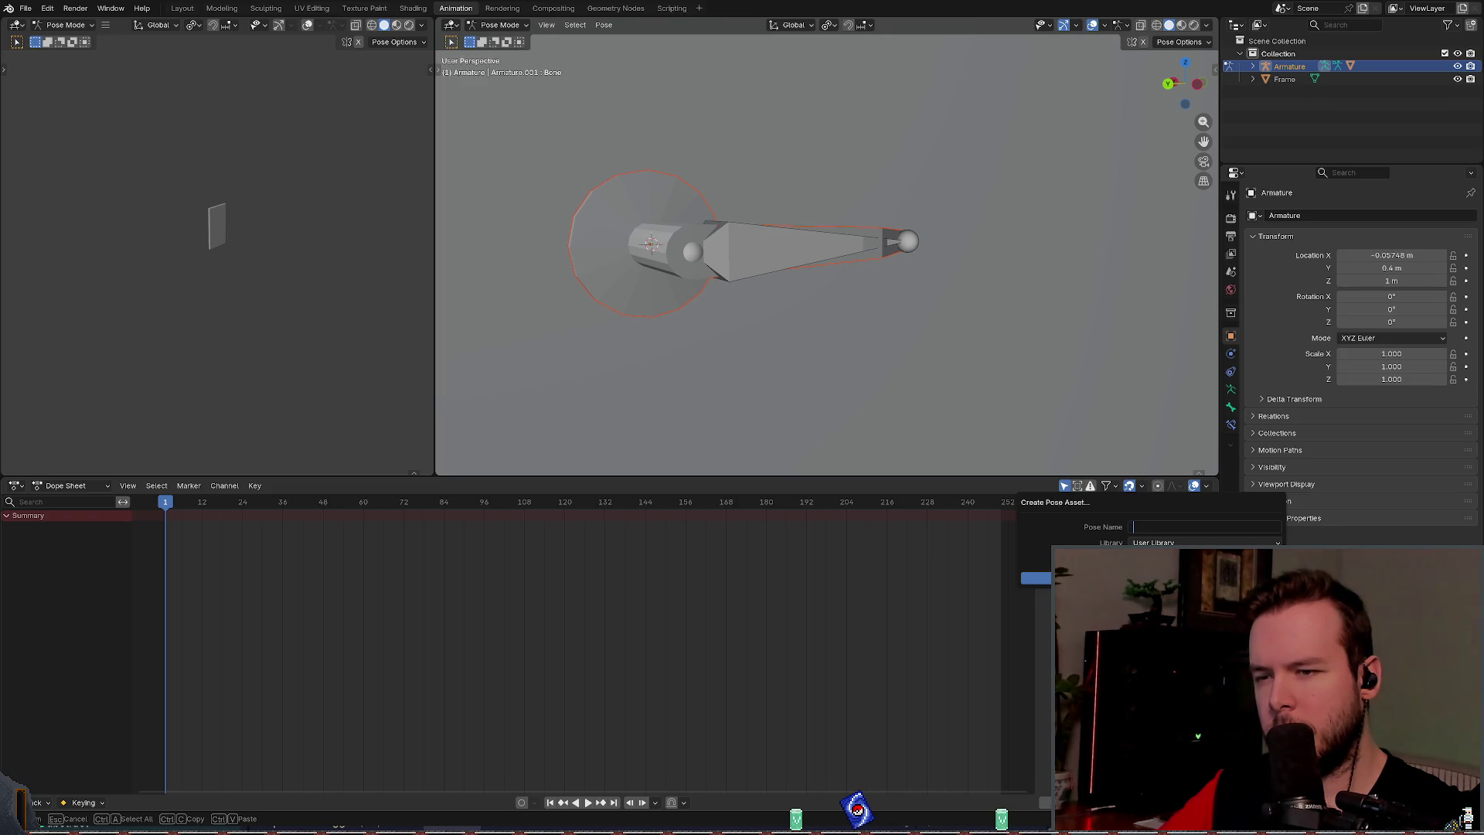
Step: Create a pose asset named 'Use' from the handle bone's current pose
key("Escape")
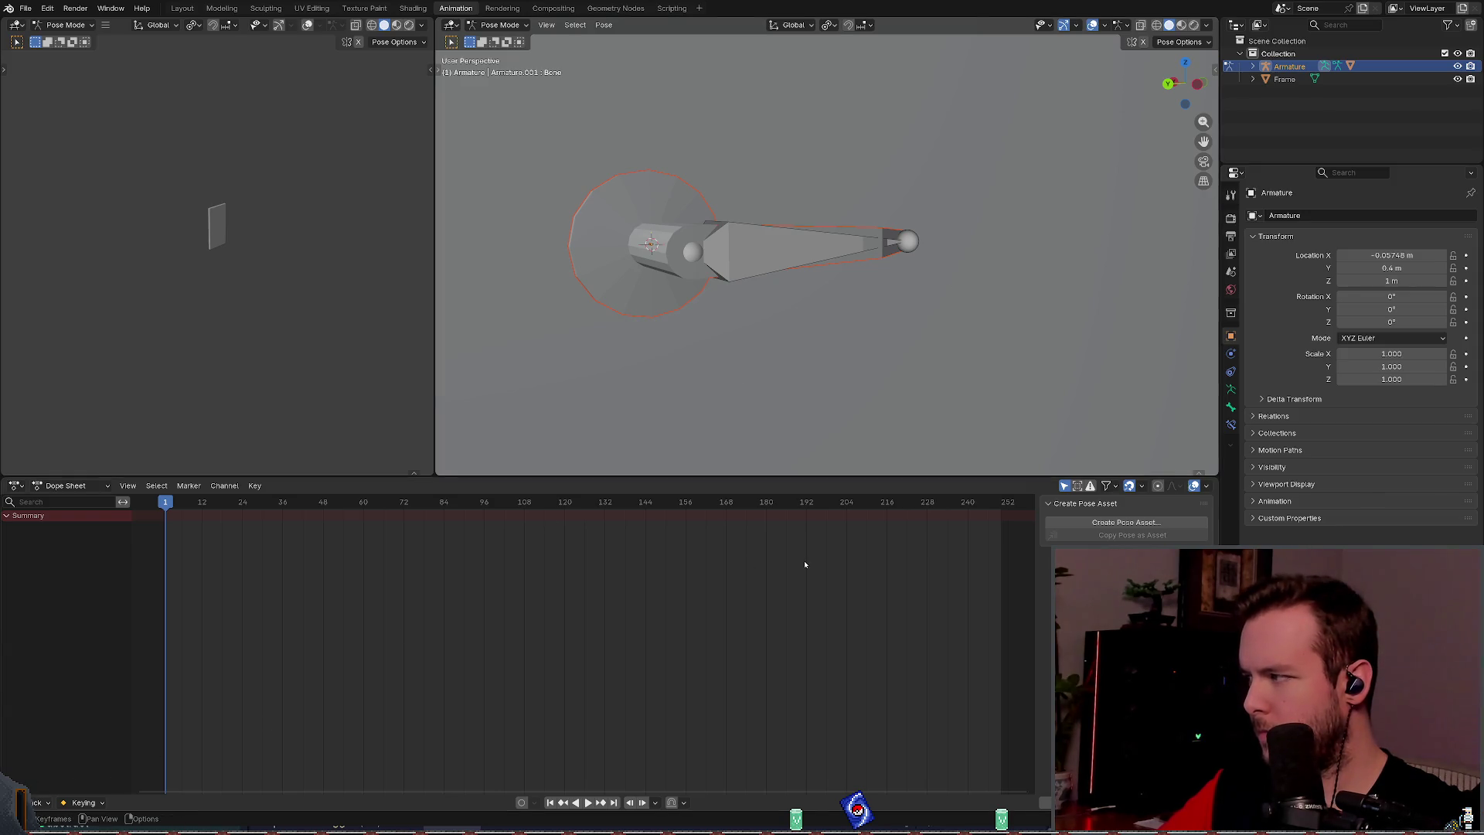
left_click(1126, 523)
key("Return")
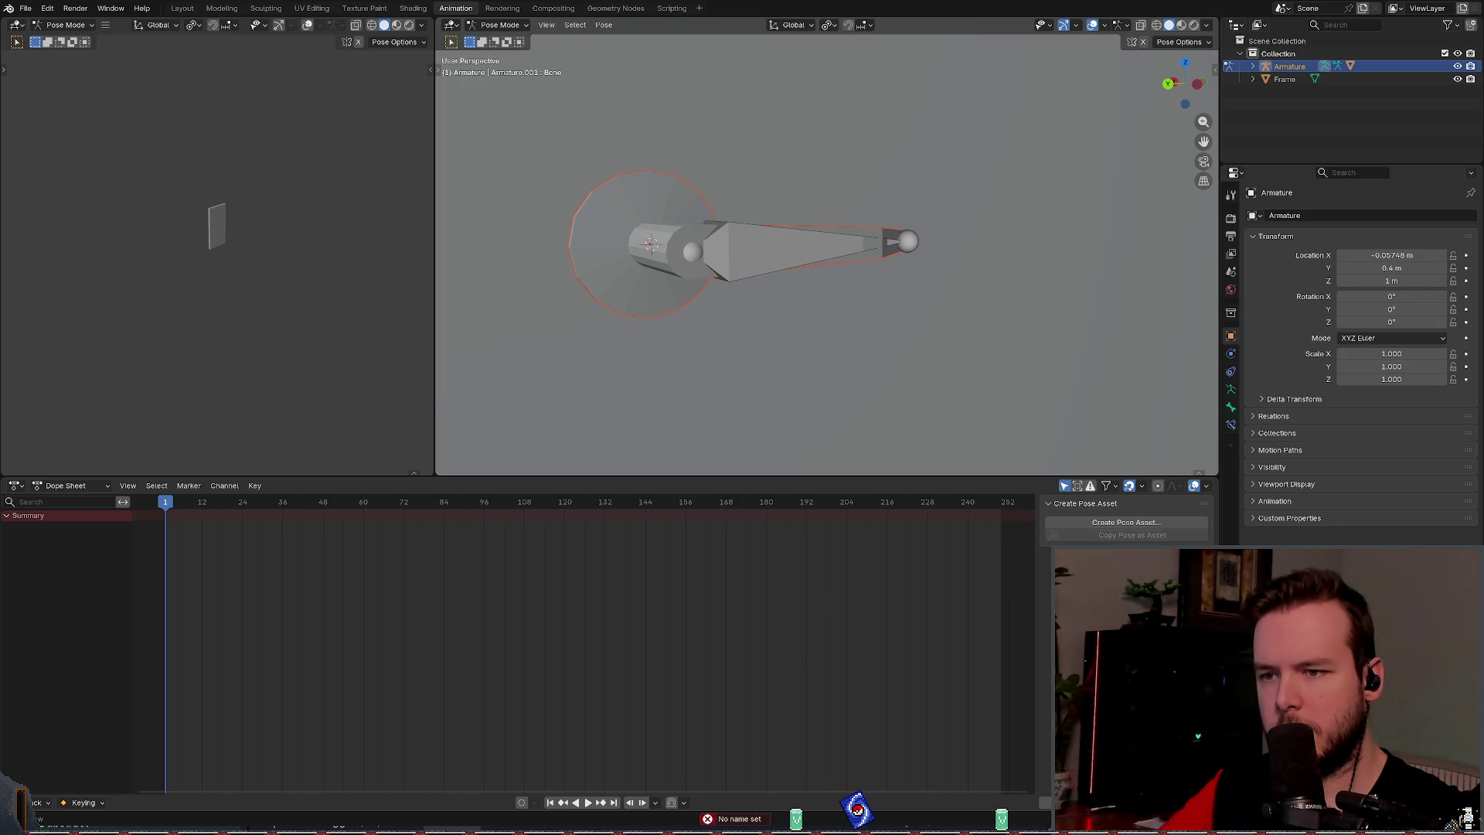
left_click(1079, 524)
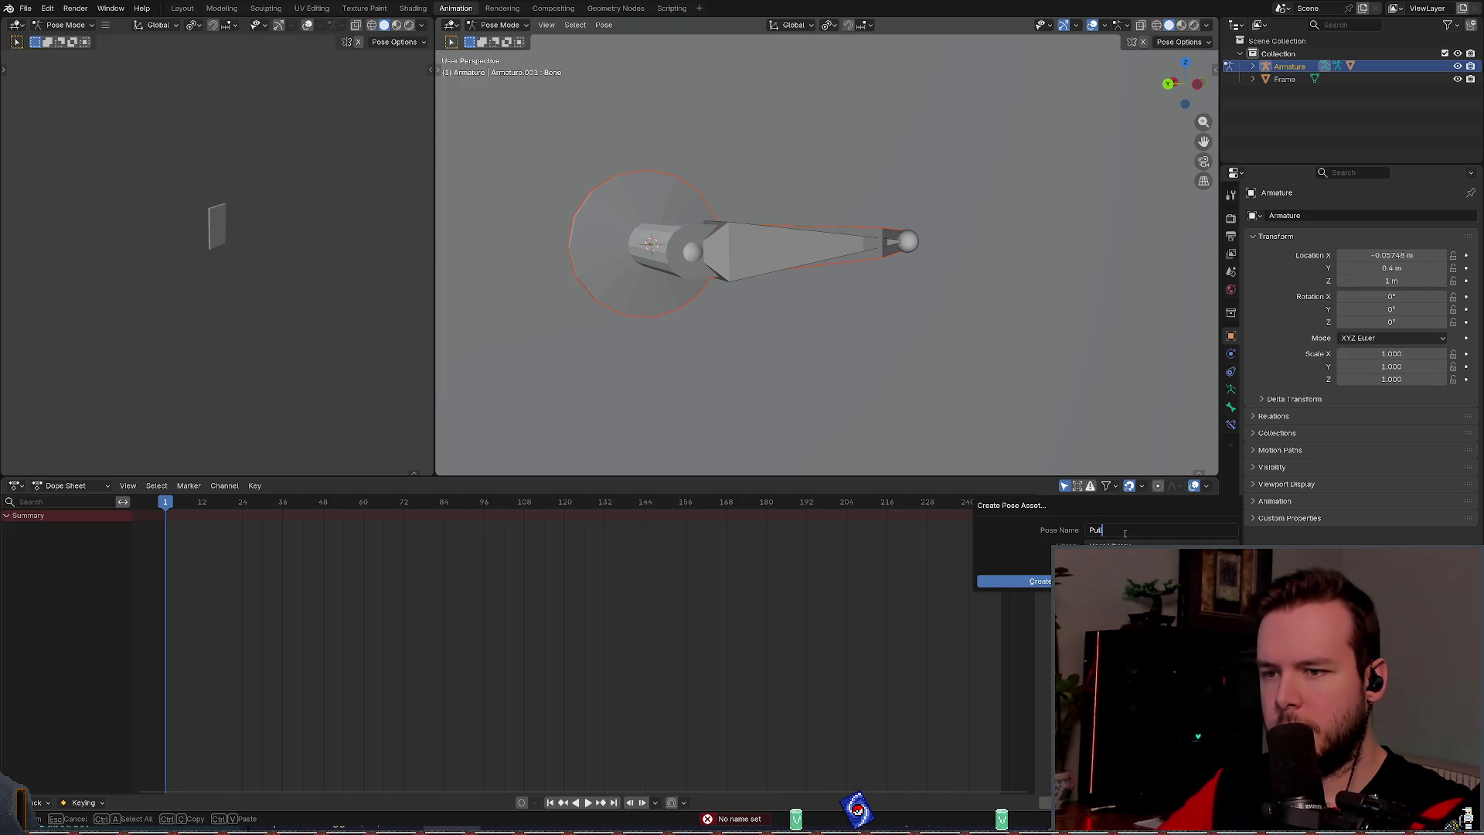
key("BackSpace")
key("BackSpace")
key("BackSpace")
type("Use")
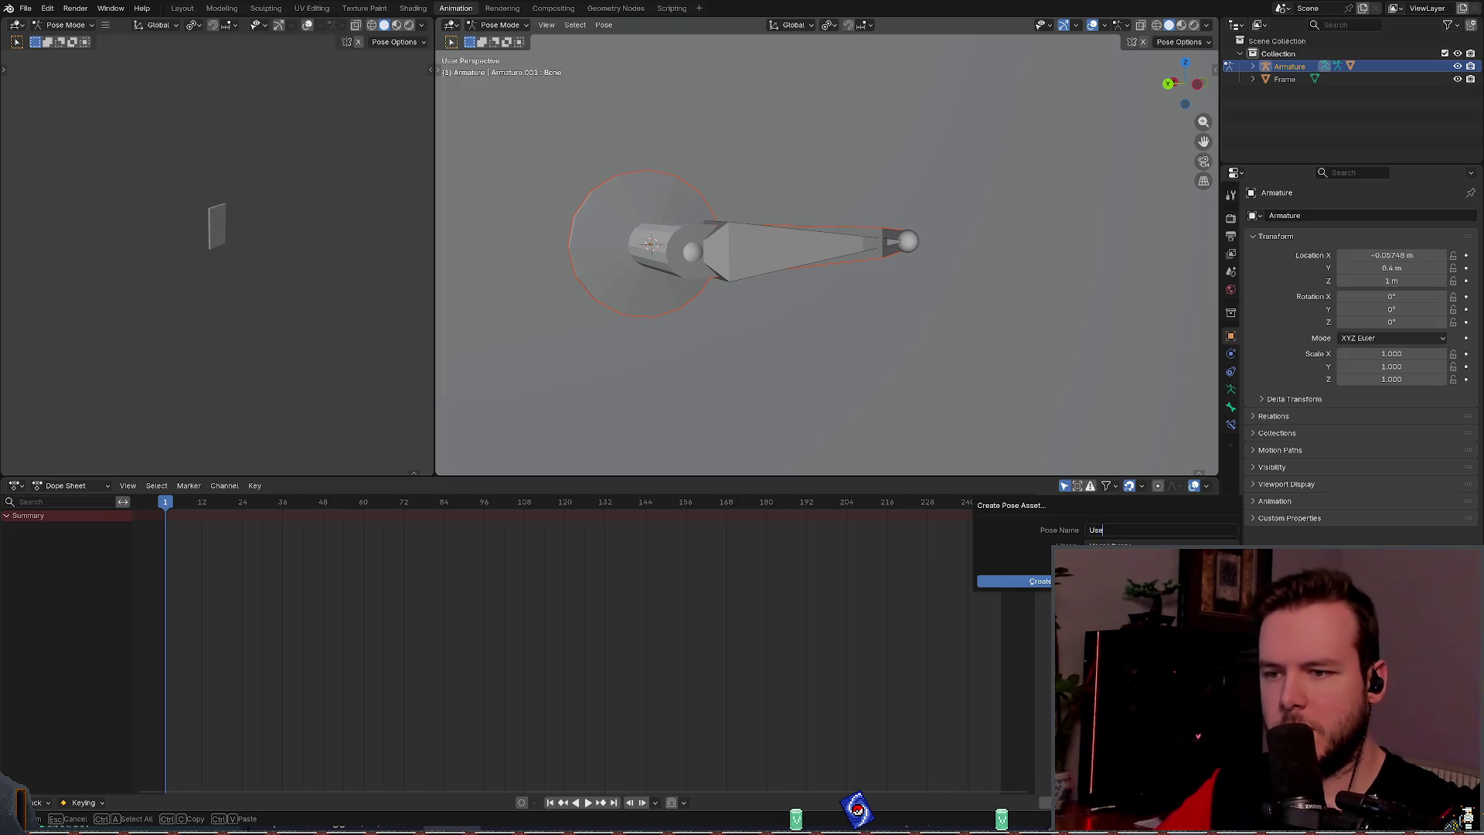
key("Return")
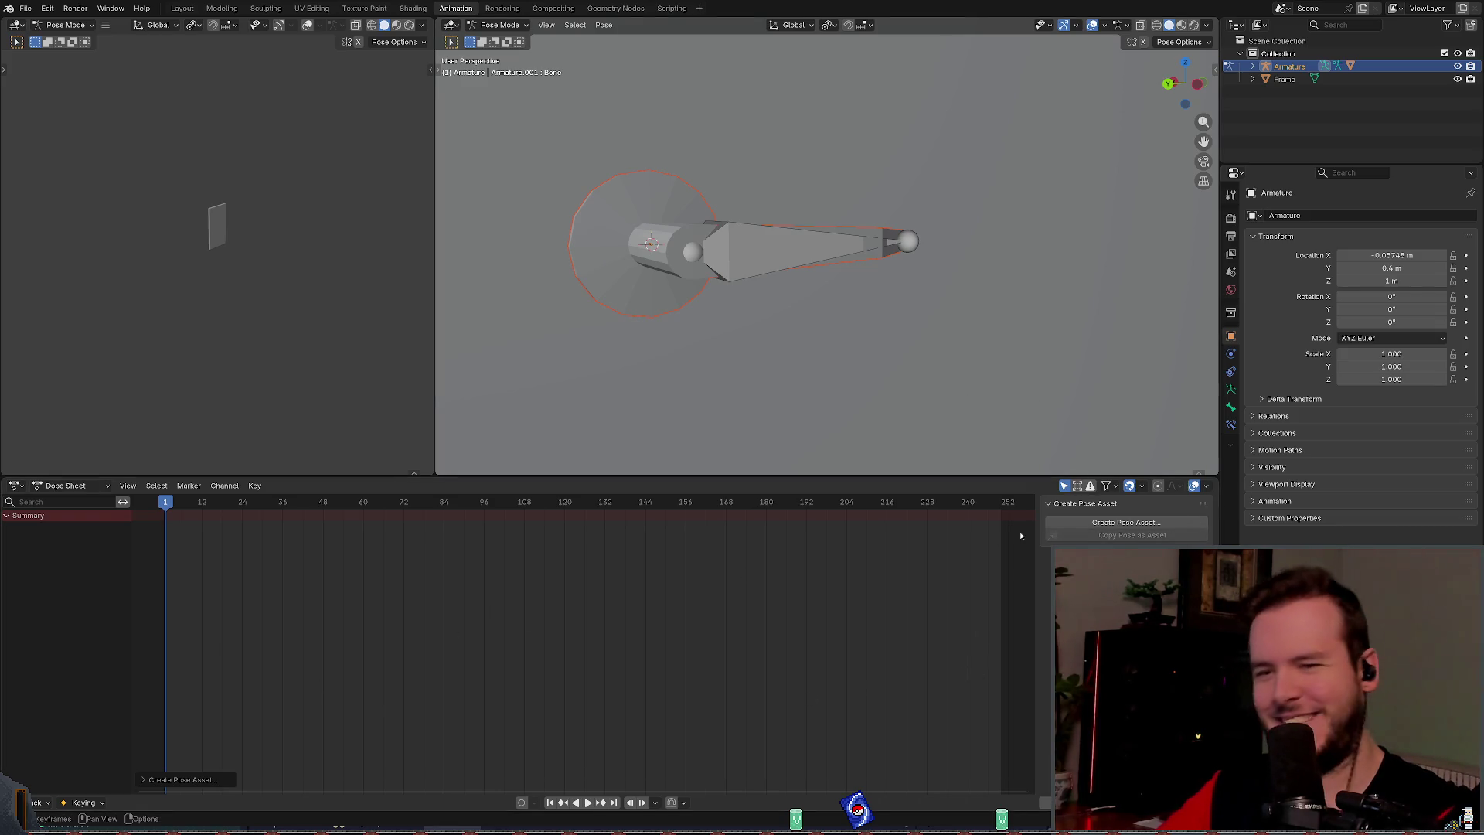
left_click(1144, 522)
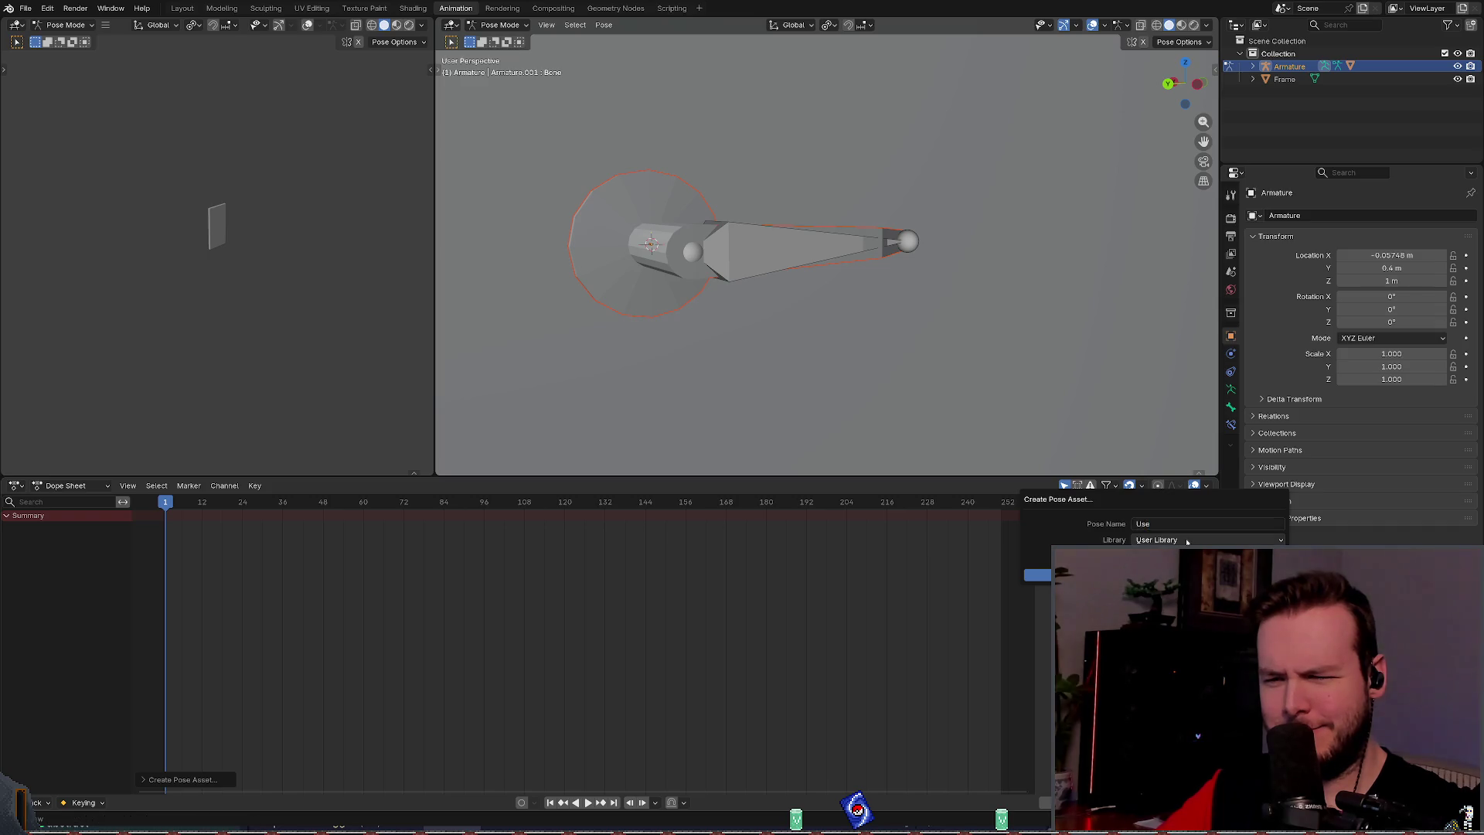
left_click(1037, 575)
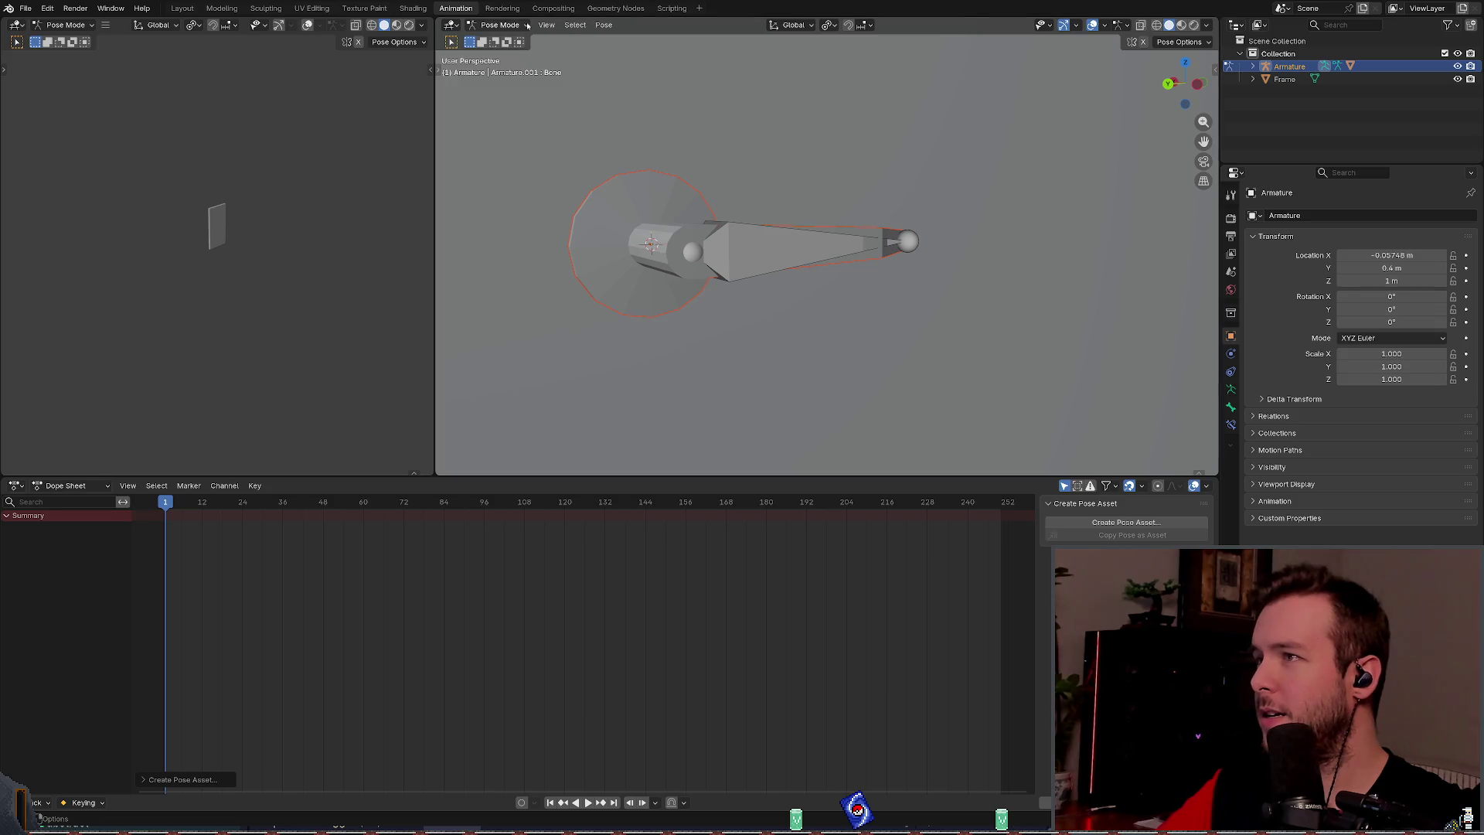
Step: From the Pose menu, start creating a pose asset from the current pose
left_click(575, 25)
mouse_move(599, 26)
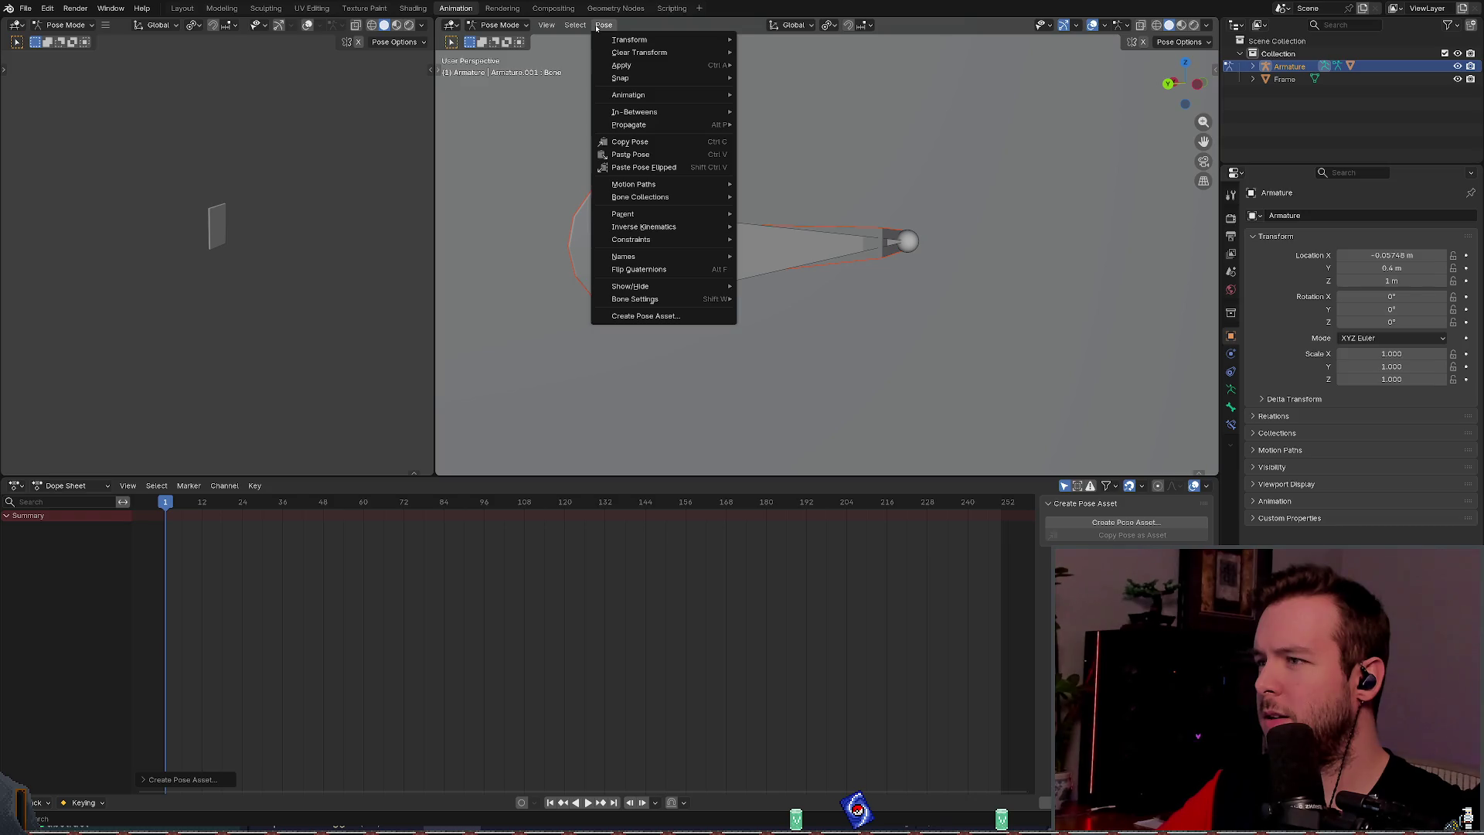
mouse_move(692, 261)
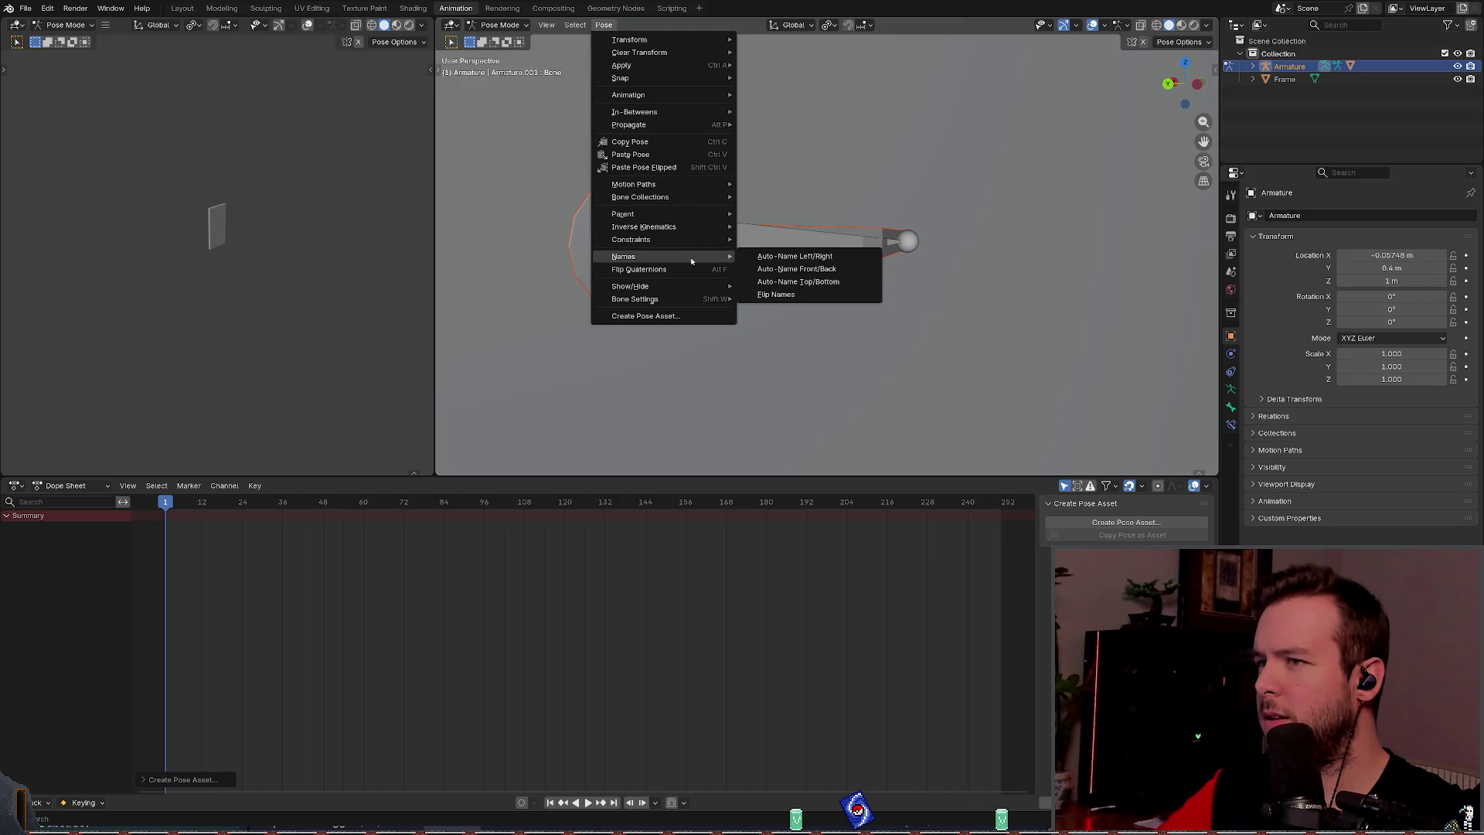
mouse_move(675, 307)
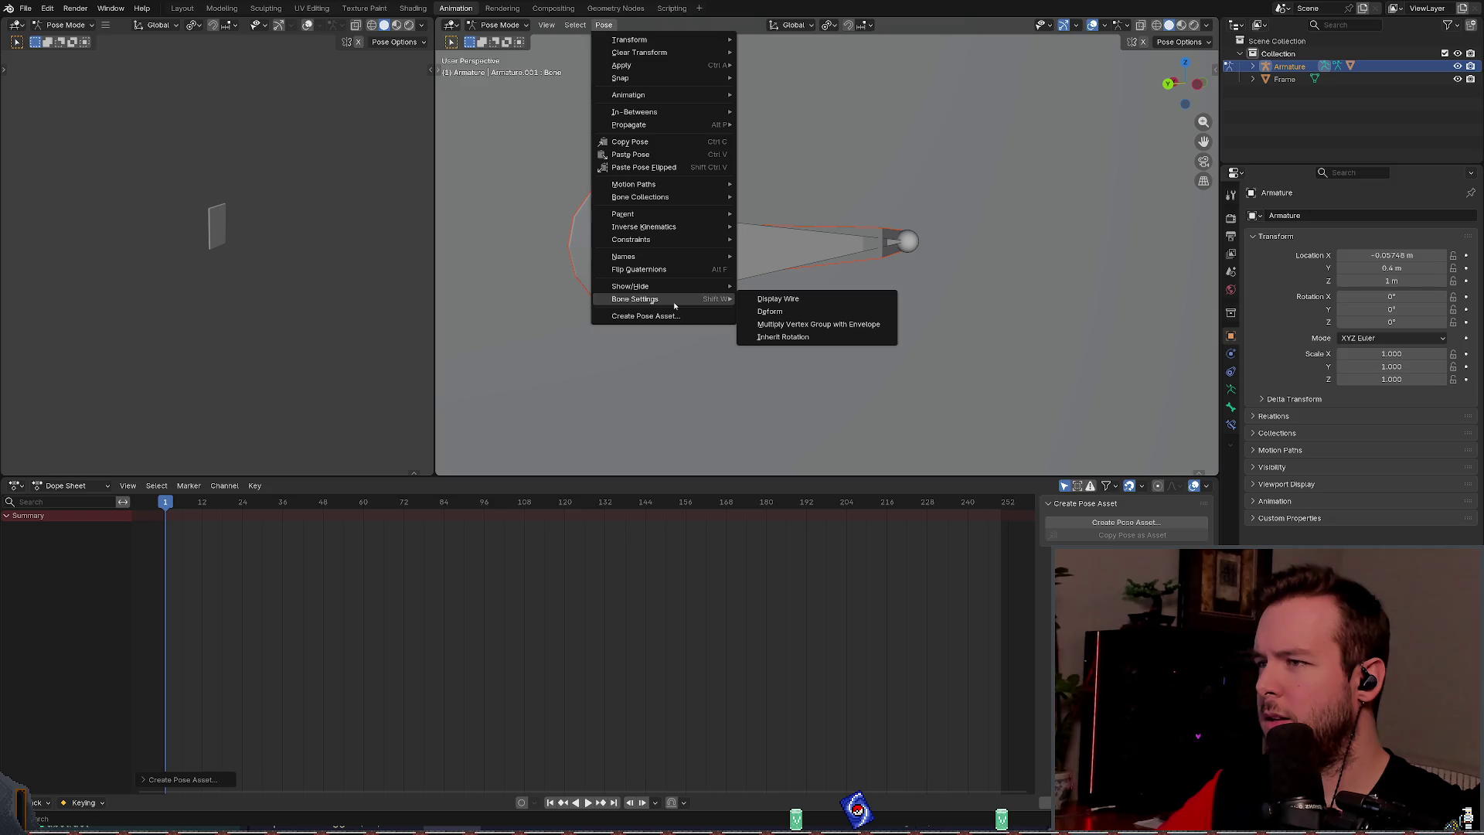
mouse_move(665, 200)
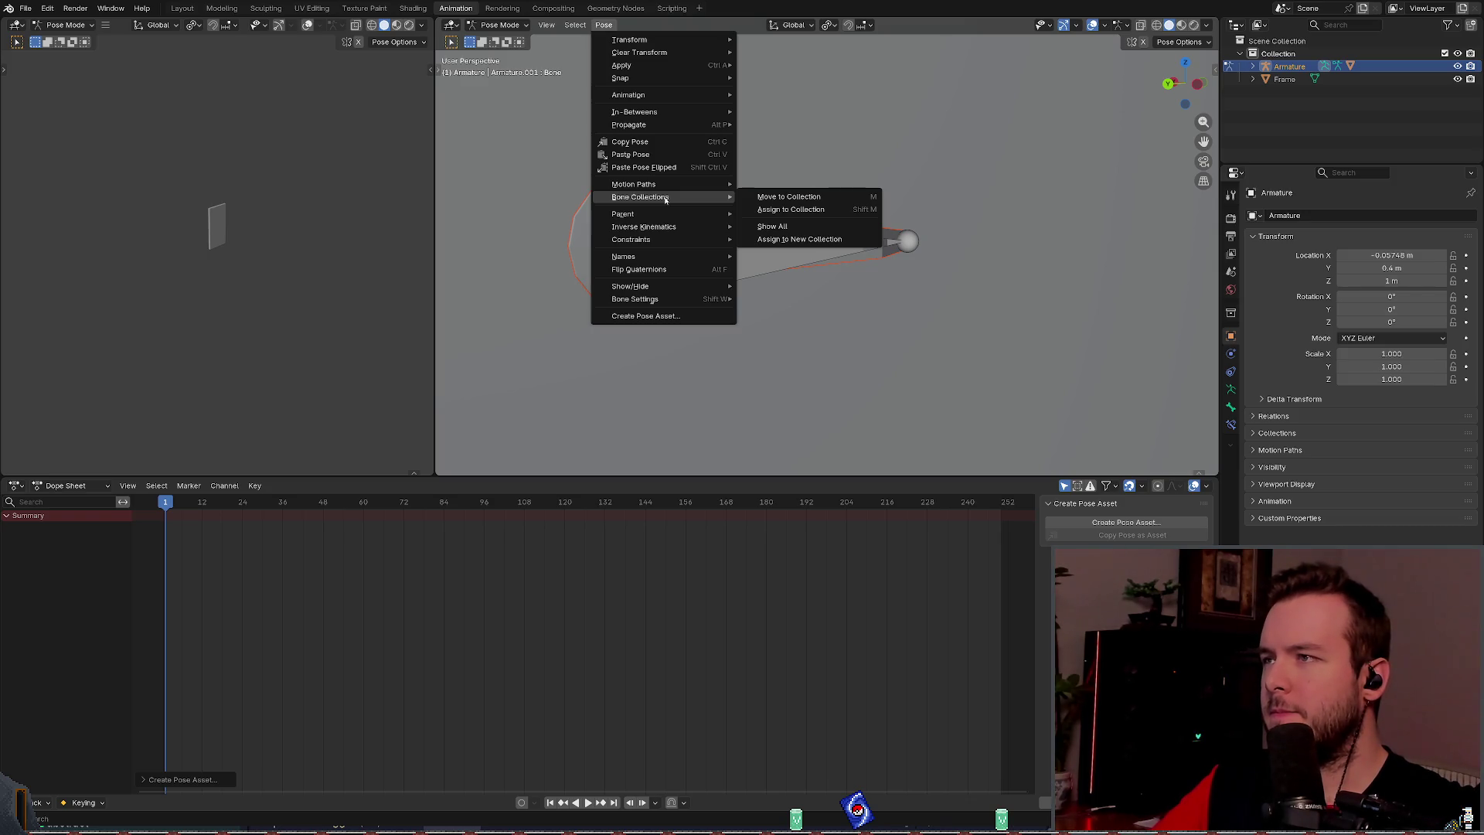
mouse_move(645, 96)
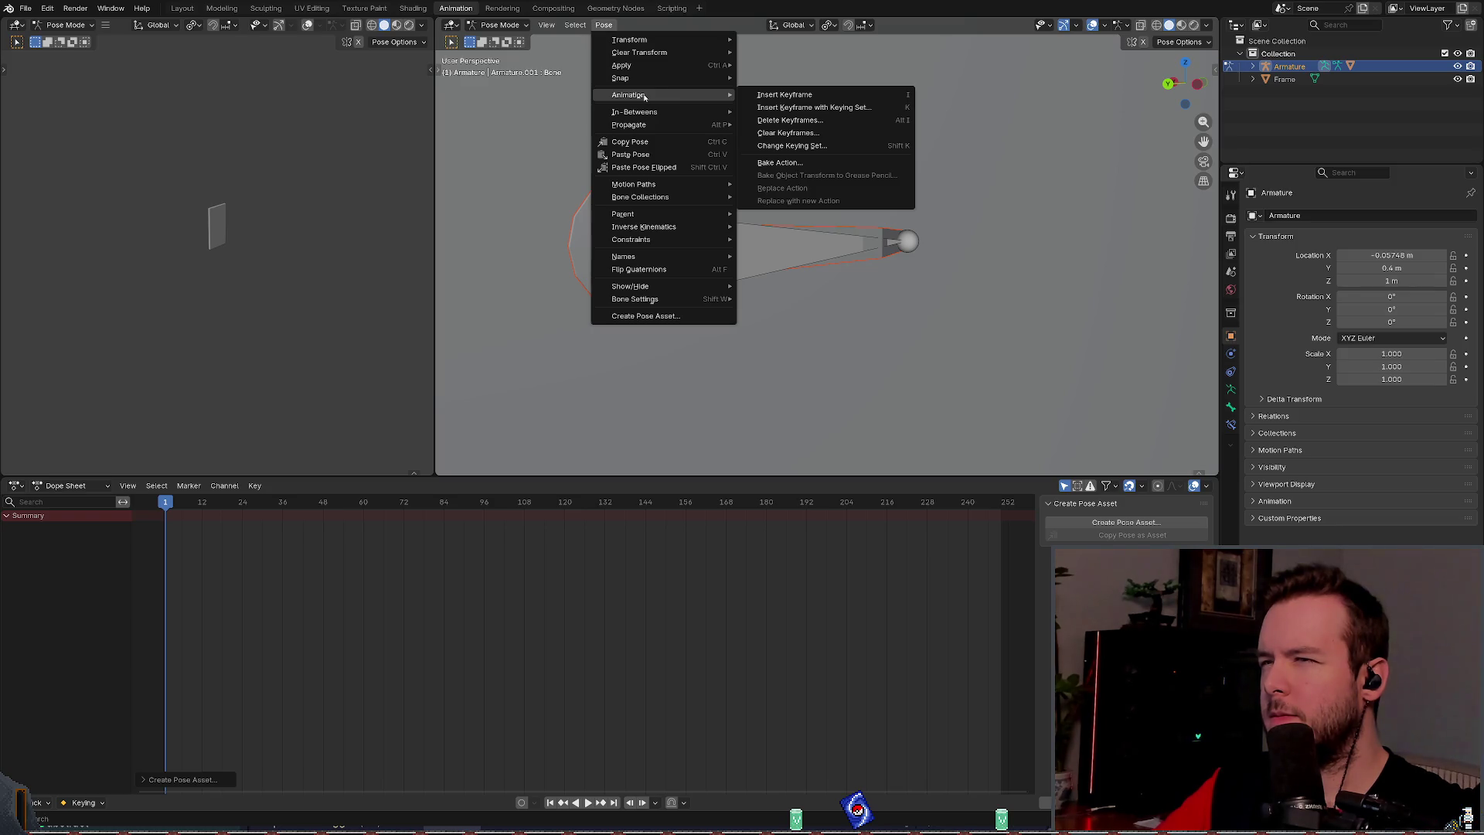
left_click(641, 315)
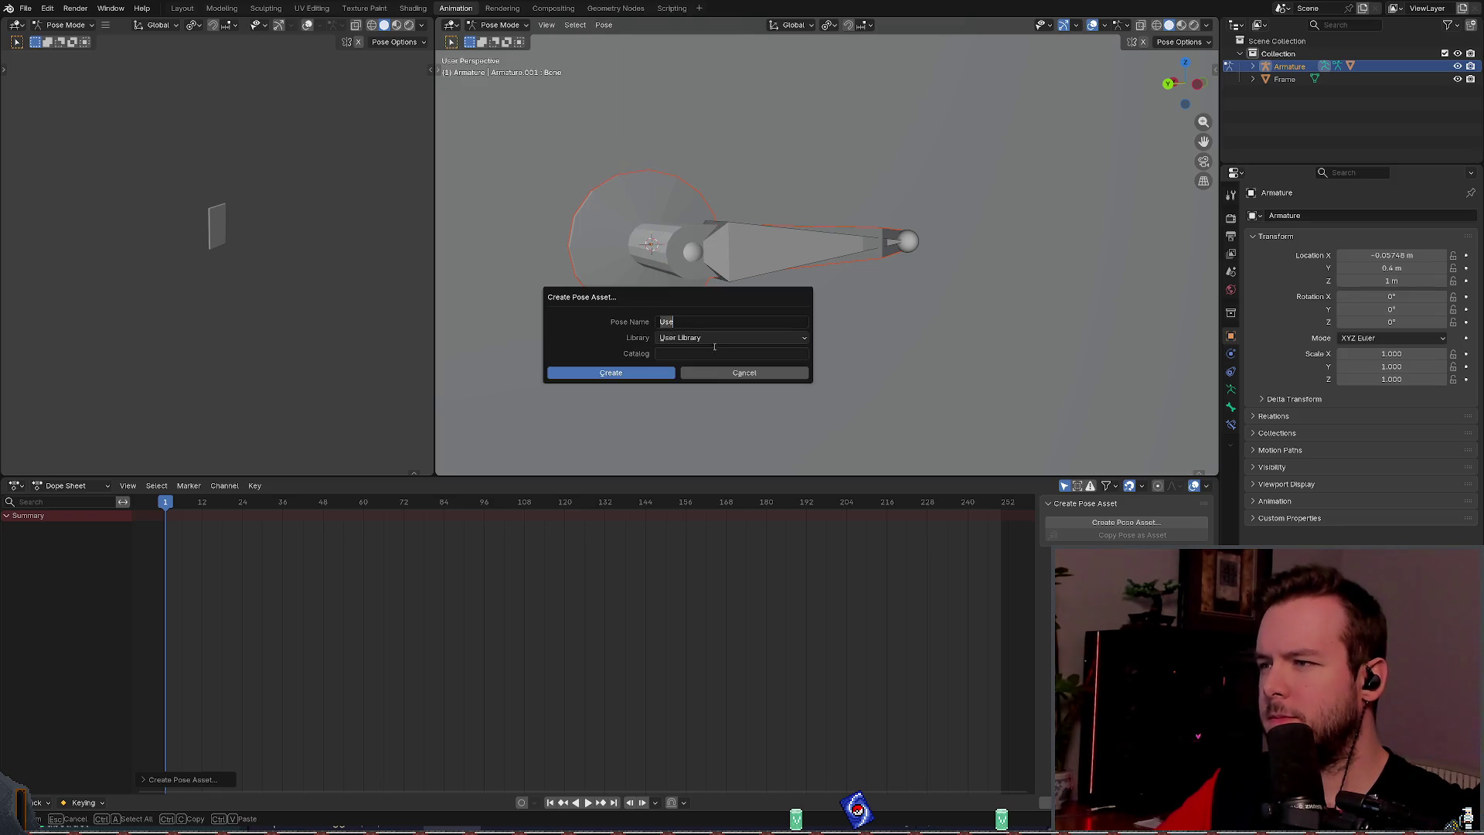
Step: Save the pose asset as 'Test' in the User Library, then save basic_door.blend
left_click(714, 344)
left_click(711, 338)
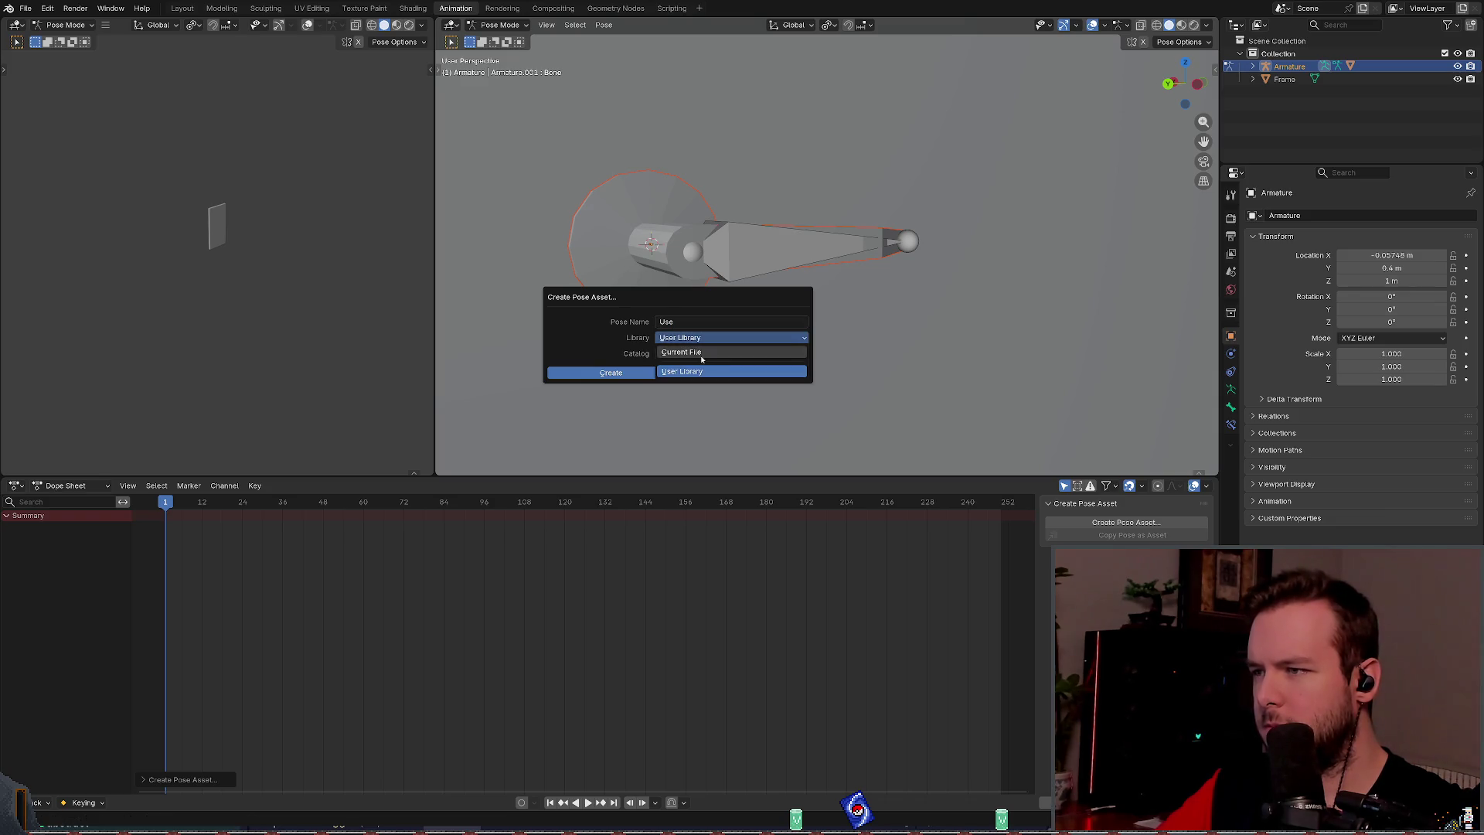
left_click(696, 337)
left_click(695, 338)
left_click(692, 371)
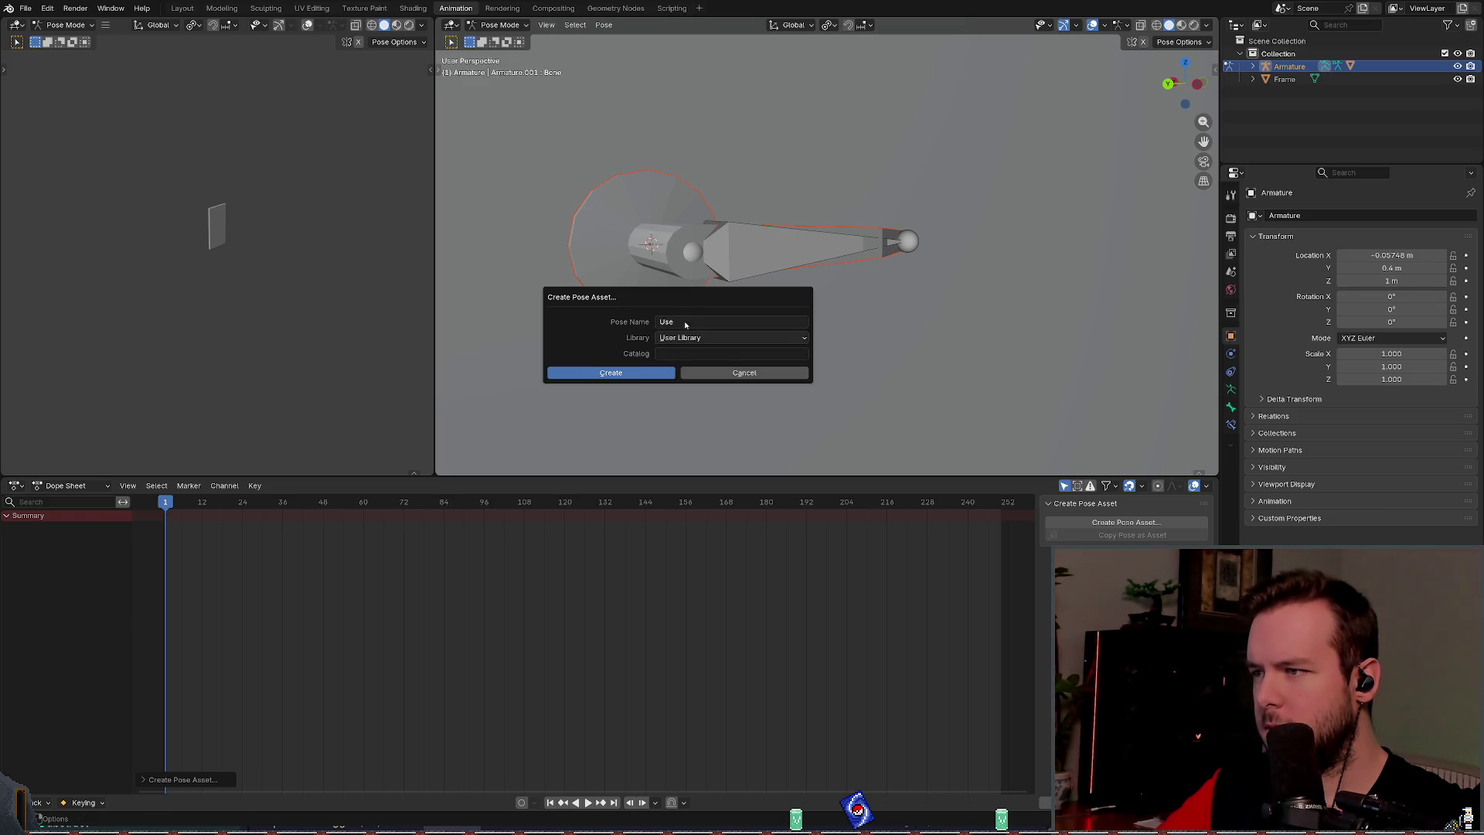
left_click(687, 321)
type("Test")
key("Return")
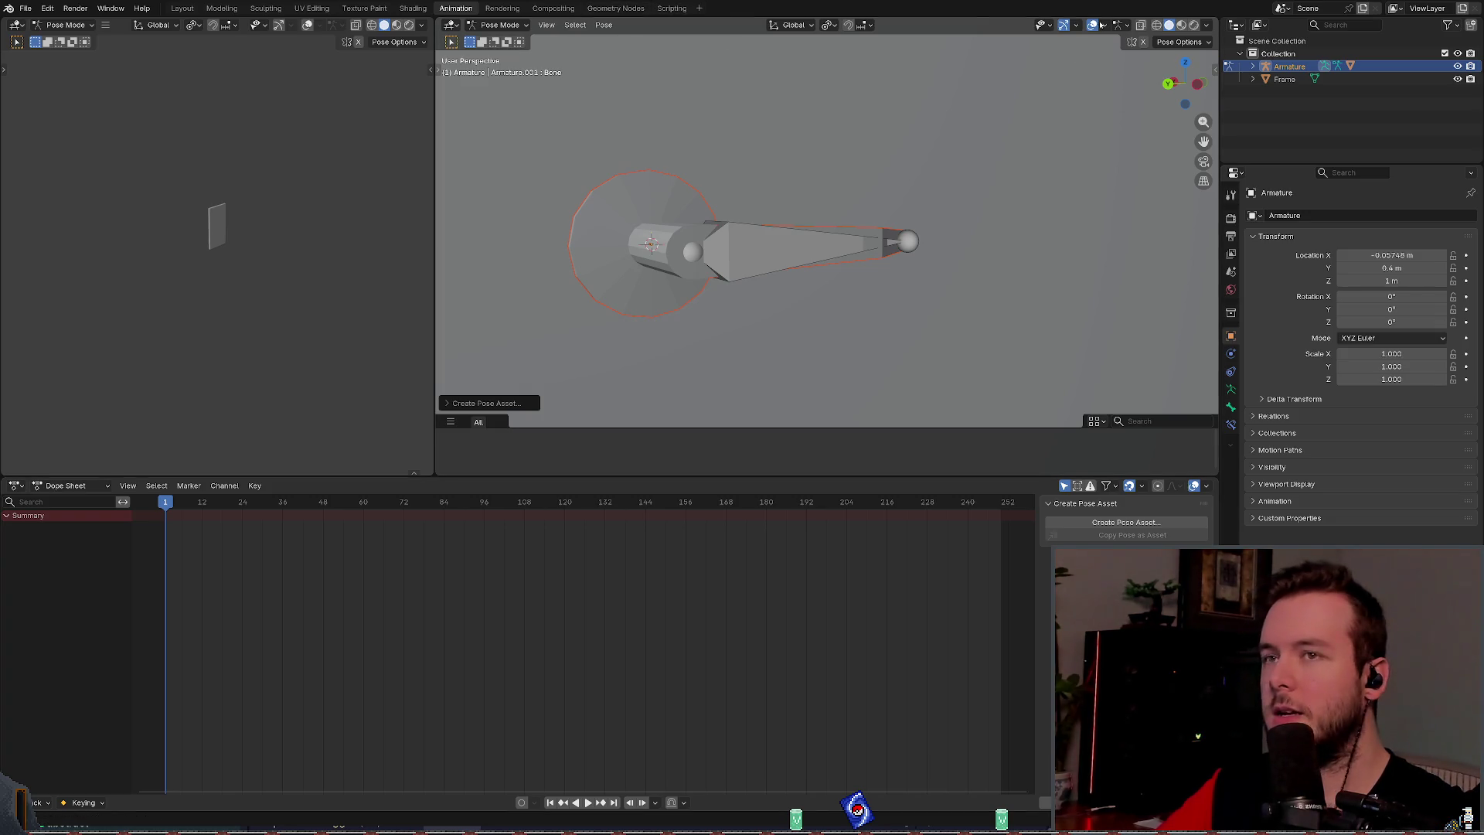
key("ctrl+s")
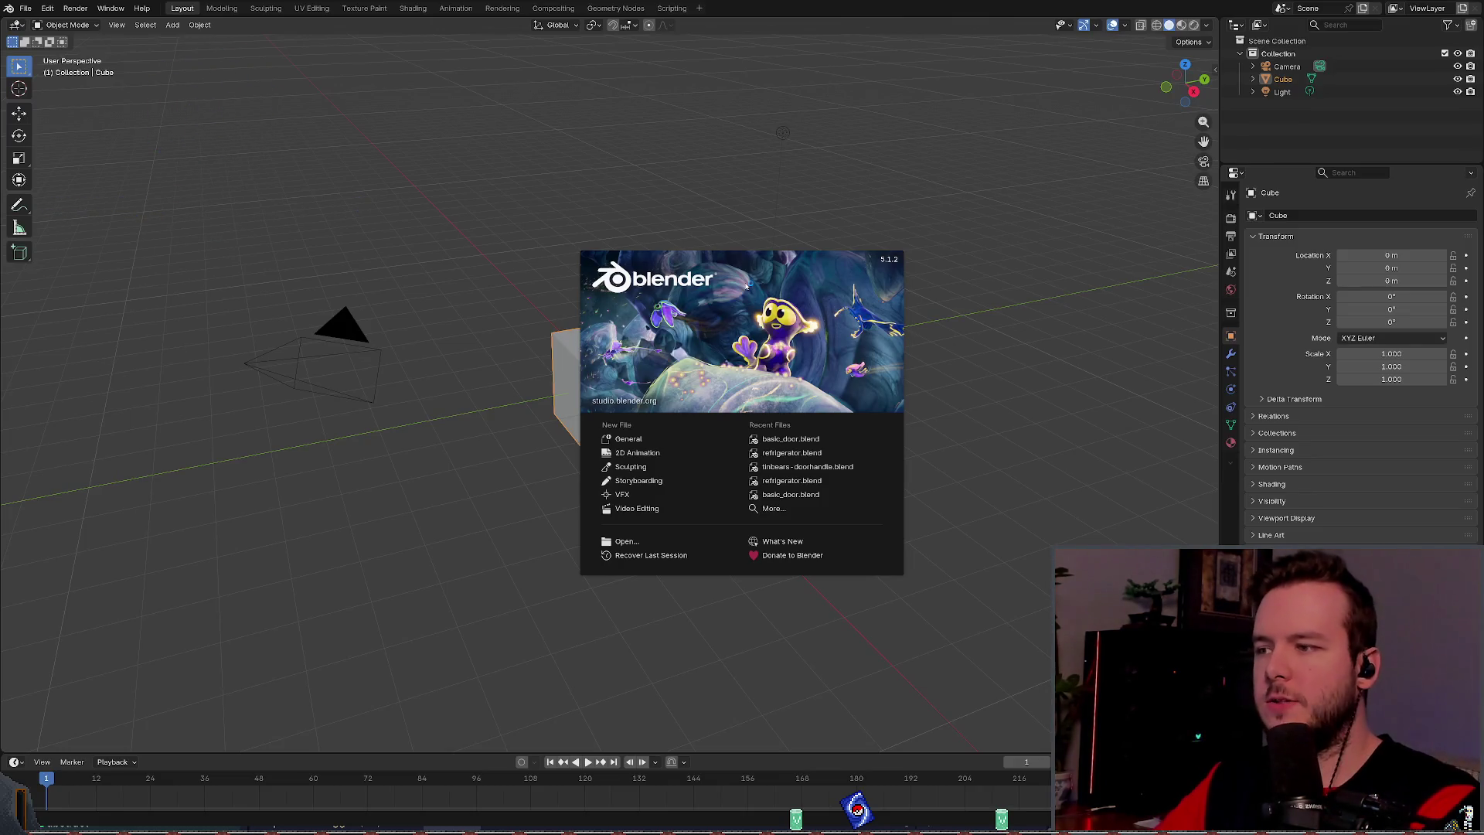
Step: Open basic_door.blend from the splash screen's Recent Files list
left_click(777, 438)
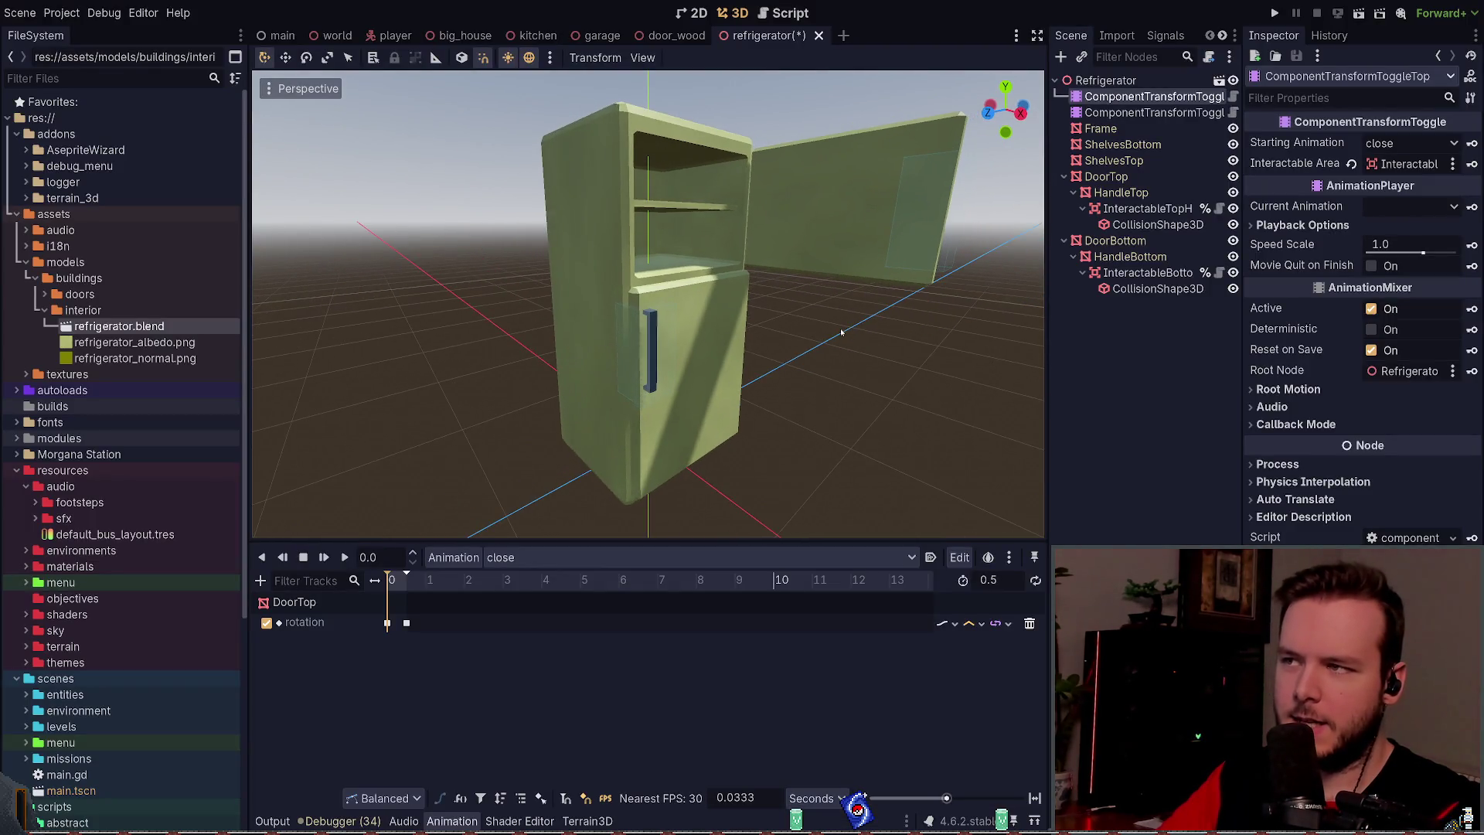
Step: Keep 'close' as the starting animation, play it to shut the top door, and save the scene
key("ctrl+s")
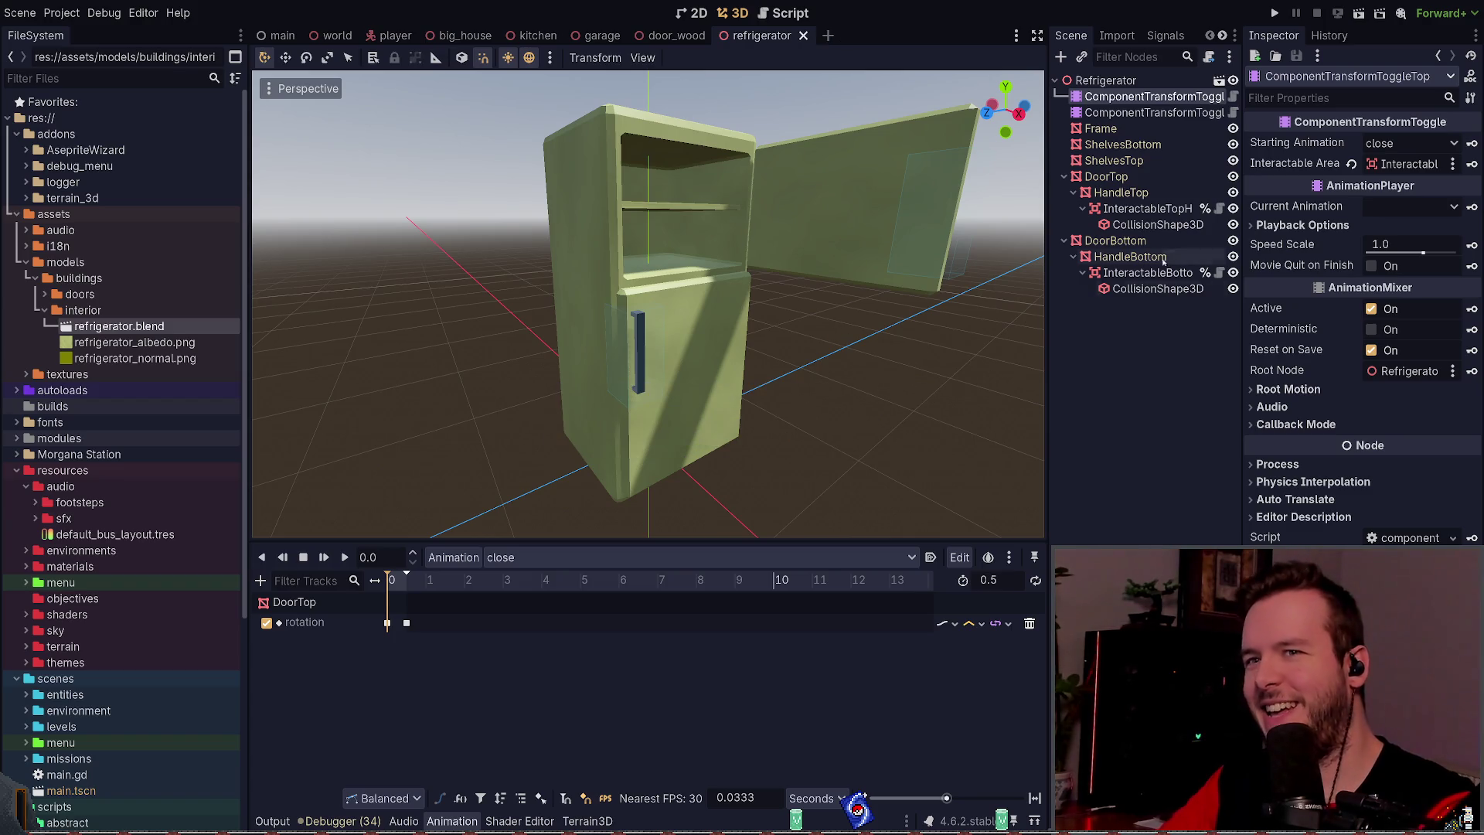
left_click(1411, 143)
left_click(1392, 182)
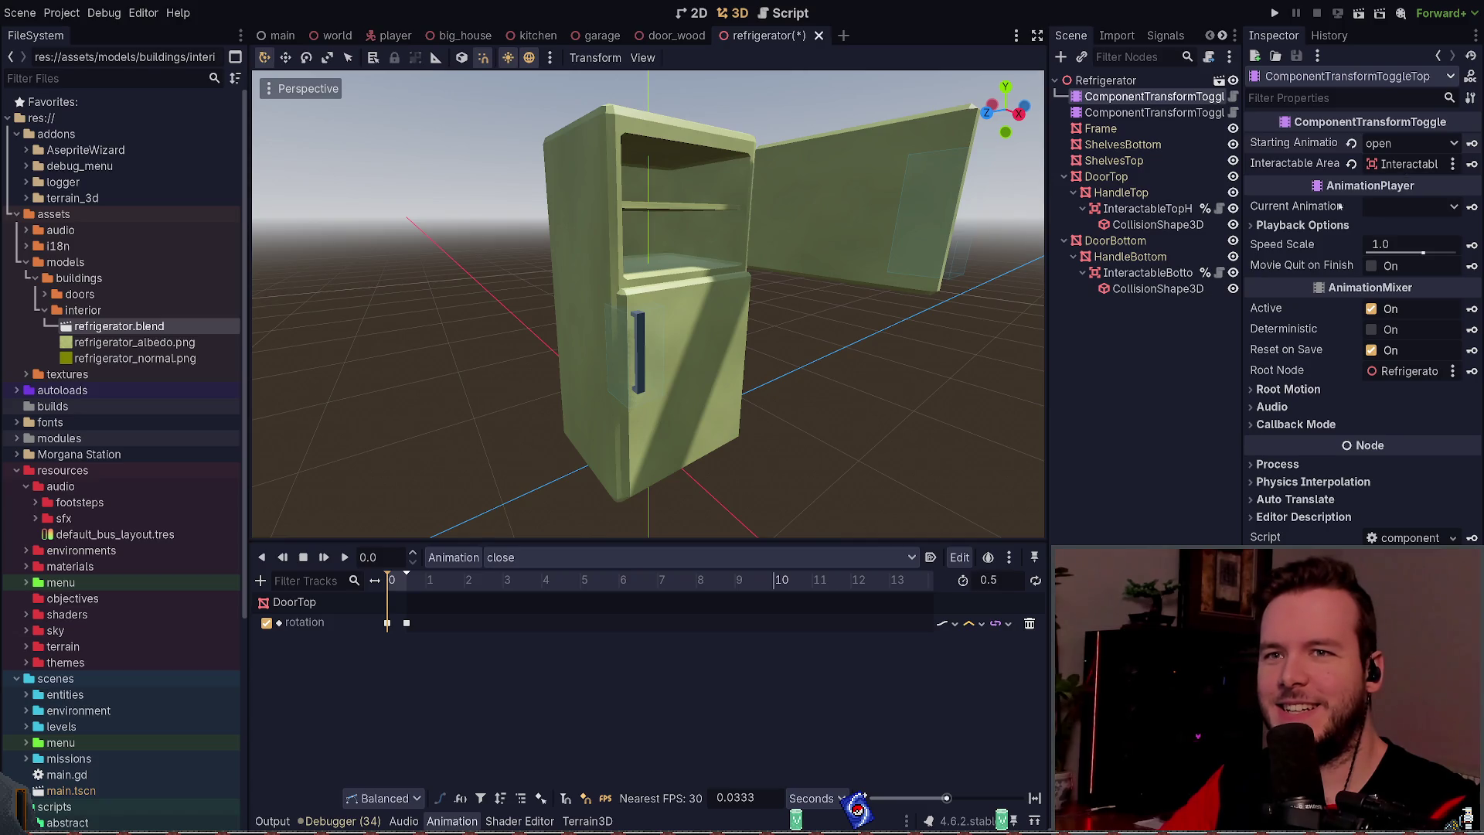
key("ctrl+z")
left_click(1156, 96)
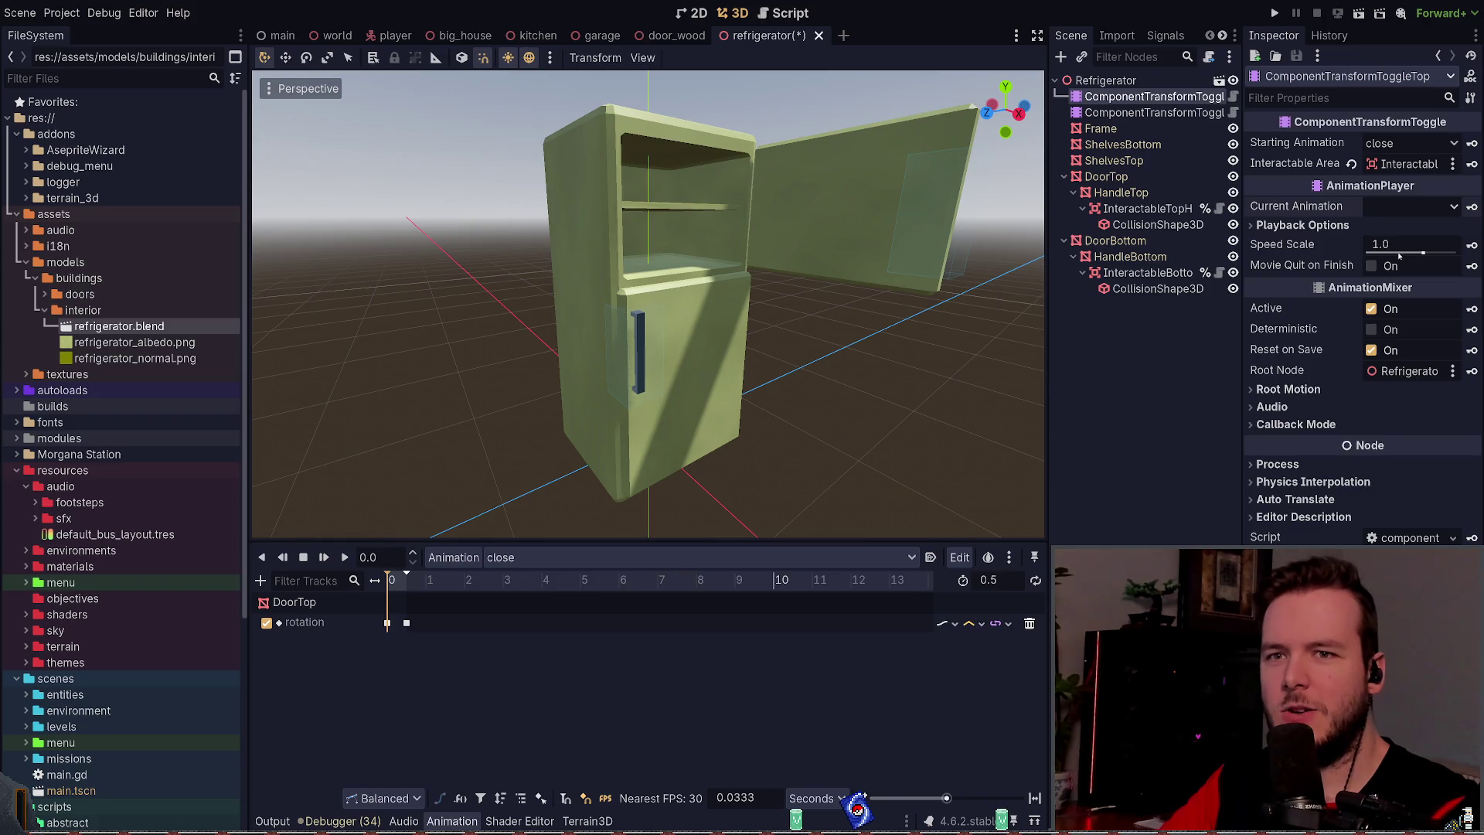
key("shift+d")
left_click(1080, 378)
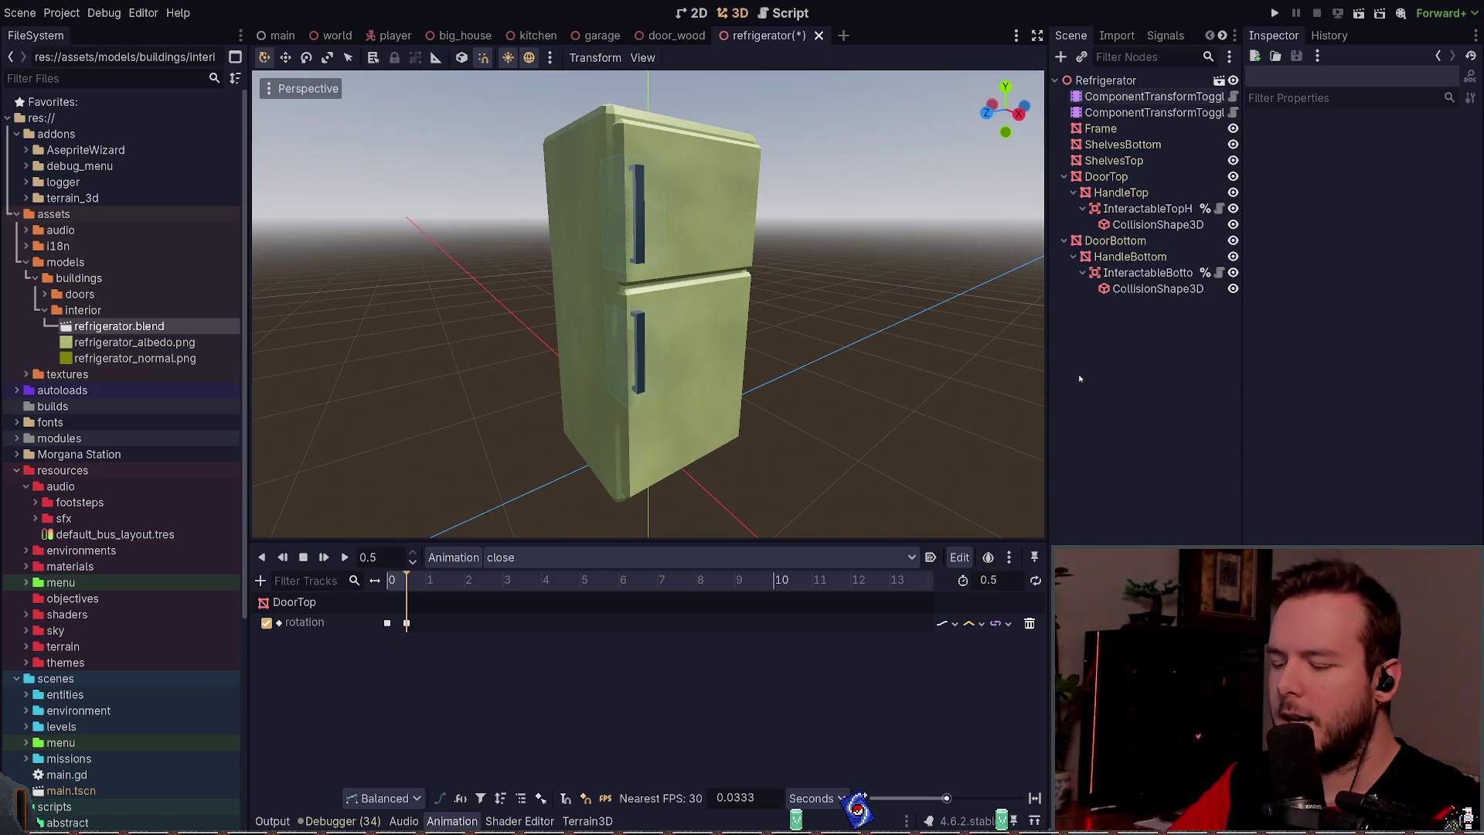
key("ctrl+s")
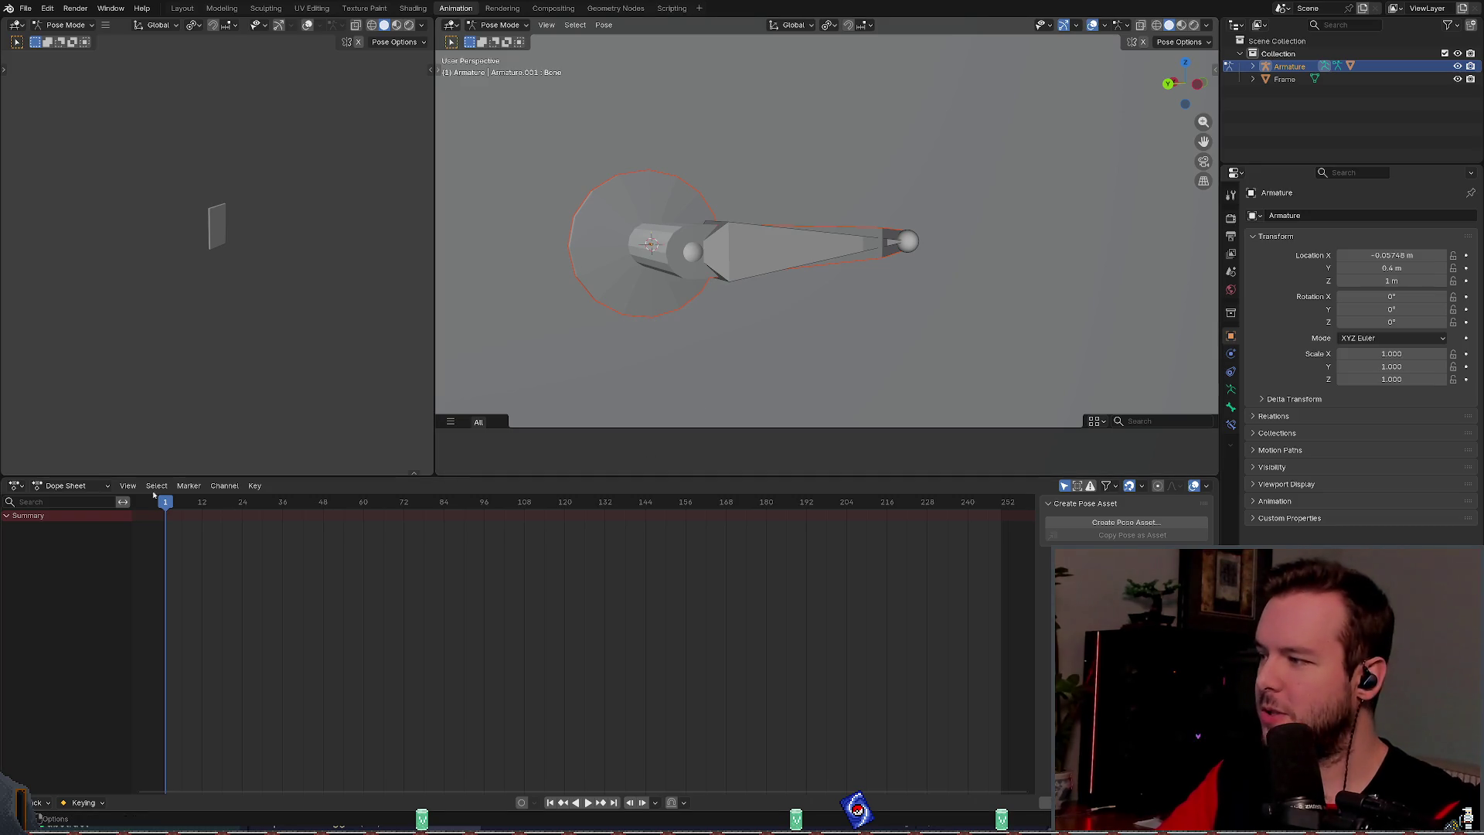
Step: Review the top and bottom ComponentTransformToggle nodes of the fridge doors
left_click(223, 487)
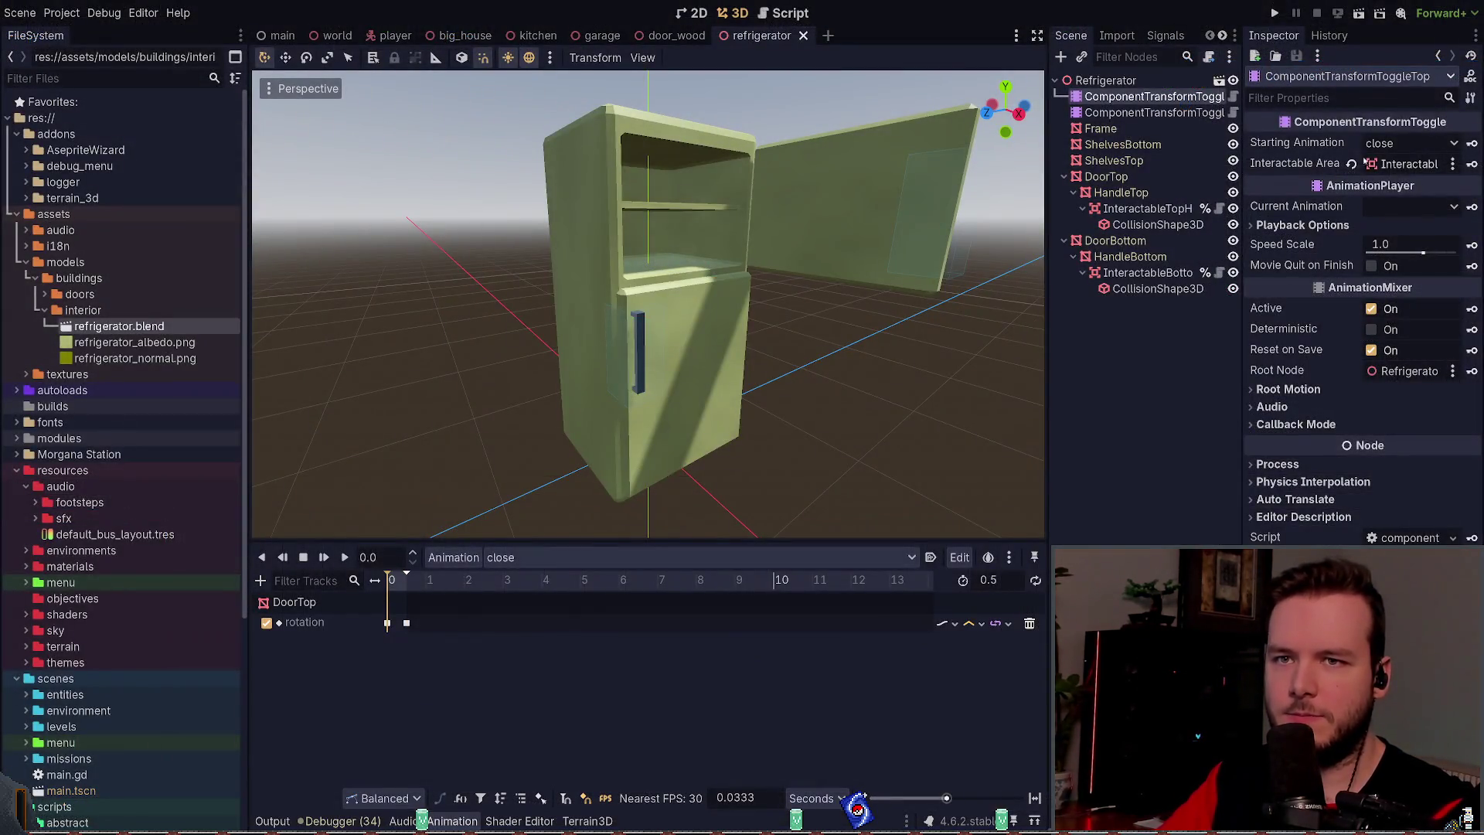
left_click(1154, 112)
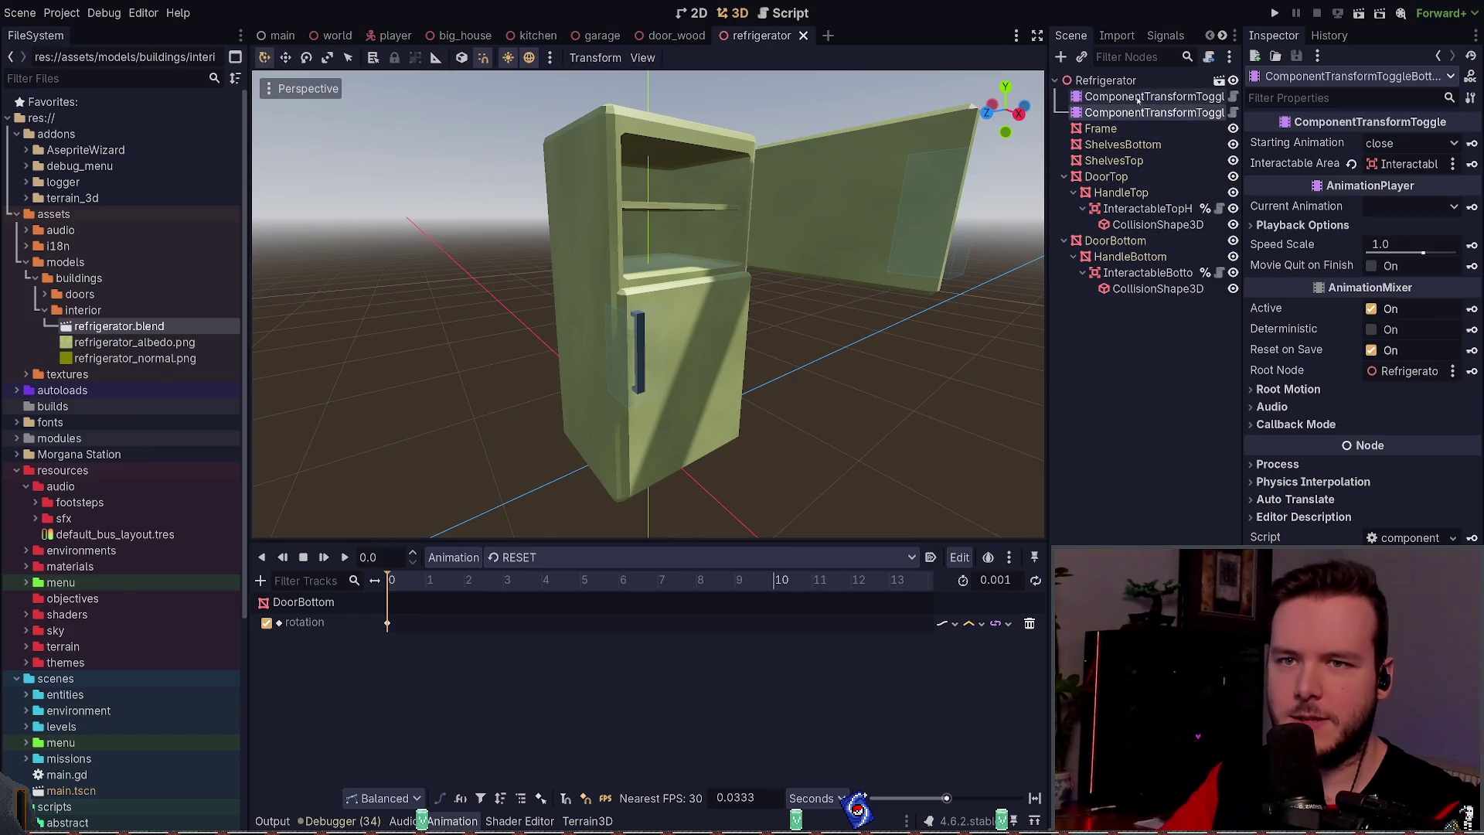
left_click(1154, 96)
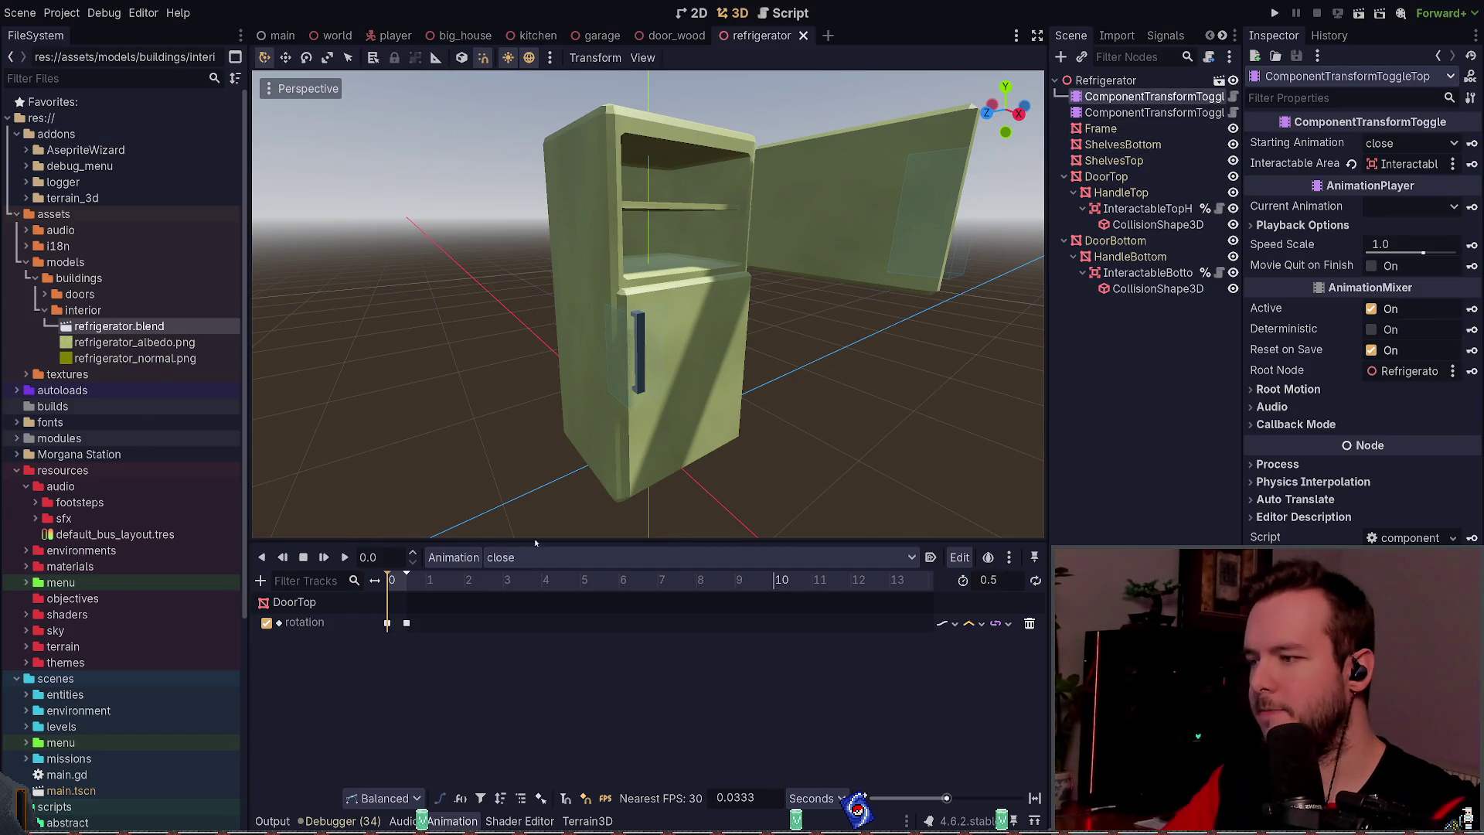
left_click(1152, 112)
left_click(1152, 96)
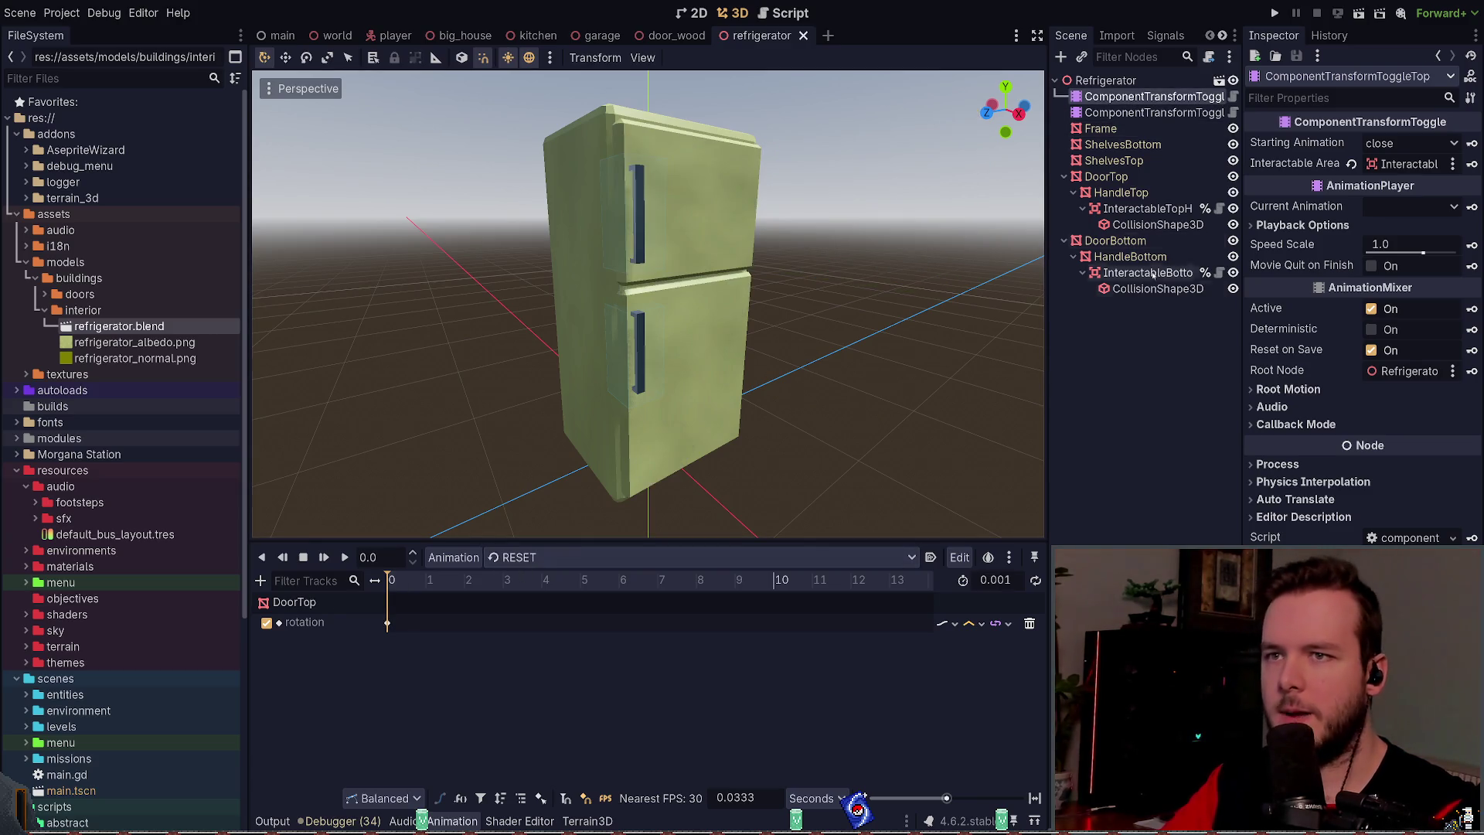
left_click(1136, 320)
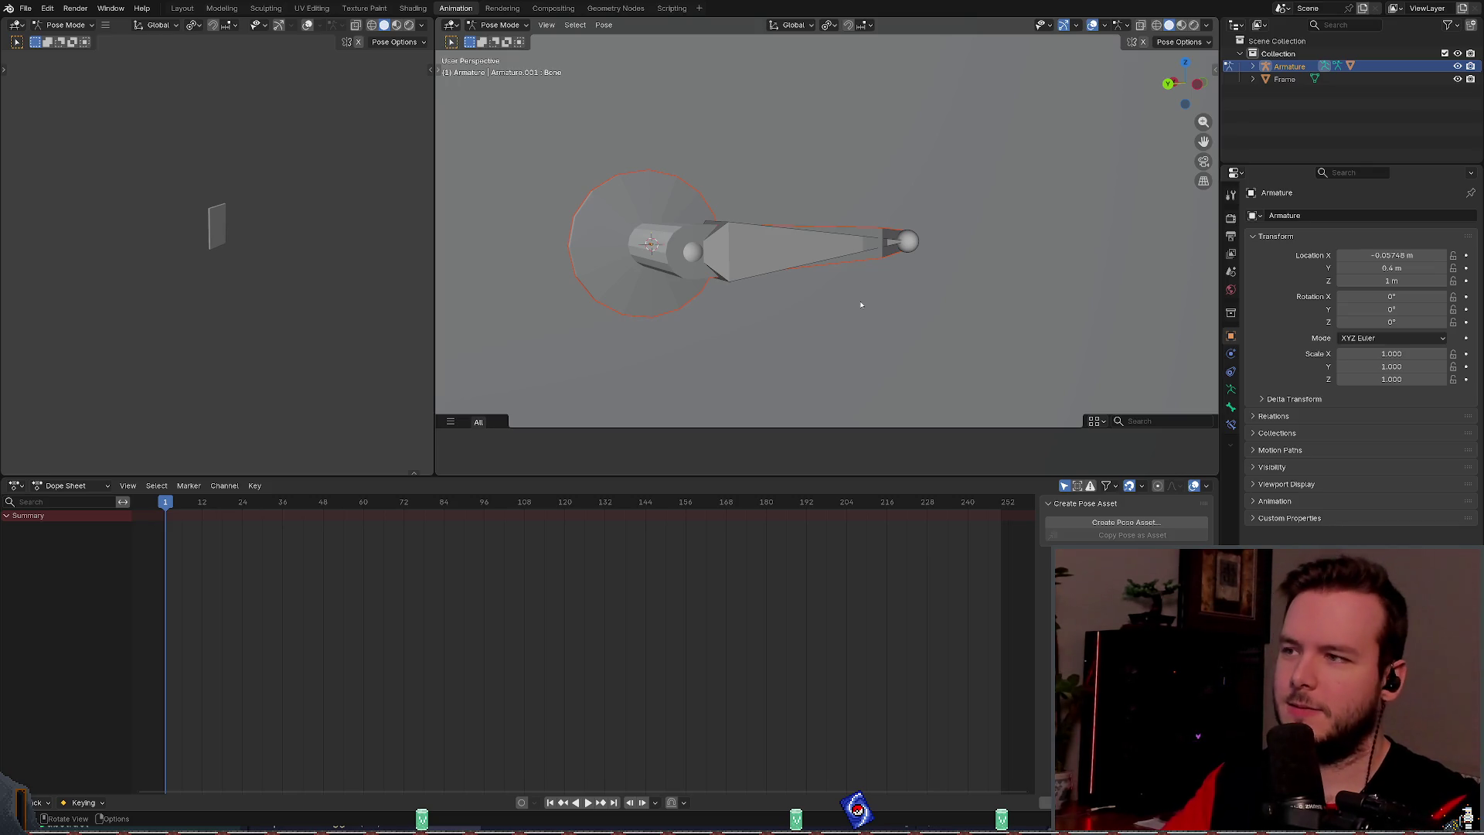
Step: In Blender, expand the Armature in the Outliner and select its child mesh
mouse_move(803, 355)
left_mouse_down()
mouse_move(793, 313)
mouse_move(874, 292)
mouse_move(809, 302)
left_mouse_up()
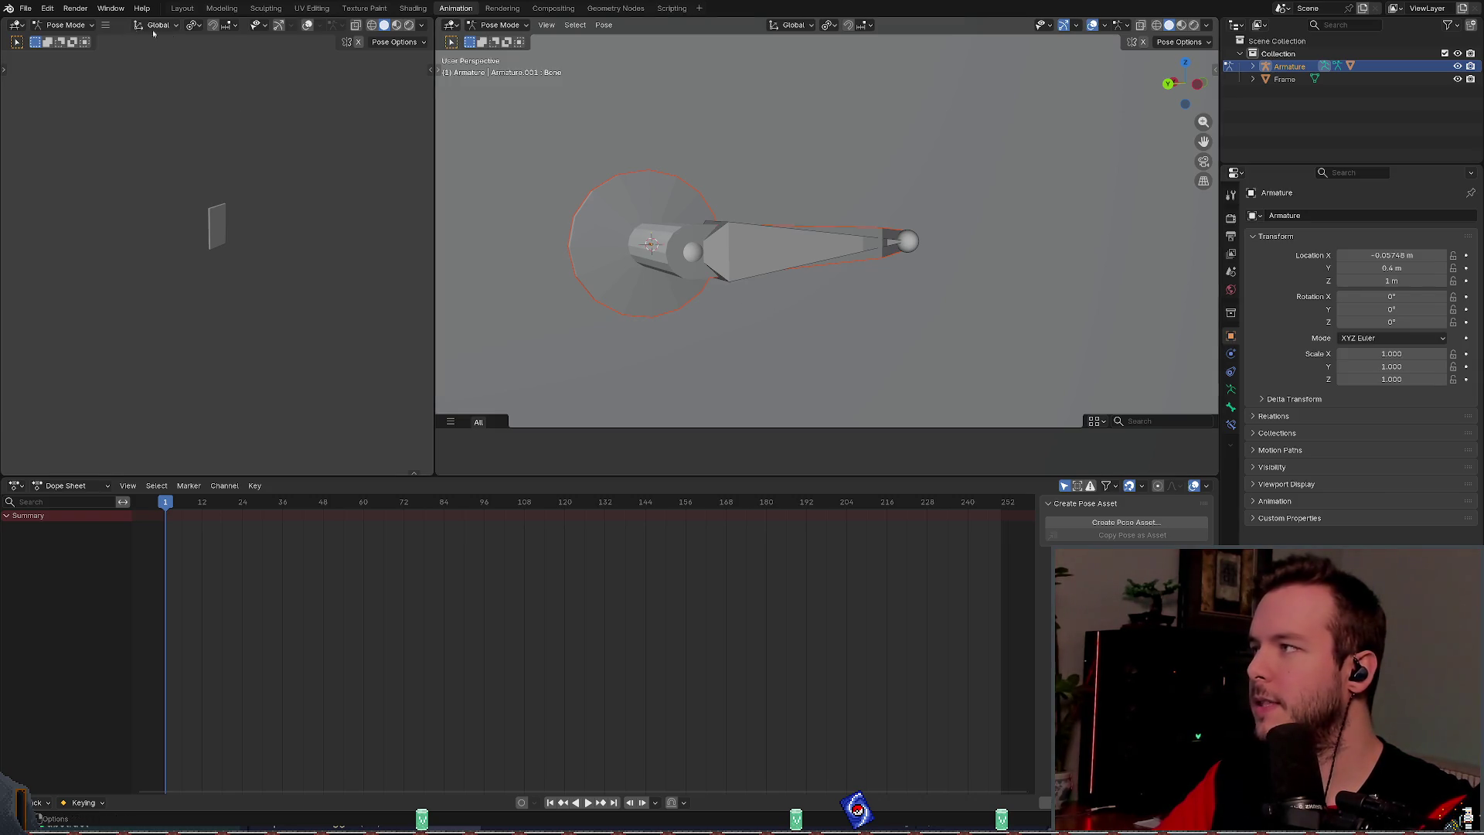
left_click_drag(772, 170, 752, 184)
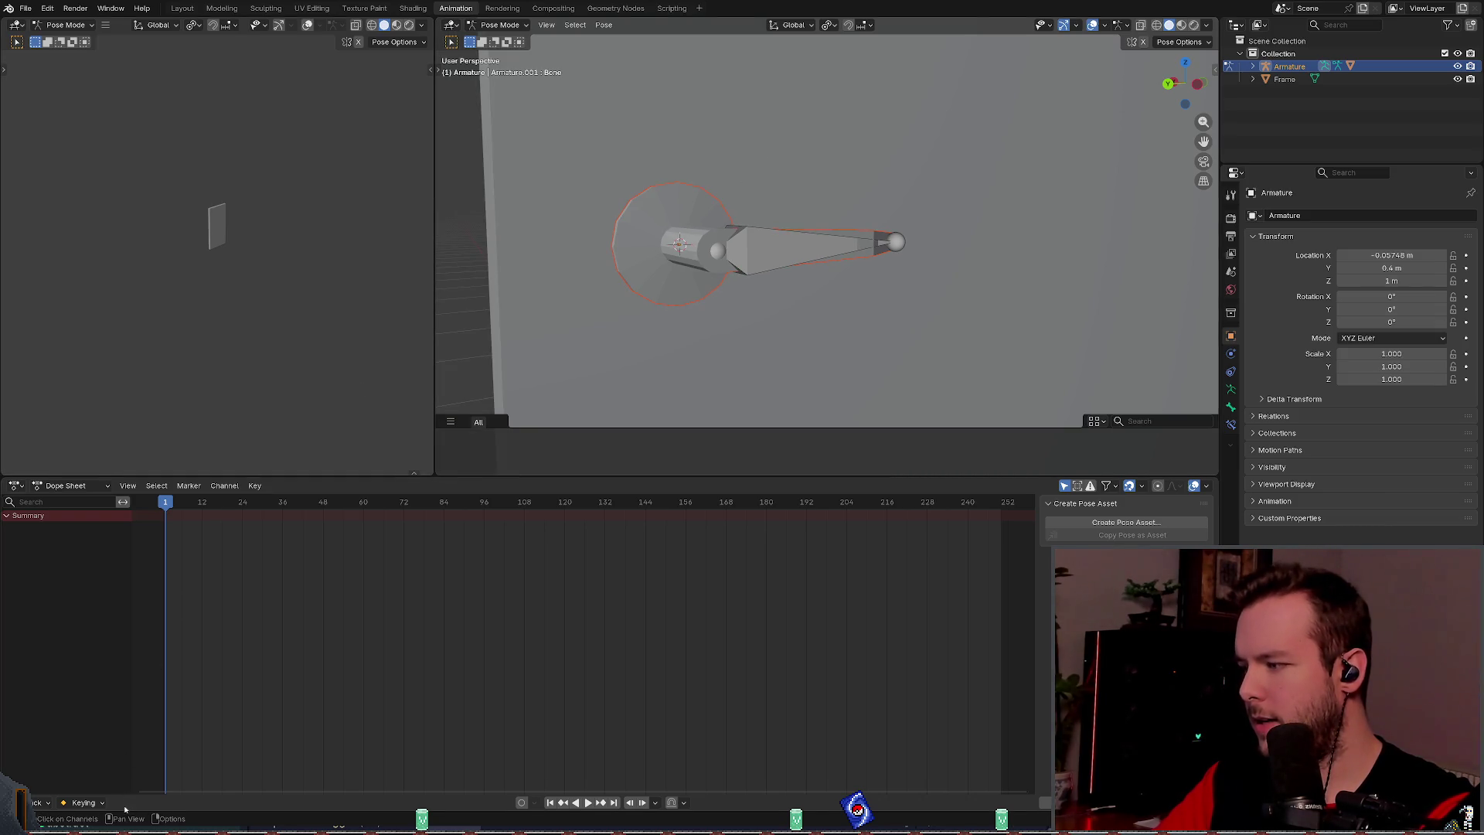
key("alt+a")
left_click(1253, 67)
left_click(1254, 66)
left_click(1254, 67)
left_click(1296, 105)
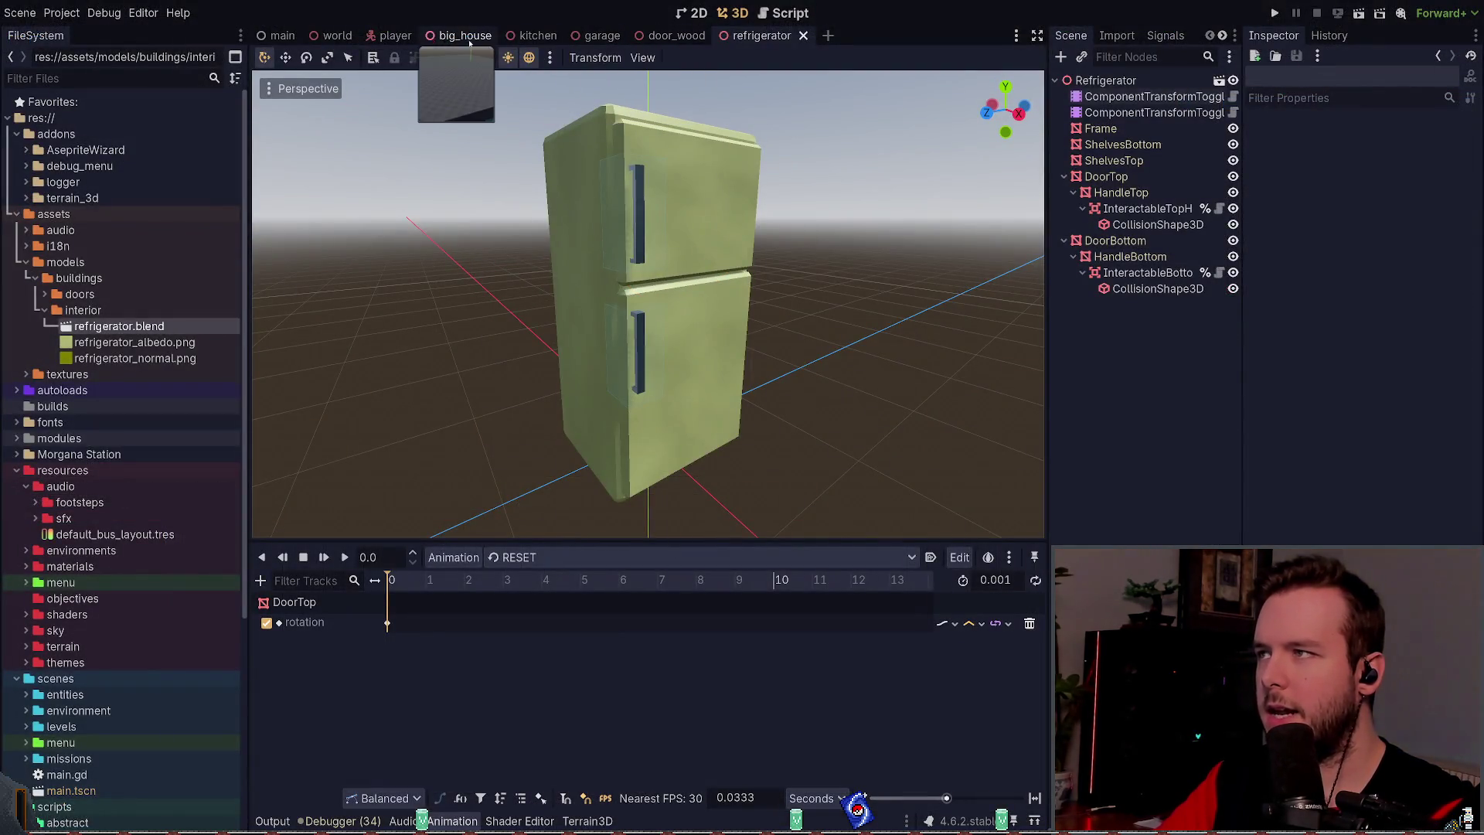
Step: Open the door_wood scene and frame the Handle and door Frame in the viewport
left_click(671, 36)
key("Down")
key("Down")
key("Down")
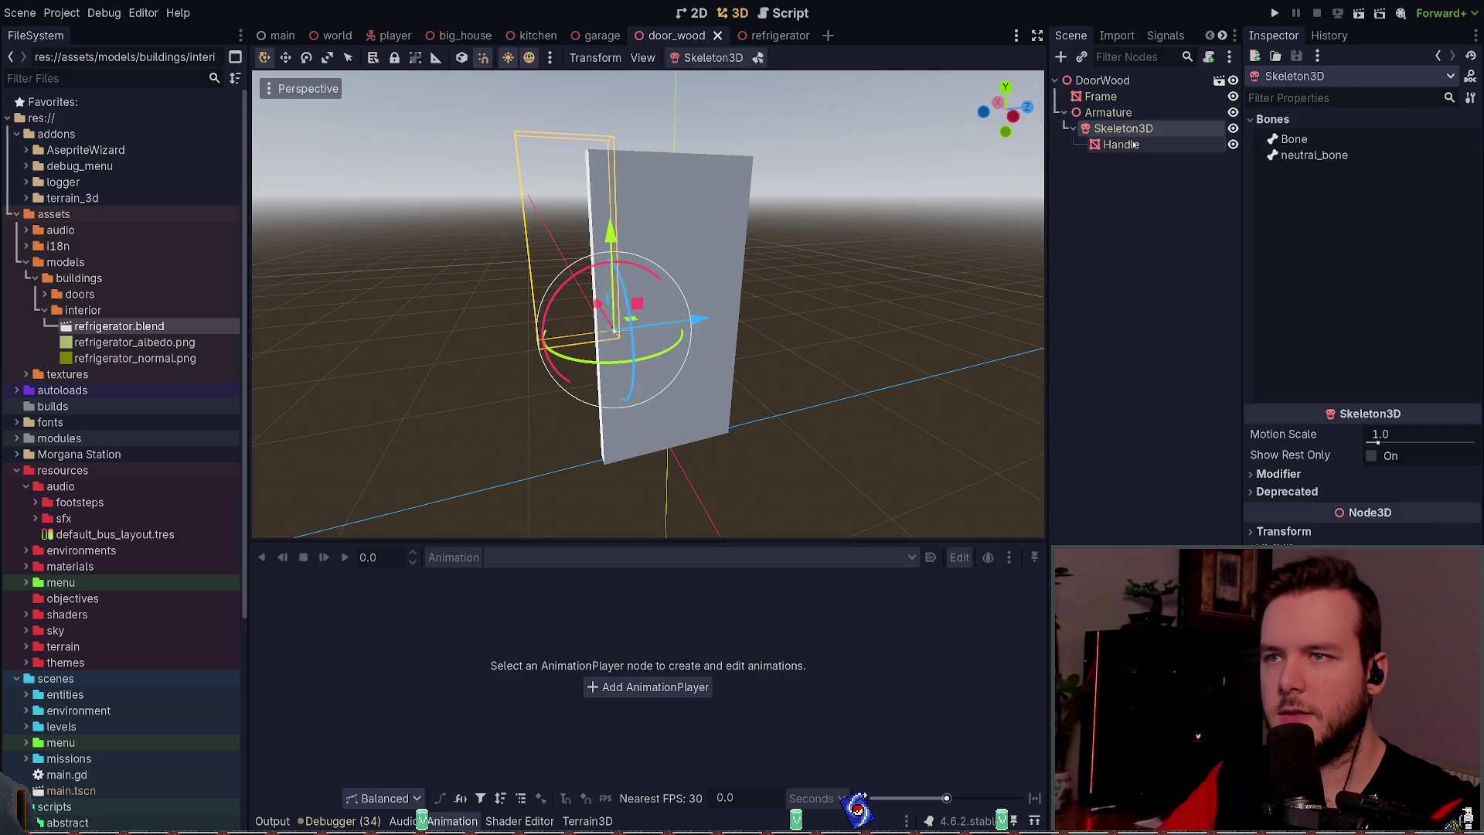
key("f")
mouse_move(776, 295)
left_mouse_down()
mouse_move(850, 301)
mouse_move(773, 294)
mouse_move(910, 248)
mouse_move(705, 295)
mouse_move(901, 294)
mouse_move(845, 262)
mouse_move(616, 248)
mouse_move(708, 199)
mouse_move(845, 225)
mouse_move(780, 234)
mouse_move(729, 270)
left_mouse_up()
left_click(773, 294)
scroll(773, 294, "down", 5)
scroll(729, 270, "up", 3)
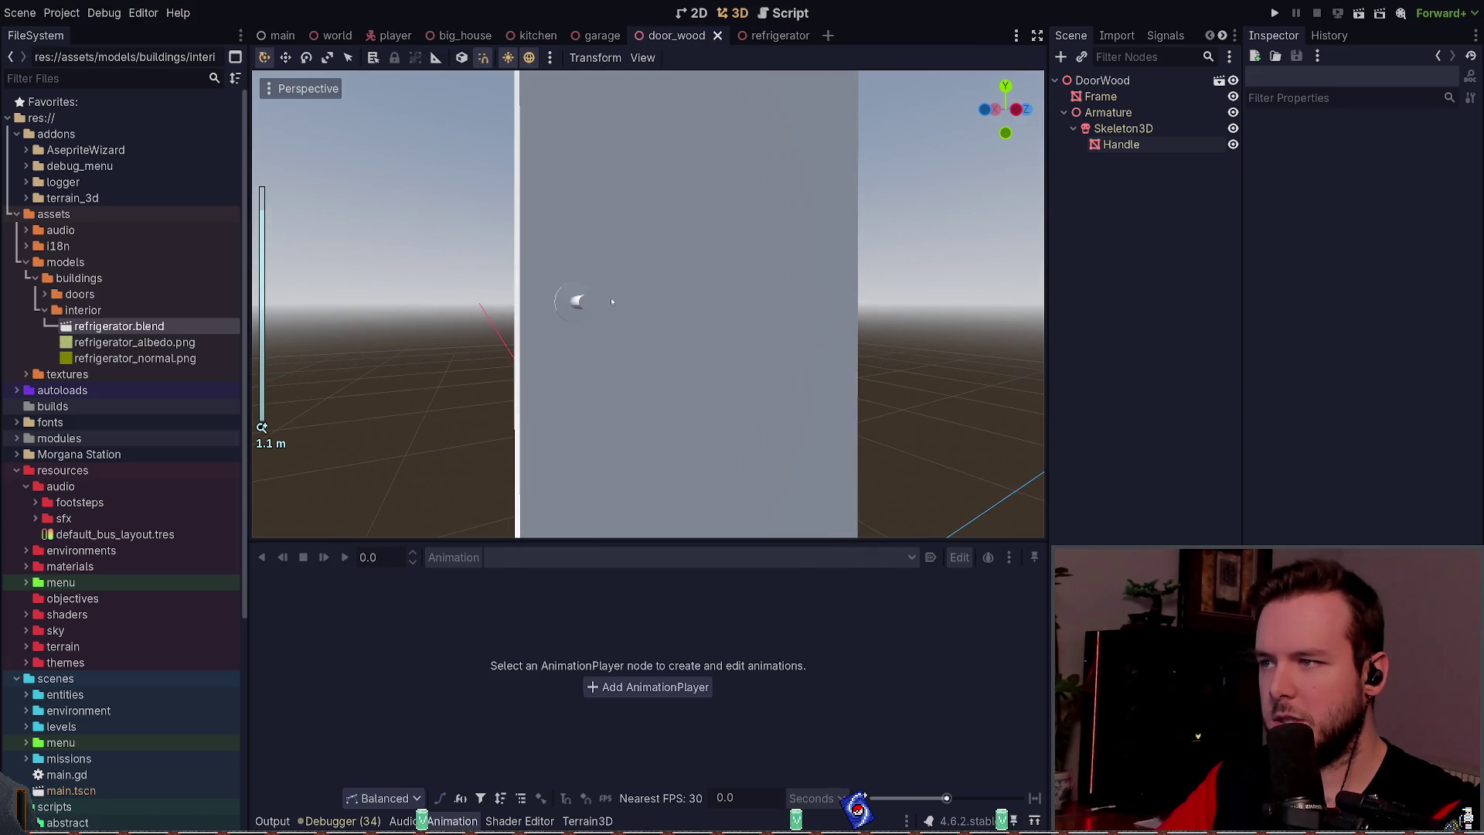
left_click(728, 270)
left_click(954, 244)
scroll(694, 287, "up", 4)
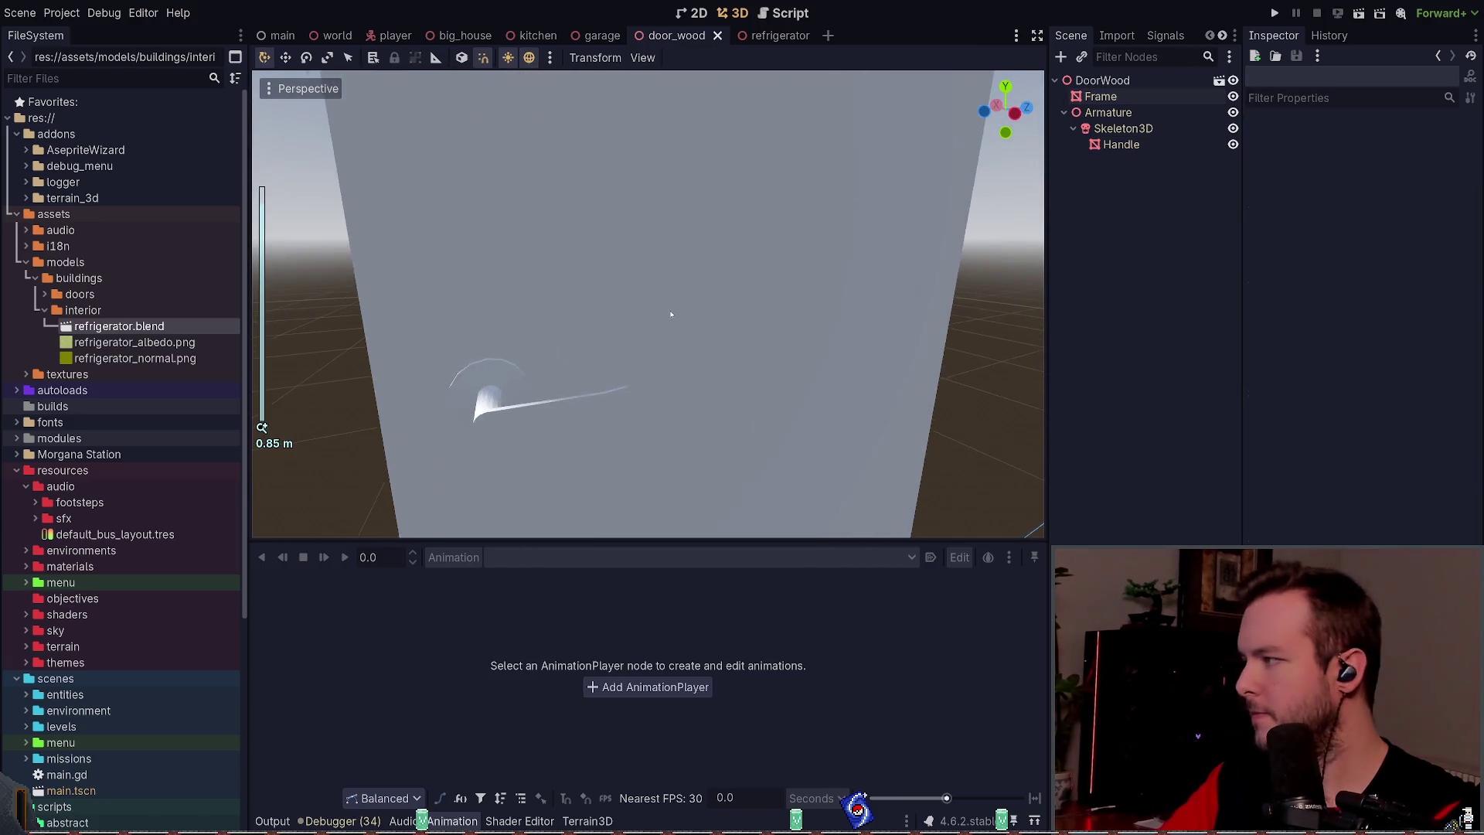
left_click(610, 317)
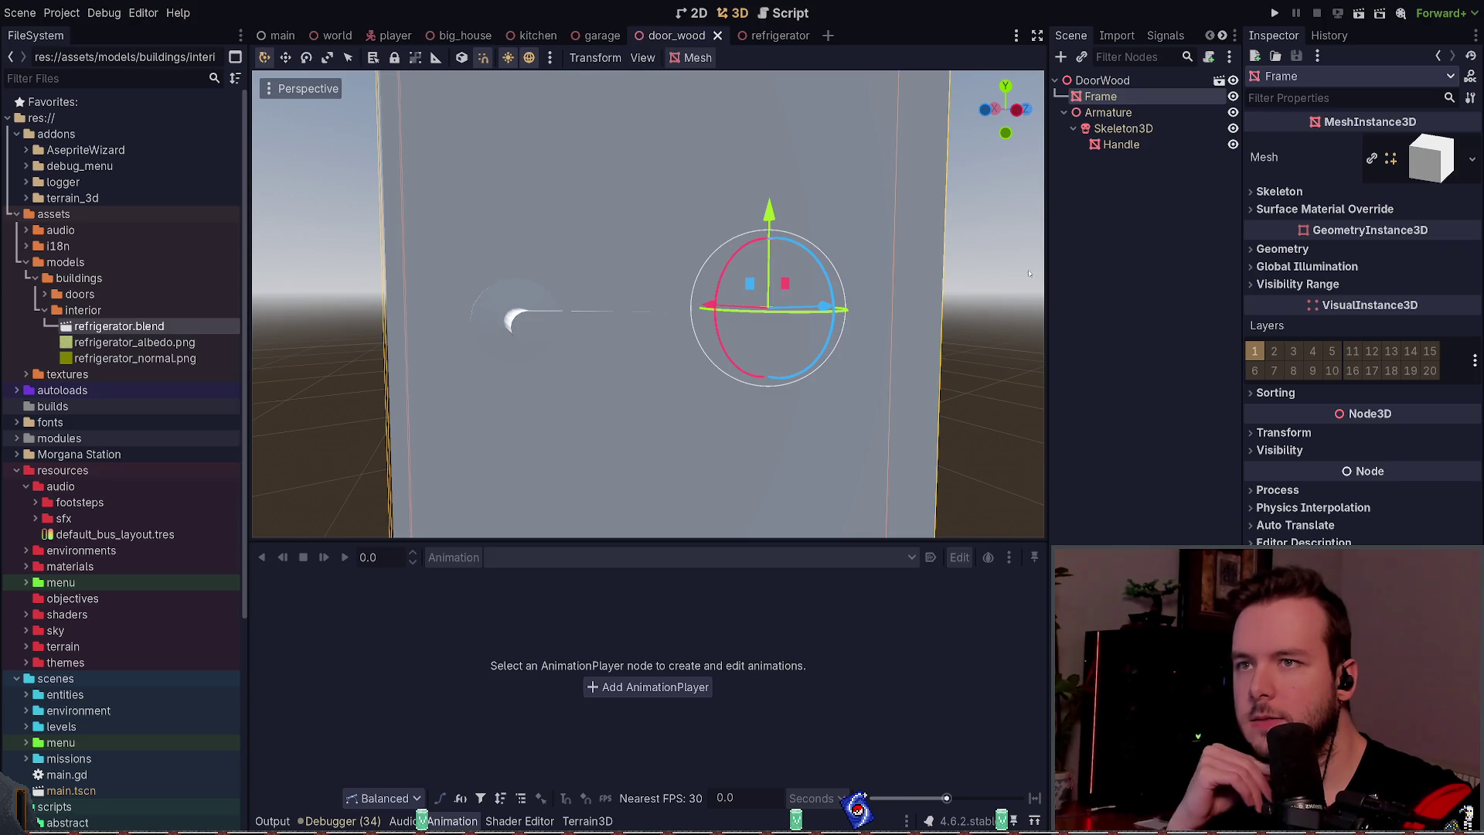
Step: Rotate the Handle with the gizmo to test its pivot, then revert it
left_click(1122, 144)
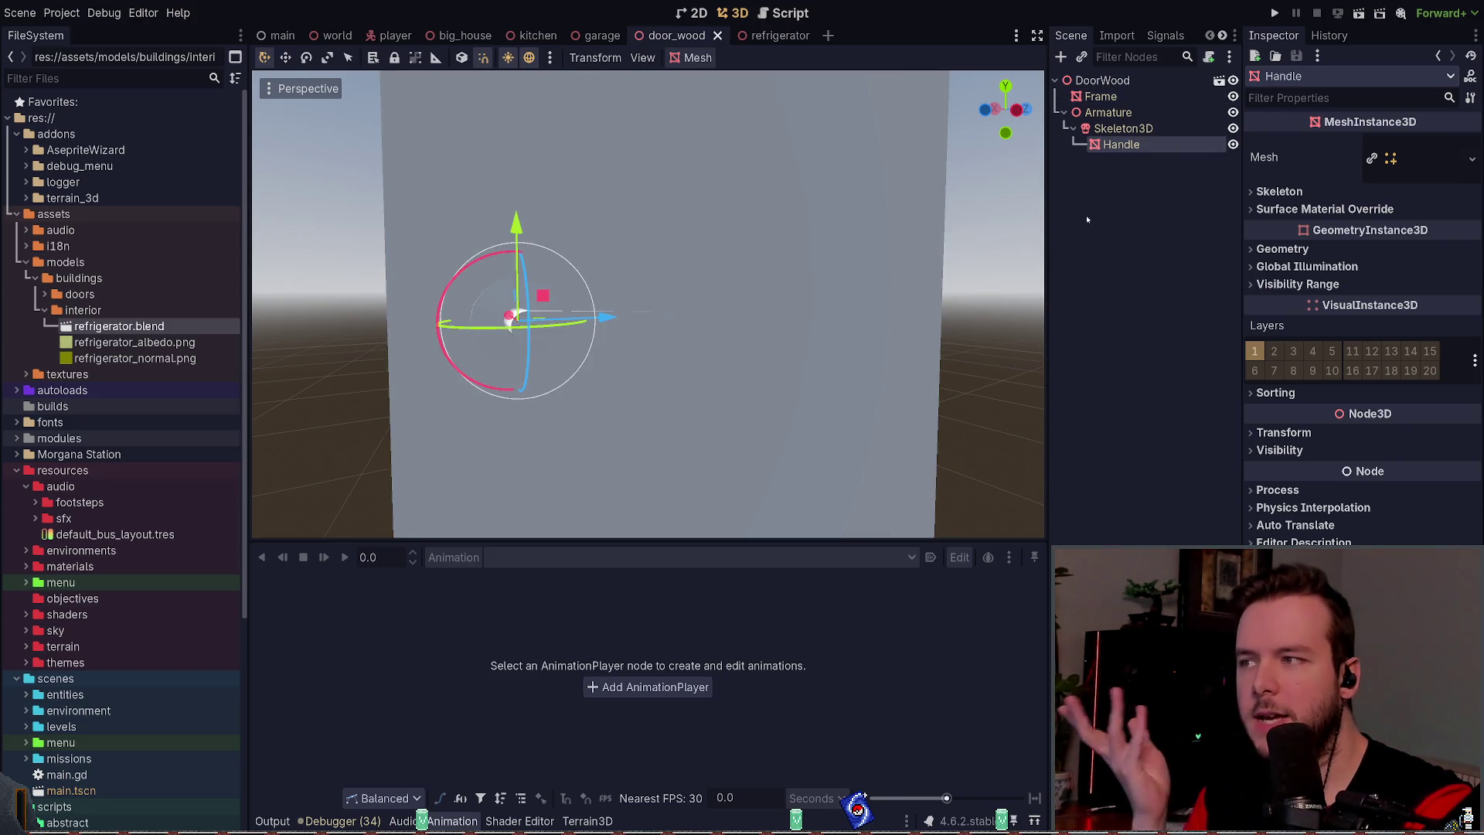
mouse_move(553, 287)
left_mouse_down()
mouse_move(696, 464)
mouse_move(811, 257)
left_mouse_up()
key("ctrl+s")
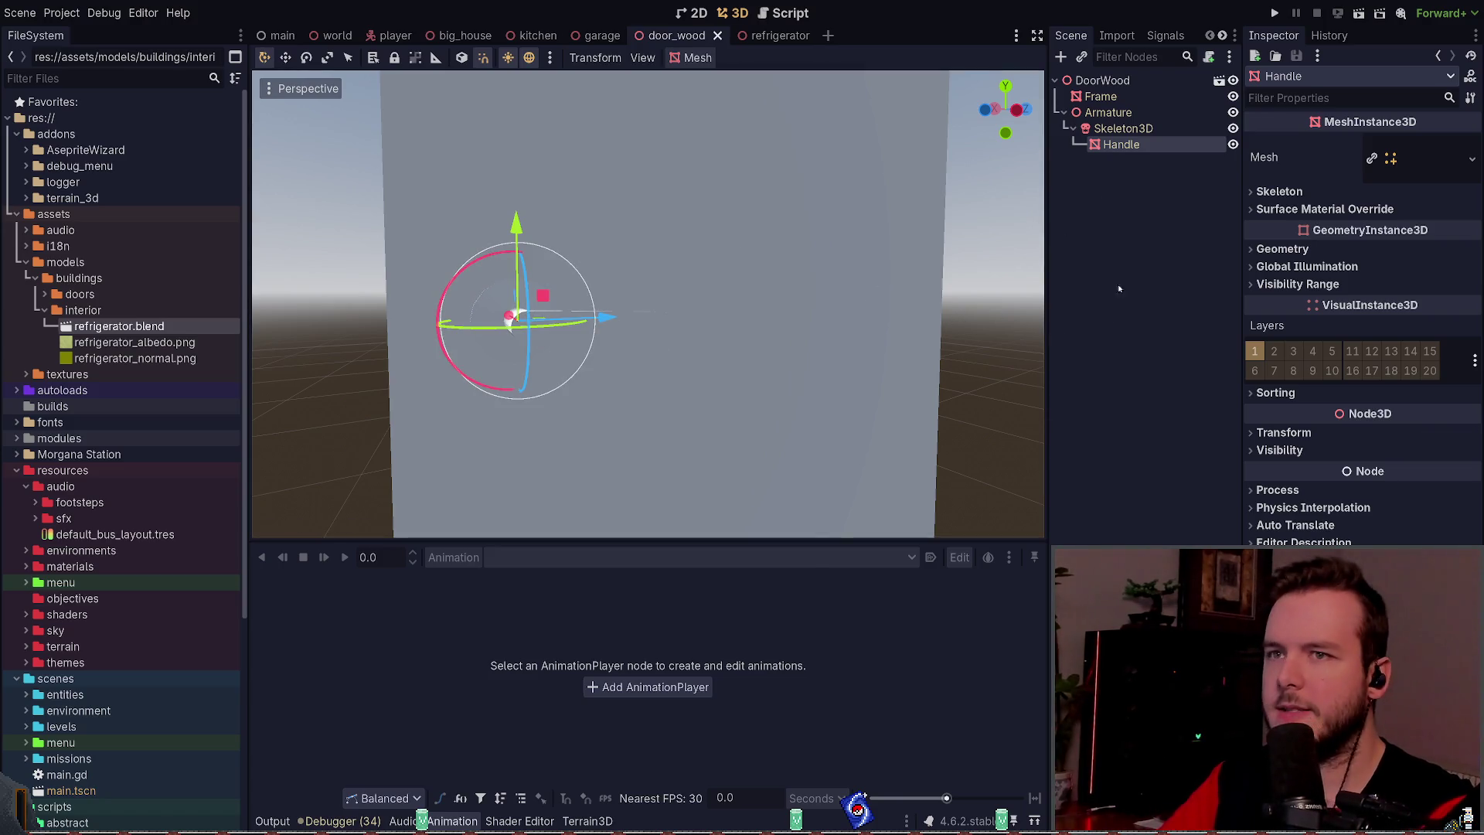
Step: Inspect the Skeleton3D's Bone and neutral_bone poses, then save the door_wood scene
left_click(1112, 295)
left_click(1121, 116)
left_click(1122, 126)
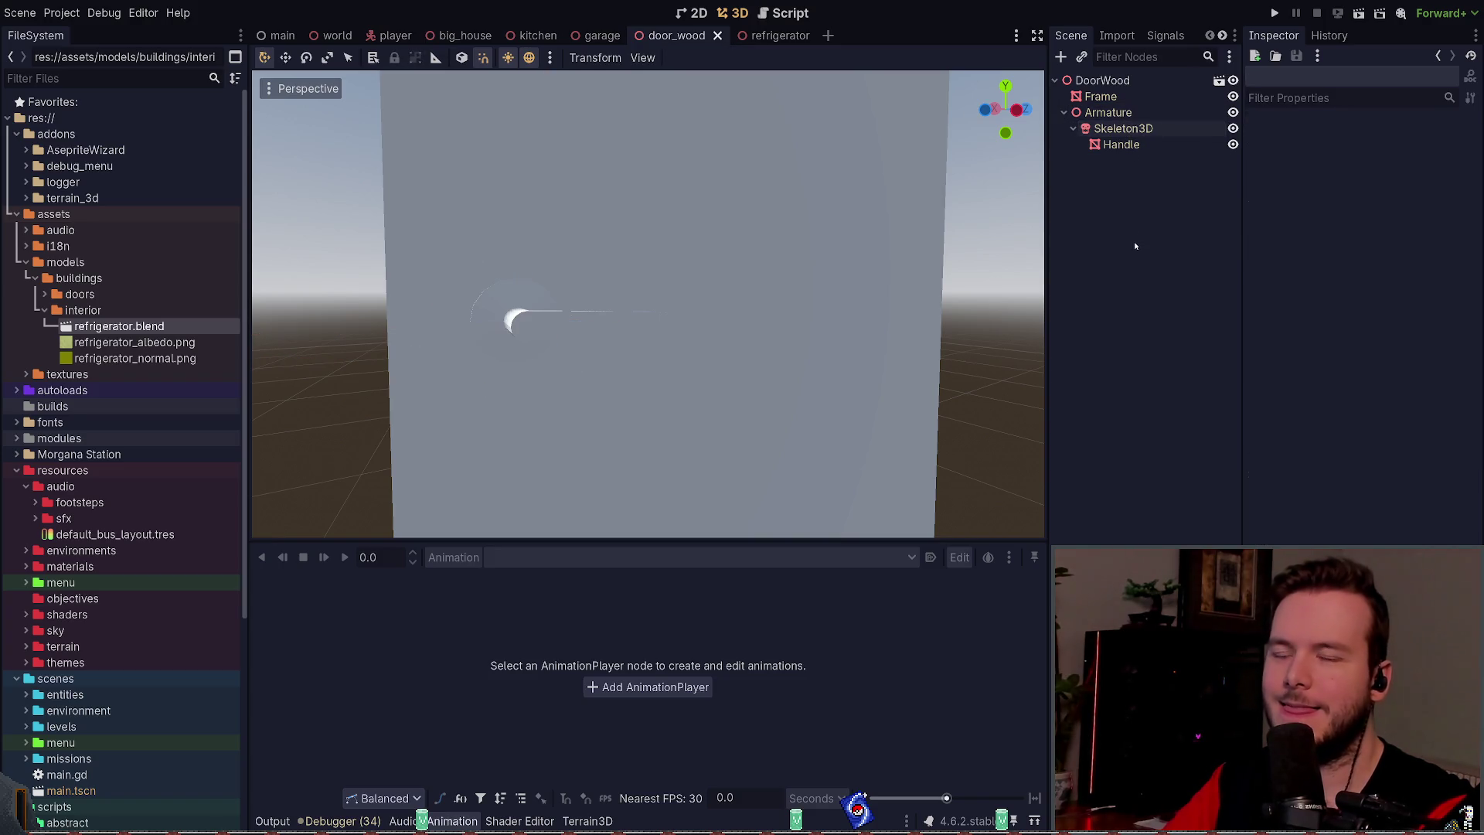
left_click(1124, 128)
left_click(1294, 139)
left_click(1314, 155)
left_click(1117, 326)
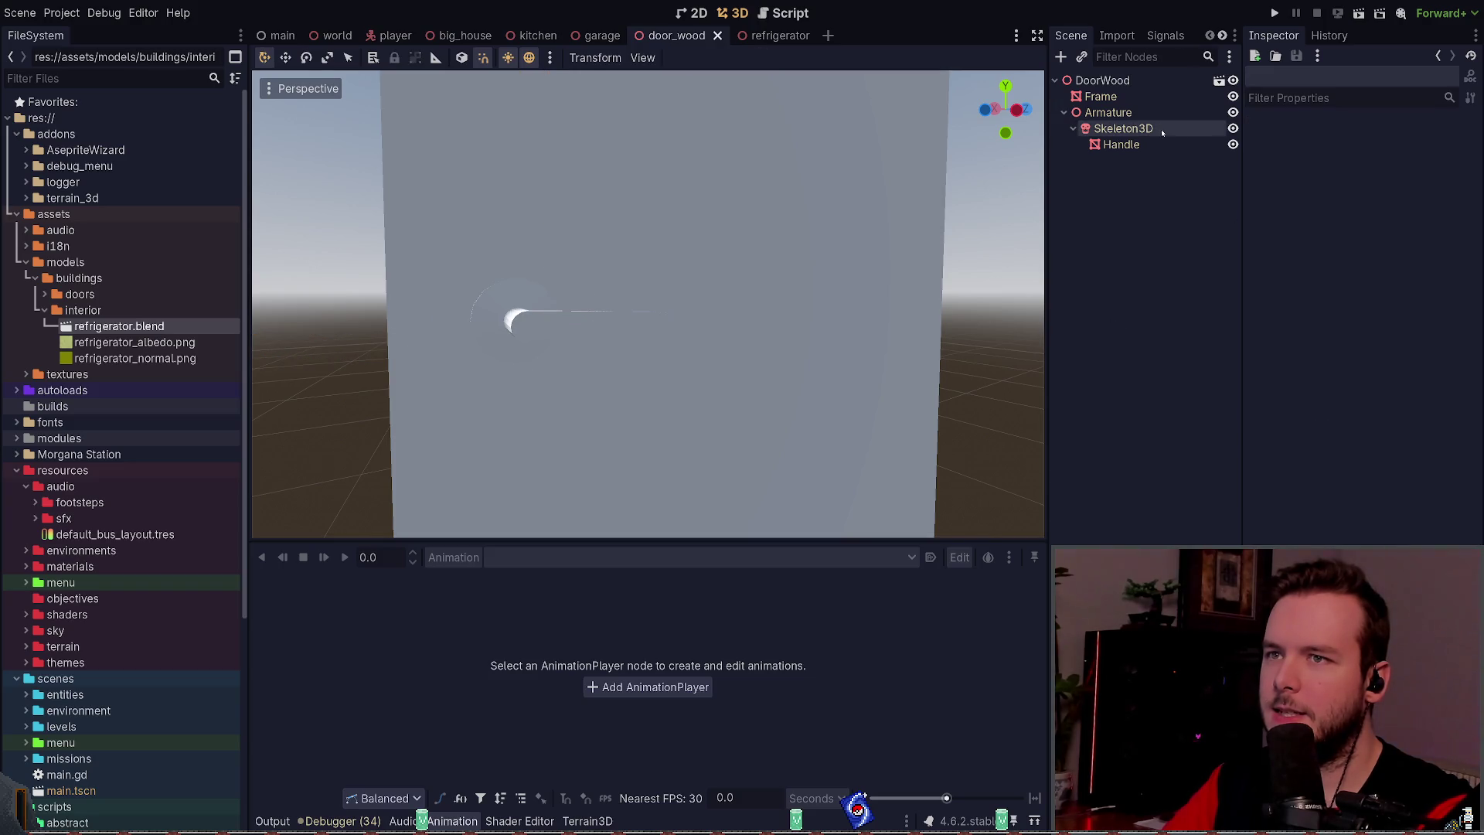
key("ctrl+s")
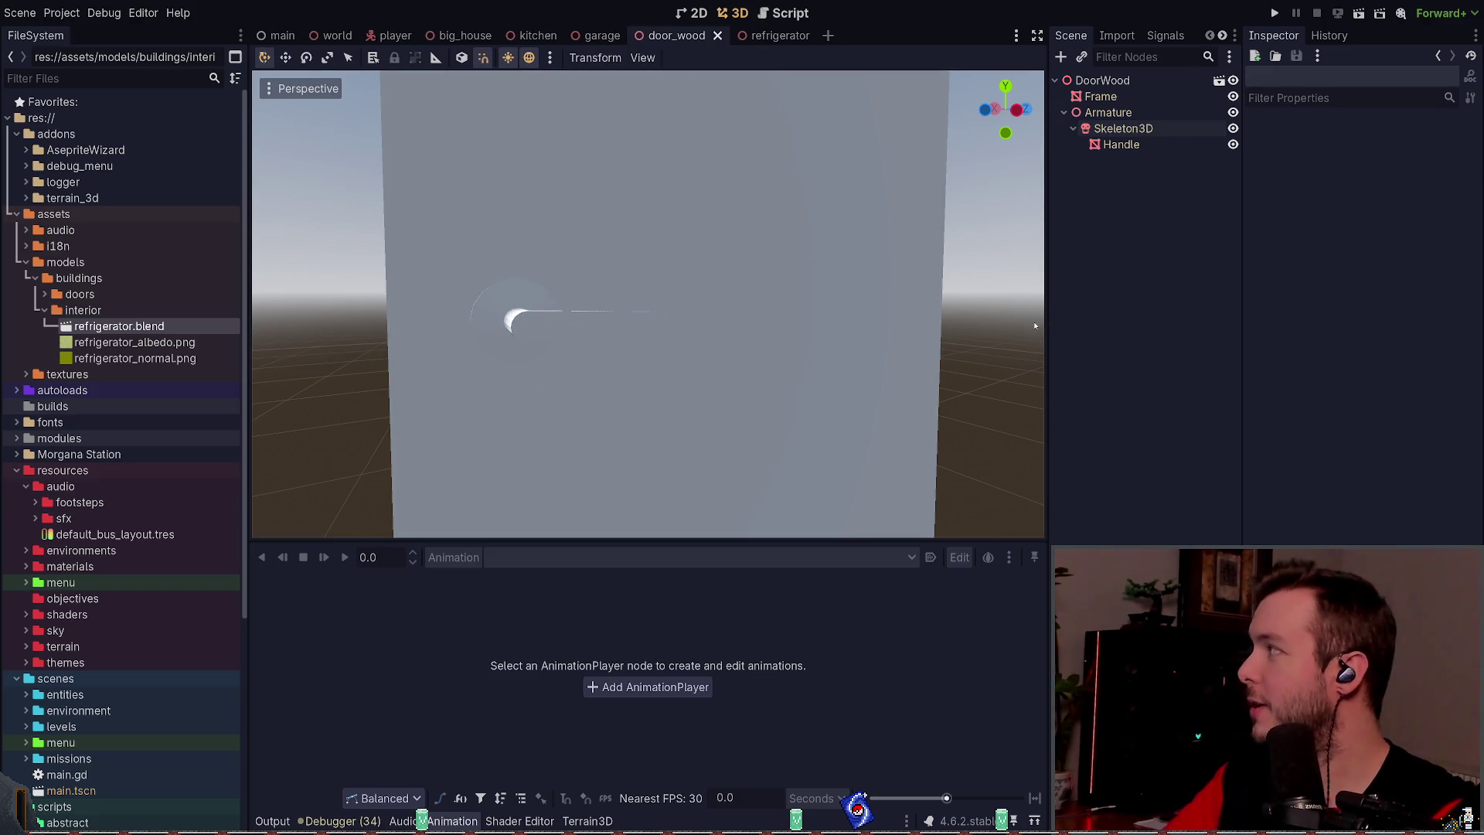
key("alt+Tab")
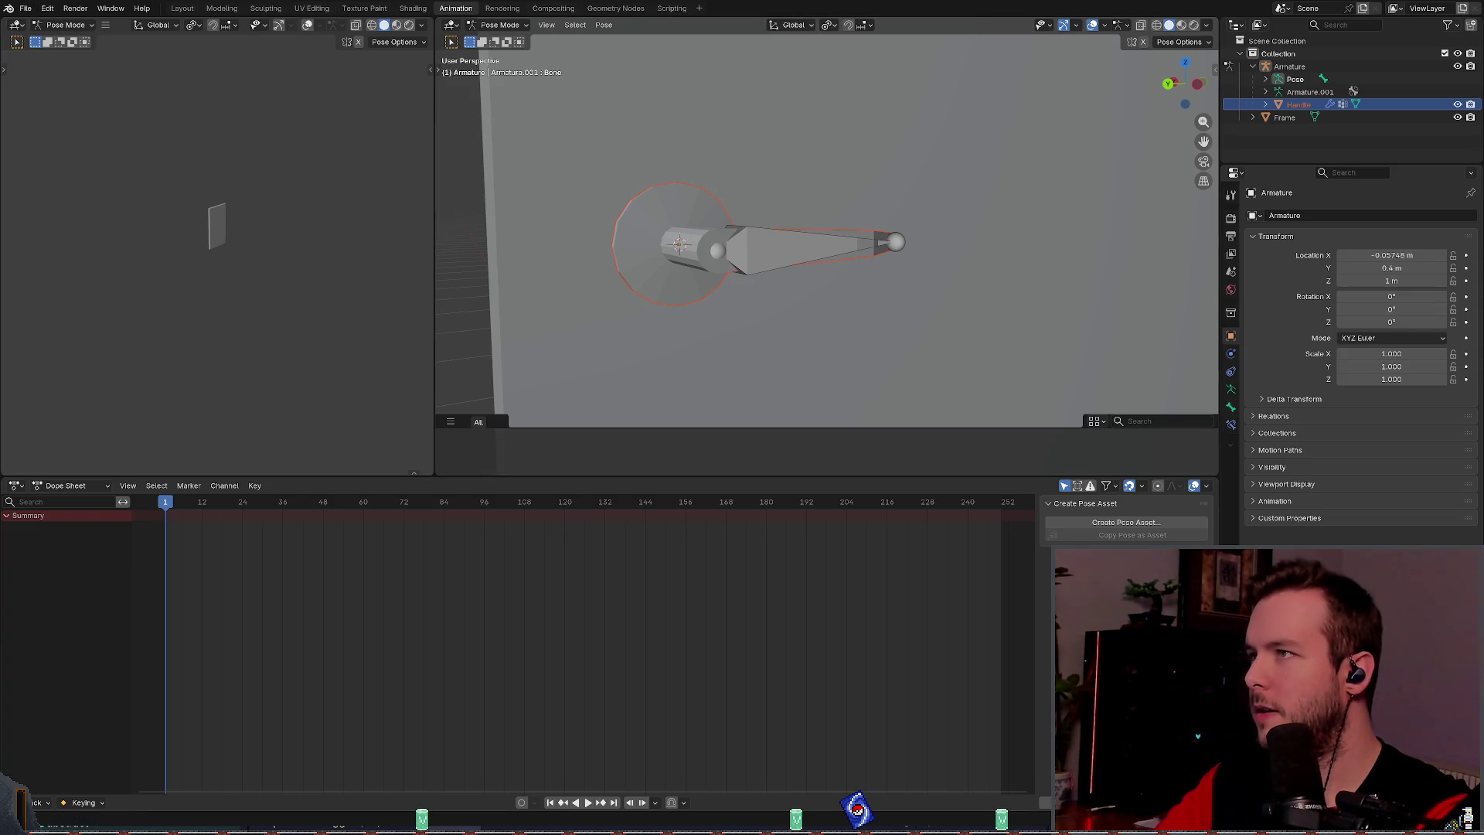
Step: Save basic_door.blend, move the Handle out of the armature into Collection, and inspect the bone's settings
key("ctrl+s")
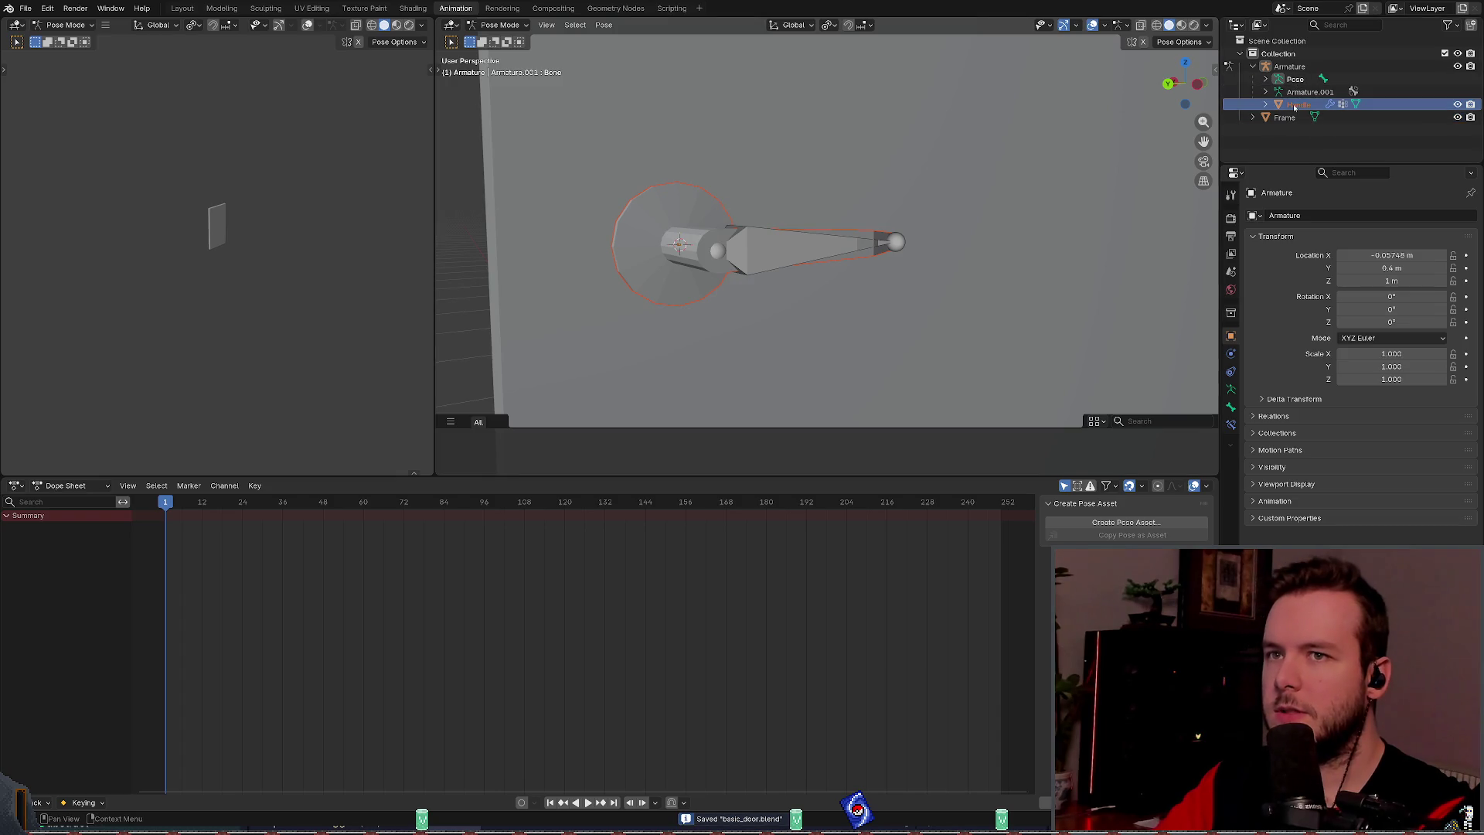
left_click_drag(1304, 111, 1277, 51)
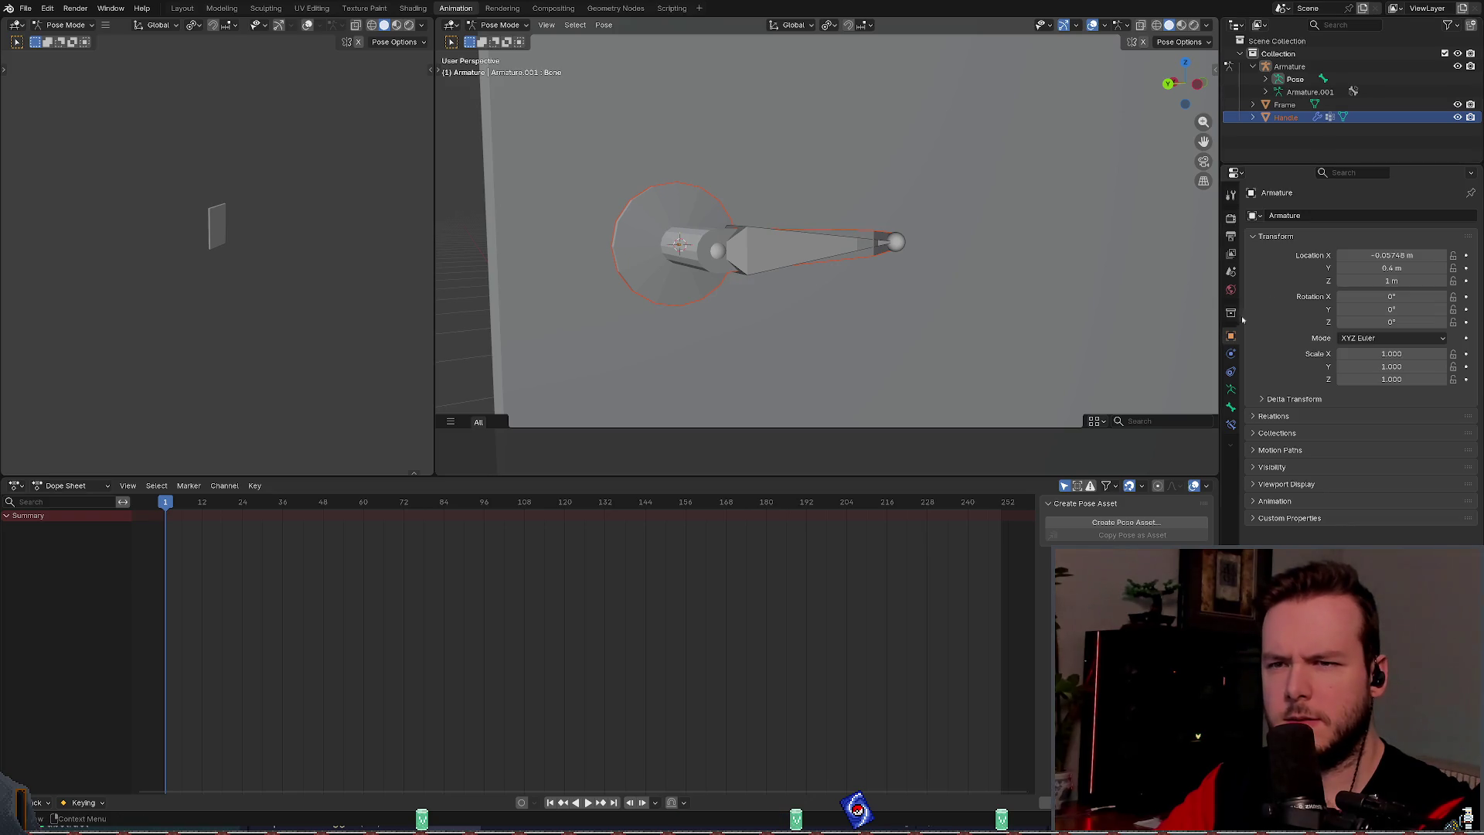
left_click(1230, 407)
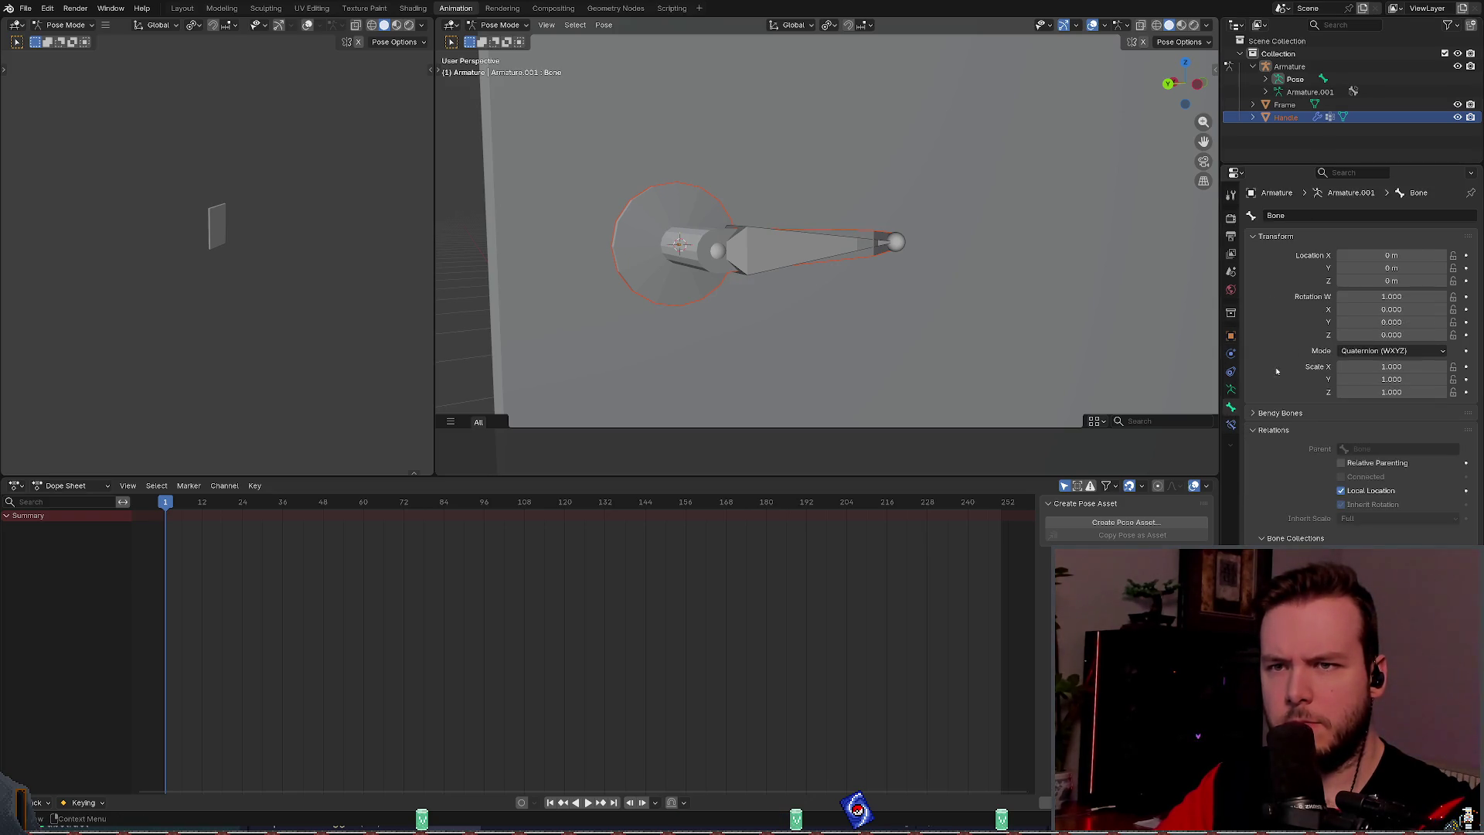
left_click(1270, 236)
left_click(1269, 236)
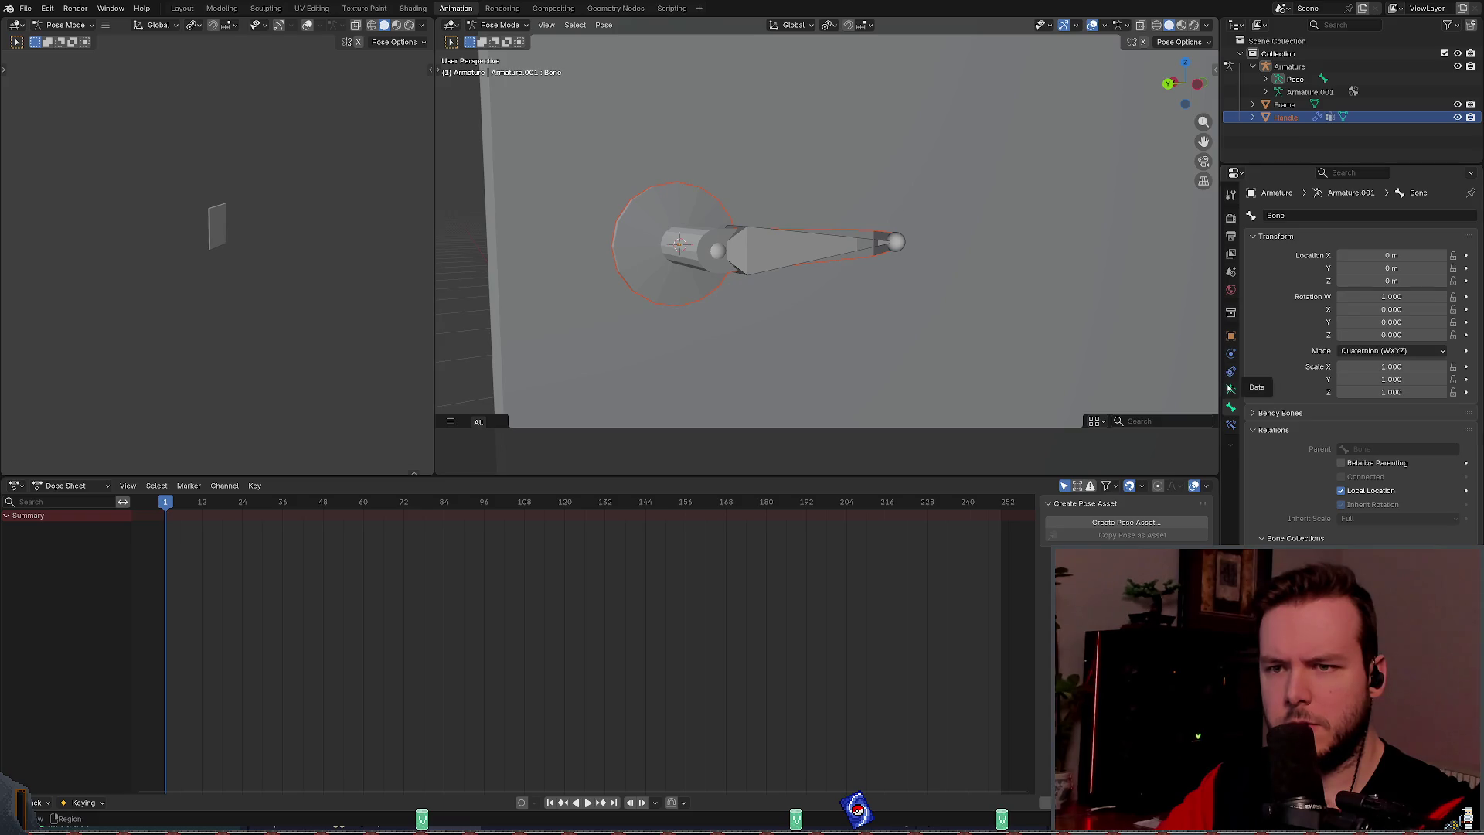
left_click(1231, 424)
left_click(1231, 406)
Step: Delete the Bones bone collection and remove the armature from the scene
left_click(1231, 389)
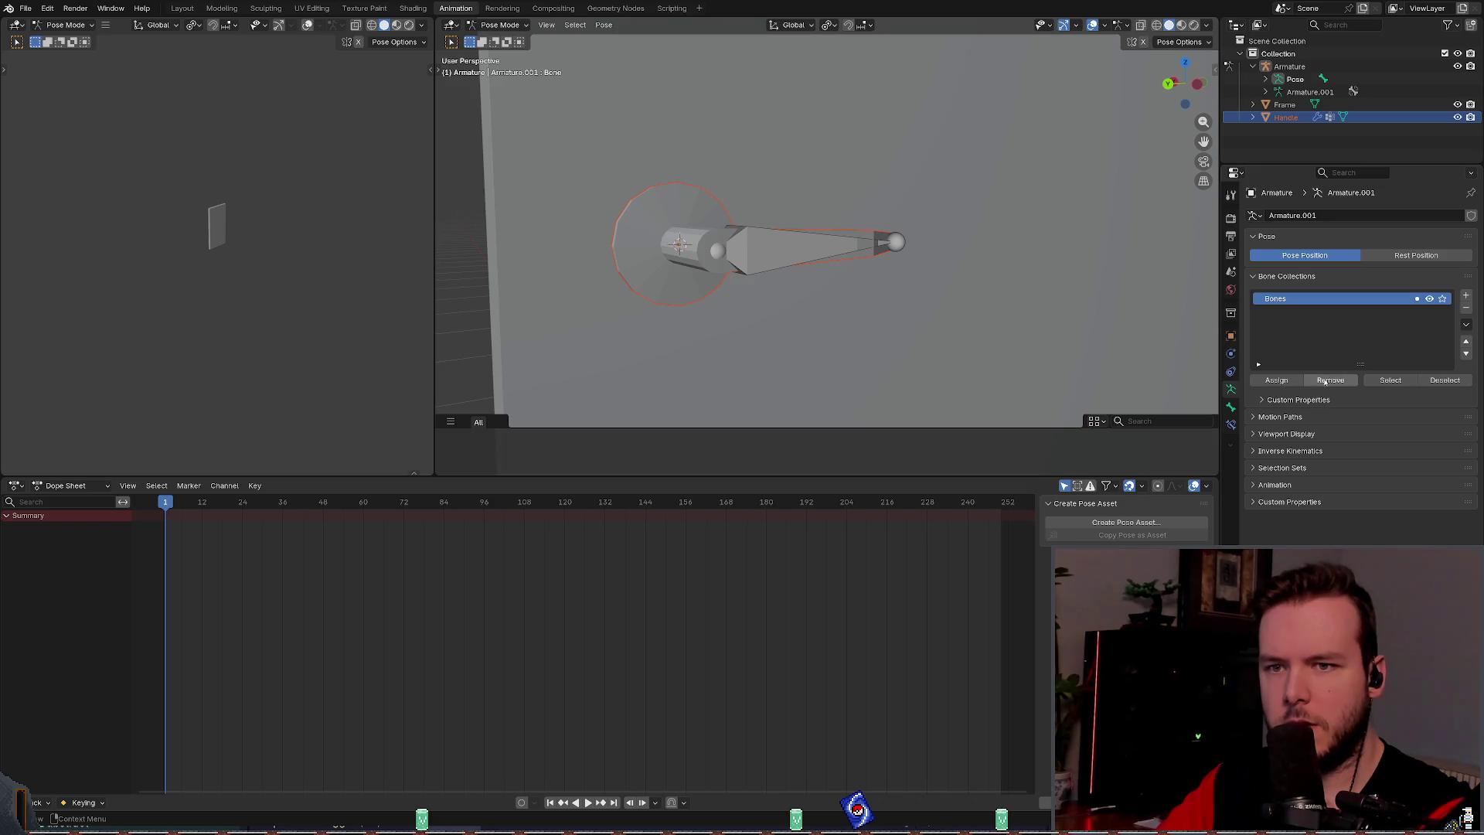
left_click(1327, 381)
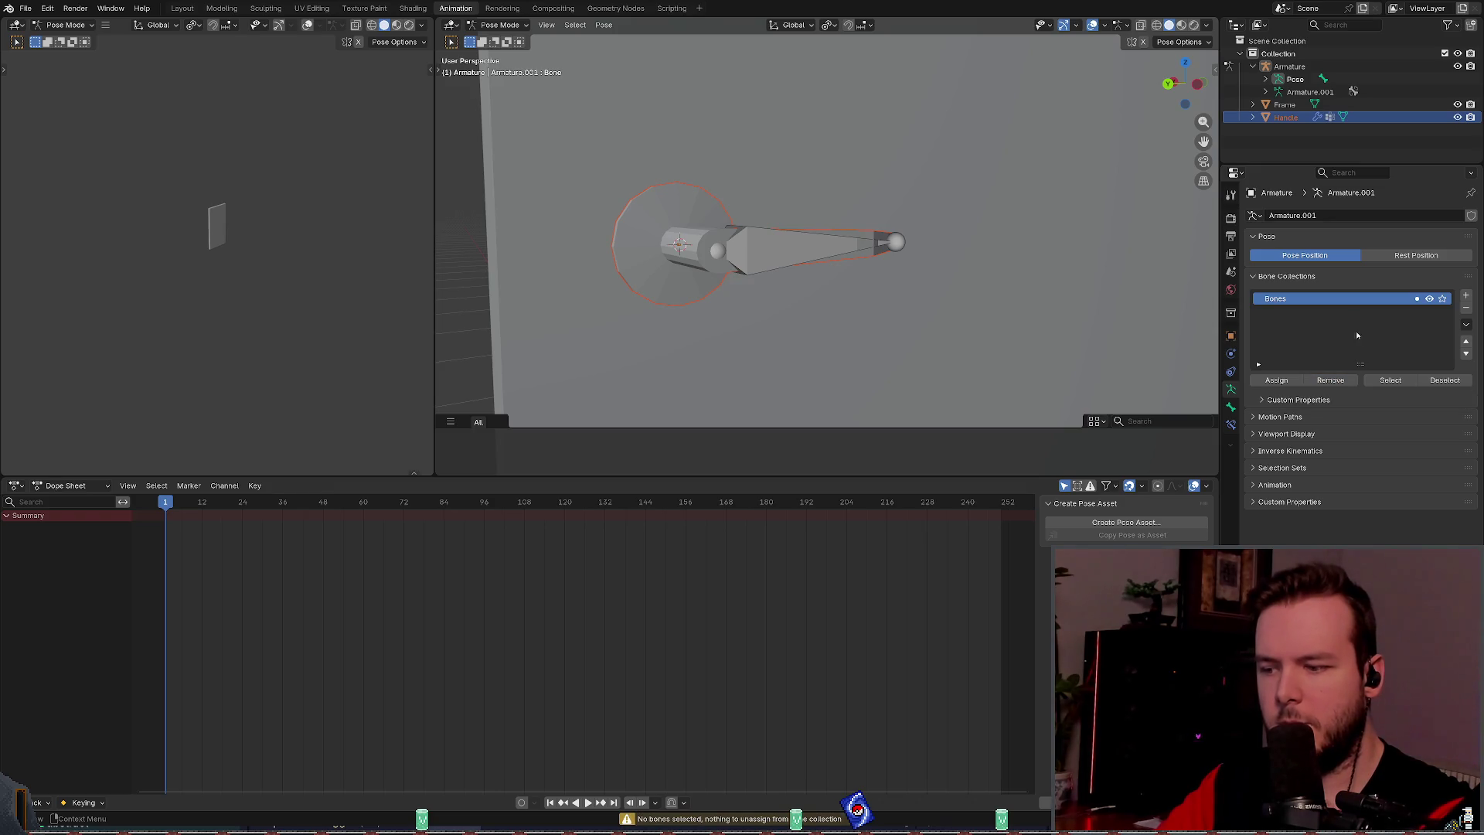
left_click(1329, 380)
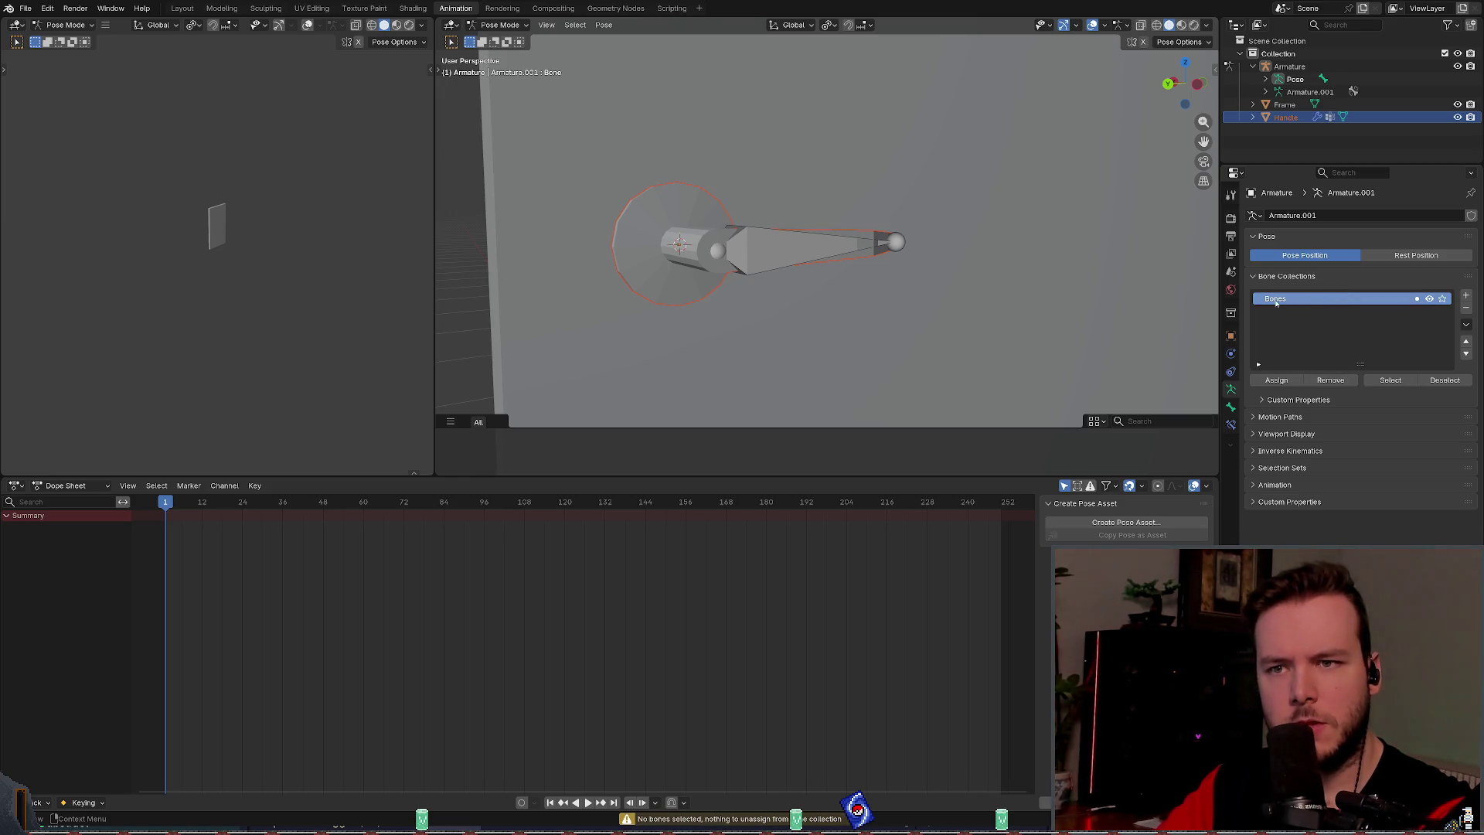
left_click(1329, 379)
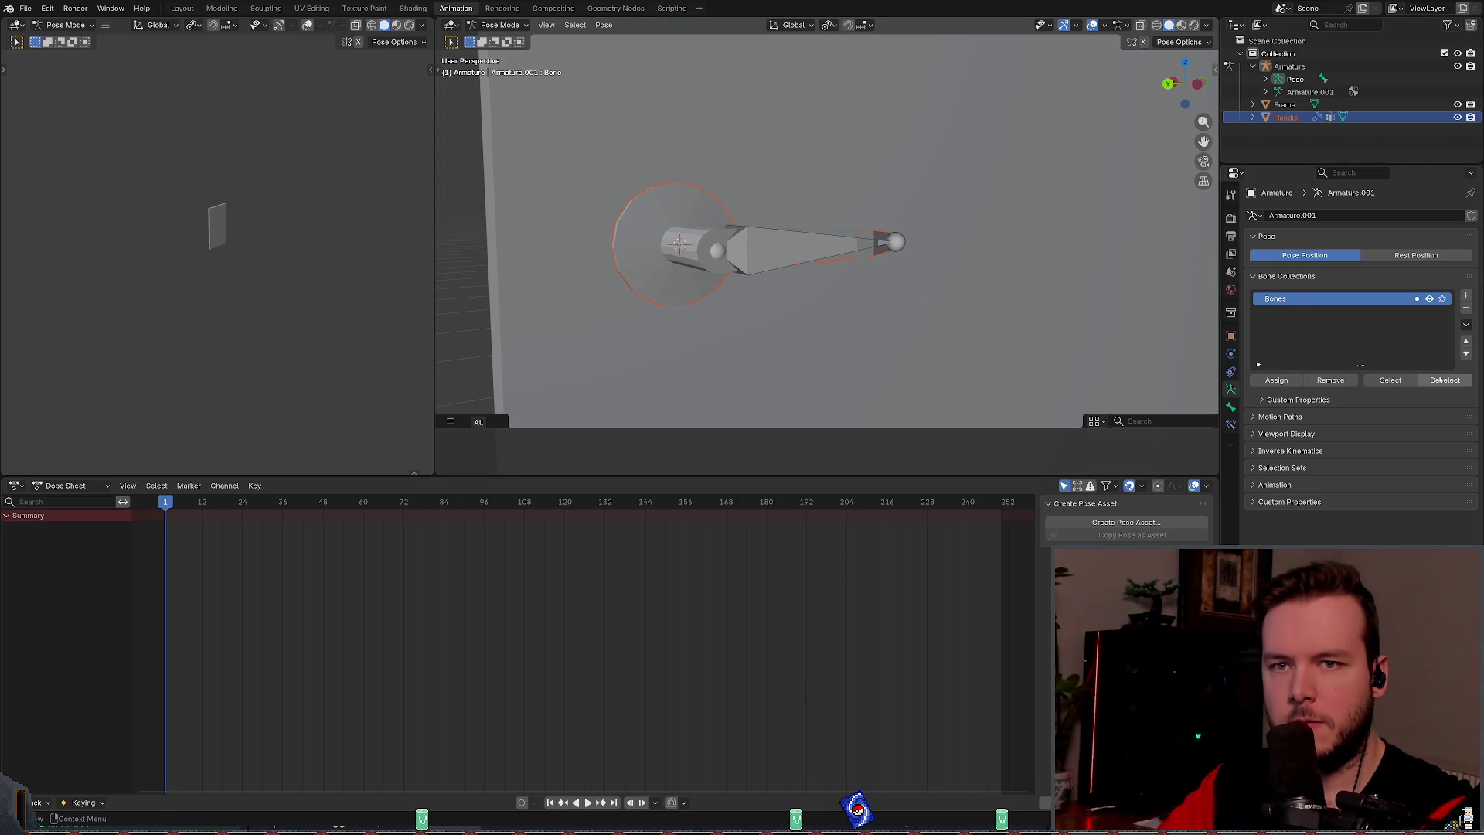
left_click(1467, 307)
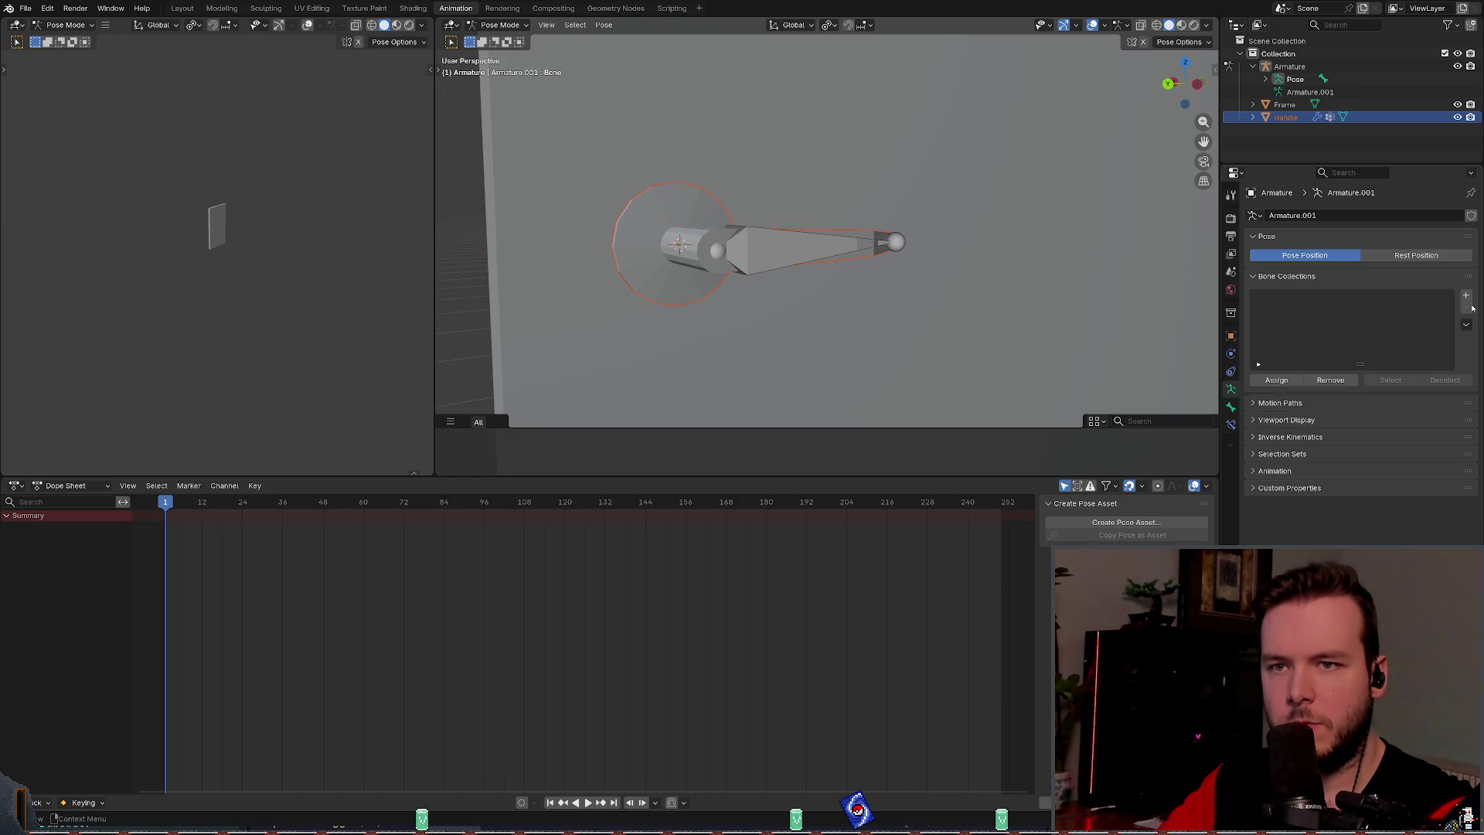
left_click(1289, 66)
key("Delete")
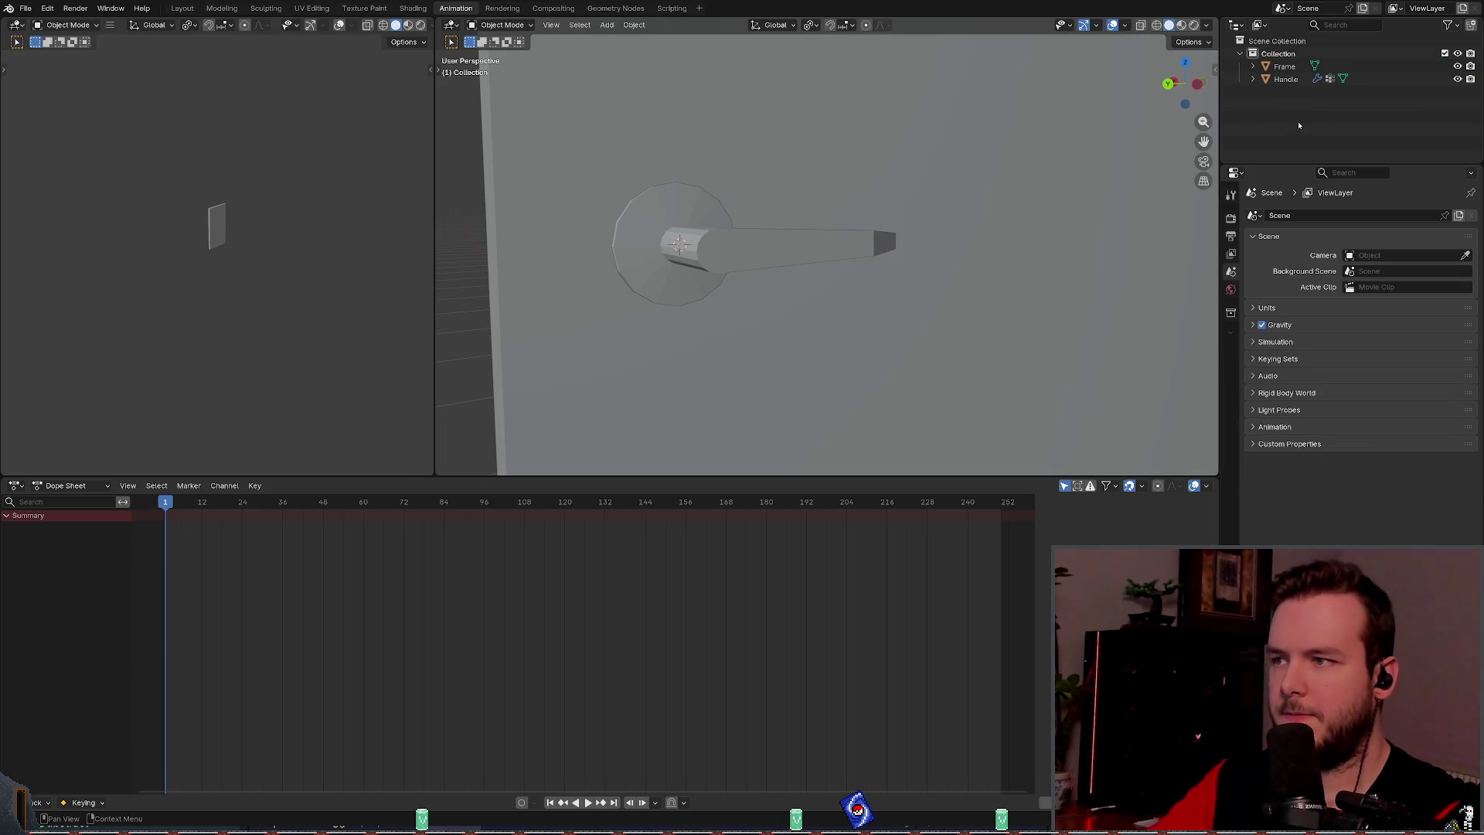
Step: Remove the Bone vertex group from the Handle mesh, save the file, and reselect Handle
left_click(736, 252)
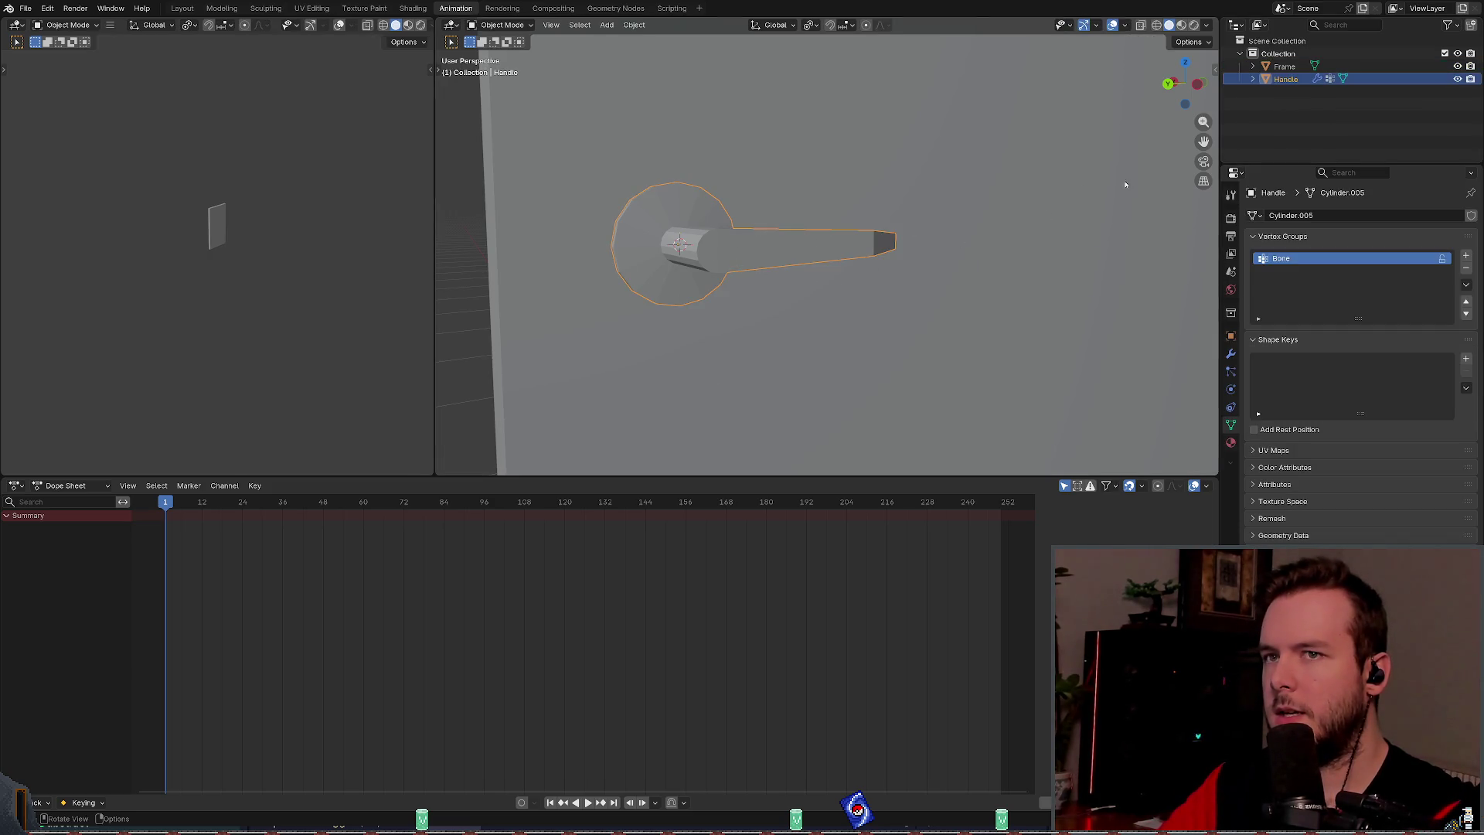
left_click(1252, 66)
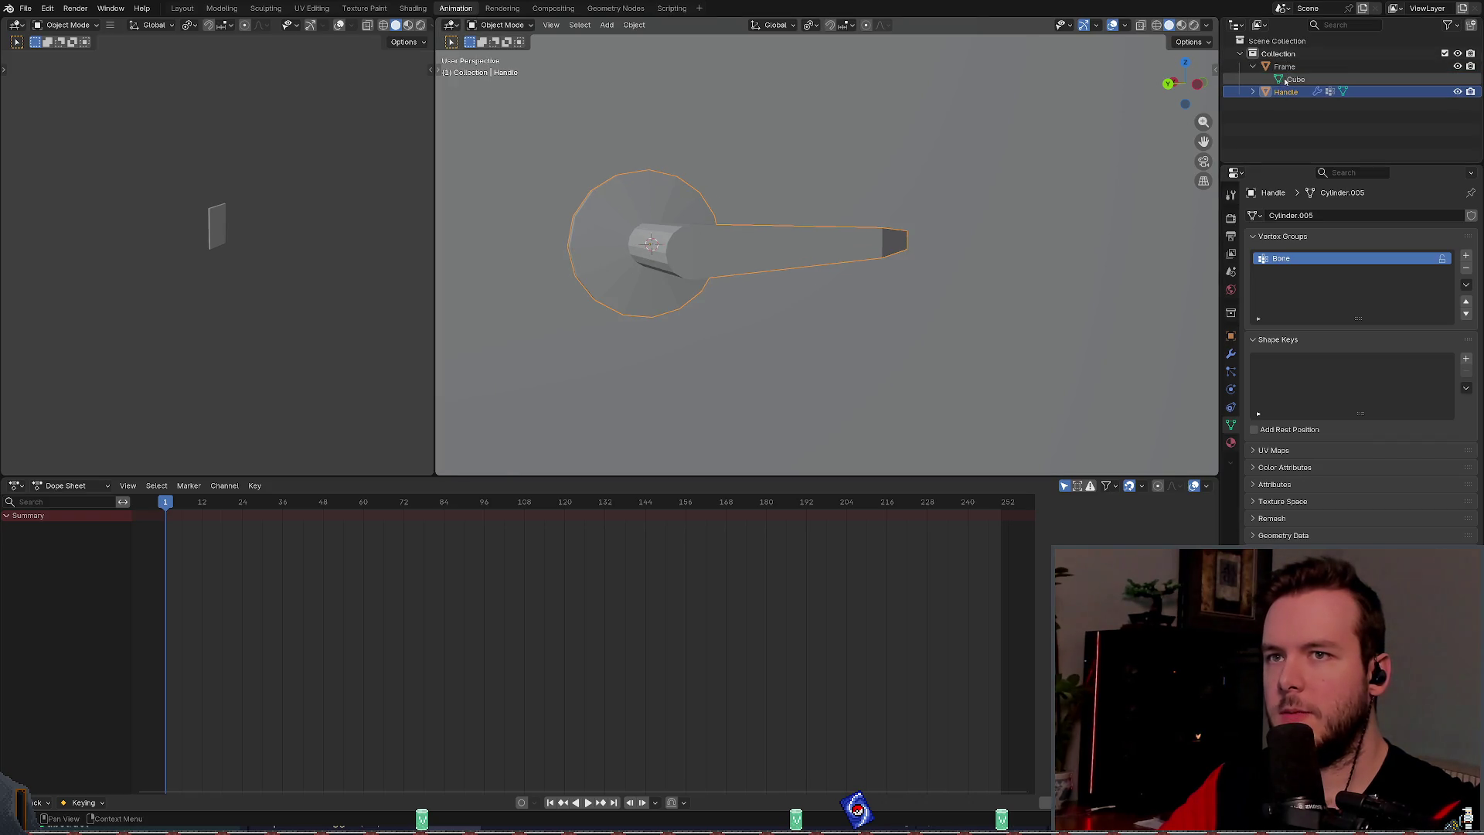
left_click(1253, 67)
left_click(1253, 78)
left_click(1302, 104)
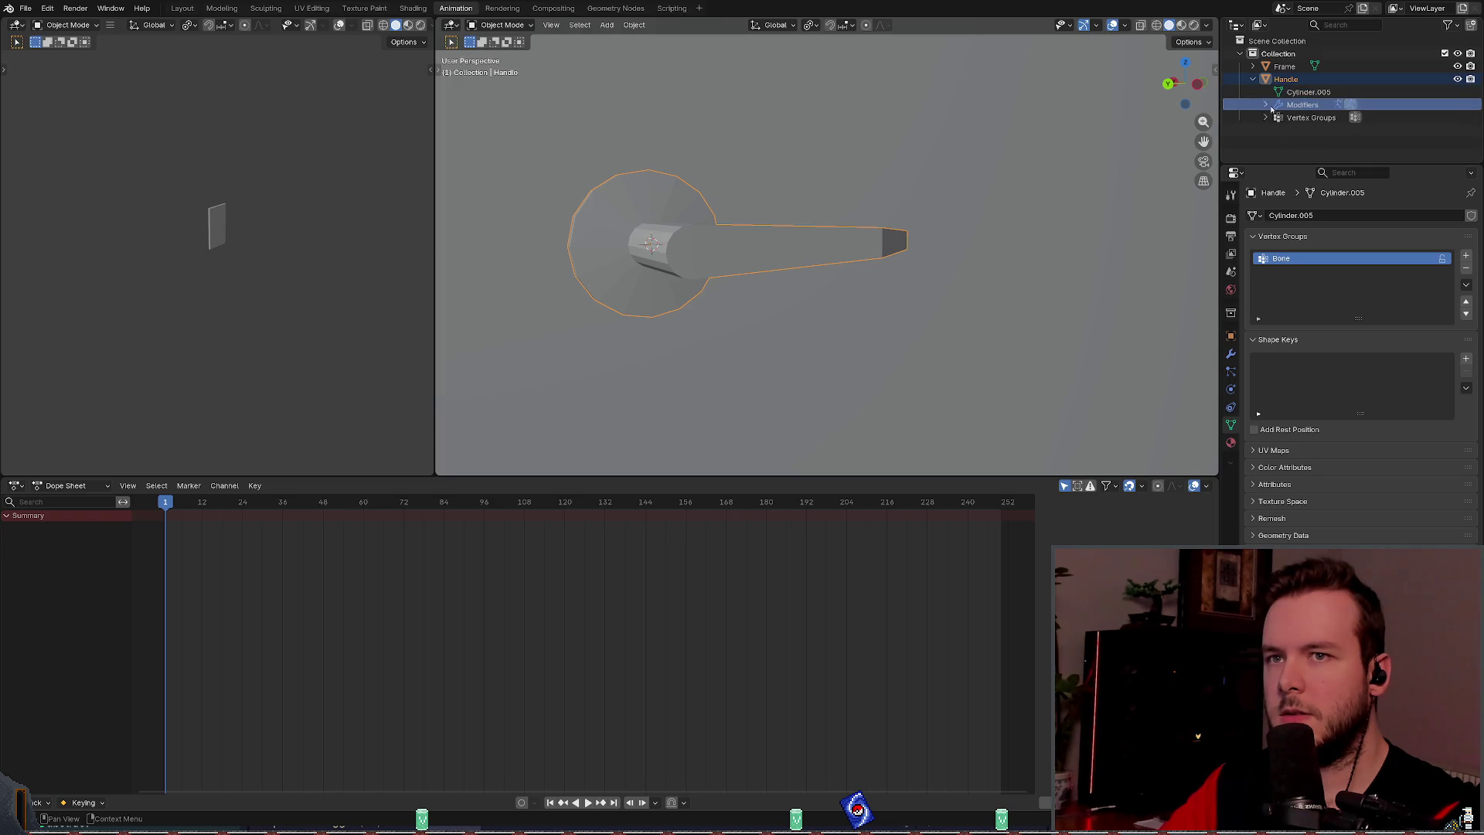
left_click(1307, 93)
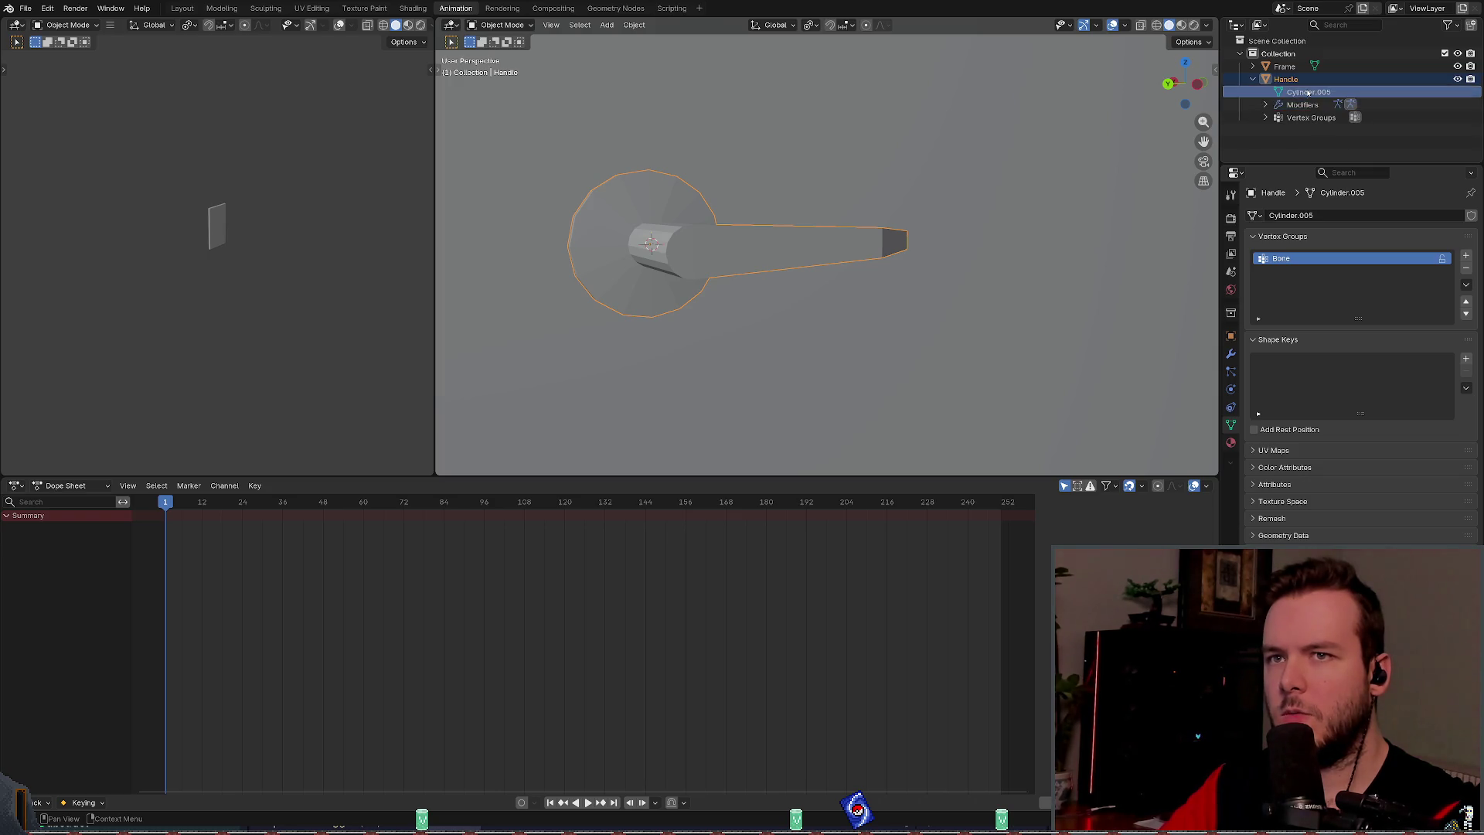
left_click(1465, 269)
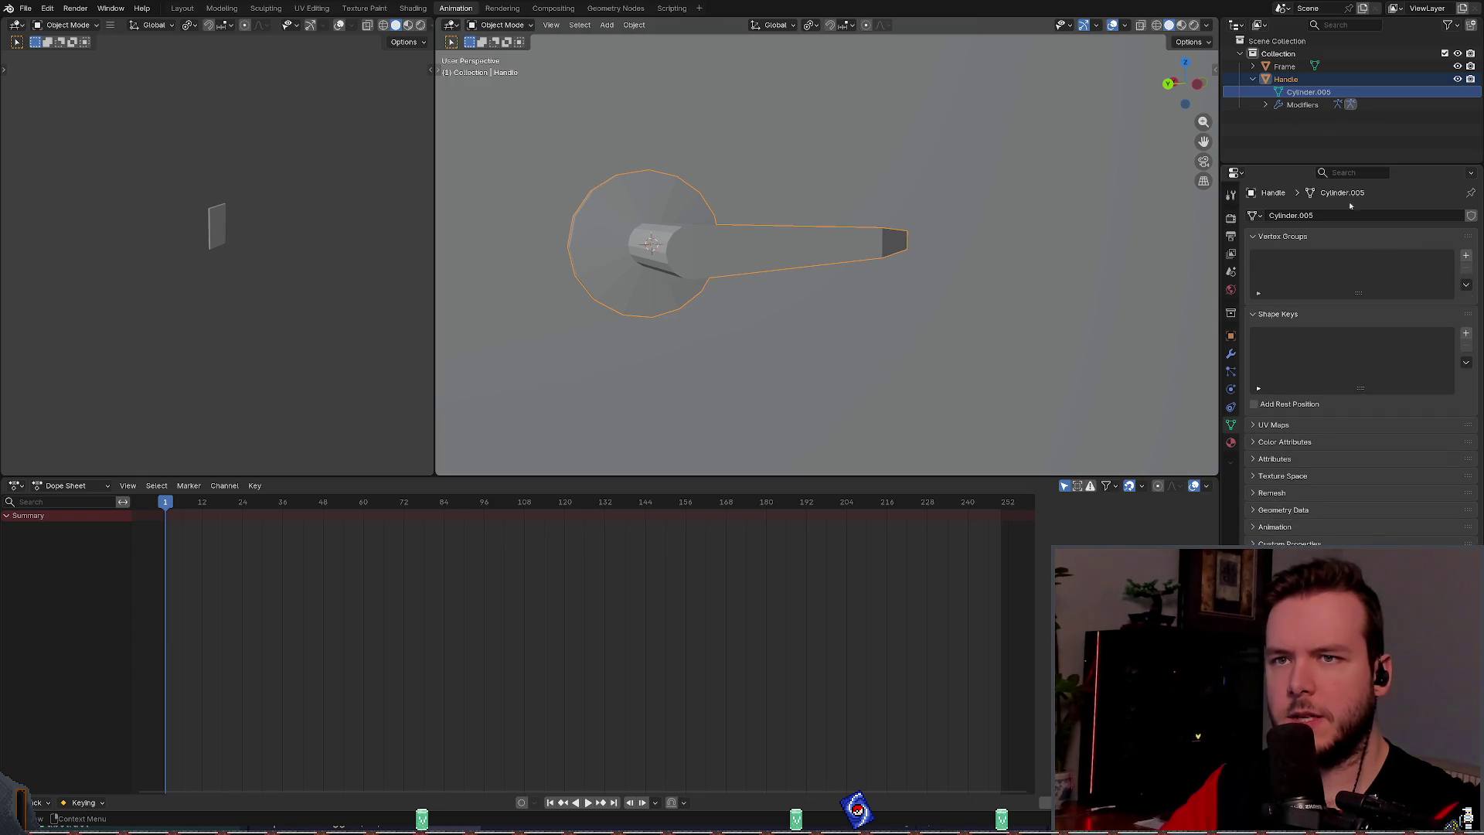
key("ctrl+s")
left_click(717, 215)
left_click(727, 240)
Step: In the Layout workspace, select the handle and enter Edit Mode on its mesh
left_click(500, 25)
left_click(182, 9)
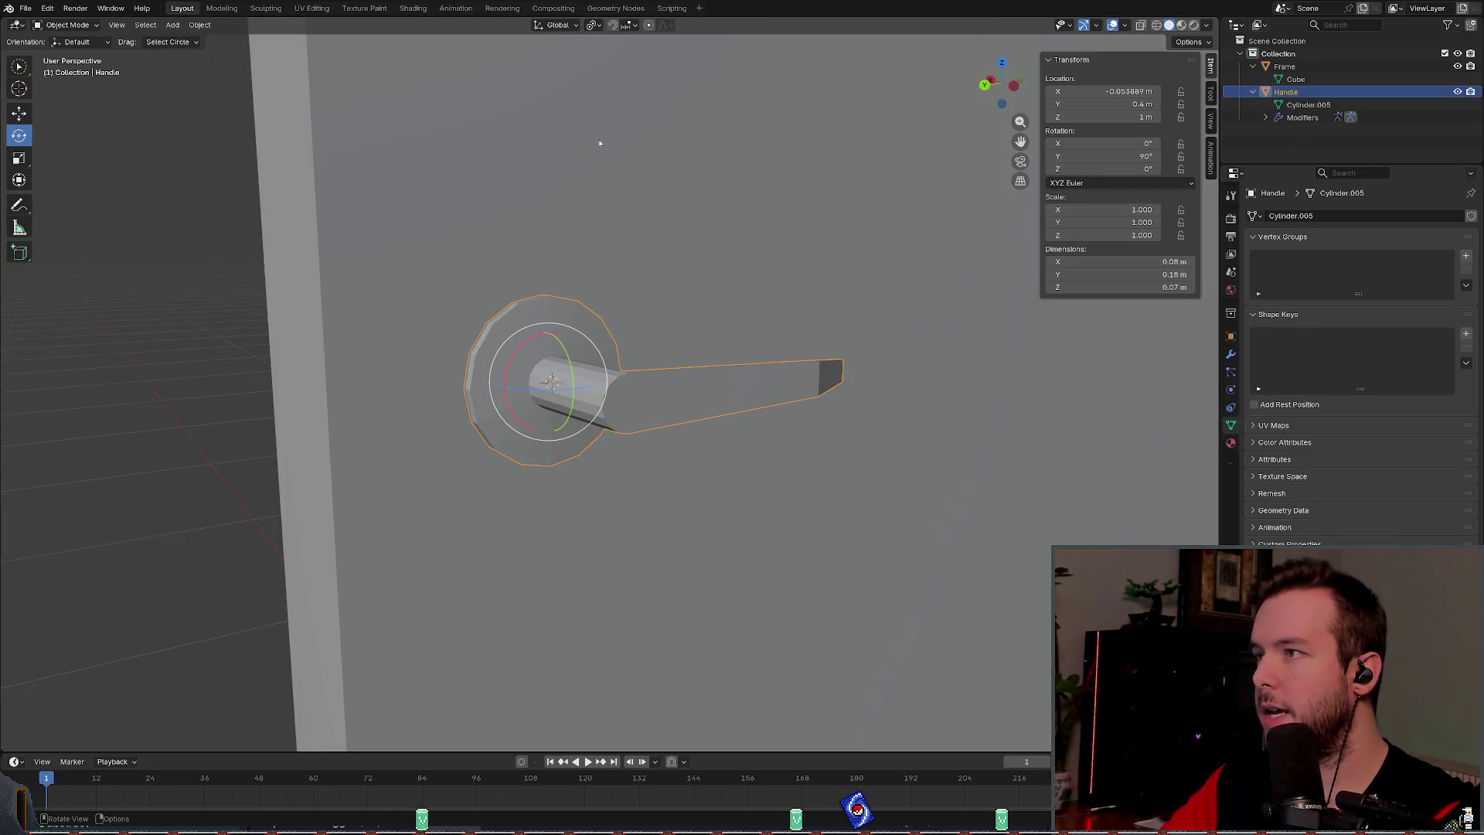
left_click(961, 322)
left_click(520, 312)
left_click(66, 25)
left_click(62, 53)
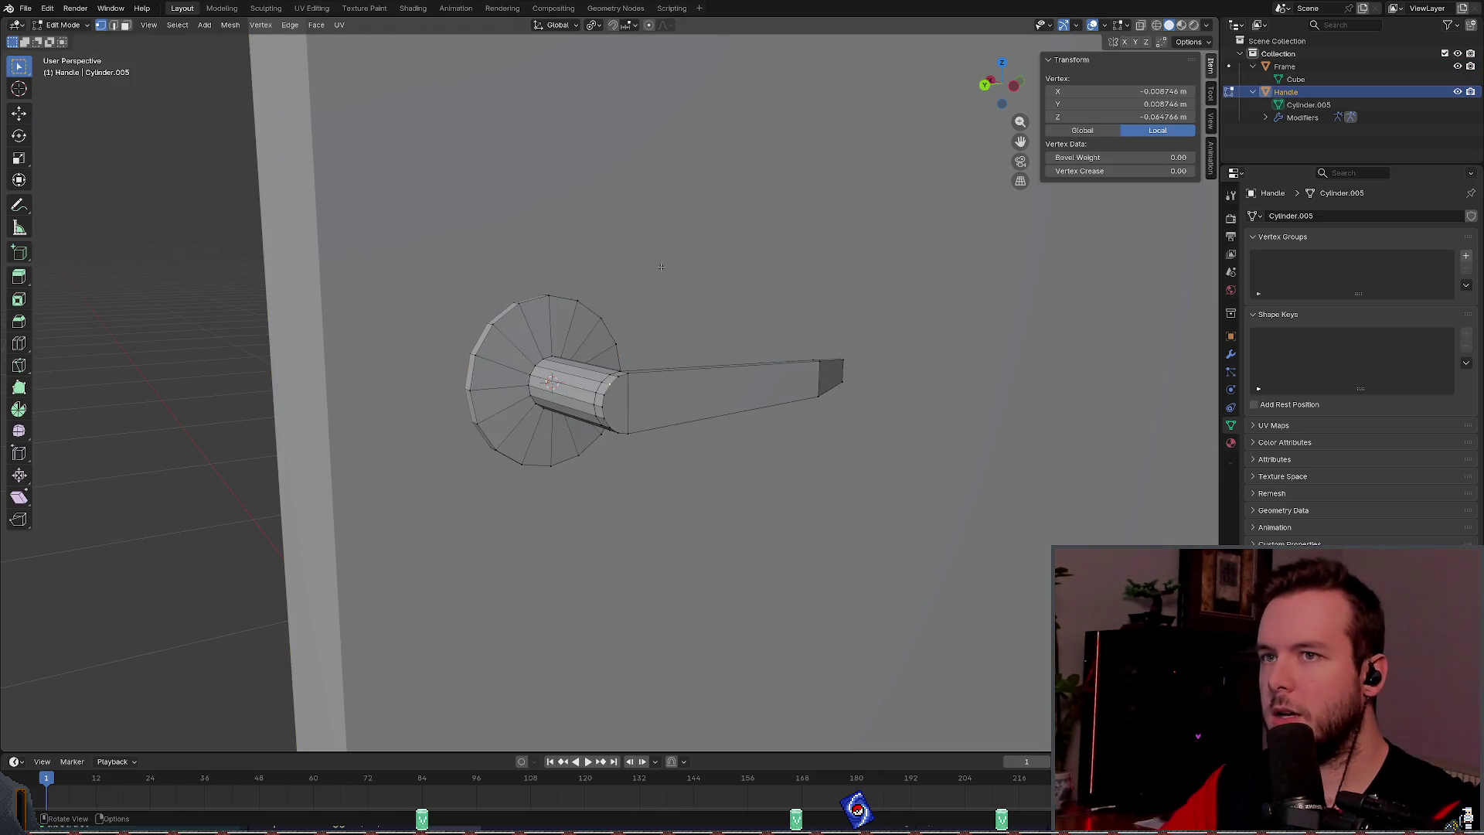
Step: Select all of the lever arm's connected geometry with L, excluding the round base
mouse_move(710, 266)
left_mouse_down()
mouse_move(775, 332)
mouse_move(762, 304)
left_mouse_up()
mouse_move(631, 135)
left_mouse_down()
mouse_move(629, 285)
mouse_move(530, 504)
mouse_move(505, 510)
left_mouse_up()
mouse_move(639, 305)
left_mouse_down()
mouse_move(626, 123)
mouse_move(696, 166)
mouse_move(746, 161)
mouse_move(1177, 8)
left_mouse_up()
key("alt+a")
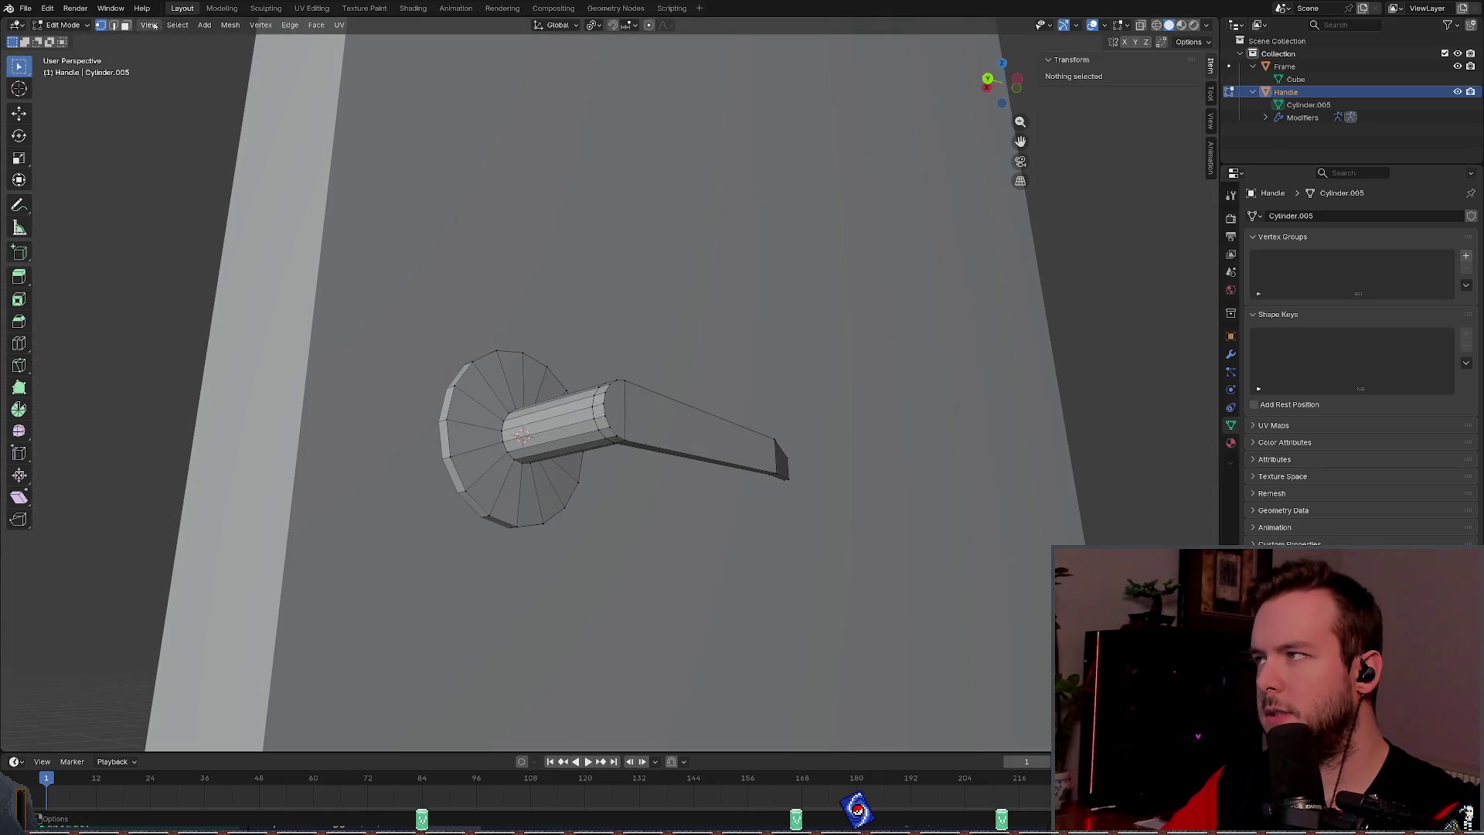
key("2")
mouse_move(464, 332)
left_mouse_down()
mouse_move(415, 328)
mouse_move(464, 332)
mouse_move(449, 294)
left_mouse_up()
left_click(450, 294, "alt")
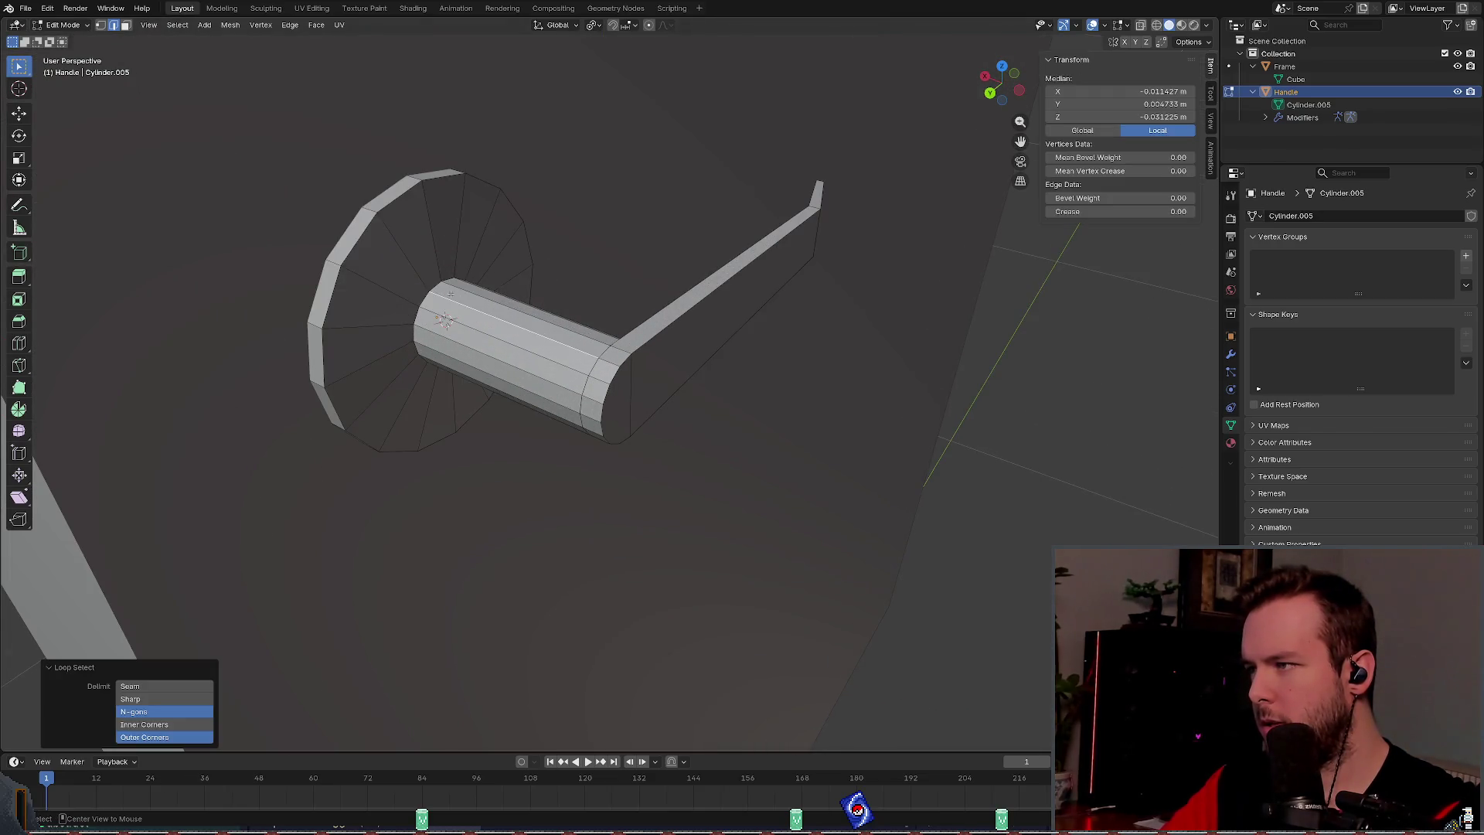
left_click(989, 429)
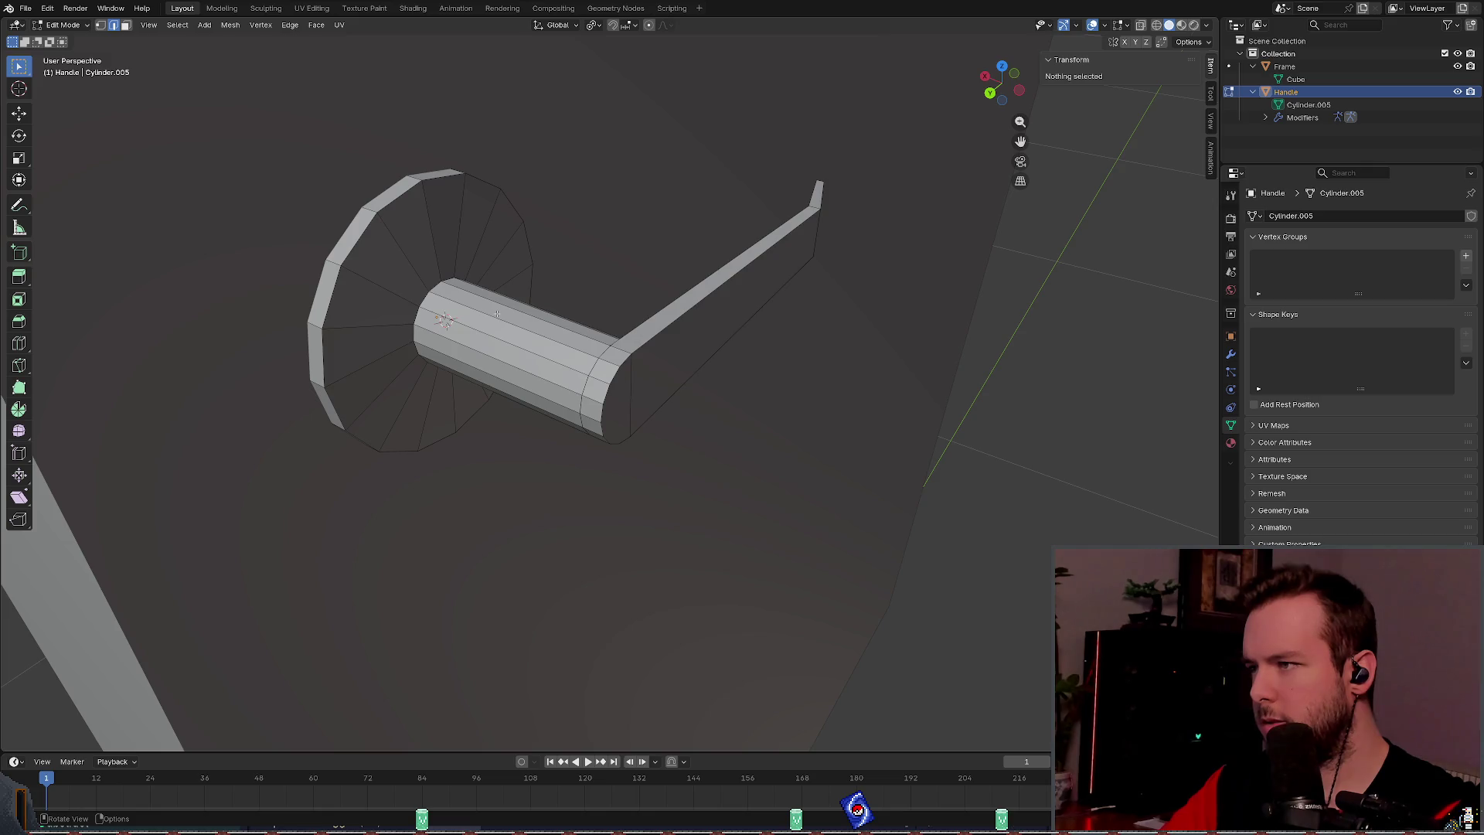
key("l")
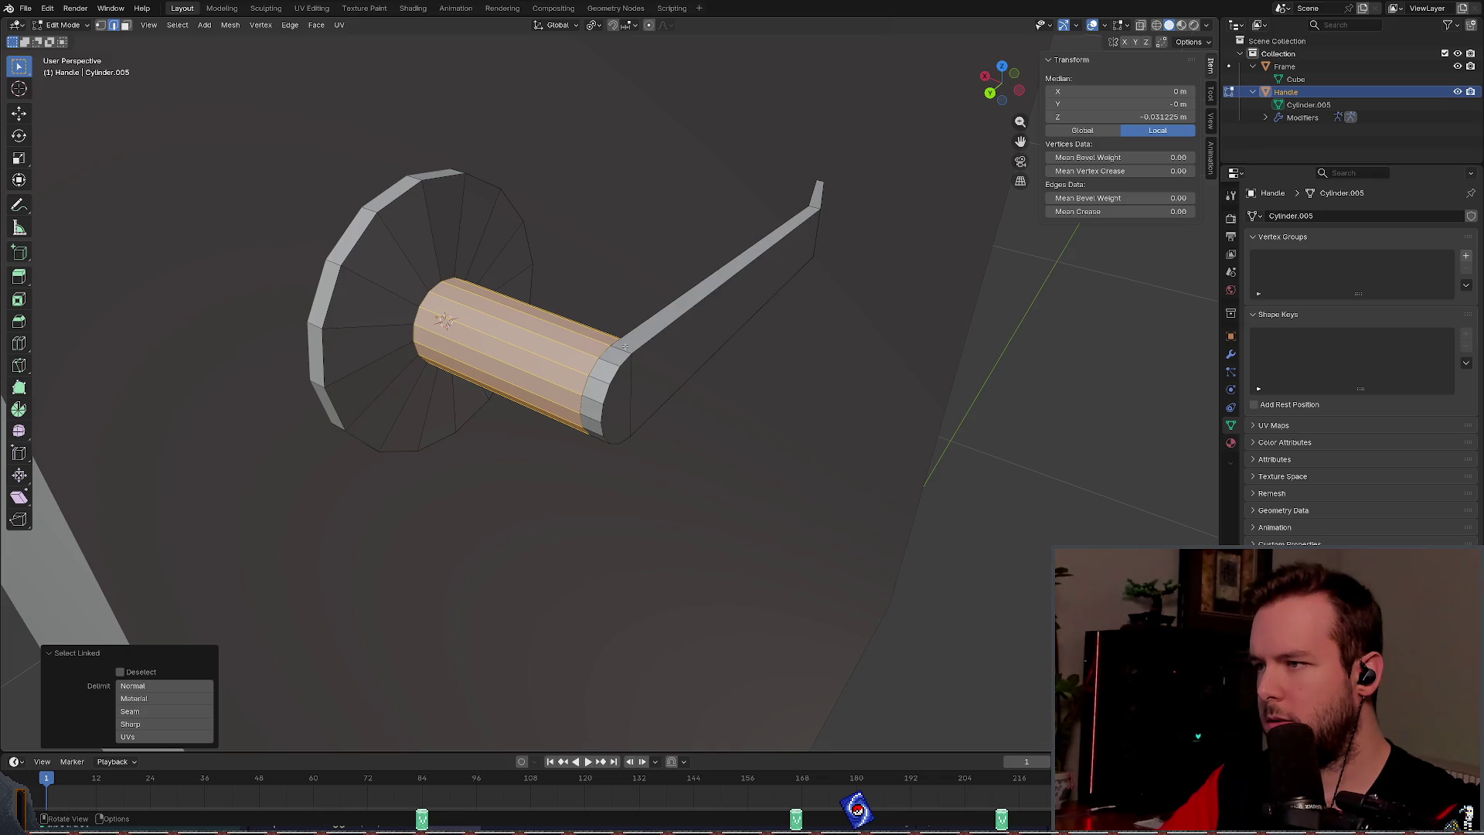
key("l")
mouse_move(625, 347)
left_mouse_down()
mouse_move(735, 258)
mouse_move(801, 162)
mouse_move(824, 186)
mouse_move(742, 224)
mouse_move(497, 242)
mouse_move(645, 253)
mouse_move(629, 275)
left_mouse_up()
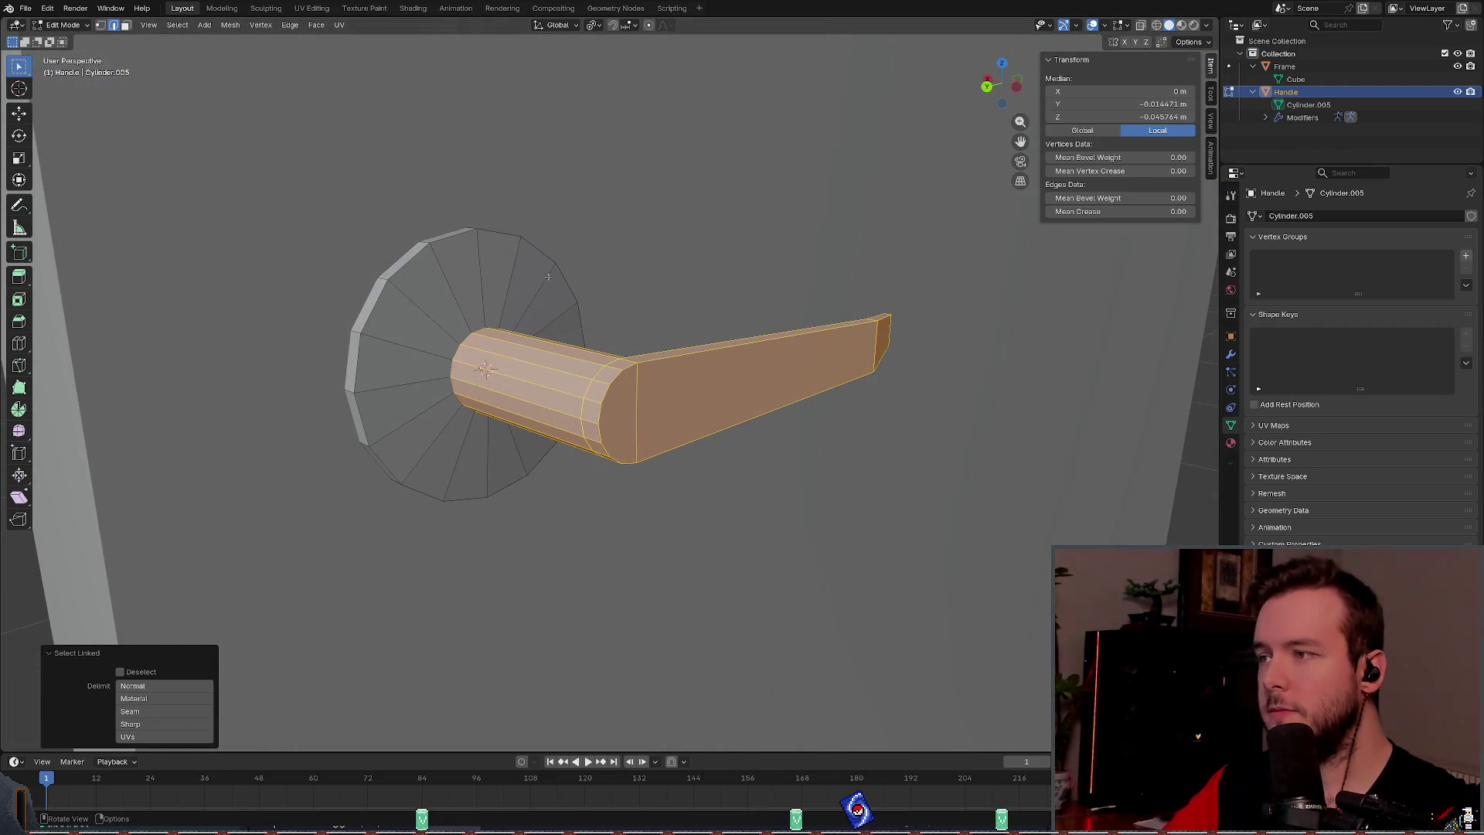
Step: Separate the selected lever into its own object and save the file
key("ctrl+e")
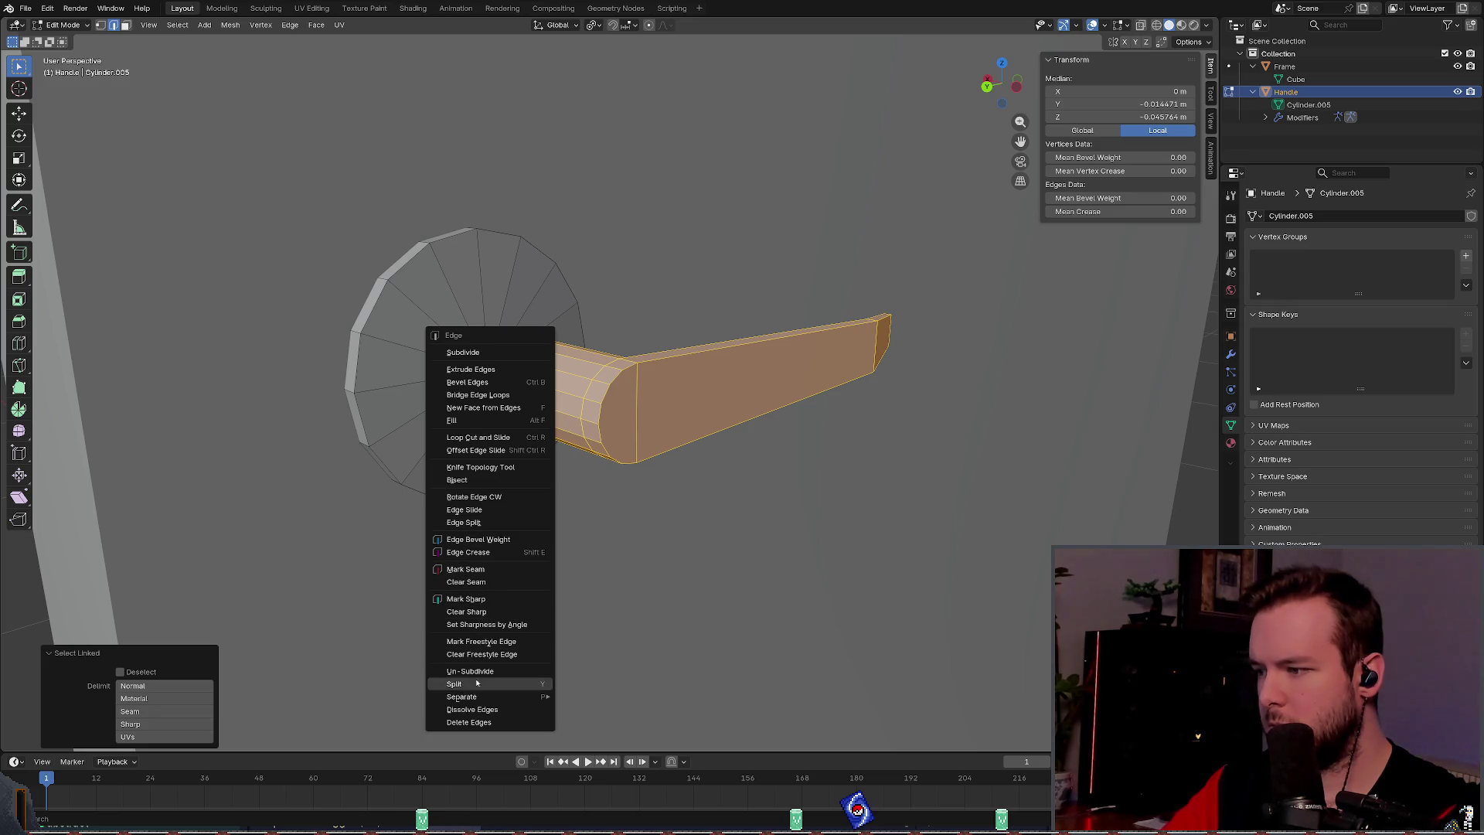
mouse_move(495, 696)
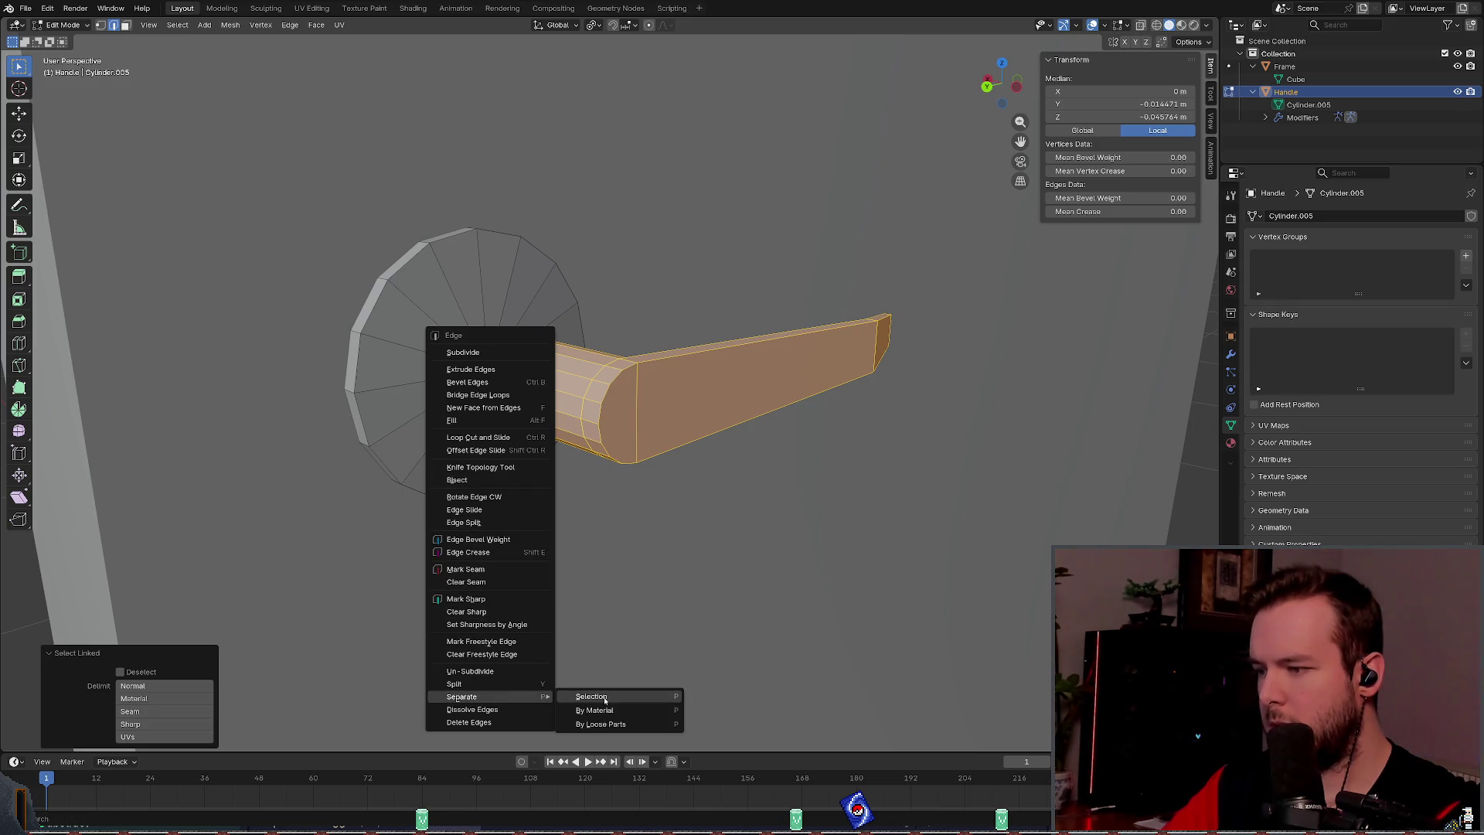
left_click(595, 693)
key("ctrl+s")
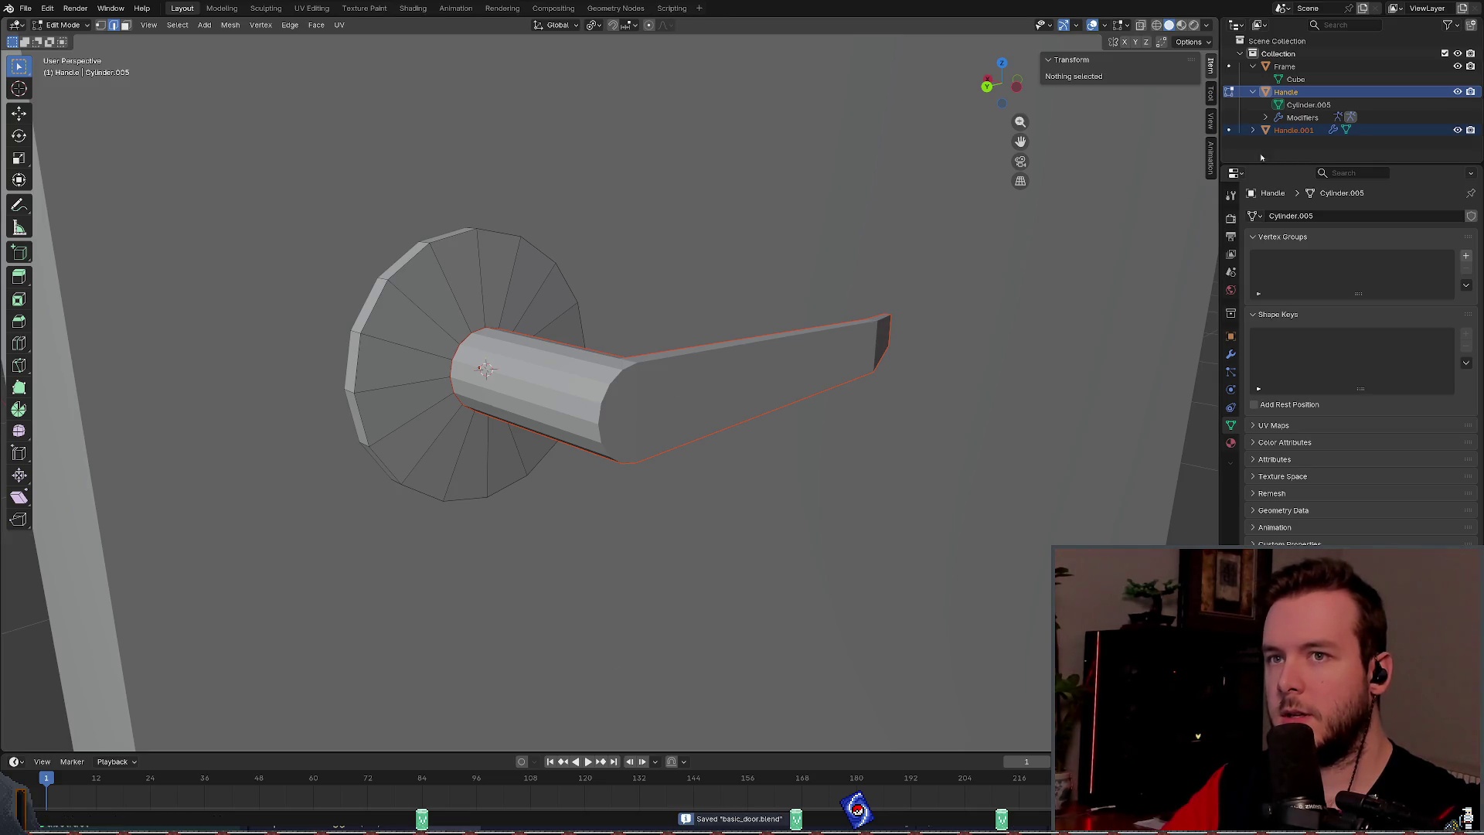
Step: Rename the base object to HandleBase and the lever Handle.001 to Handle, then save
left_click(1253, 92)
left_click(1292, 92)
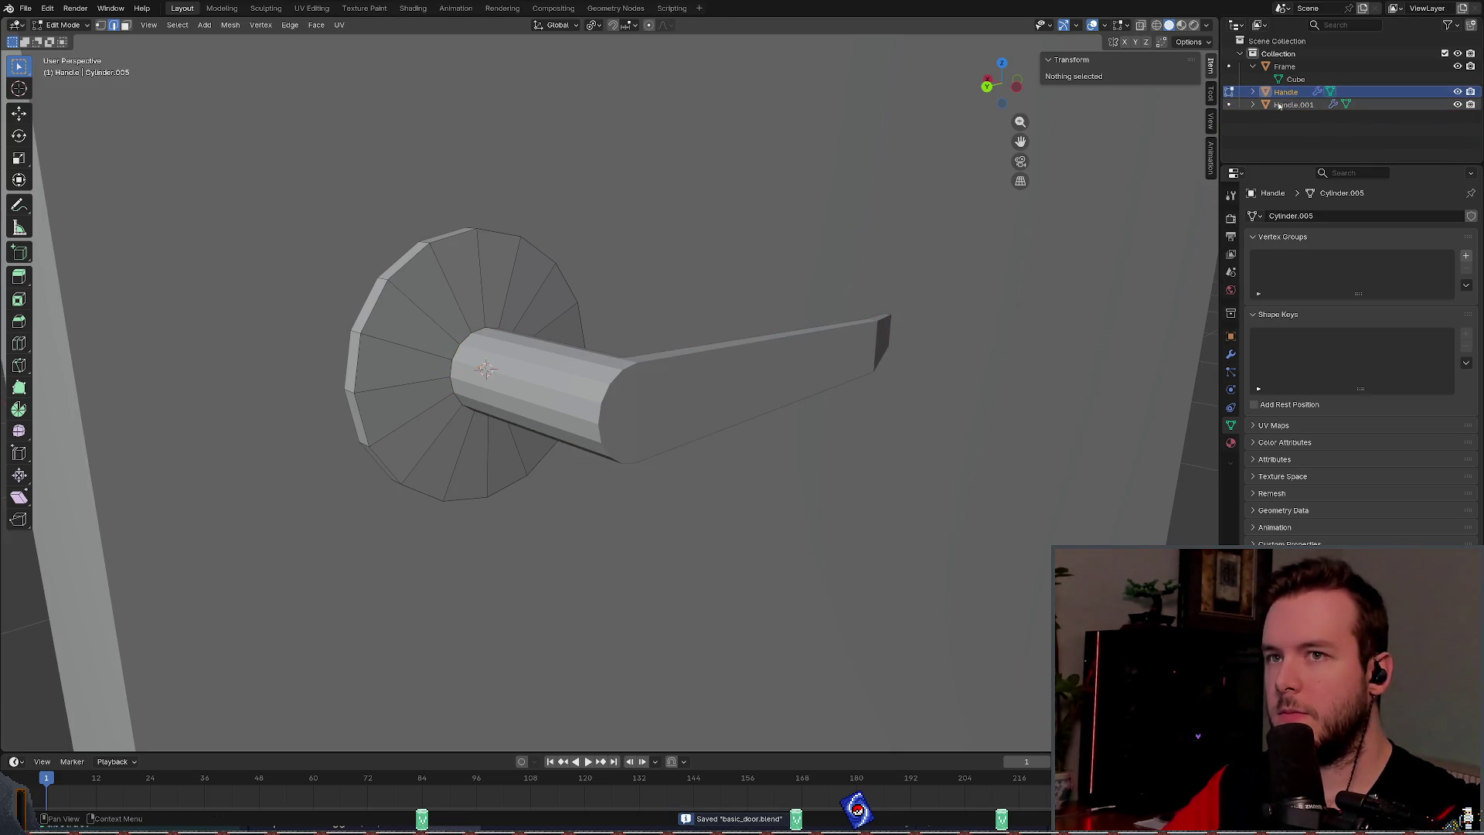
left_click(1456, 92)
left_click(1457, 92)
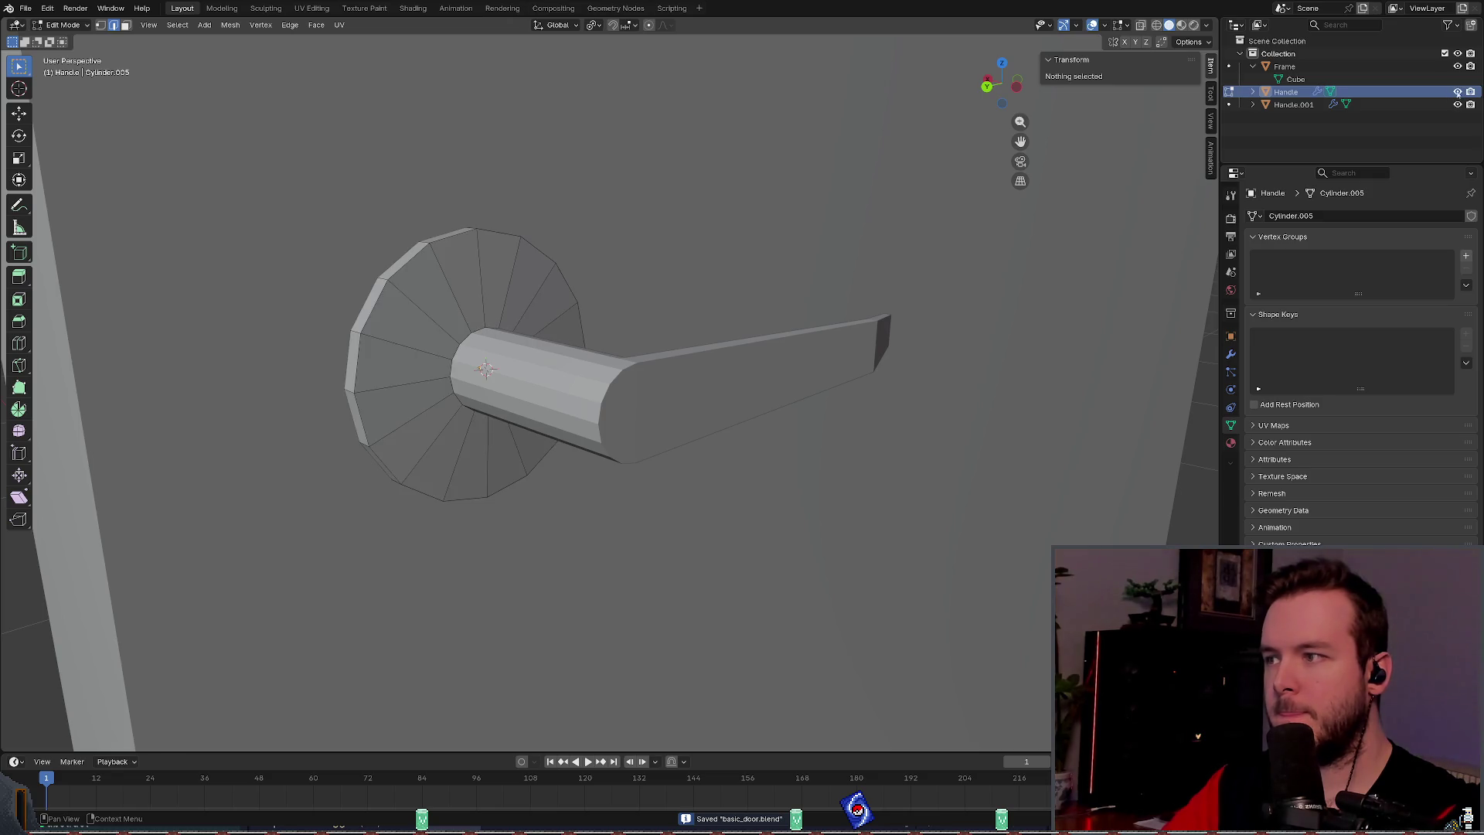
double_click(1306, 92)
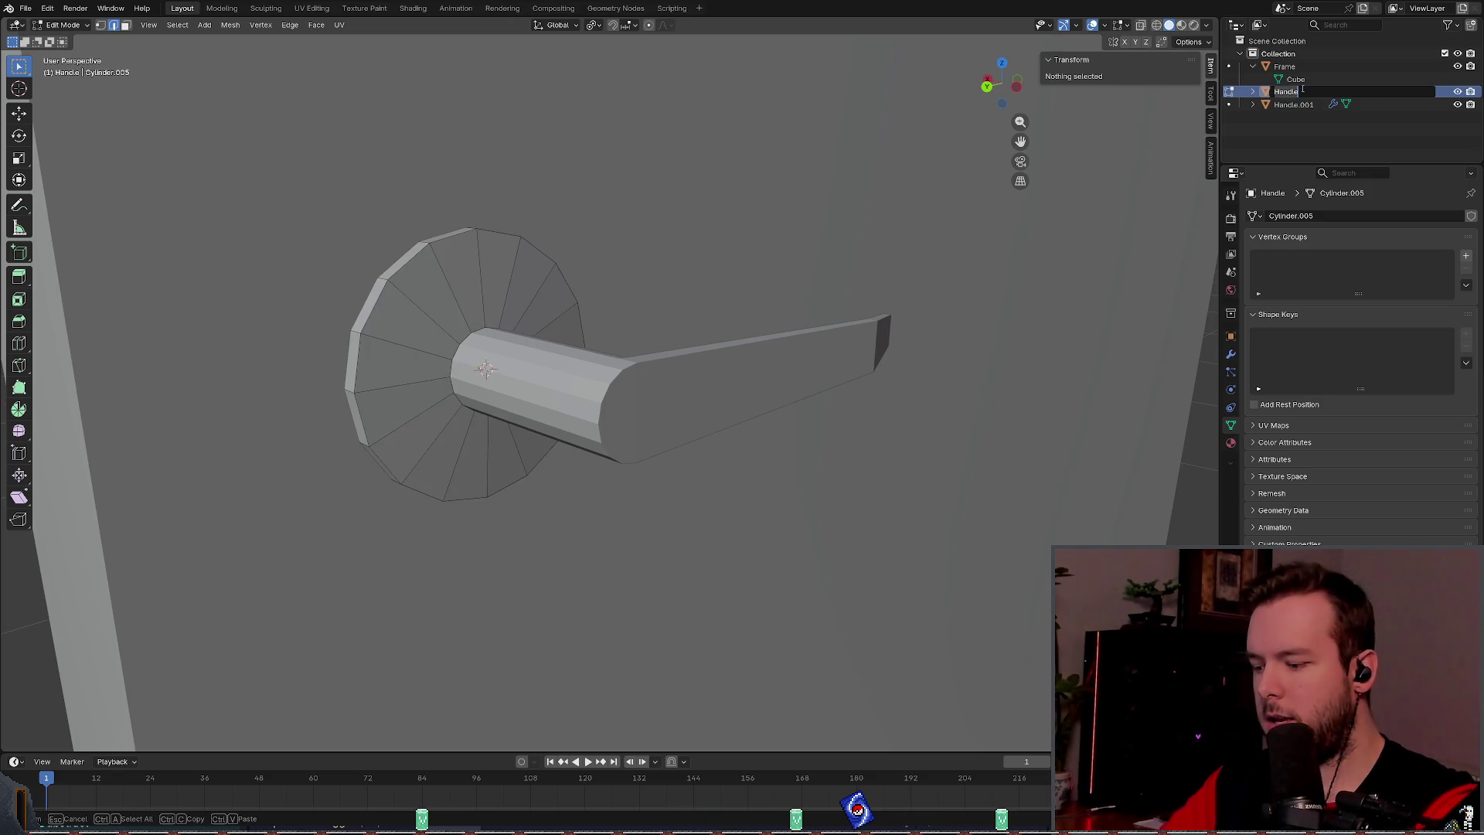
type("Base")
key("Return")
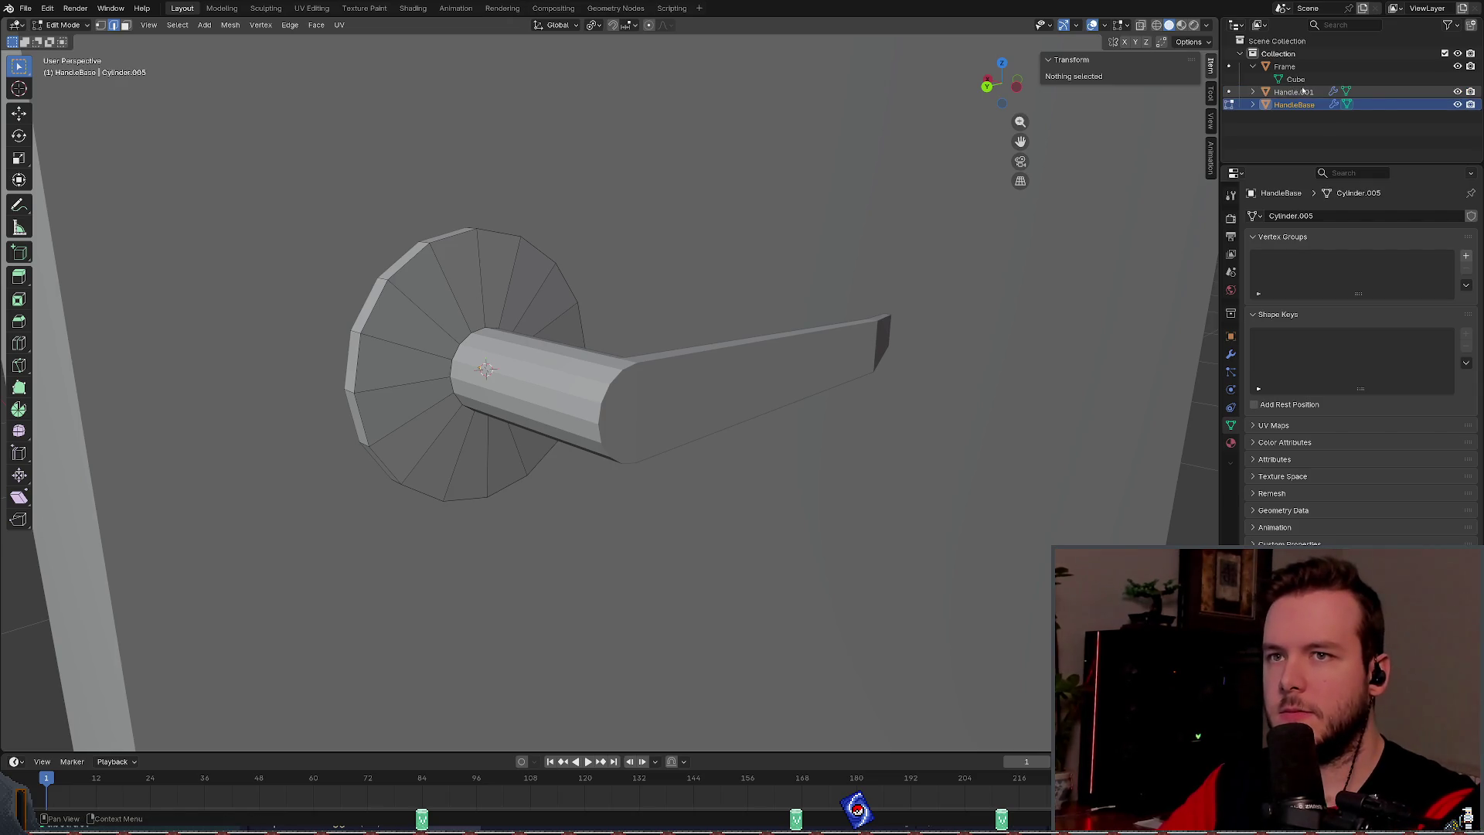
left_click(1303, 91)
double_click(1289, 92)
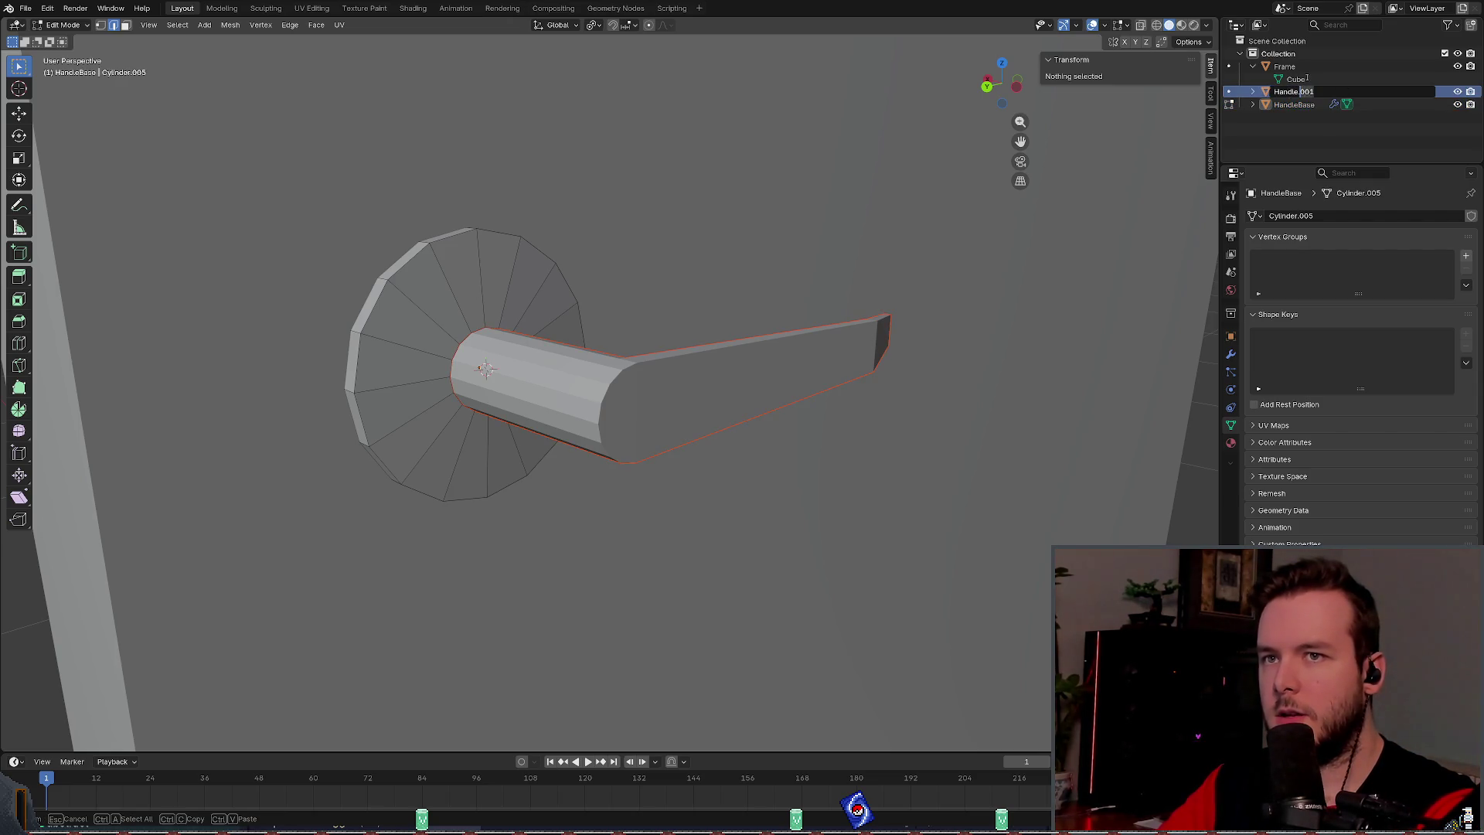
key("Return")
key("ctrl+s")
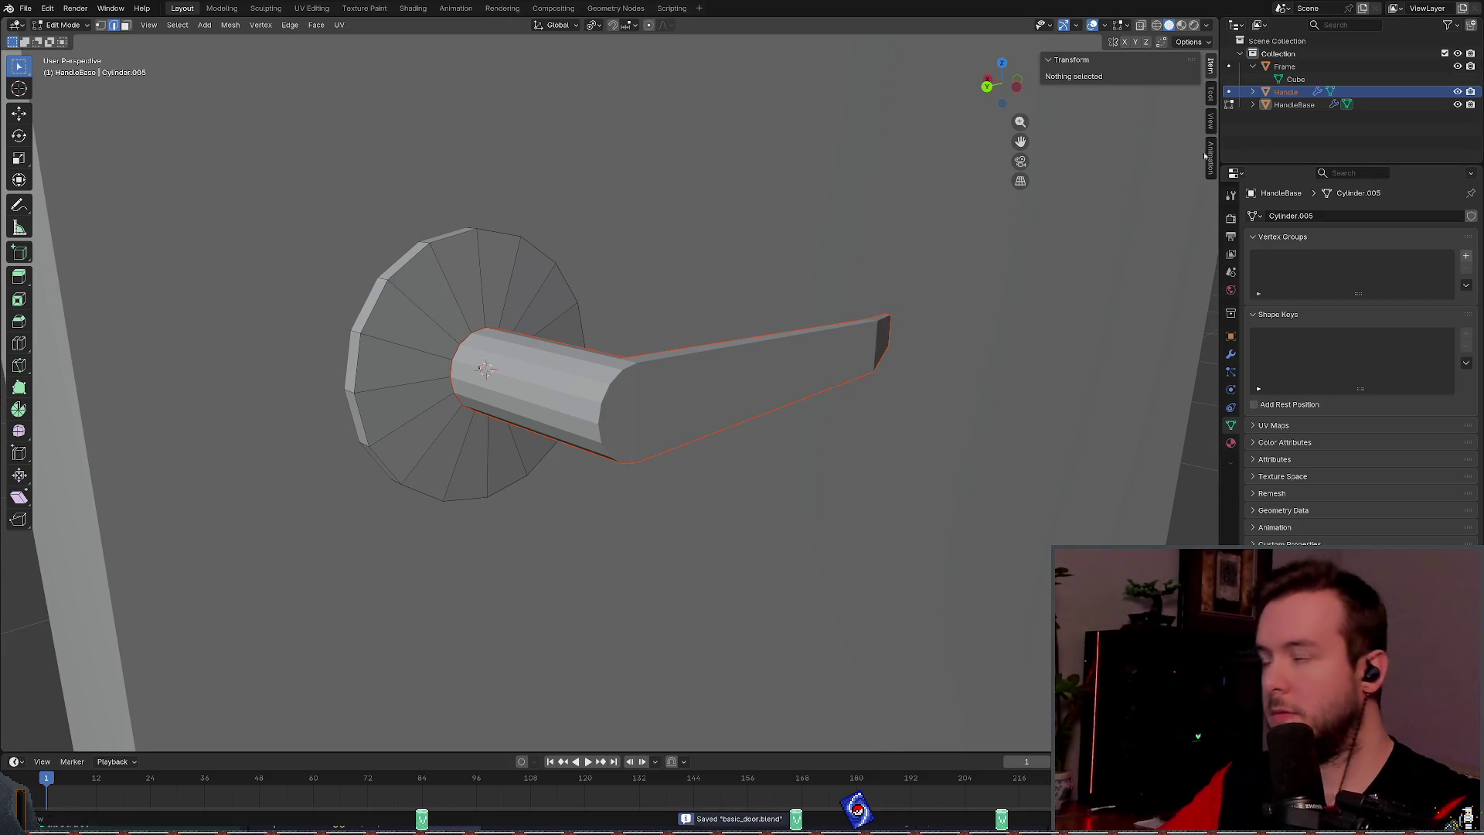
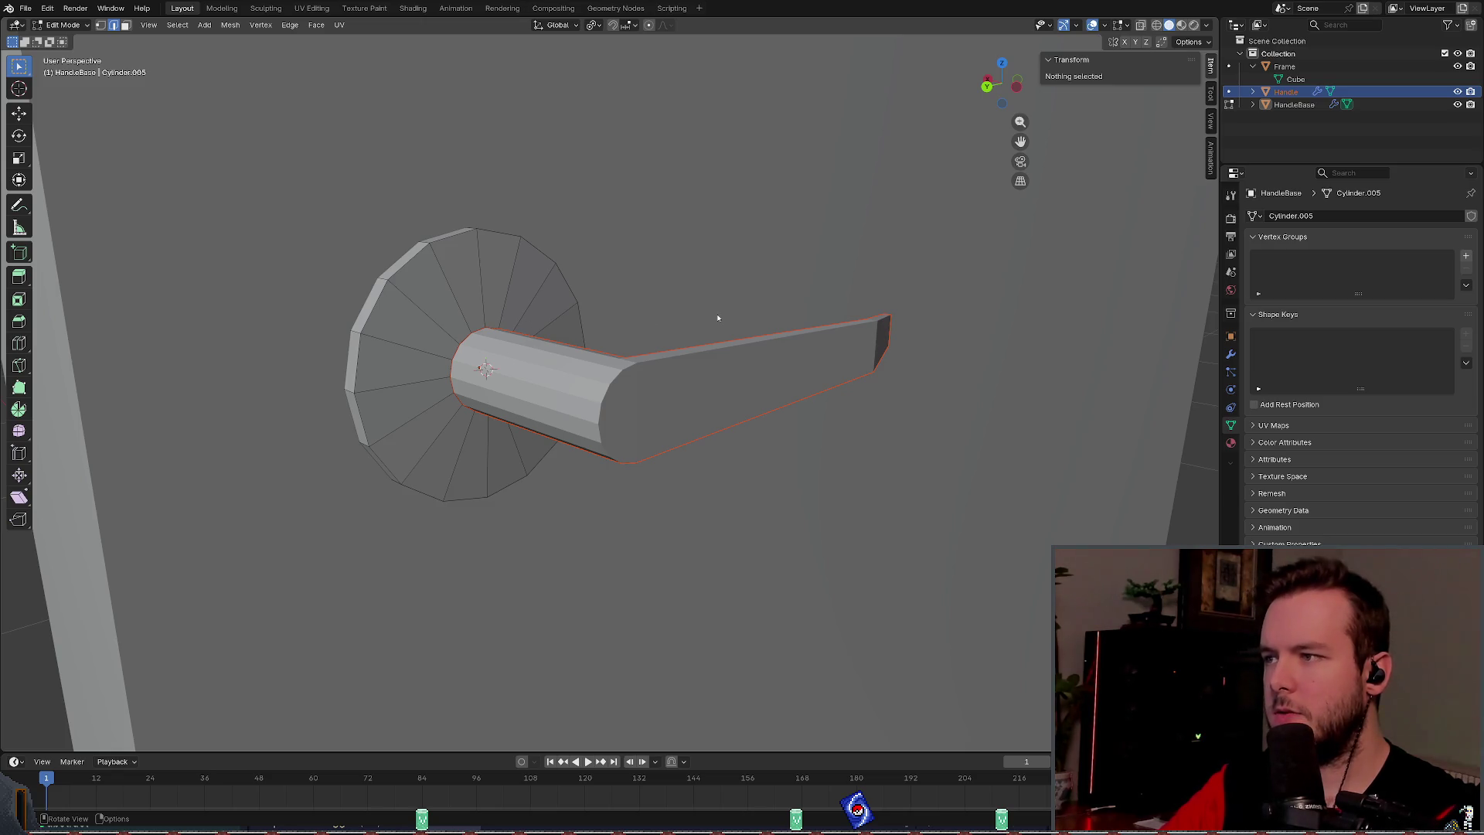
Step: In the Godot door_wood scene, select the Handle node and test its rotation pivot
key("alt+Tab")
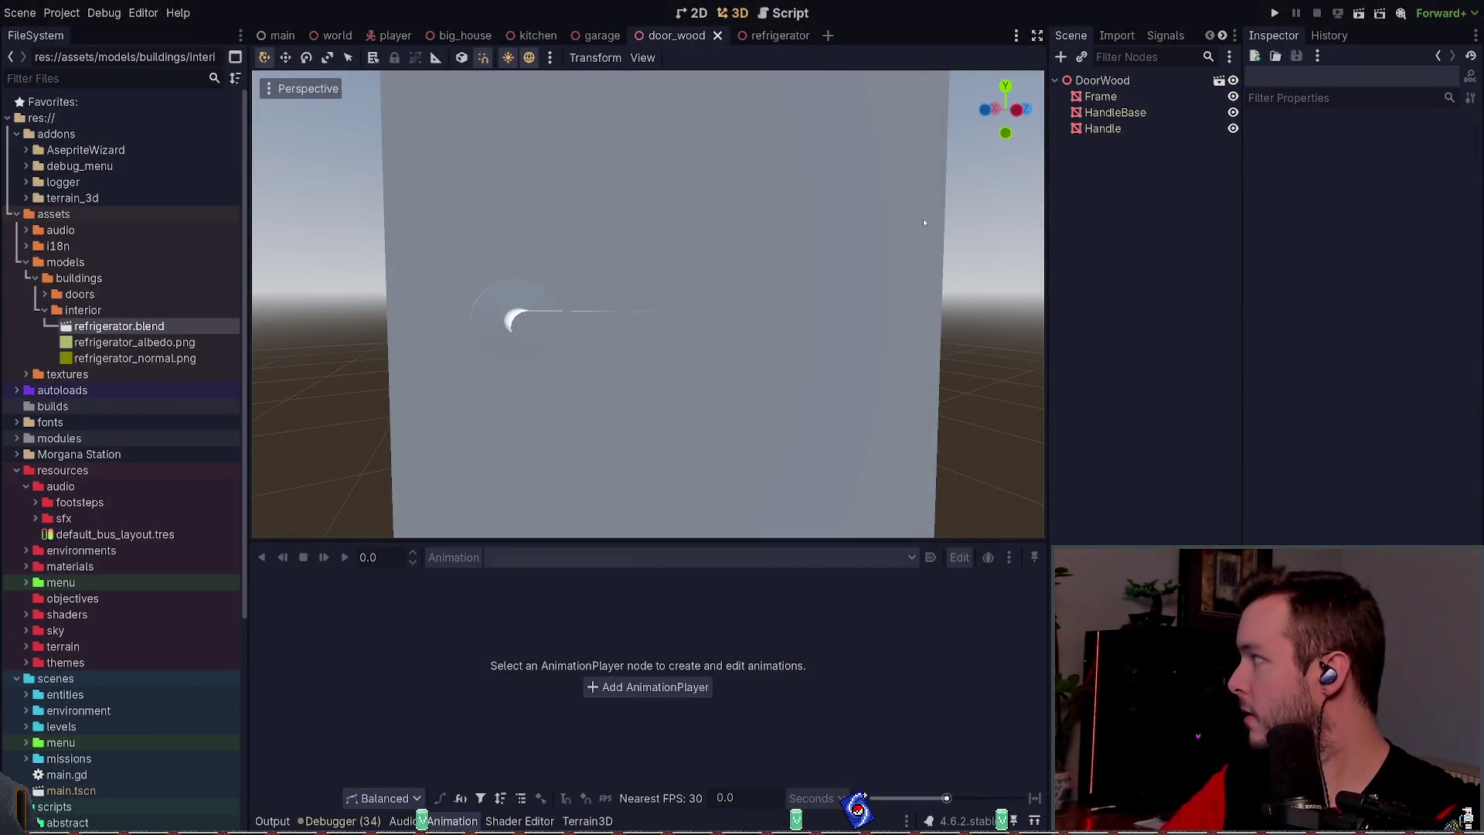
left_click(1101, 129)
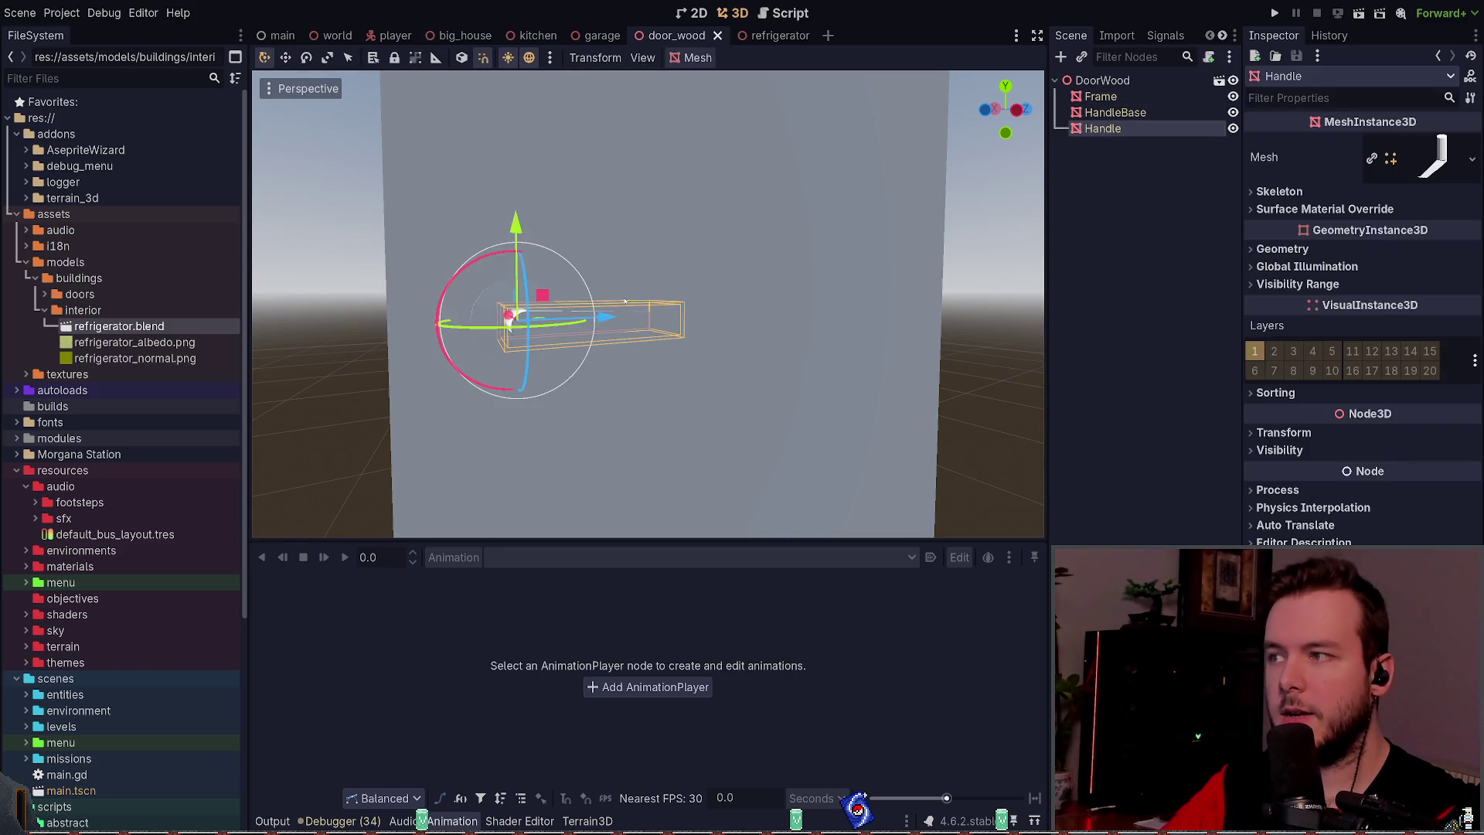
key("r")
key("Escape")
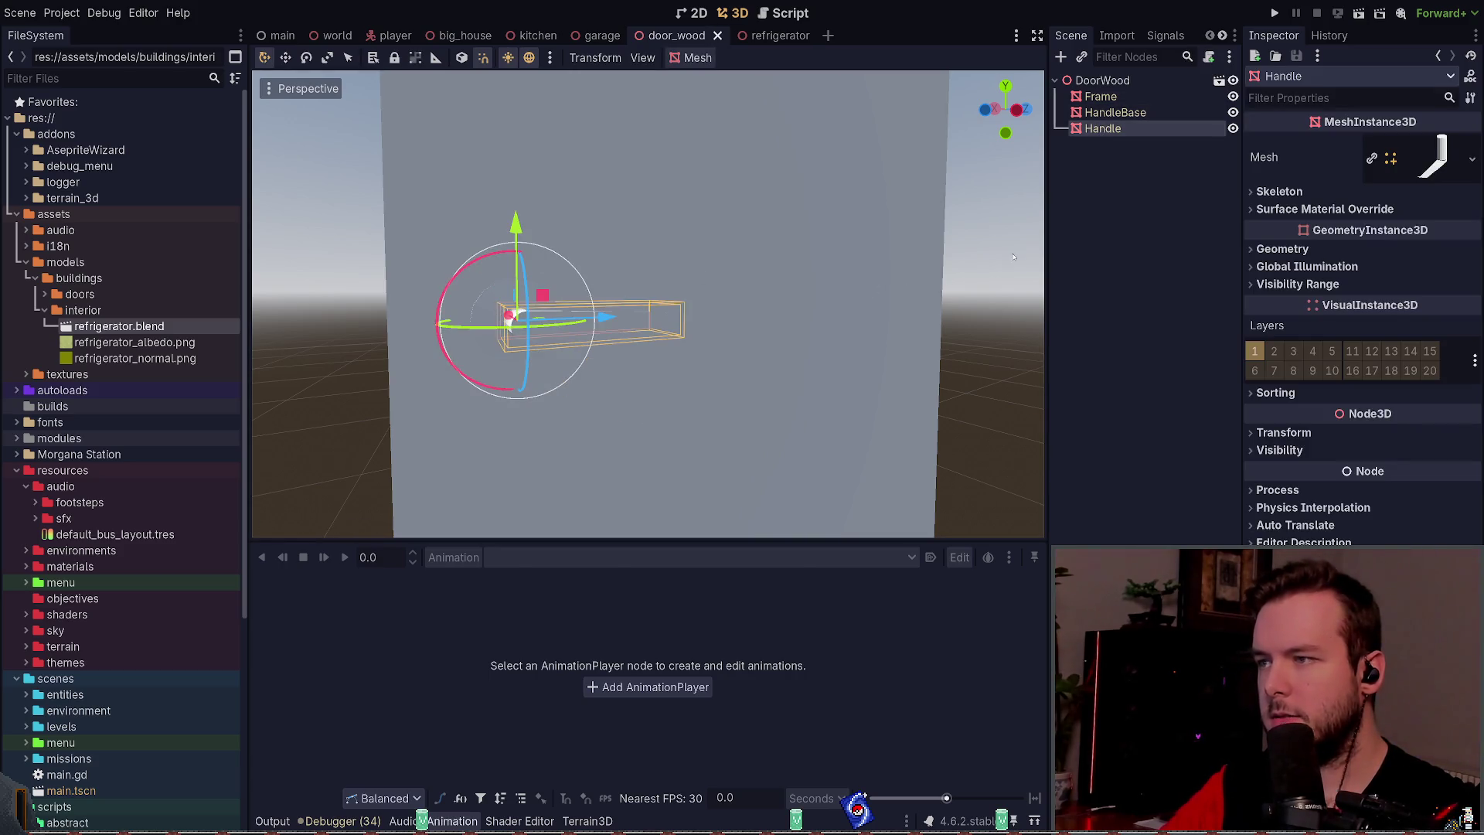
left_click(1107, 189)
left_click(1136, 131)
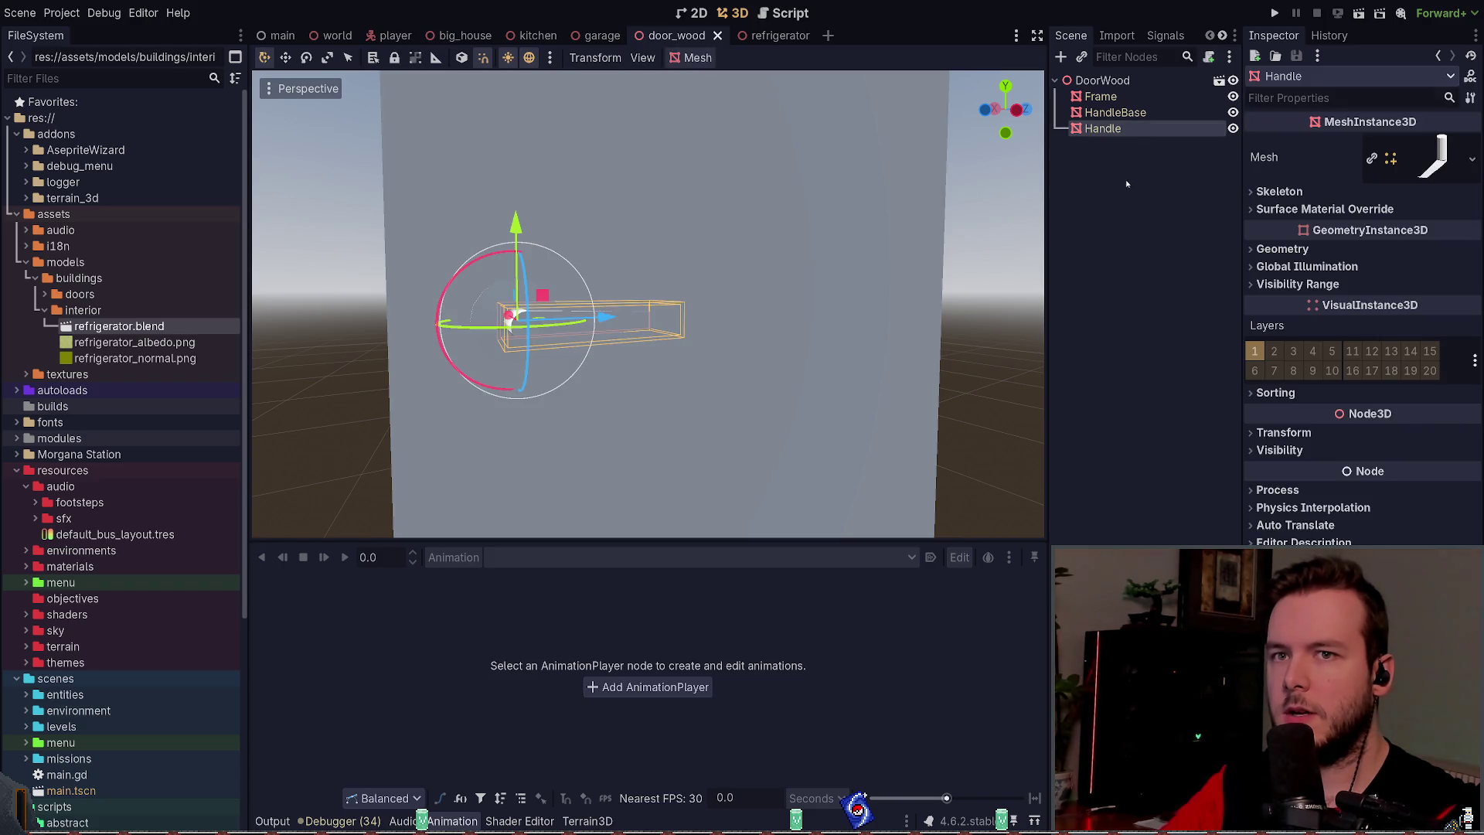
left_click(1431, 157)
left_click(1431, 157)
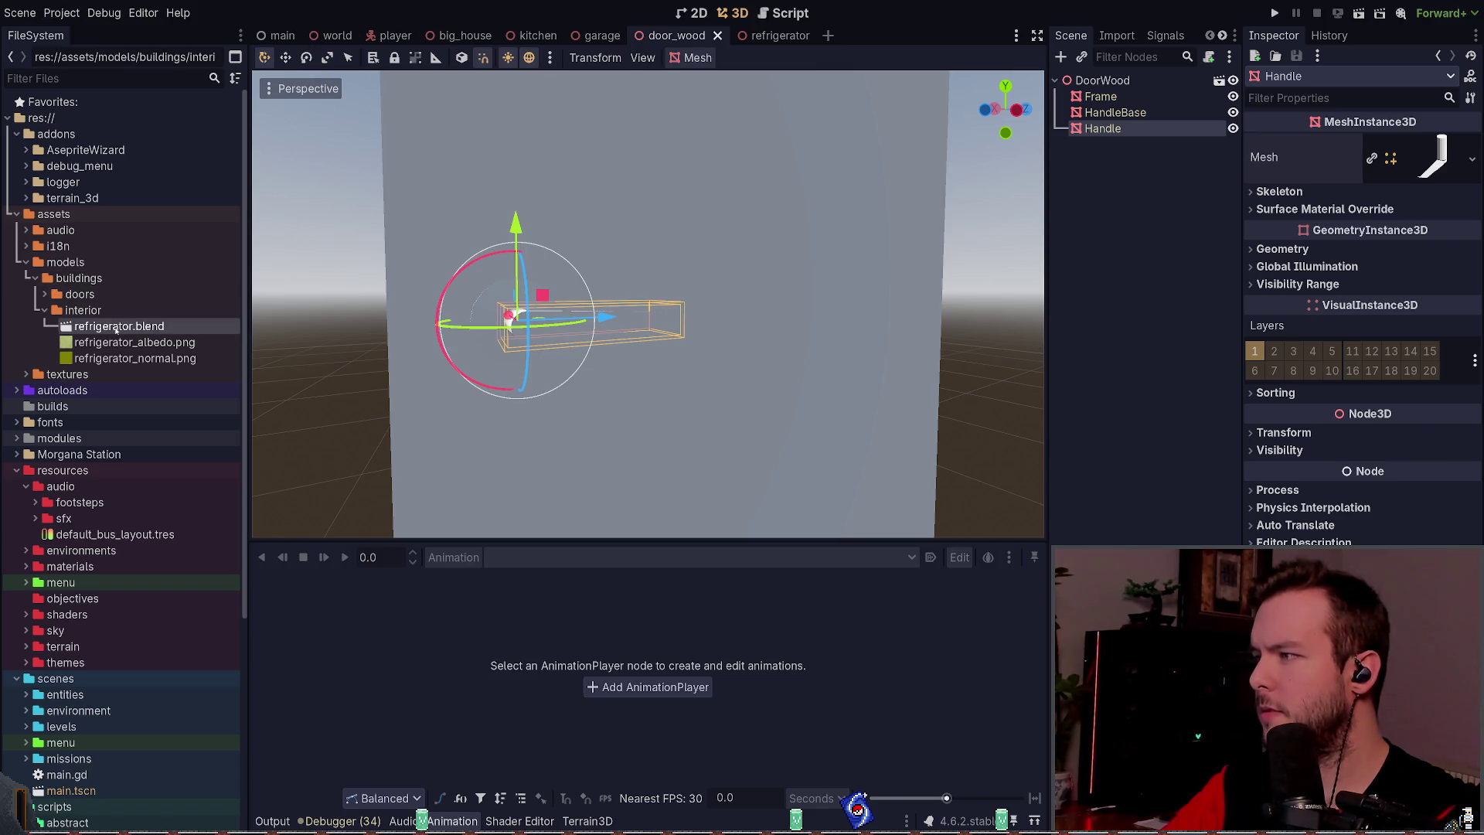
Step: Open basic_door.blend from the doors folder and view the handle from its far side
double_click(77, 294)
double_click(85, 311)
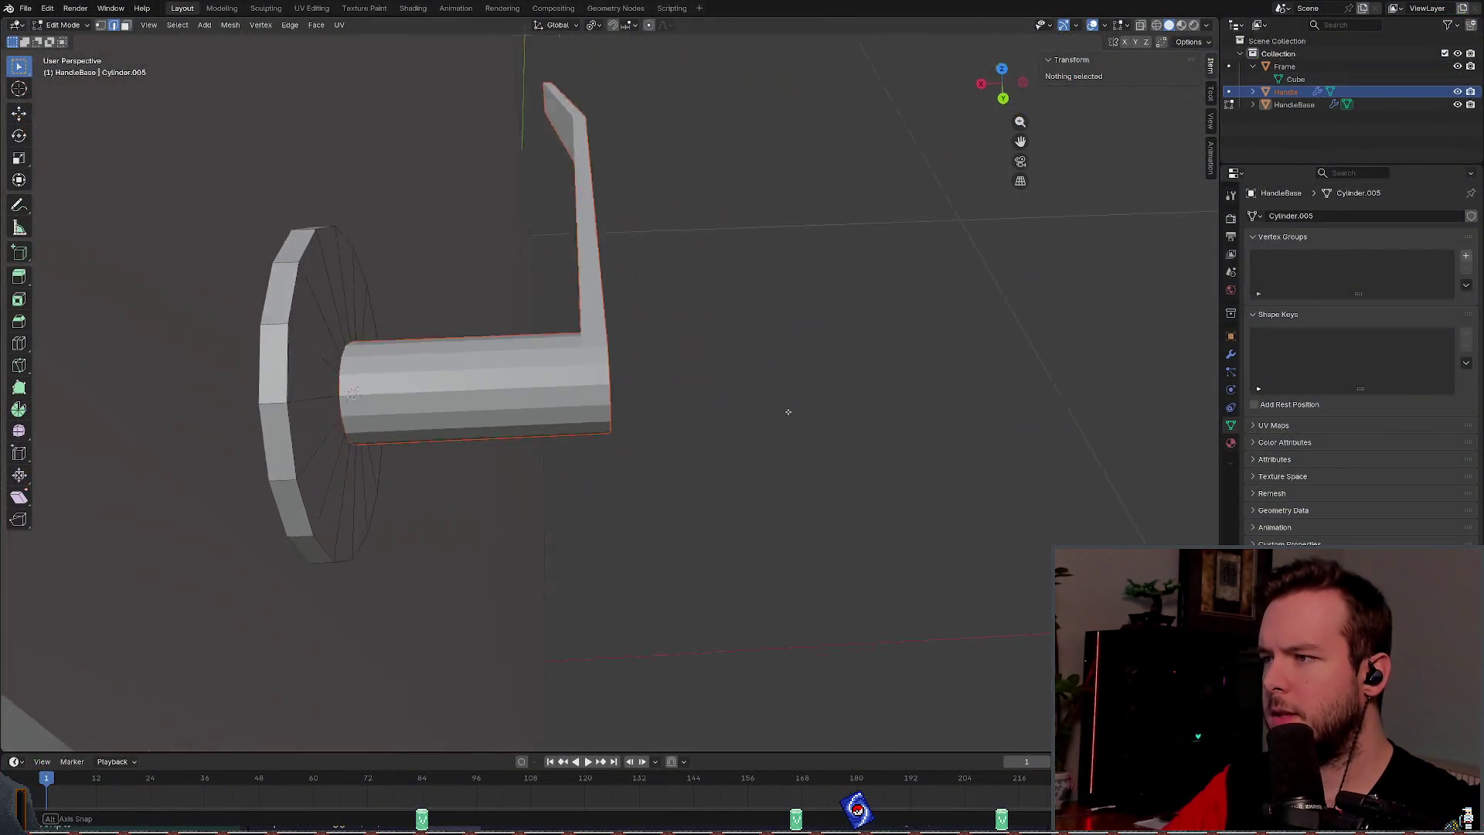
mouse_move(788, 412)
left_mouse_down()
mouse_move(765, 368)
mouse_move(450, 348)
mouse_move(490, 322)
mouse_move(466, 313)
mouse_move(783, 301)
mouse_move(587, 232)
left_mouse_up()
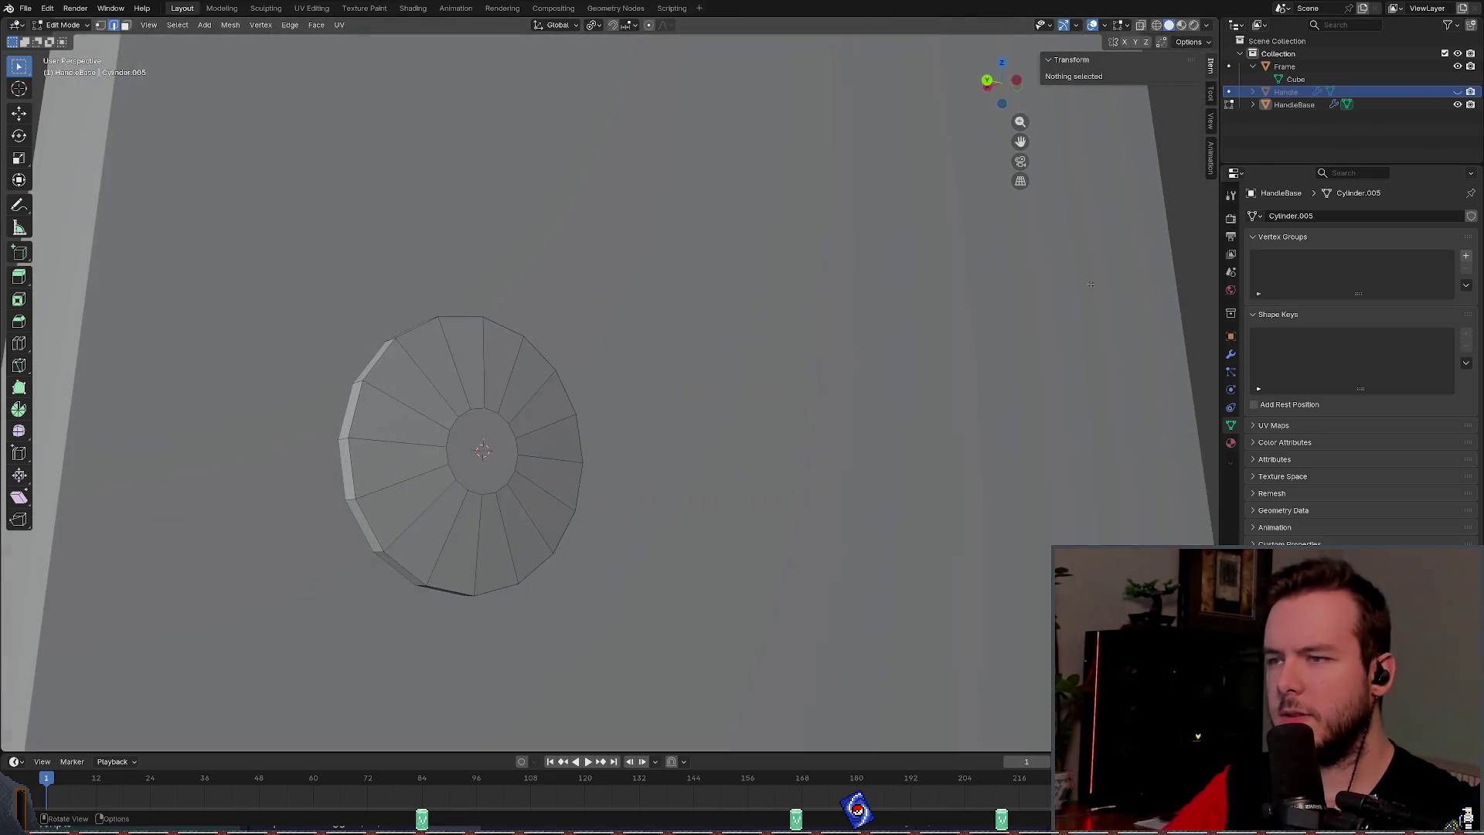
Step: Unhide the Handle object in the Outliner and save basic_door.blend
left_click(1457, 91)
mouse_move(696, 325)
left_mouse_down()
mouse_move(681, 286)
mouse_move(580, 259)
left_mouse_up()
key("ctrl+s")
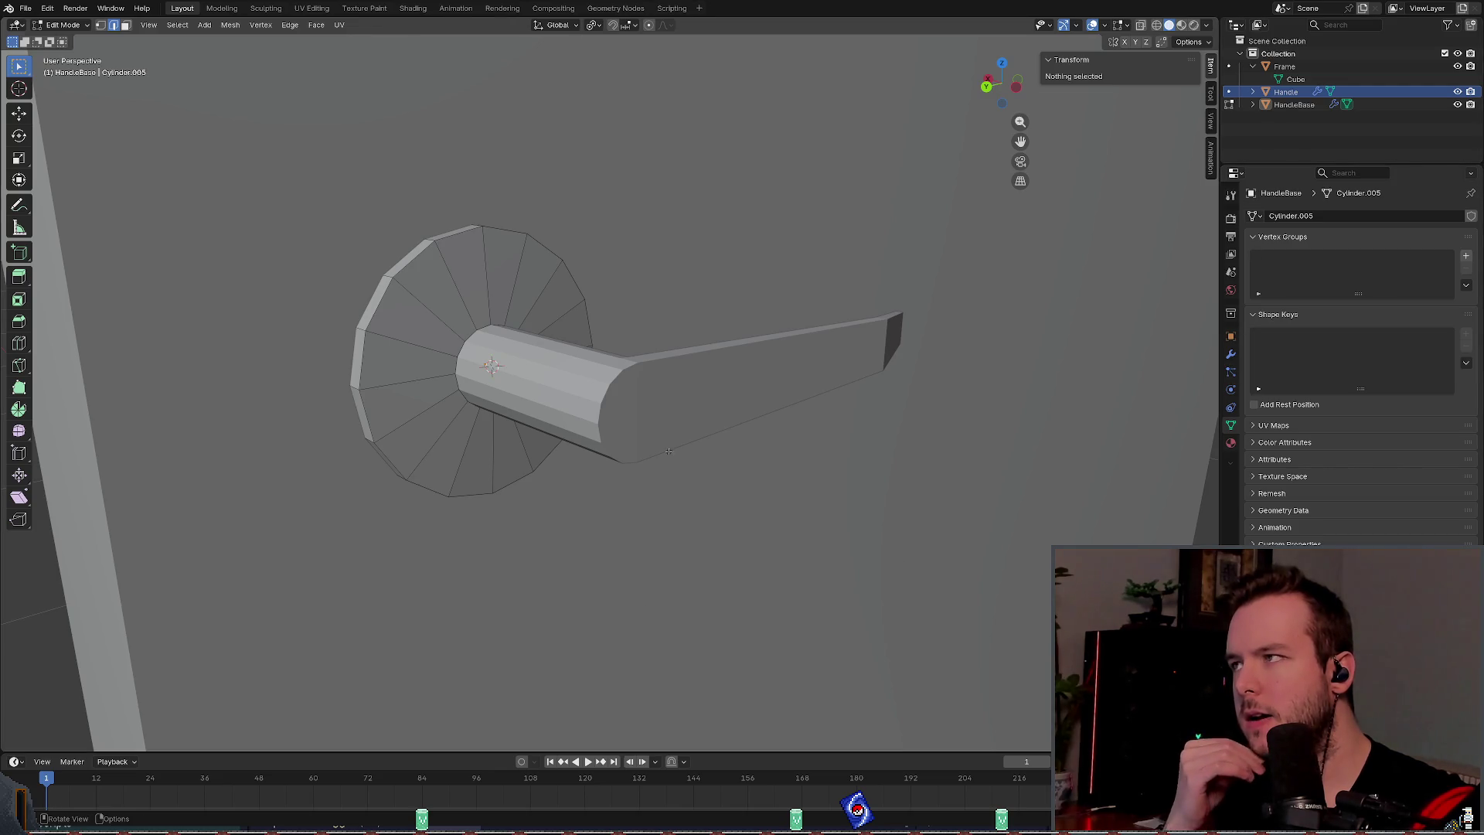
left_click(413, 7)
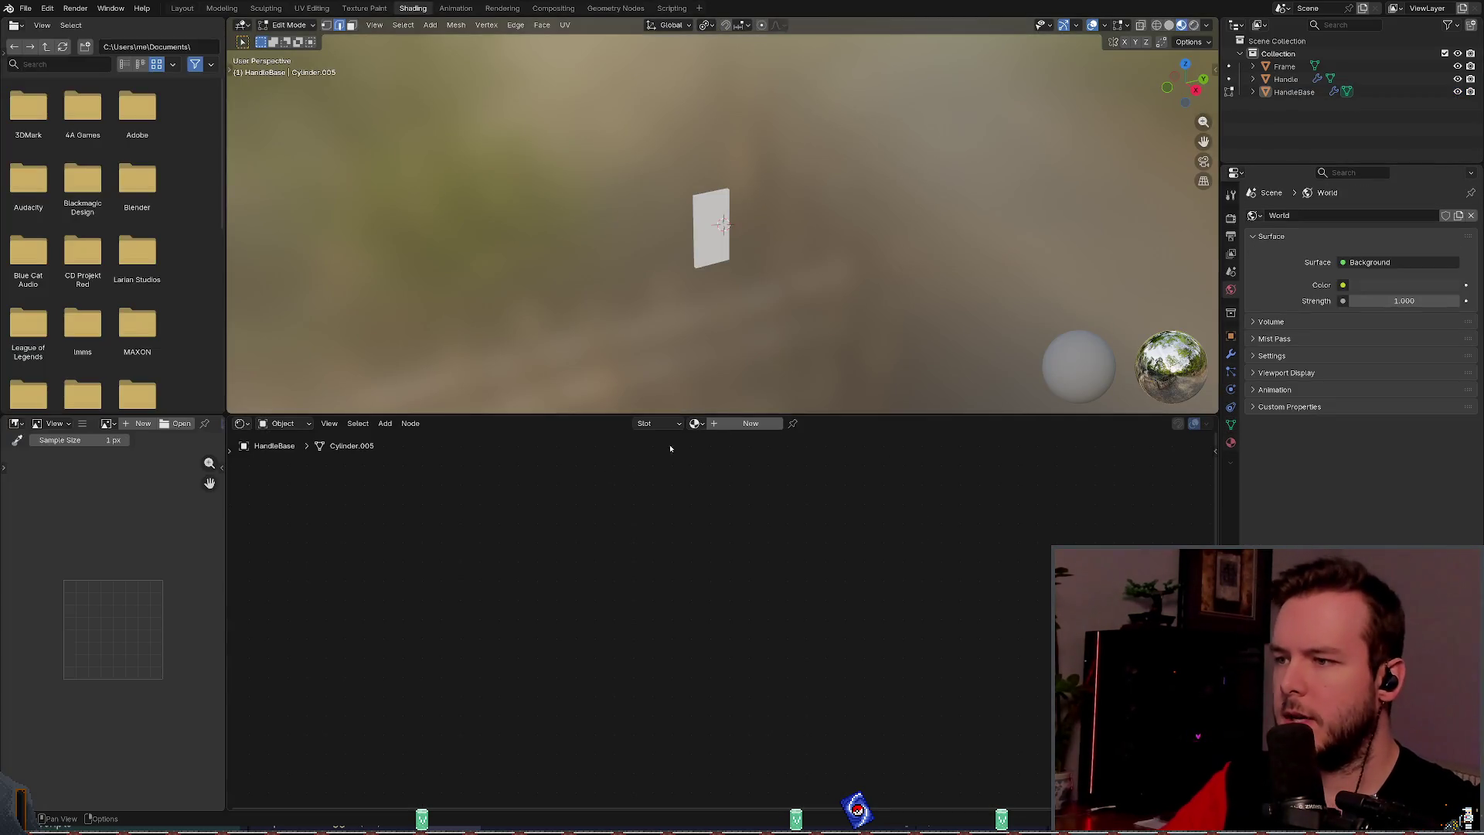
Step: Switch to Object Mode, select the Handle and frame it in the view
scroll(644, 405, "up", 8)
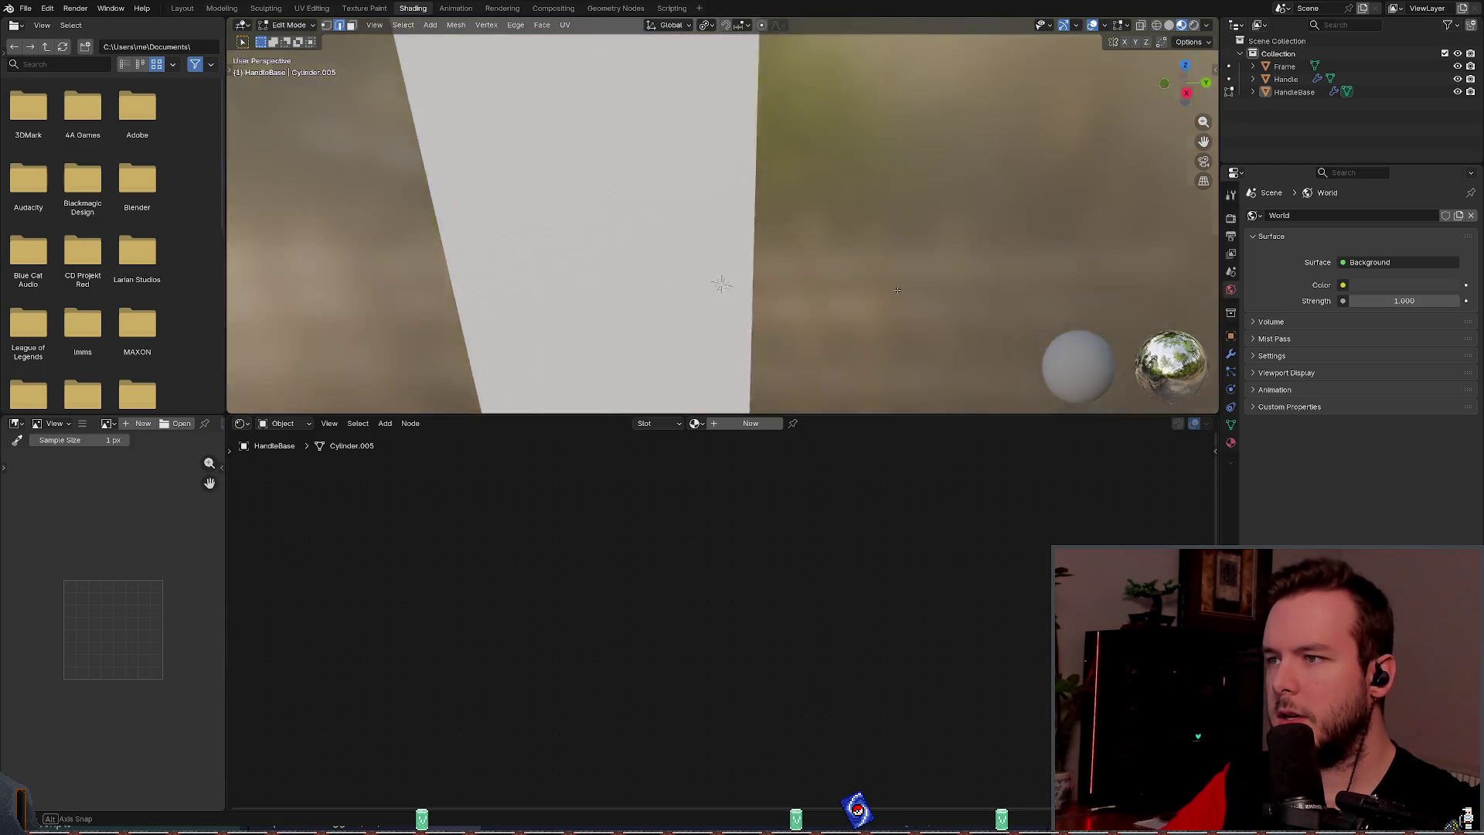
left_click_drag(604, 283, 641, 324)
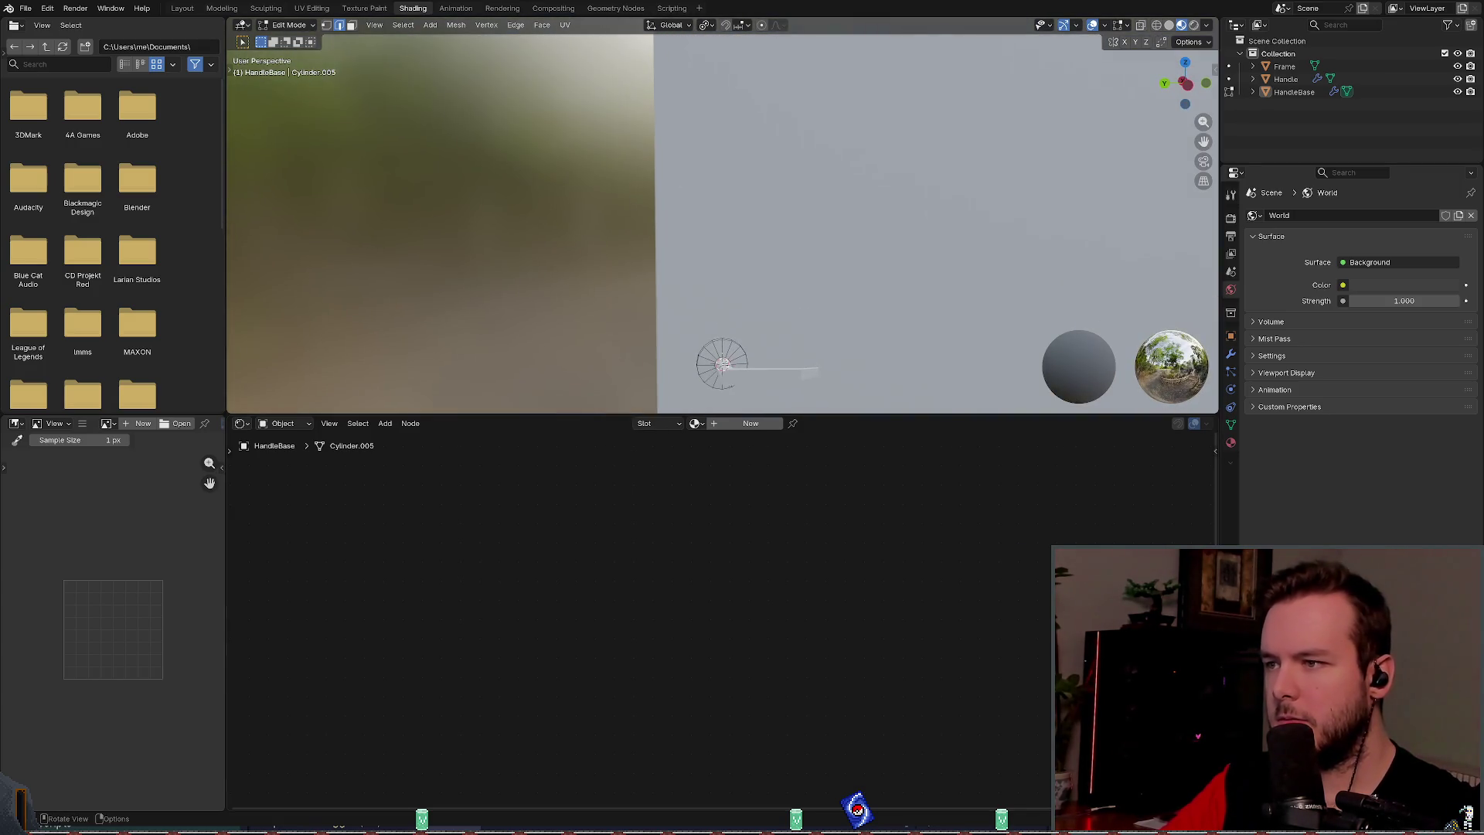
left_click(290, 25)
left_click(287, 37)
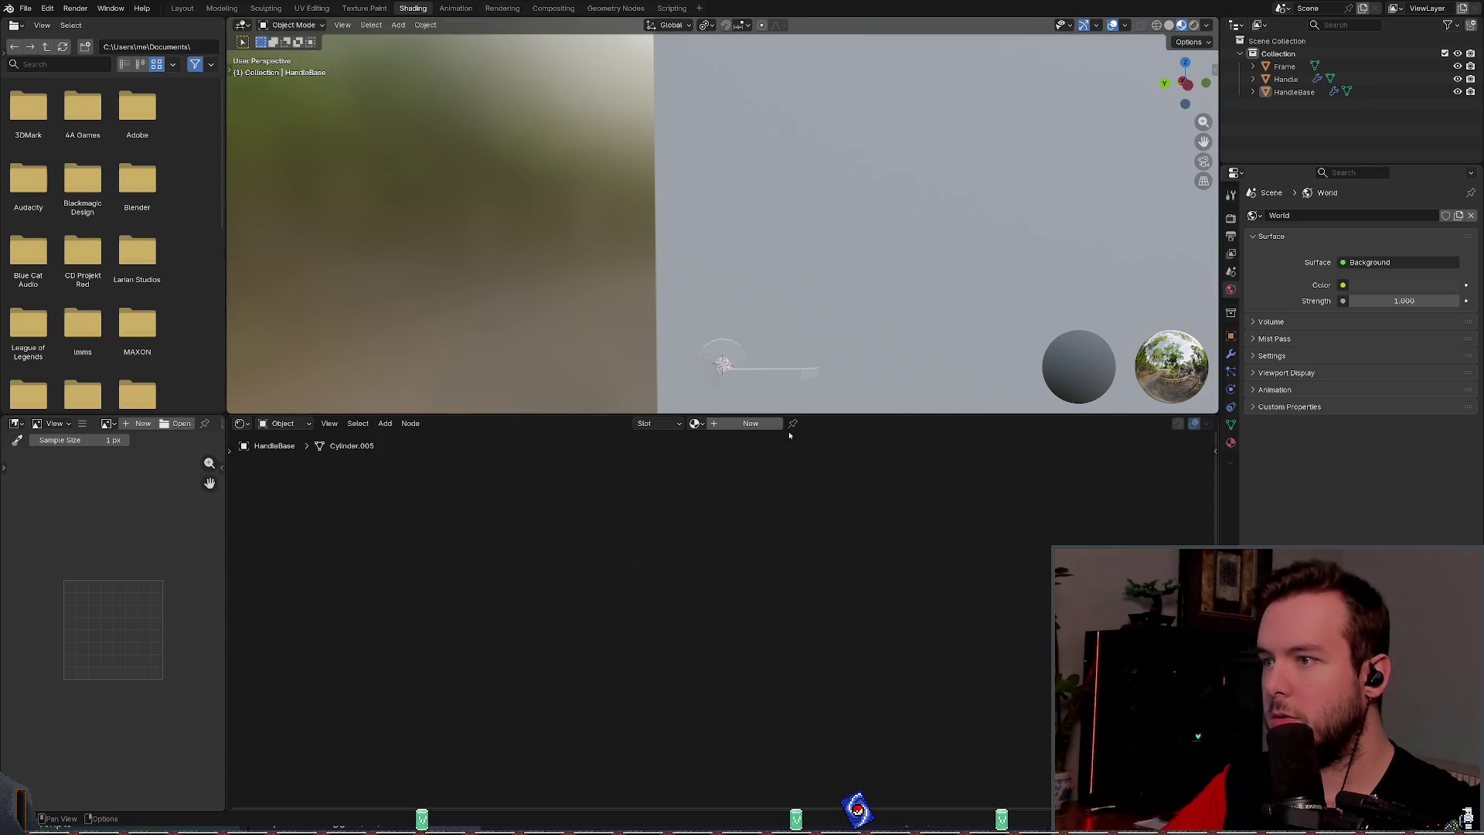
left_click(748, 380)
key("KP_Decimal")
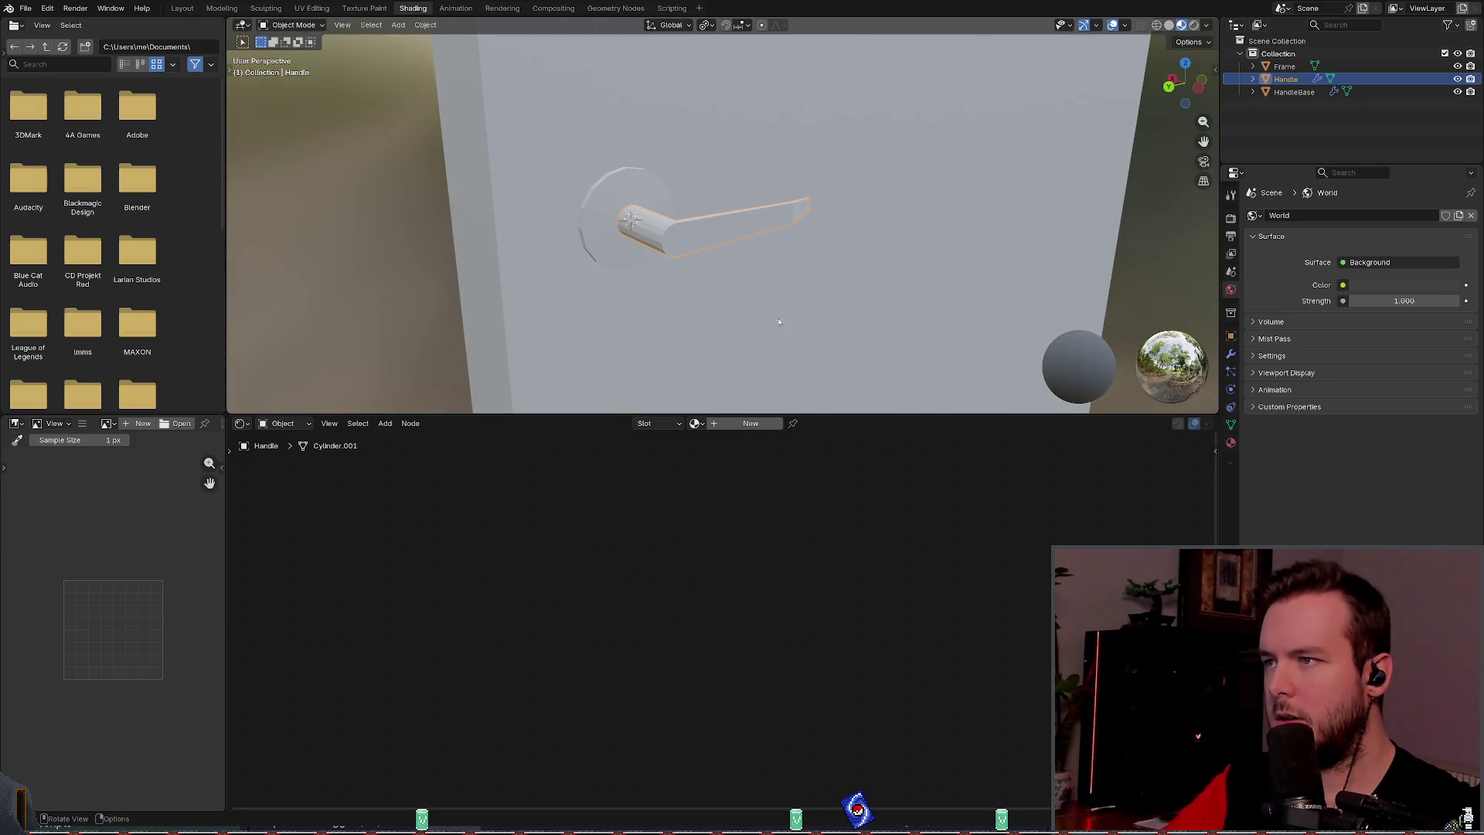
Step: Create a new material named 'Metal' for the Handle
left_click(751, 423)
double_click(719, 423)
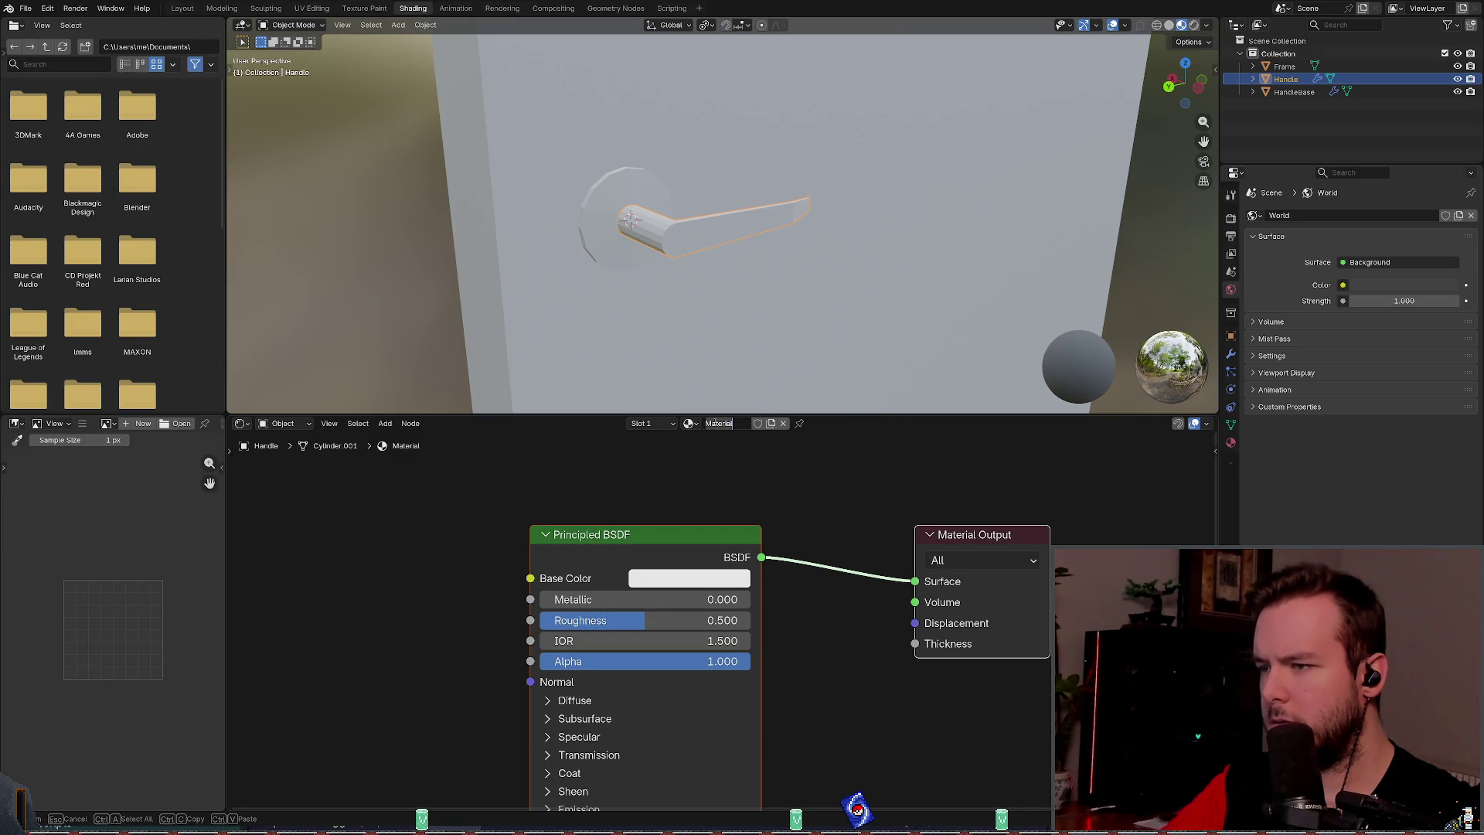
type("Metal")
key("Return")
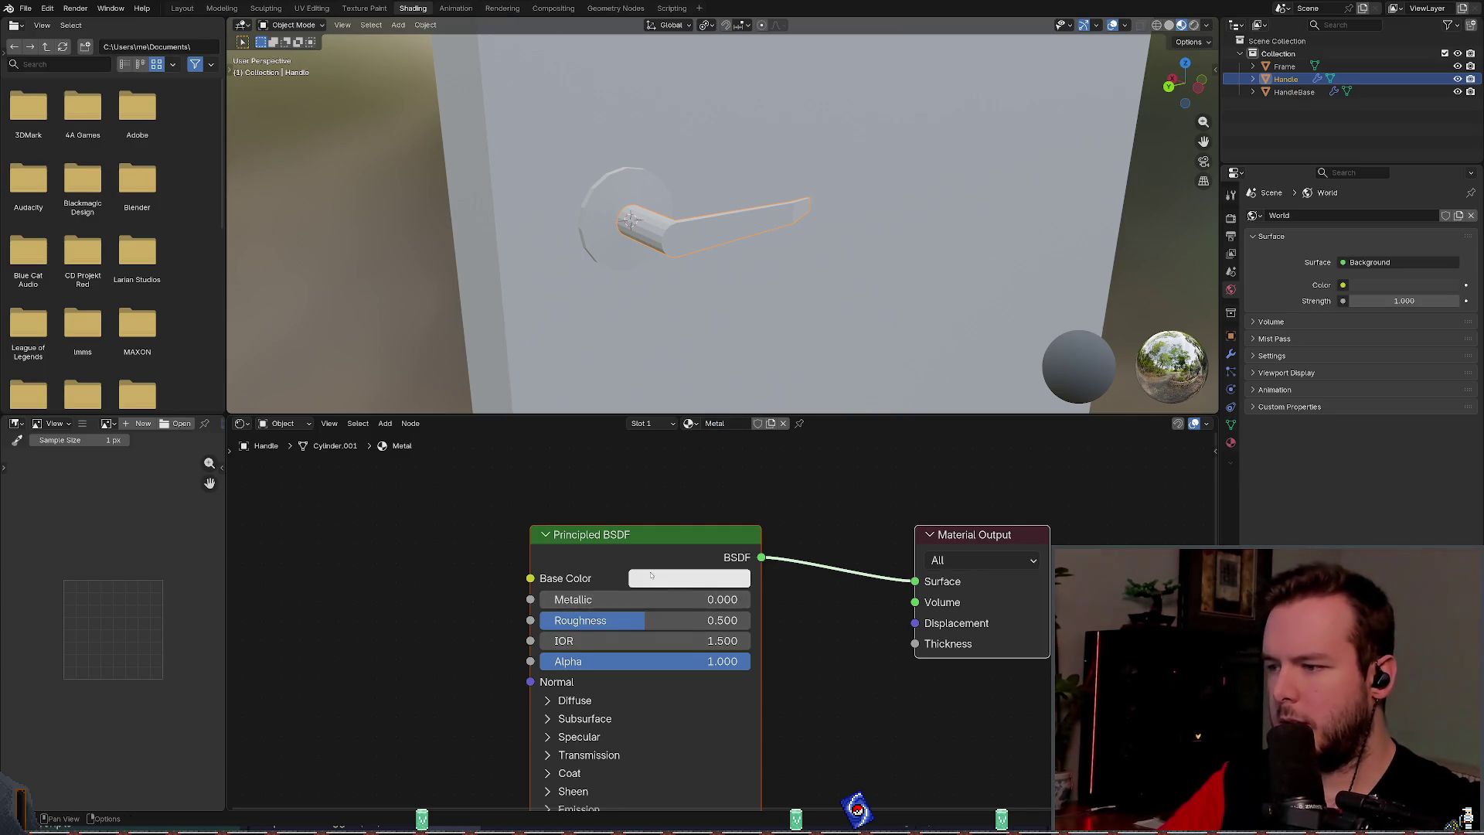
Step: Raise Metal's metallic value to about 0.737 and tint its base colour light blue
scroll(720, 619, "down", 1)
mouse_move(576, 601)
left_mouse_down()
mouse_move(750, 600)
mouse_move(616, 620)
left_mouse_up()
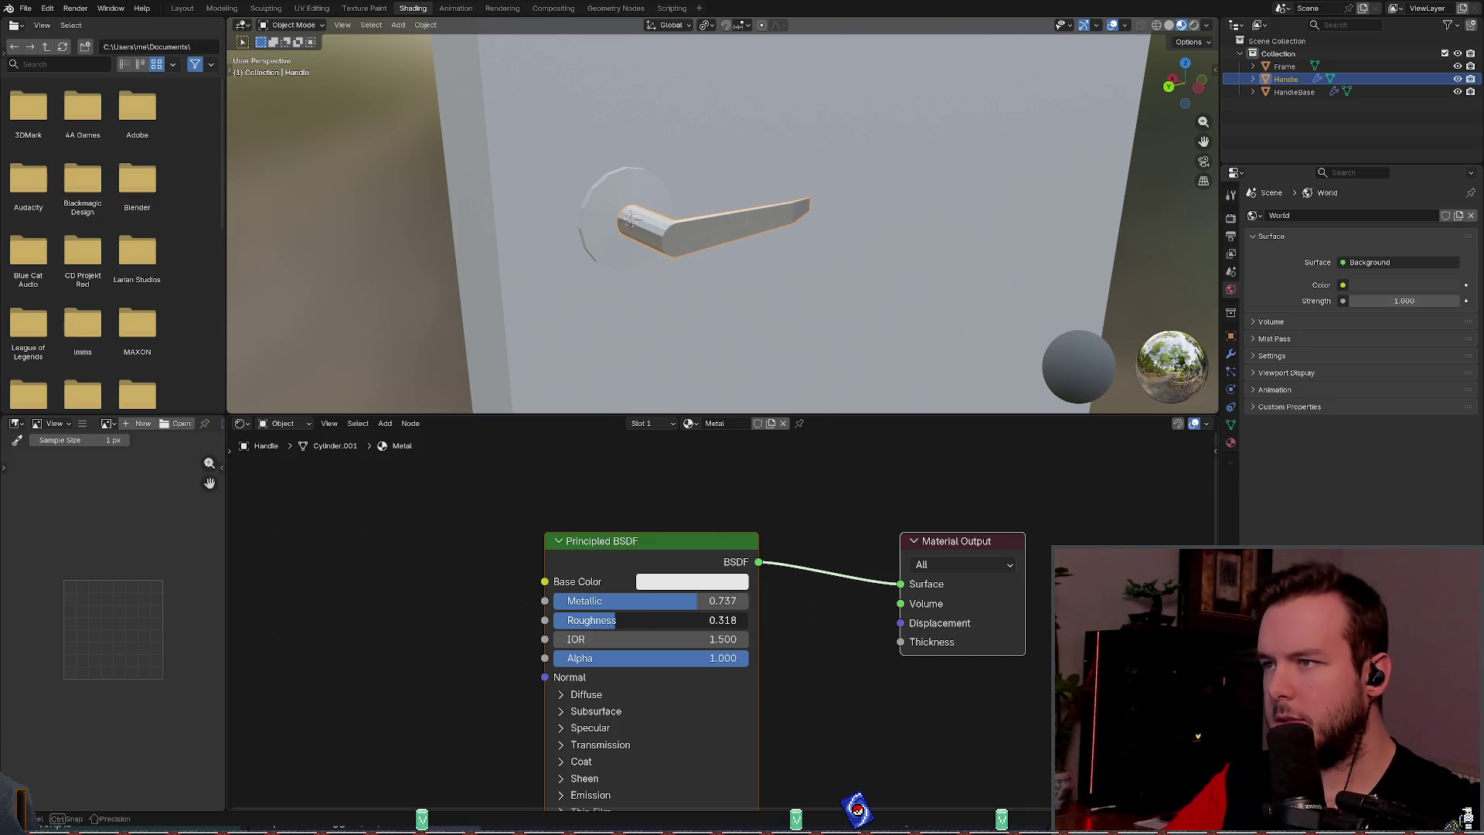
left_click(653, 585)
left_click_drag(718, 340, 727, 331)
mouse_move(799, 289)
left_mouse_down()
mouse_move(798, 324)
mouse_move(799, 276)
left_mouse_up()
left_click(727, 332)
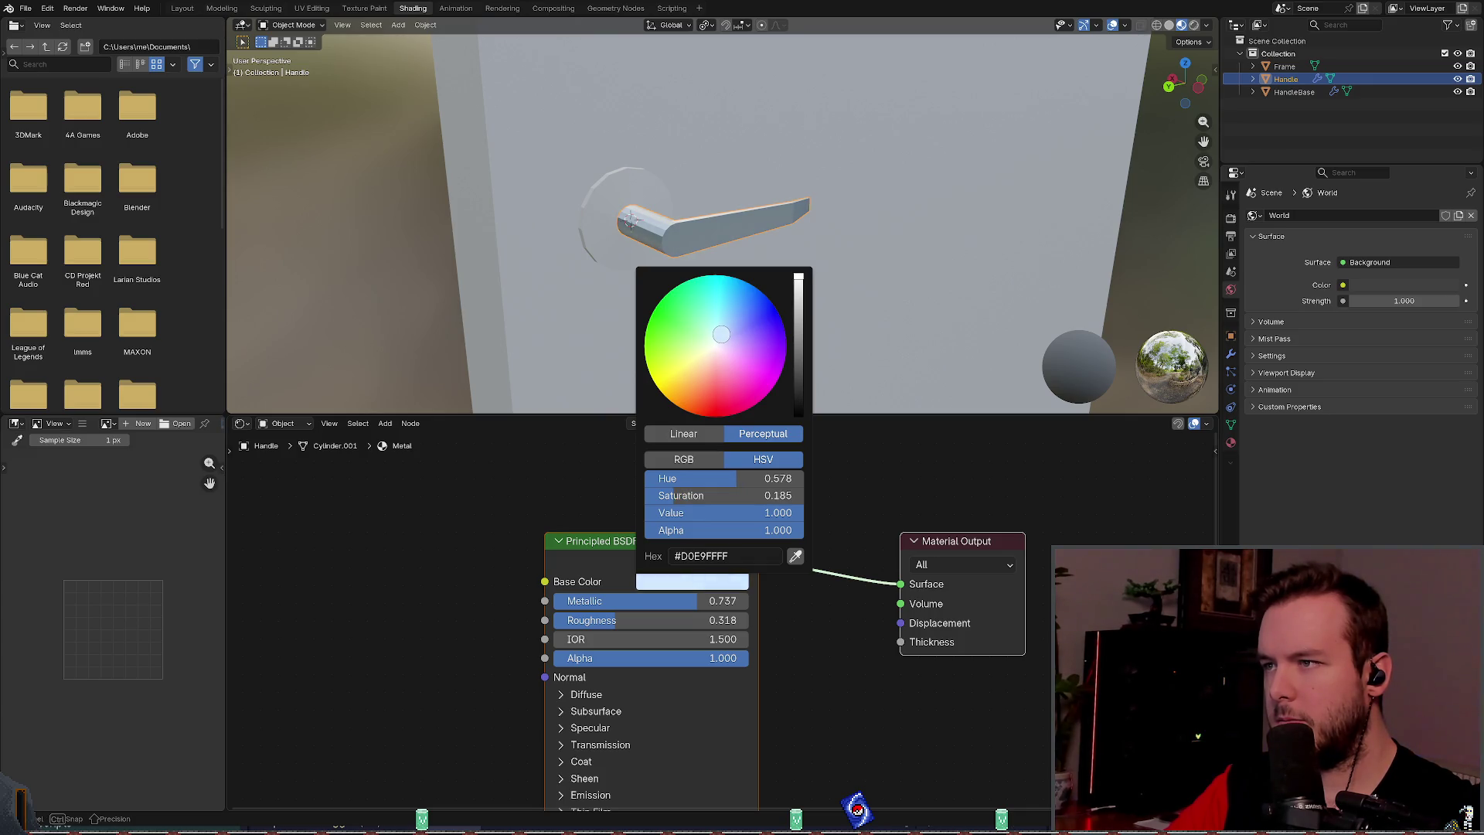
Step: Try a higher specular IOR level, undo it, and save the file
scroll(714, 566, "down", 2)
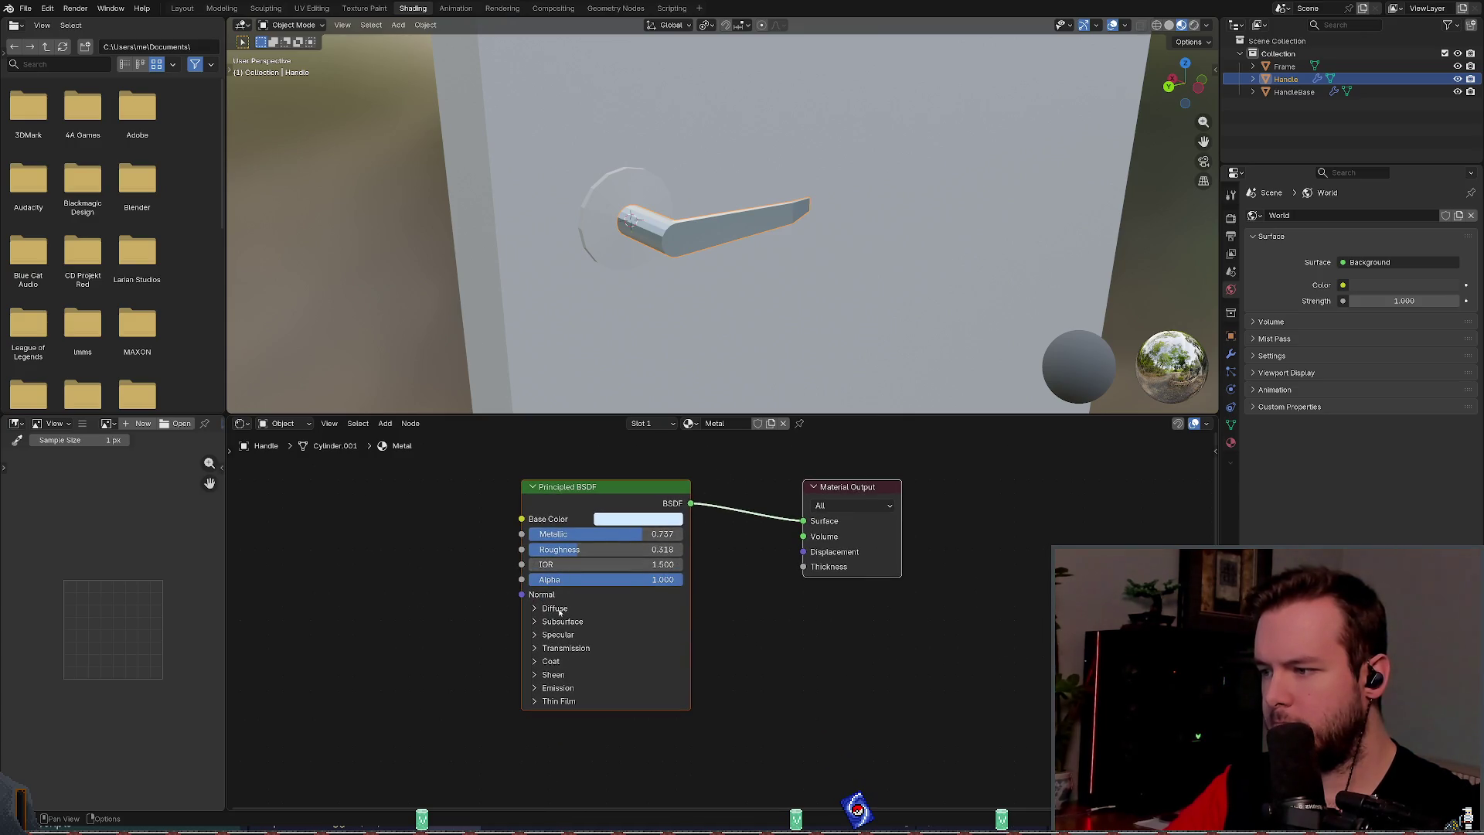
left_click(557, 636)
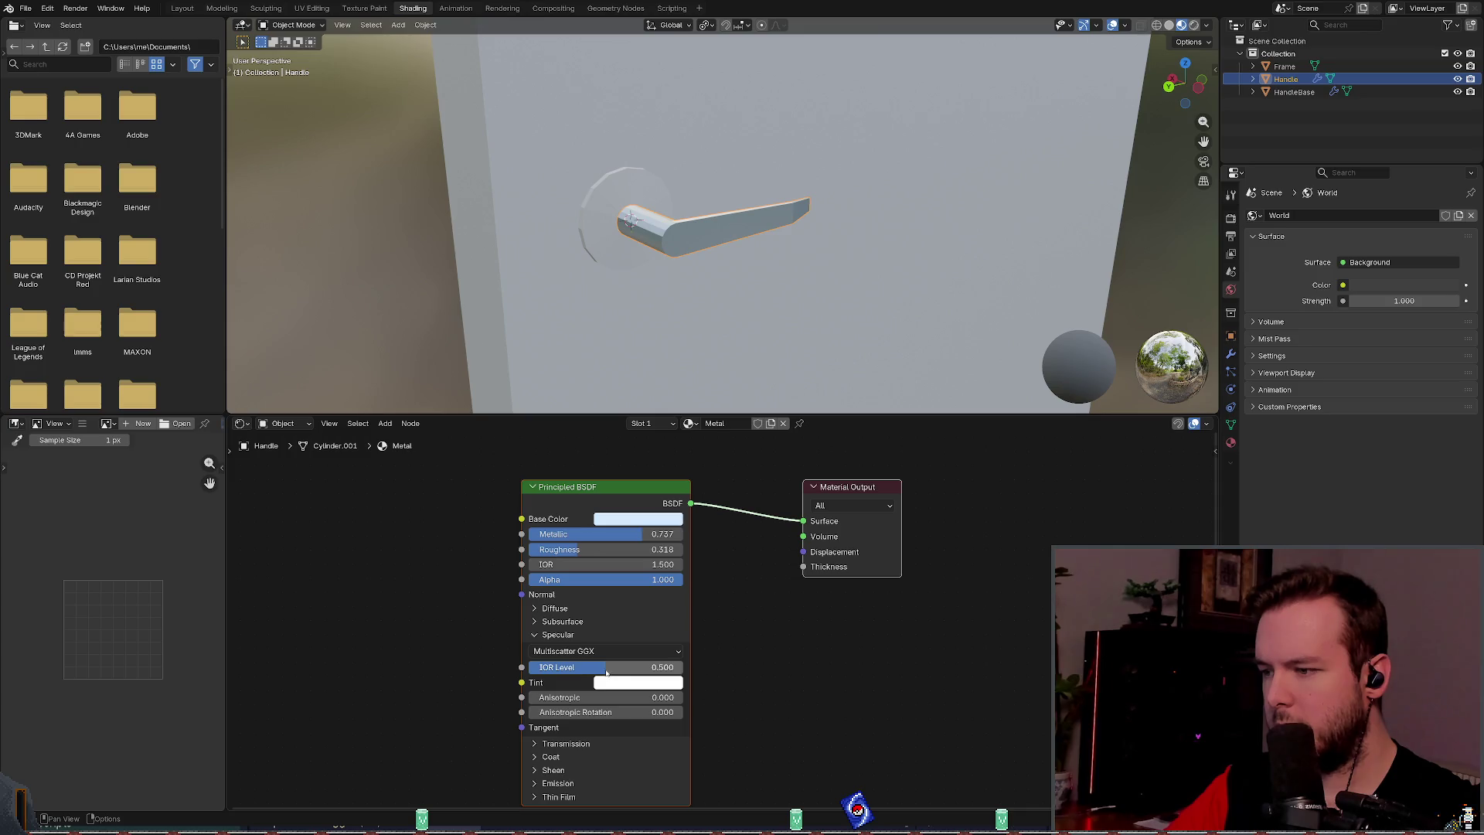
mouse_move(604, 669)
left_mouse_down()
mouse_move(670, 670)
mouse_move(630, 670)
left_mouse_up()
key("ctrl+z")
key("ctrl+s")
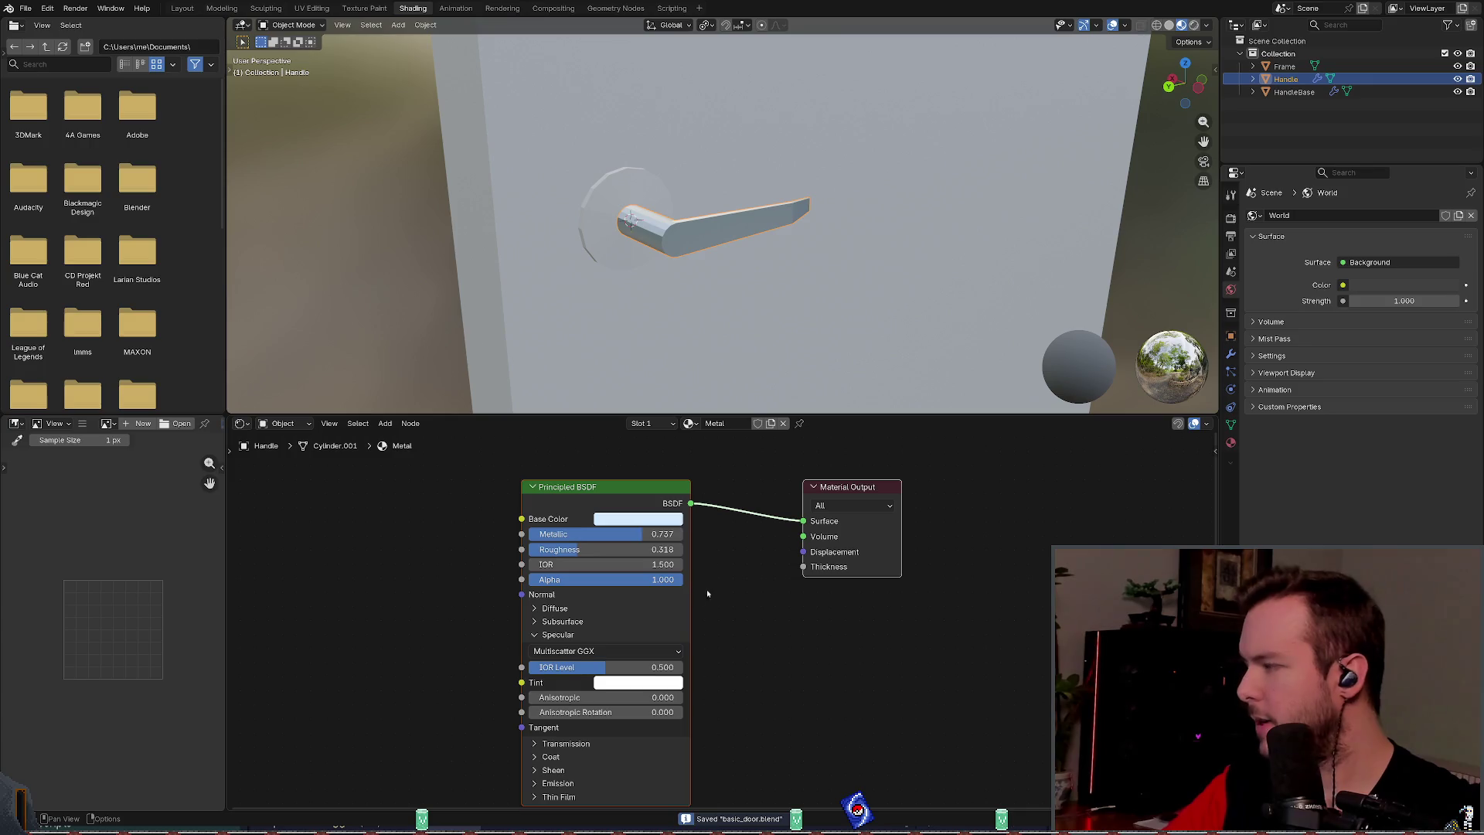
left_click(558, 635)
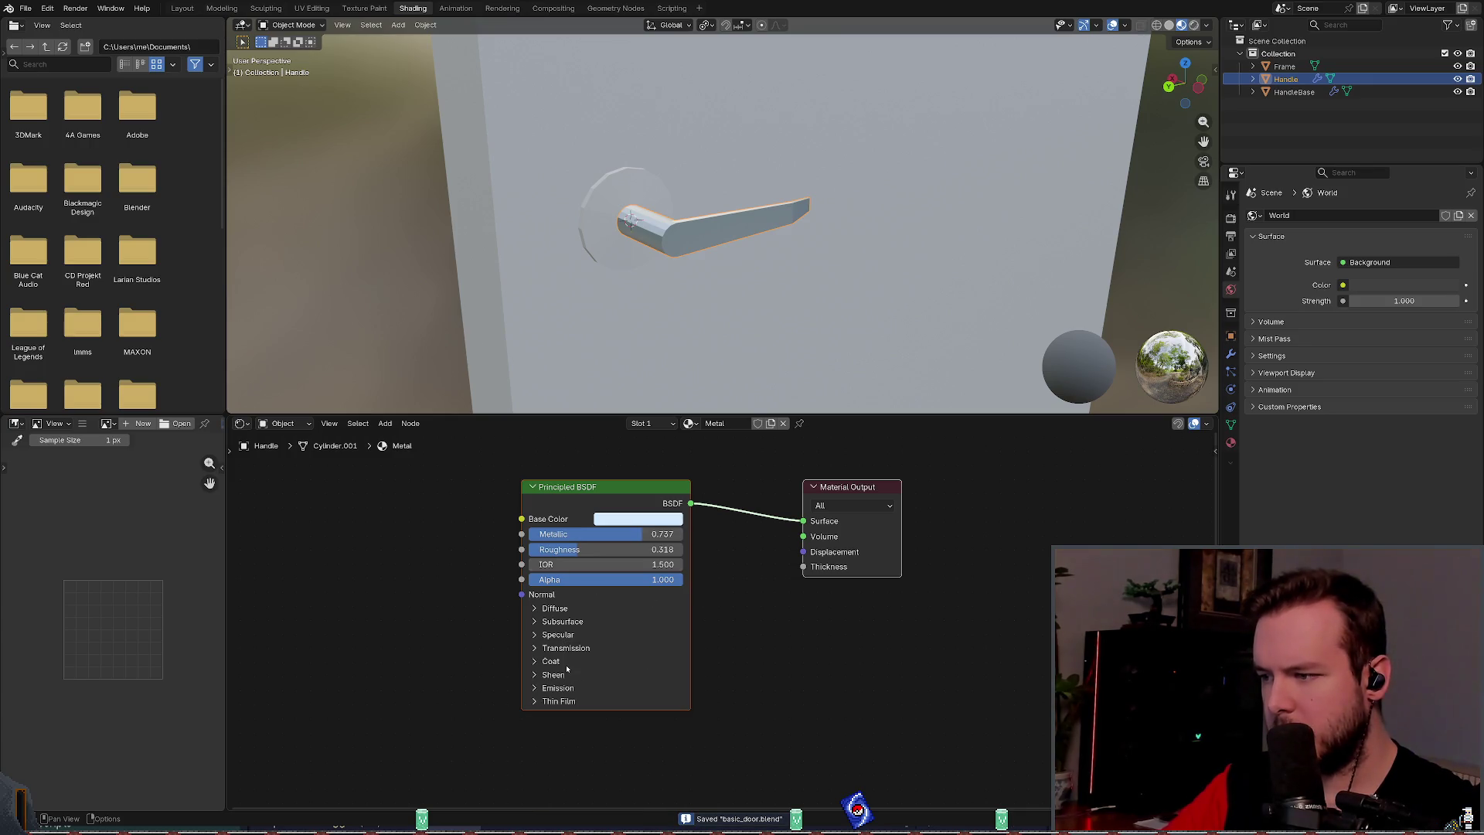
Step: Try raising the sheen weight, reset it to zero, and save
left_click(554, 674)
left_click(553, 675)
left_click(553, 675)
mouse_move(552, 691)
left_mouse_down()
mouse_move(632, 706)
mouse_move(591, 691)
left_mouse_up()
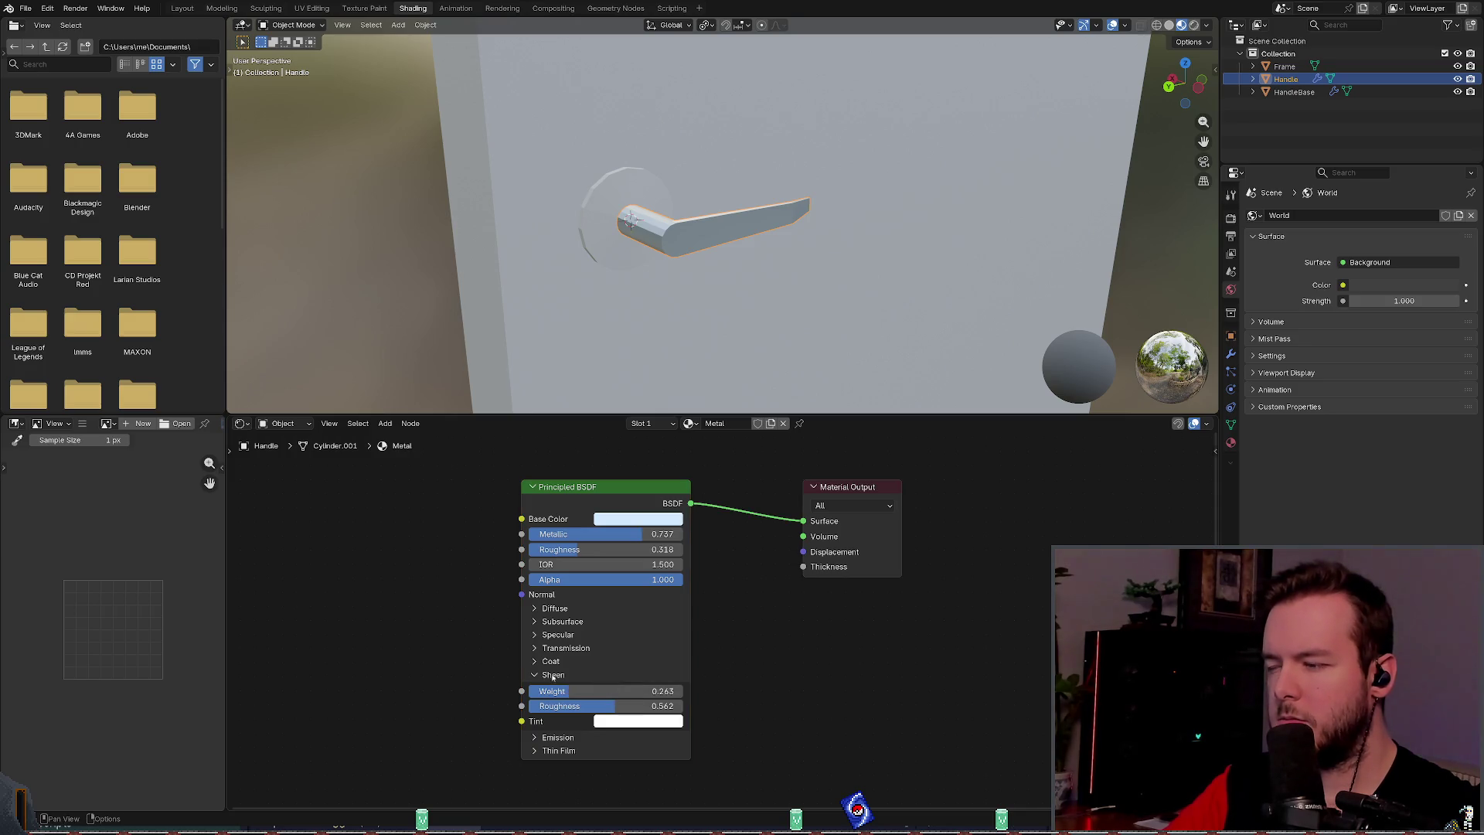
key("a")
key("ctrl+z")
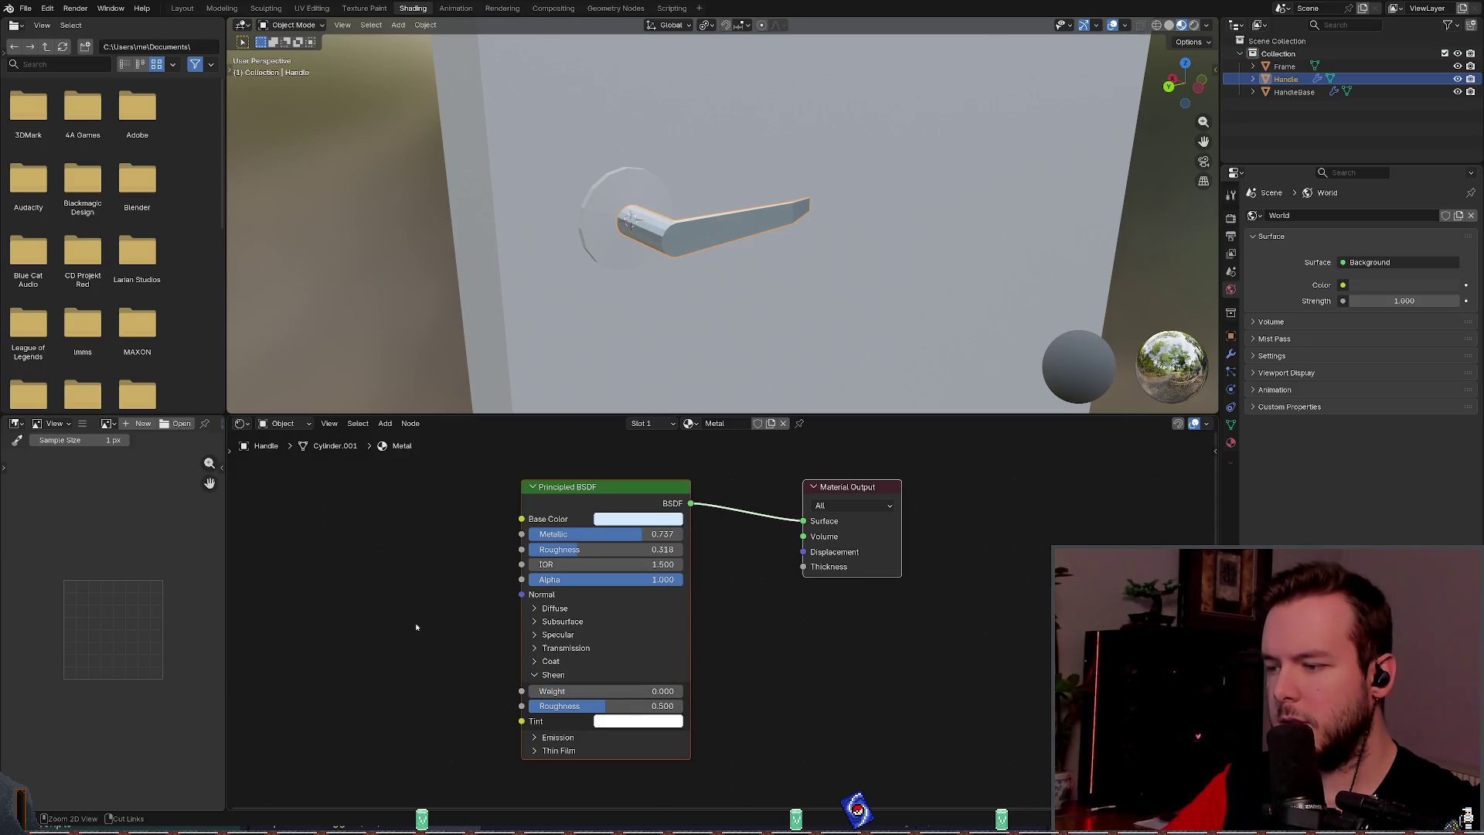
key("ctrl+s")
left_click(538, 675)
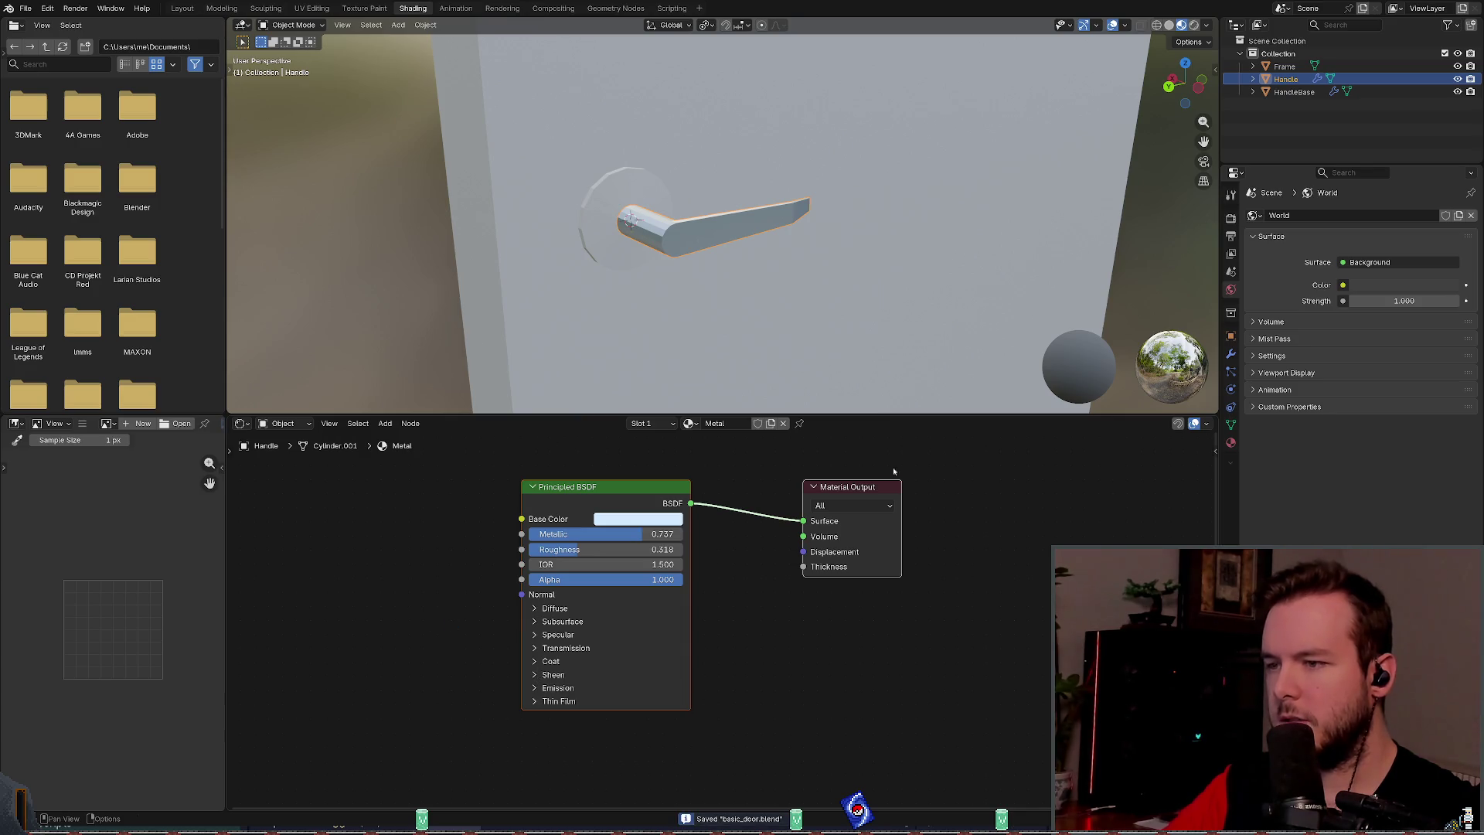
Step: Assign the existing Metal material to HandleBase and save basic_door.blend
left_click(1294, 91)
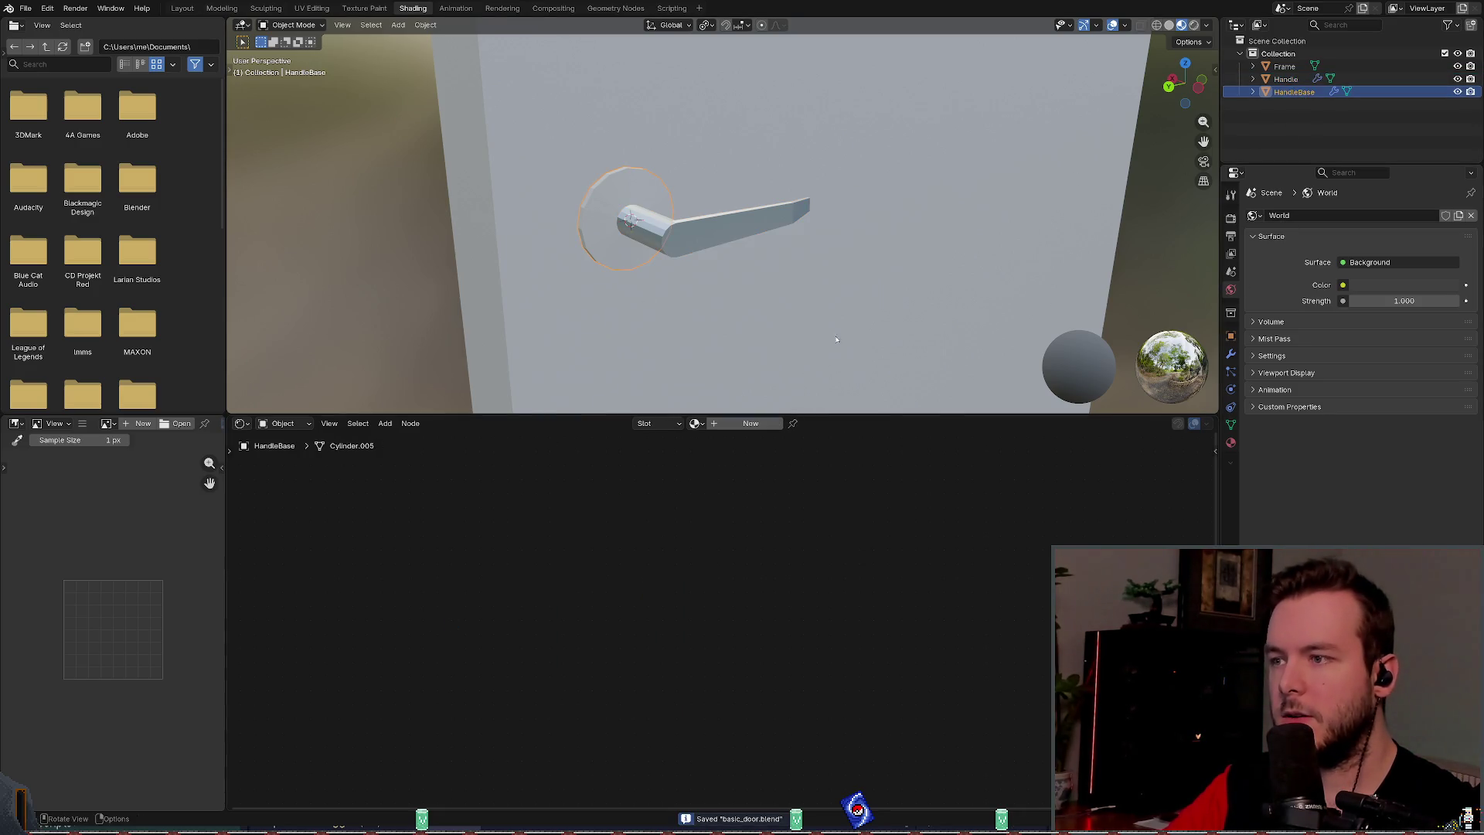
left_click(701, 424)
left_click(709, 447)
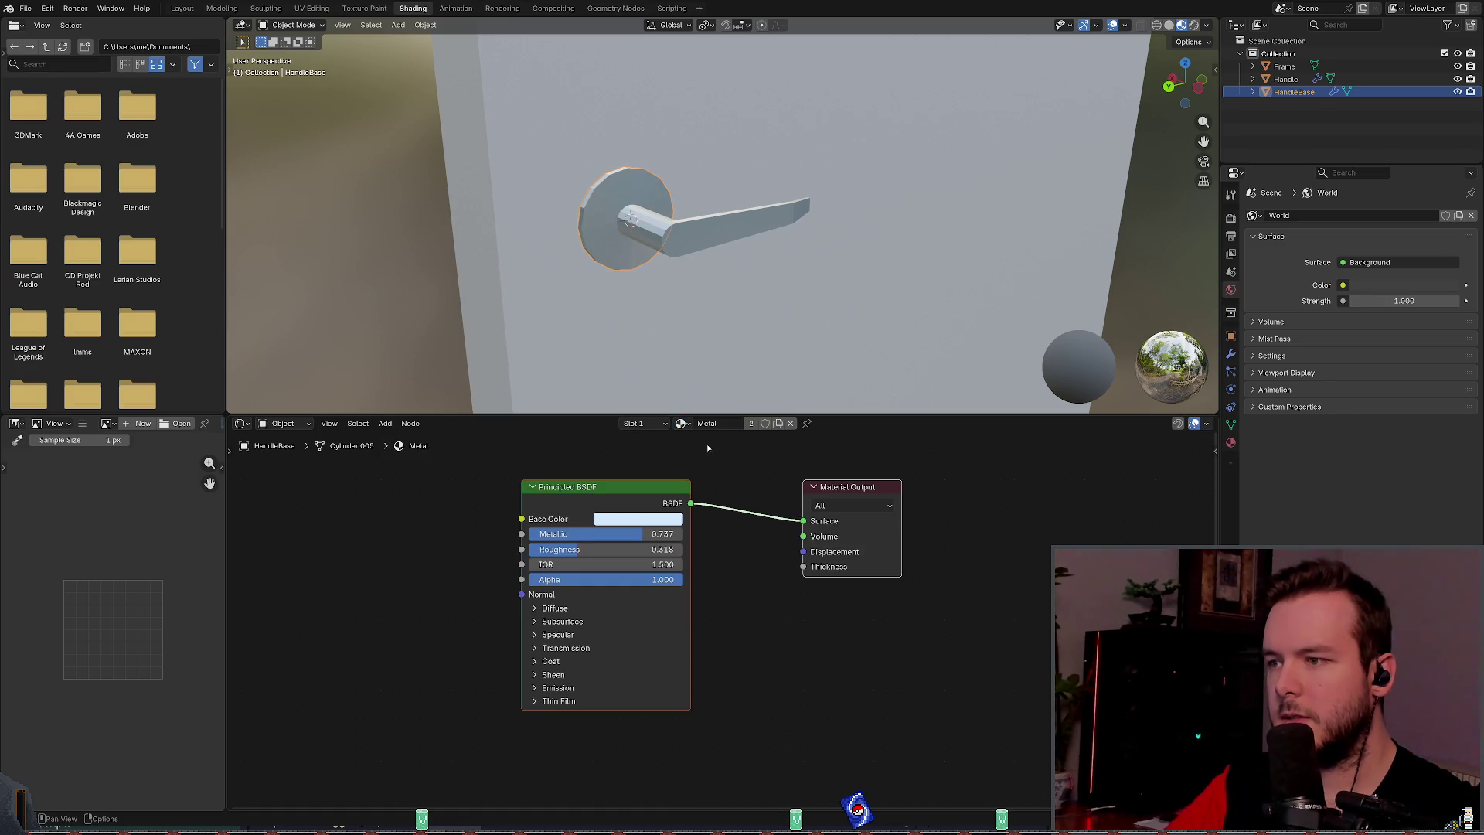
key("ctrl+s")
Step: Select the door Frame and tint its base colour pale green
left_click(652, 309)
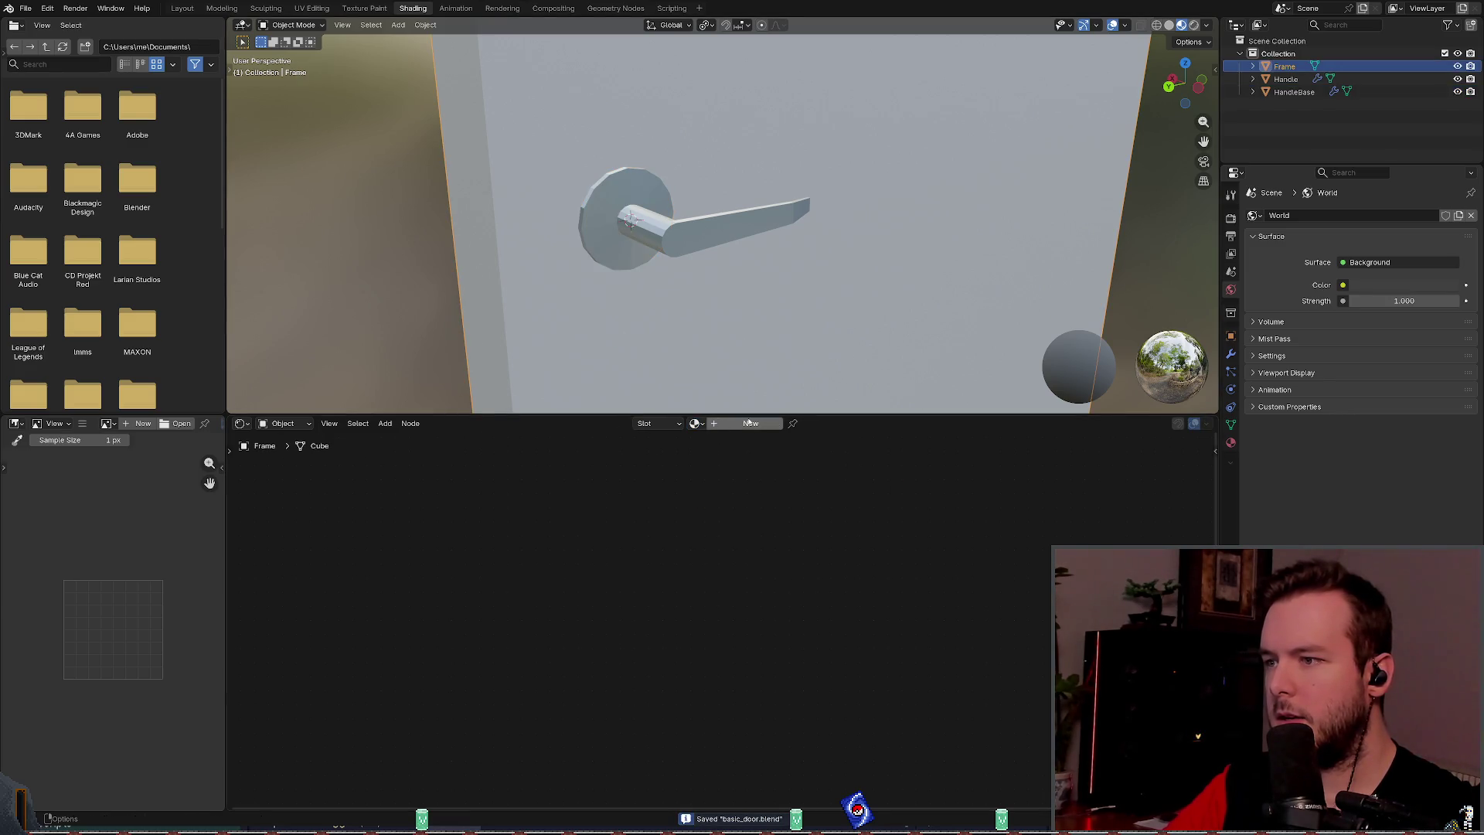
scroll(722, 466, "down", 2)
scroll(618, 347, "down", 2)
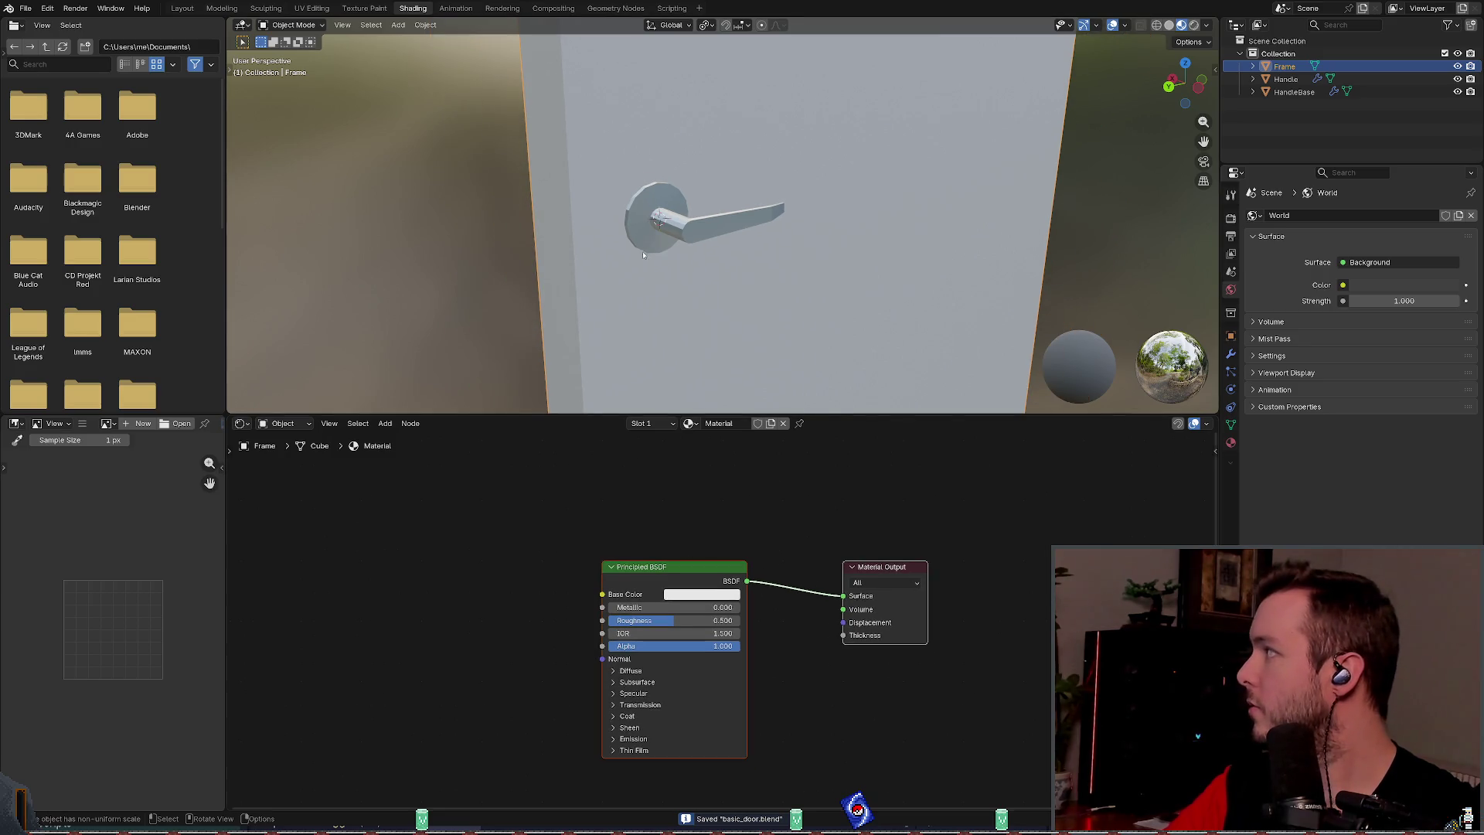
scroll(723, 224, "down", 3)
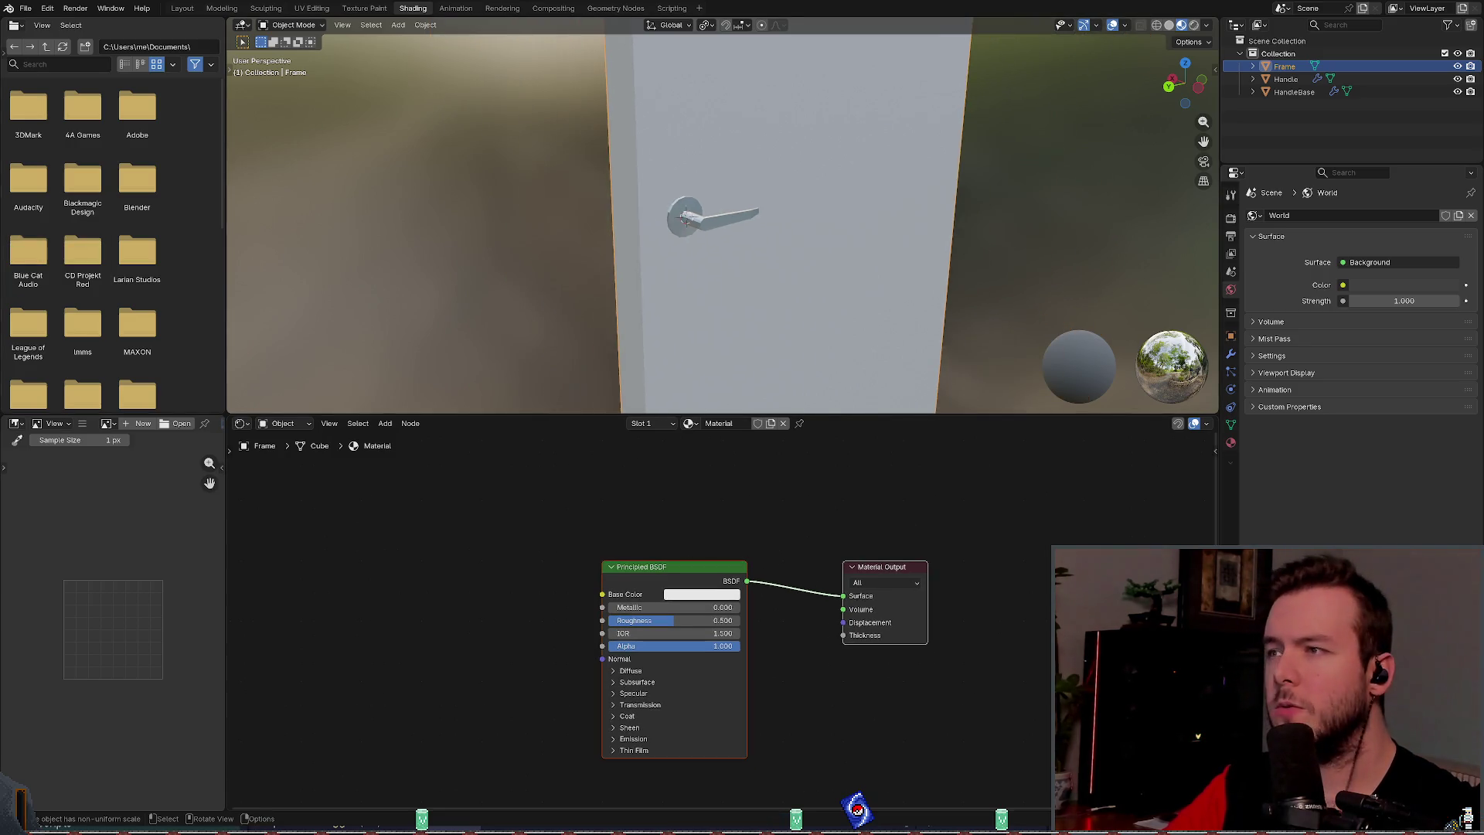
scroll(723, 224, "up", 5)
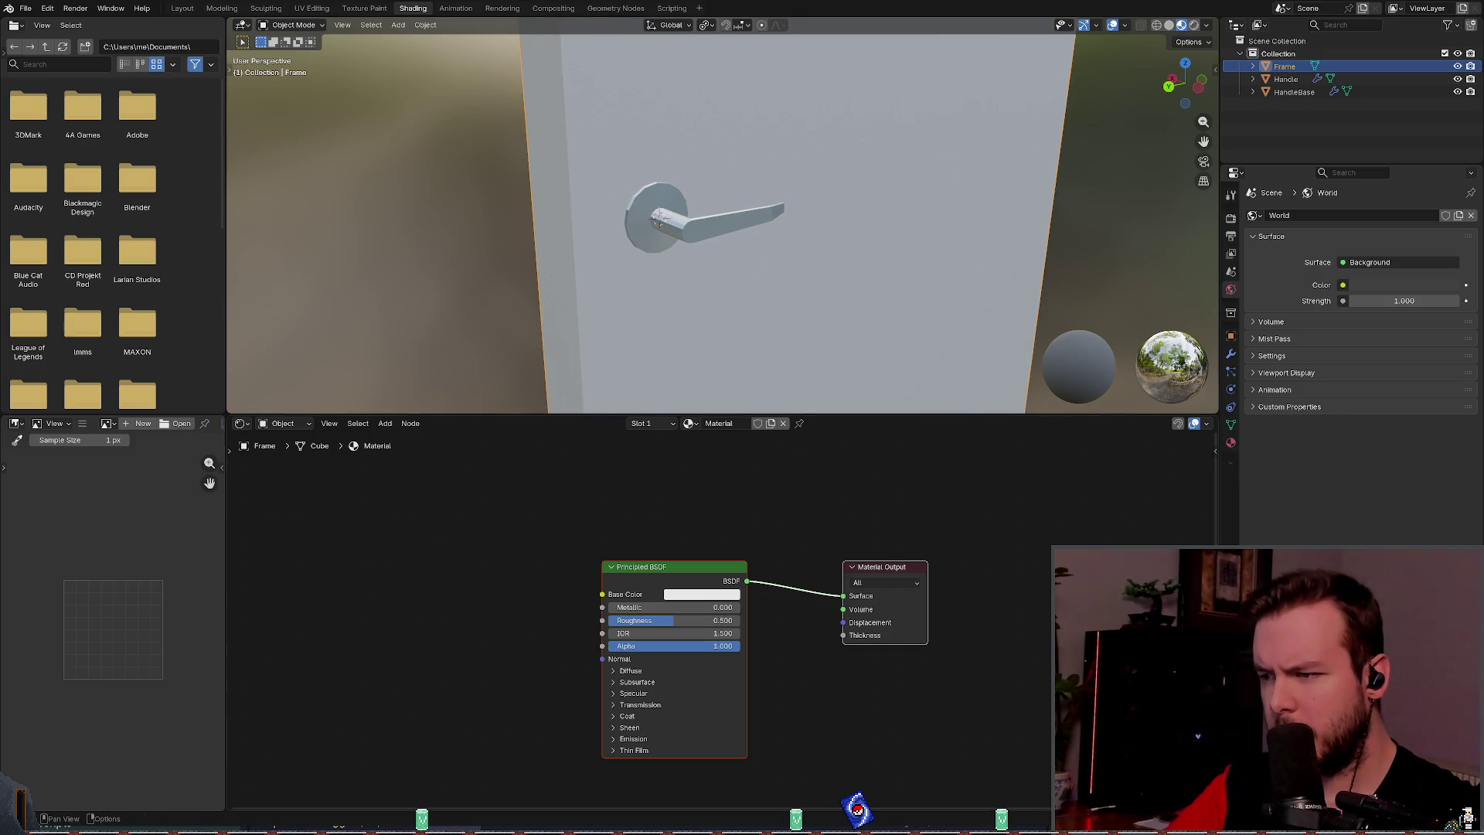
left_click(702, 593)
mouse_move(713, 437)
left_mouse_down()
mouse_move(725, 410)
mouse_move(708, 413)
mouse_move(710, 425)
mouse_move(773, 413)
mouse_move(774, 397)
left_mouse_up()
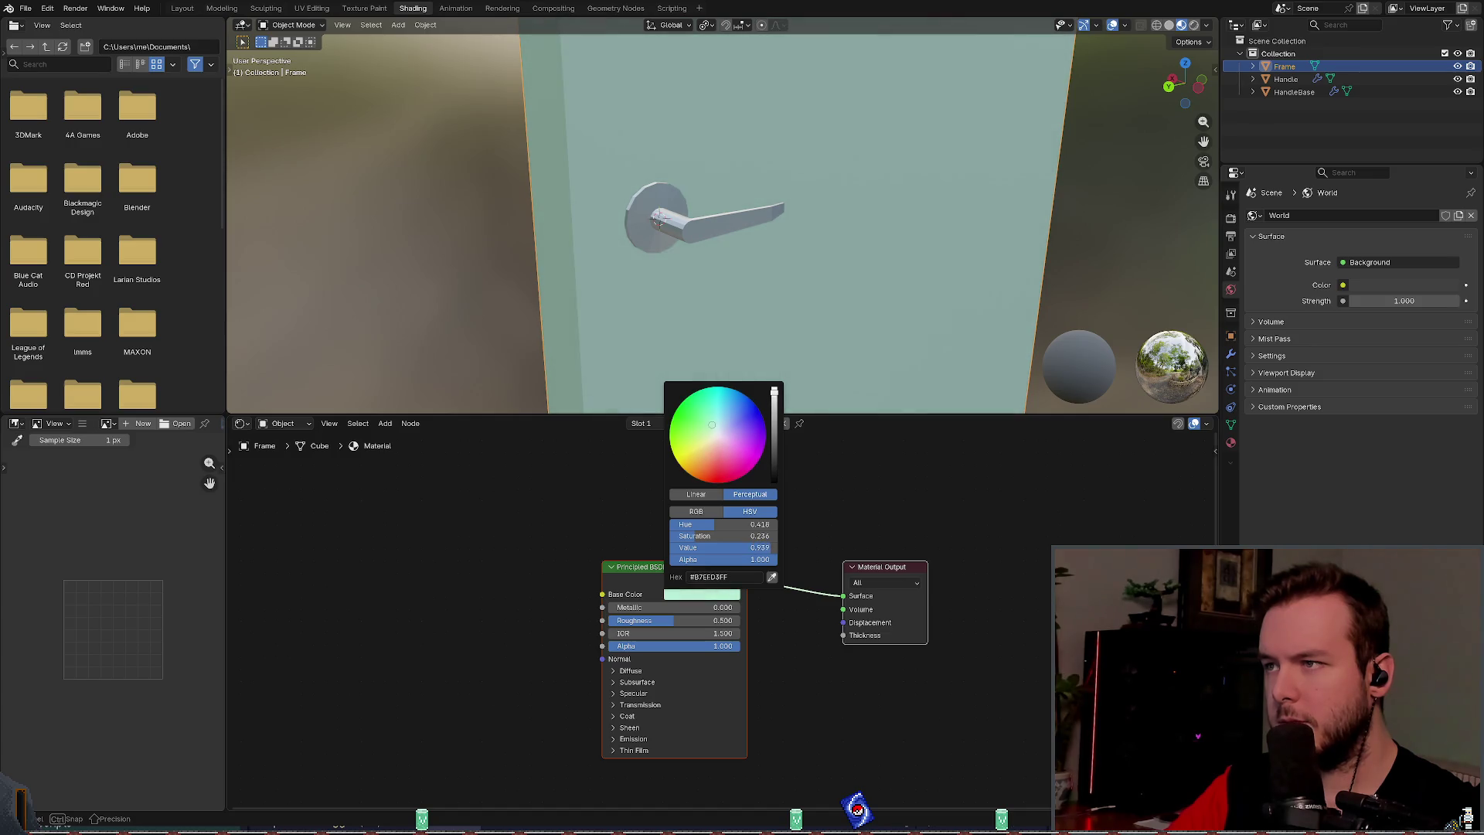
left_click_drag(710, 427, 702, 422)
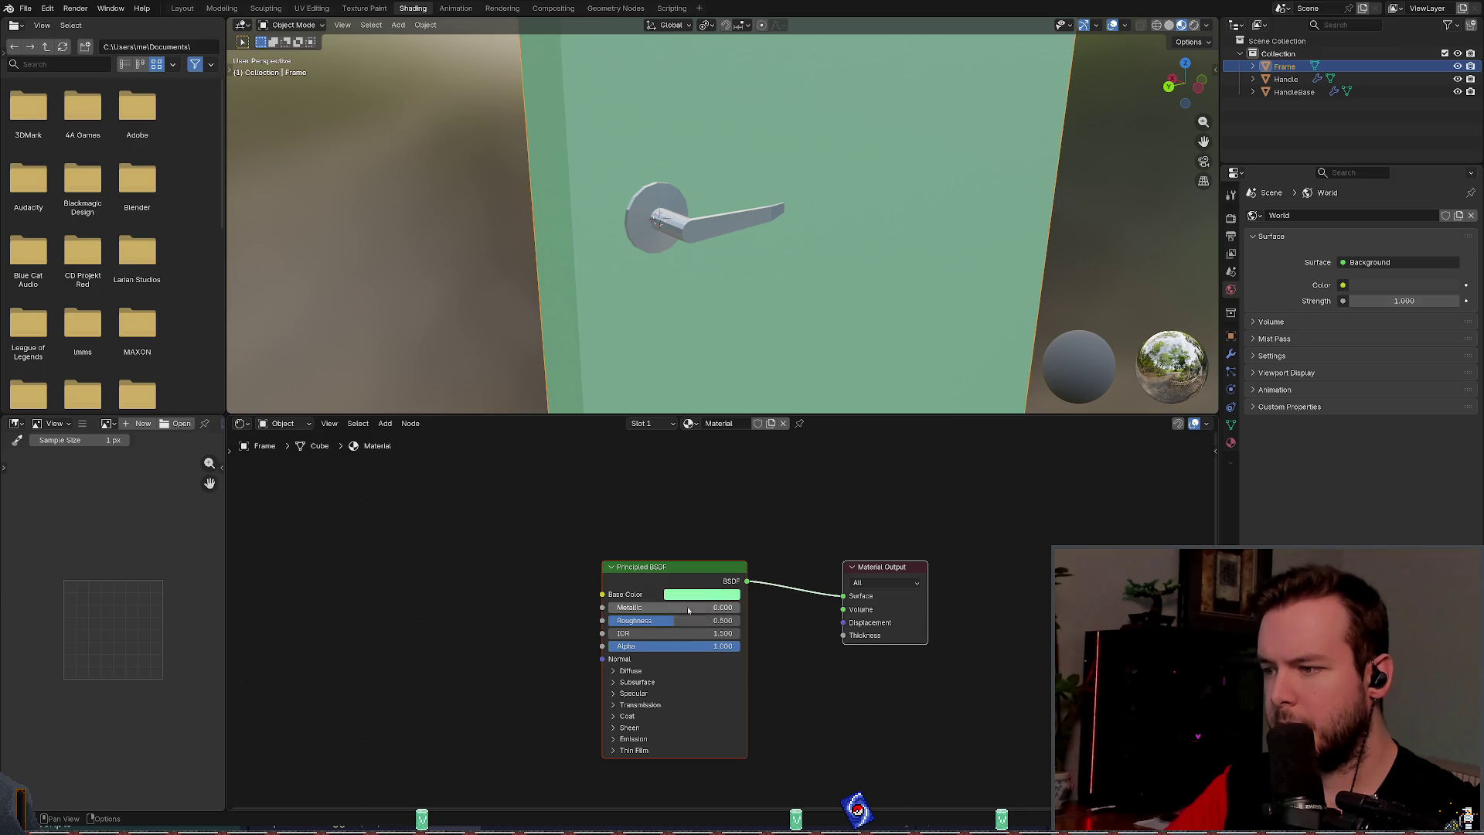
Step: Lower the Frame material's roughness slightly and save basic_door.blend
mouse_move(685, 608)
left_mouse_down()
mouse_move(711, 608)
mouse_move(680, 607)
mouse_move(692, 620)
left_mouse_up()
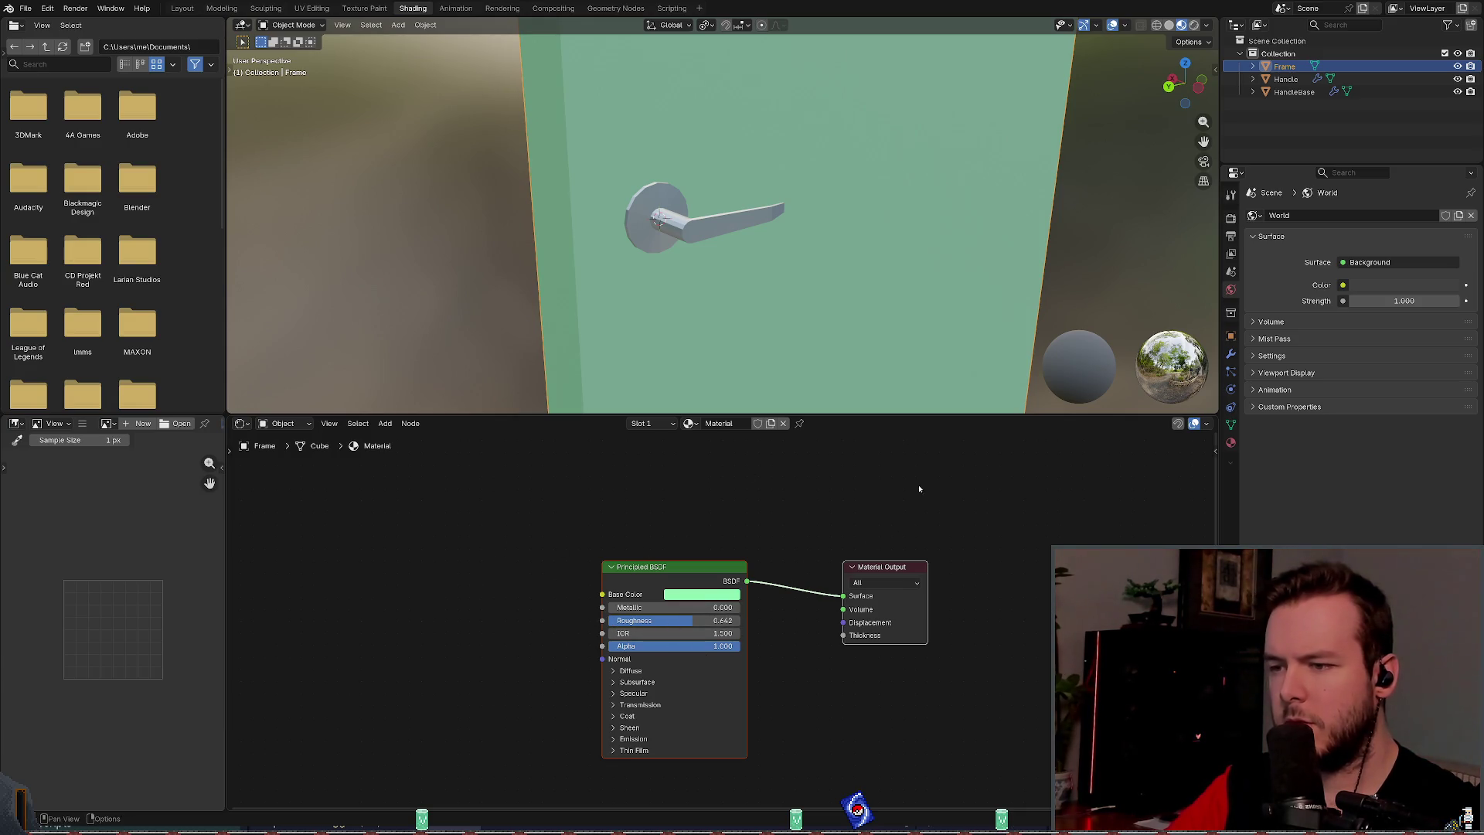
scroll(779, 512, "down", 2)
scroll(949, 240, "down", 3)
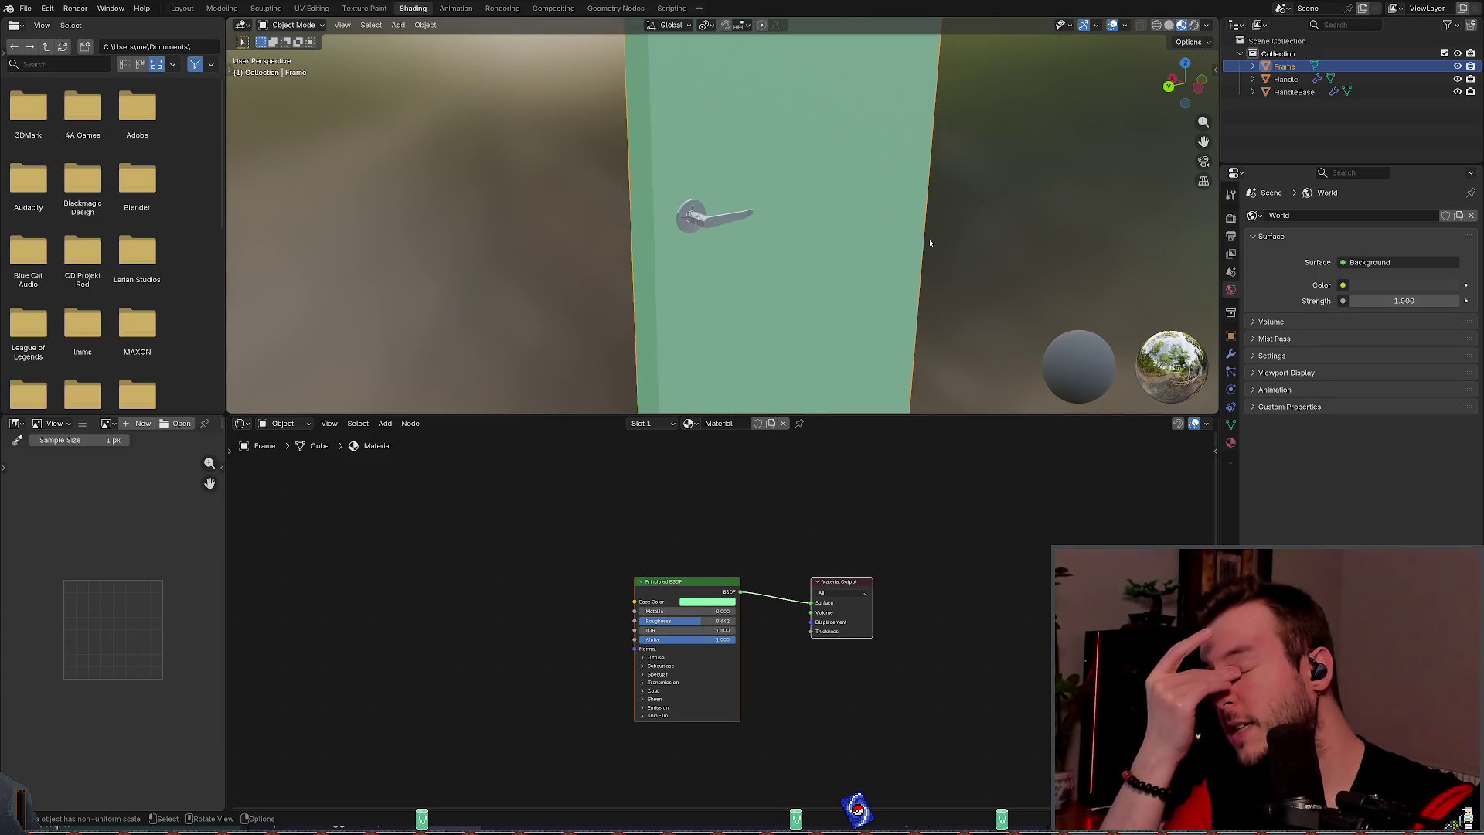
scroll(941, 270, "down", 1)
scroll(935, 247, "up", 4)
scroll(1005, 232, "down", 3)
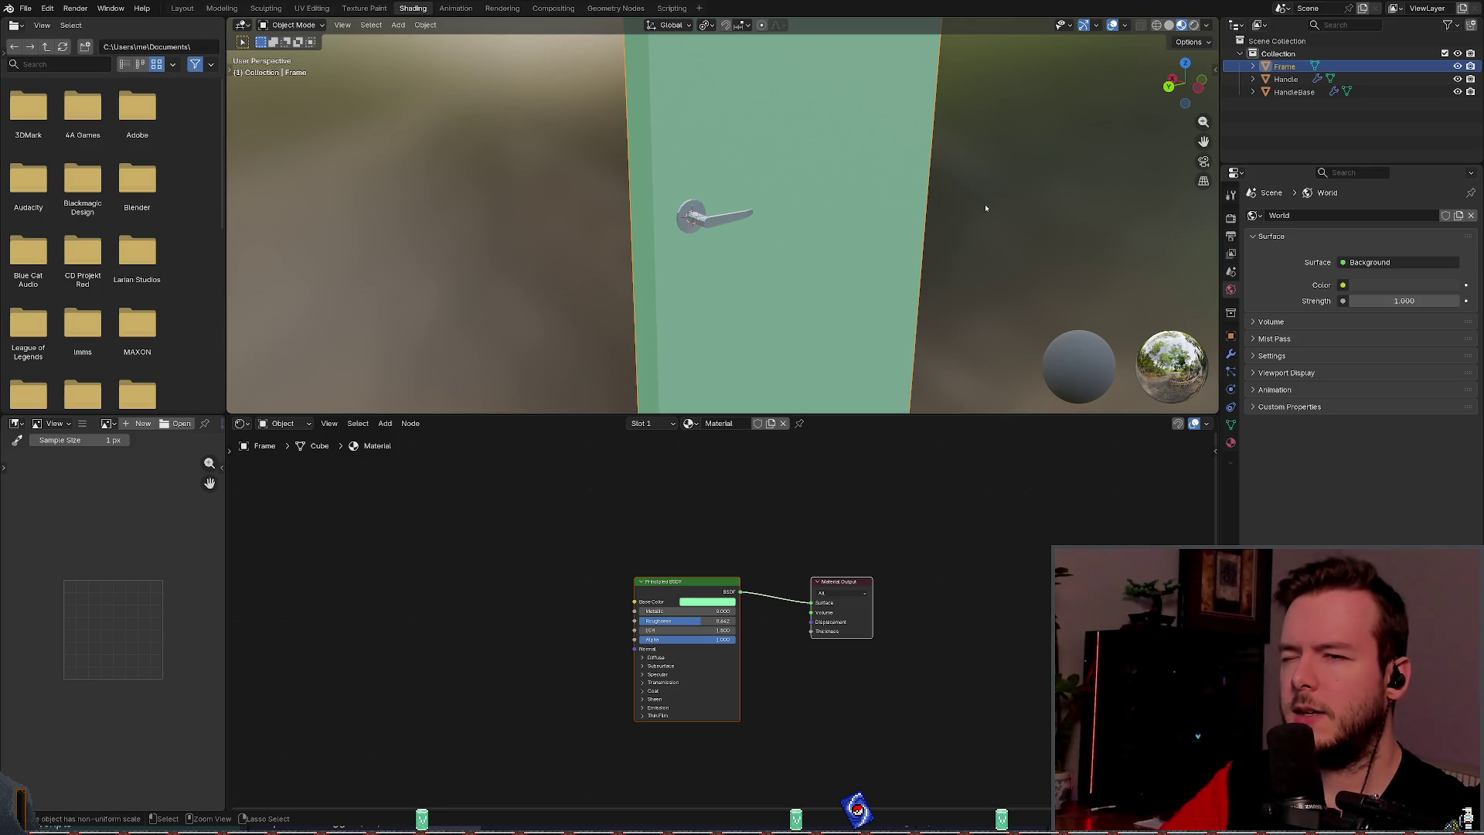
key("ctrl+s")
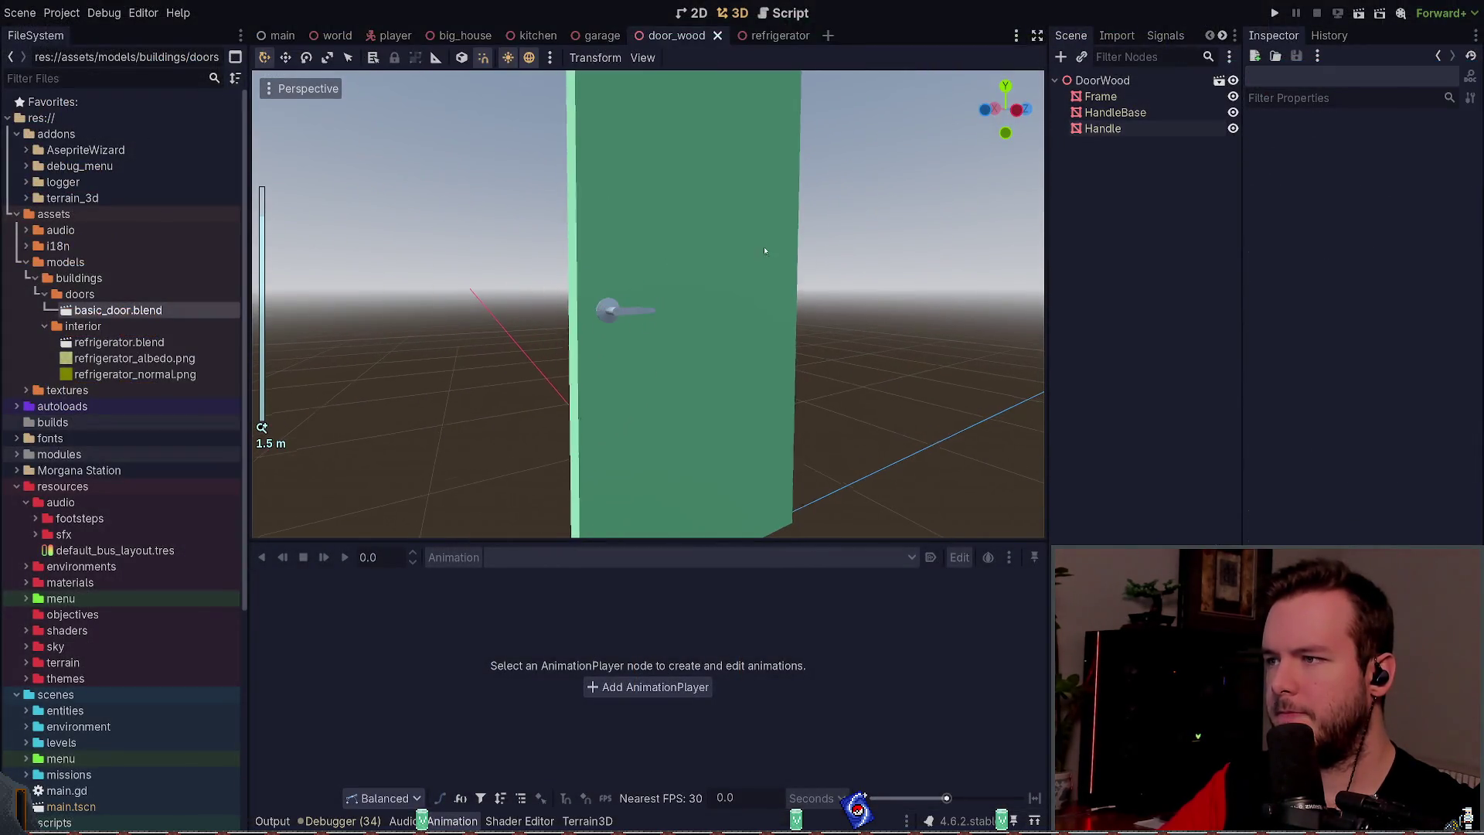
scroll(761, 278, "down", 7)
left_click(746, 267)
left_click(843, 268)
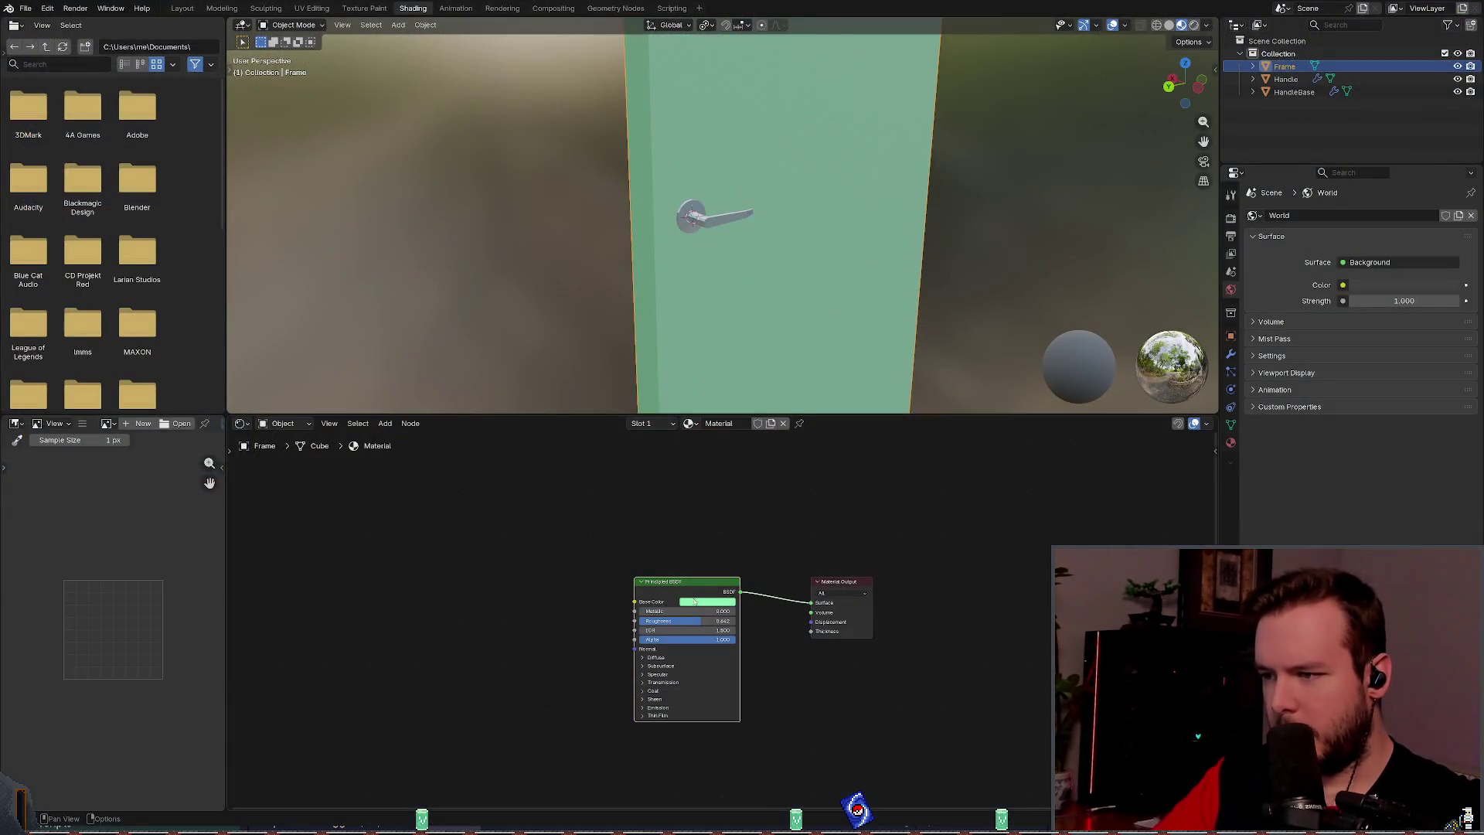
left_click(707, 602)
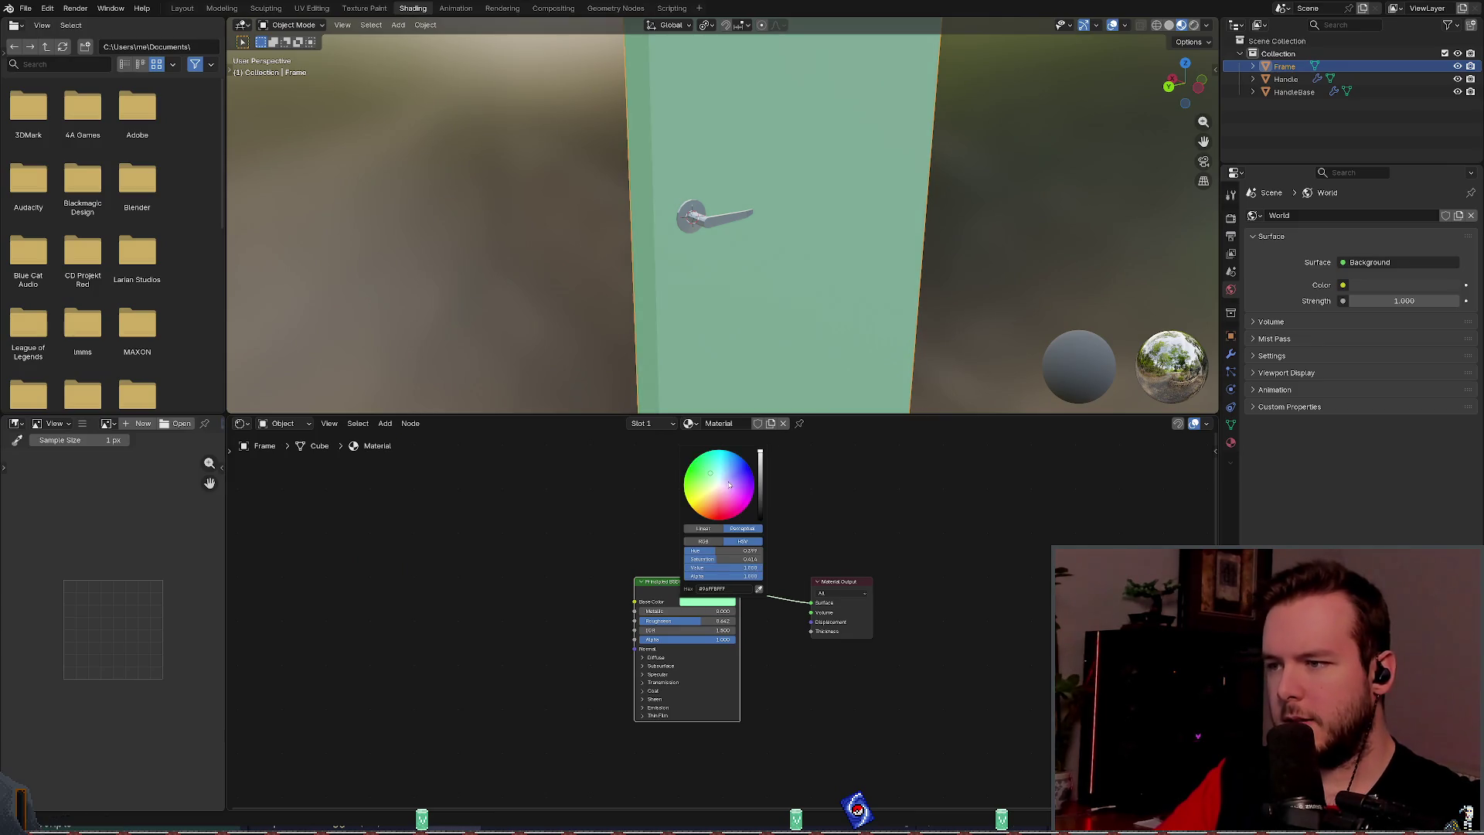
Step: Shift the door's base colour to grey-blue #808A8D and save basic_door.blend
scroll(730, 483, "down", 2)
left_click_drag(737, 472, 720, 481)
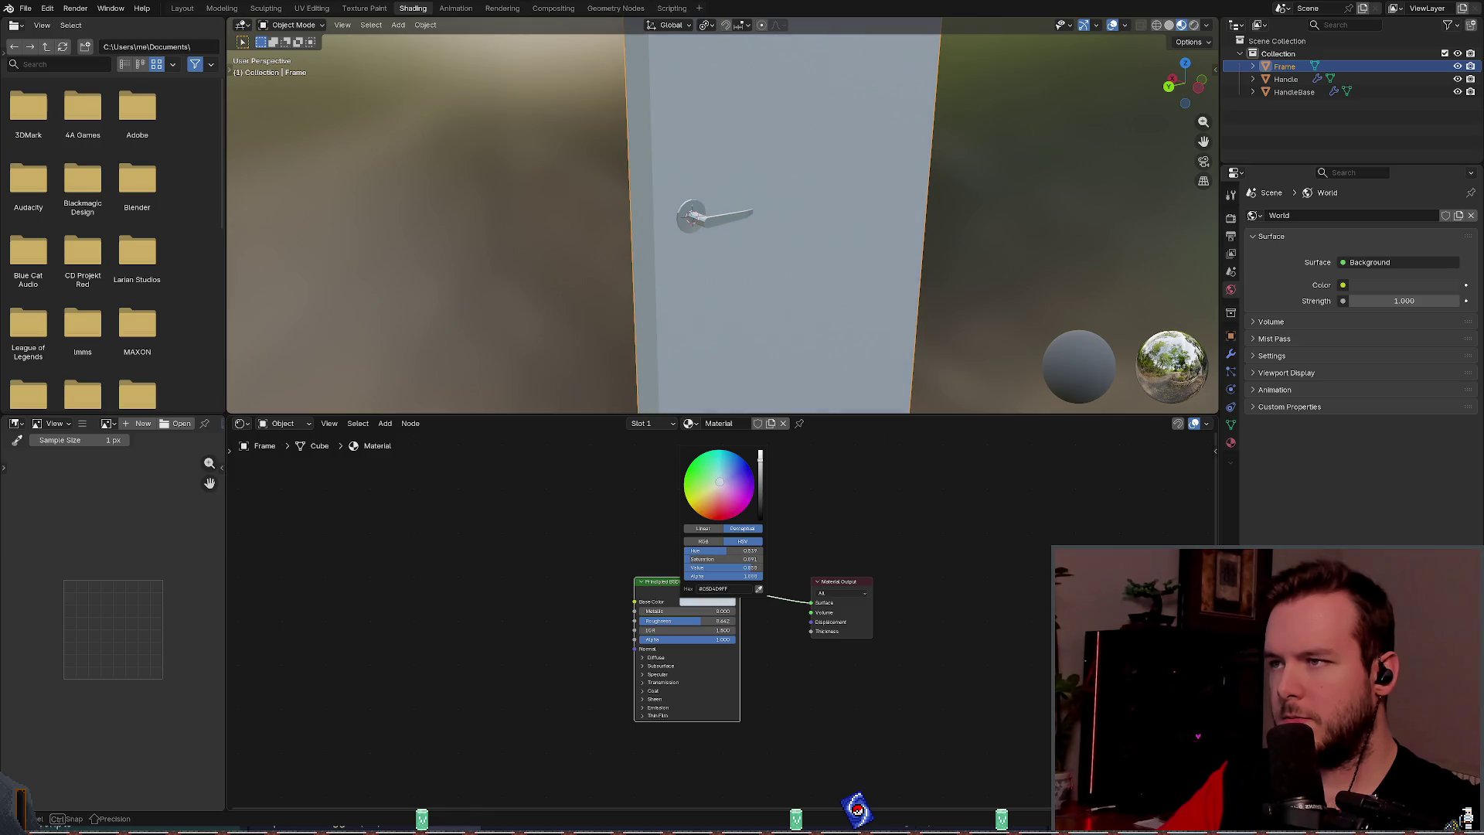
scroll(720, 480, "down", 5)
scroll(720, 480, "down", 8)
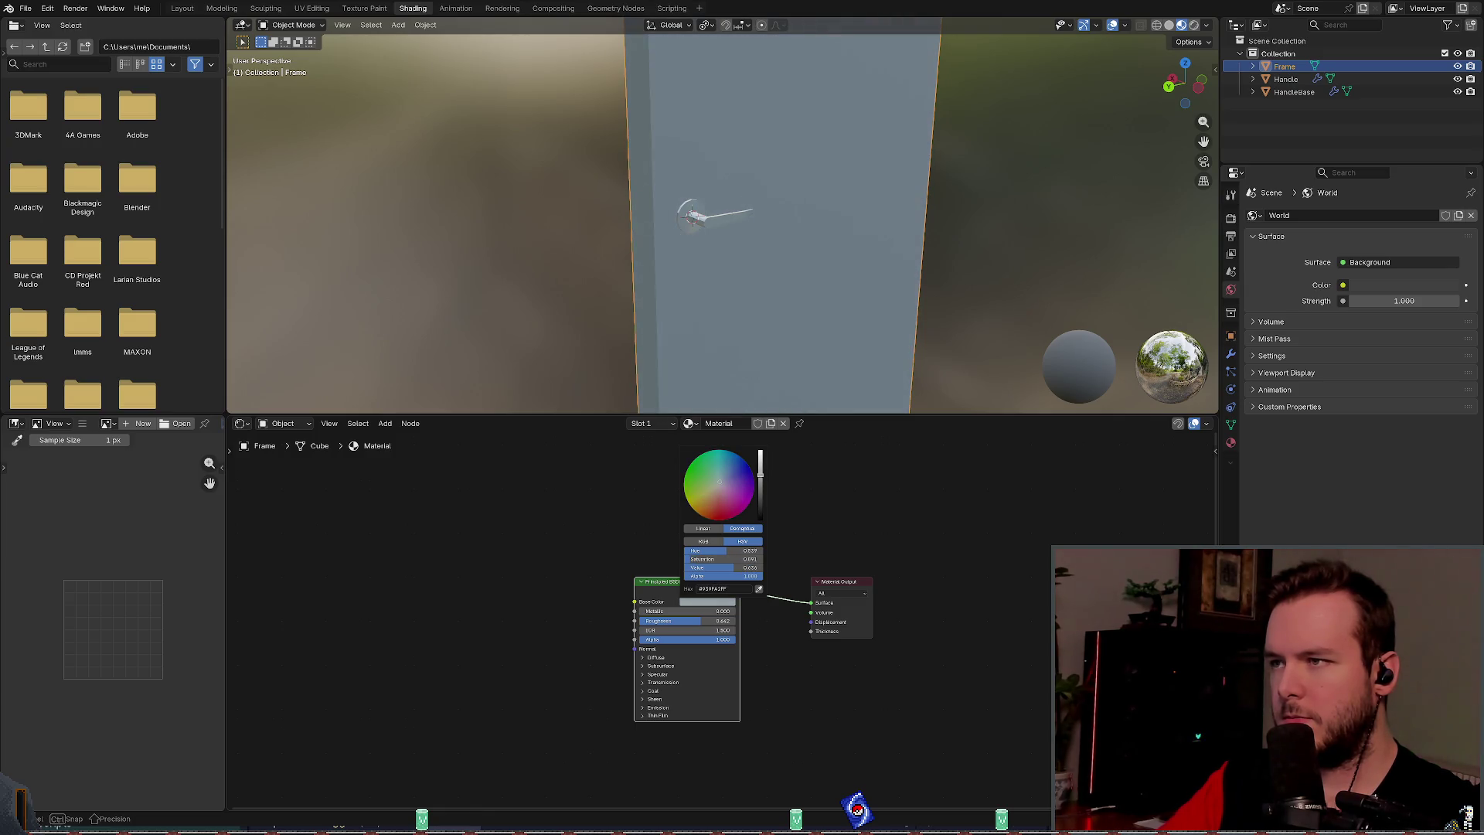
scroll(720, 482, "up", 1)
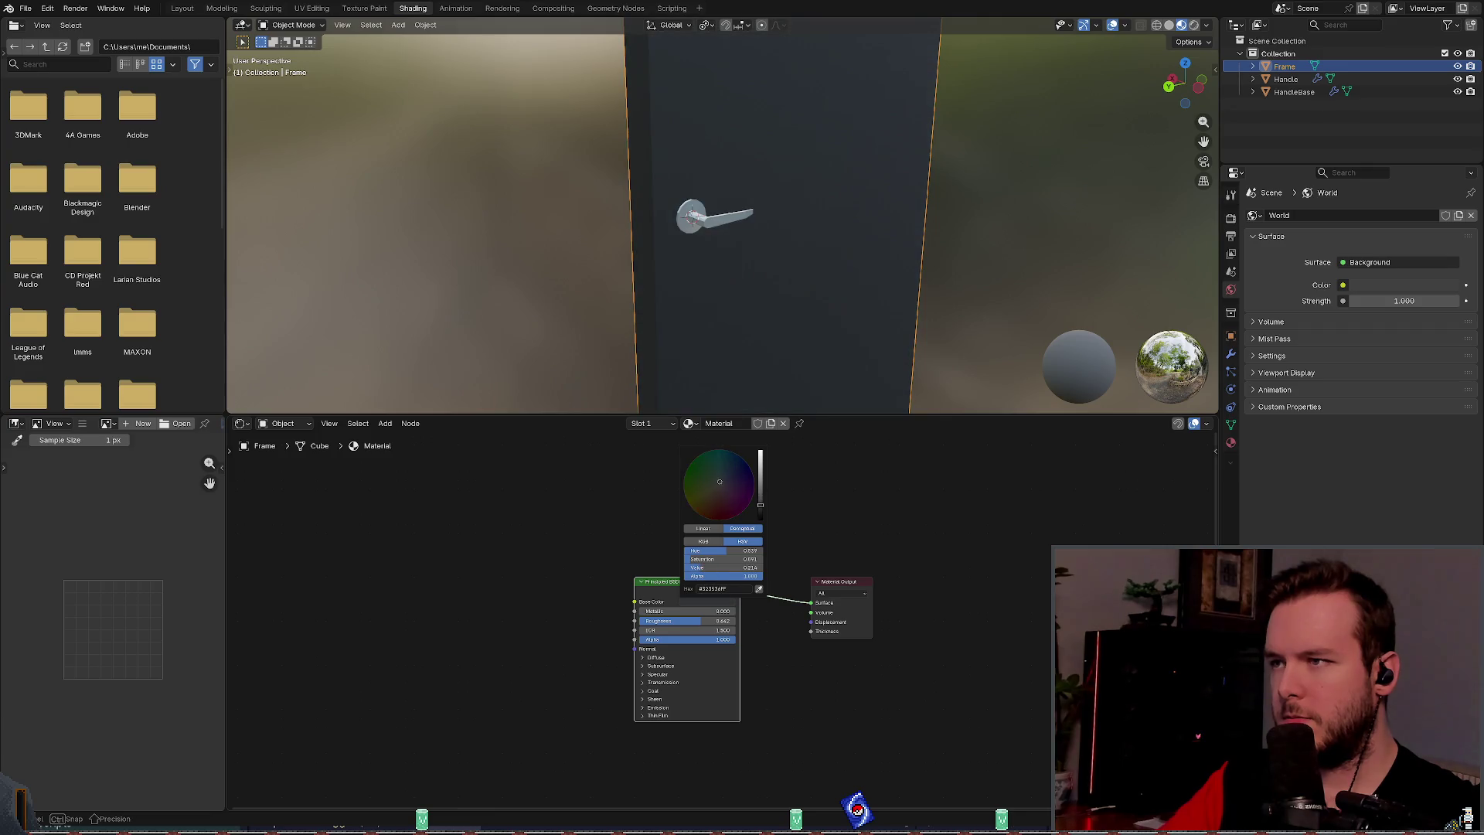
scroll(720, 481, "up", 10)
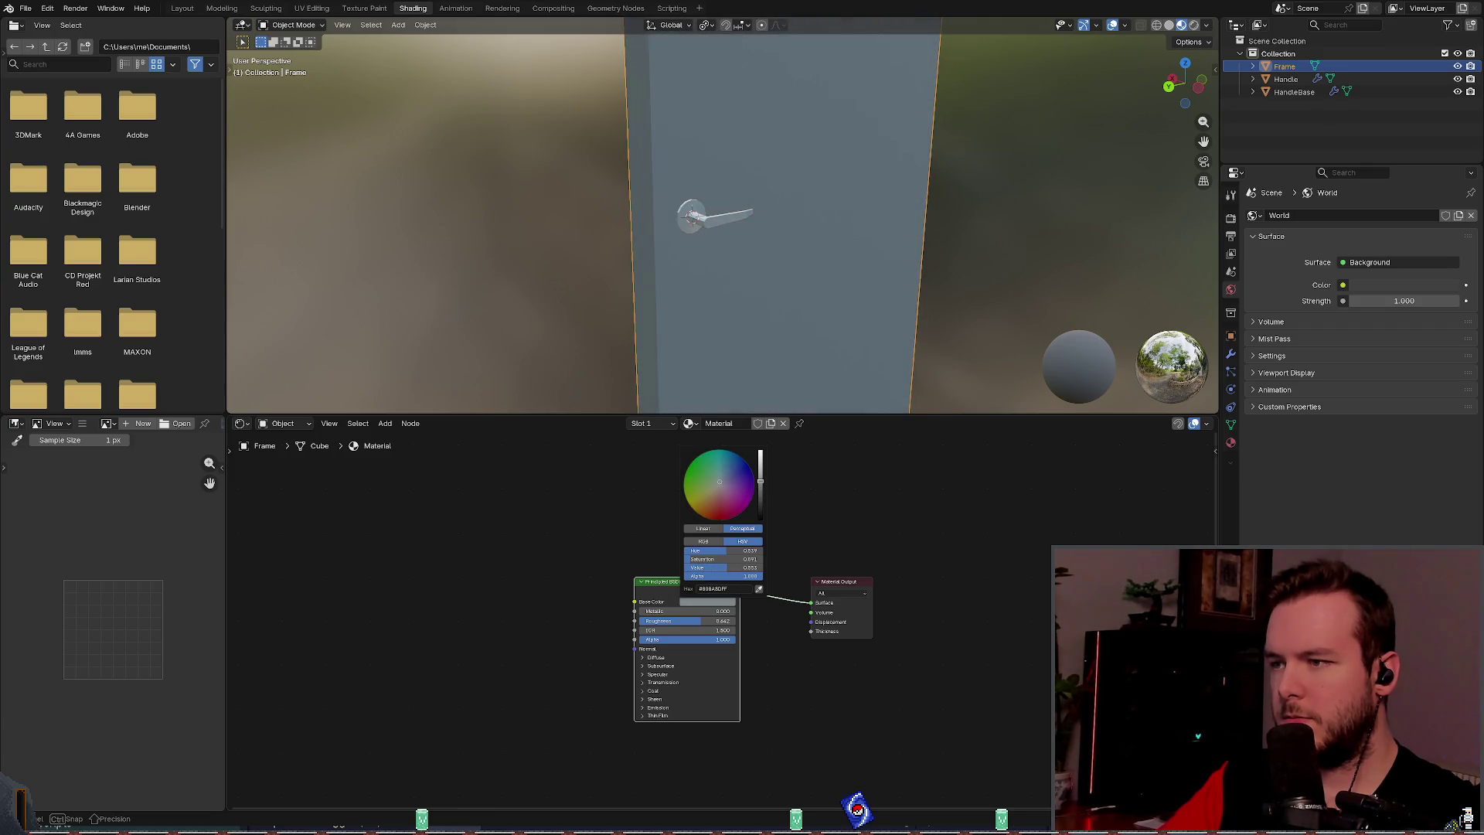
key("ctrl+s")
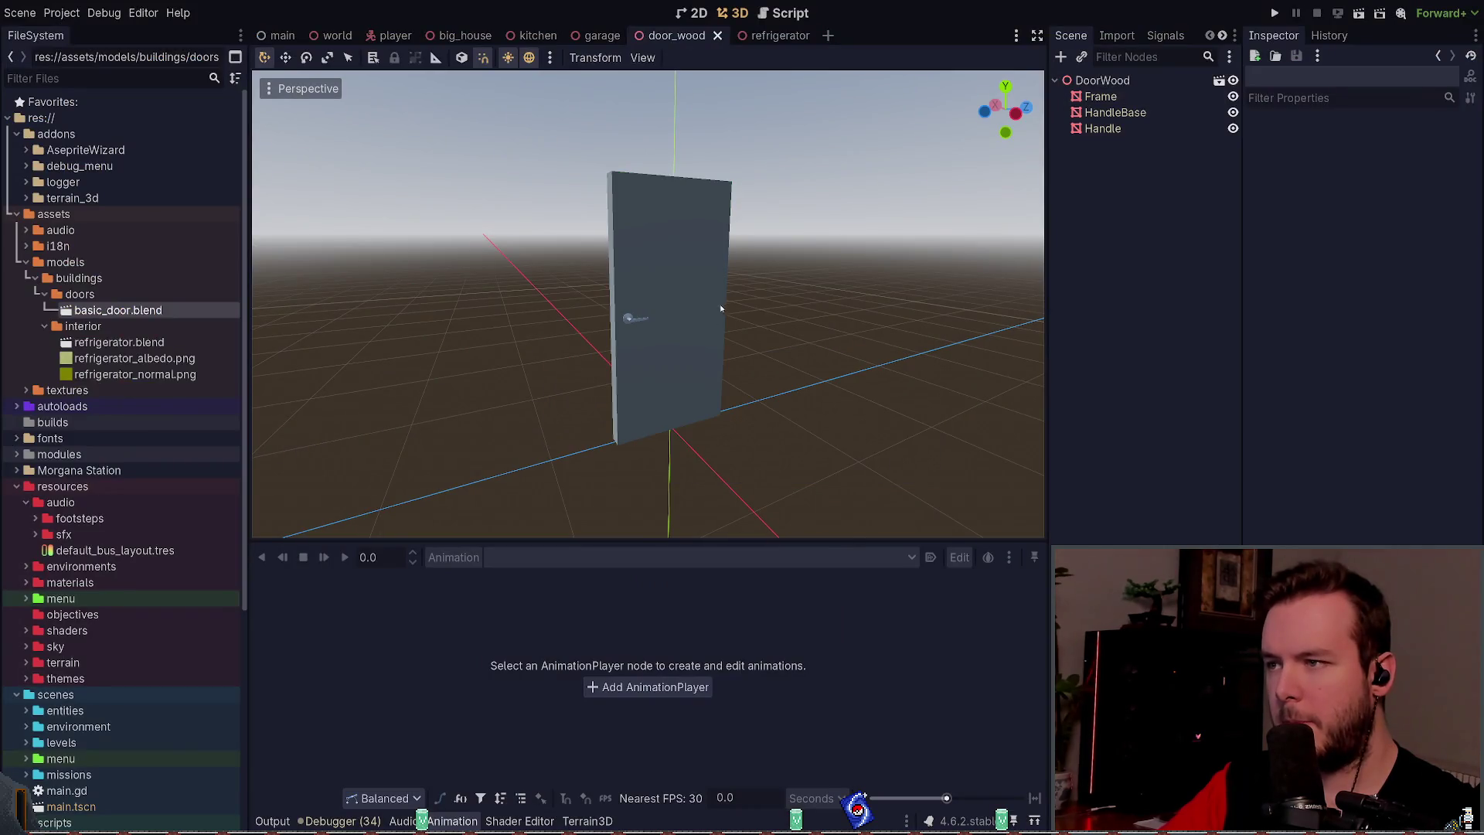
Step: Test-run the project, then attach a new door_wood.gd script to DoorWood
left_click(1274, 13)
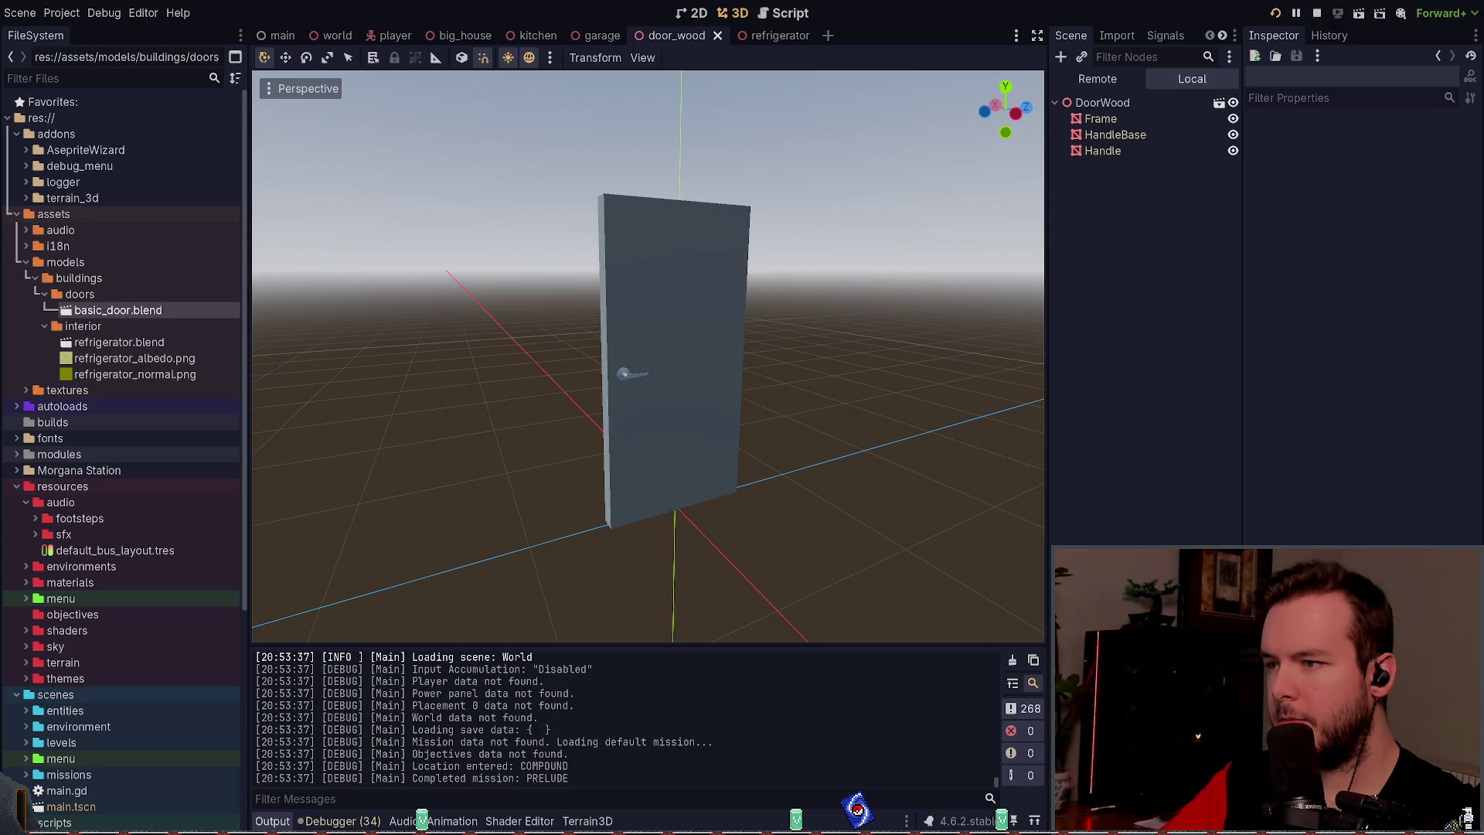
key("F8")
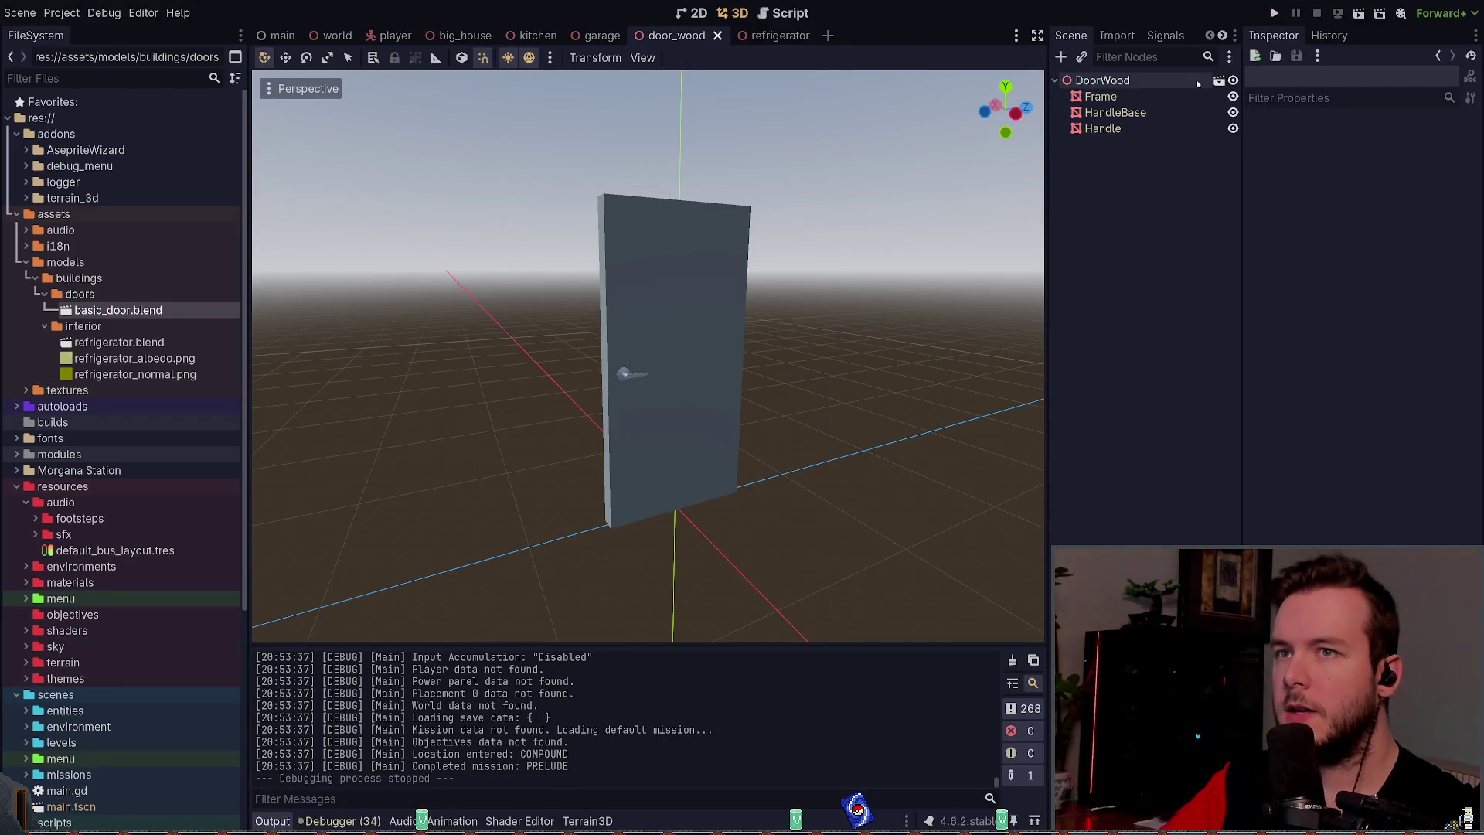
left_click(1198, 81)
left_click(1209, 56)
left_click(891, 436)
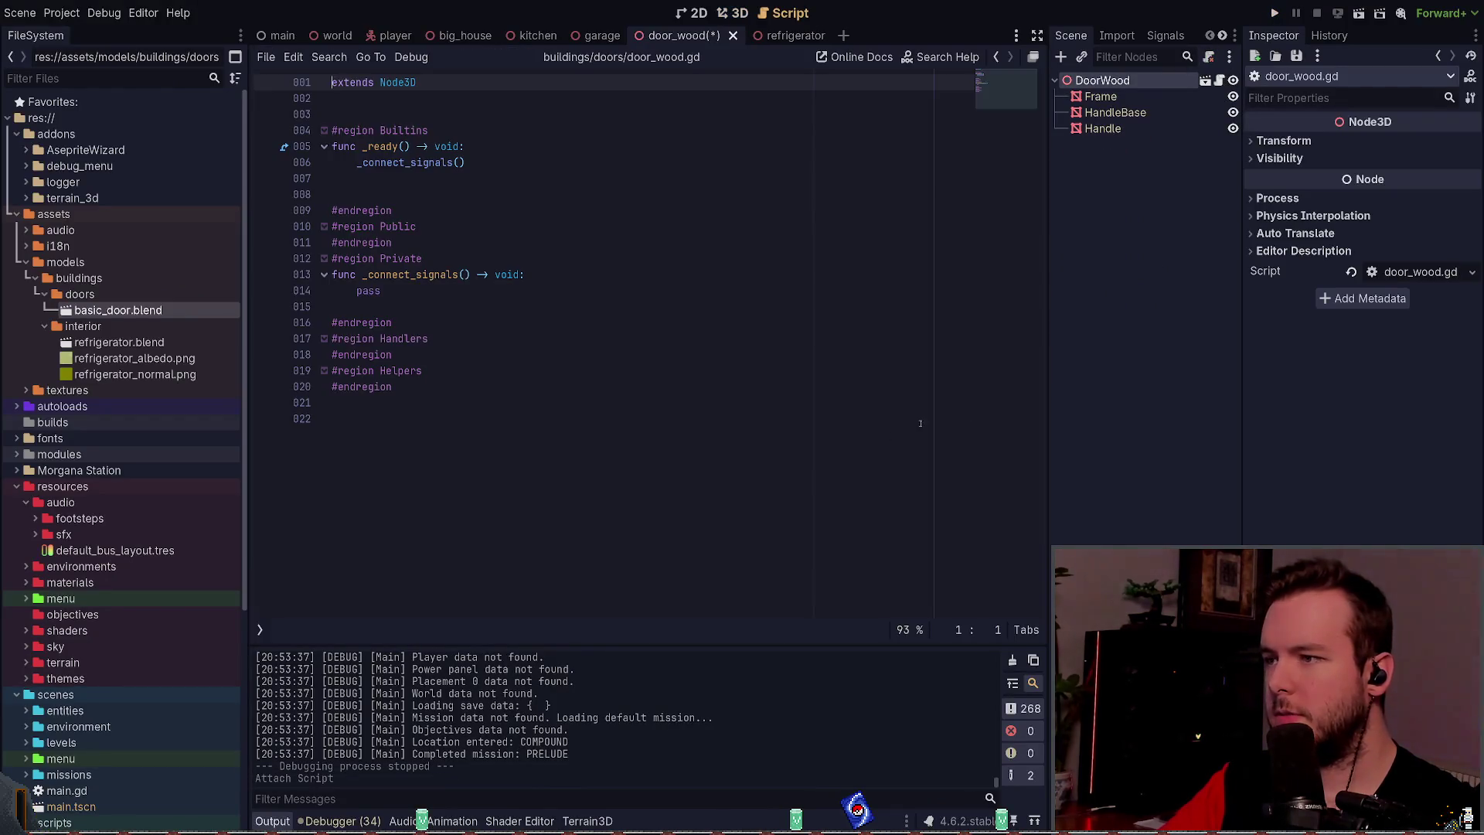
Step: Detach and close door_wood.gd, save the scene, and reselect DoorWood in the 3D view
left_click(1209, 56)
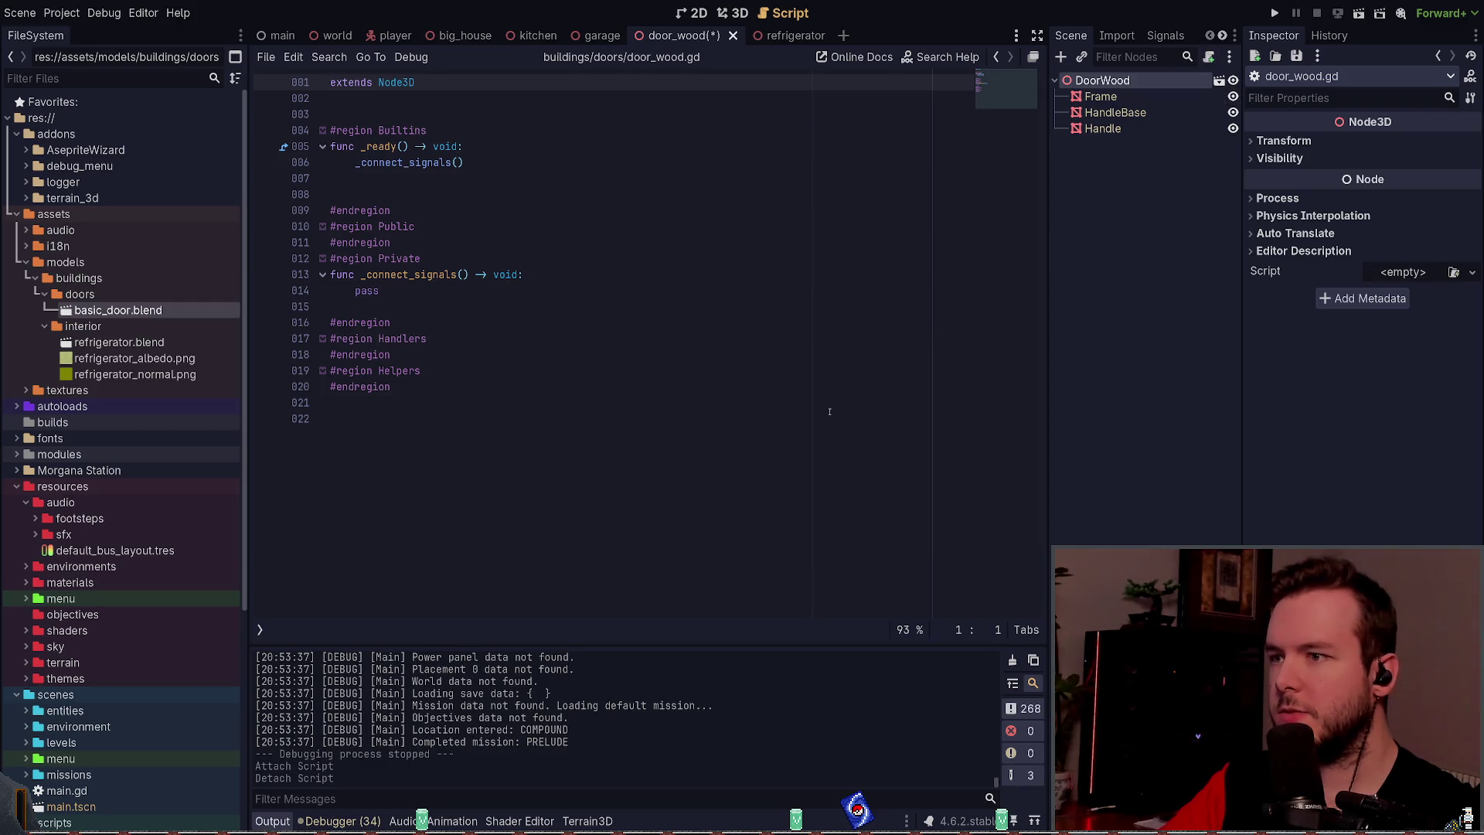
key("ctrl+backslash")
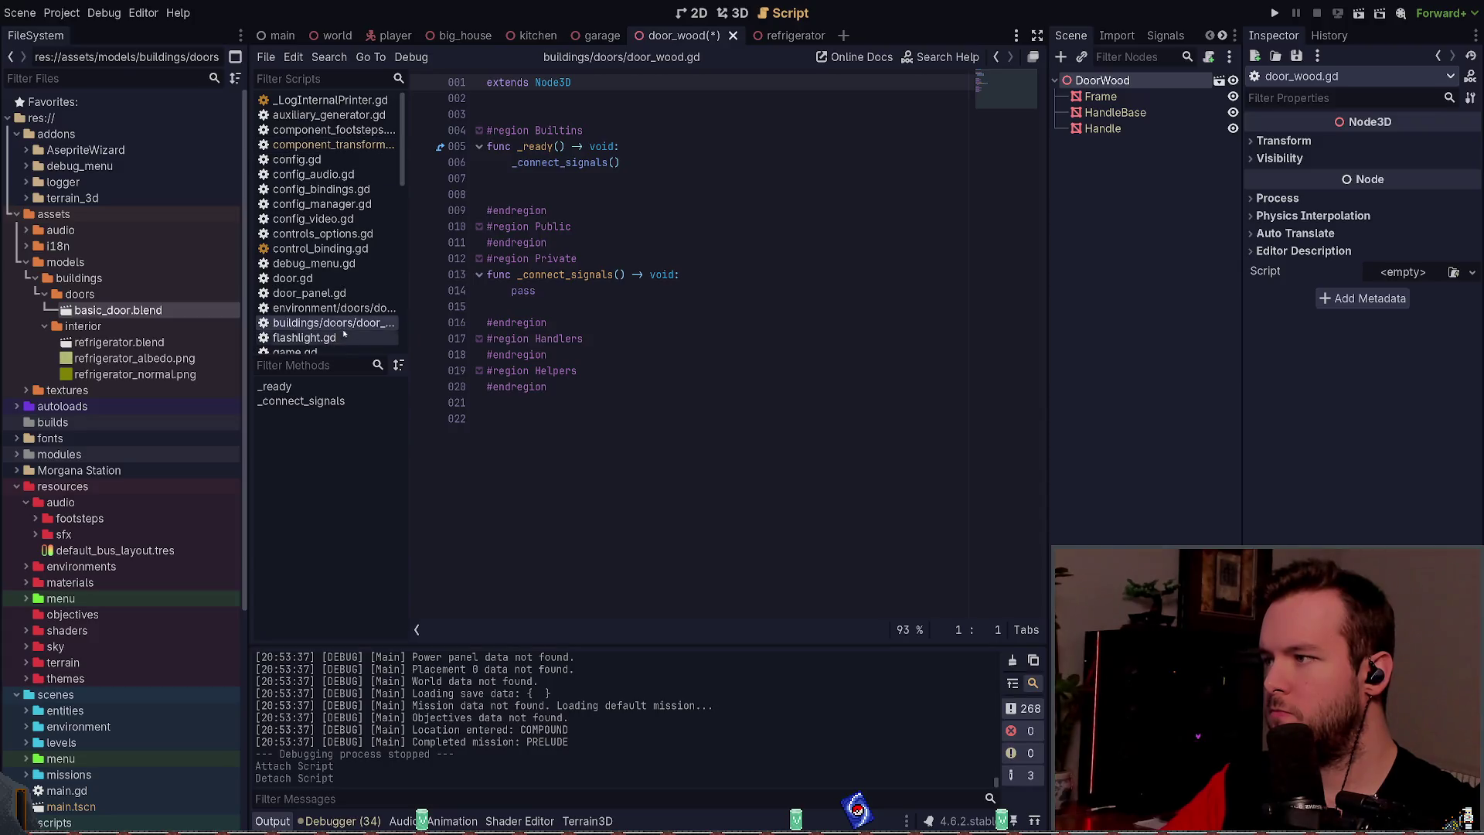
key("ctrl+w")
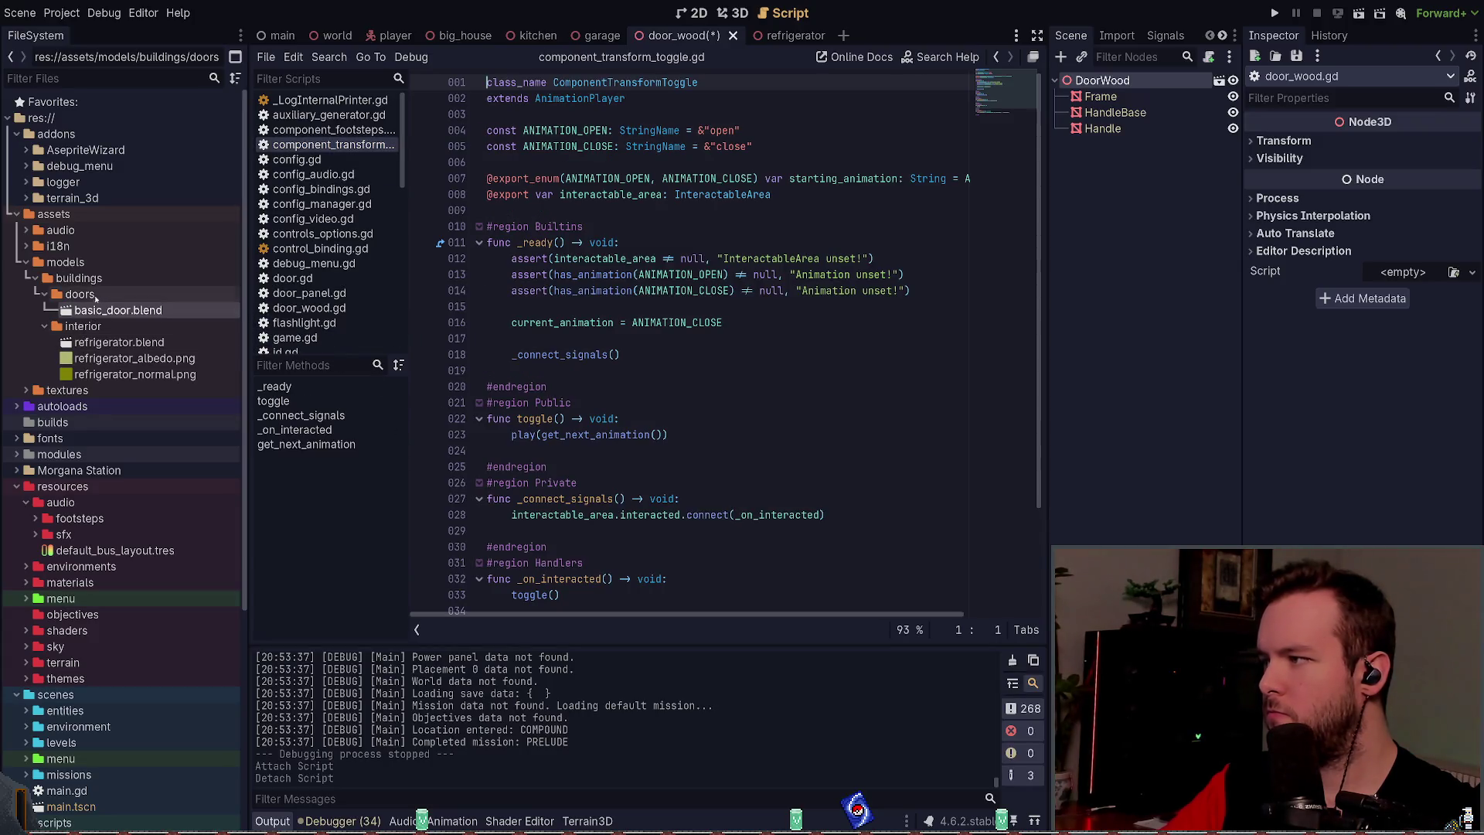
key("ctrl+s")
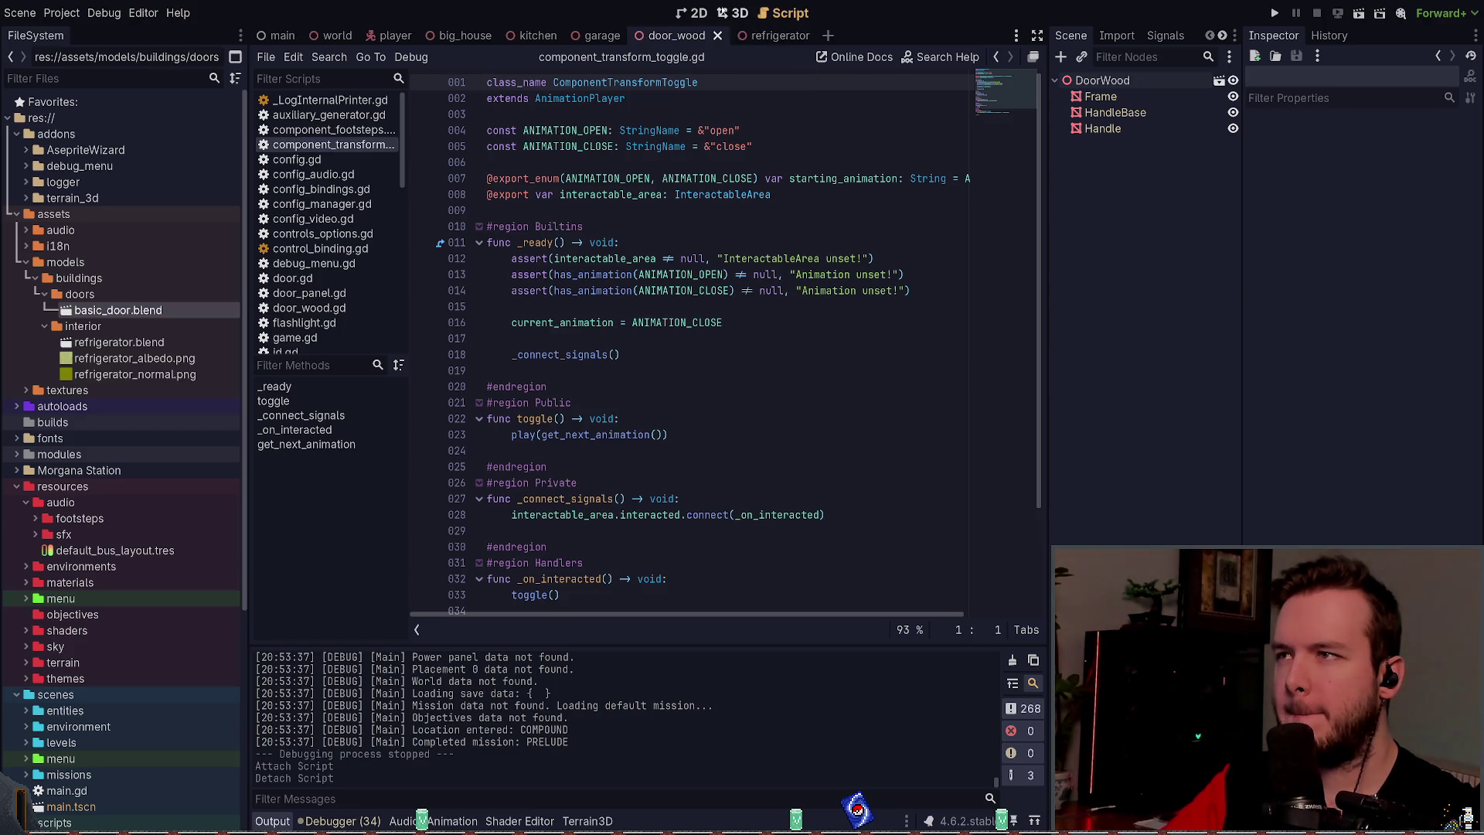
left_click(731, 11)
left_click(1103, 80)
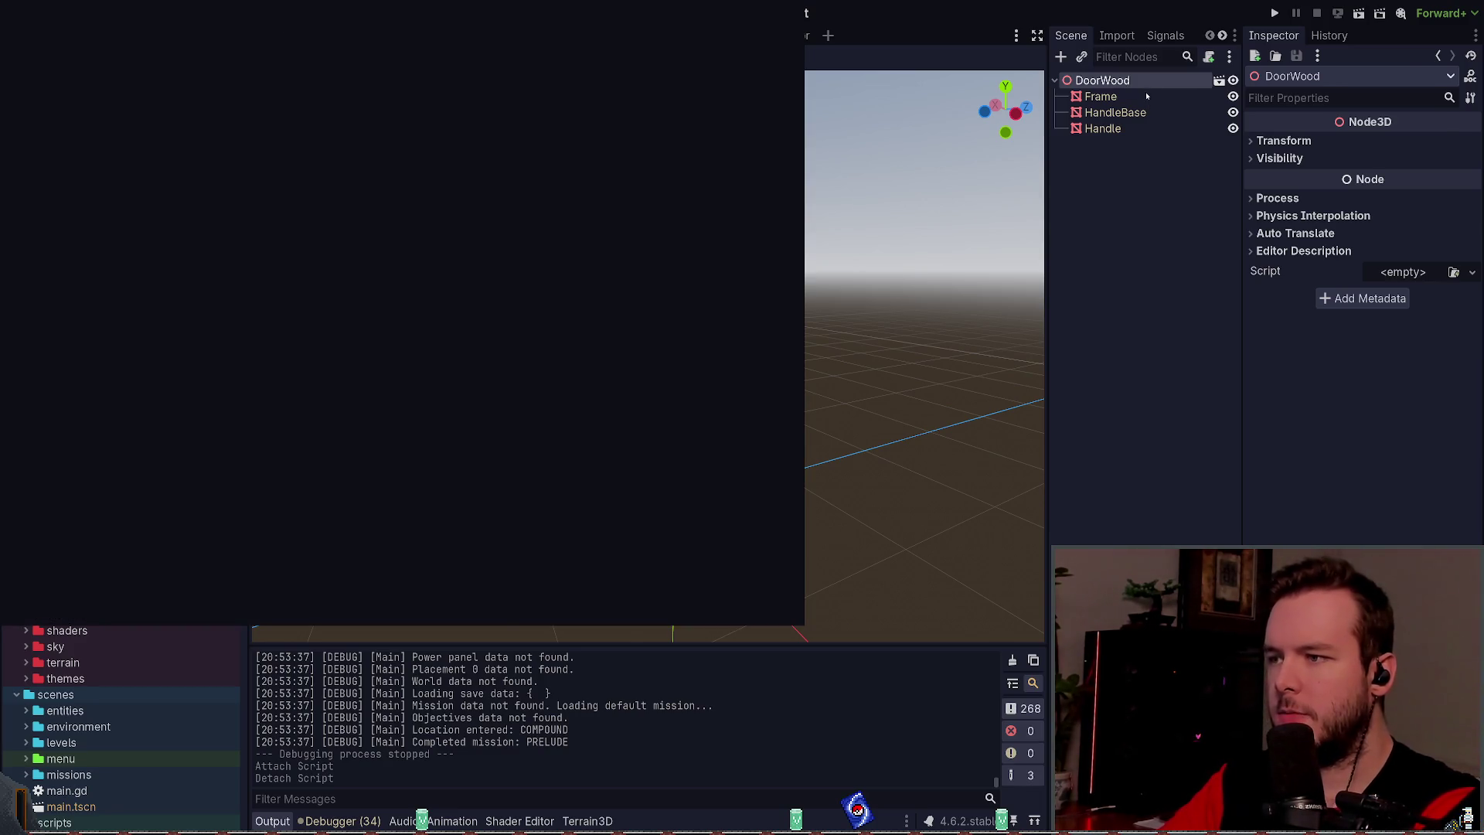
Step: Add a ComponentTransformToggle child under DoorWood, then select Frame and DoorWood
key("Return")
scroll(1040, 261, "up", 8)
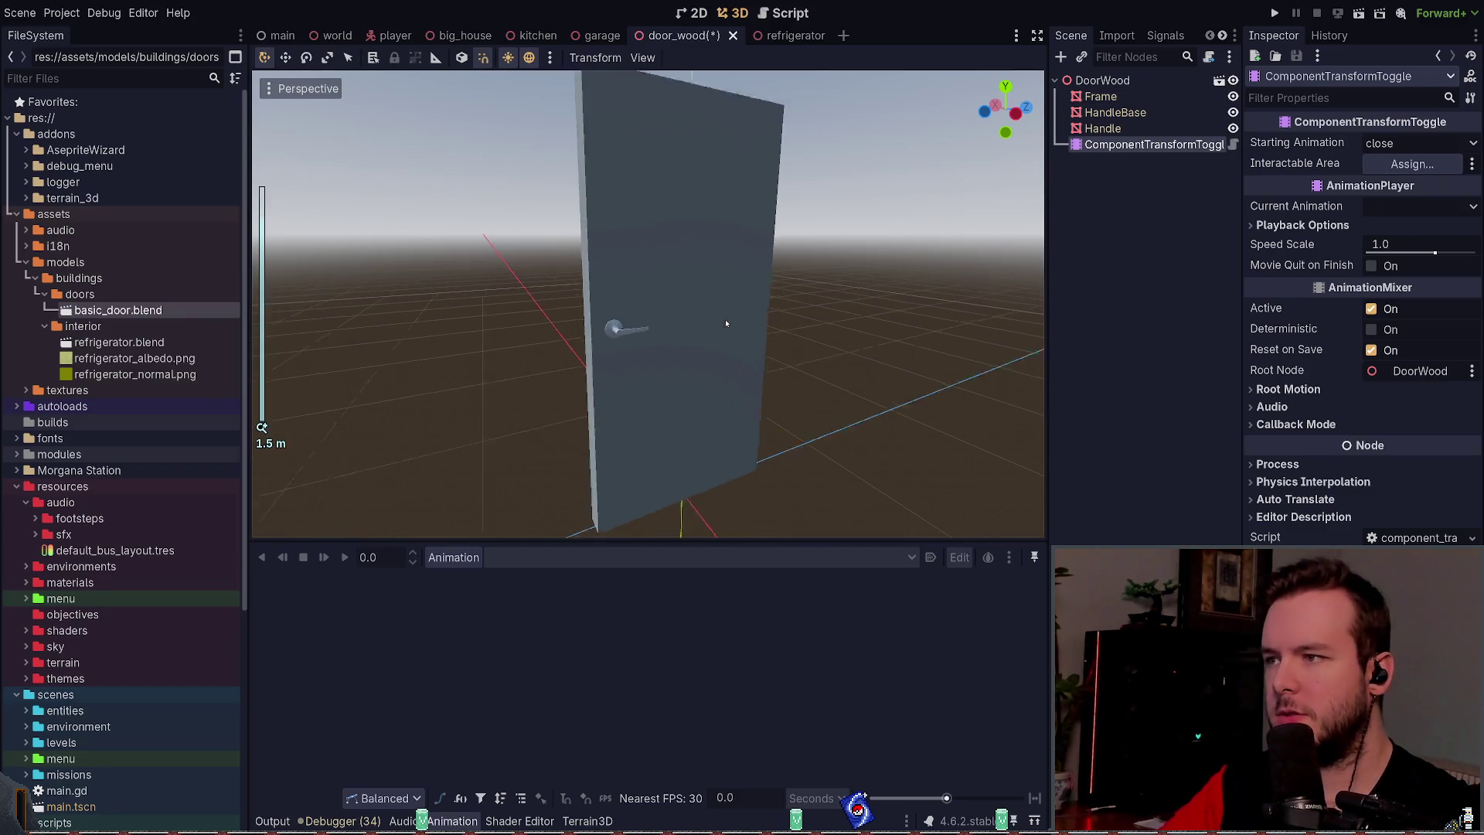
scroll(692, 274, "down", 2)
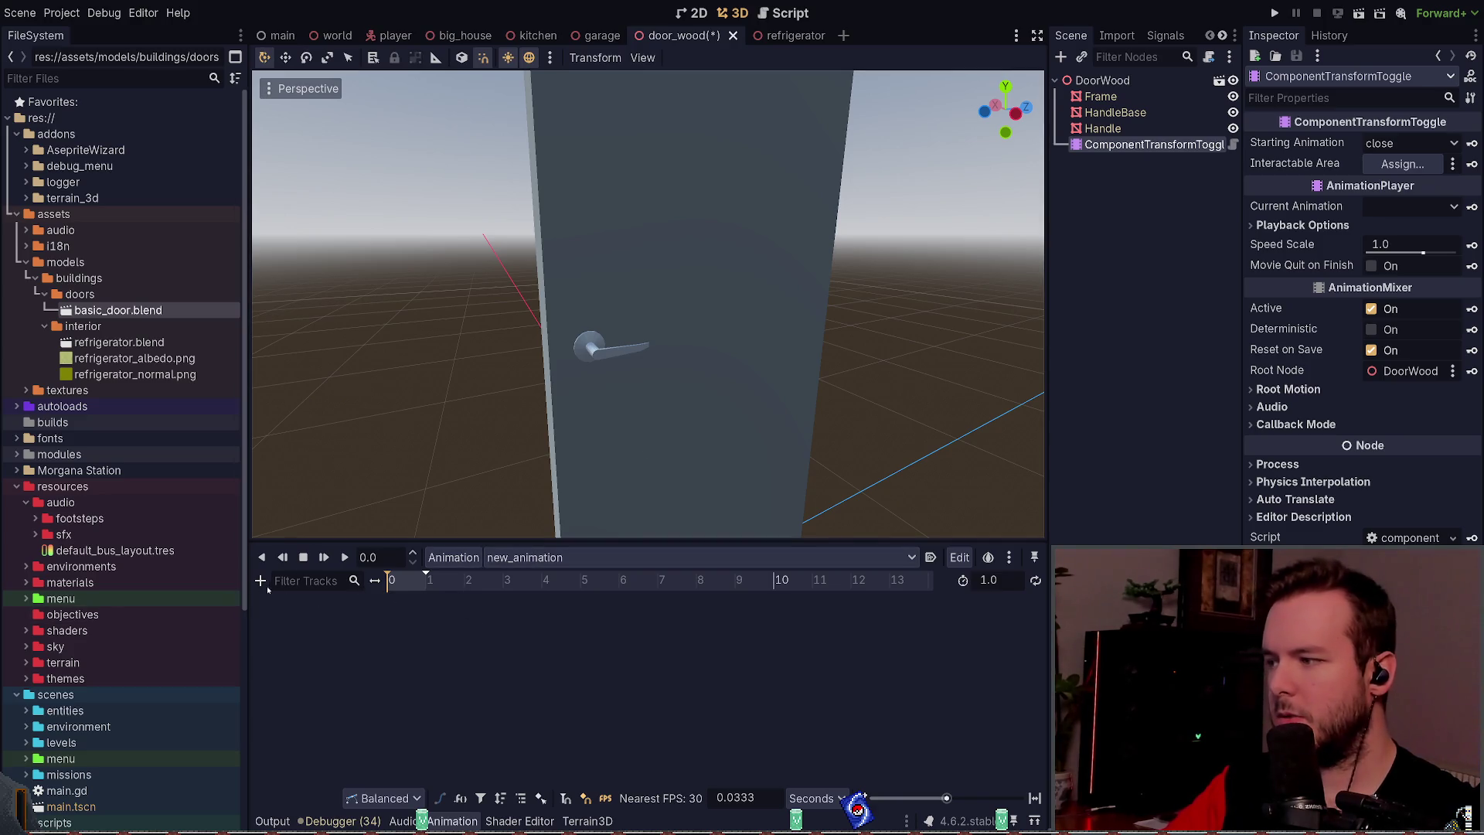
left_click(1100, 97)
left_click(1102, 81)
scroll(878, 309, "down", 2)
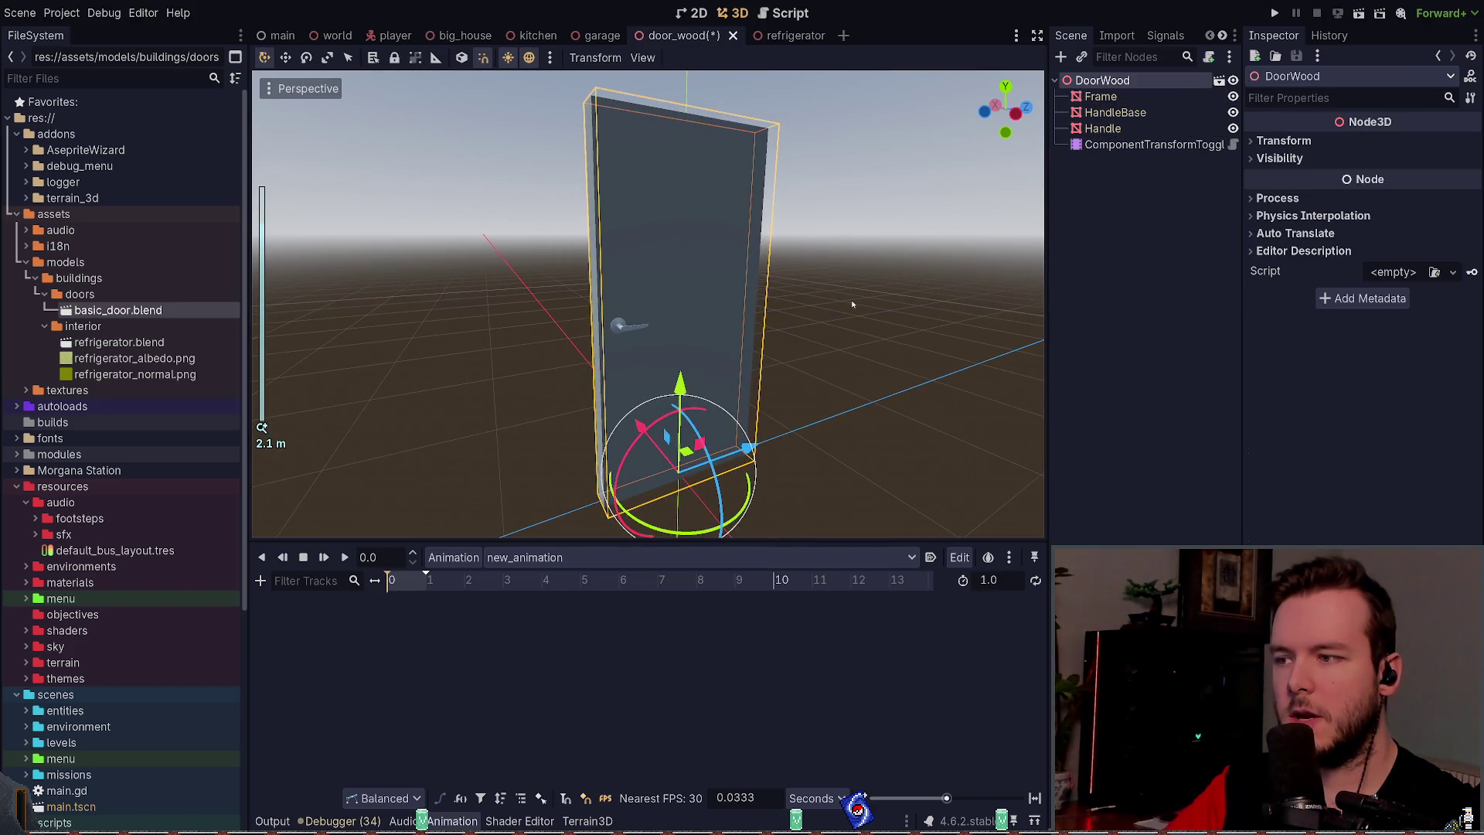
scroll(788, 340, "up", 3)
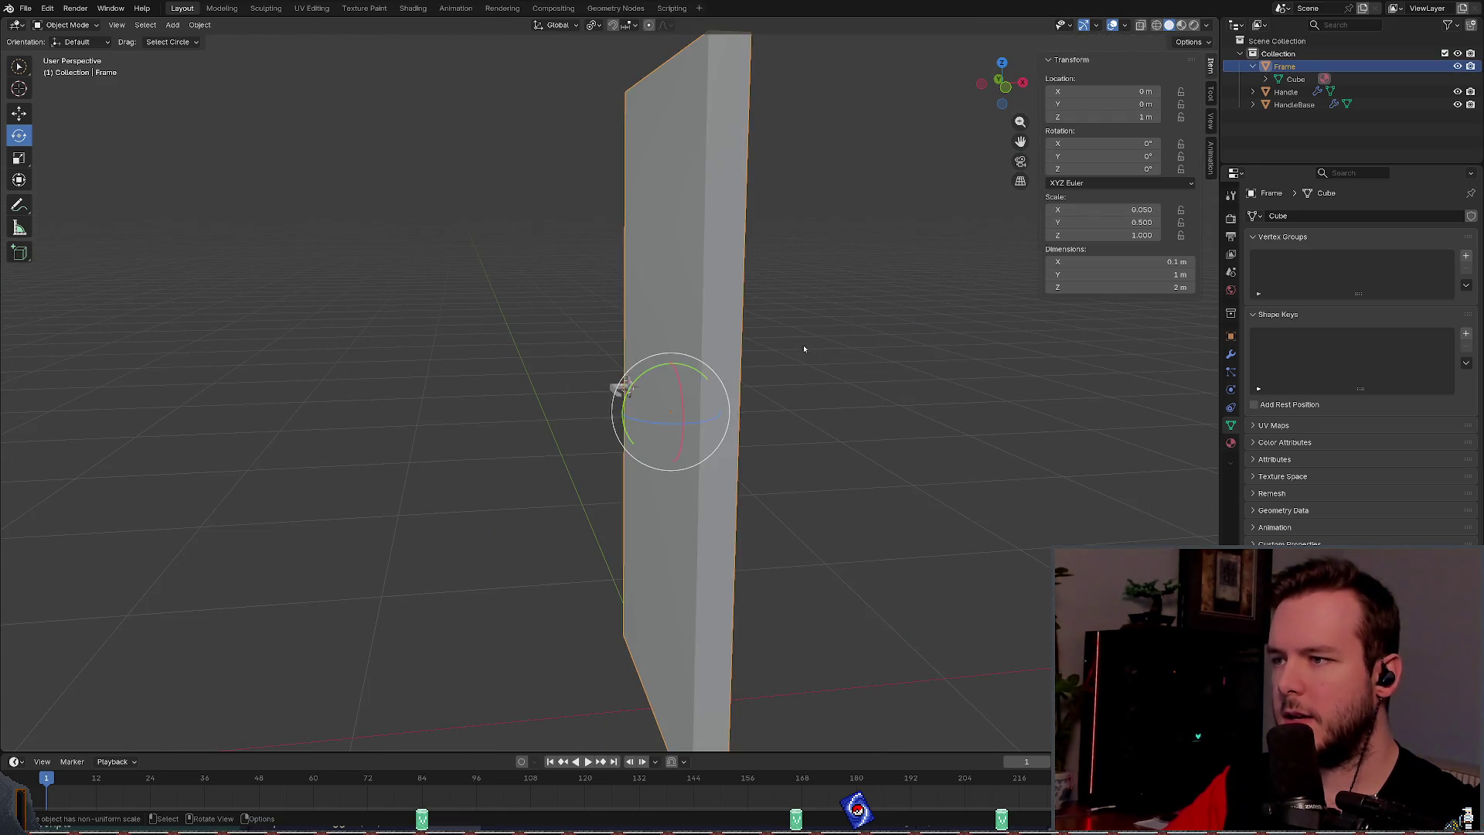
Step: Select the door Frame and apply all its transforms
left_click_drag(794, 354, 918, 335)
left_click(884, 346)
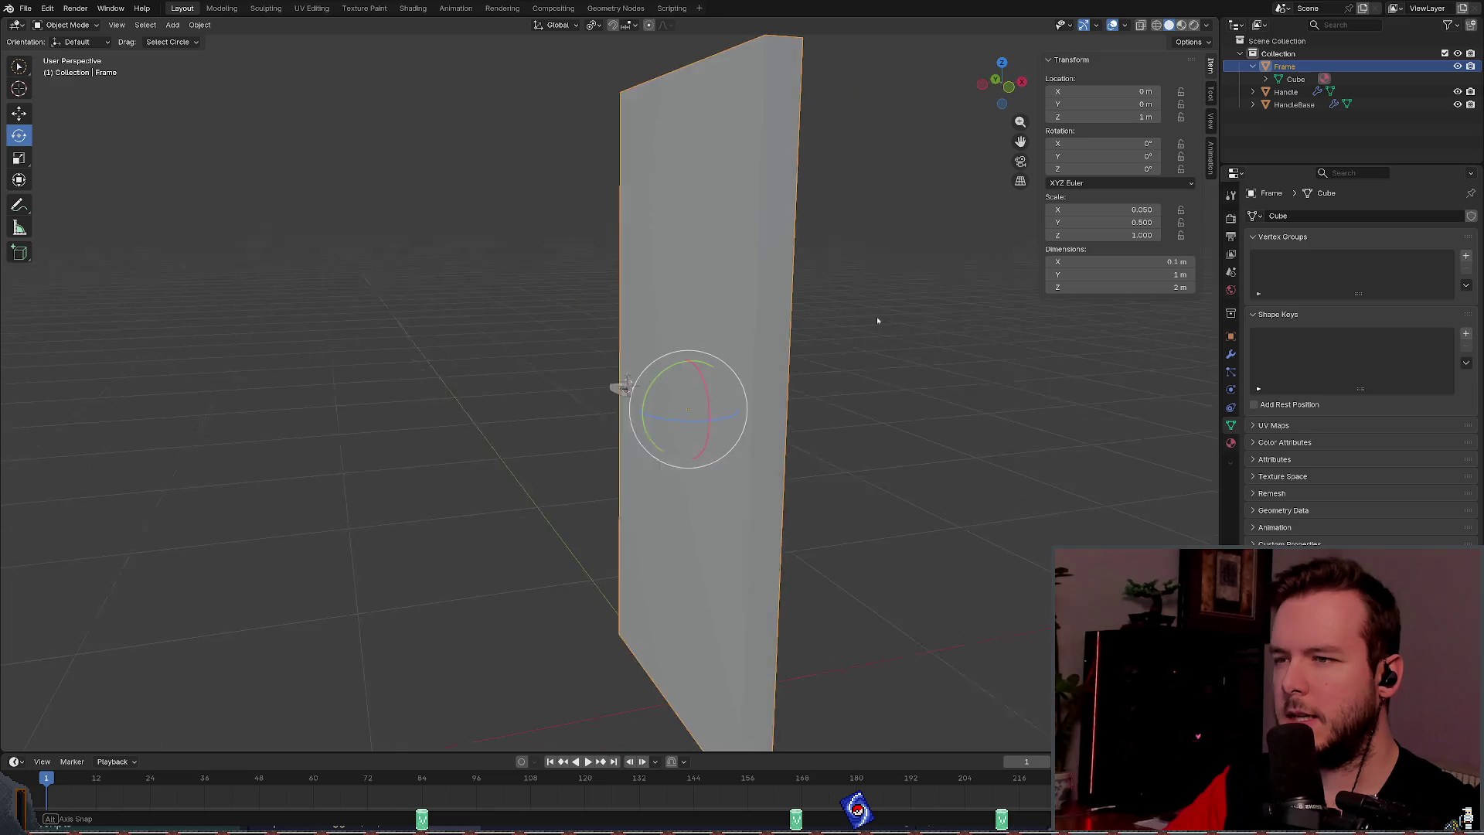
left_click(116, 26)
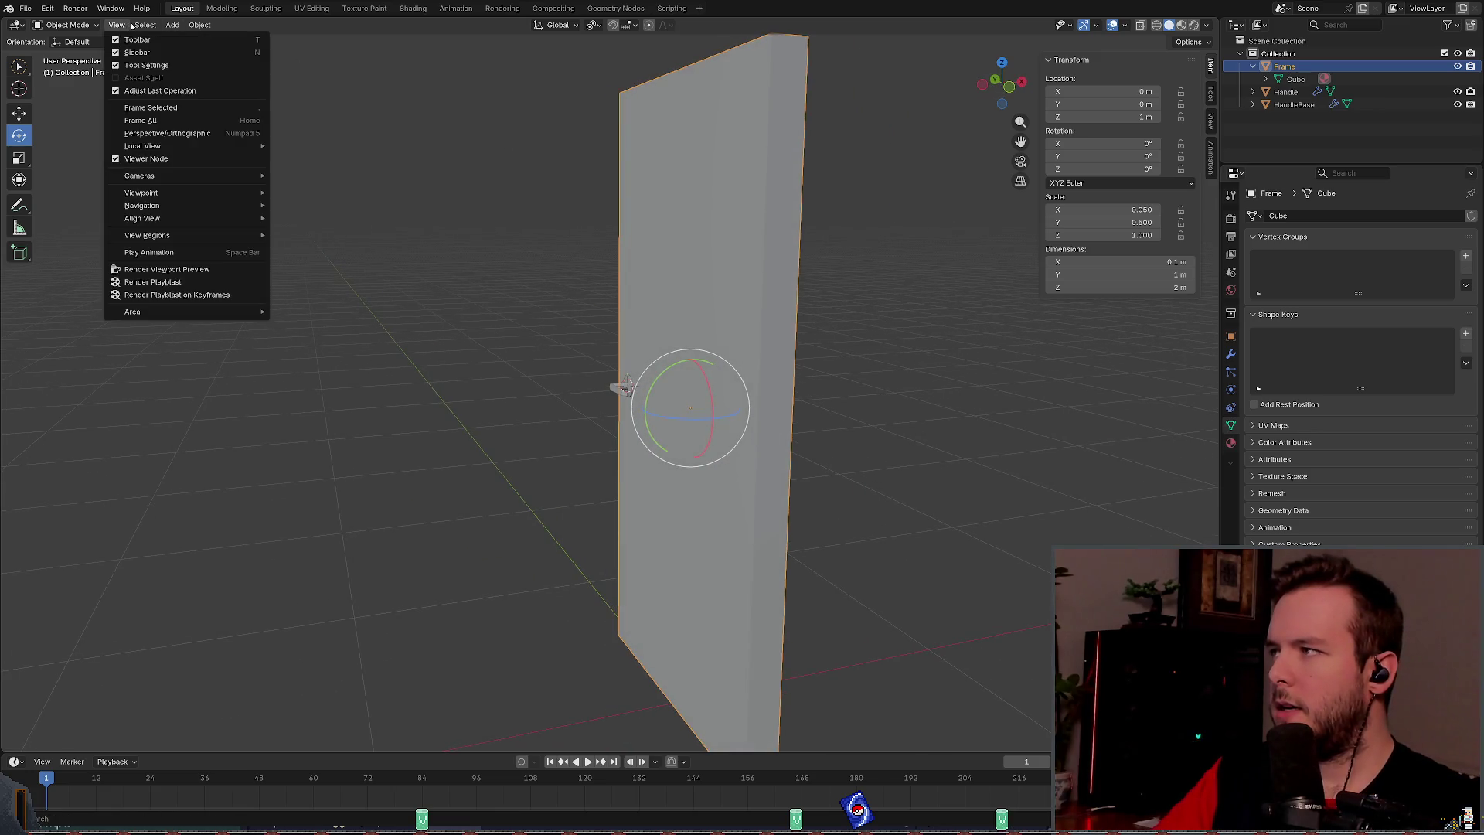
left_click_drag(657, 293, 851, 280)
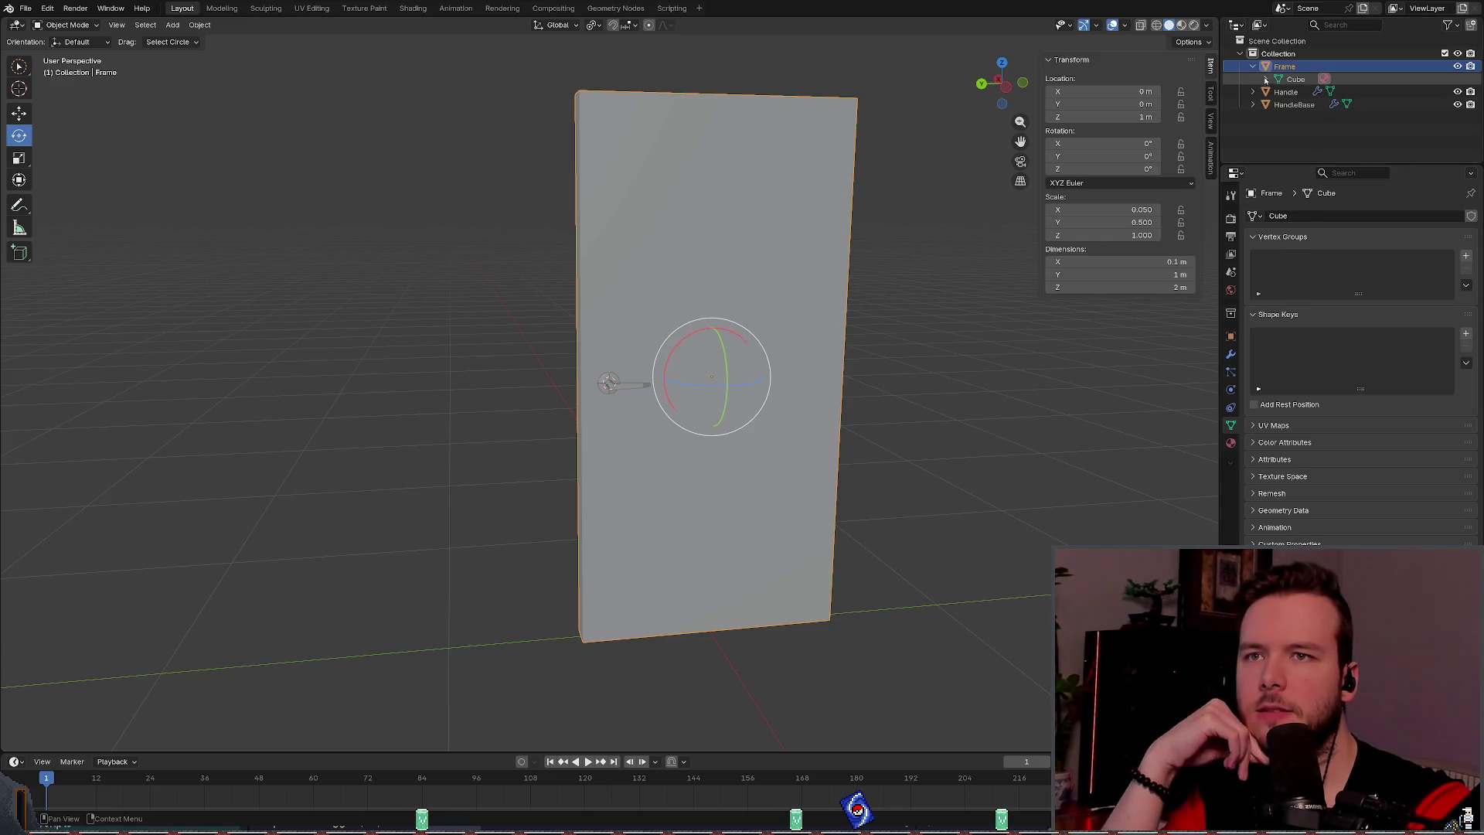
key("ctrl+a")
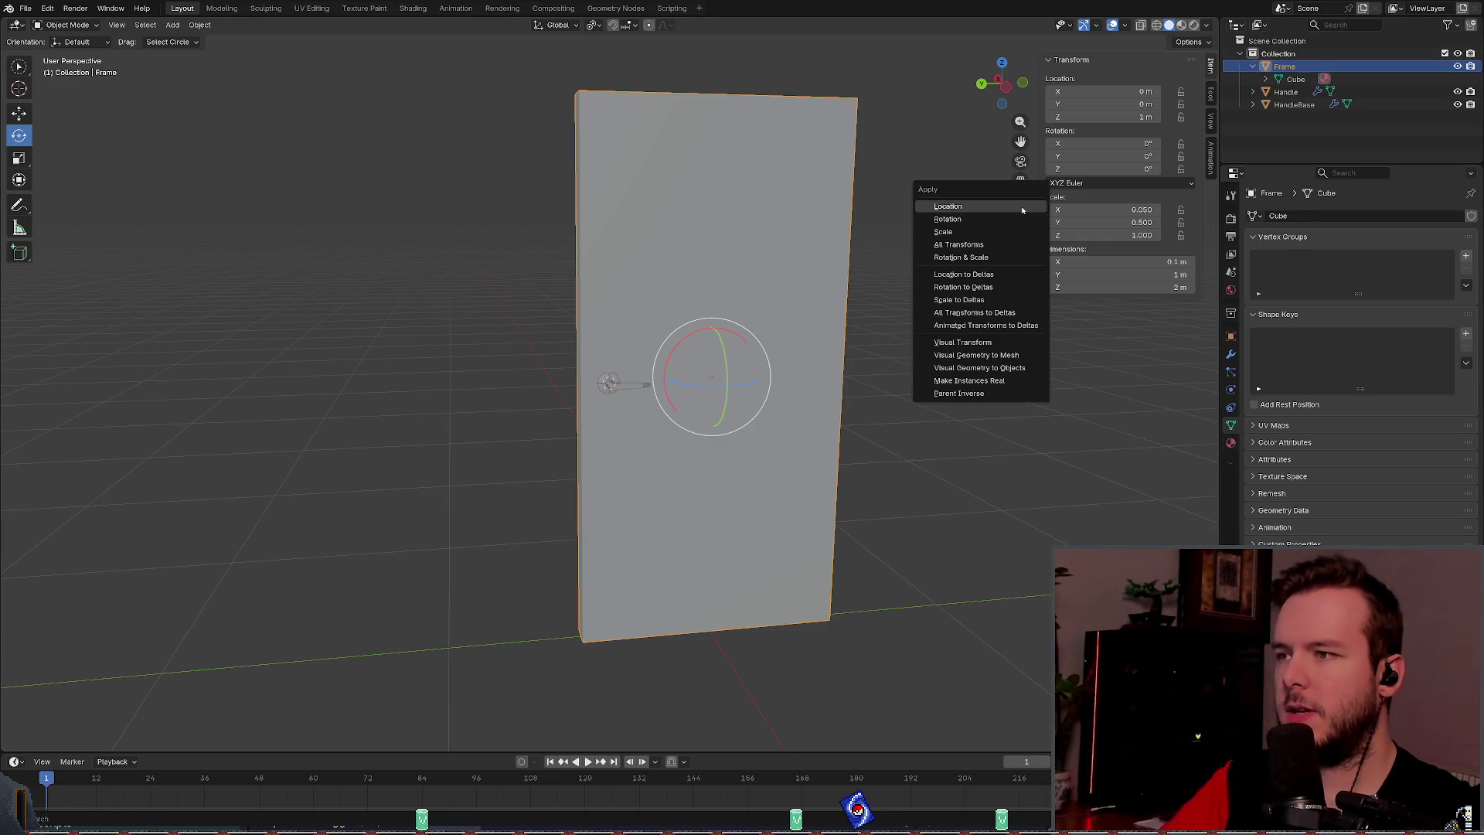
left_click(976, 245)
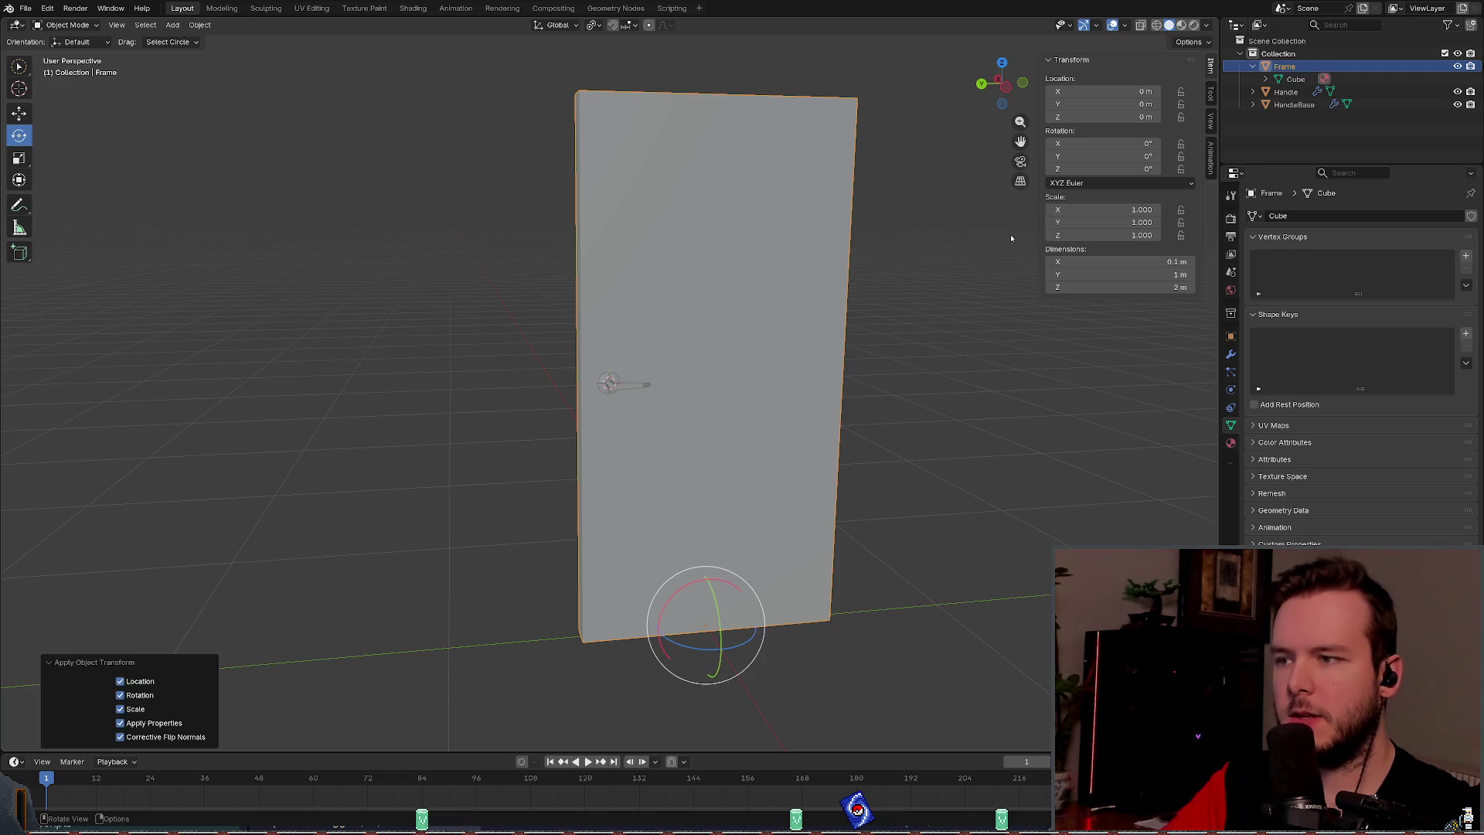
Step: Apply the Handle's scale, then undo it
left_click(1285, 92)
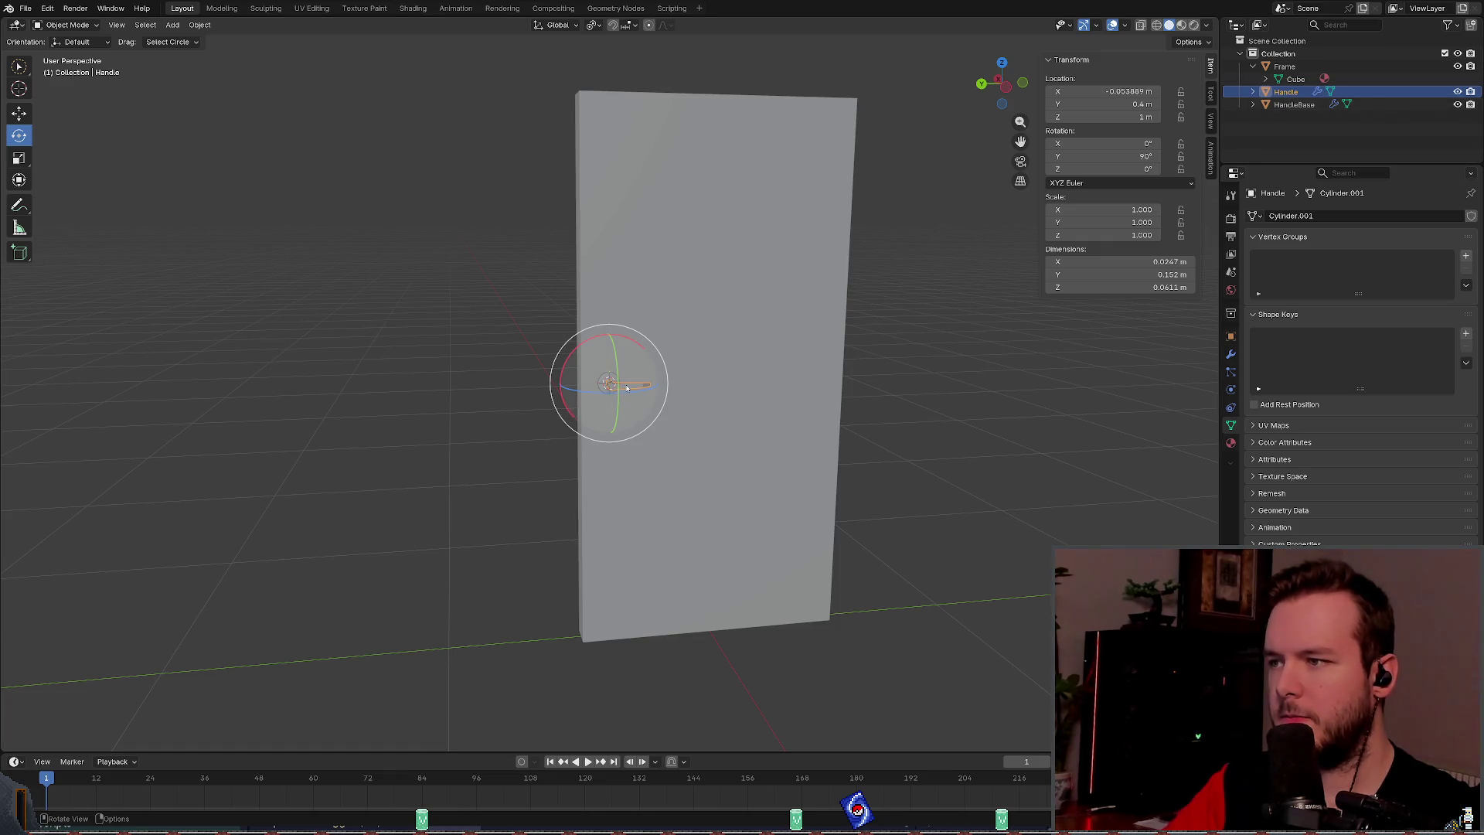
key("ctrl+a")
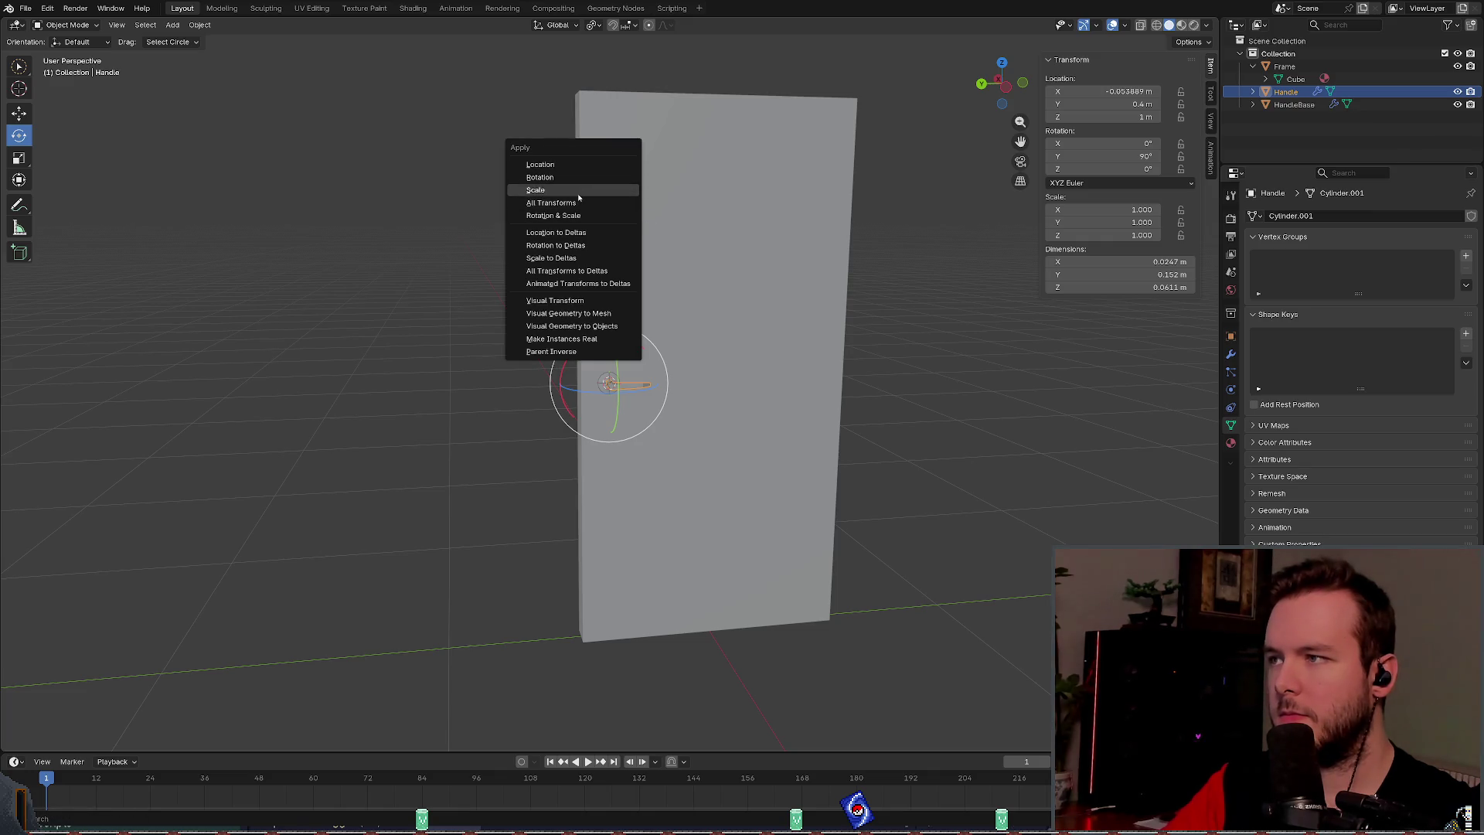
left_click(557, 190)
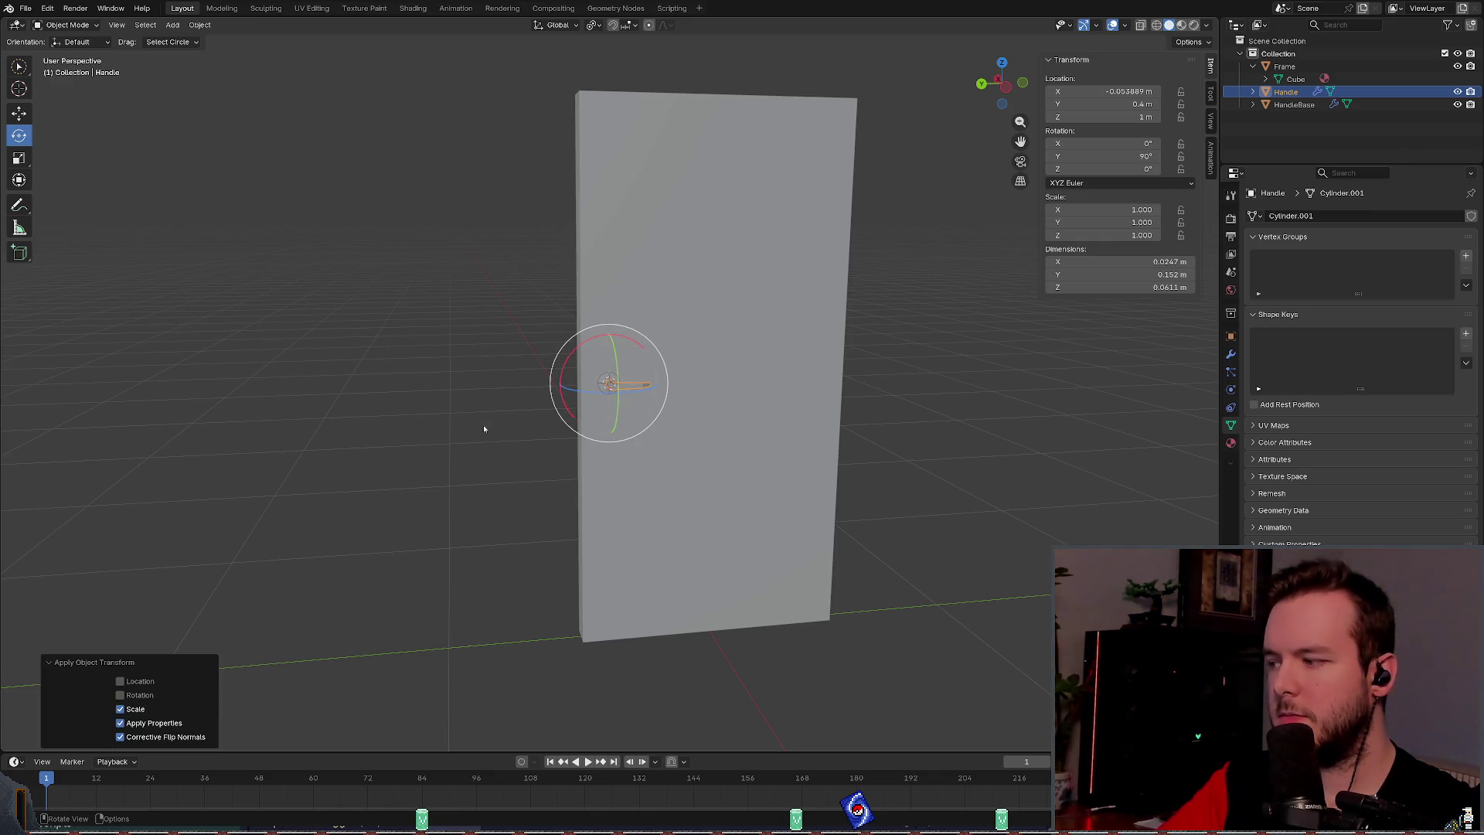
key("ctrl+z")
key("ctrl+z")
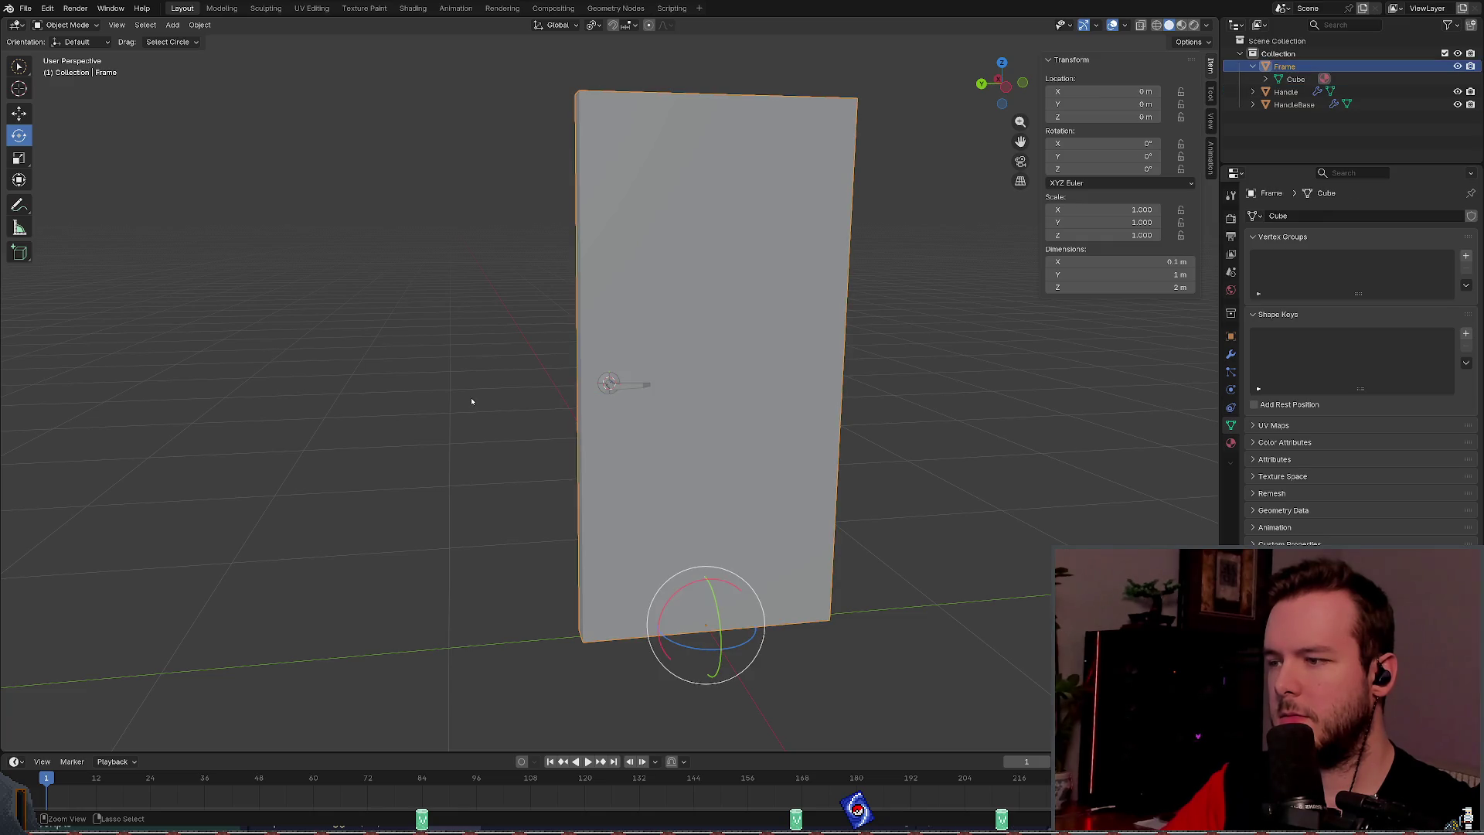
Step: Apply scale to Frame, Handle and HandleBase, then save basic_door.blend
key("ctrl+a")
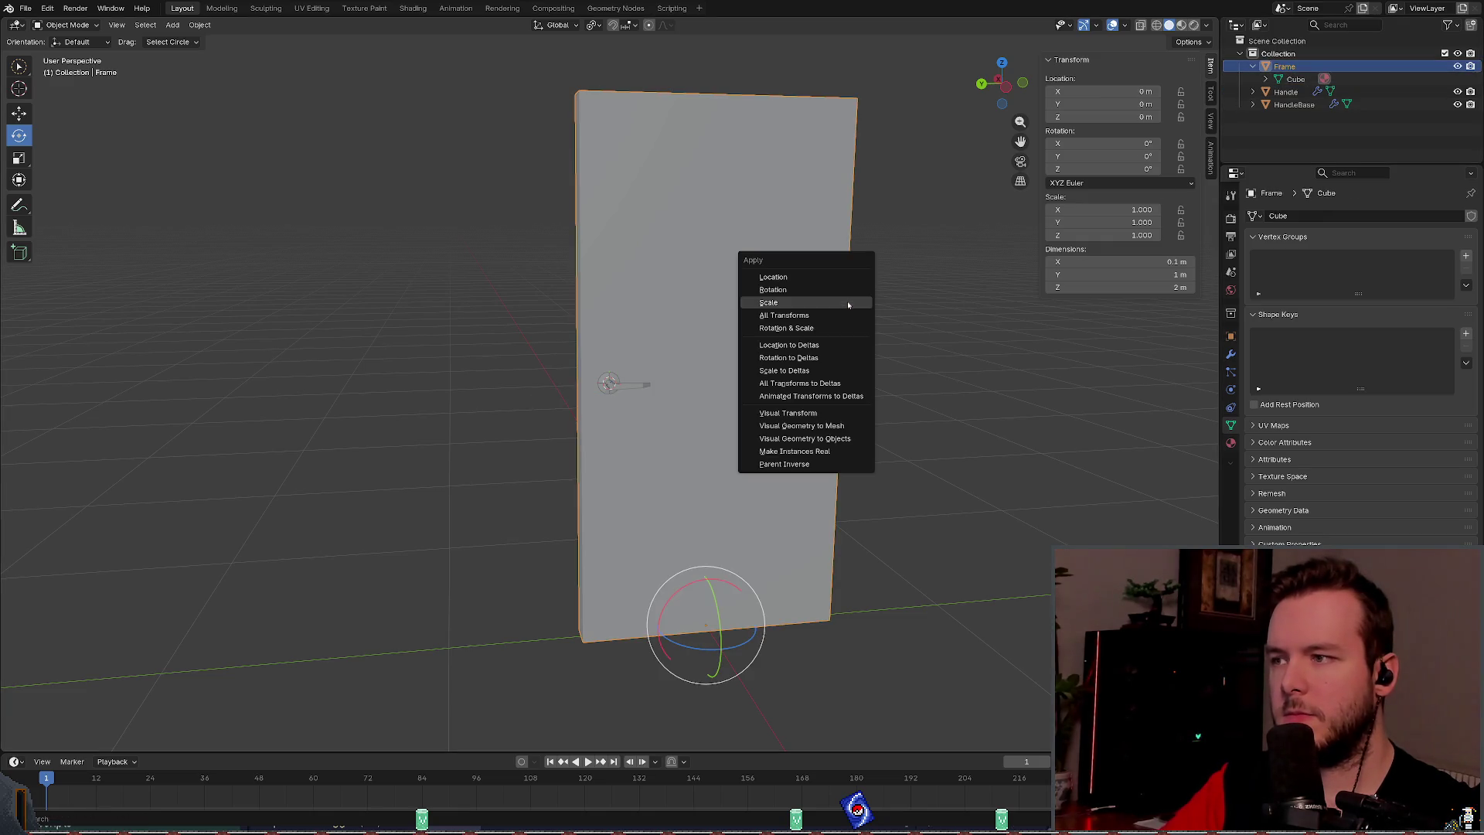
left_click(844, 303)
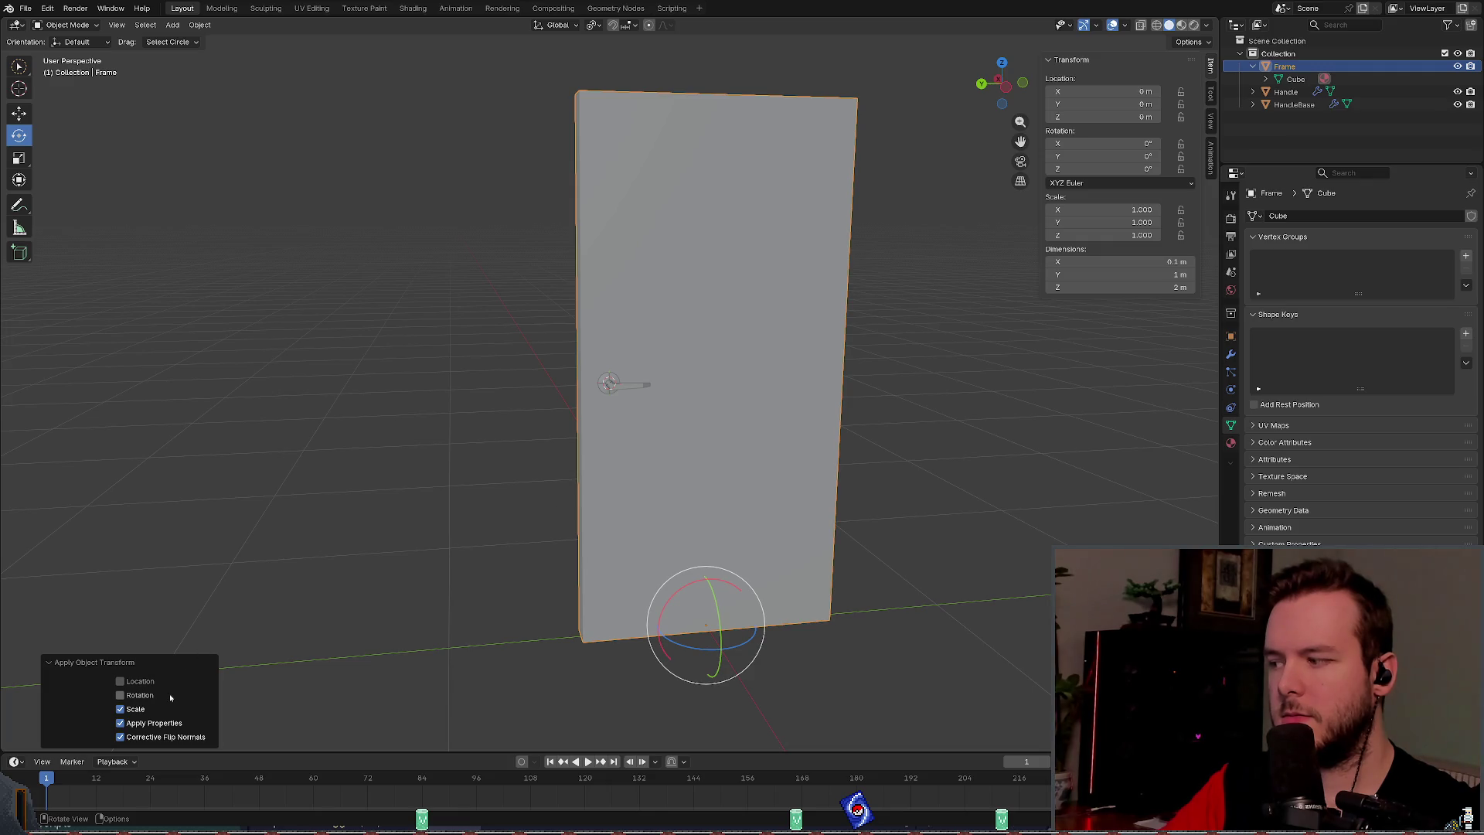
left_click(1286, 92)
key("ctrl+a")
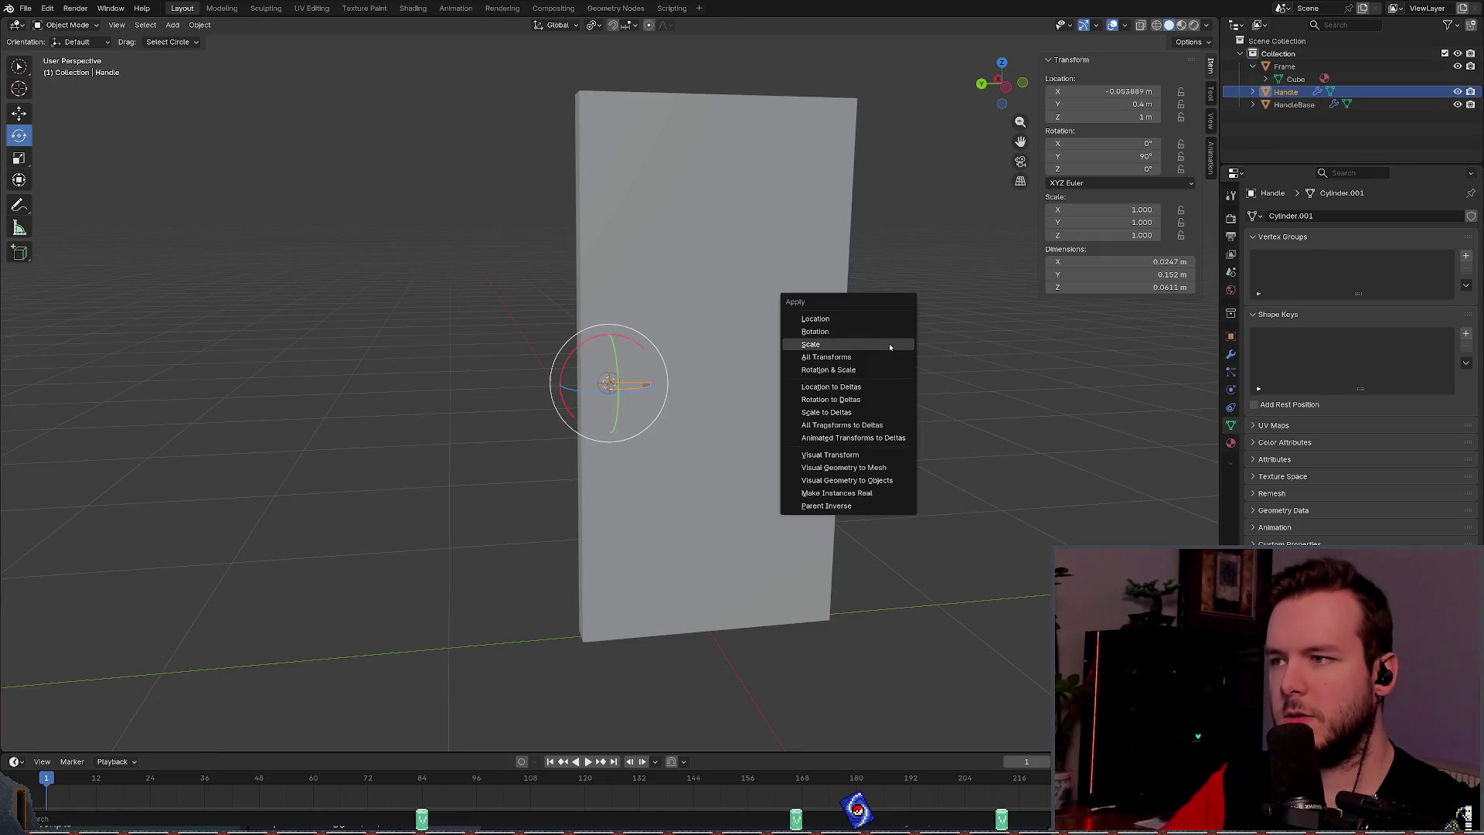
left_click(857, 343)
left_click(1293, 104)
key("ctrl+a")
left_click(895, 307)
key("ctrl+s")
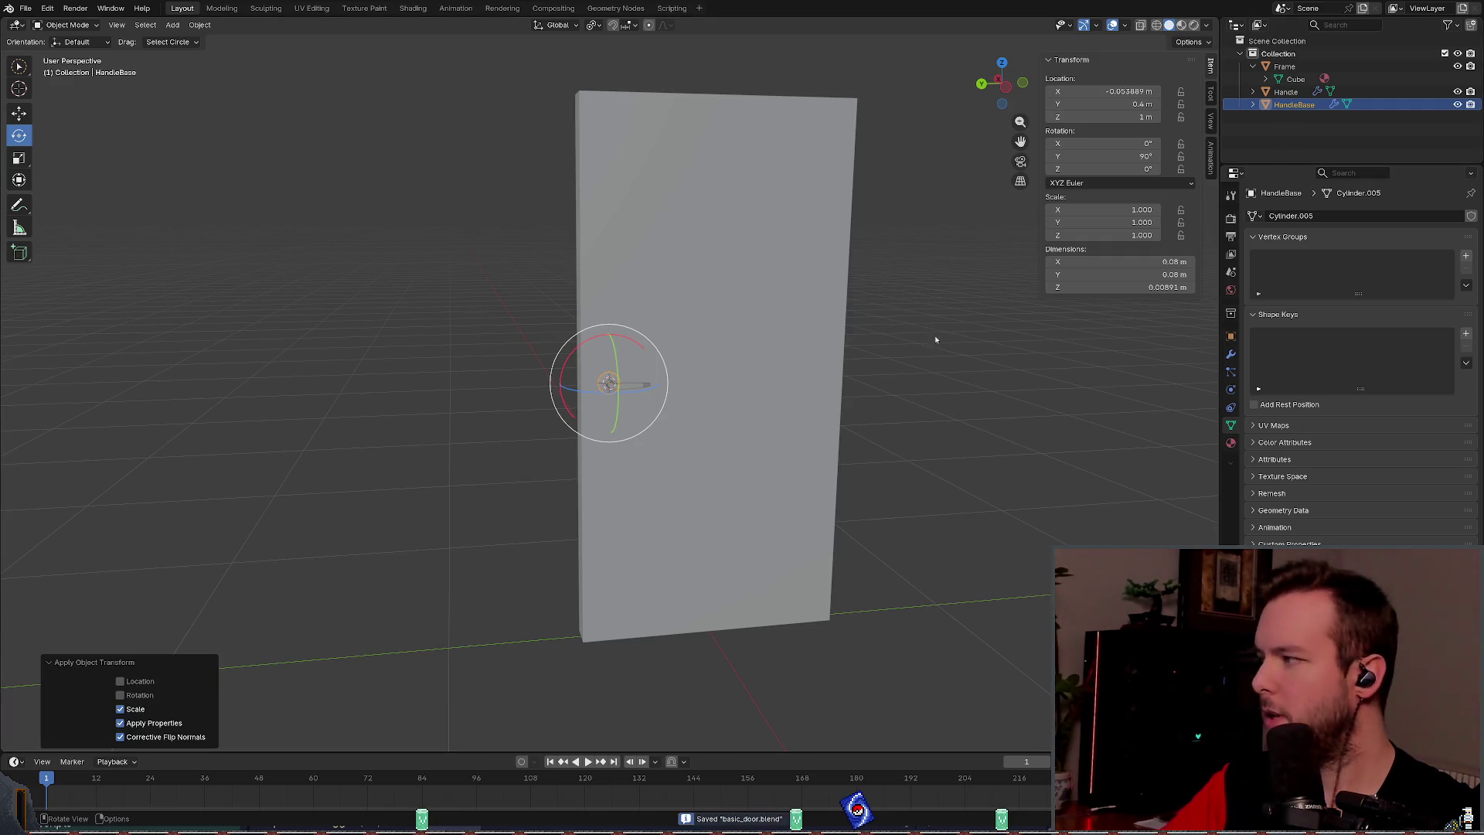
Step: Select the door Frame and frame it in the viewport
scroll(854, 362, "up", 4)
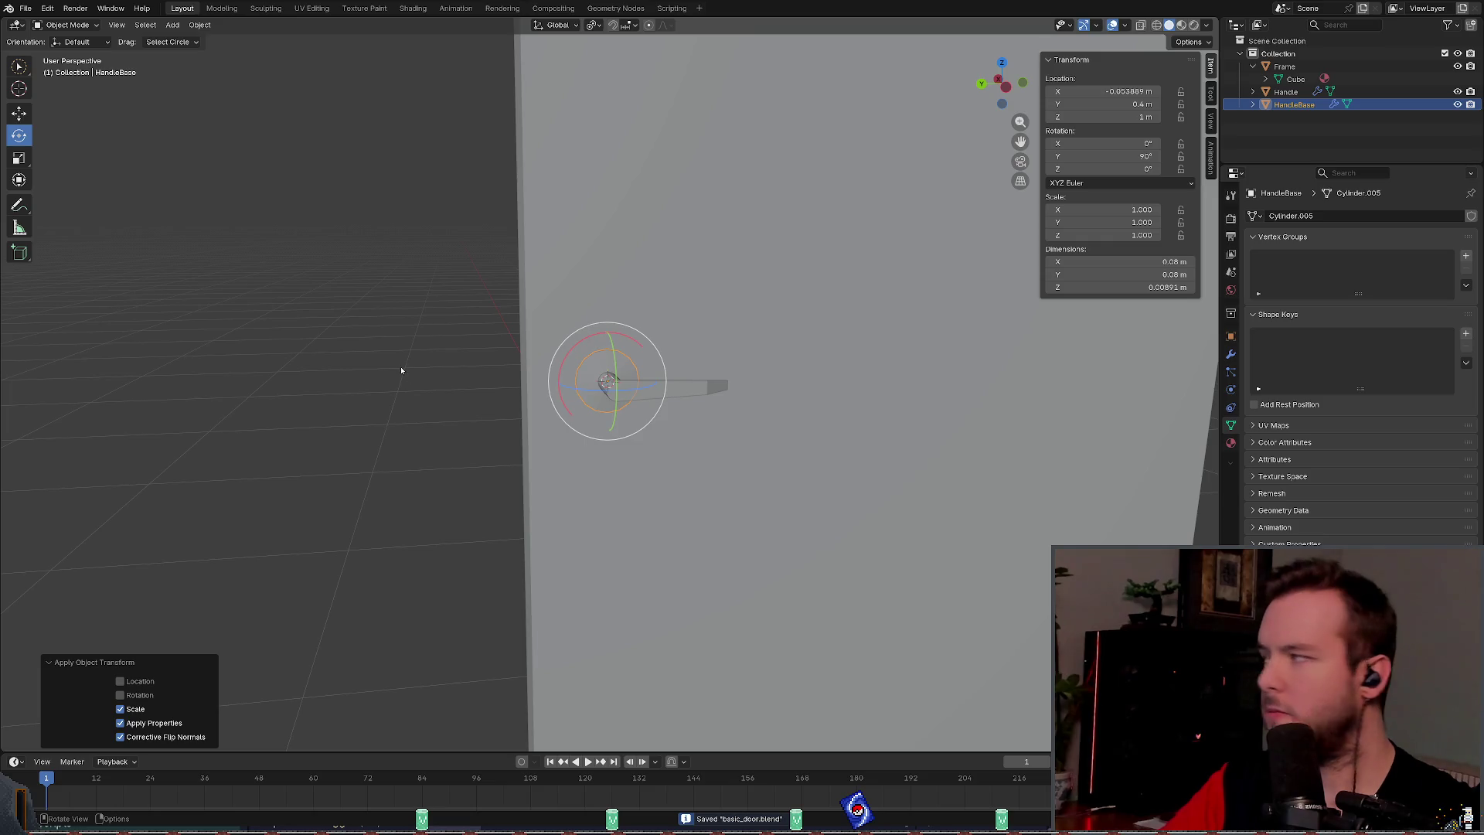
left_click_drag(407, 362, 462, 377)
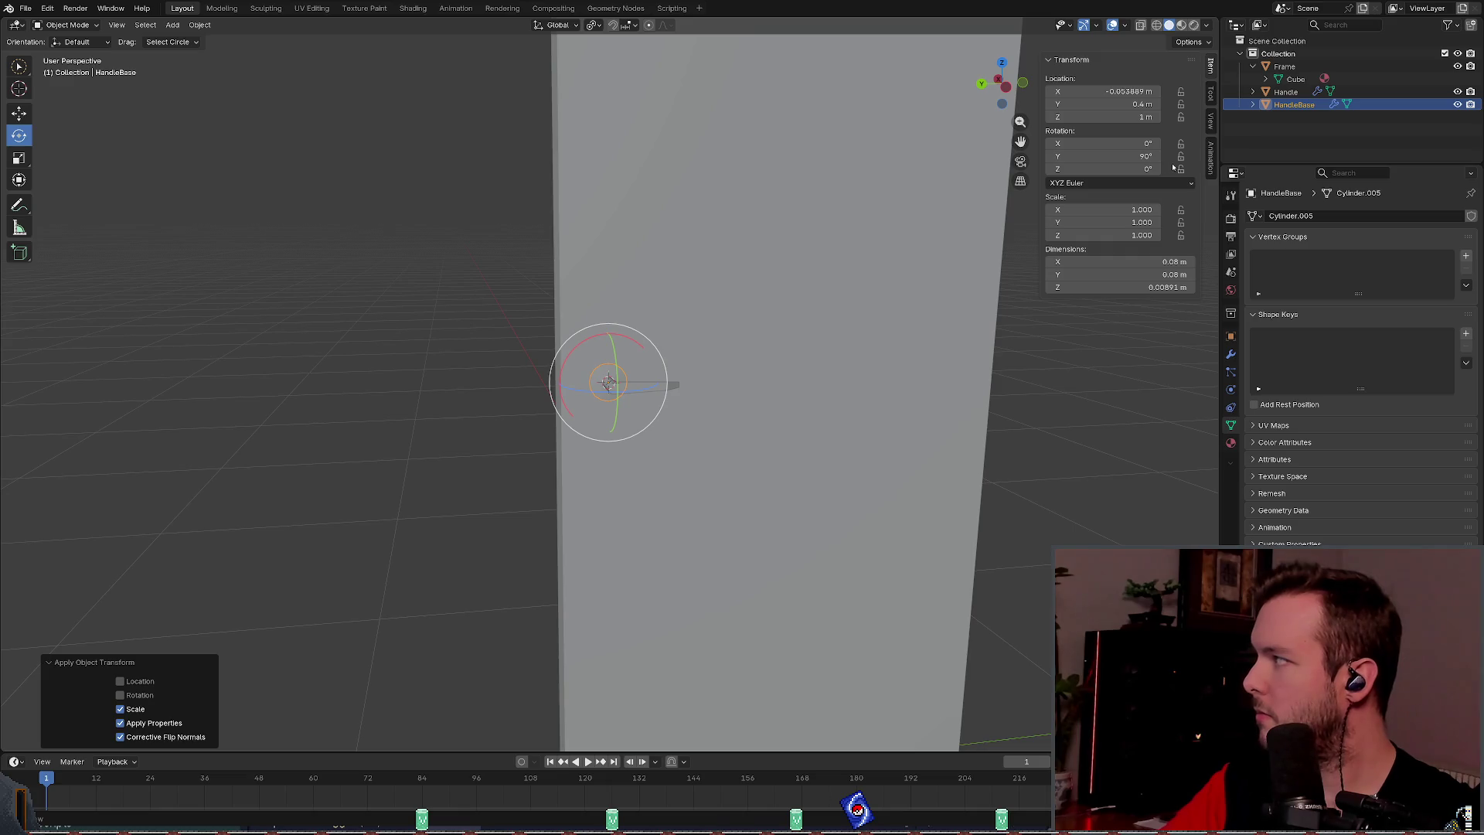
left_click(1253, 67)
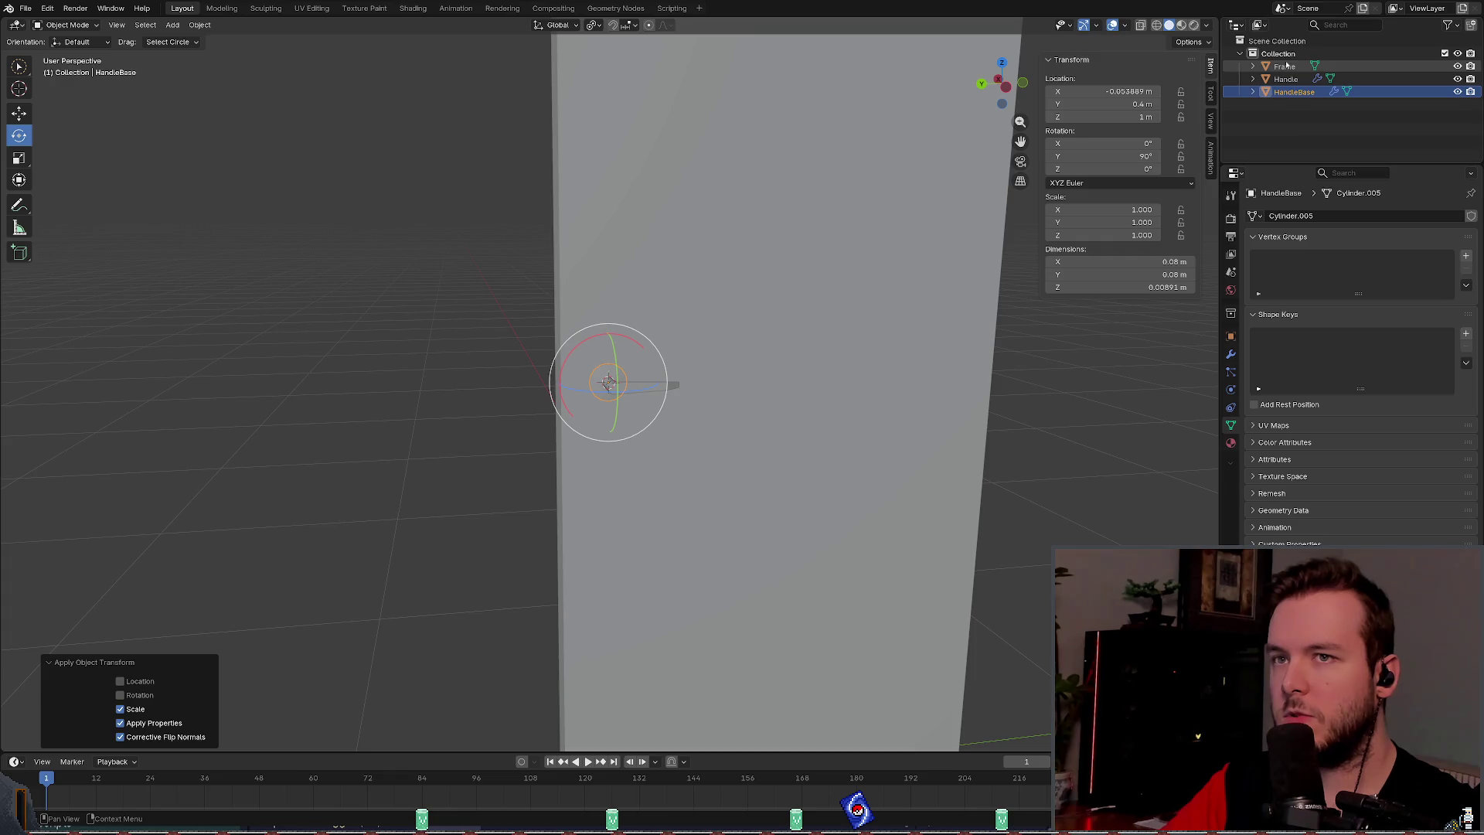
left_click(1284, 66)
key("KP_Decimal")
mouse_move(932, 294)
left_mouse_down()
mouse_move(868, 301)
mouse_move(917, 293)
left_mouse_up()
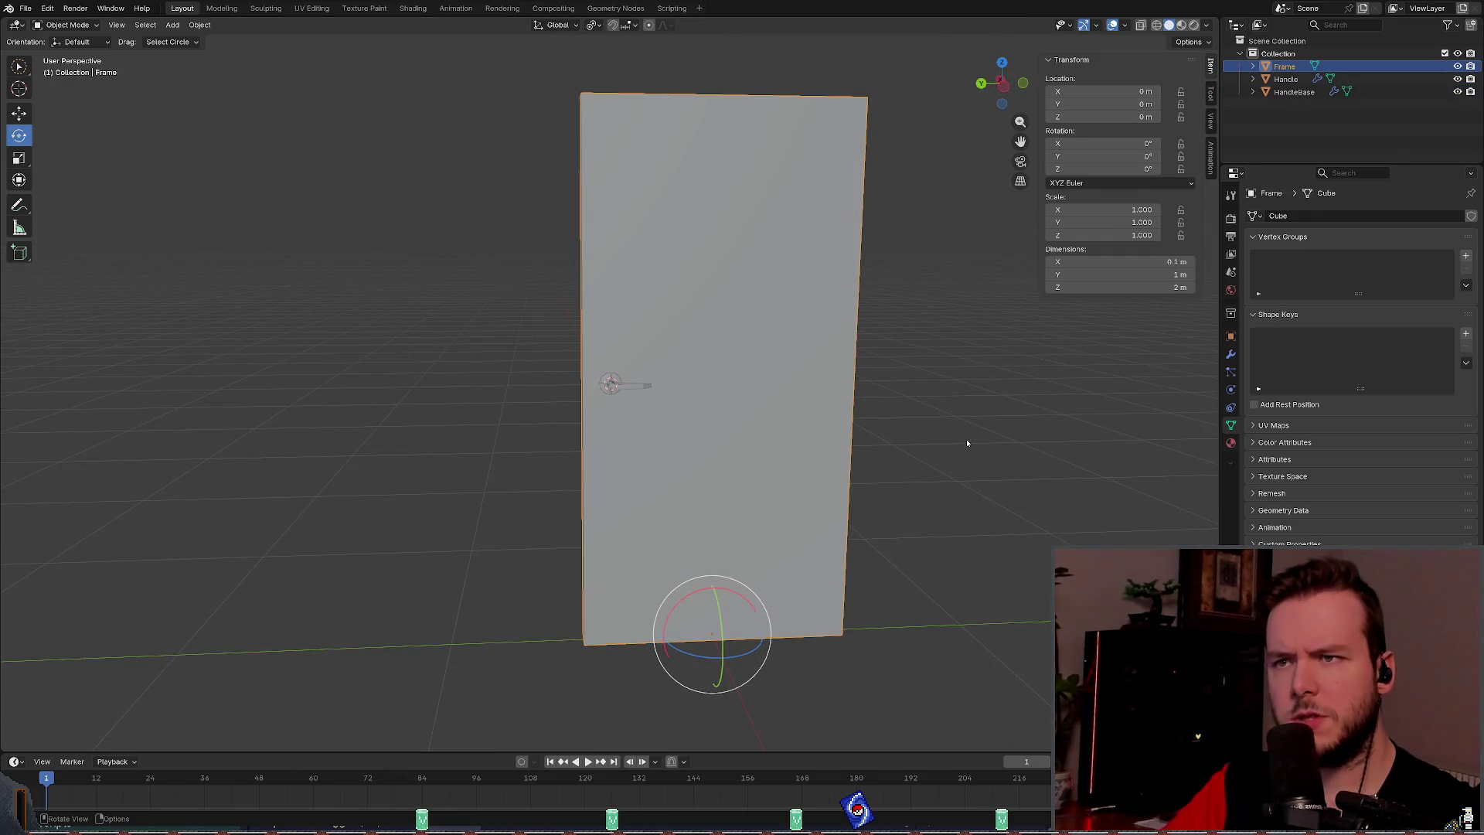
Step: Inspect the Set Origin menu, active tool settings and transform Affect Only options
left_click(188, 26)
mouse_move(234, 56)
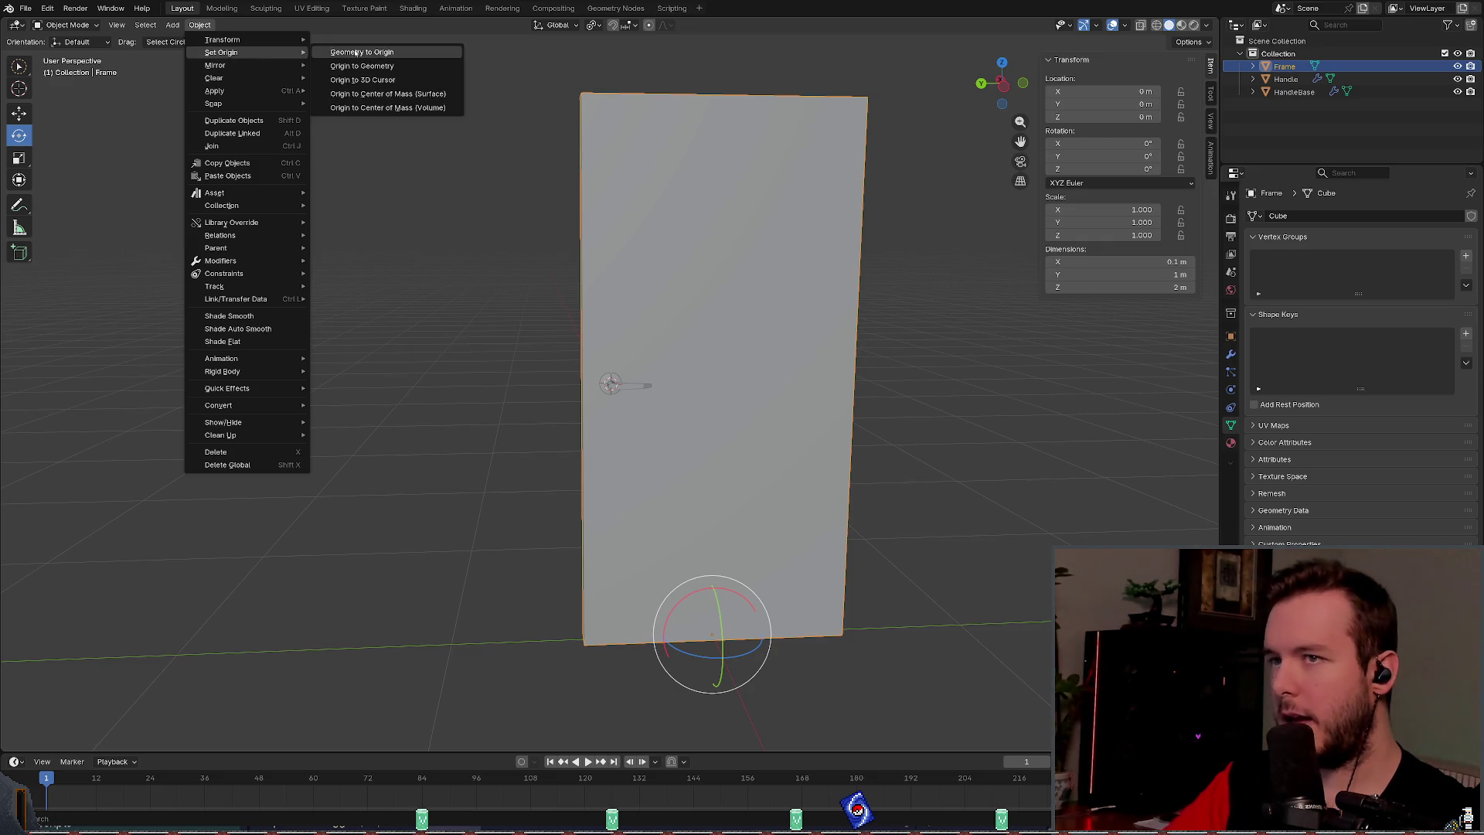
left_click(1211, 95)
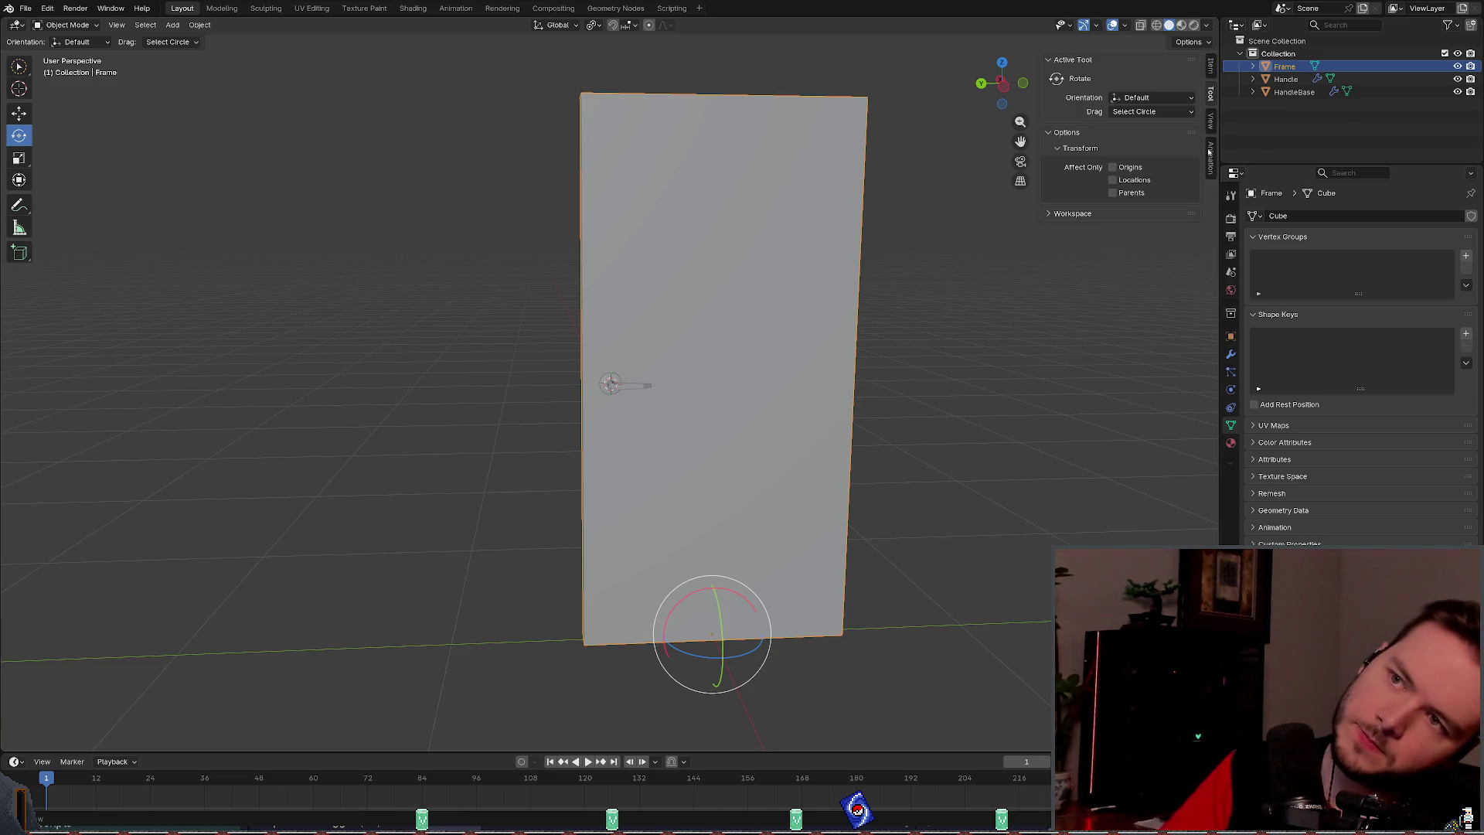
left_click(1211, 65)
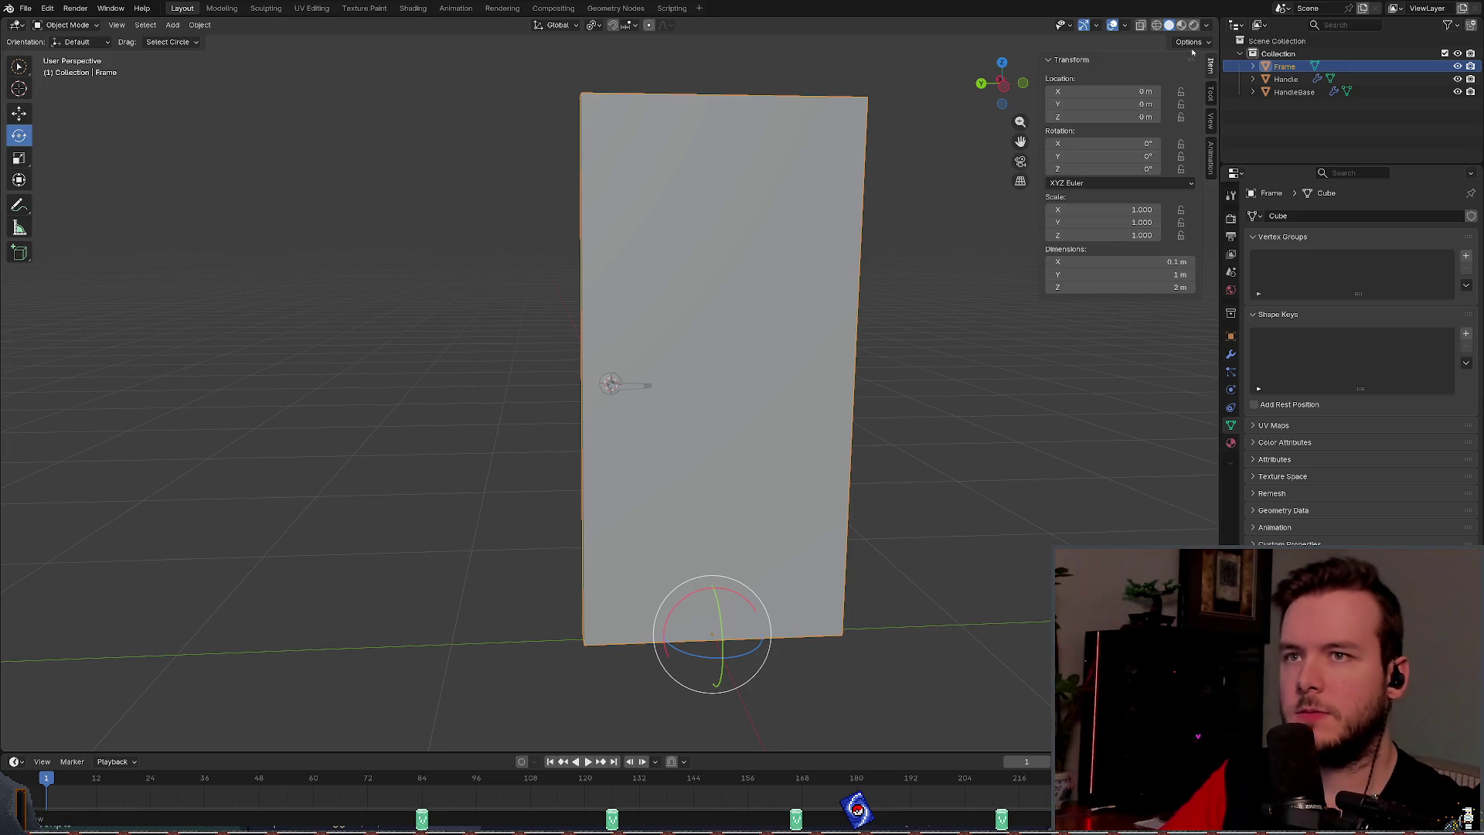
left_click(1191, 44)
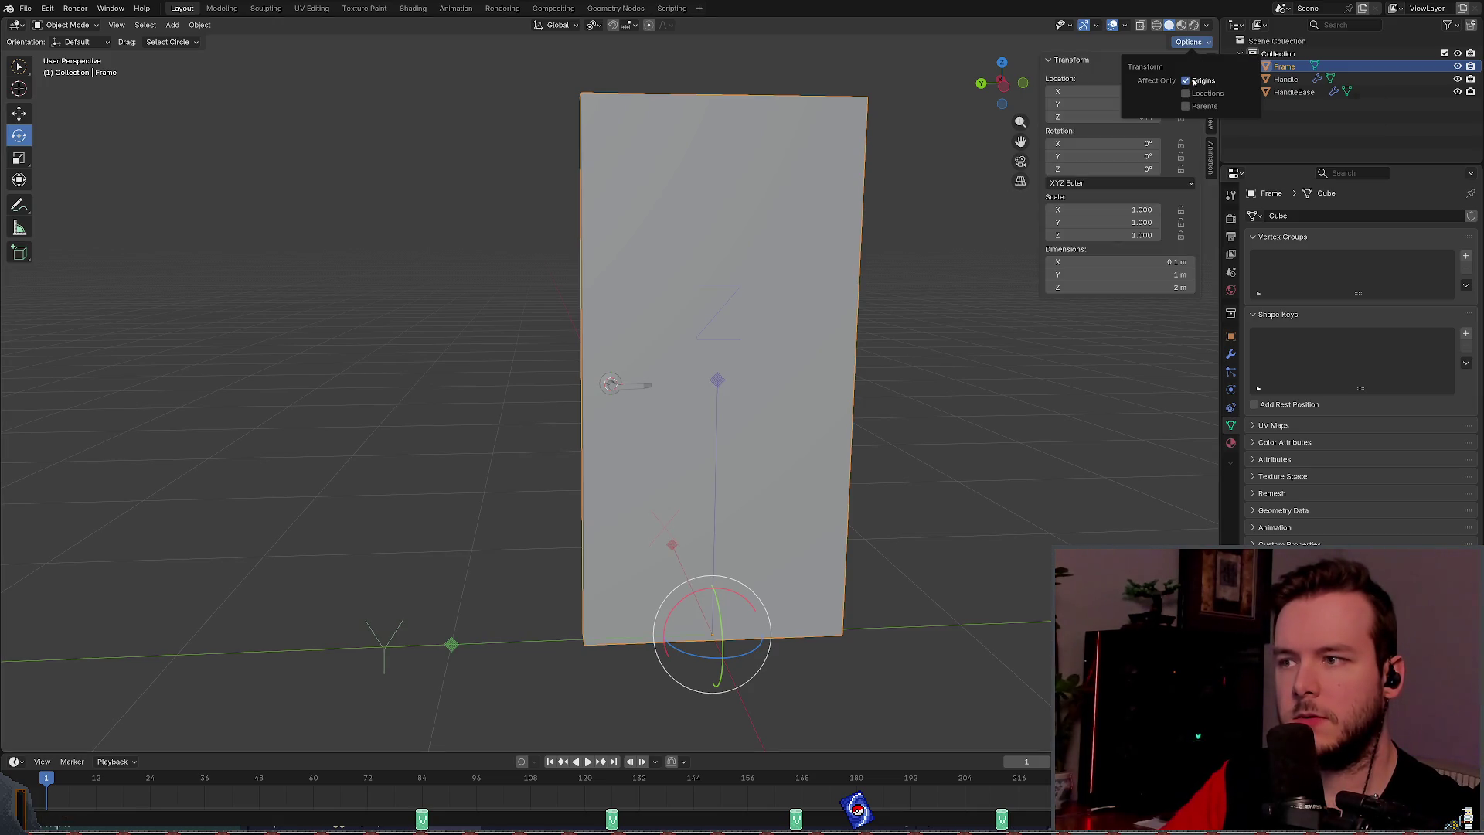
Step: Recheck the Affect Only options, reselect the door Frame and choose the Move tool
left_click(465, 648)
key("c")
key("Escape")
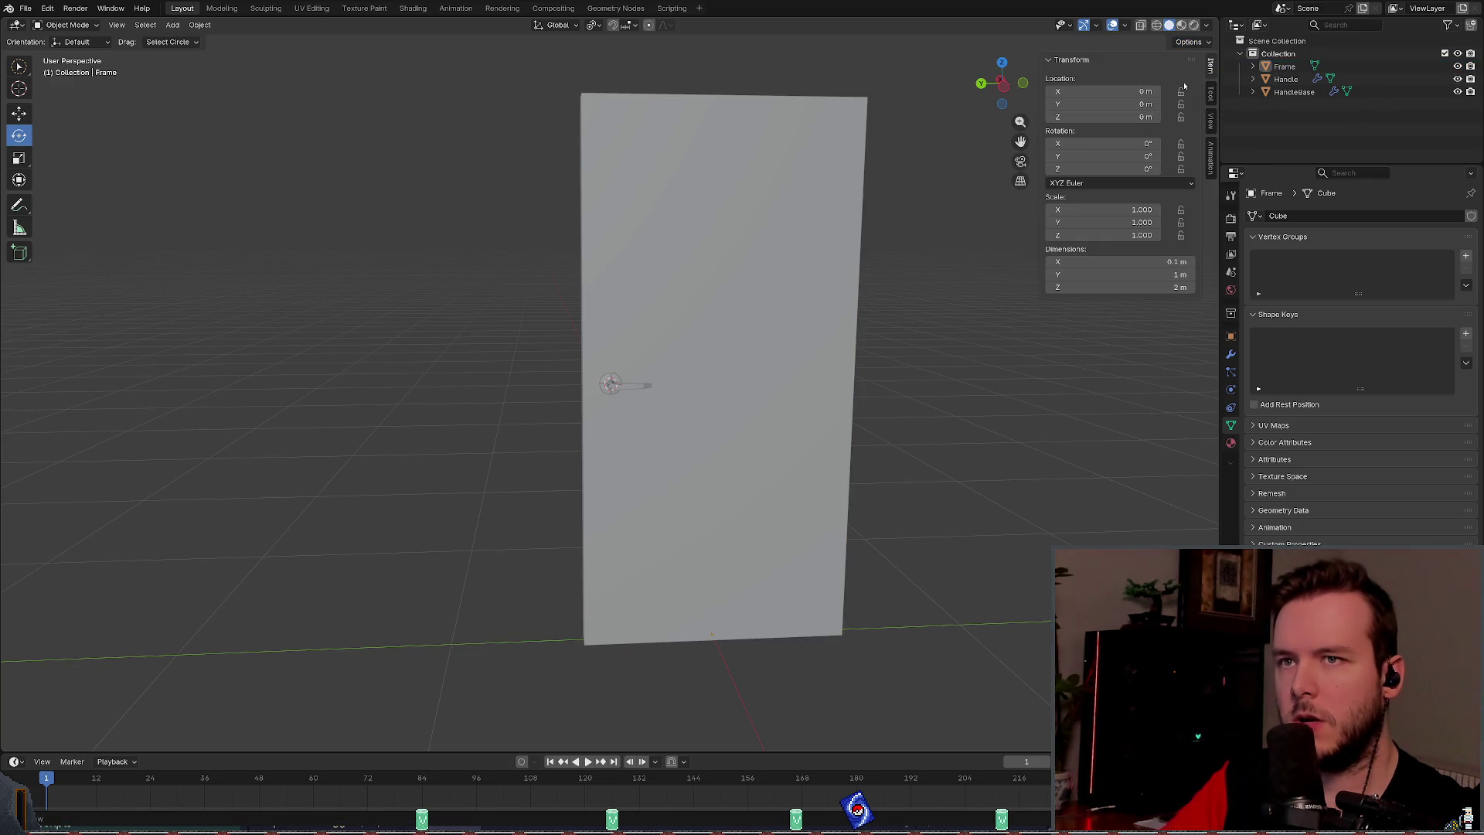
left_click(1188, 42)
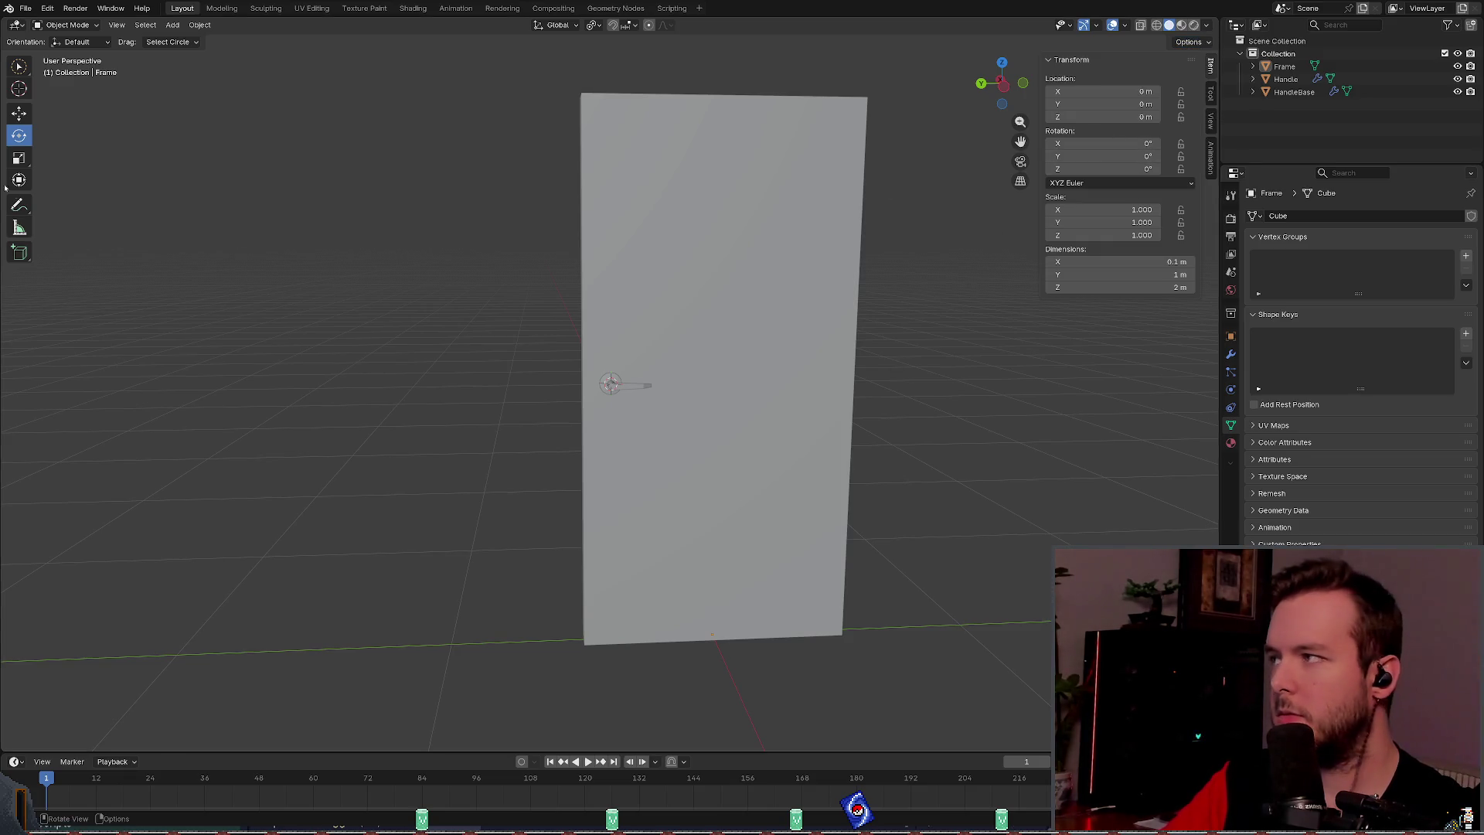
left_click(1284, 67)
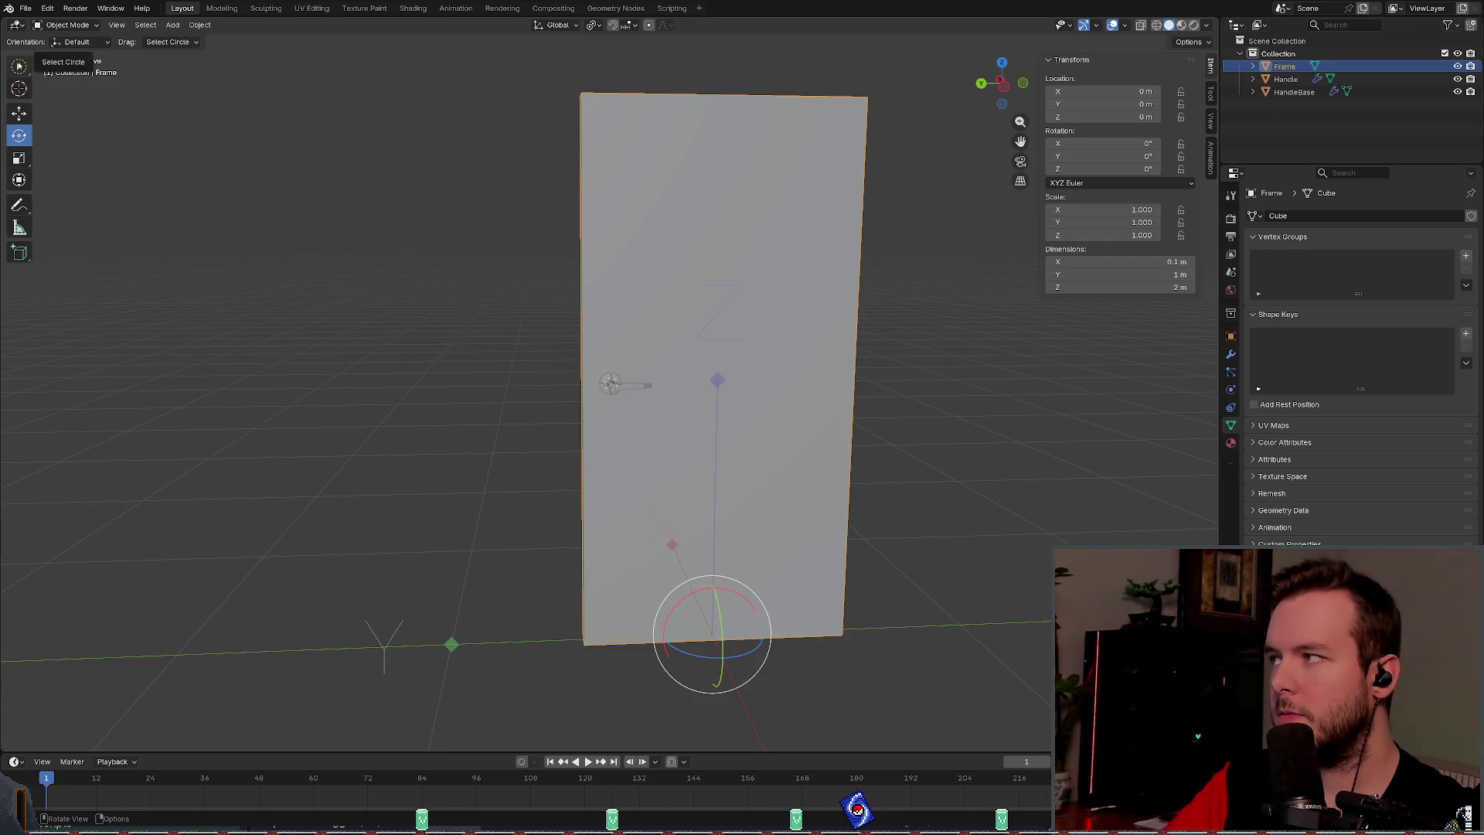
left_click(19, 112)
Step: Move the door Frame along Y to -0.5 m
mouse_move(660, 641)
left_mouse_down()
mouse_move(777, 647)
mouse_move(675, 649)
left_mouse_up()
key("ctrl+z")
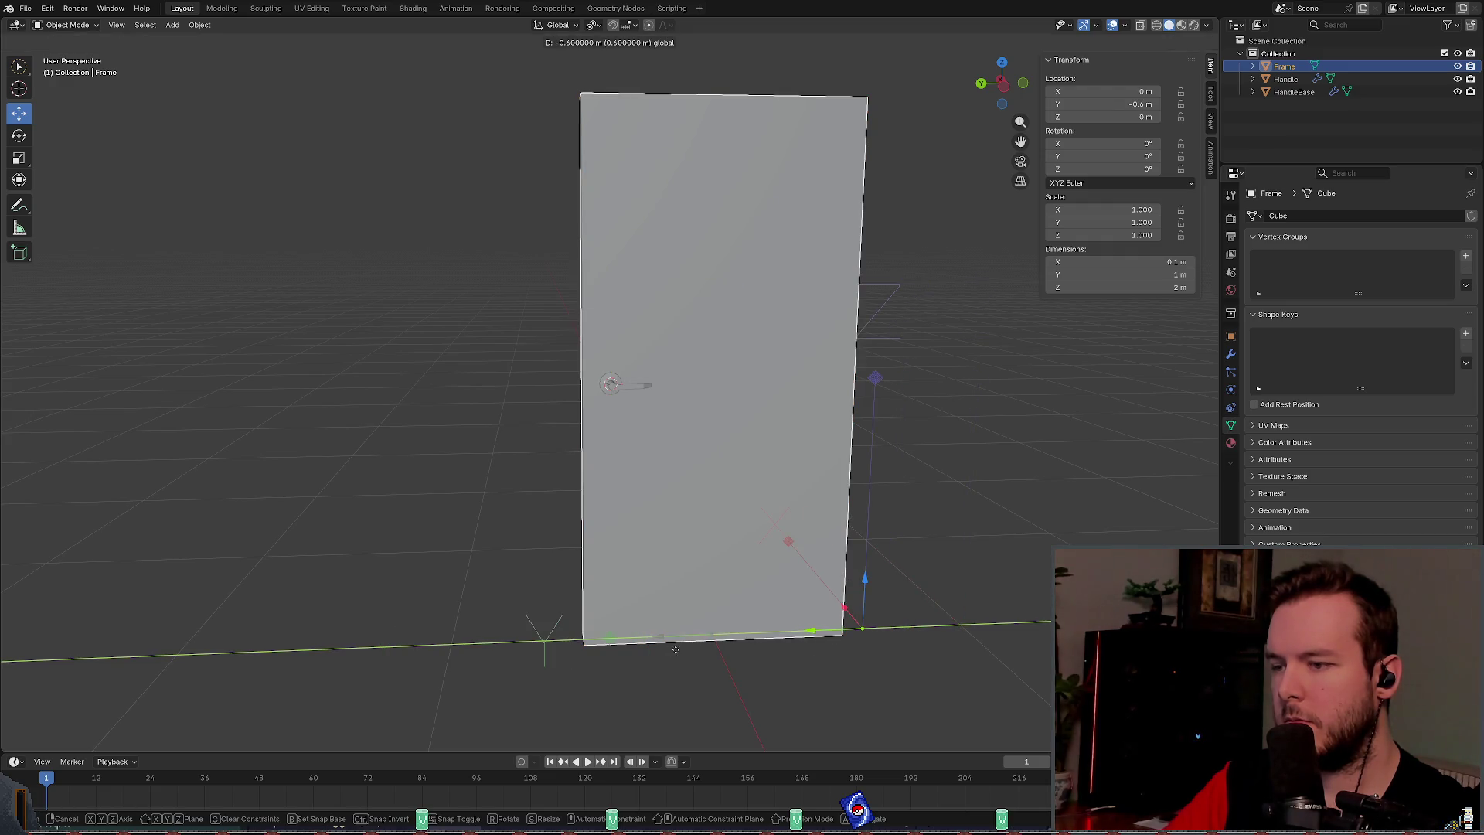
left_click_drag(537, 646, 558, 646)
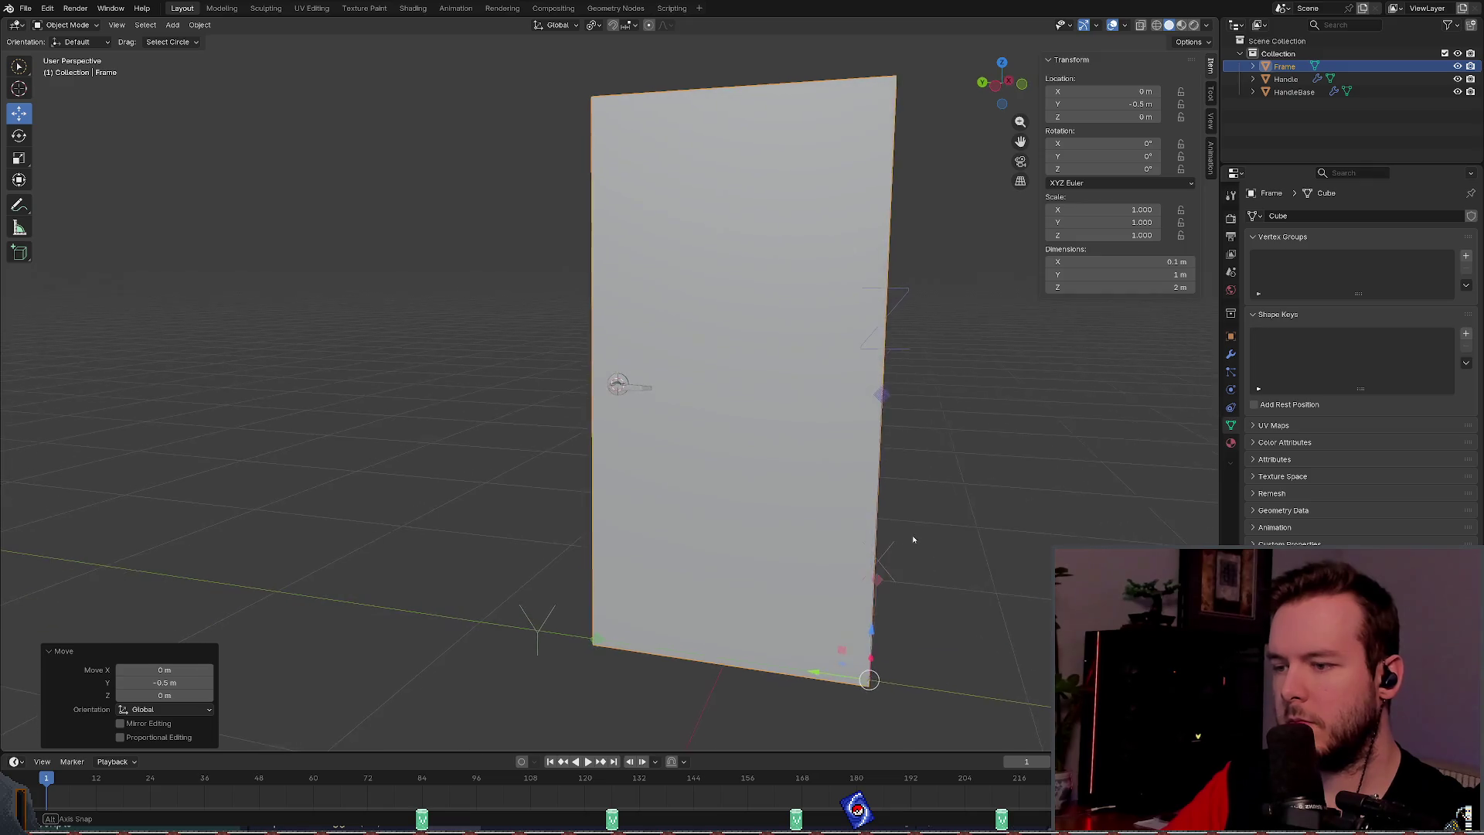
key("g")
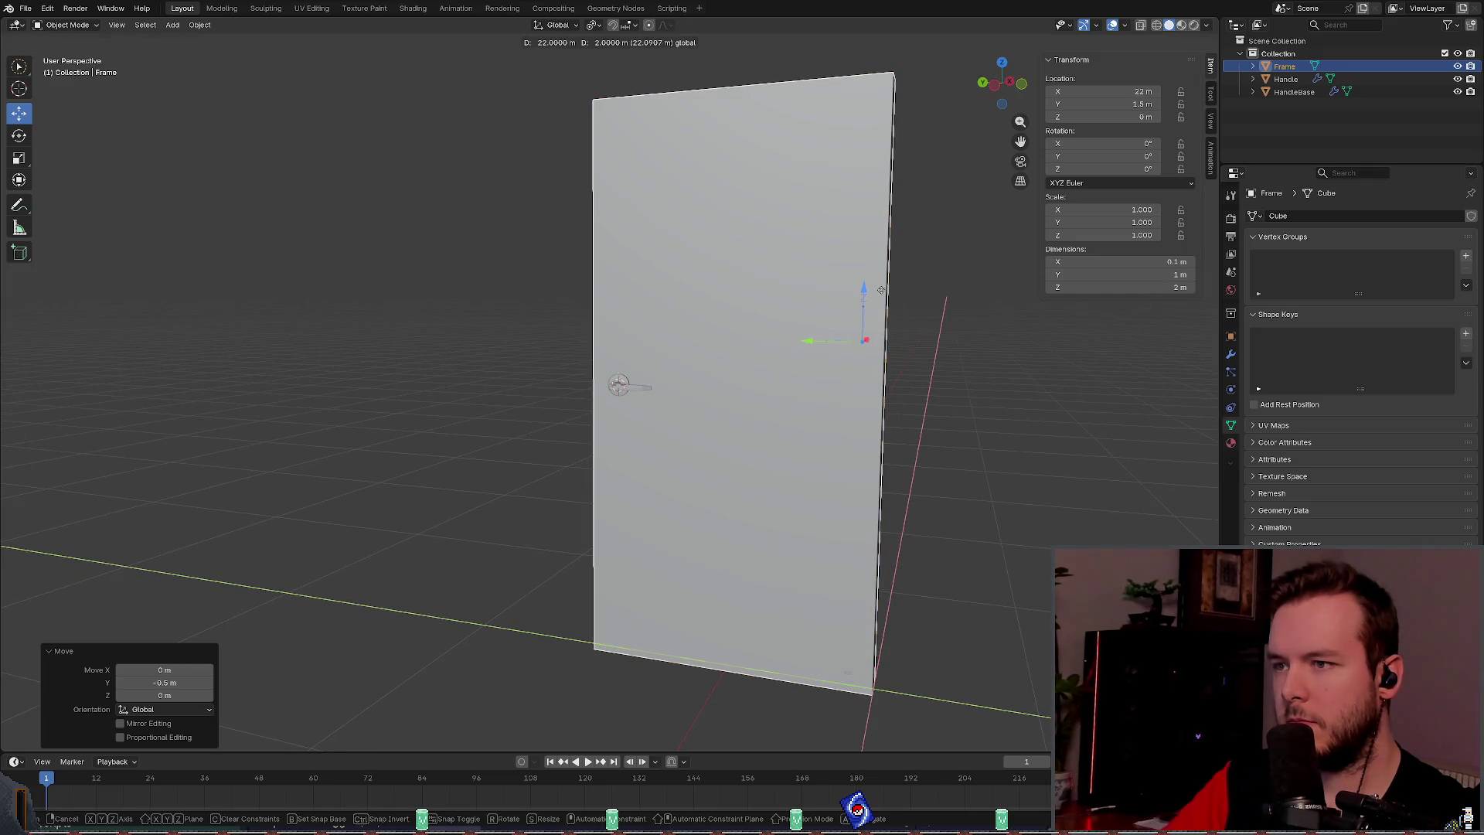
key("Escape")
left_click_drag(925, 593, 842, 661)
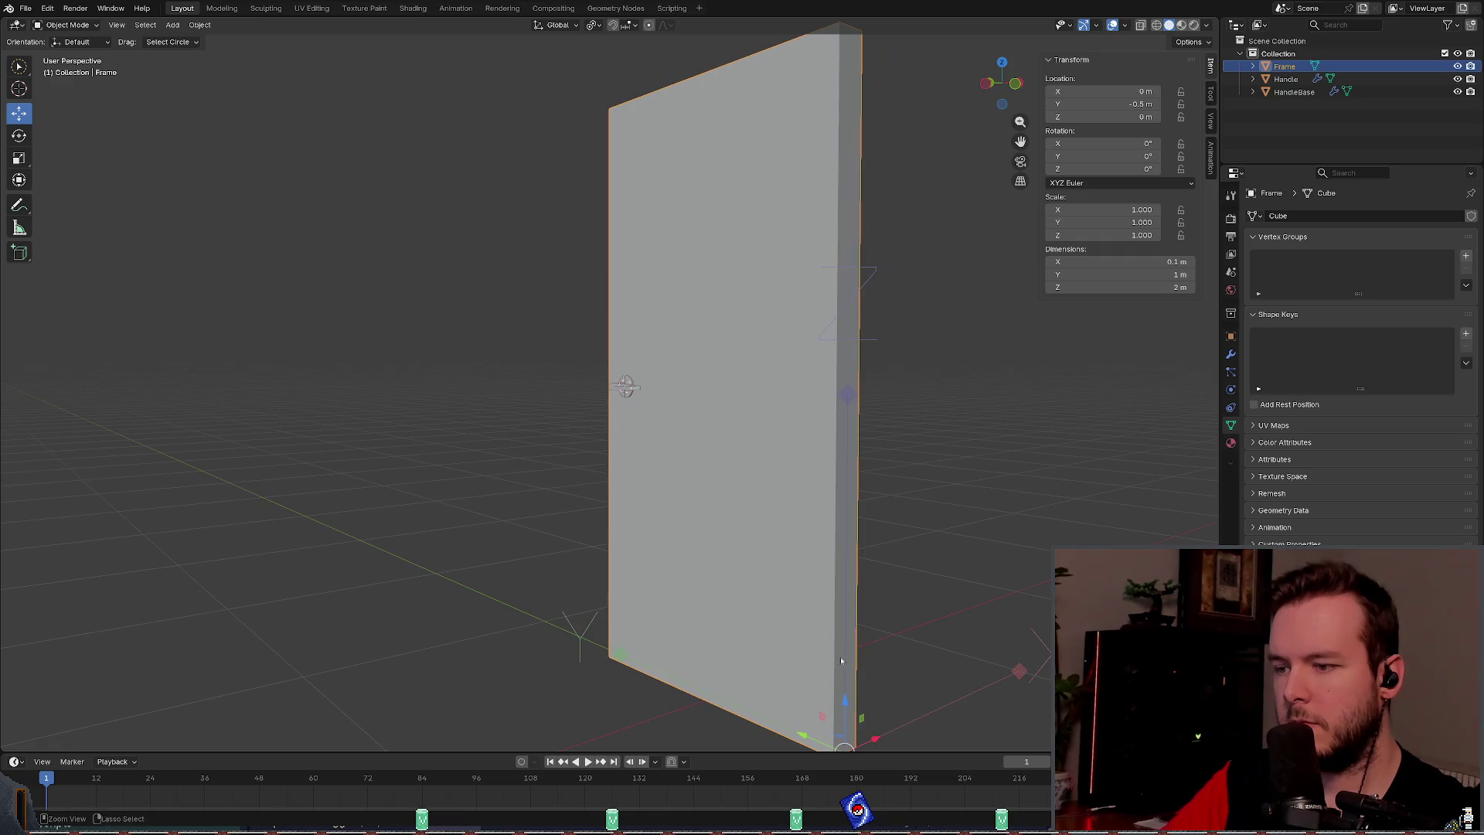
key("g")
key("shift+z")
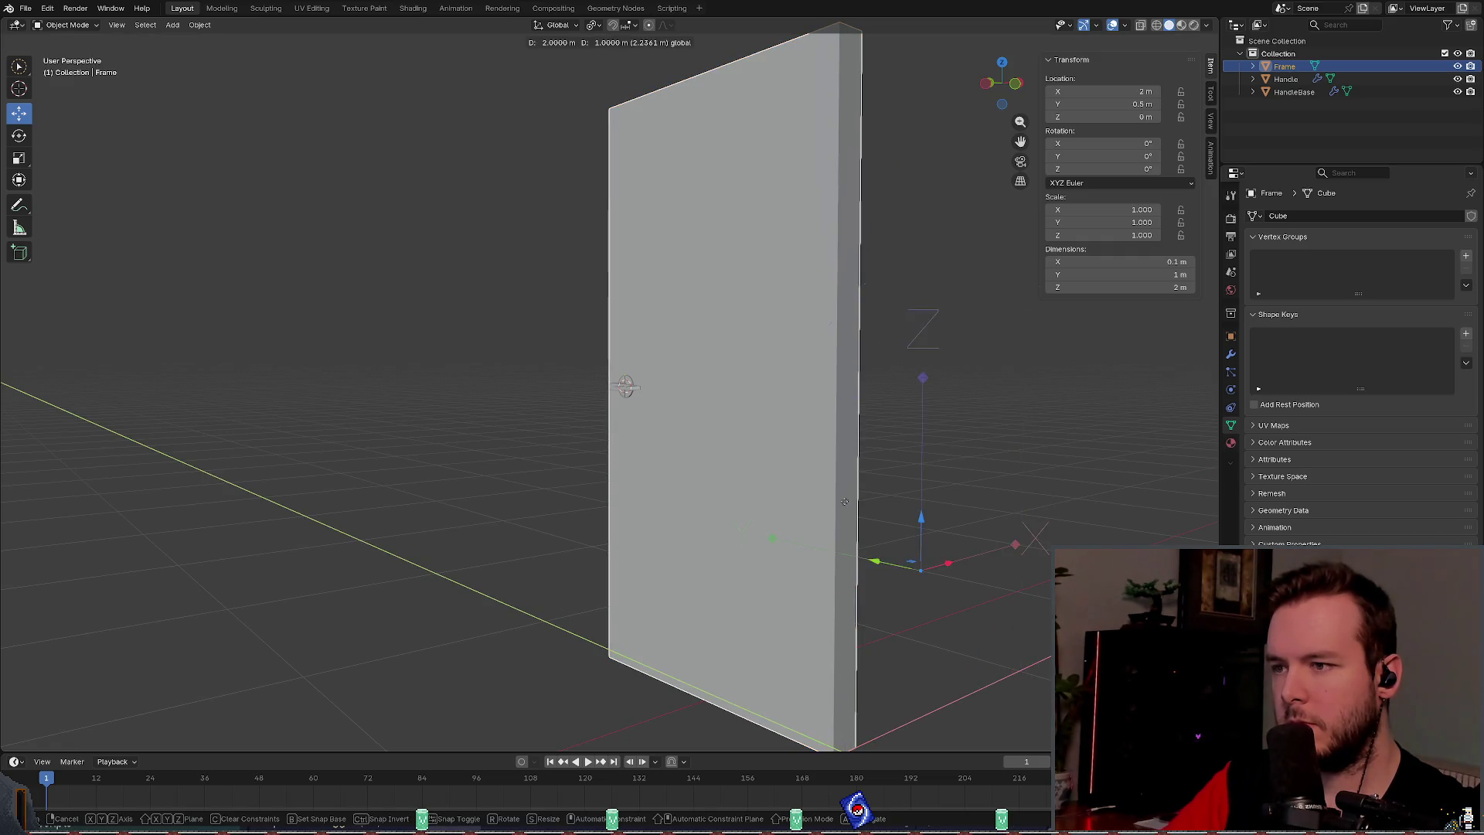
left_click(854, 414)
left_click_drag(969, 505, 912, 433)
Step: Raise the Frame 1 m along Z so it sits at Z 1 m
mouse_move(702, 487)
left_mouse_down()
mouse_move(700, 344)
mouse_move(700, 383)
left_mouse_up()
scroll(874, 355, "up", 3)
left_click_drag(876, 356, 897, 408)
key("ctrl+z")
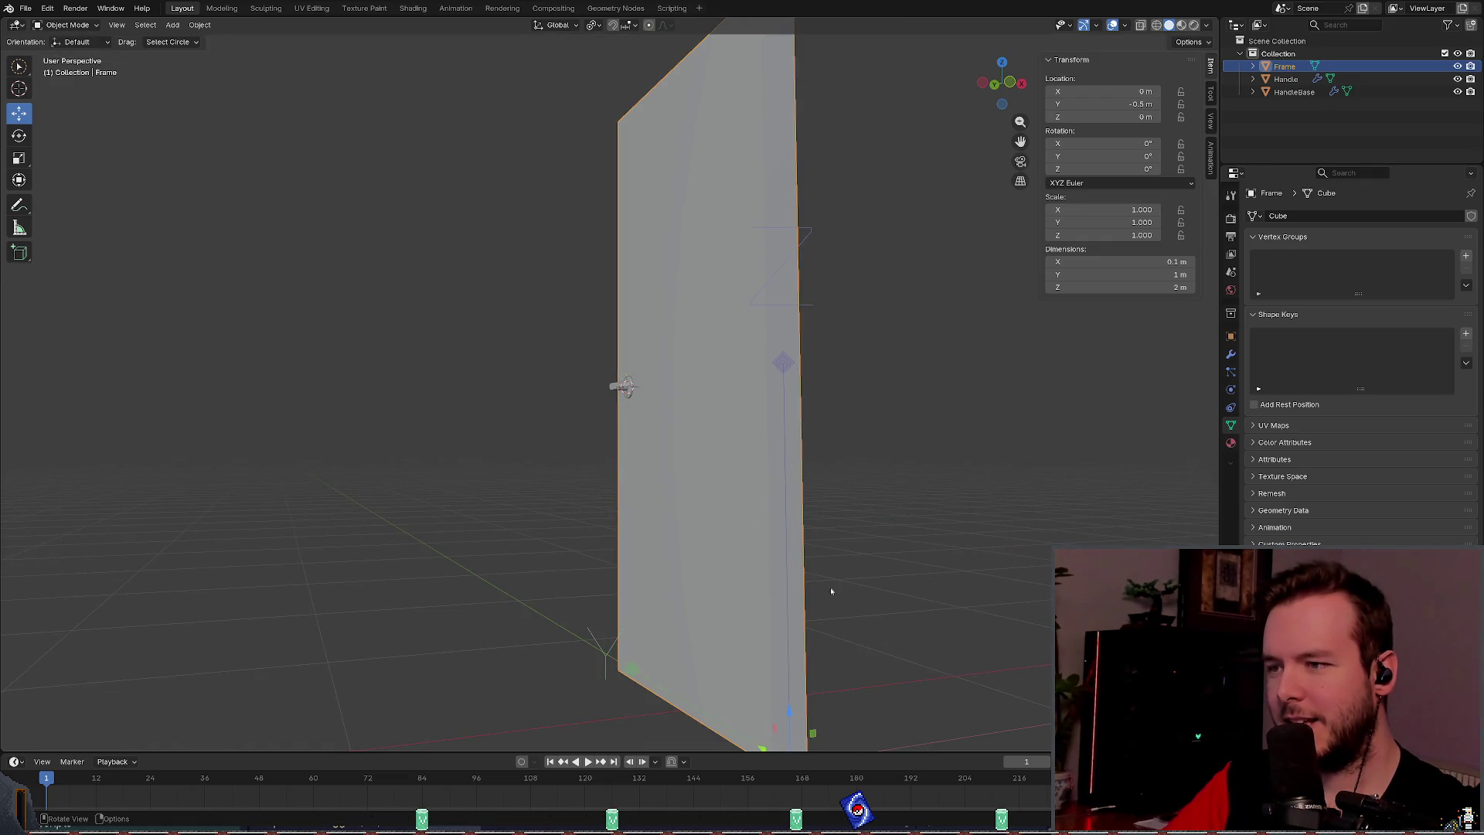
key("g")
key("z")
key("1")
key("Return")
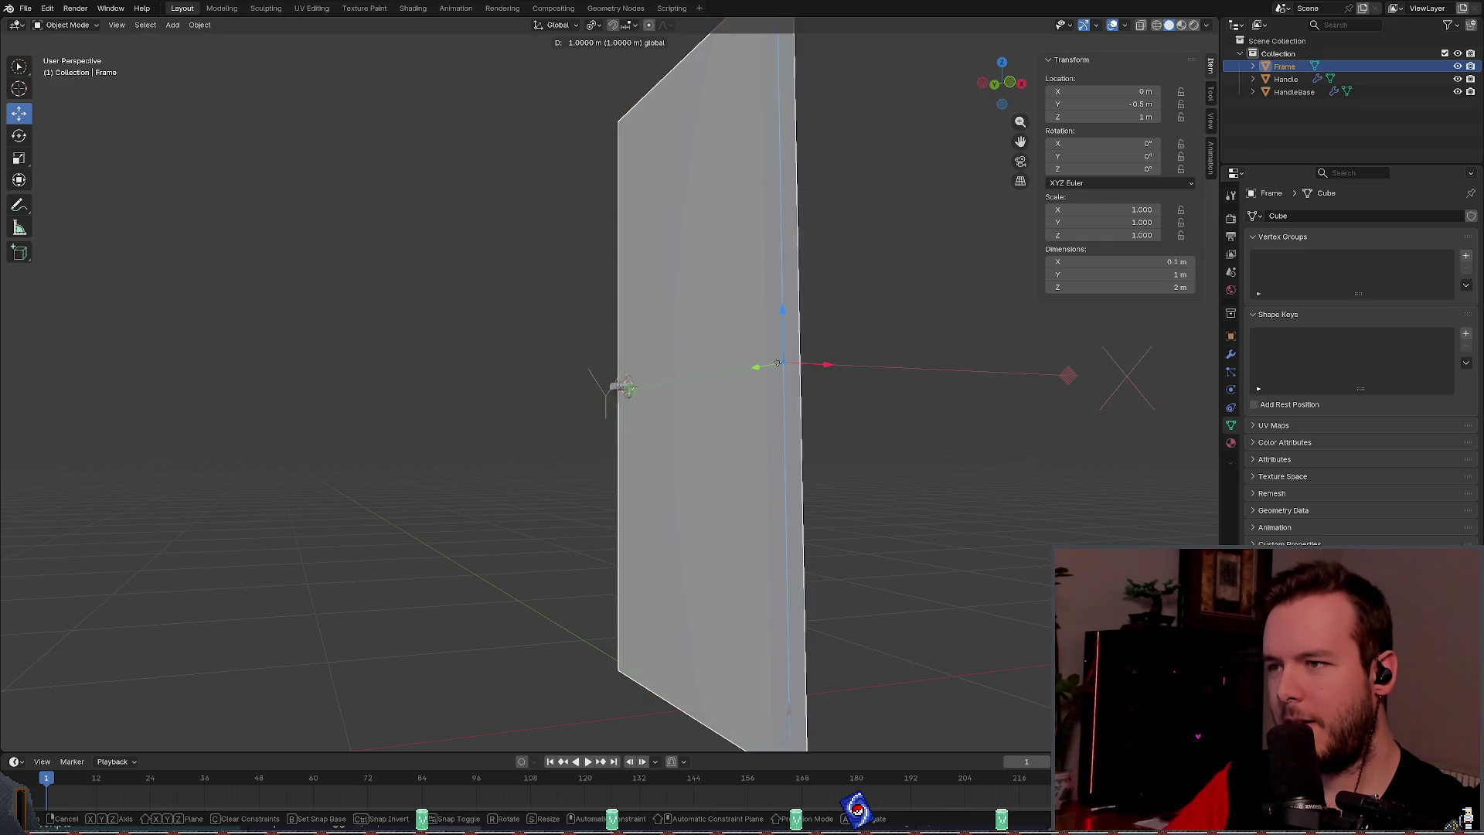
scroll(940, 388, "down", 4)
left_click_drag(939, 388, 967, 361)
Step: Save basic_door.blend
key("ctrl+s")
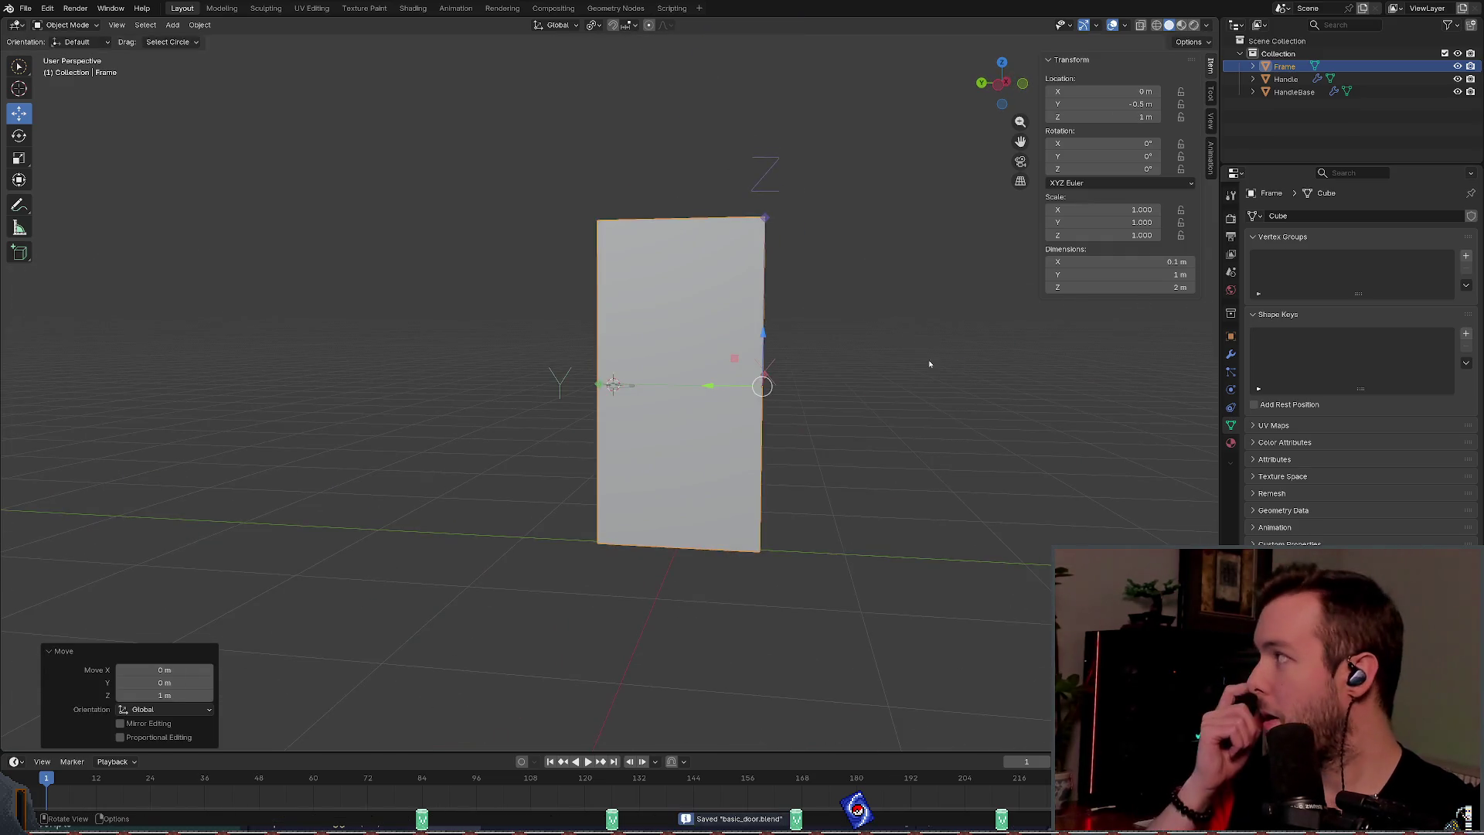
scroll(653, 319, "up", 3)
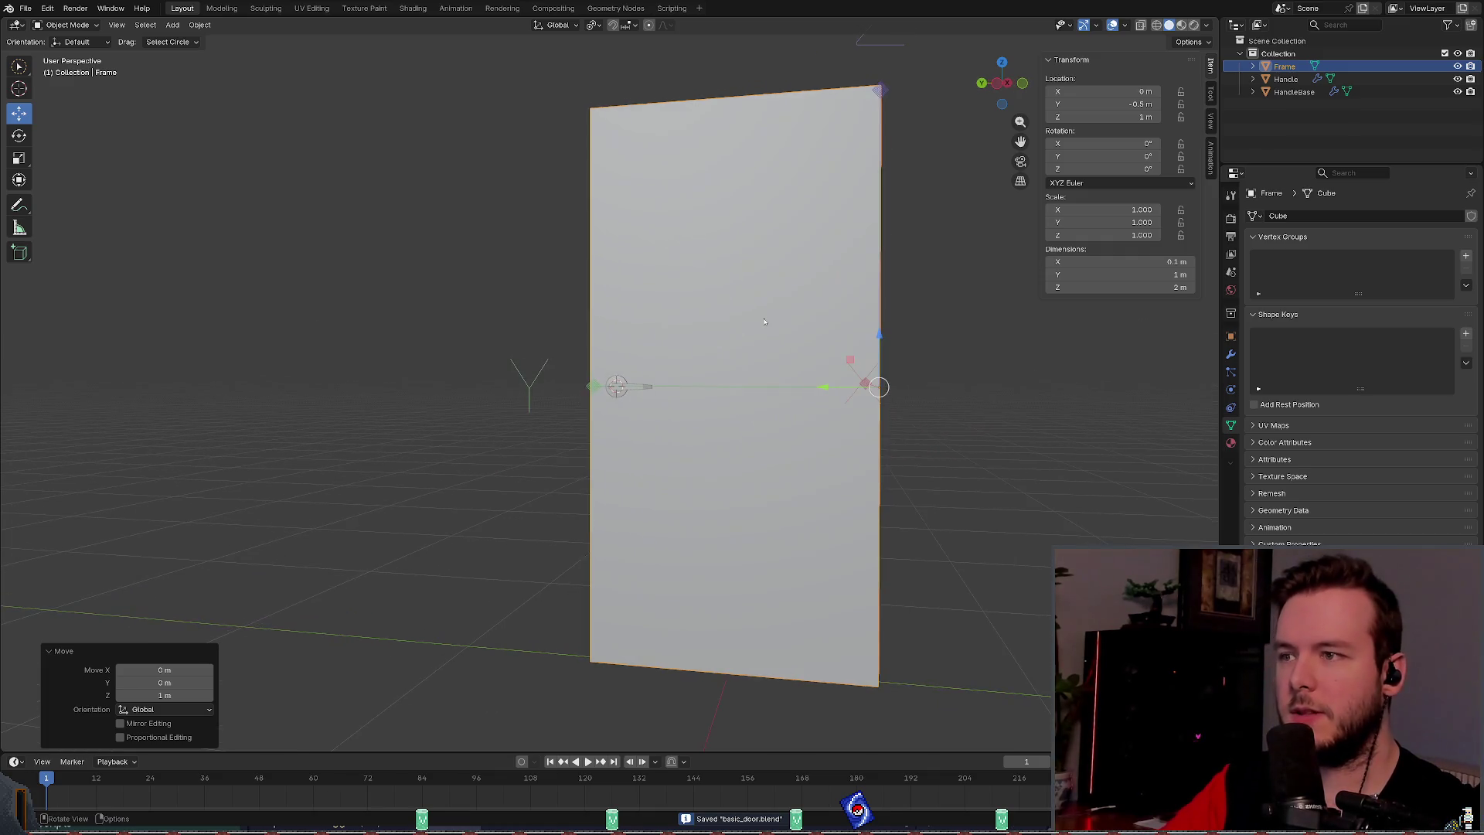
mouse_move(470, 188)
left_mouse_down()
mouse_move(410, 219)
mouse_move(567, 232)
left_mouse_up()
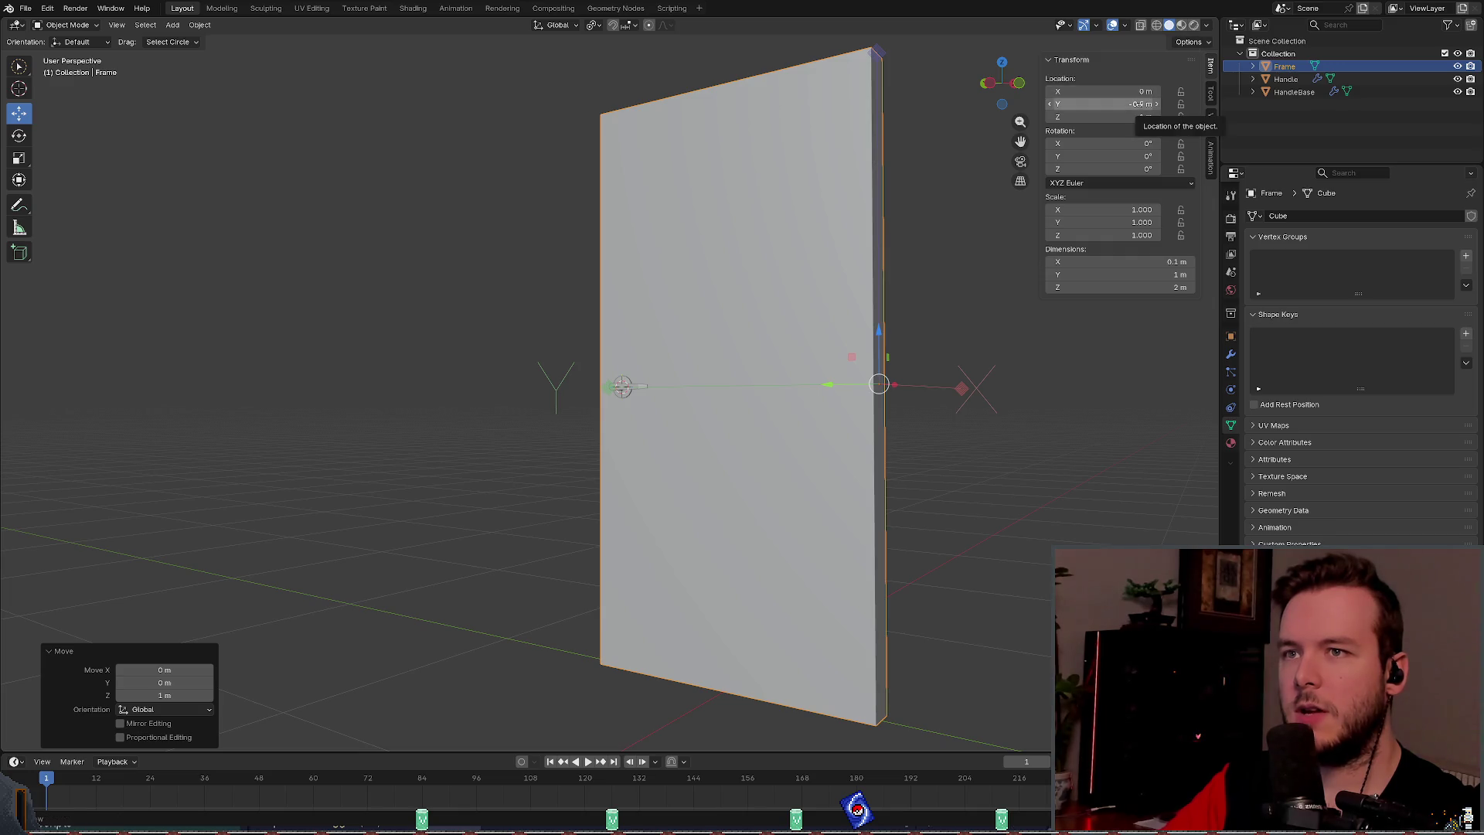
mouse_move(966, 163)
left_mouse_down()
mouse_move(871, 225)
mouse_move(907, 232)
mouse_move(881, 239)
left_mouse_up()
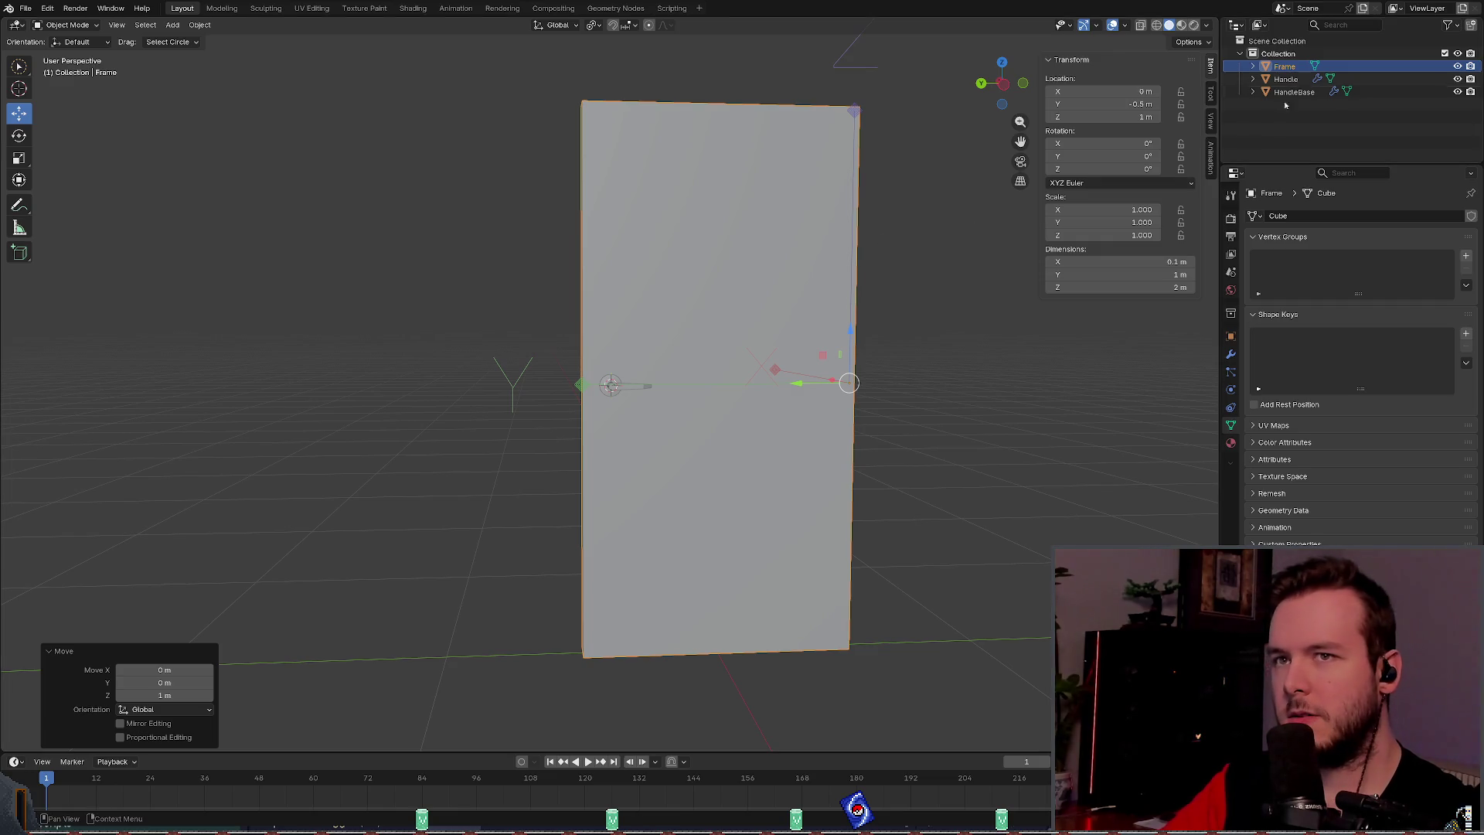
Step: Reselect the door Frame and show its Object Properties
key("ctrl+a")
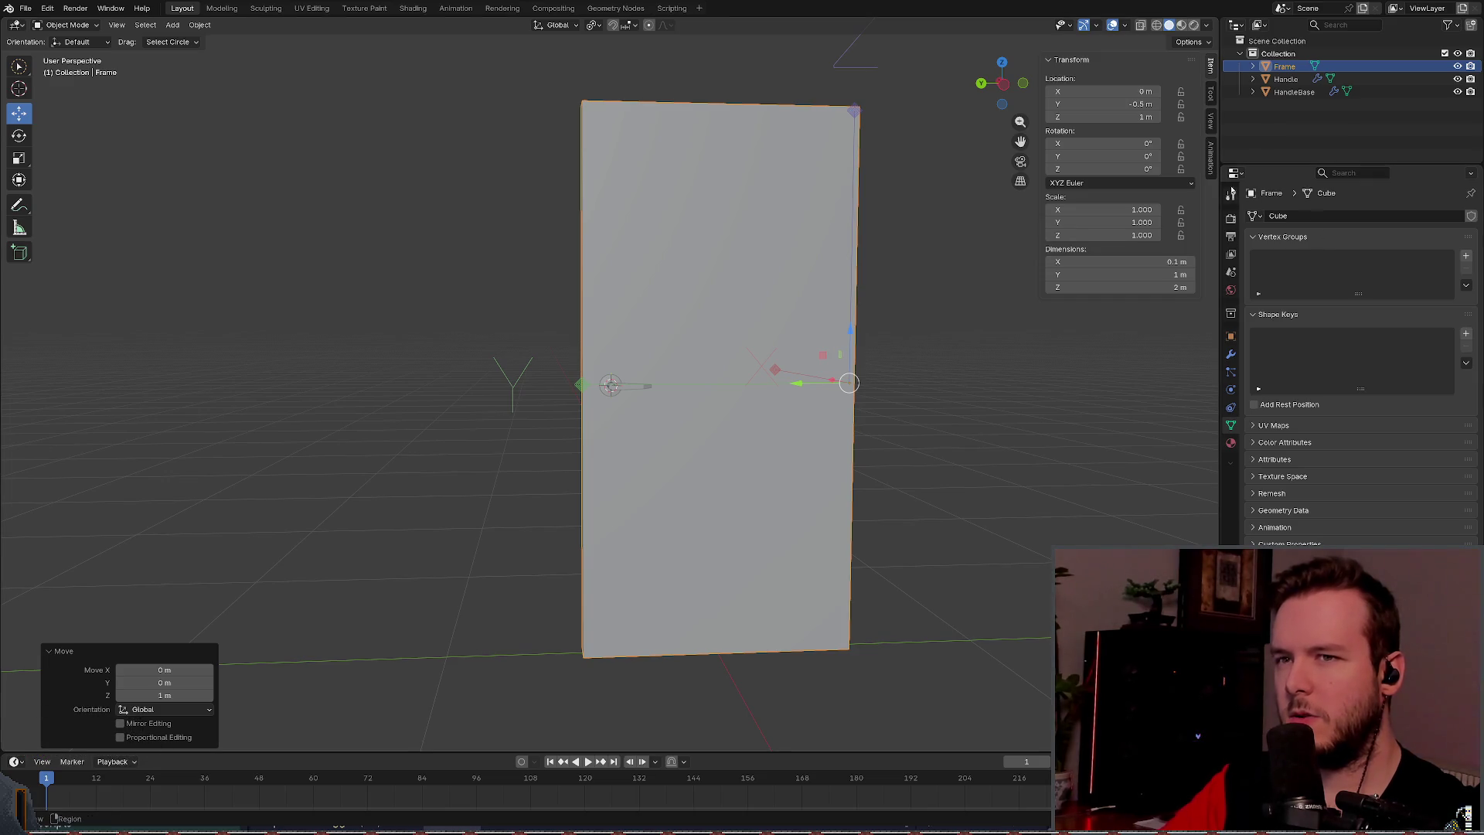
left_click(984, 290)
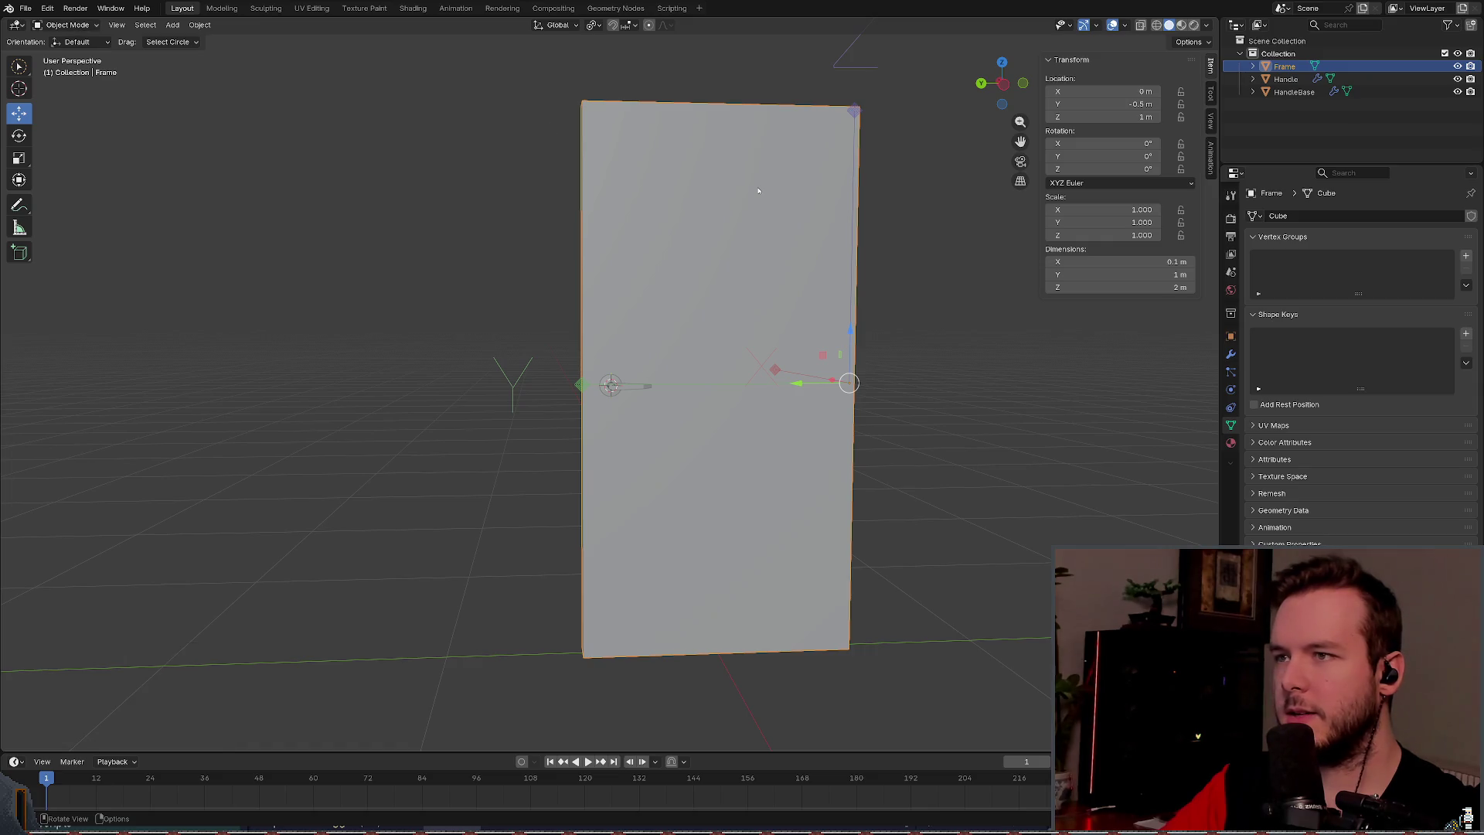
left_click(767, 210)
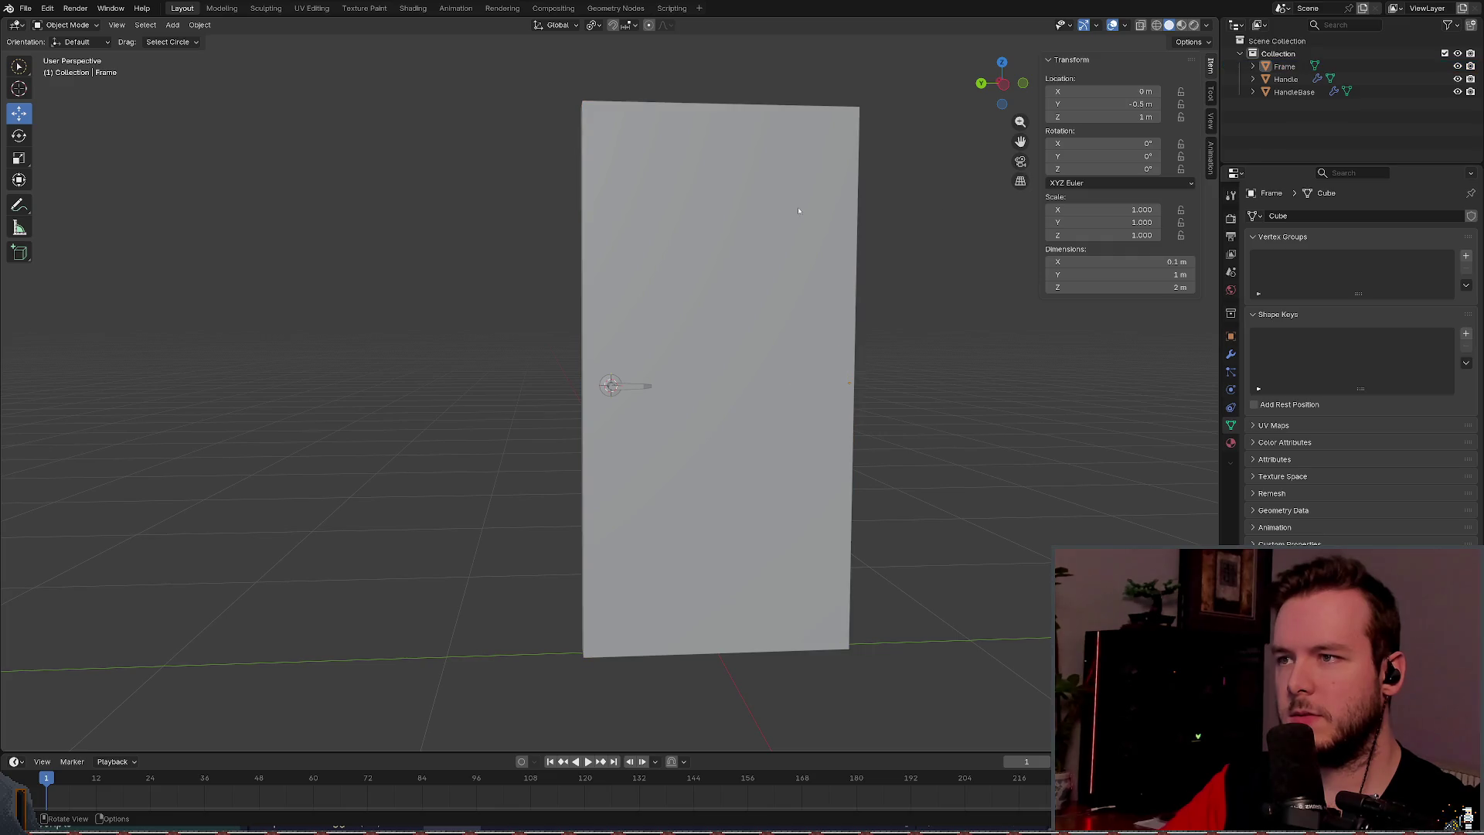
left_click(1230, 337)
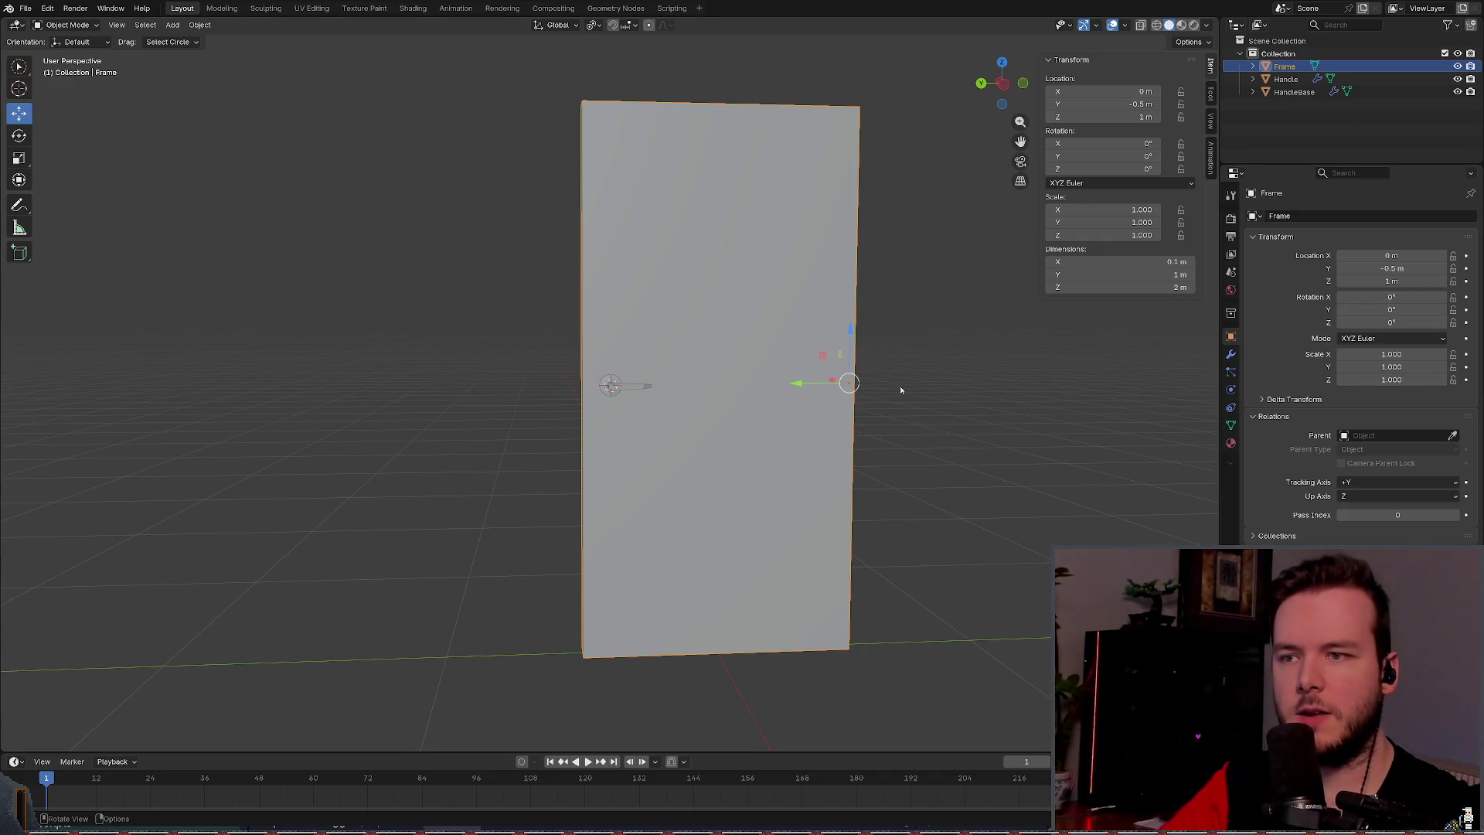
left_click_drag(685, 395, 810, 385)
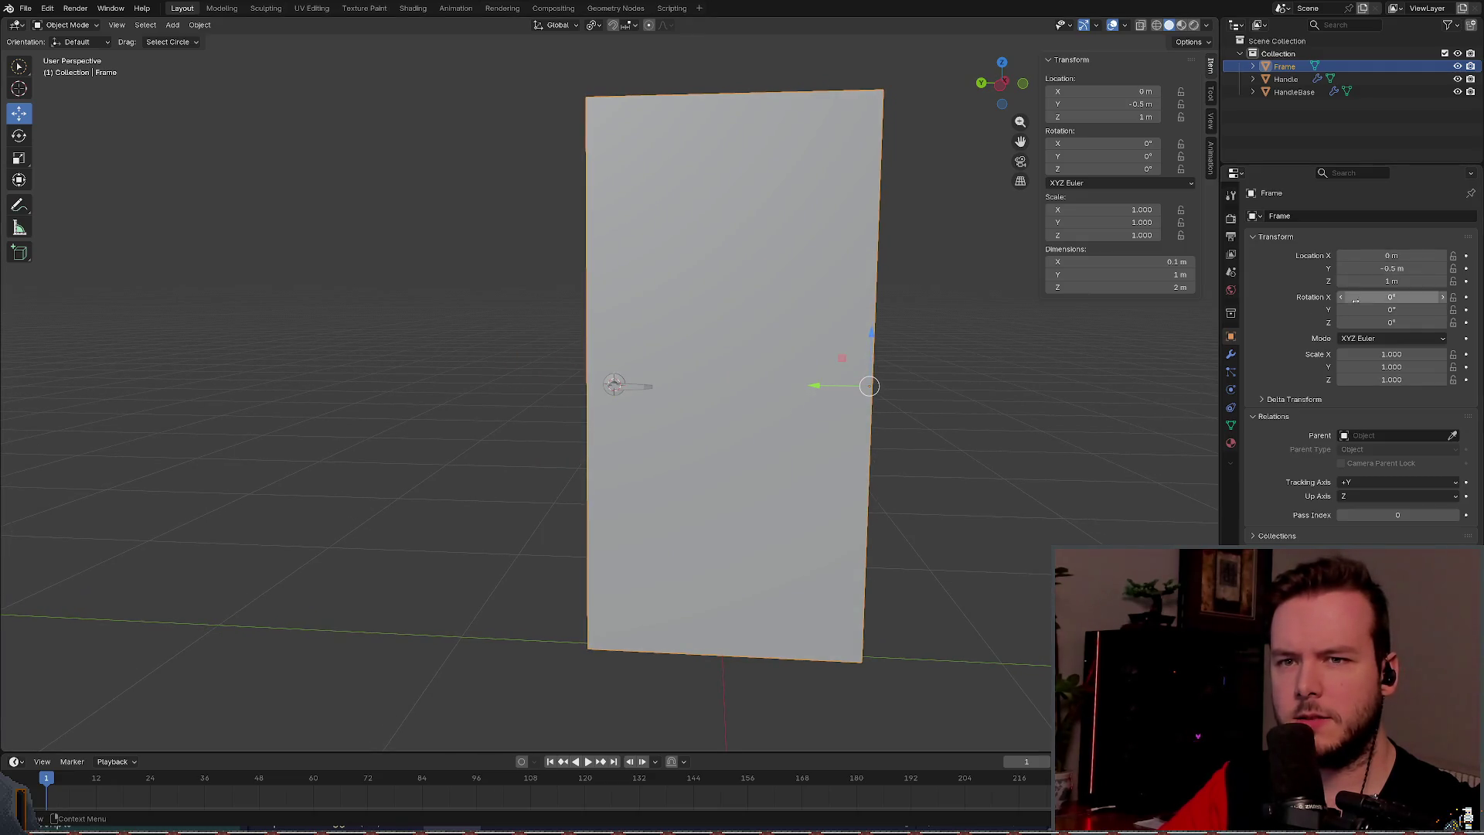
Step: Try a Z location of 0 m on the Frame, then undo back to Z 1 m
left_click(1415, 280)
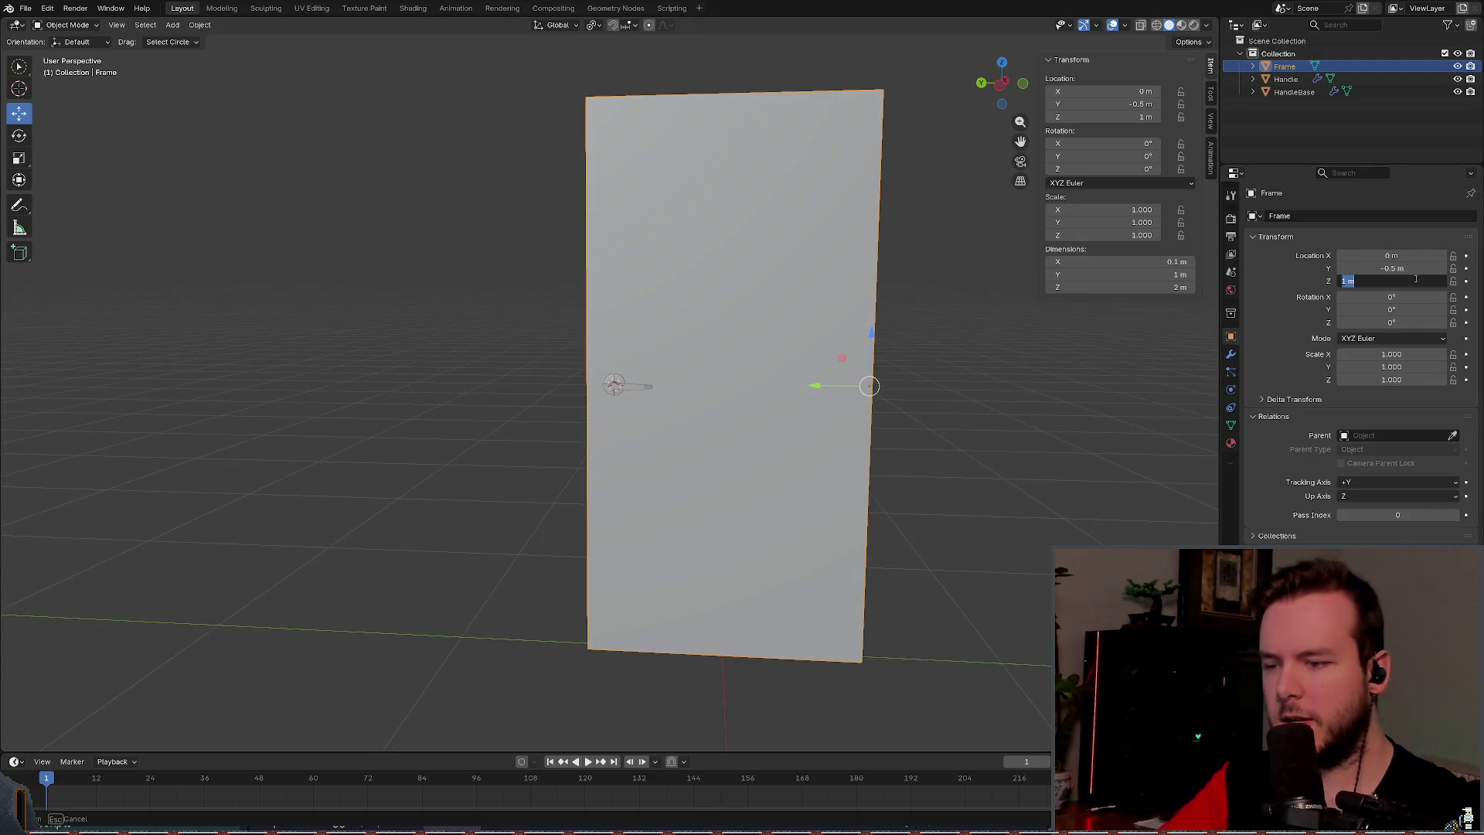
type("0")
key("Return")
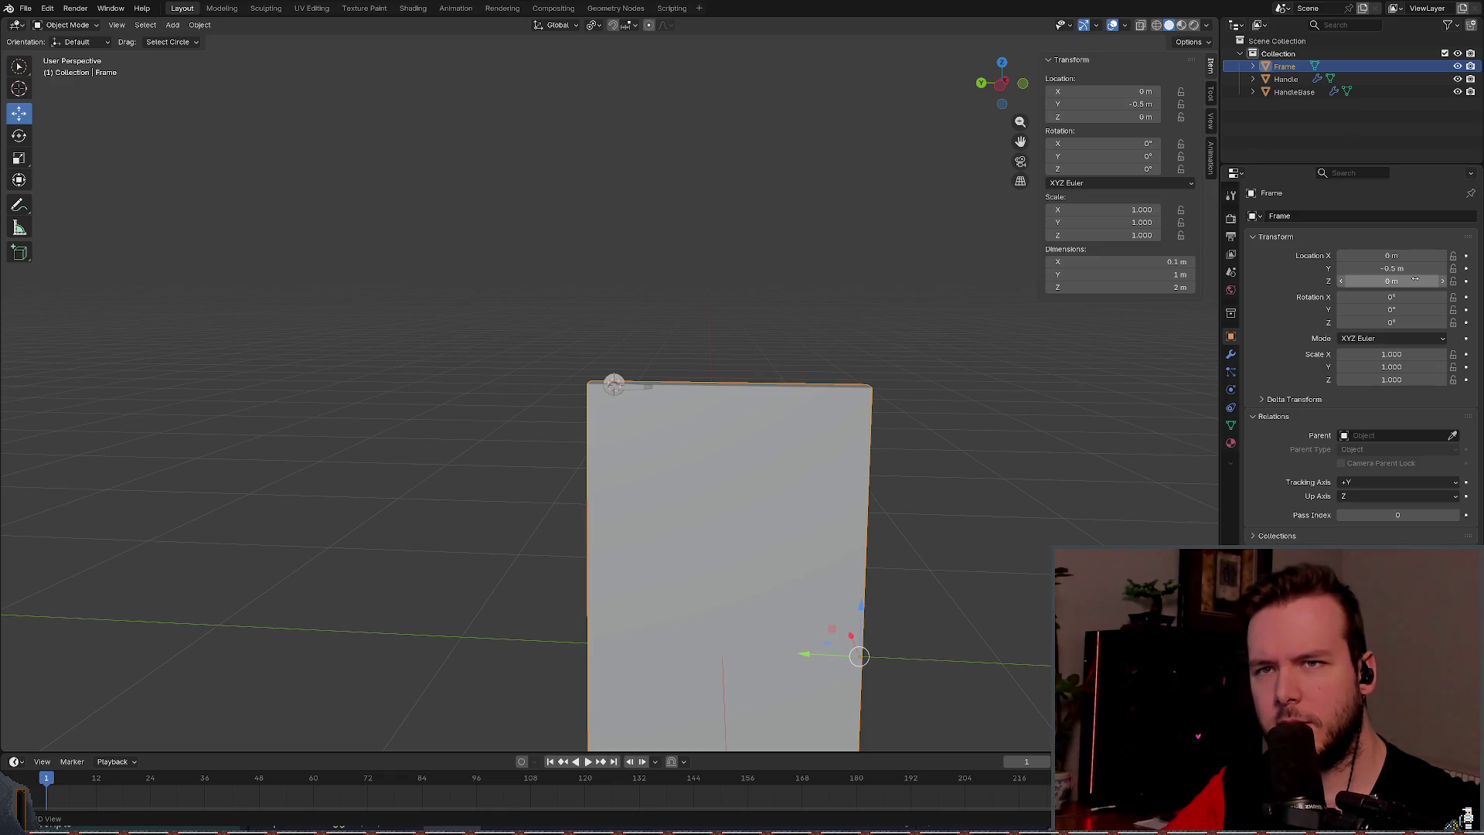
key("ctrl+z")
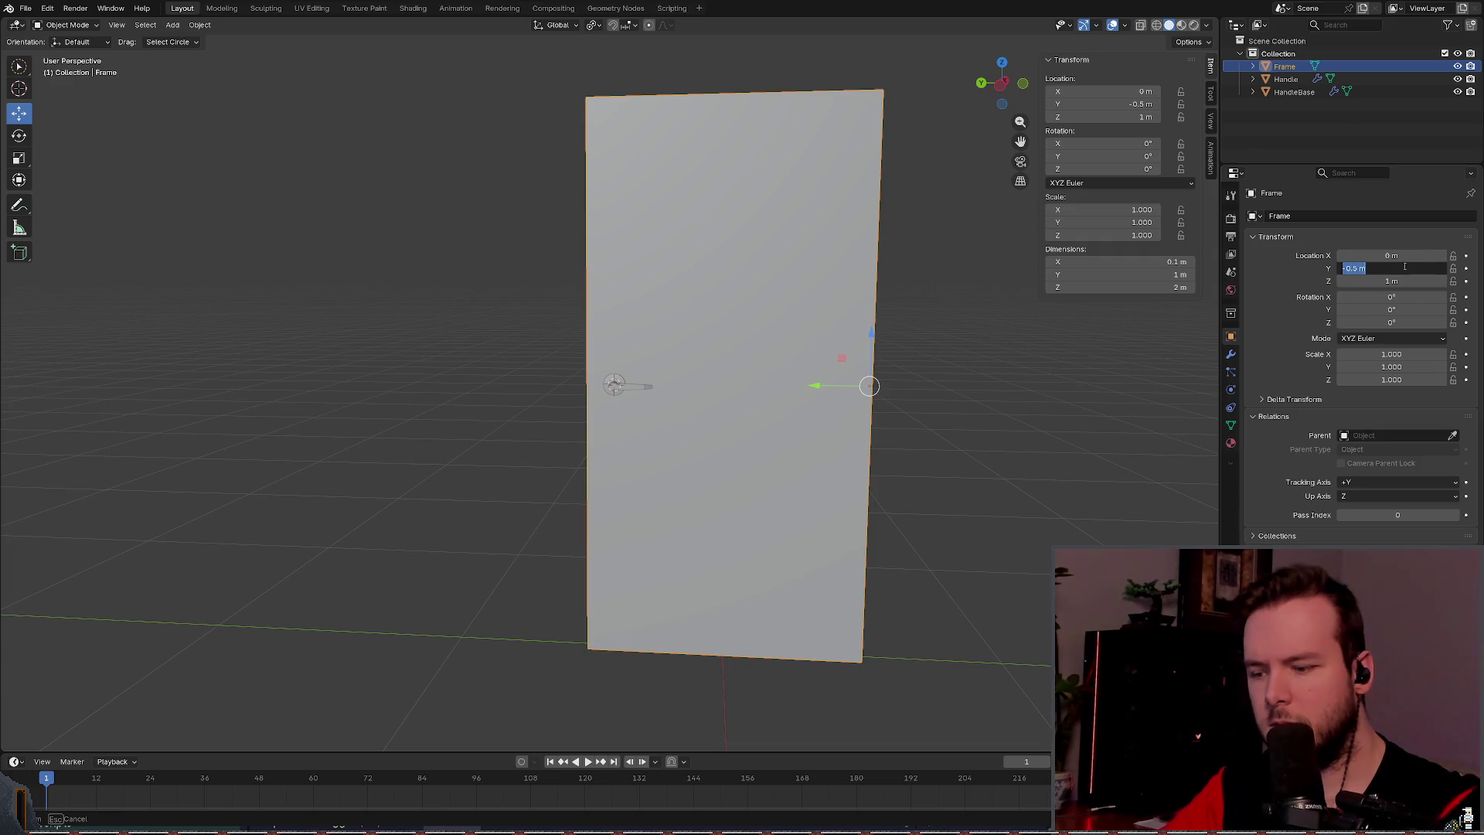
left_click(1393, 268)
type("0")
key("ctrl+z")
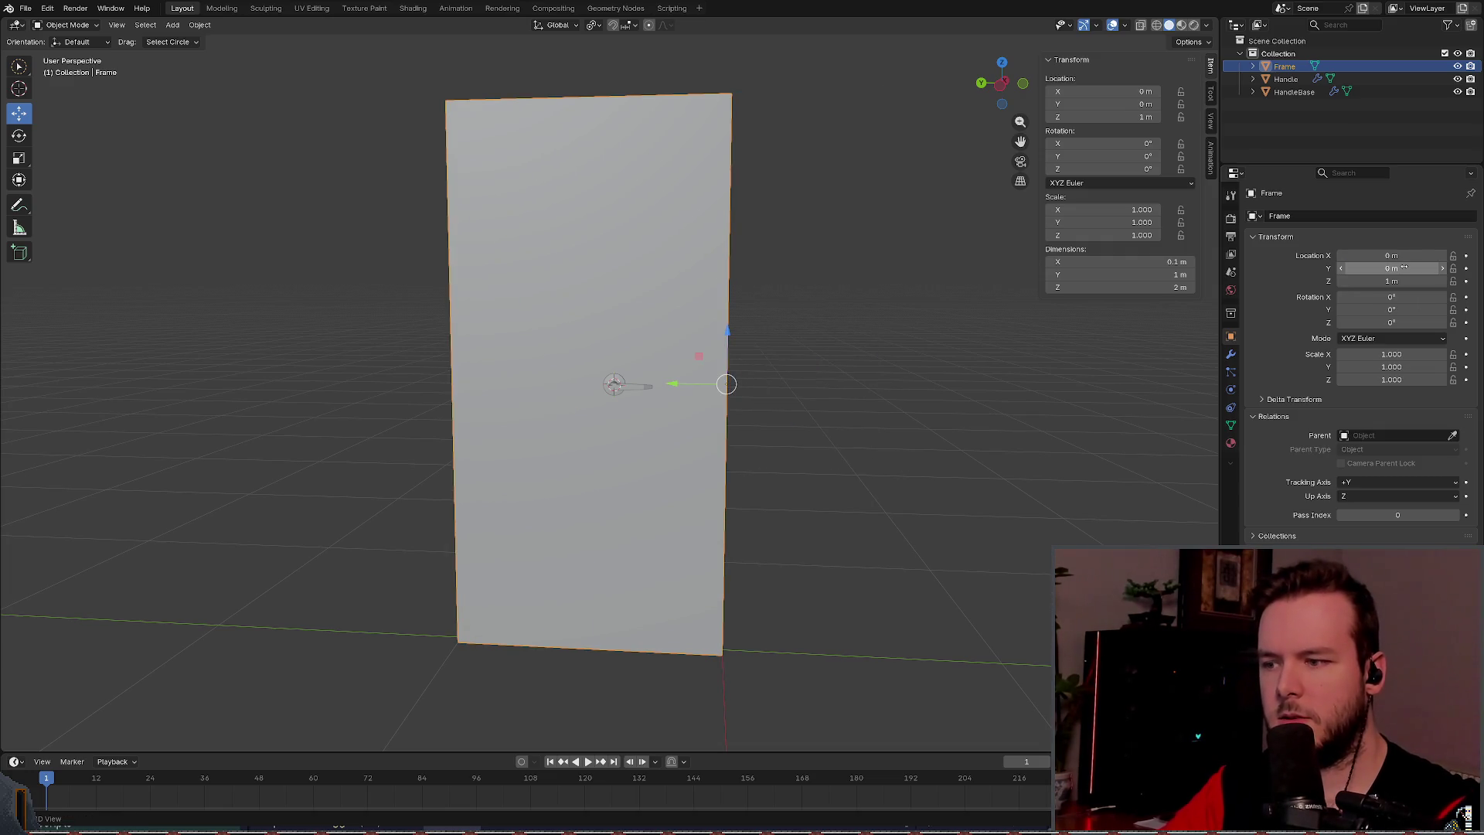
key("ctrl+shift+z")
Step: Set the Frame's Y location to 0 m
left_click(1404, 267)
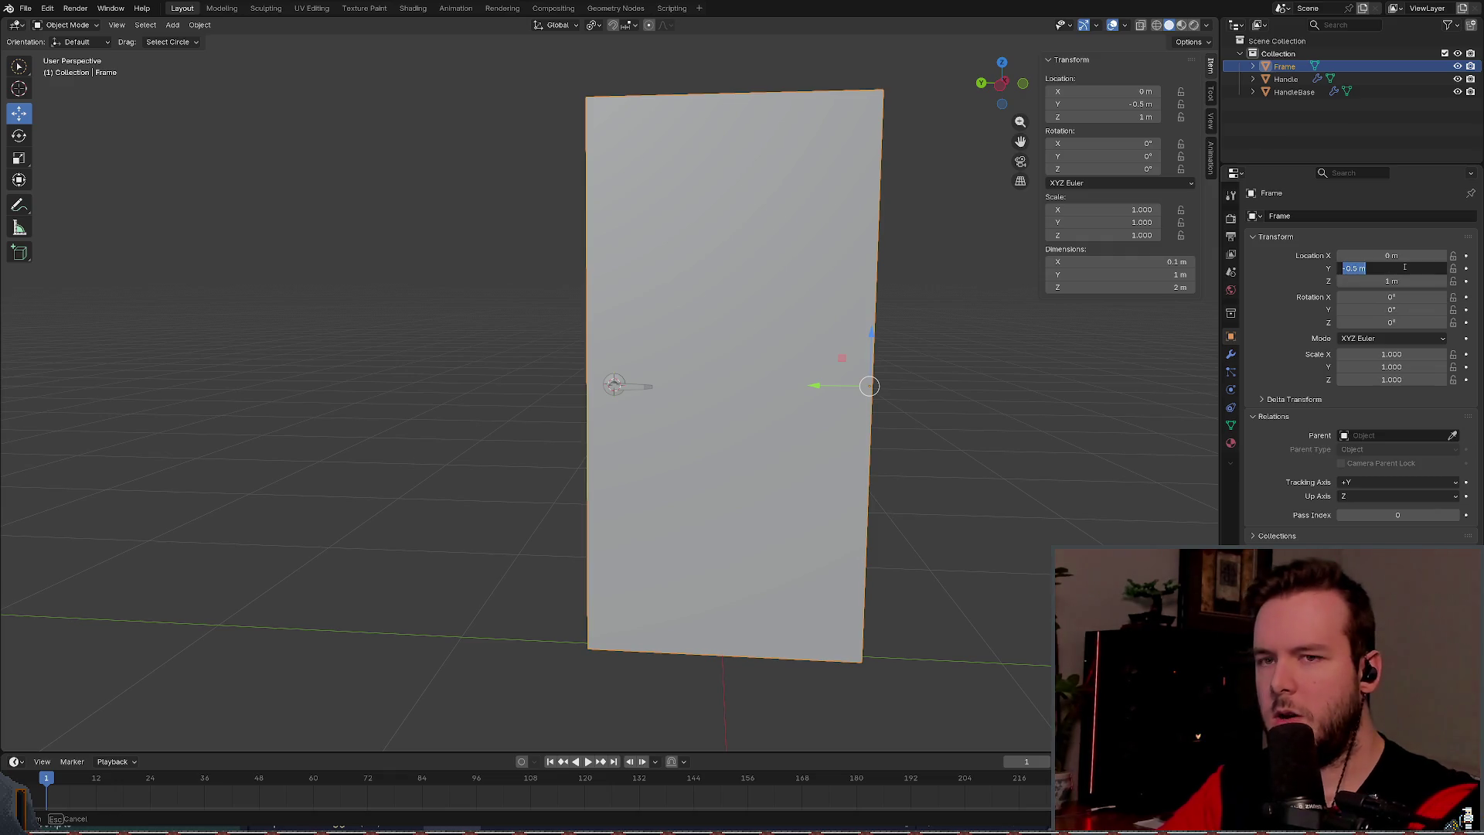
key("Return")
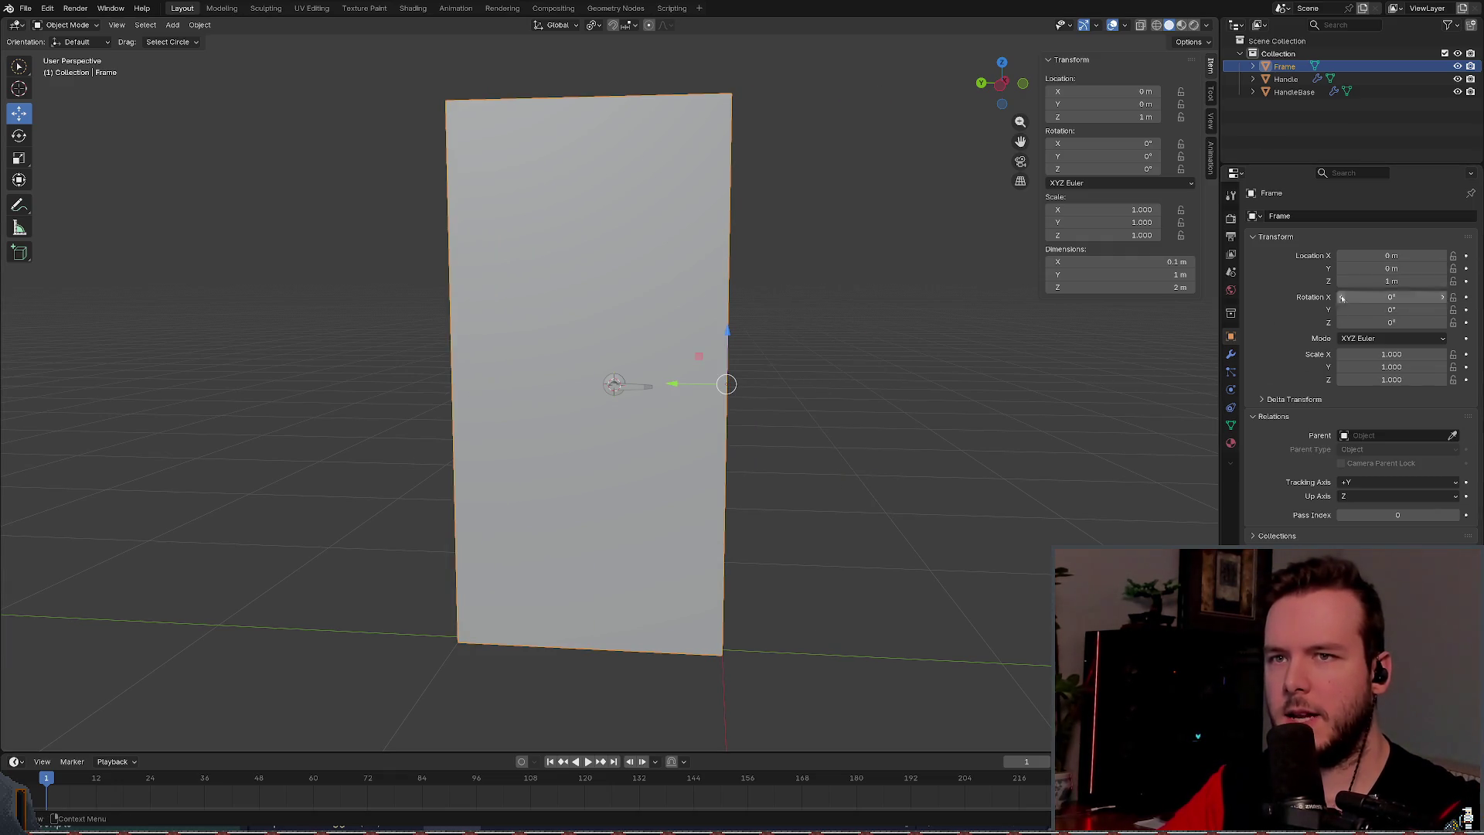
key("ctrl+shift+z")
left_click(1401, 268)
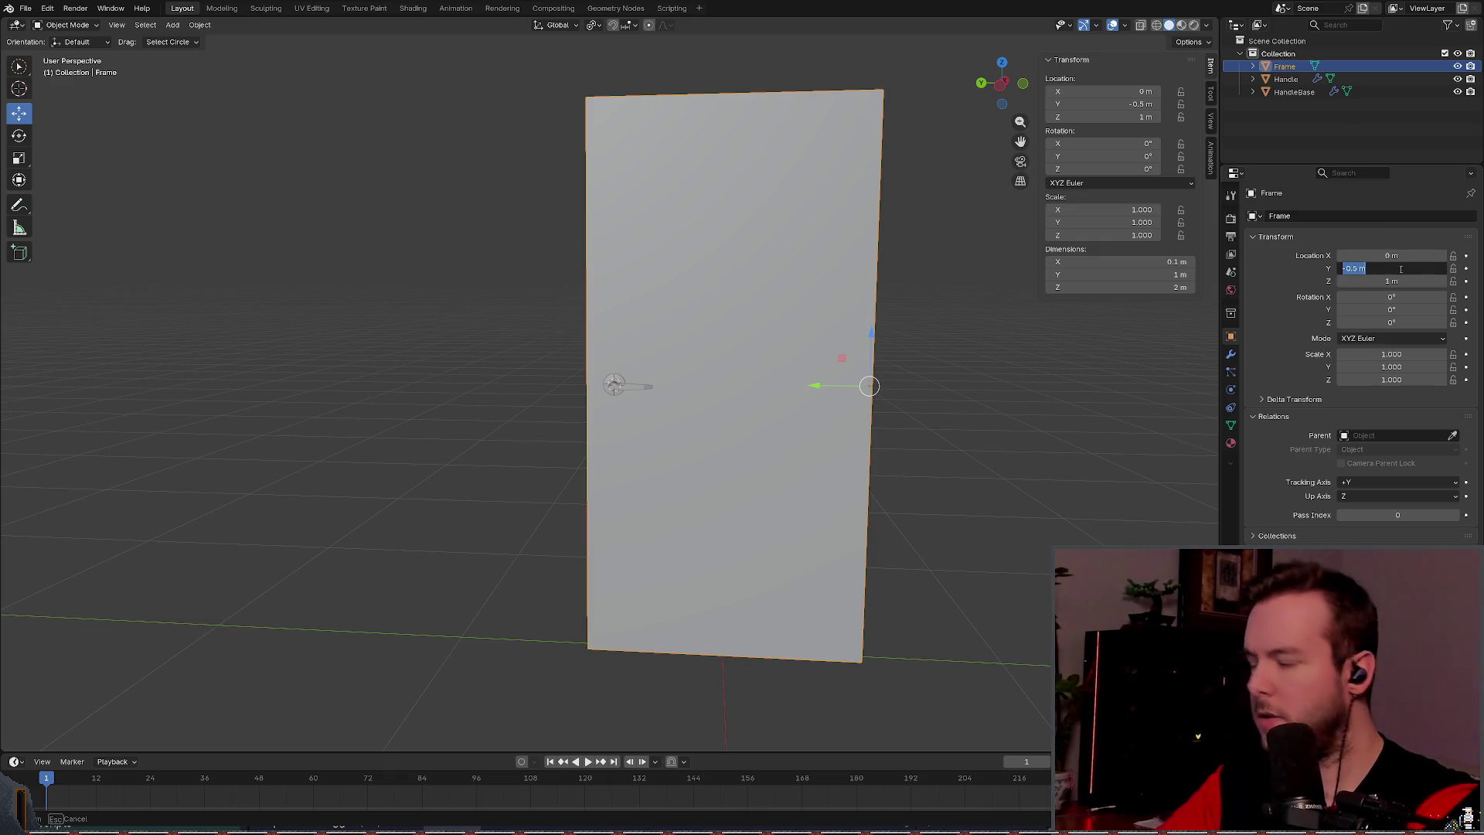
type("0")
key("Return")
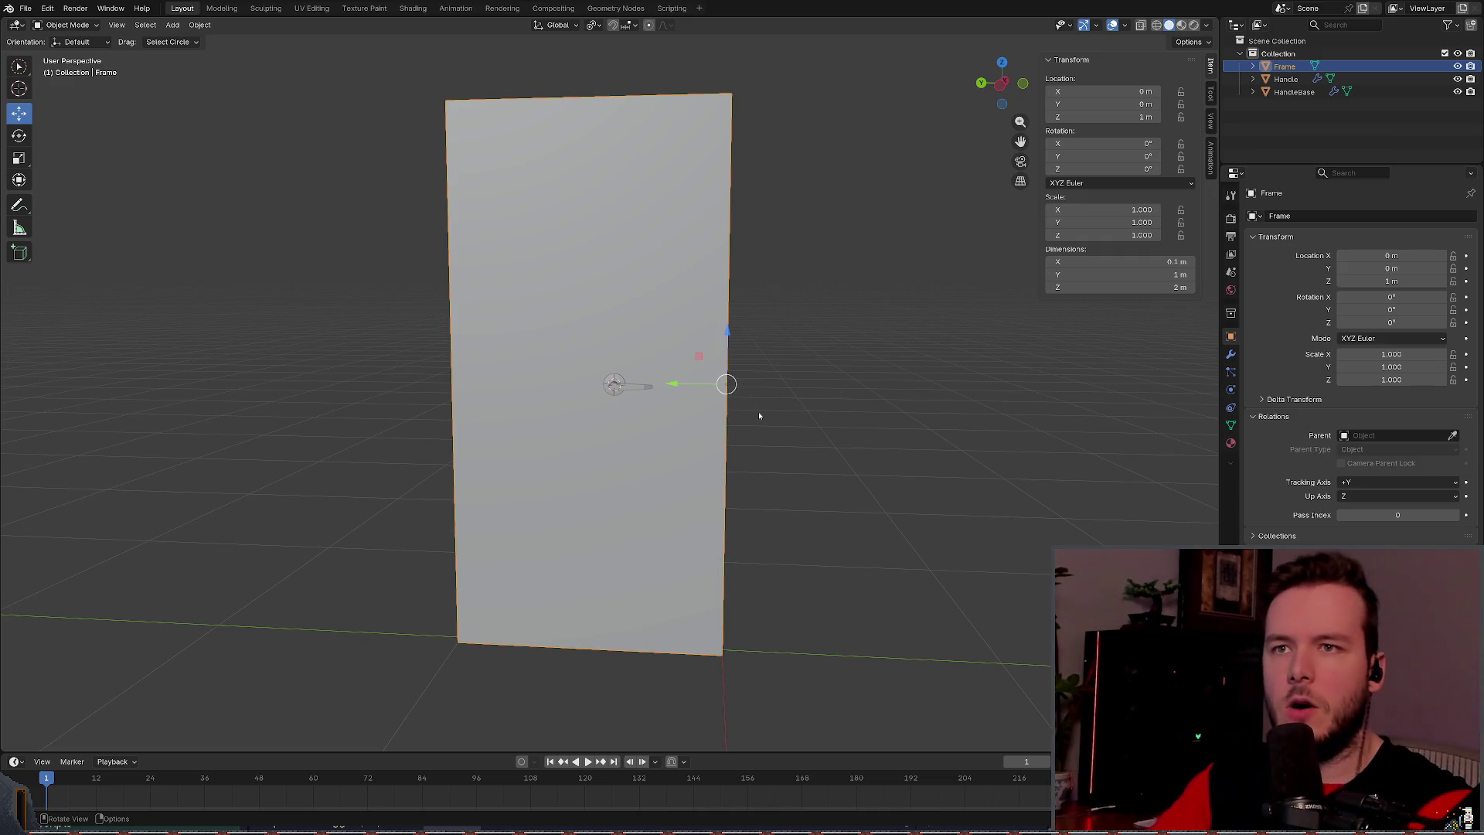
left_click(1279, 81)
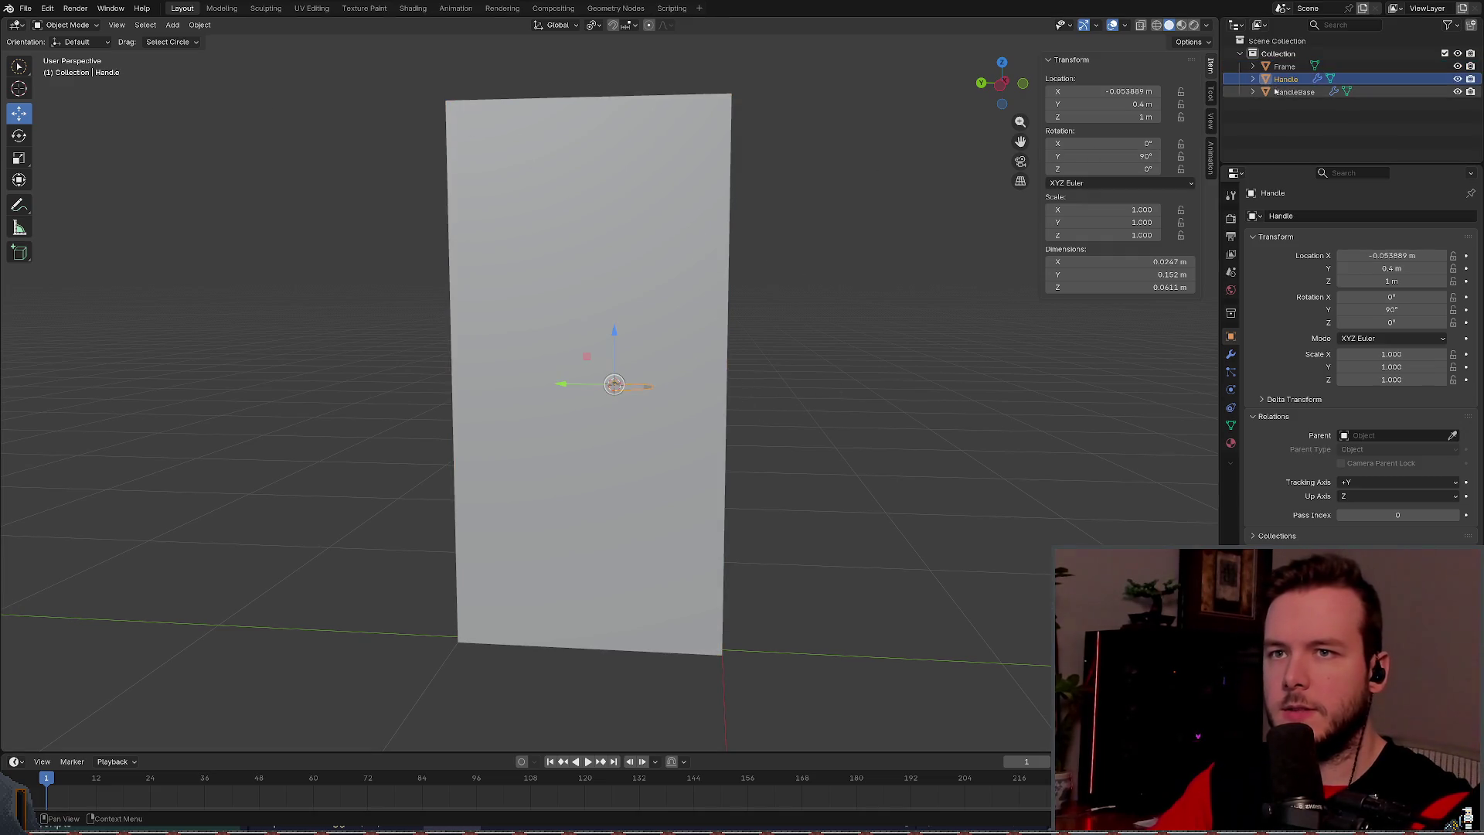
Step: Try a new X location for the Handle, then undo it
left_click(1389, 255)
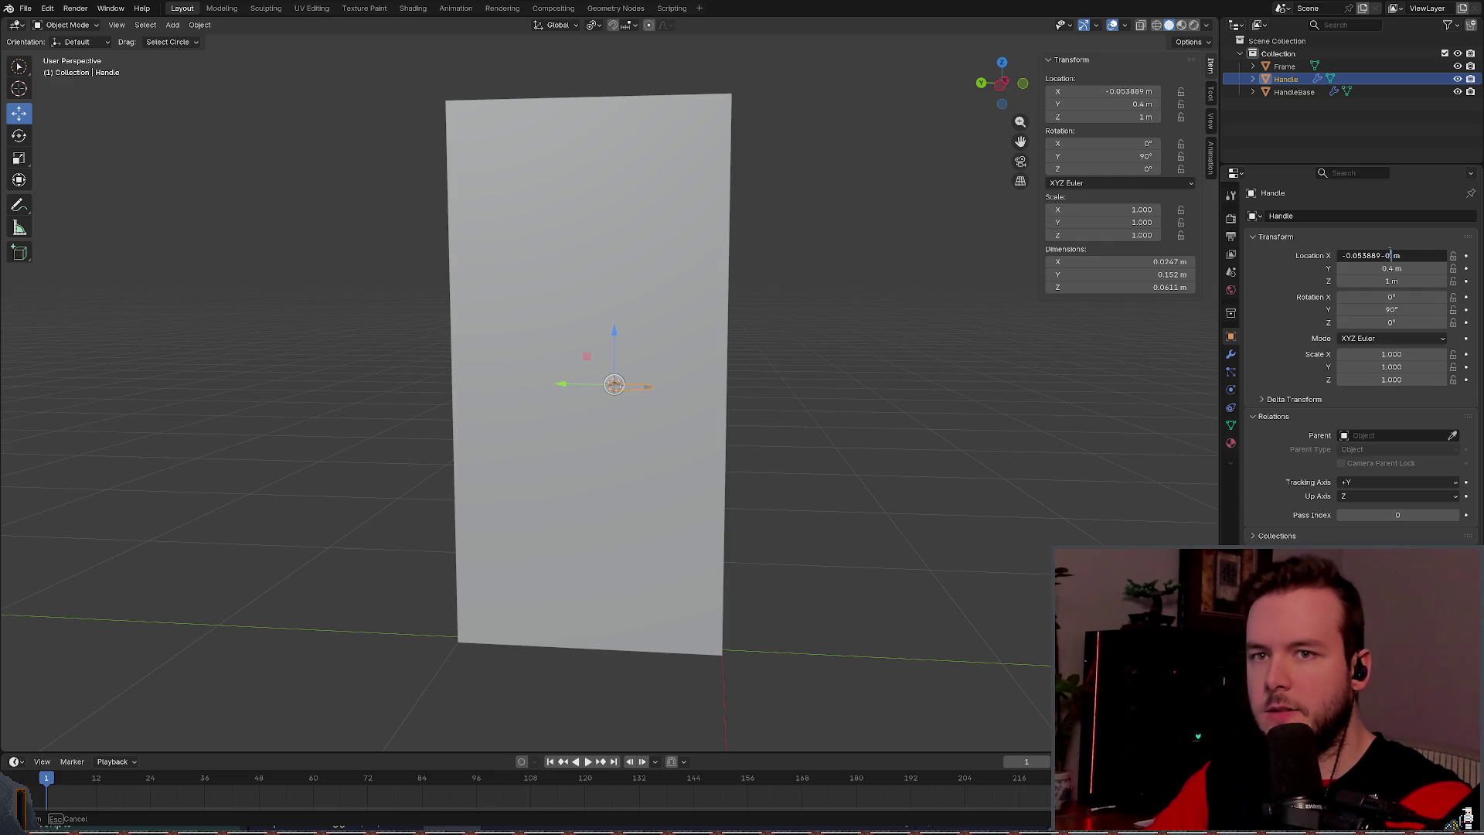
key("Return")
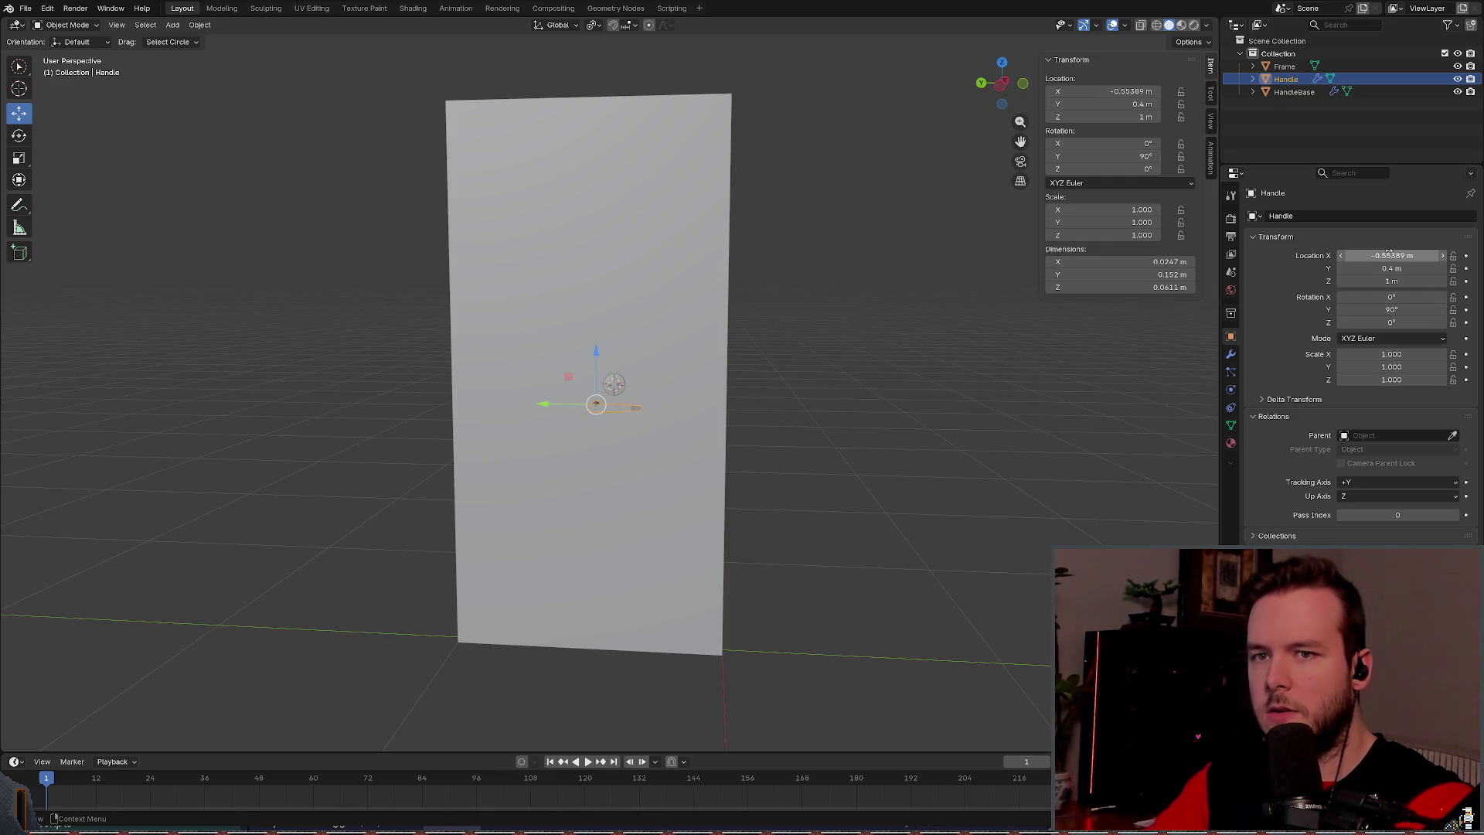
key("ctrl+z")
mouse_move(934, 322)
left_mouse_down()
mouse_move(804, 326)
mouse_move(904, 328)
left_mouse_up()
Step: Adjust the Handle's Y position: -0.1 m, then 0.9 m, then 0.5 m back with gy-.5
left_click(1389, 267)
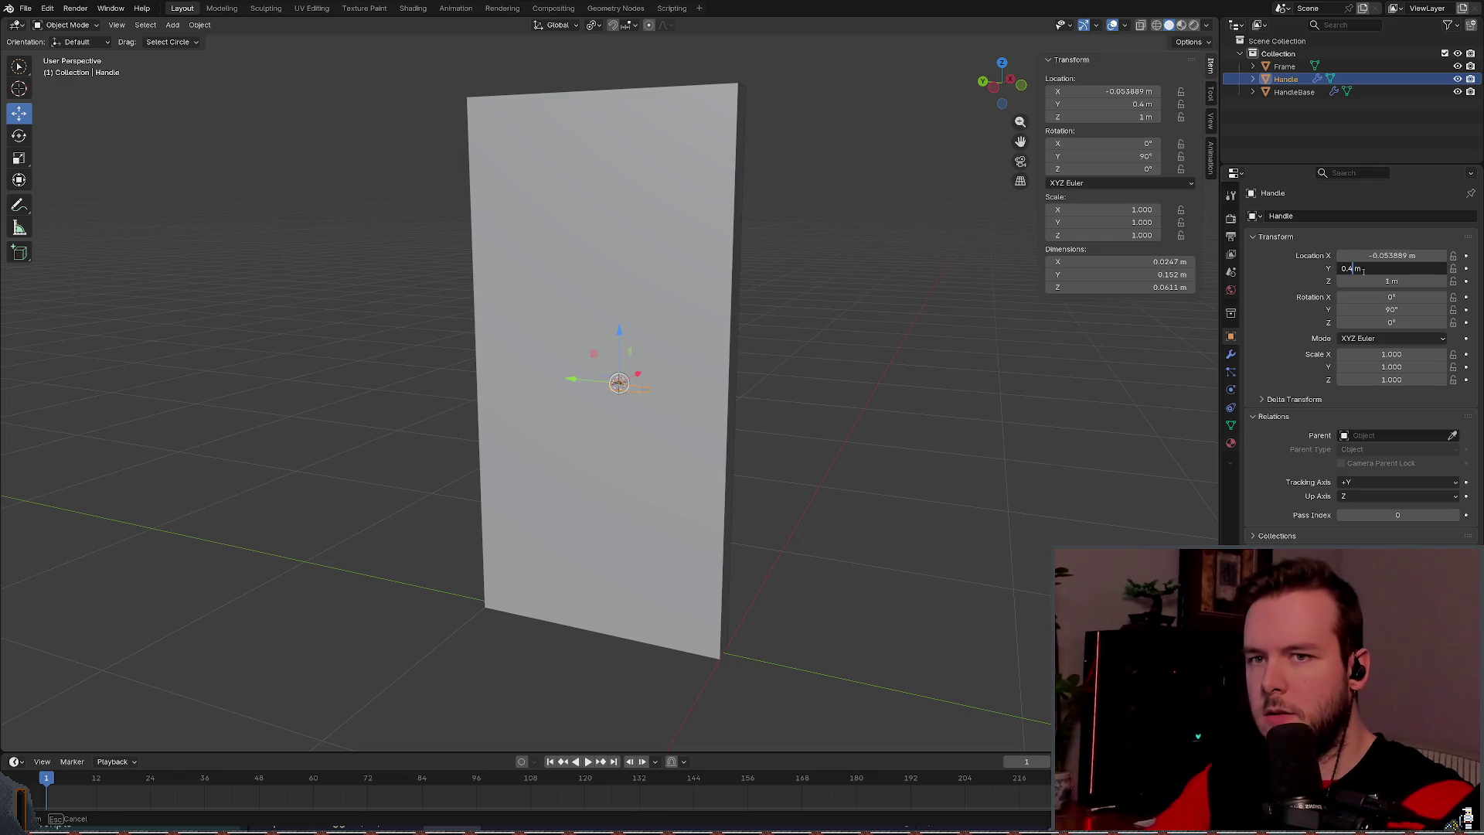
type("-0.1")
key("Return")
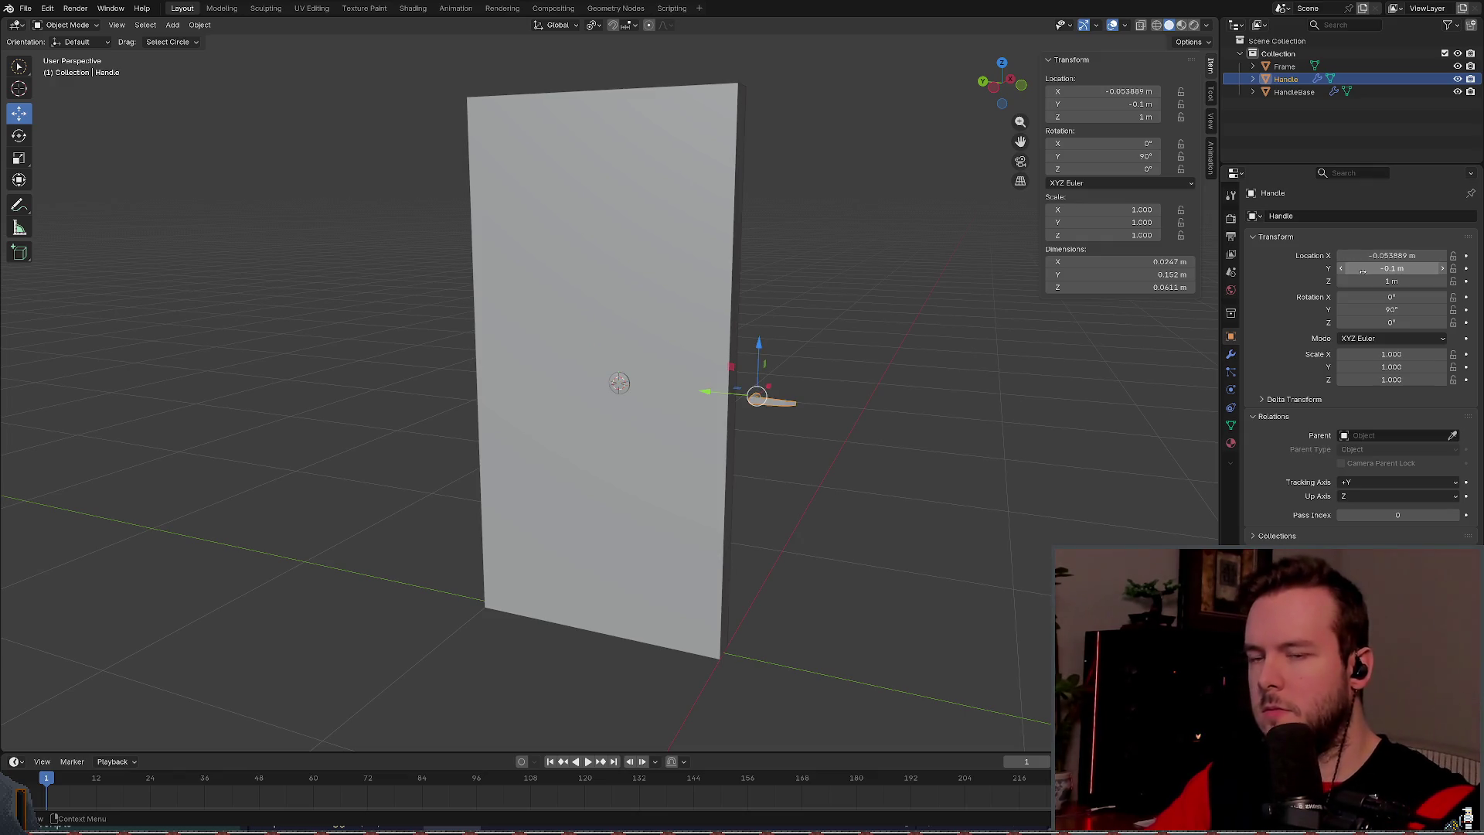
left_click(1381, 266)
type("0")
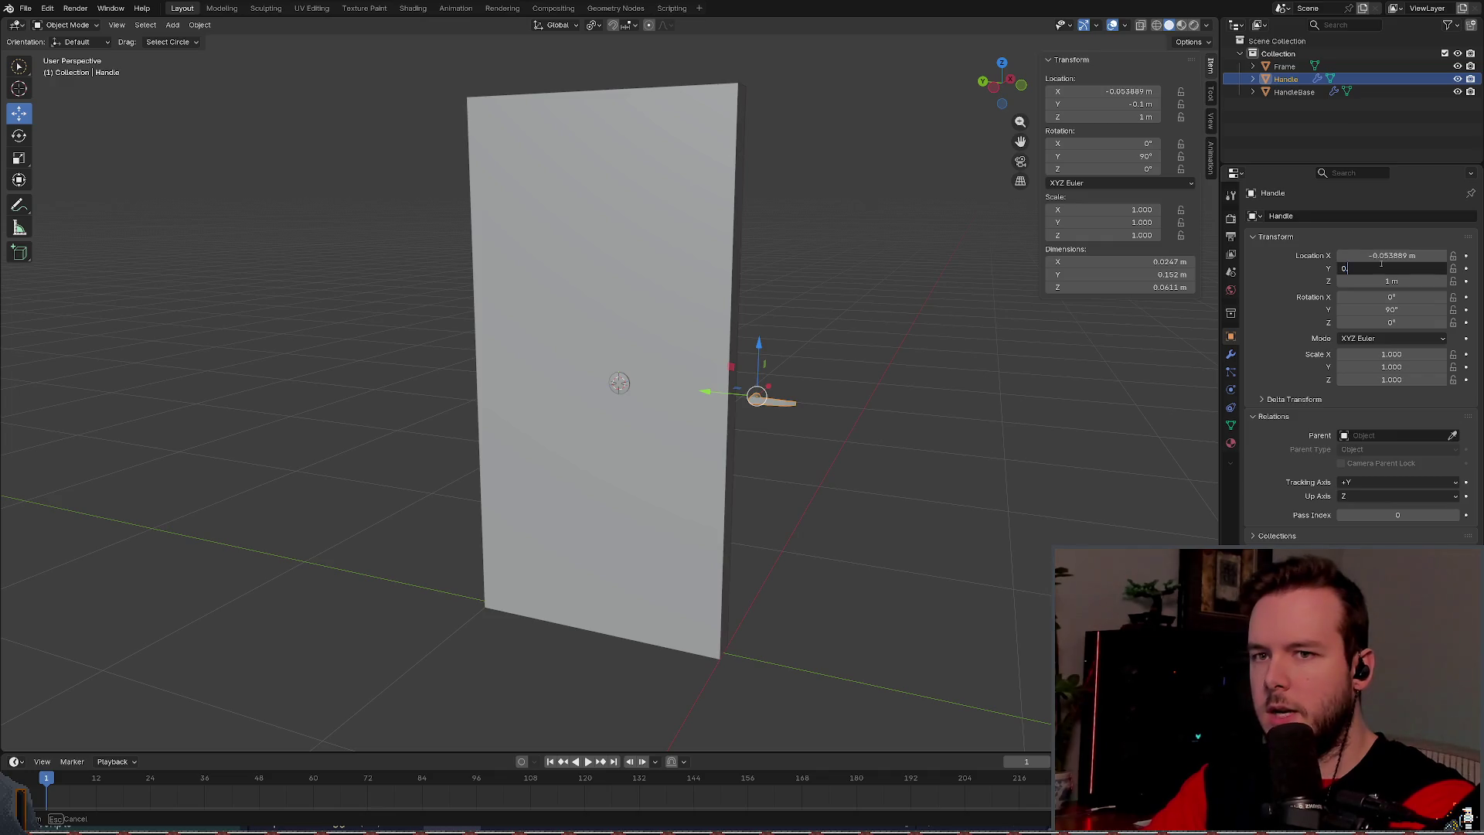
type(".9")
key("Return")
left_click_drag(850, 417, 1053, 400)
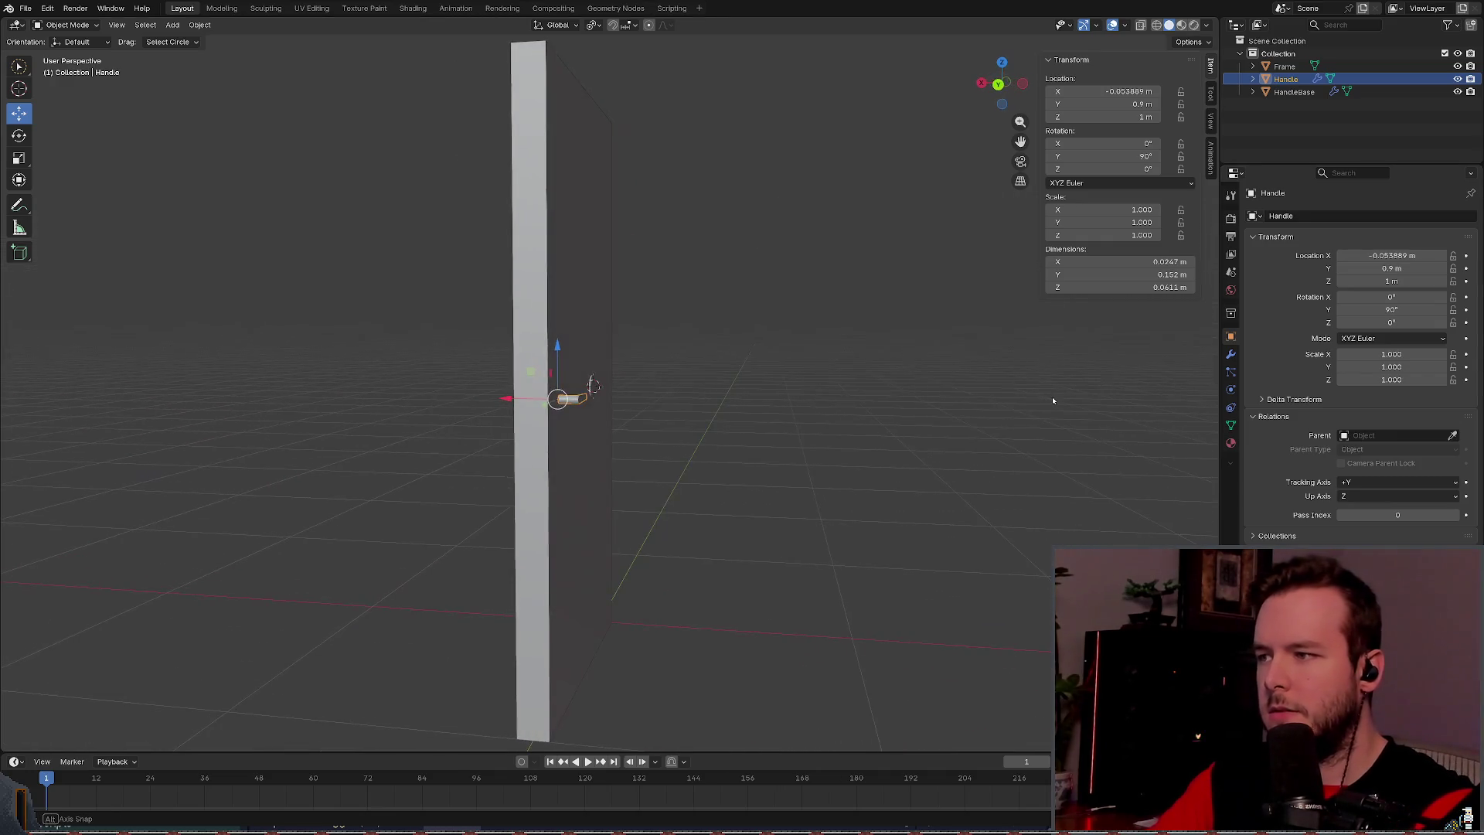
mouse_move(736, 407)
left_mouse_down()
mouse_move(765, 410)
mouse_move(838, 367)
left_mouse_up()
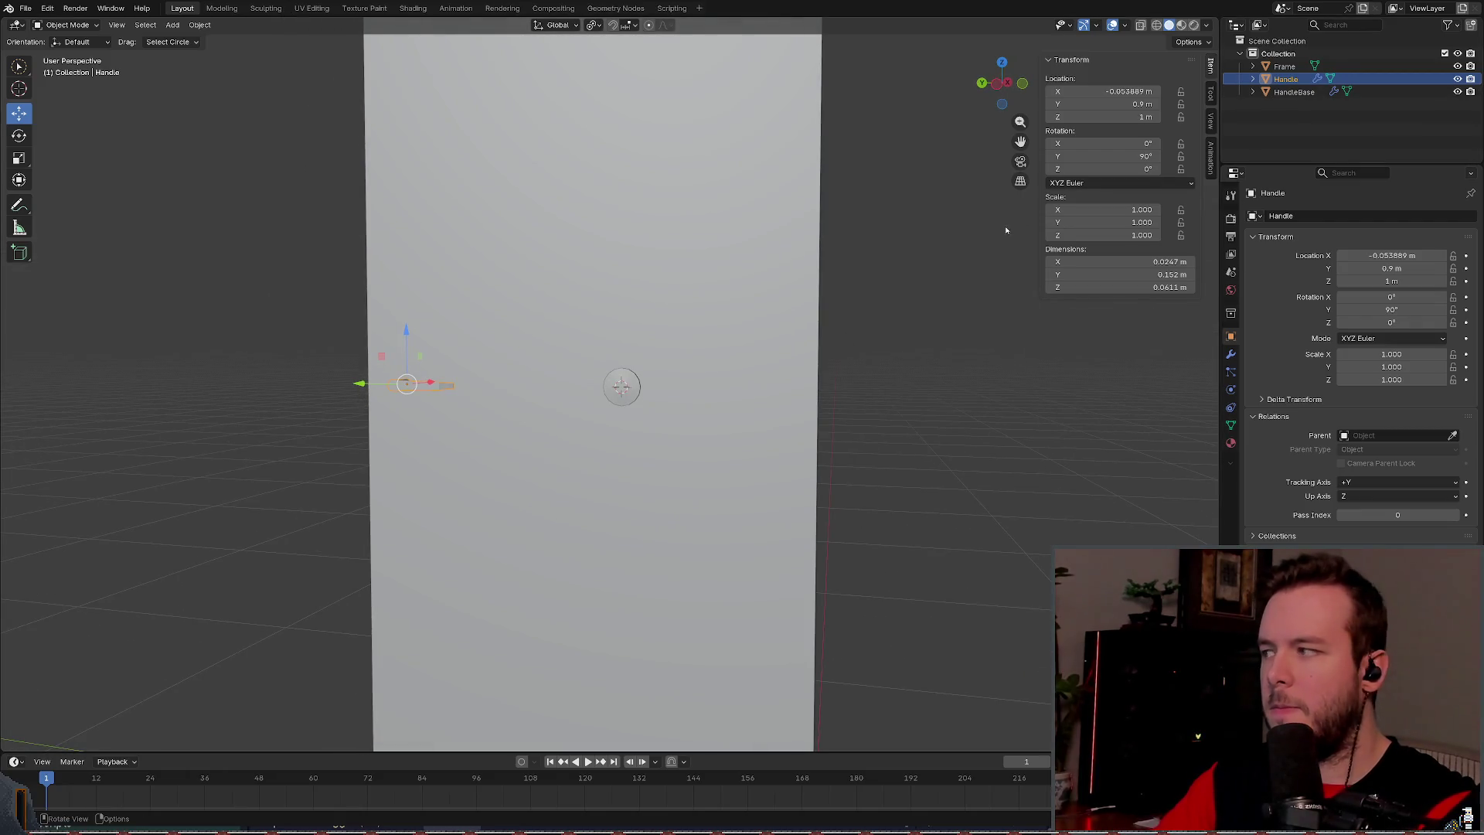
left_click_drag(1005, 230, 977, 236)
type("gy-.5")
key("Return")
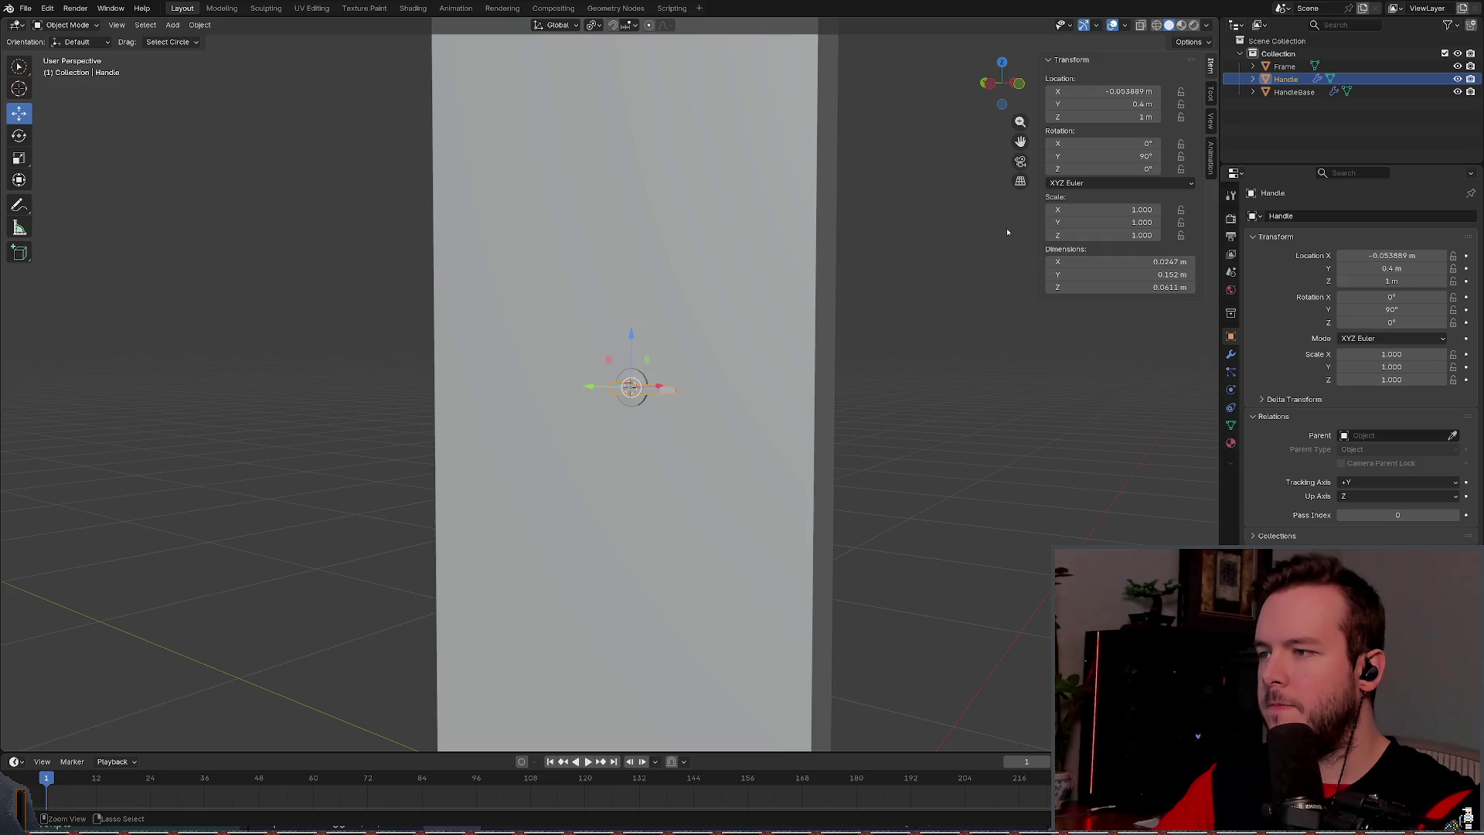
Step: Parent the Handle to HandleBase in the Outliner
left_click(1292, 92)
left_click_drag(1286, 80, 1289, 91)
left_click(1289, 82)
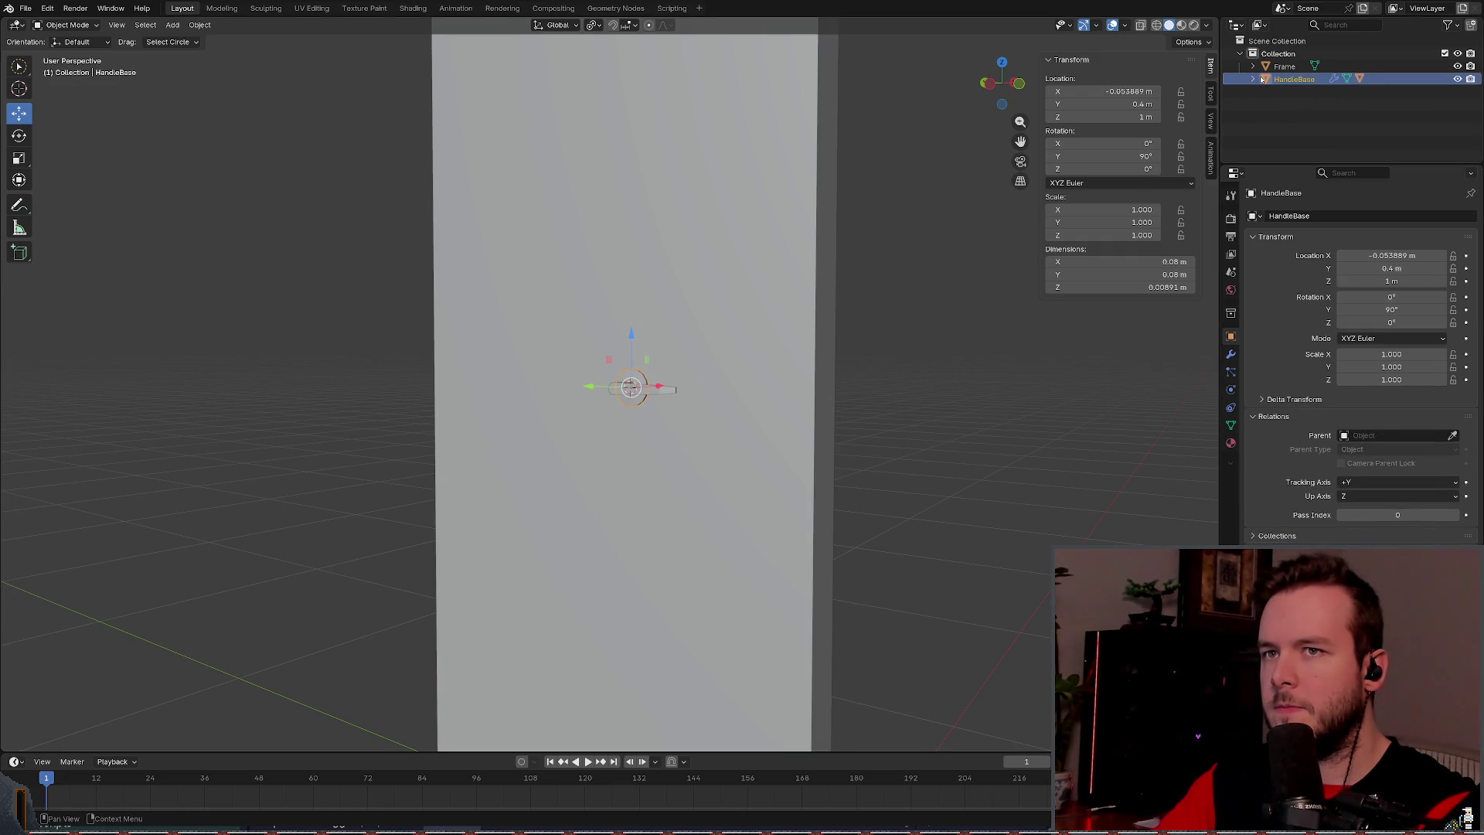
Step: Set HandleBase's Y location to 0.9 m
left_click(1366, 267)
key("BackSpace")
type("9")
key("Return")
mouse_move(916, 328)
left_mouse_down()
mouse_move(990, 348)
mouse_move(915, 394)
mouse_move(818, 361)
mouse_move(961, 341)
mouse_move(616, 387)
mouse_move(518, 381)
mouse_move(809, 367)
mouse_move(938, 216)
left_mouse_up()
scroll(960, 341, "up", 5)
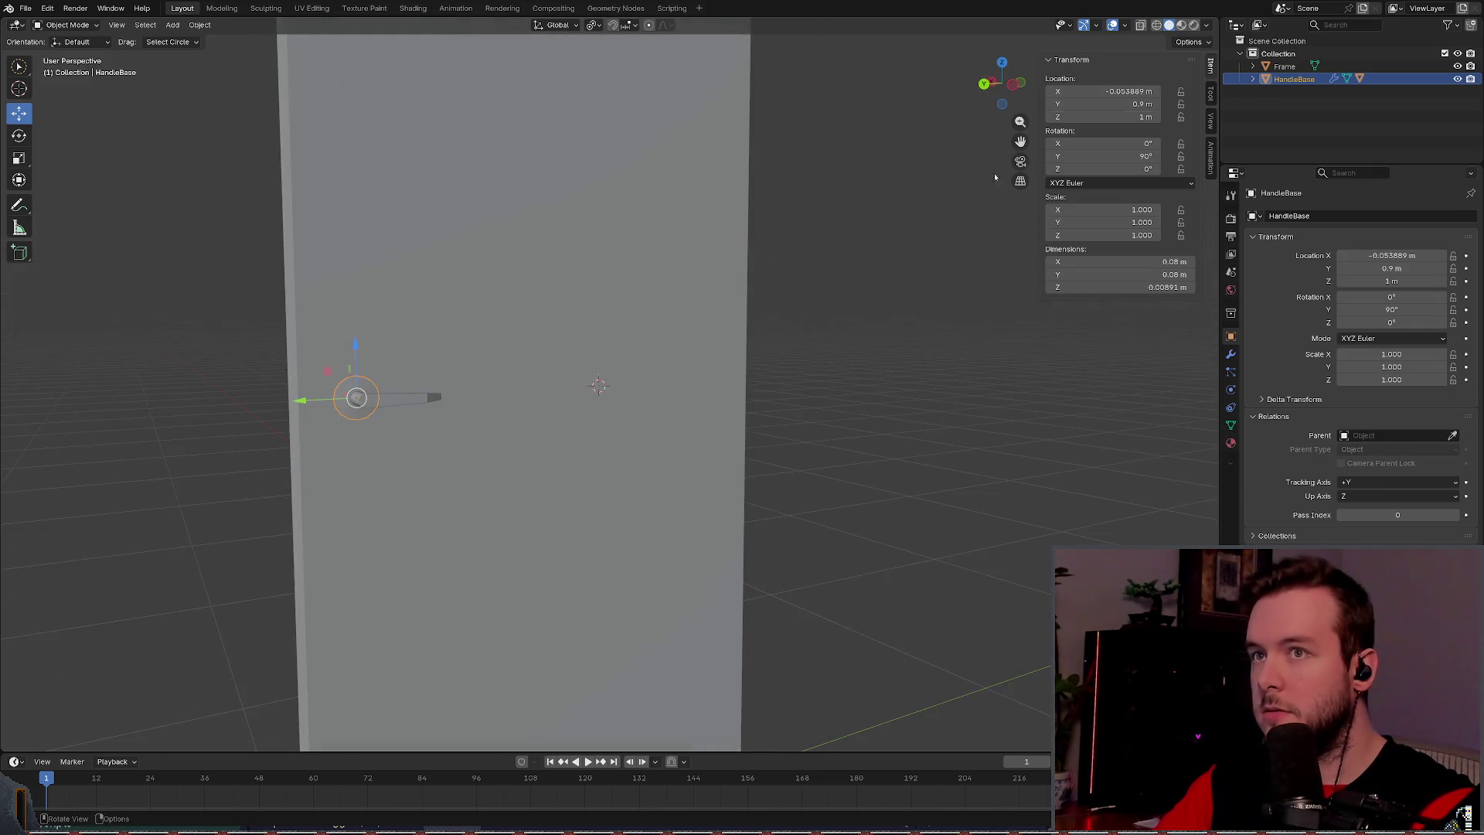
Step: Switch the viewport to Material Preview shading and save basic_door.blend
left_click(1181, 25)
left_click(885, 274)
mouse_move(885, 275)
left_mouse_down()
mouse_move(771, 275)
mouse_move(749, 299)
left_mouse_up()
key("ctrl+s")
left_click(541, 409)
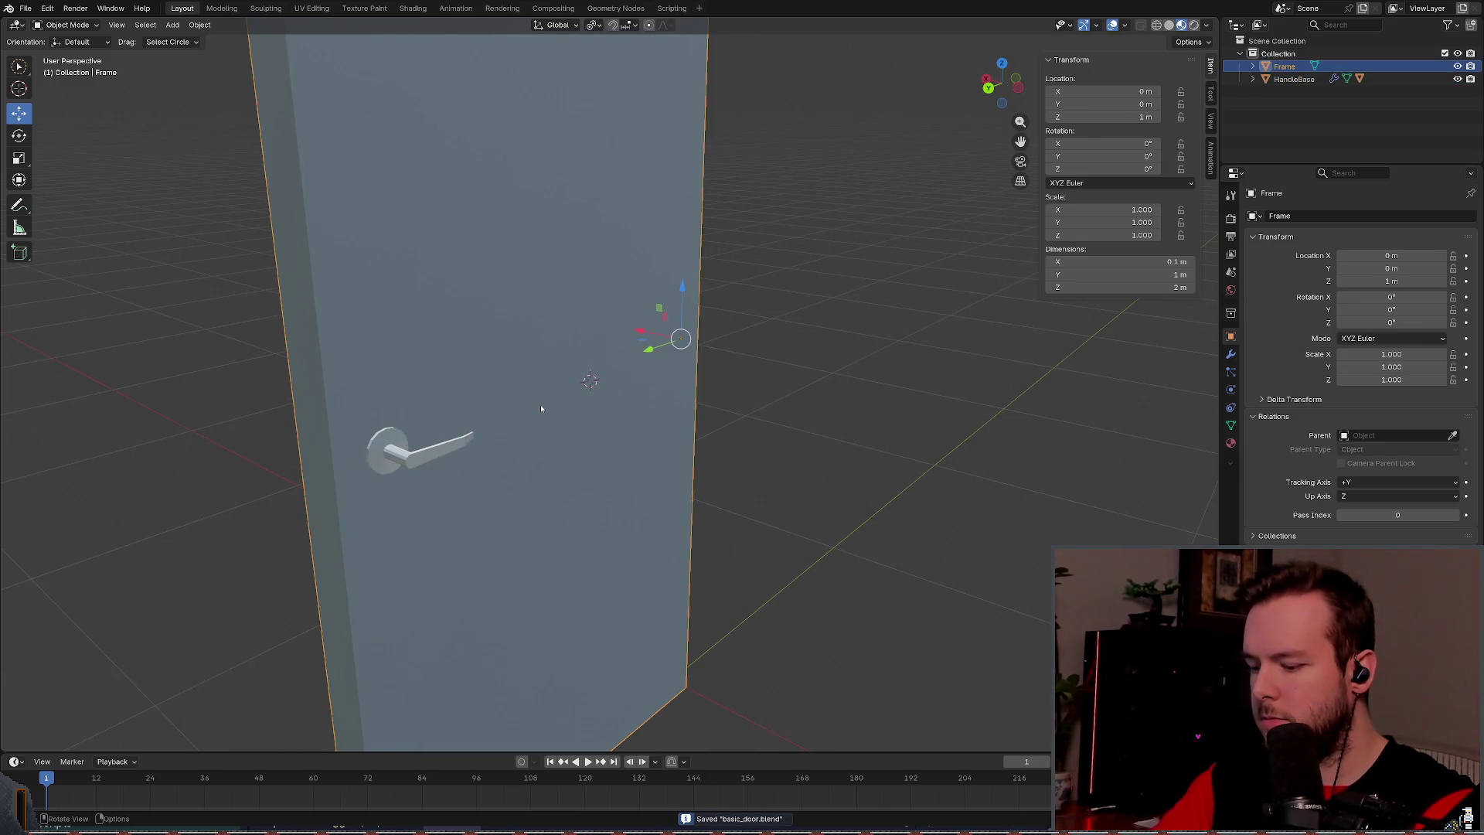
Step: Select the Frame, try Z location 0 m, undo it back to 1 m, and save
scroll(540, 405, "down", 5)
mouse_move(540, 405)
left_mouse_down()
mouse_move(805, 345)
mouse_move(484, 311)
mouse_move(613, 304)
mouse_move(629, 327)
mouse_move(682, 321)
mouse_move(723, 363)
mouse_move(753, 313)
mouse_move(693, 304)
mouse_move(760, 318)
mouse_move(730, 328)
left_mouse_up()
left_click(805, 345)
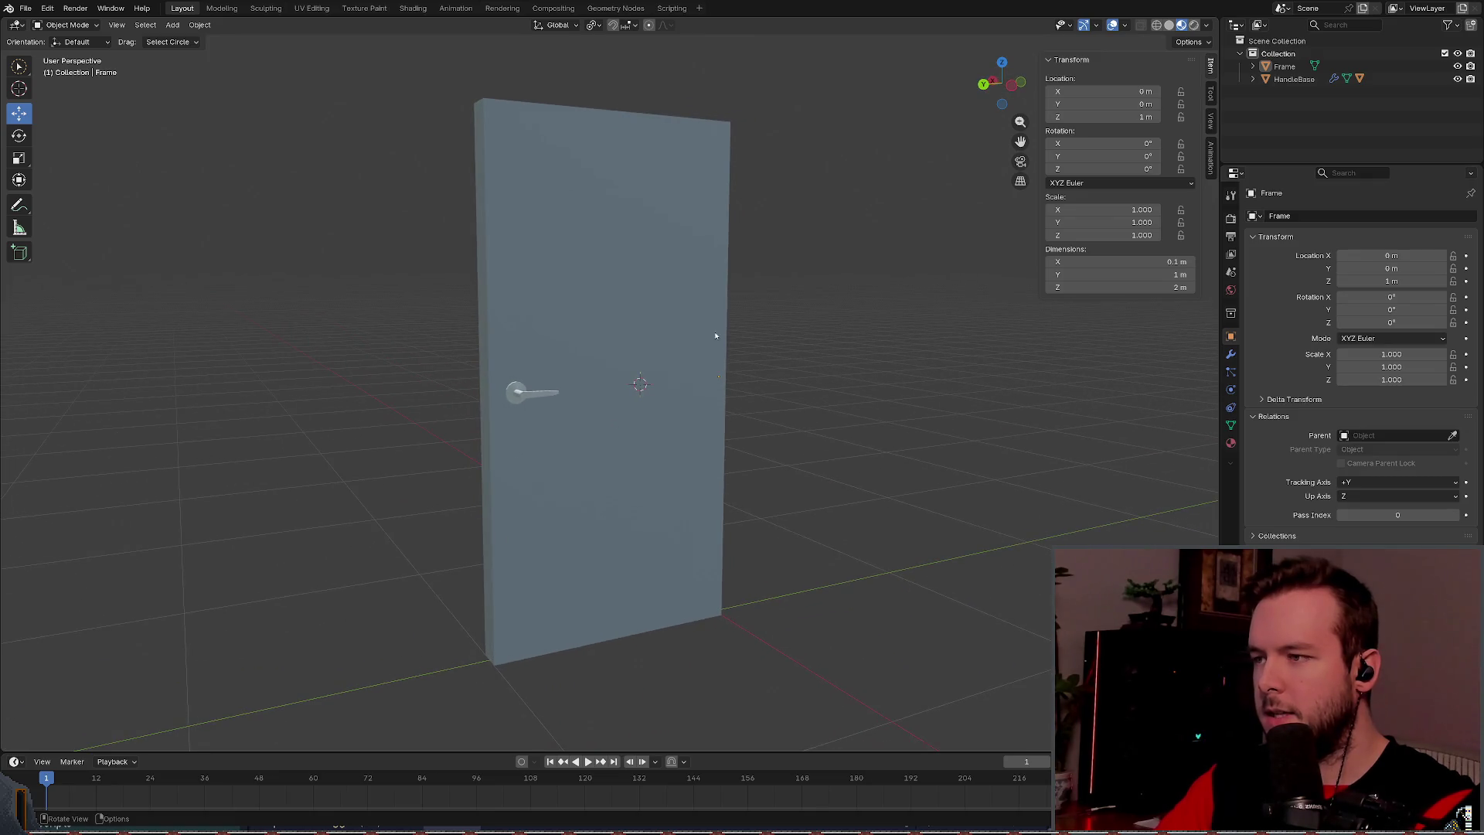
left_click(525, 392)
left_click(823, 343)
mouse_move(707, 386)
left_mouse_down()
mouse_move(718, 346)
mouse_move(697, 334)
mouse_move(884, 320)
left_mouse_up()
left_click(697, 334)
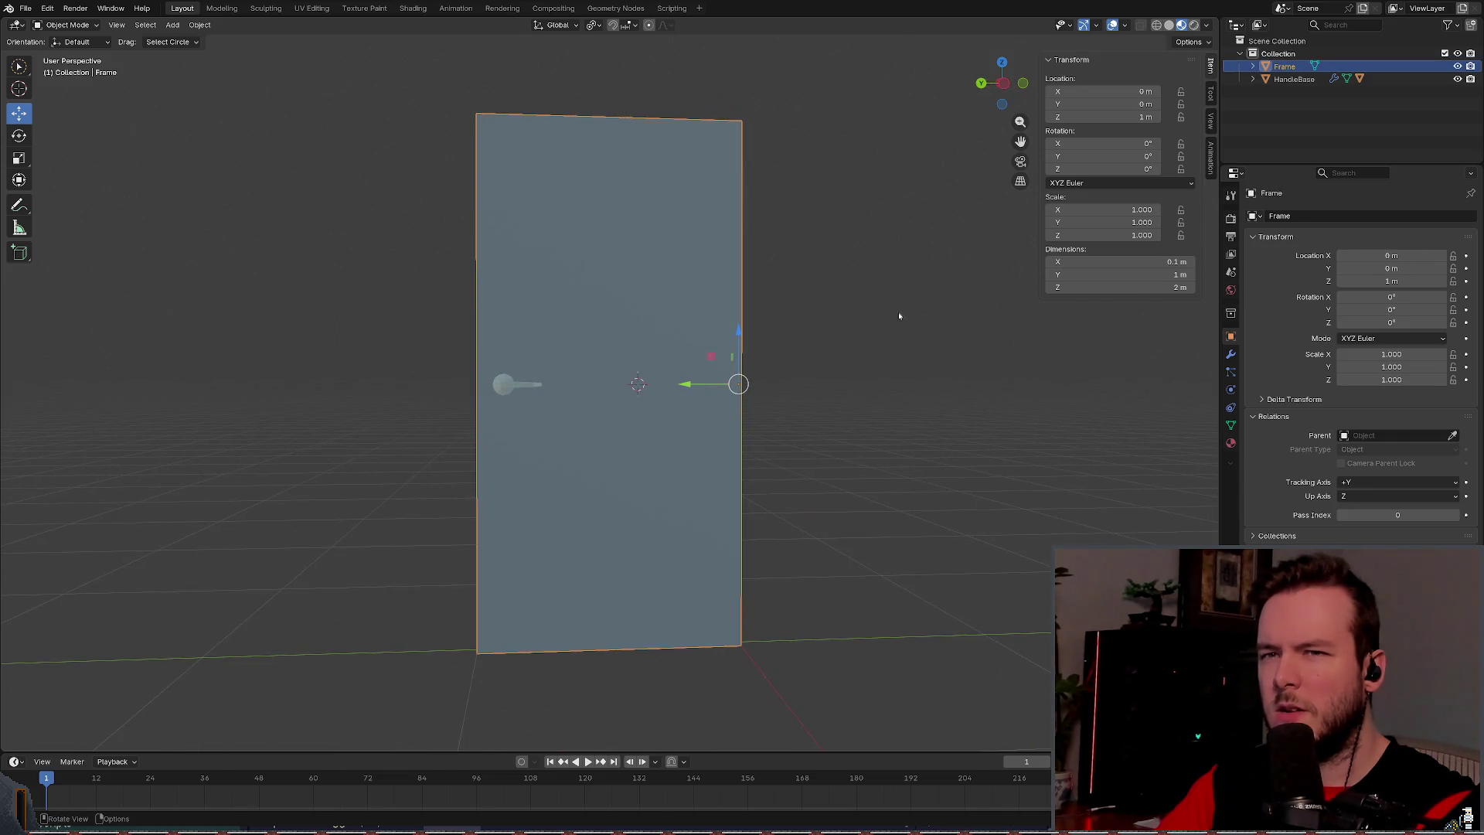
left_click(1387, 280)
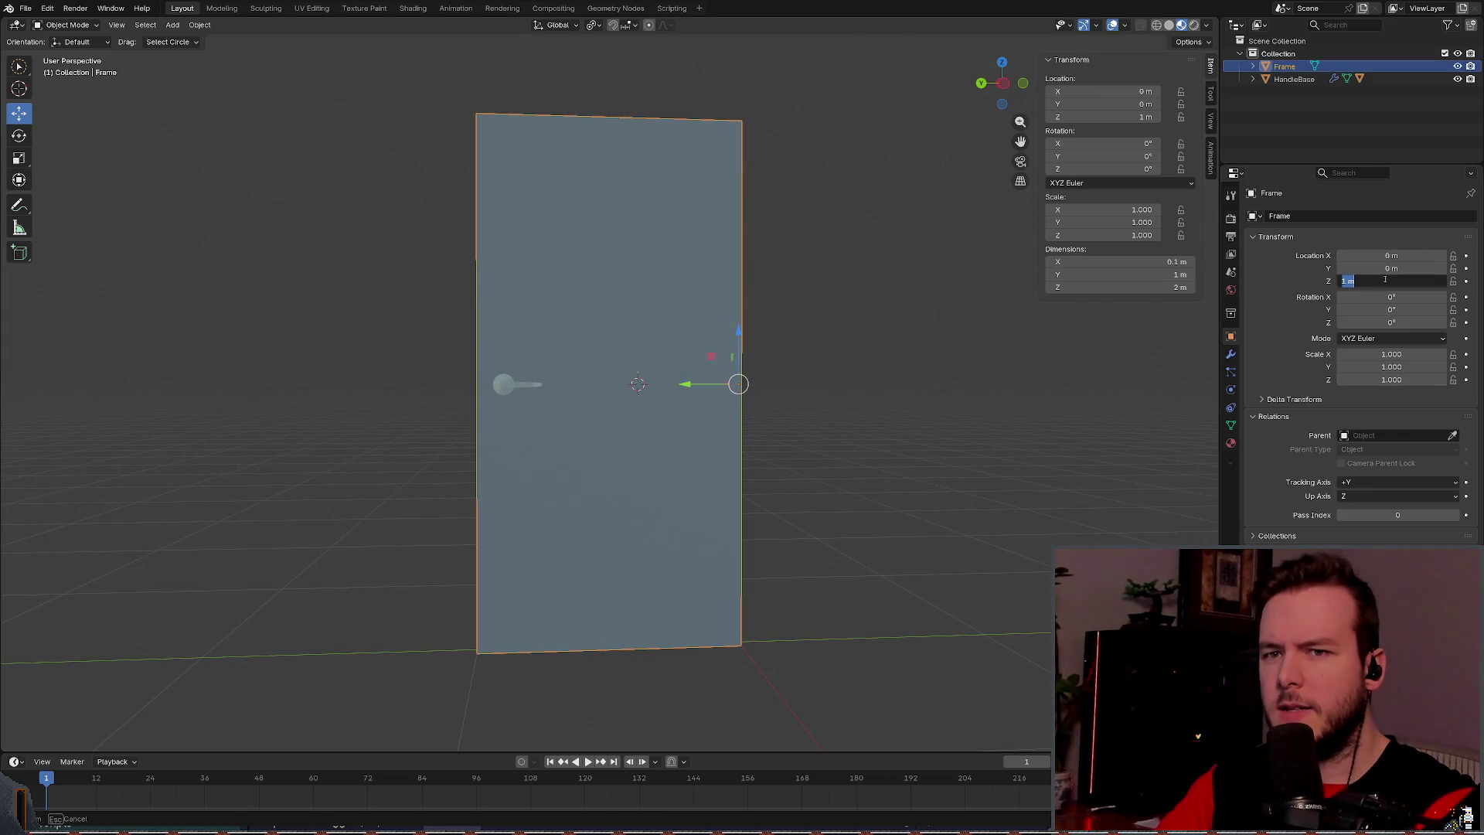
type("0")
key("Return")
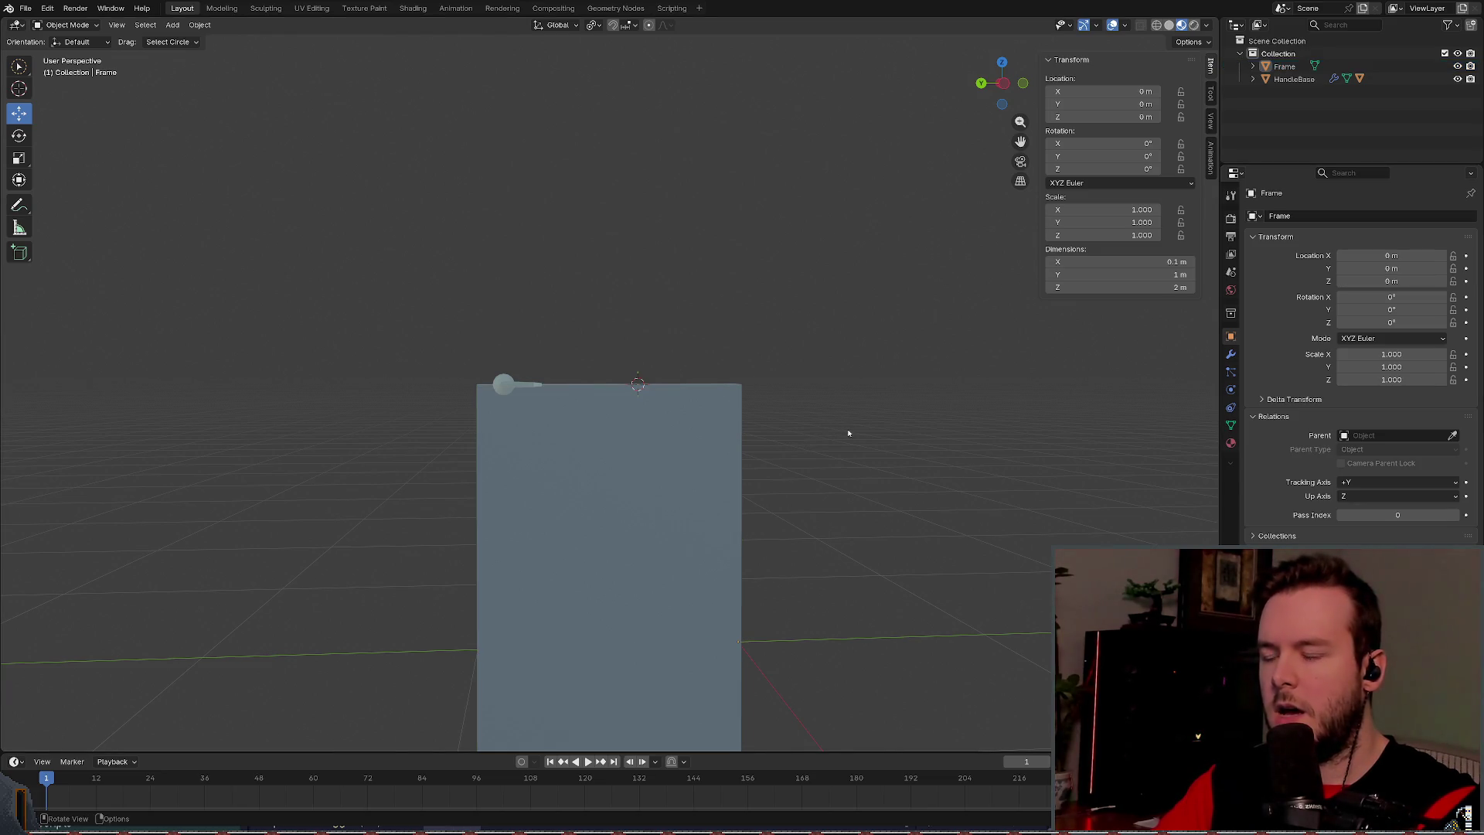
key("ctrl+z")
key("ctrl+s")
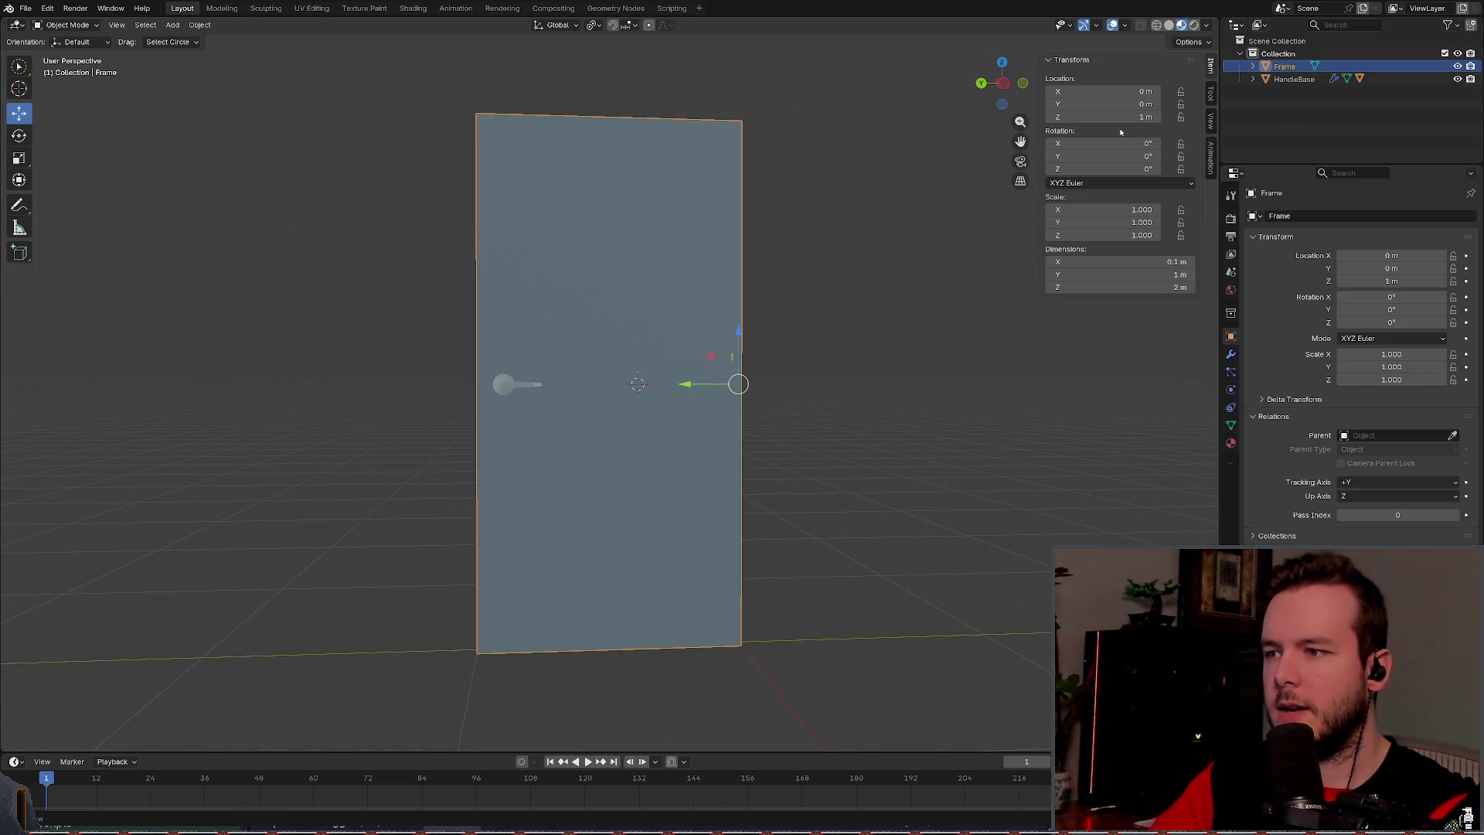
Step: Enable Affect Only Origins and lower the Frame's origin 1 m with gz-1
left_click_drag(944, 232, 935, 221)
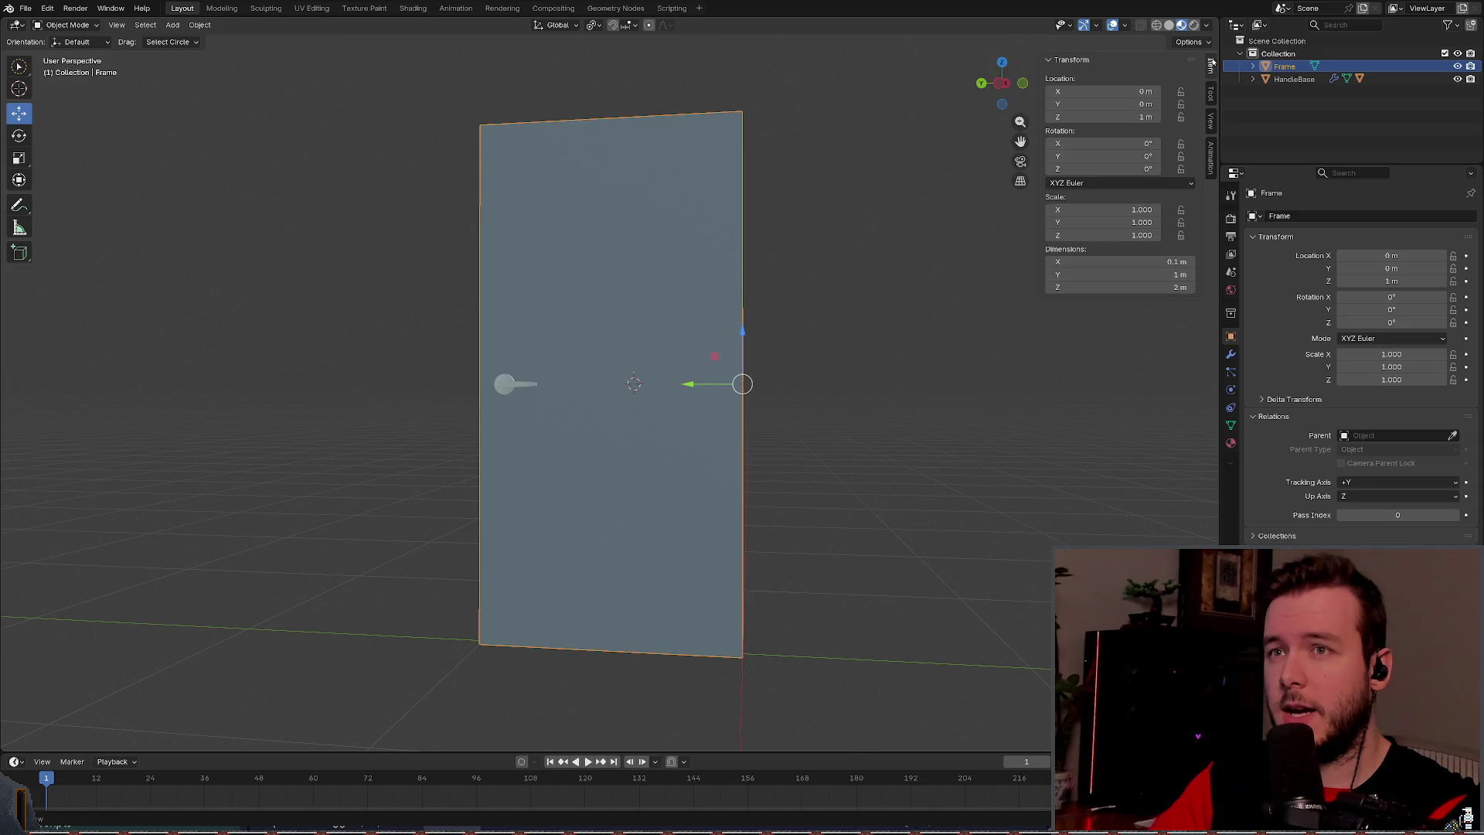
left_click(1207, 44)
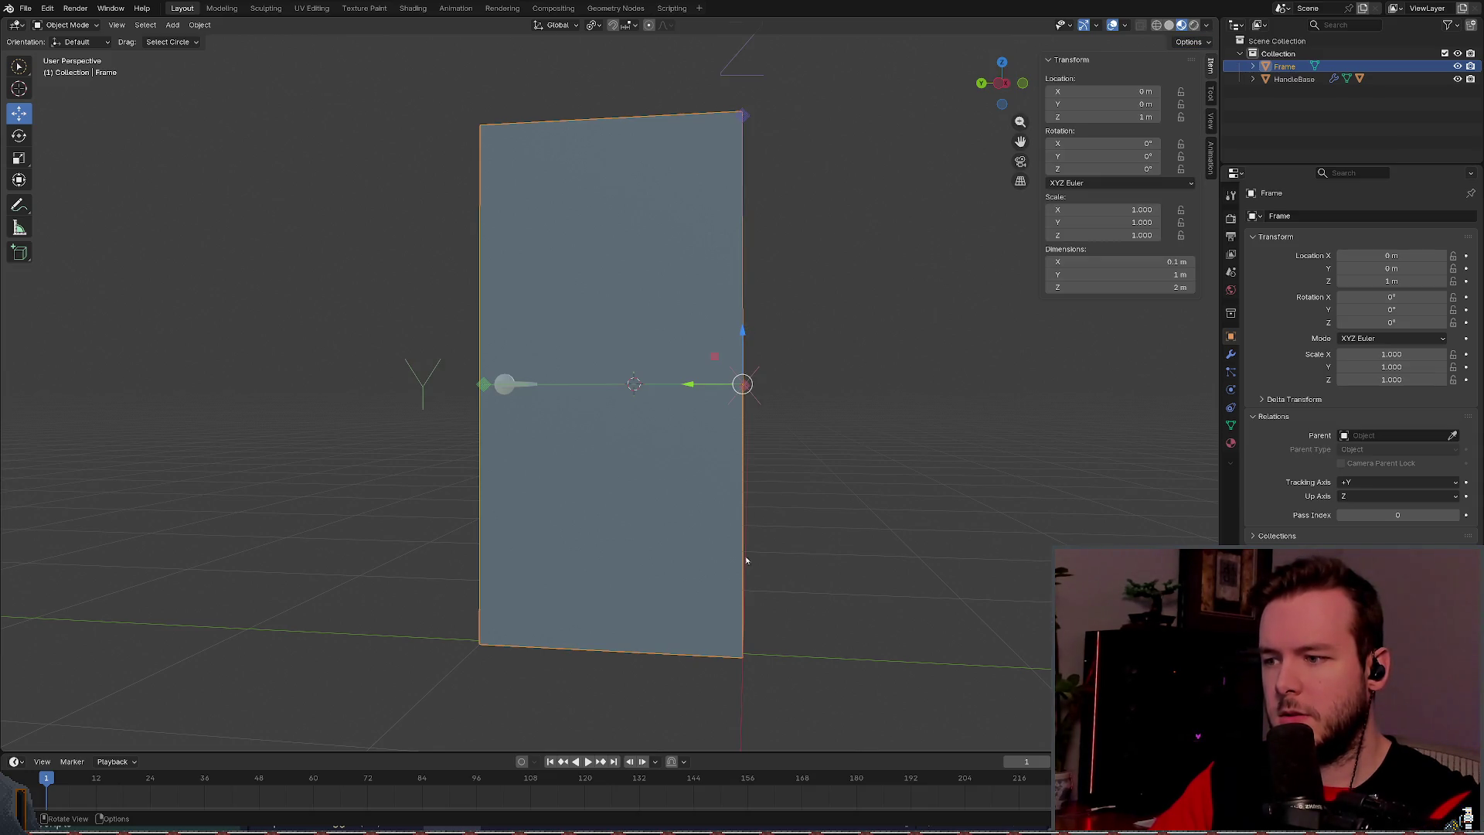
left_click_drag(765, 644, 742, 541)
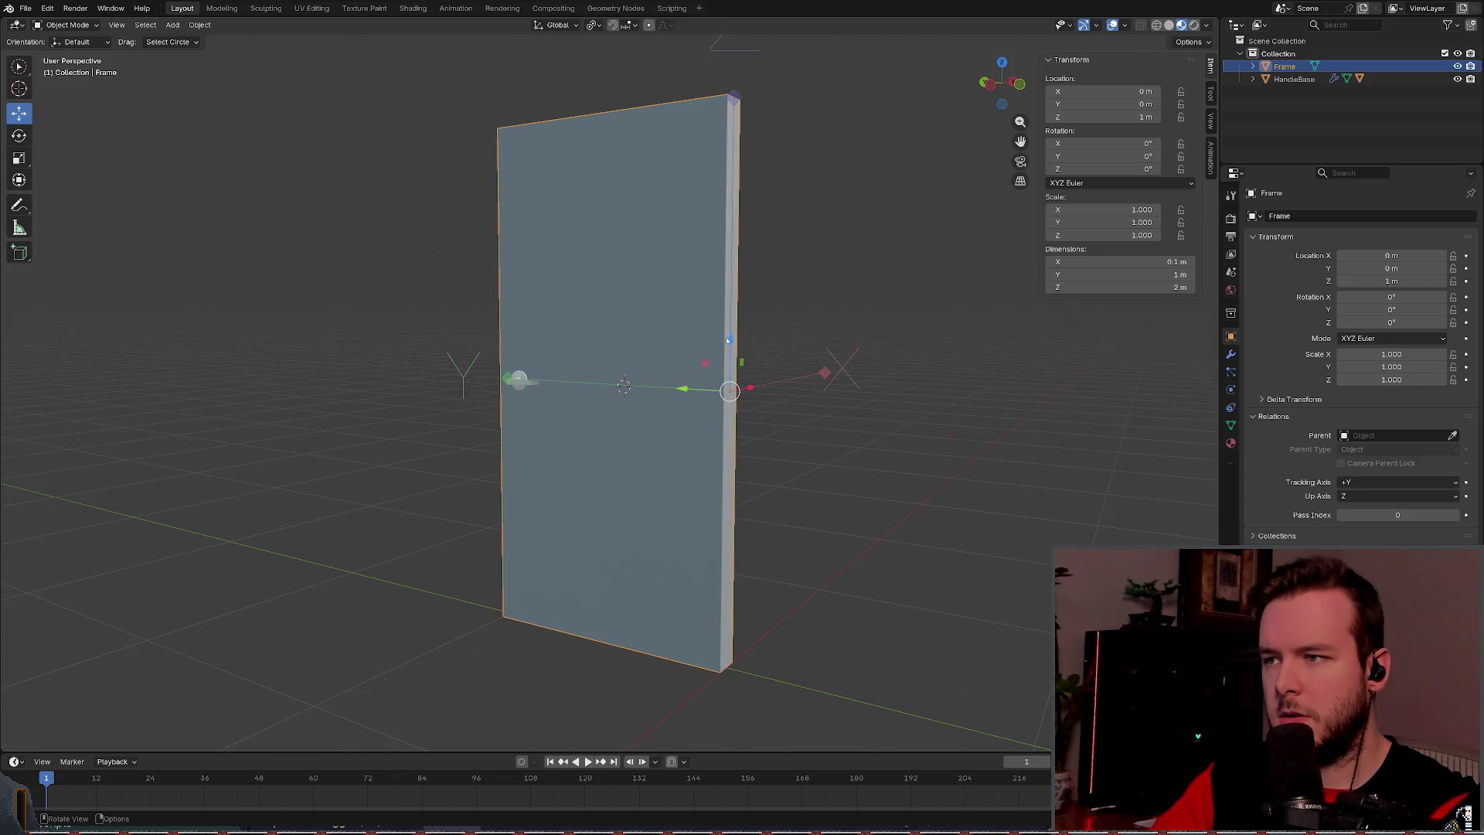
type("gz-1")
key("Return")
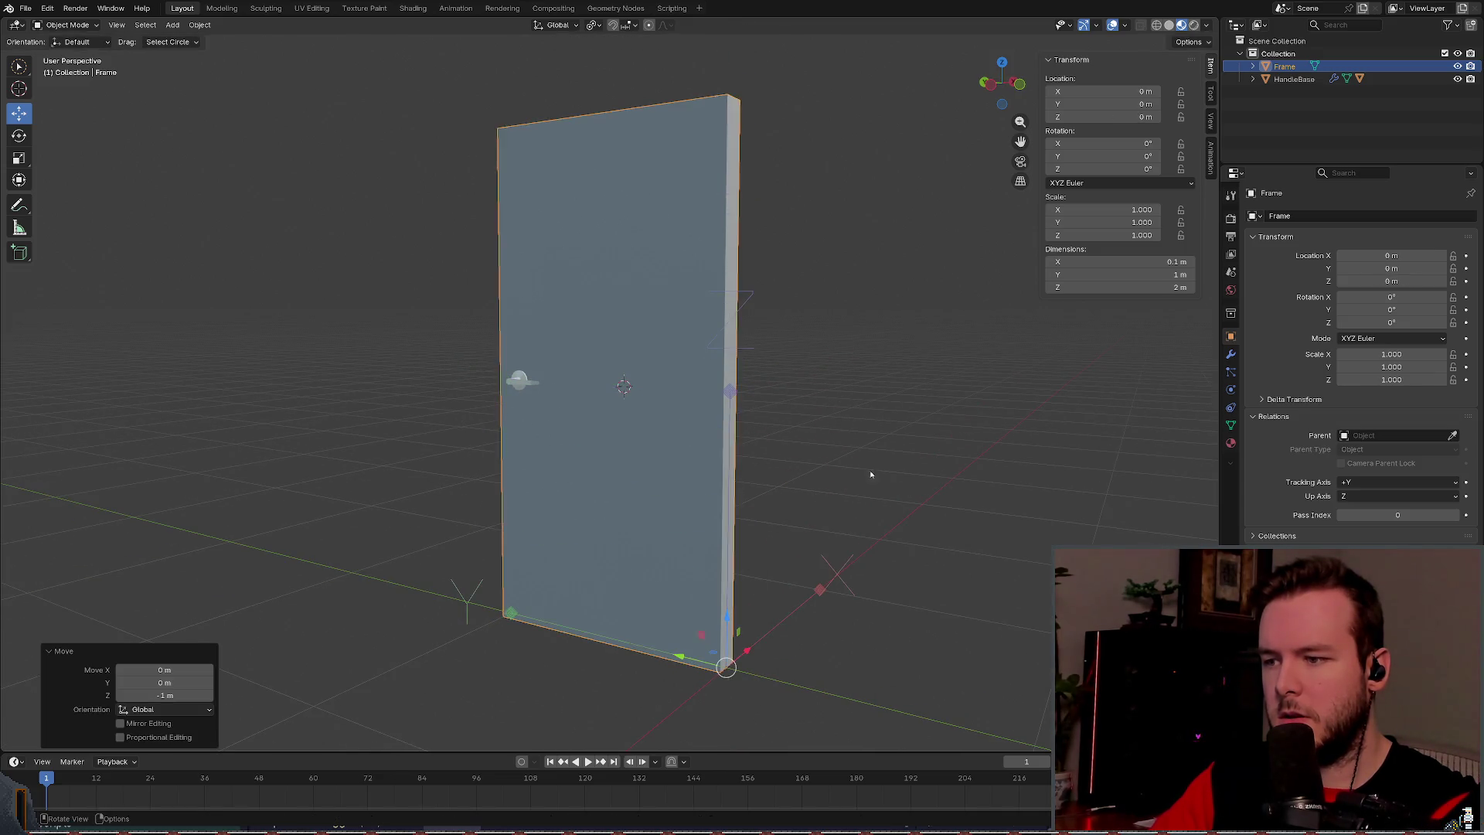
Step: Turn off Affect Only Origins and save basic_door.blend
left_click_drag(872, 474, 988, 457)
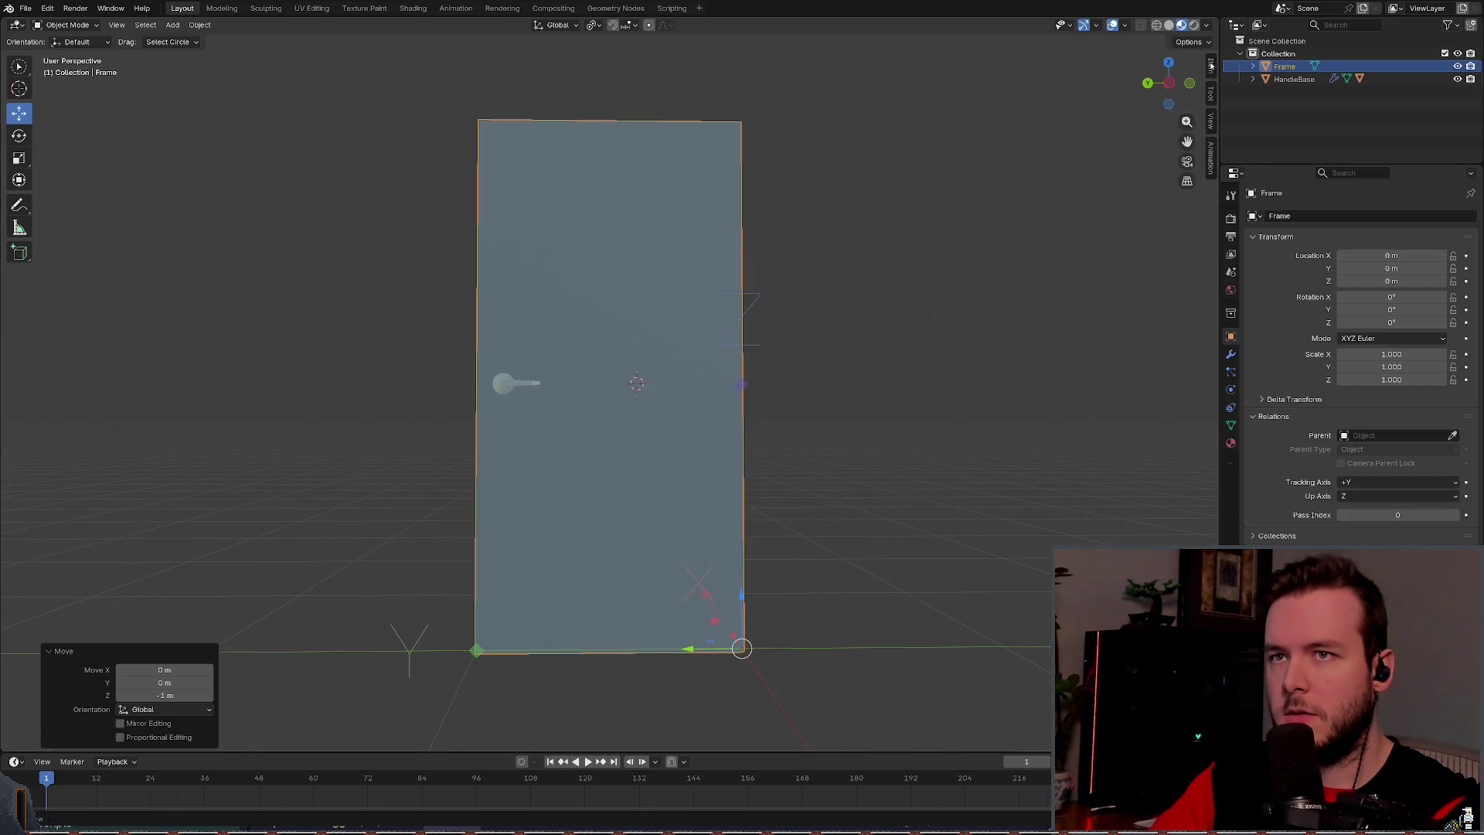
left_click(1190, 42)
left_click(1185, 81)
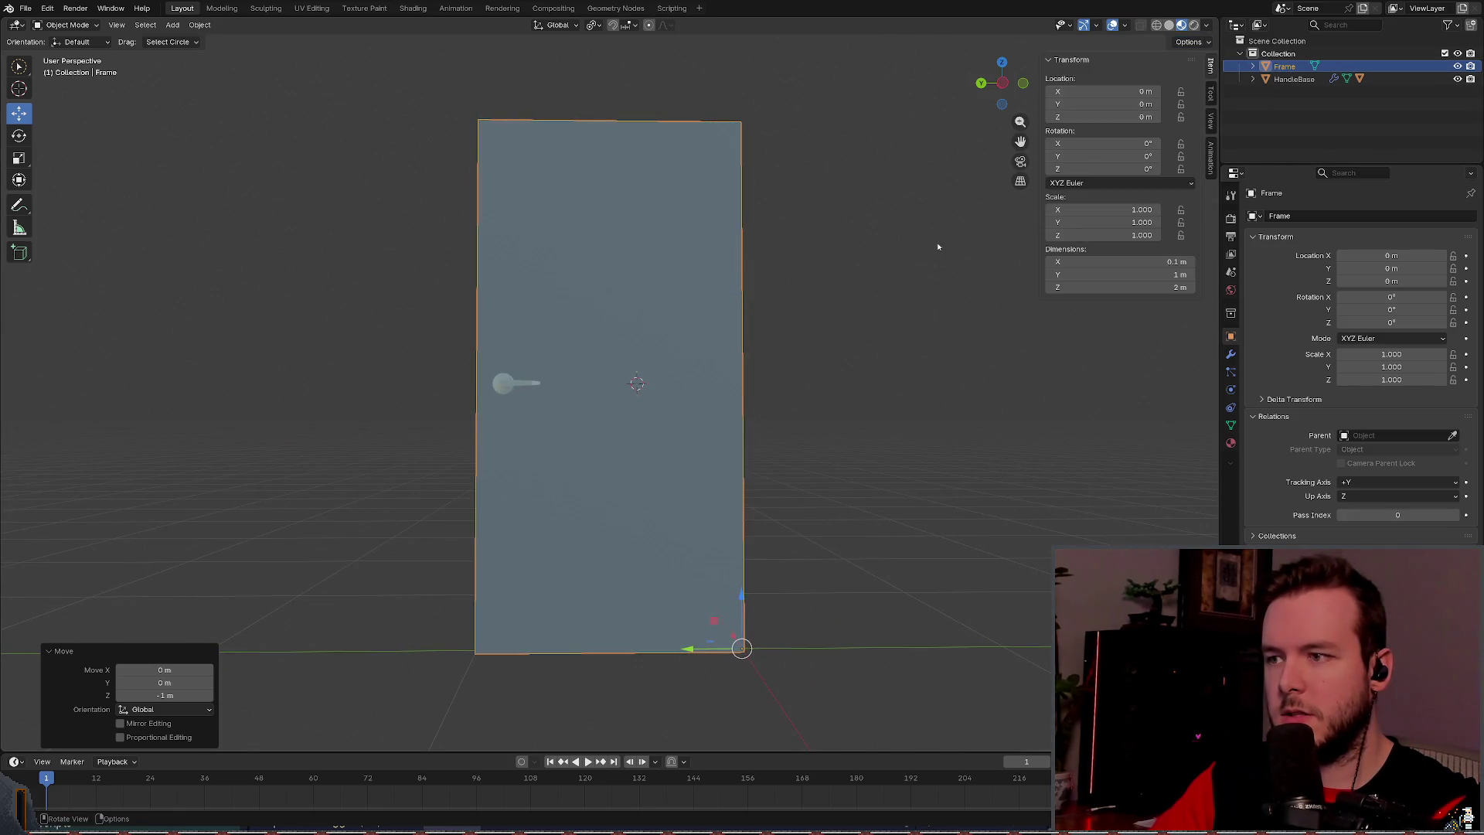
left_click_drag(938, 242, 888, 255)
key("ctrl+s")
mouse_move(810, 292)
left_mouse_down()
mouse_move(851, 318)
mouse_move(799, 304)
mouse_move(681, 334)
left_mouse_up()
left_click_drag(834, 321, 814, 318)
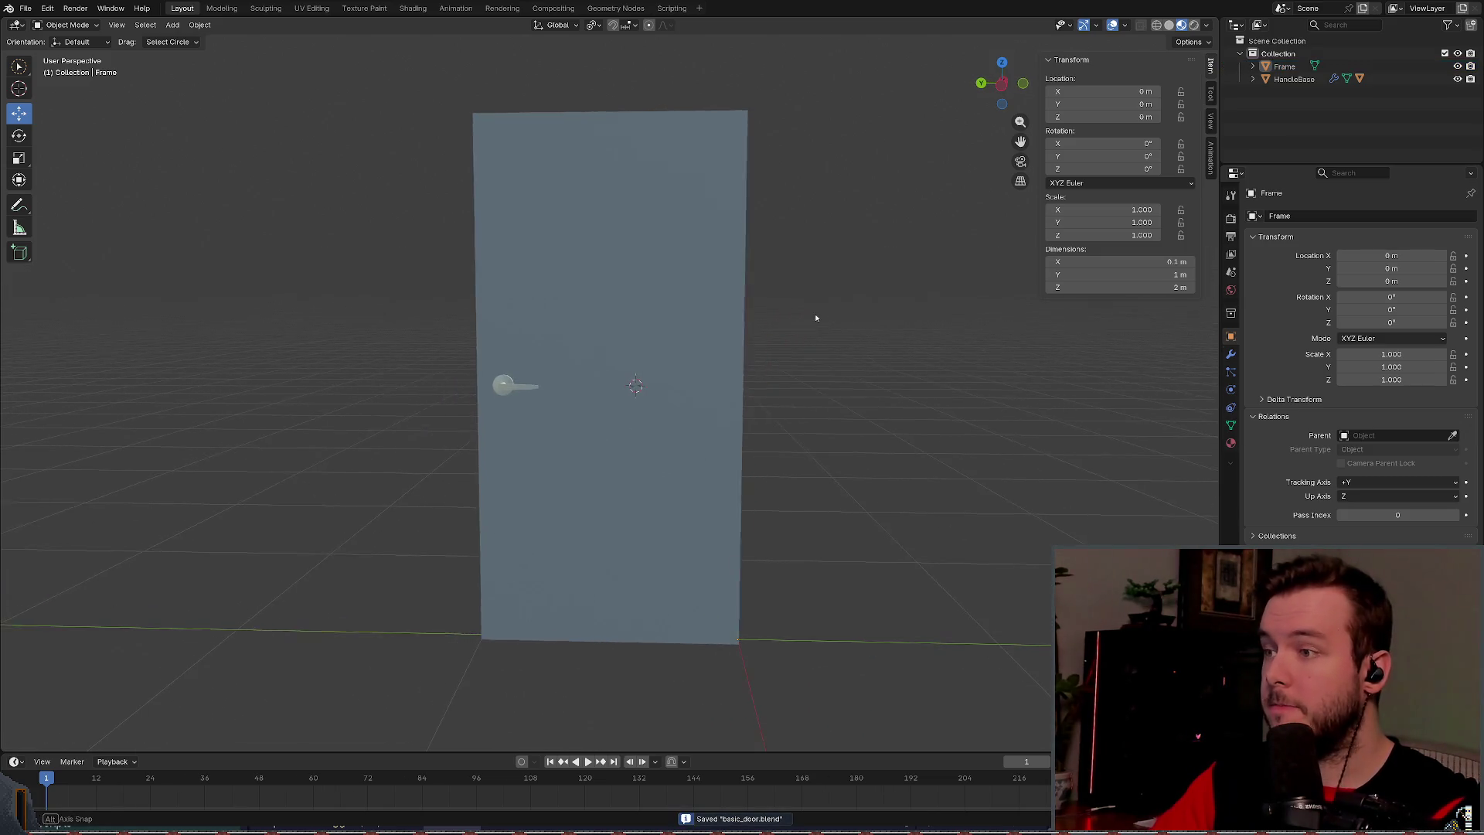
left_click_drag(676, 309, 673, 307)
right_click(639, 359)
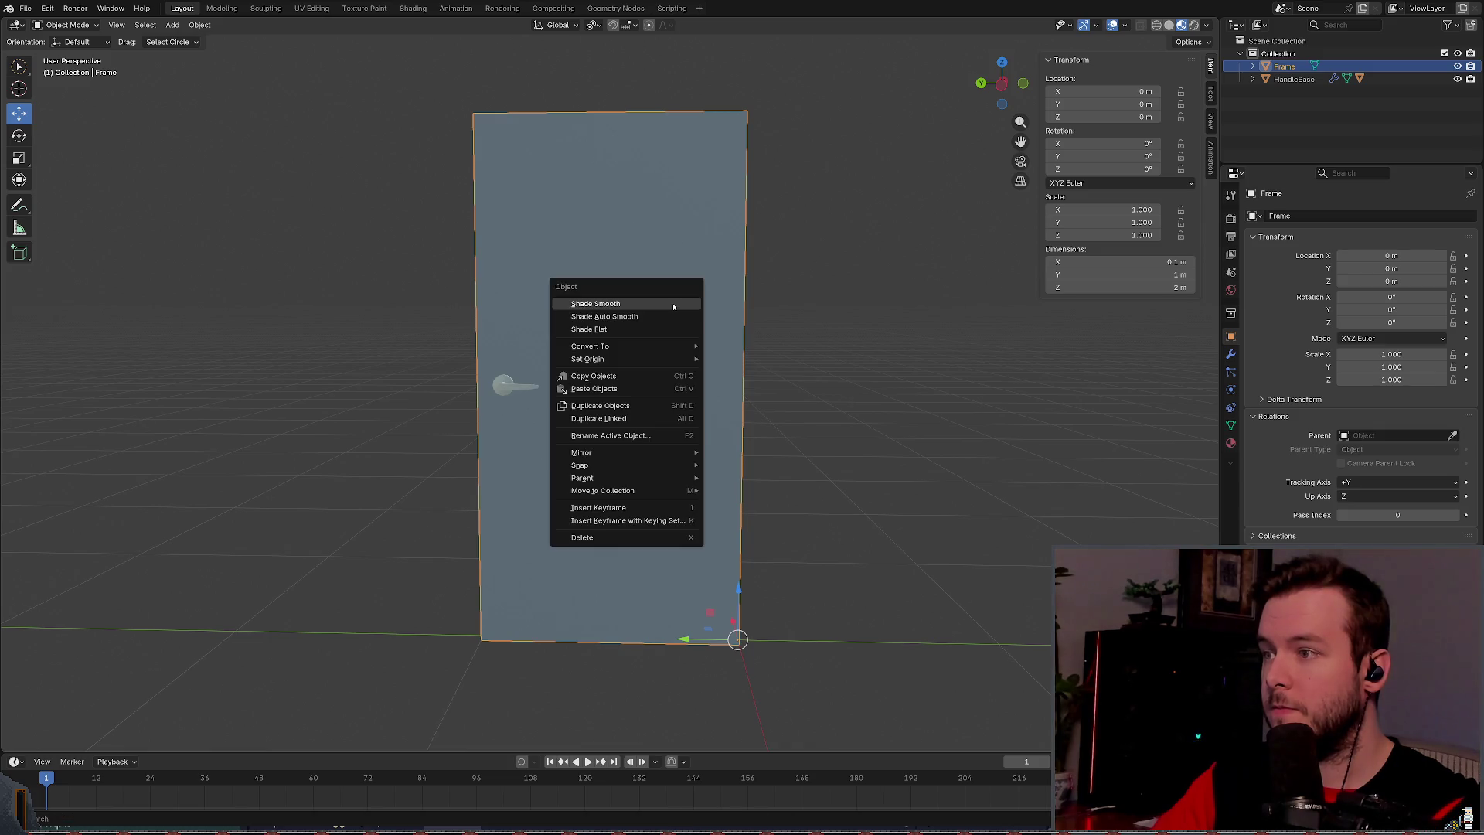
Step: Snap the 3D cursor to the door frame with Snap > Cursor to Selected, then deselect
mouse_move(637, 360)
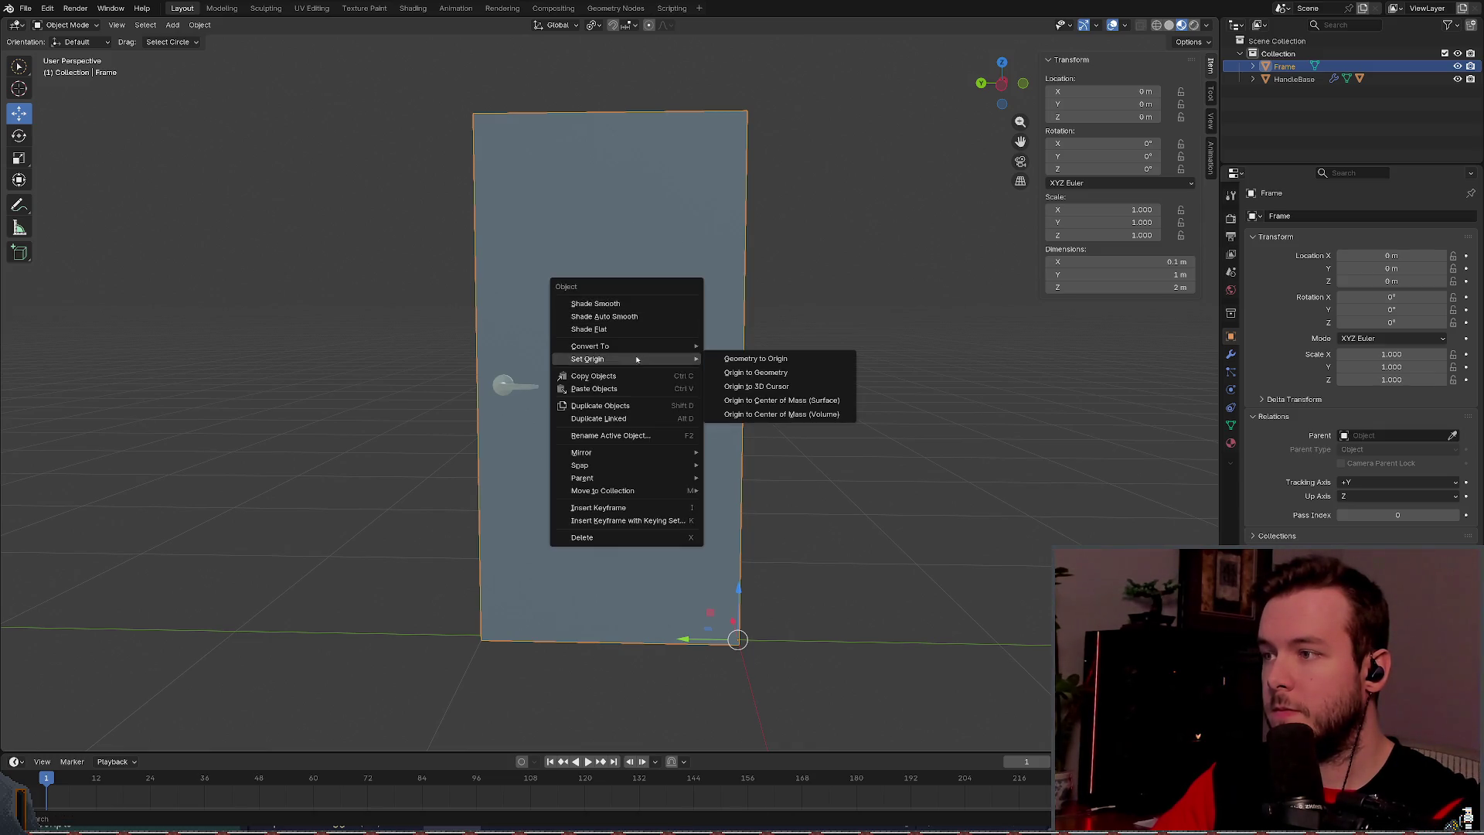
mouse_move(623, 480)
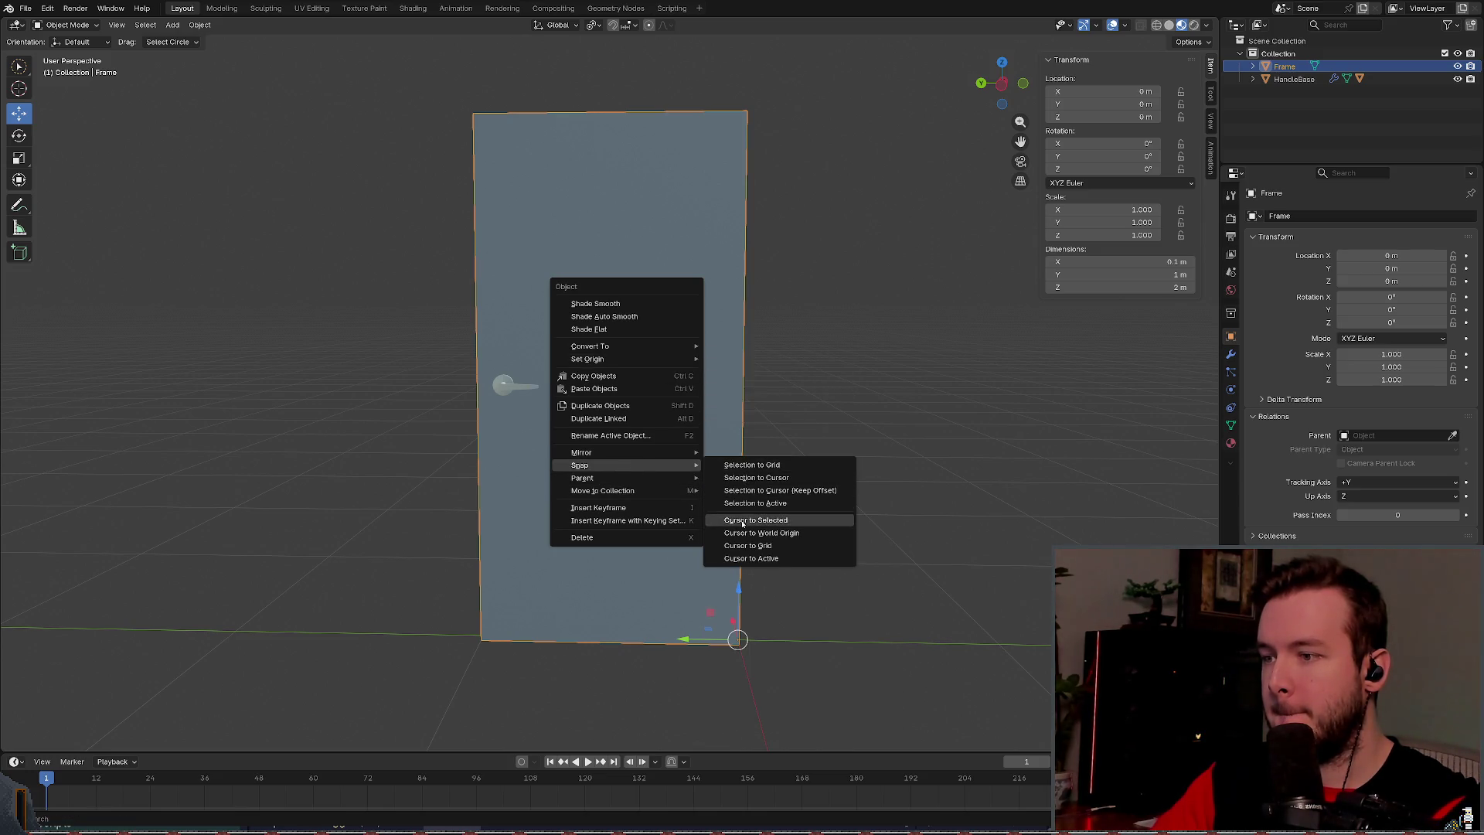
left_click(746, 516)
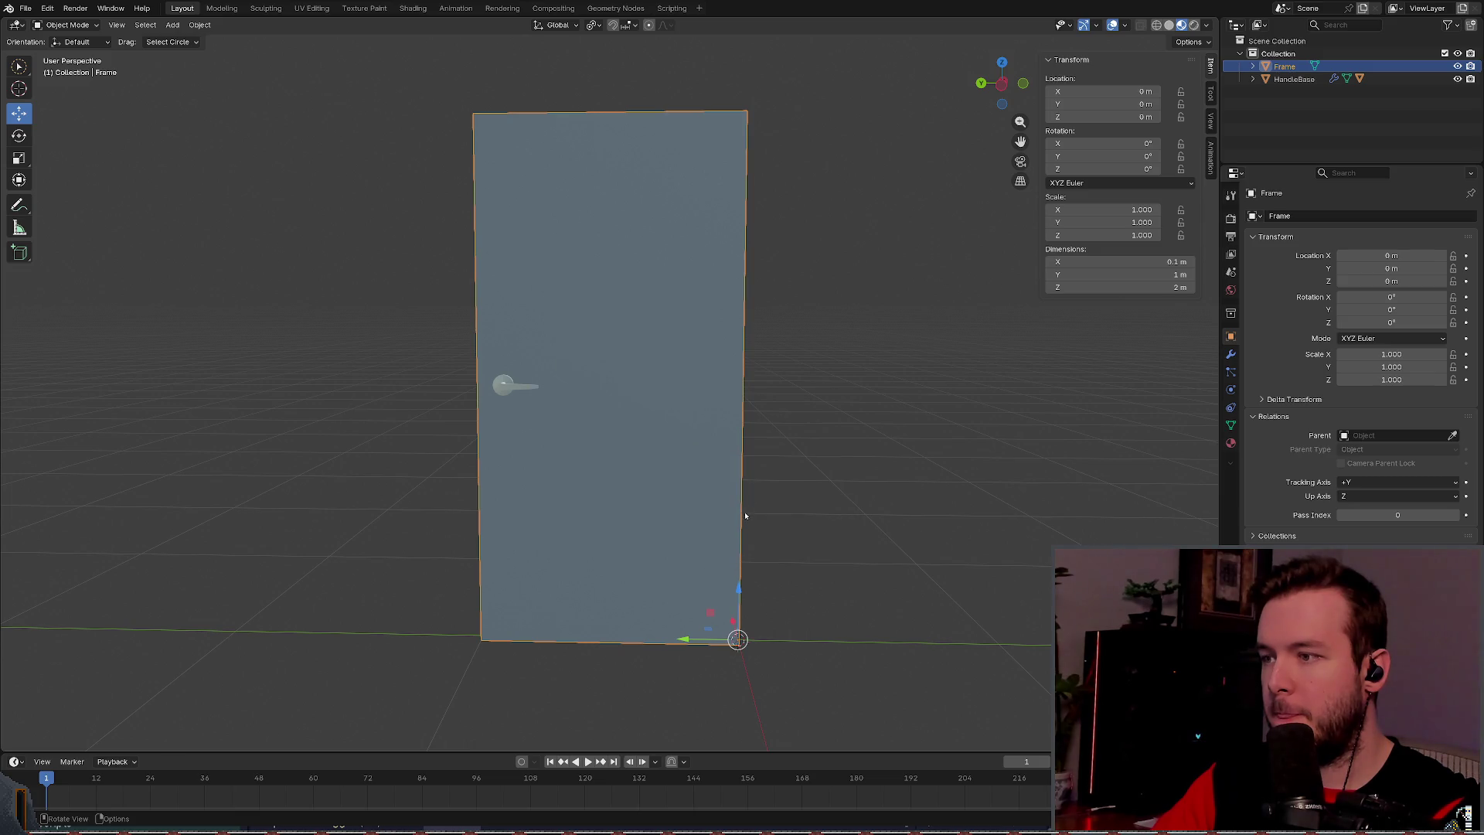
left_click(822, 380)
Step: Save basic_door.blend and switch to Godot to reimport it
key("ctrl+s")
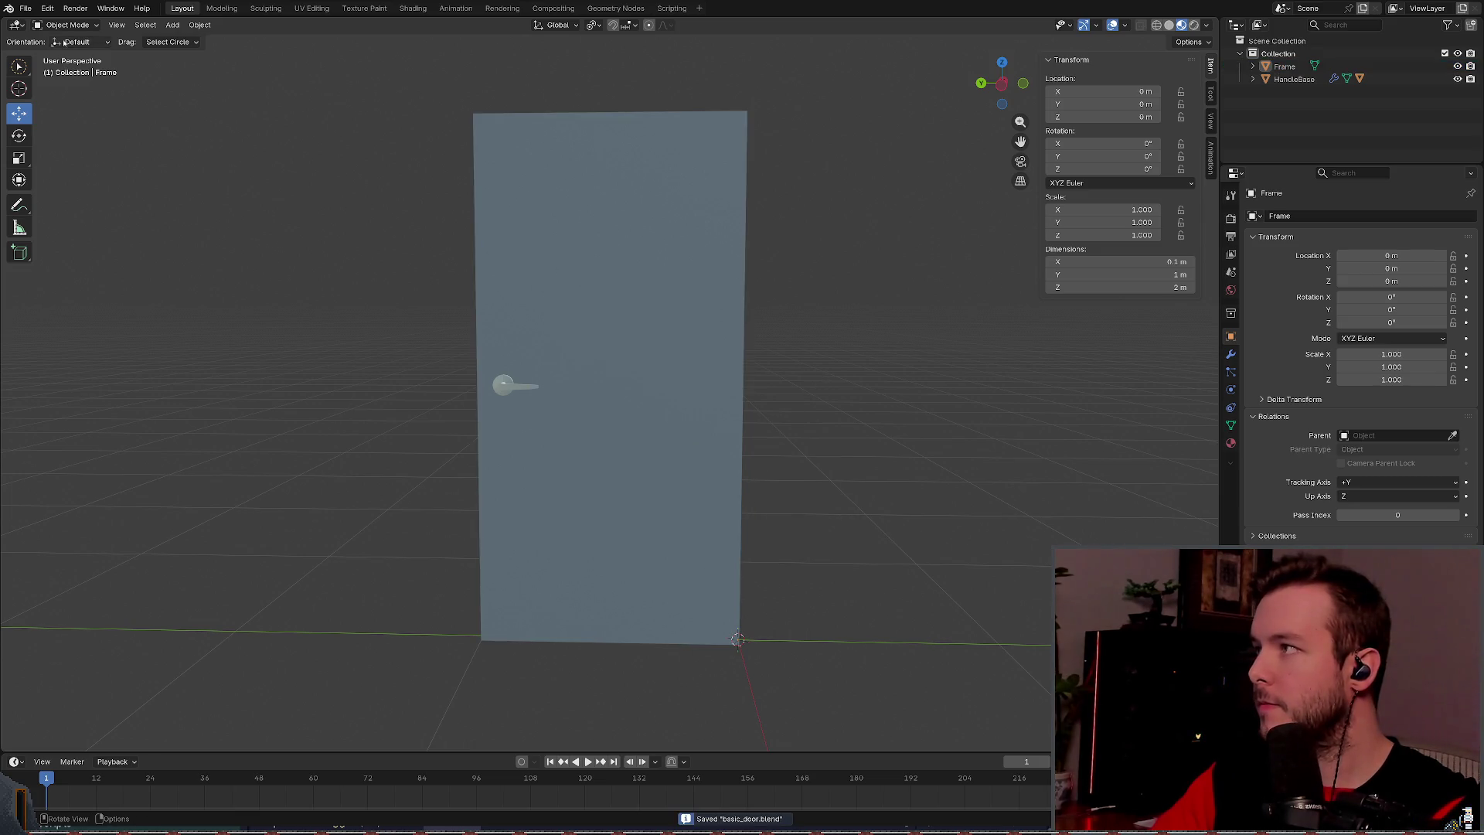
left_click_drag(436, 300, 431, 301)
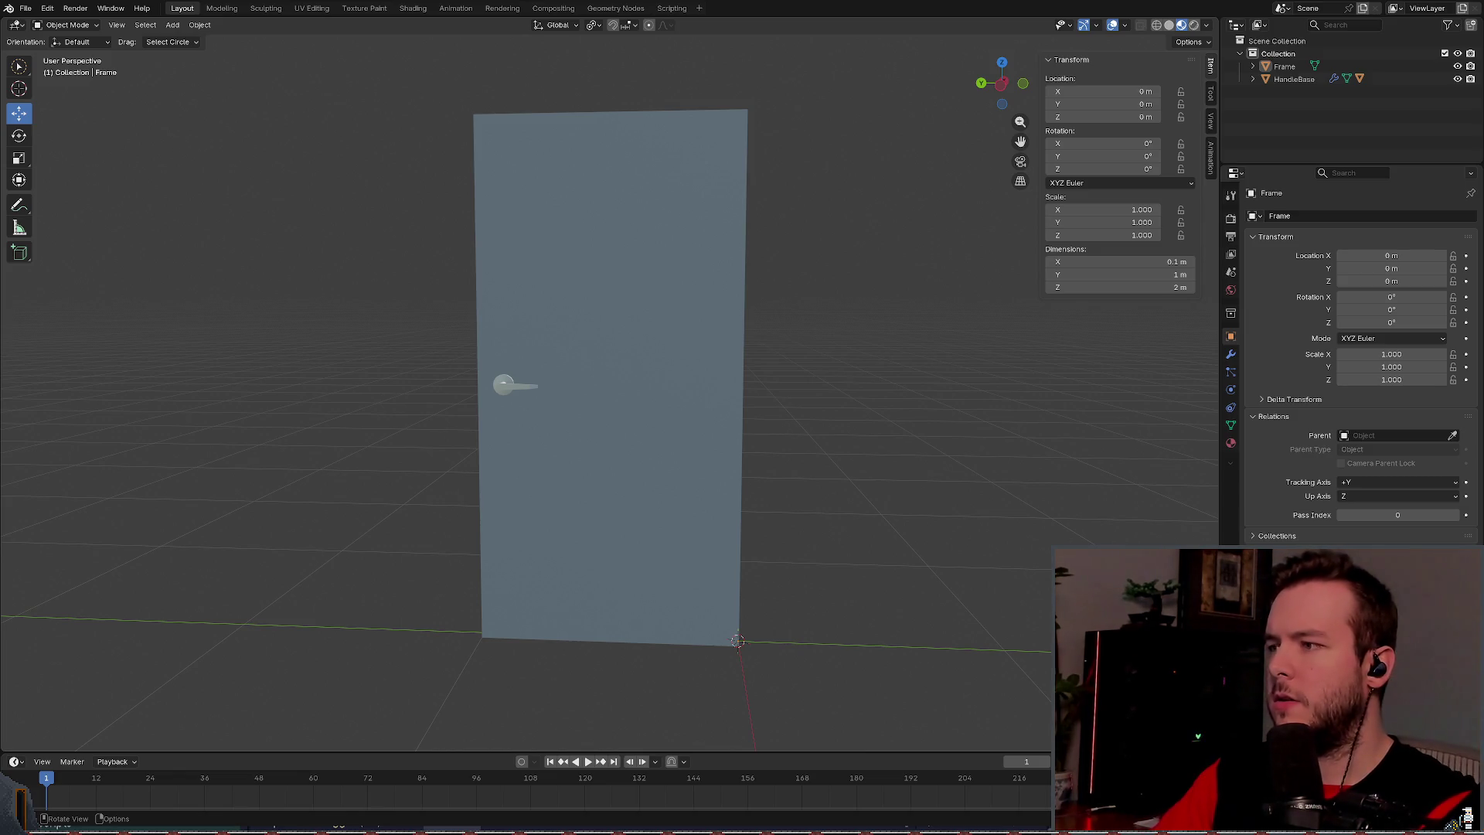
key("alt+Tab")
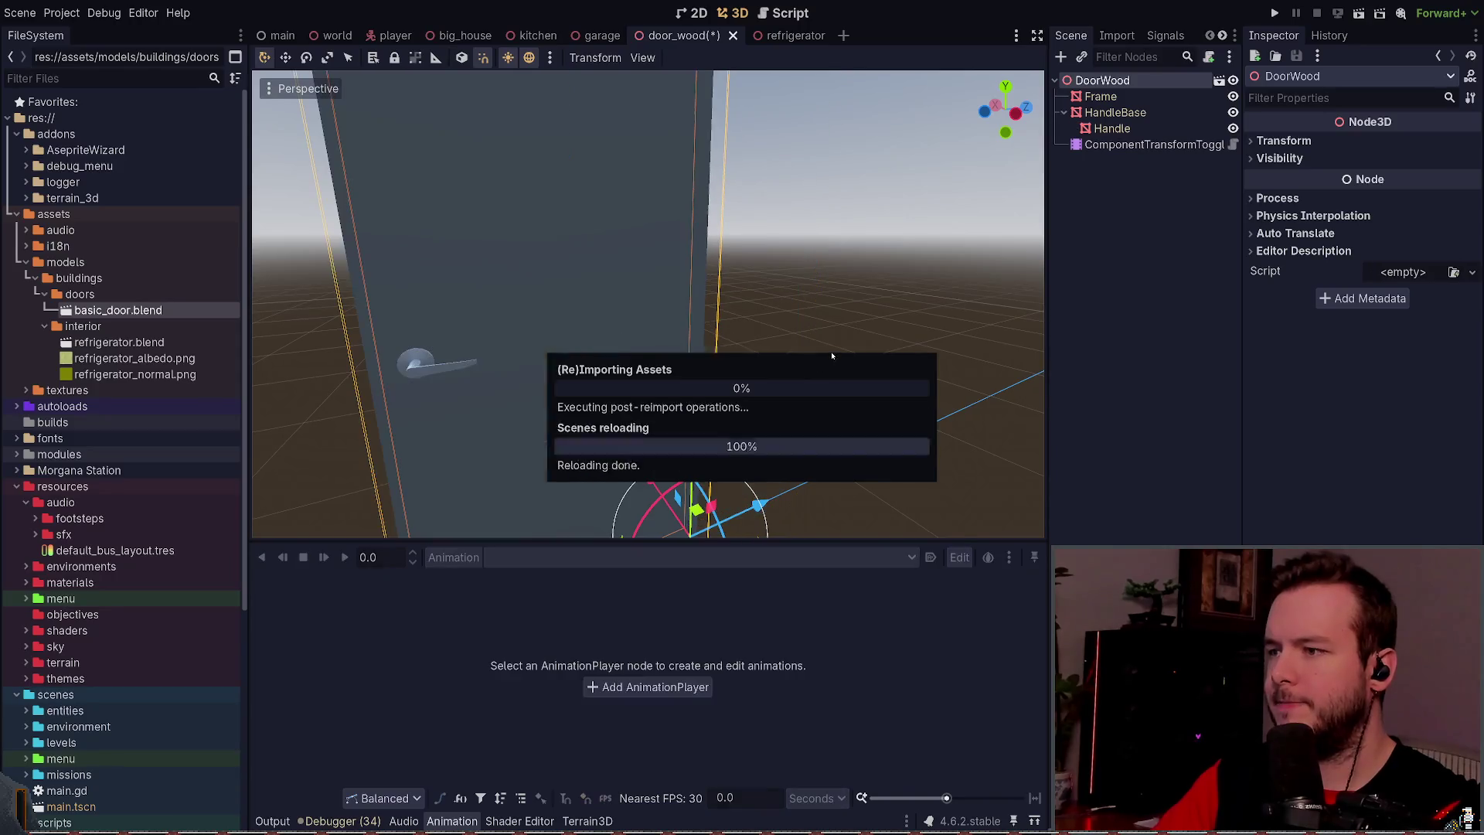
Step: Save the door scene, test-rotate the Handle, undo it, and frame the Handle
scroll(772, 334, "down", 4)
key("ctrl+s")
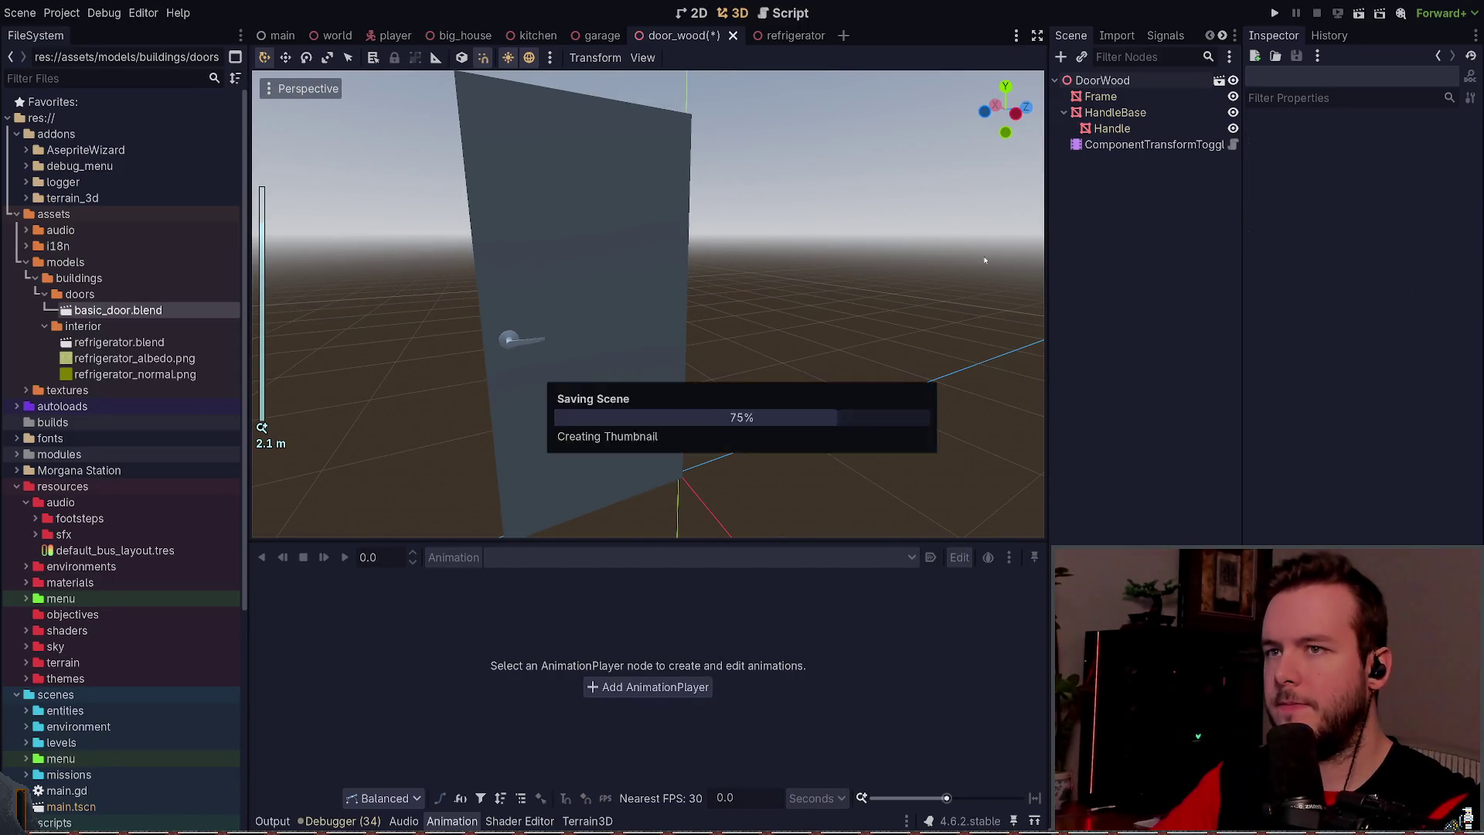
left_click(1113, 128)
scroll(827, 339, "up", 4)
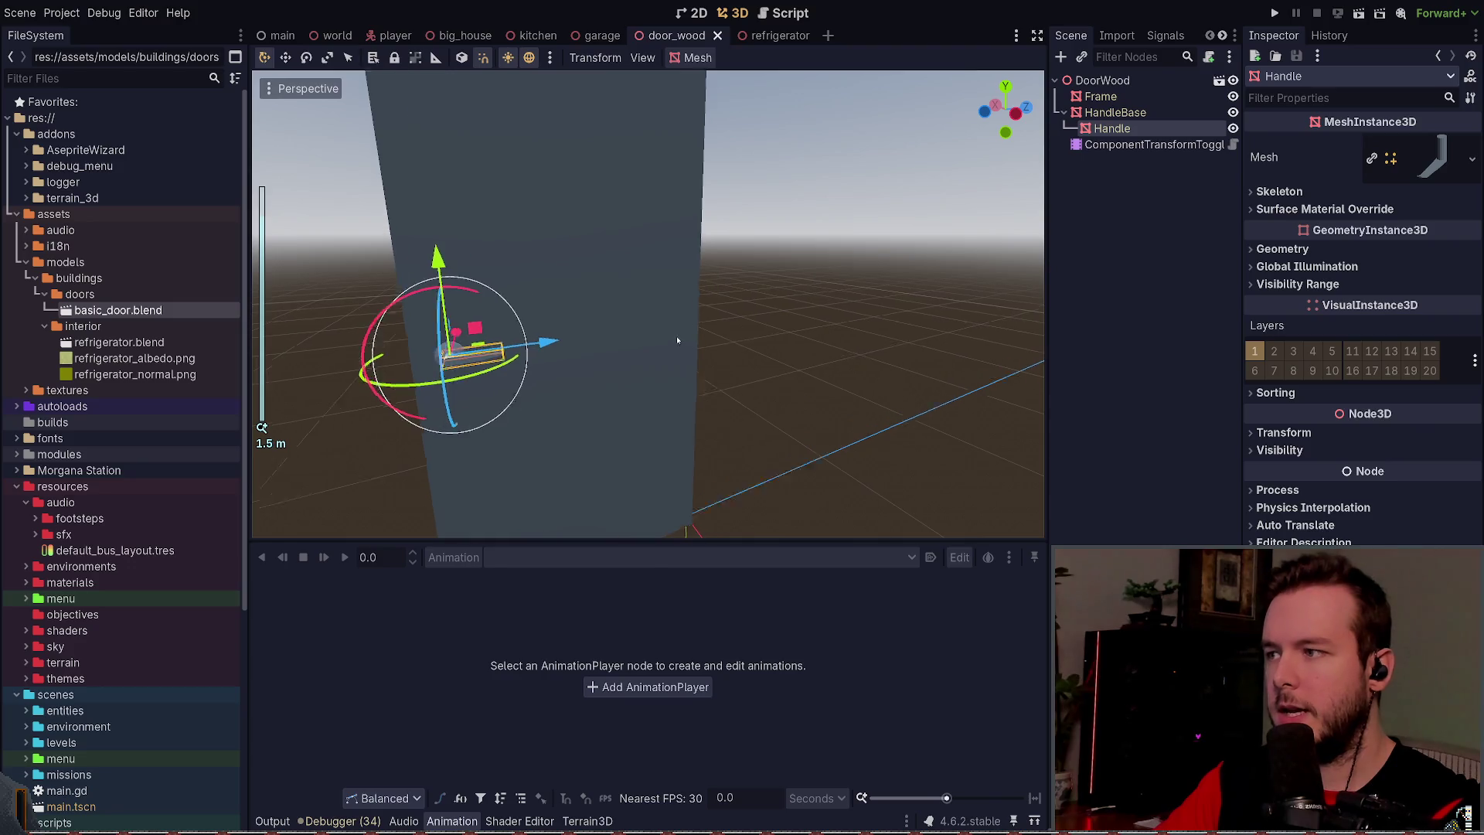
mouse_move(361, 295)
left_mouse_down()
mouse_move(410, 317)
mouse_move(438, 303)
left_mouse_up()
key("ctrl+z")
key("ctrl+s")
left_click(1163, 127)
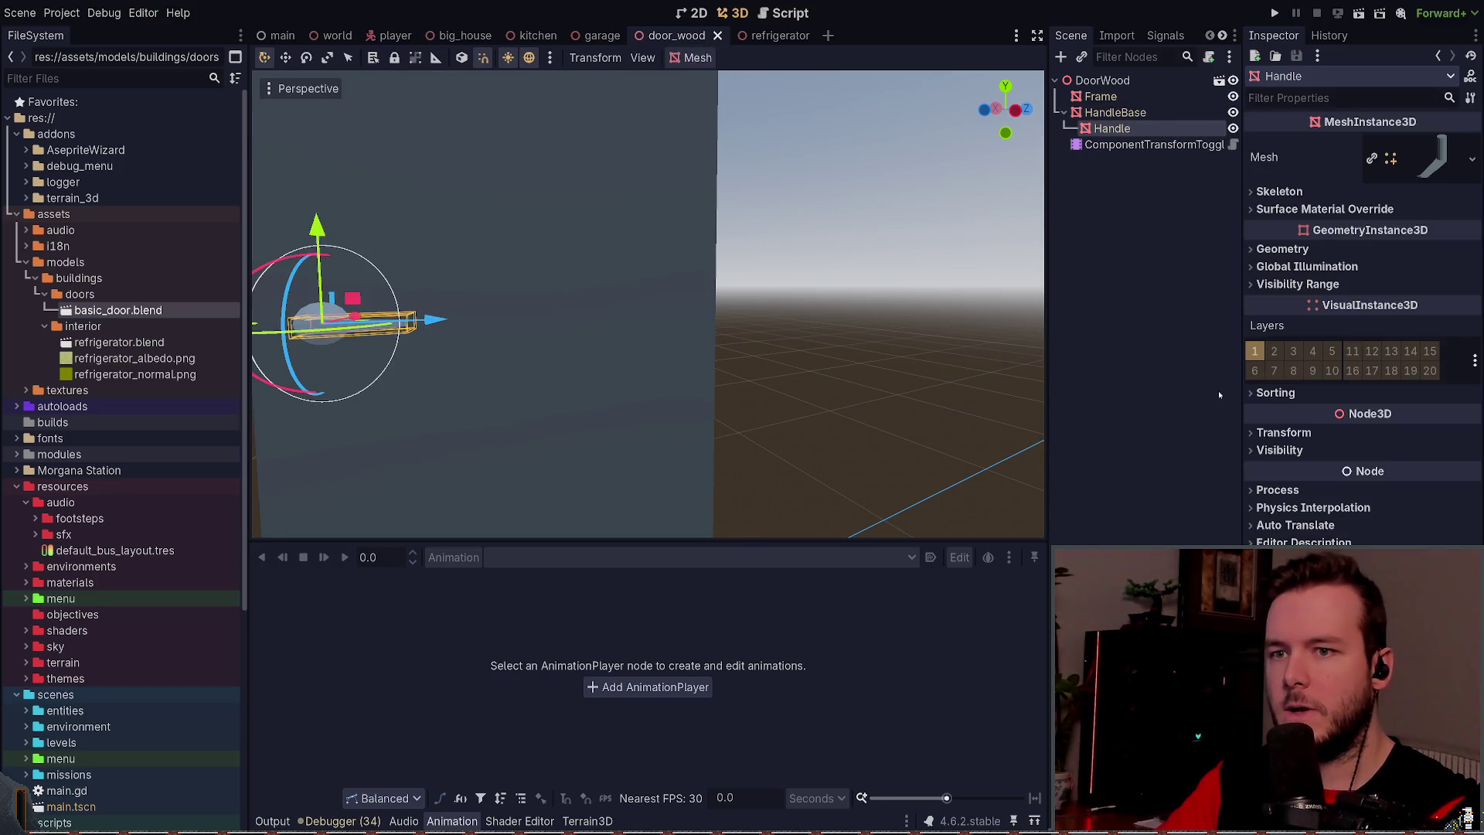
key("f")
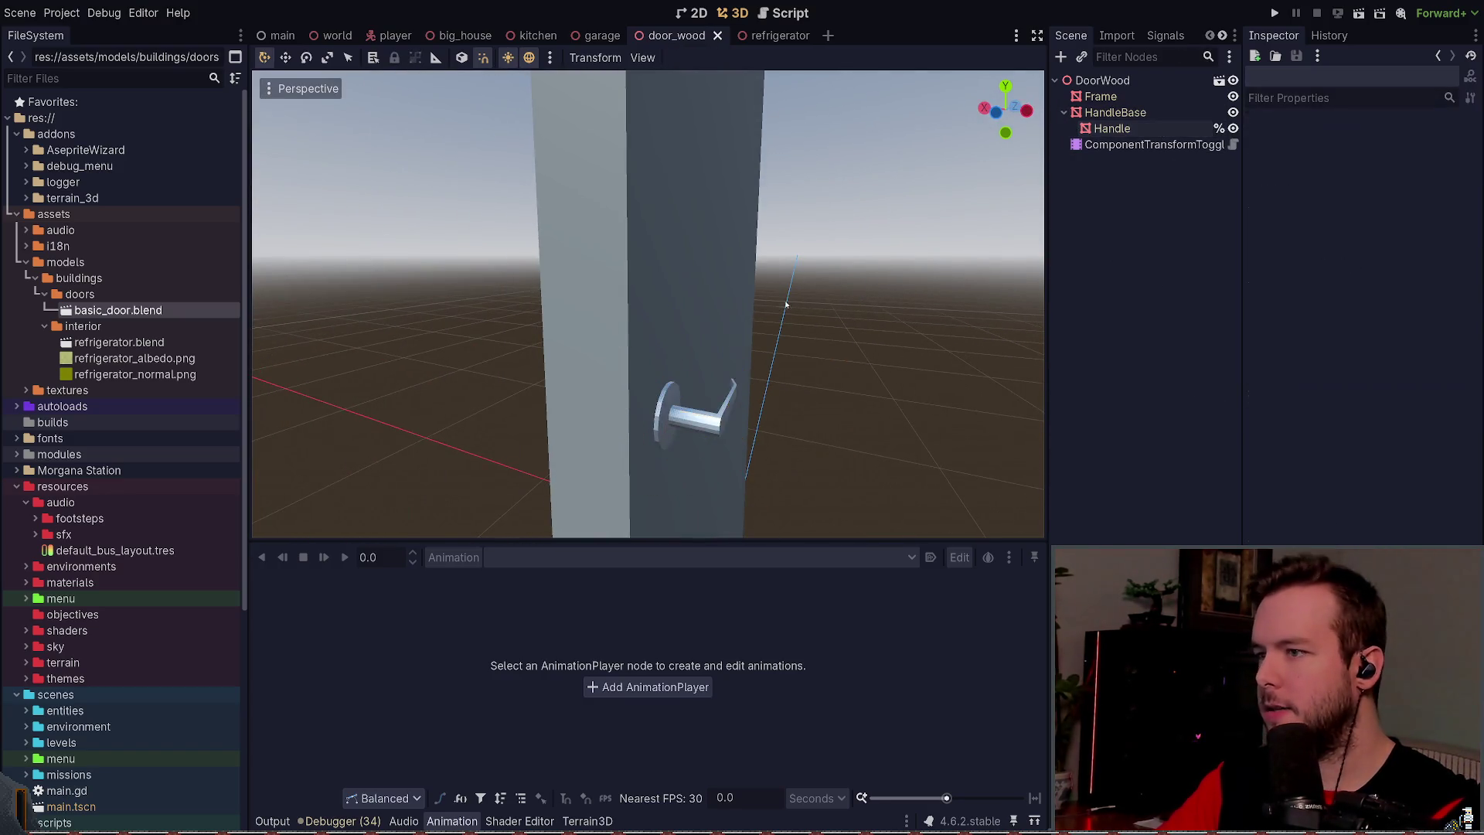
Step: Try setting ComponentTransformToggle's Starting Animation to open, then undo it
left_click(1151, 145)
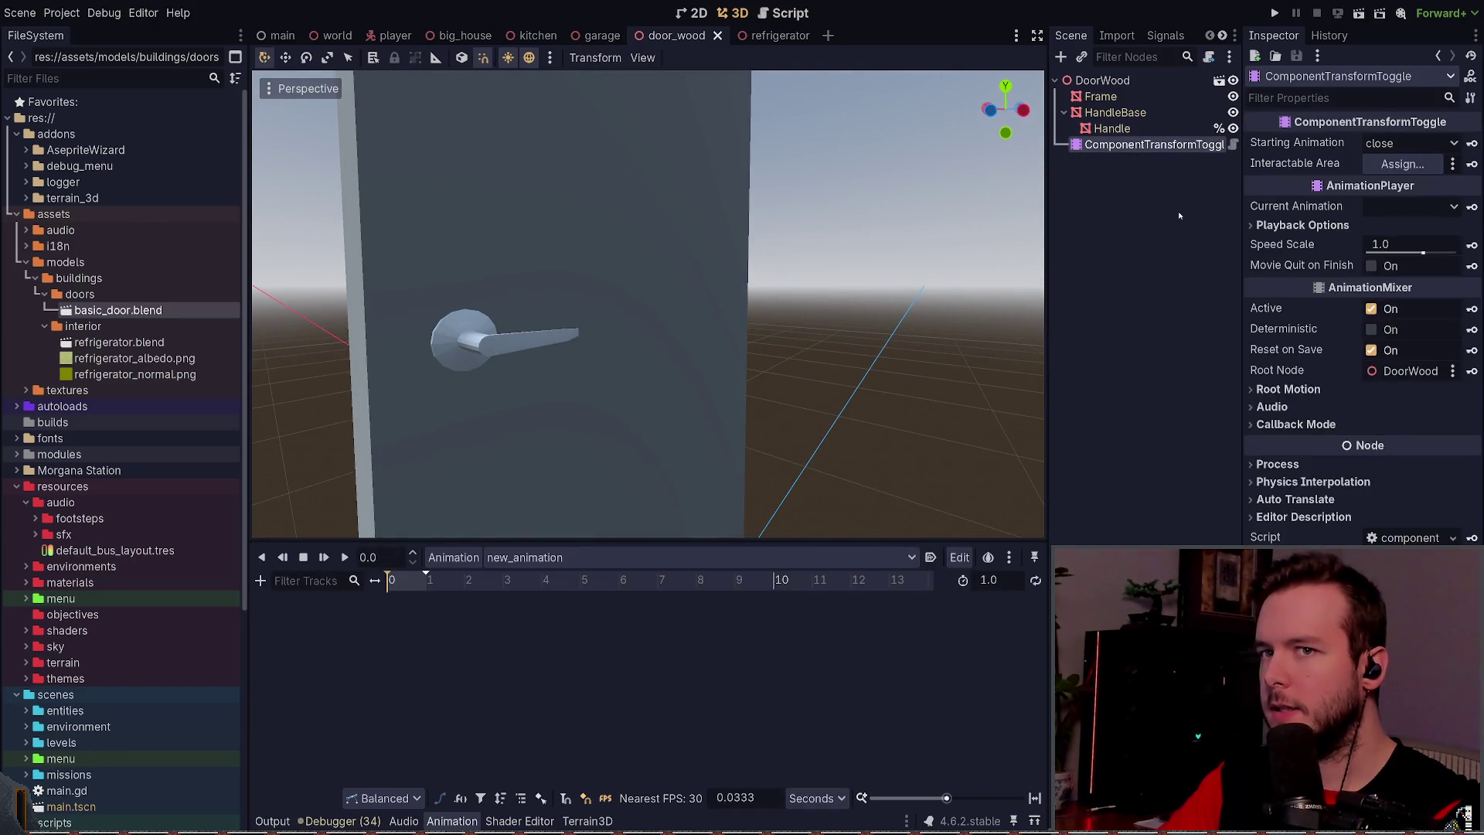
left_click(1372, 166)
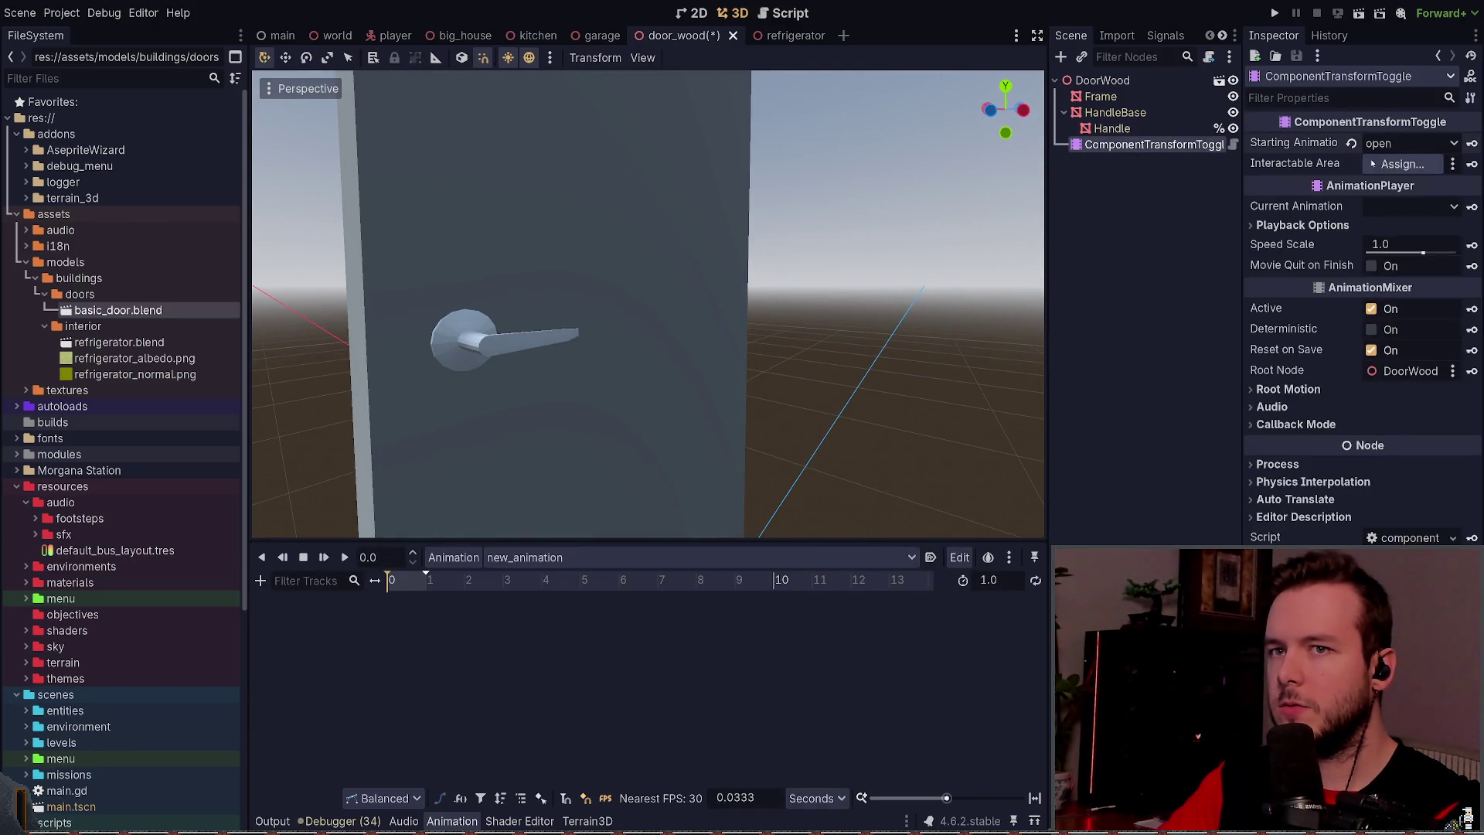
key("ctrl+z")
scroll(748, 343, "down", 5)
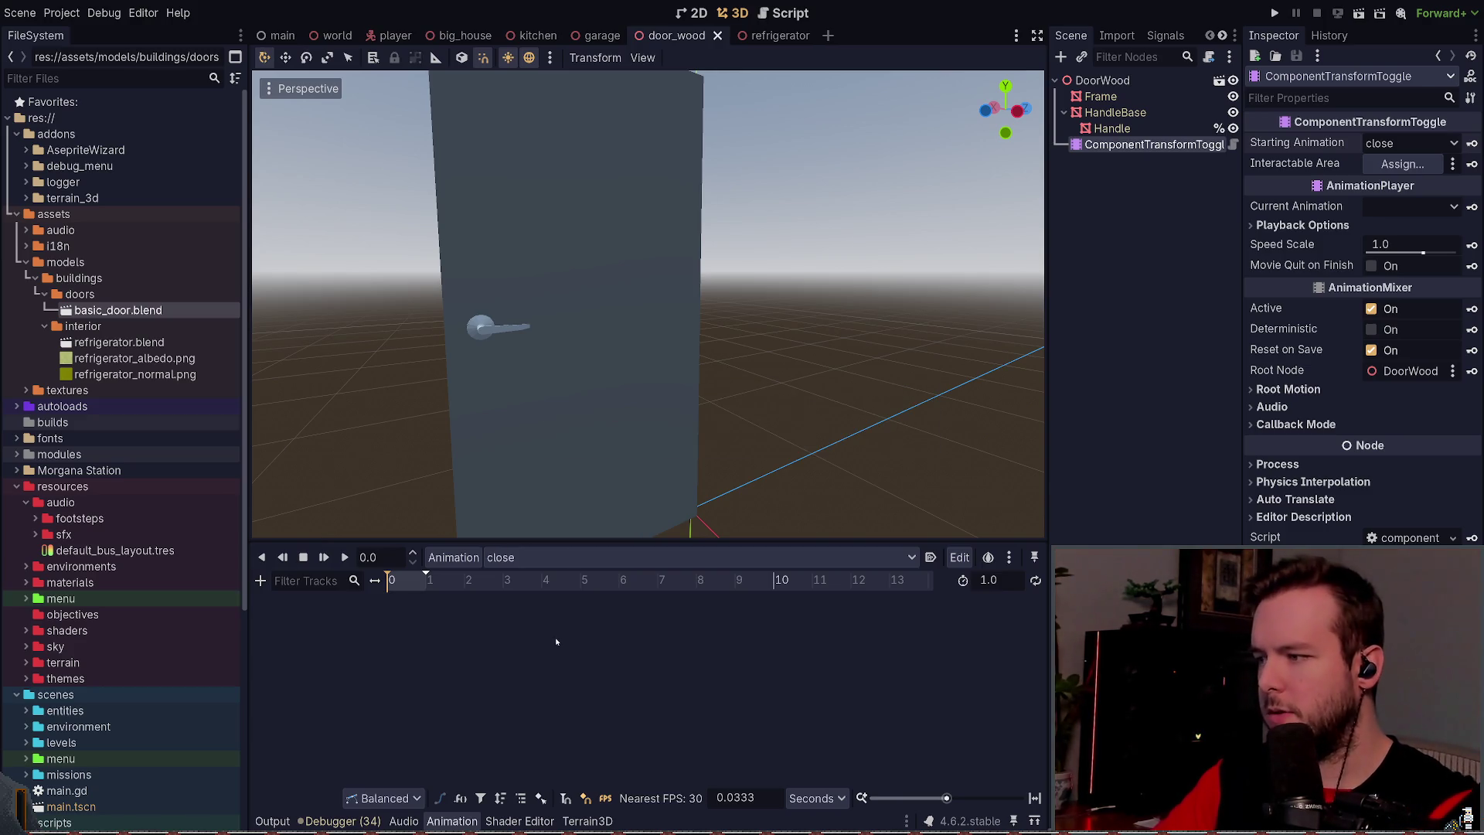
Step: Rotate the door Frame 105 degrees open around its vertical hinge axis
left_click(637, 371)
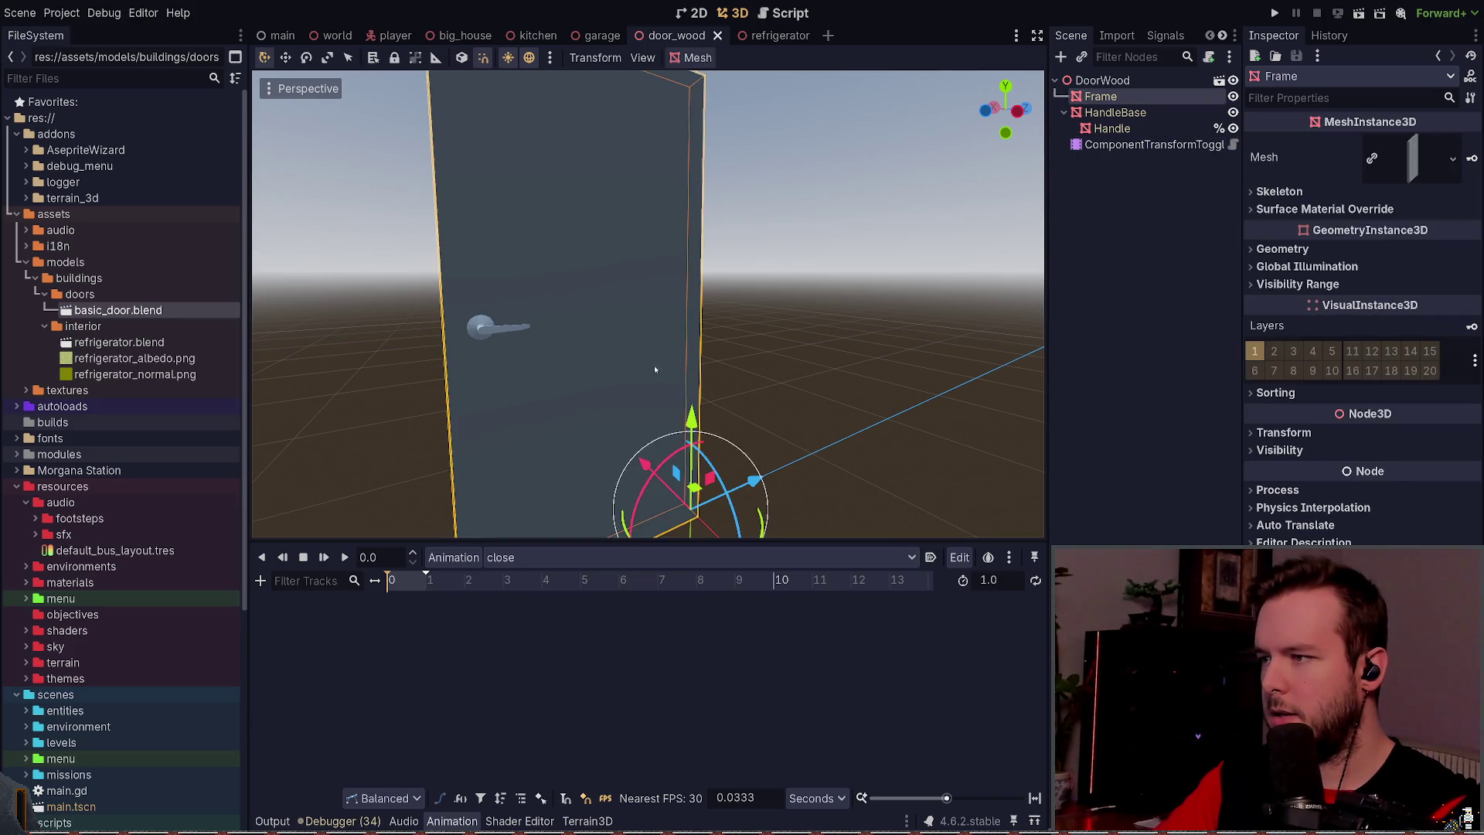
left_click_drag(672, 505, 742, 519)
scroll(773, 451, "down", 3)
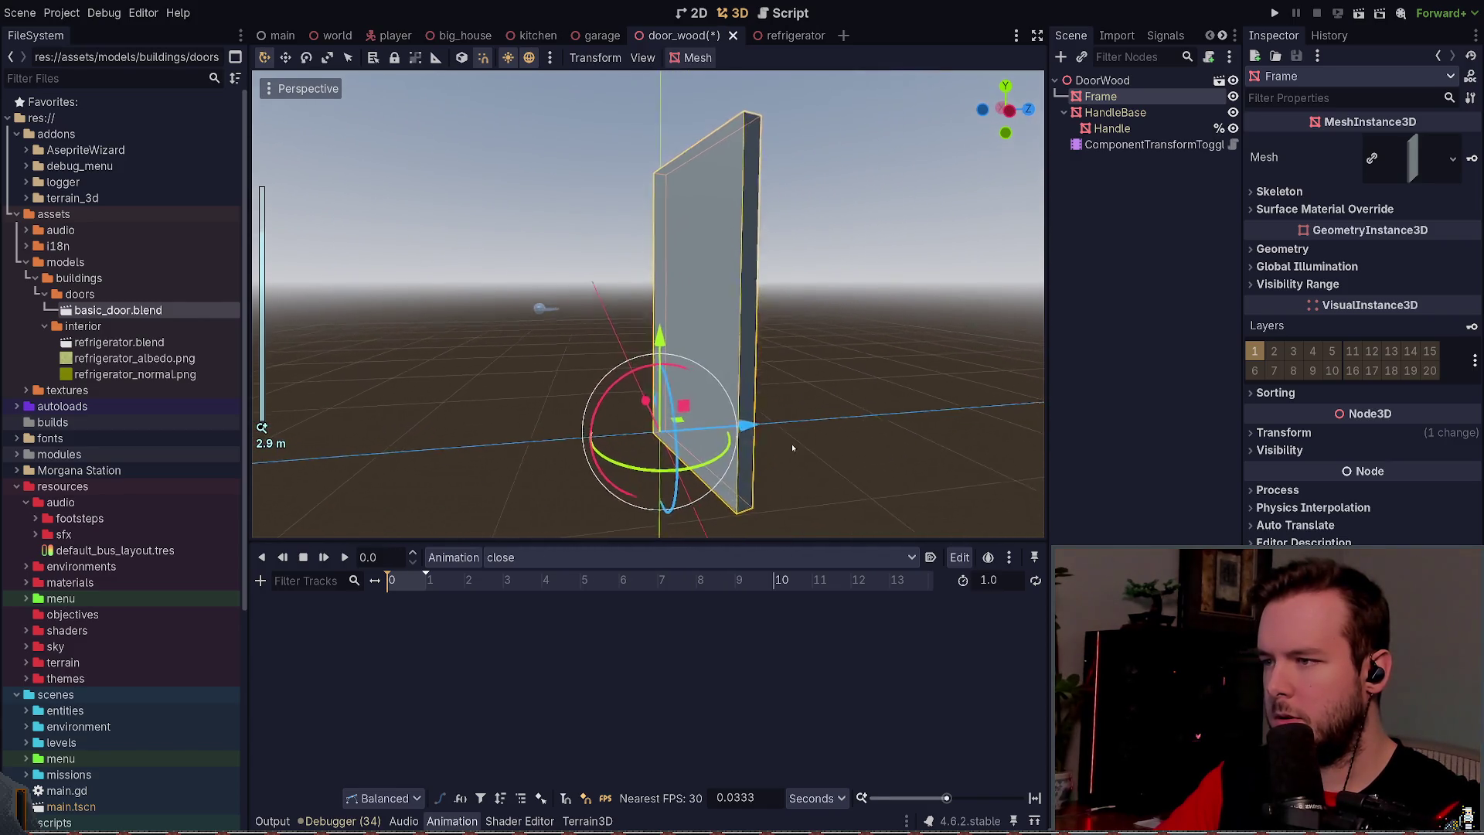
scroll(796, 444, "up", 2)
scroll(765, 439, "up", 2)
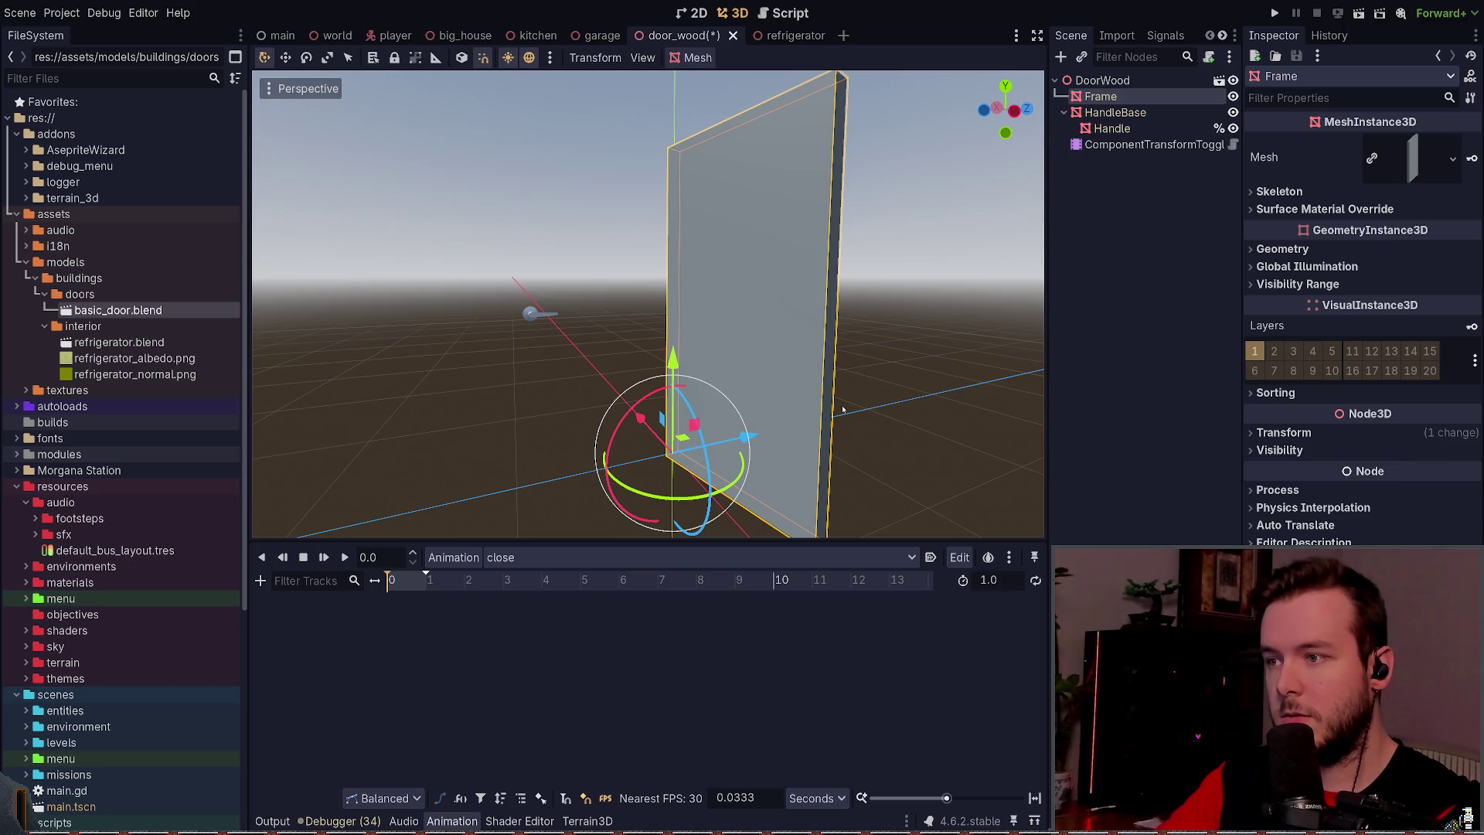
Step: Key the Frame's 105° open rotation at 0 s in the close animation
key("ctrl+s")
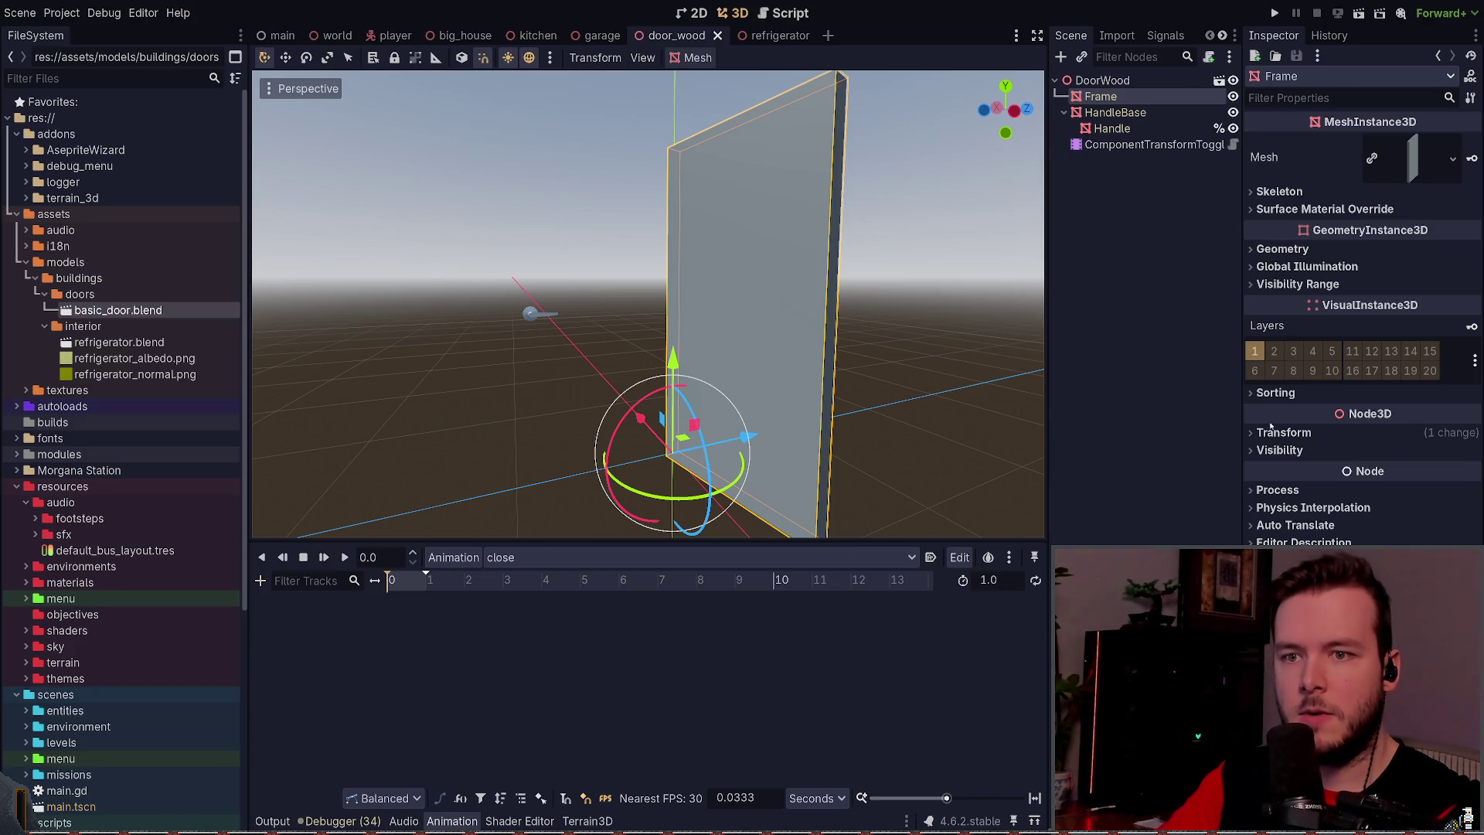
left_click(1284, 433)
left_click(1474, 497)
key("ctrl+s")
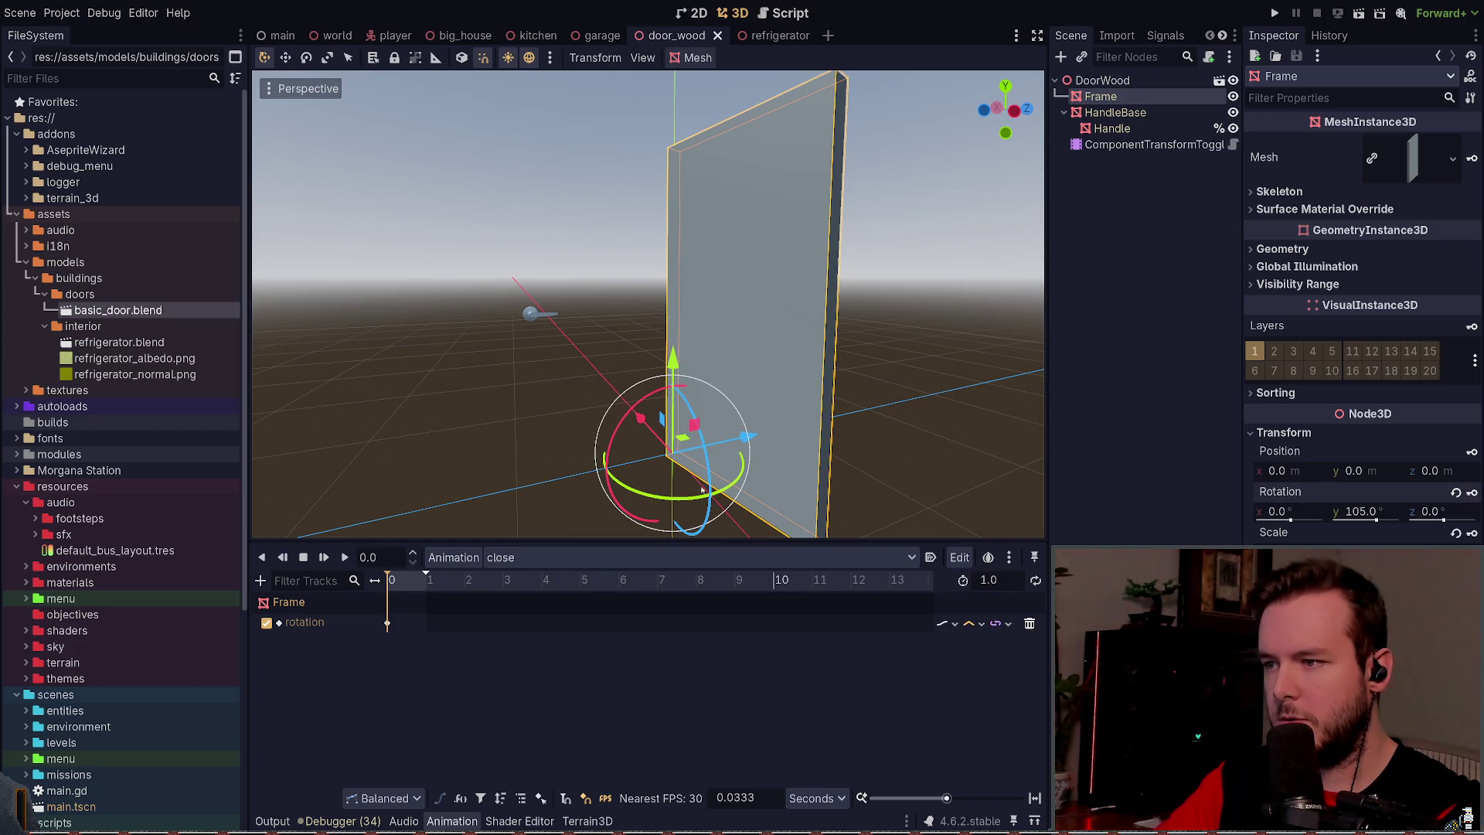
Step: At 1.0 s, rotate the door back 105° to closed and save
left_click_drag(392, 579, 428, 579)
left_click_drag(724, 502, 627, 499)
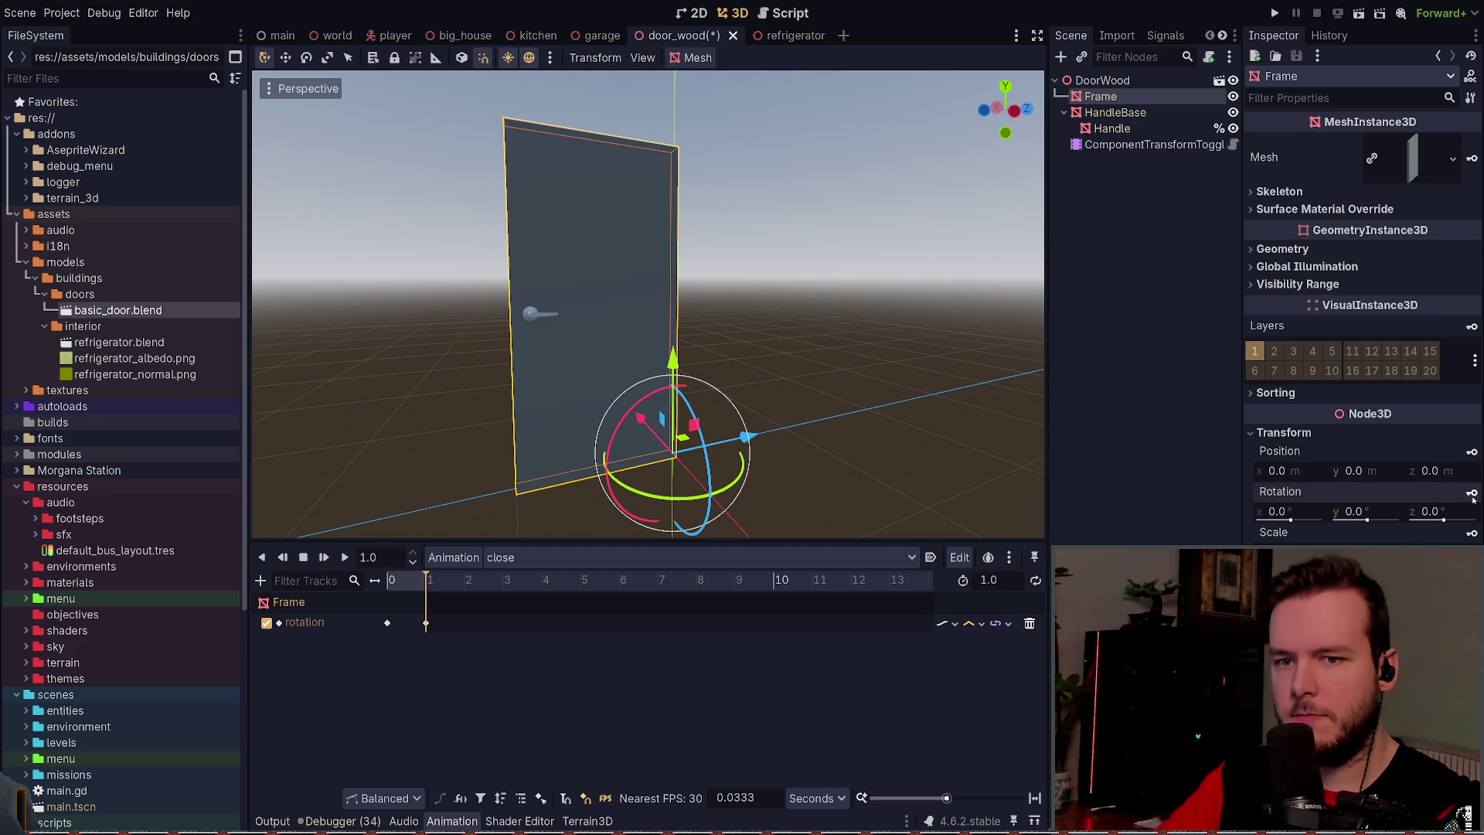
key("ctrl+s")
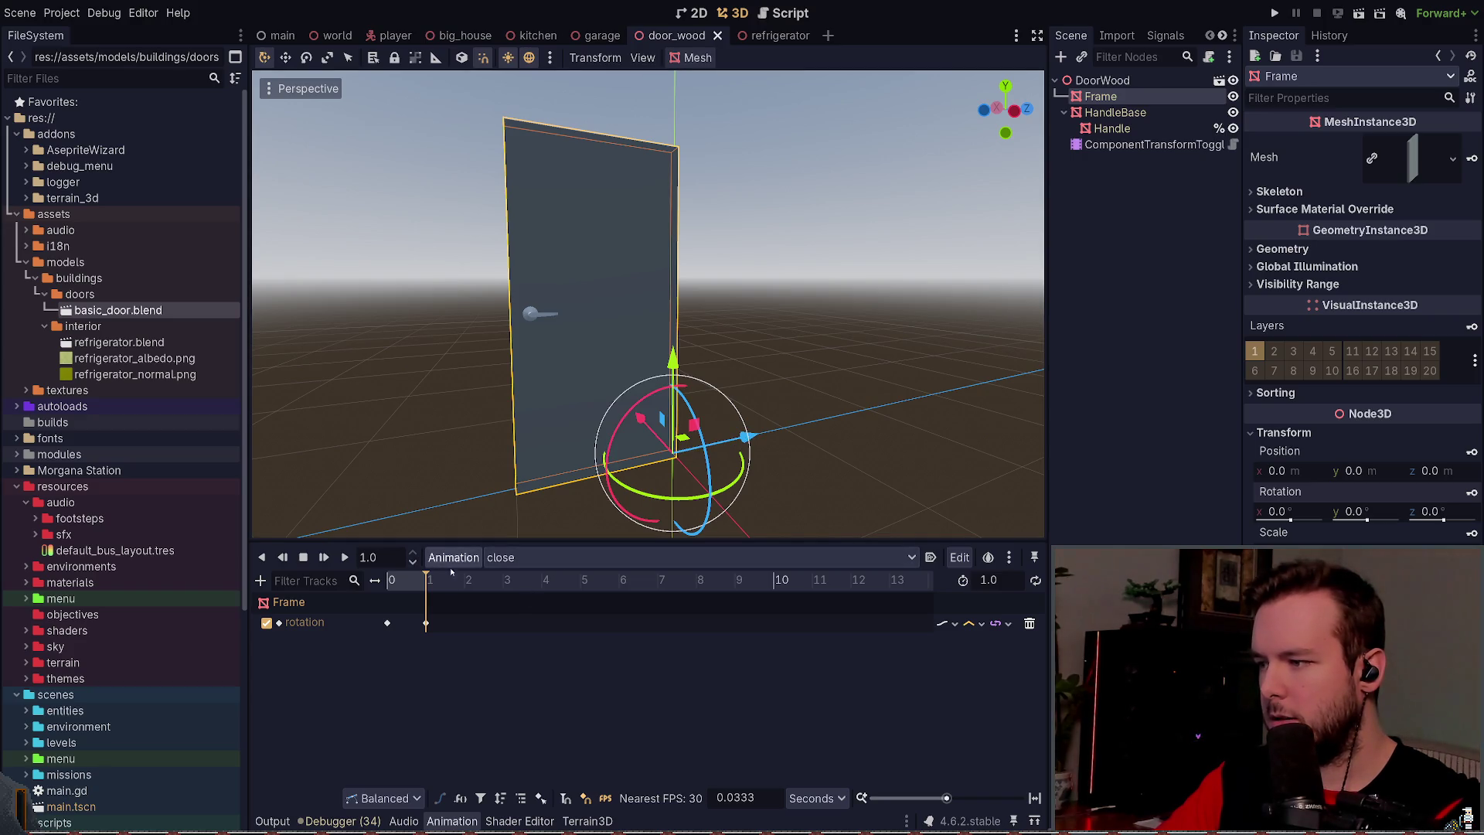
Step: Switch to the open animation and shift its 1-second rotation key
left_click(680, 556)
left_click(680, 576)
left_click(426, 623)
left_click_drag(426, 623, 412, 623)
Step: Place the closed-position rotation key at time 0 and the open key later, then save
left_click(388, 623)
left_click(388, 623)
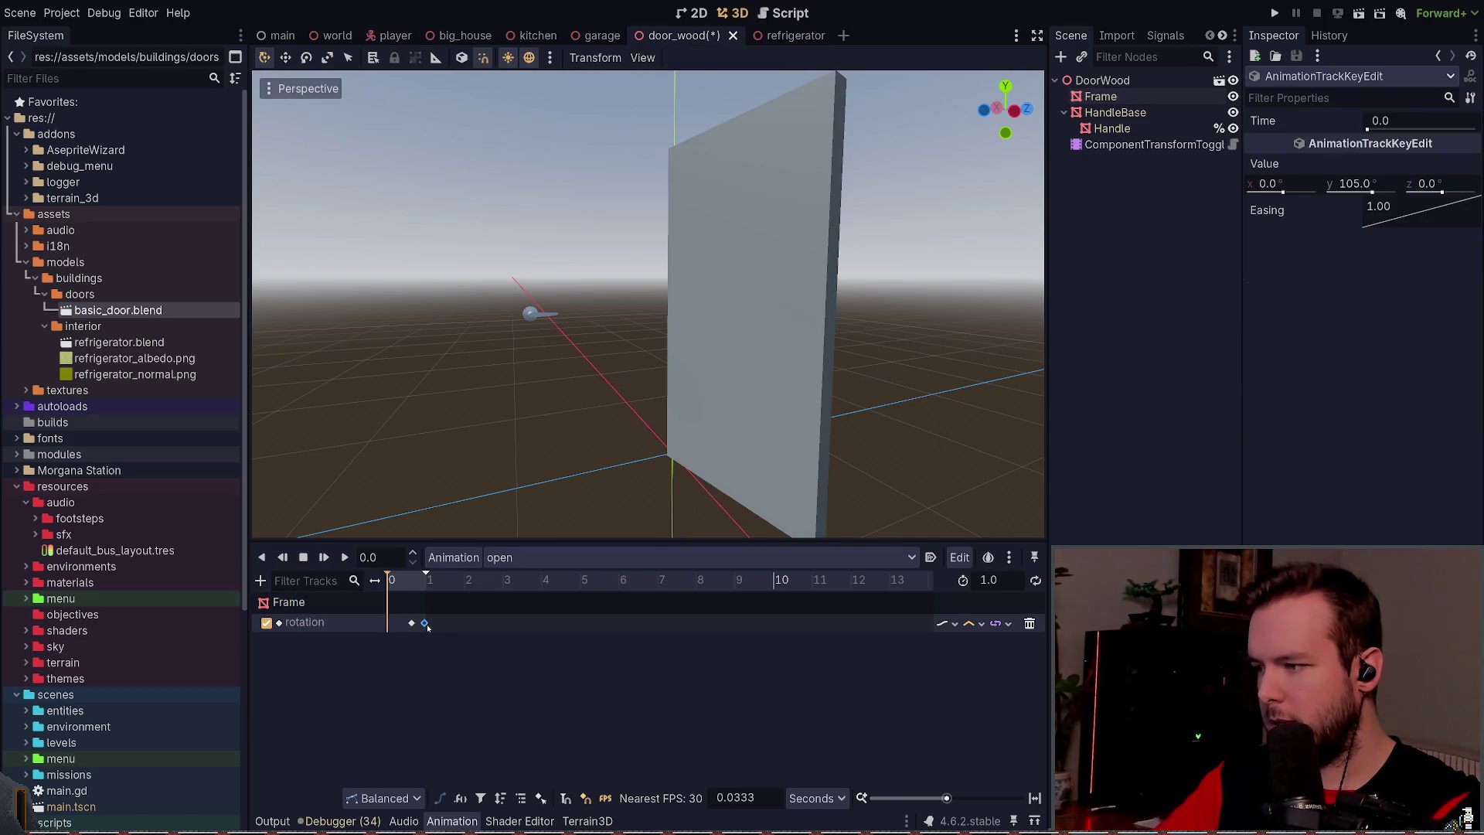
left_click(426, 622)
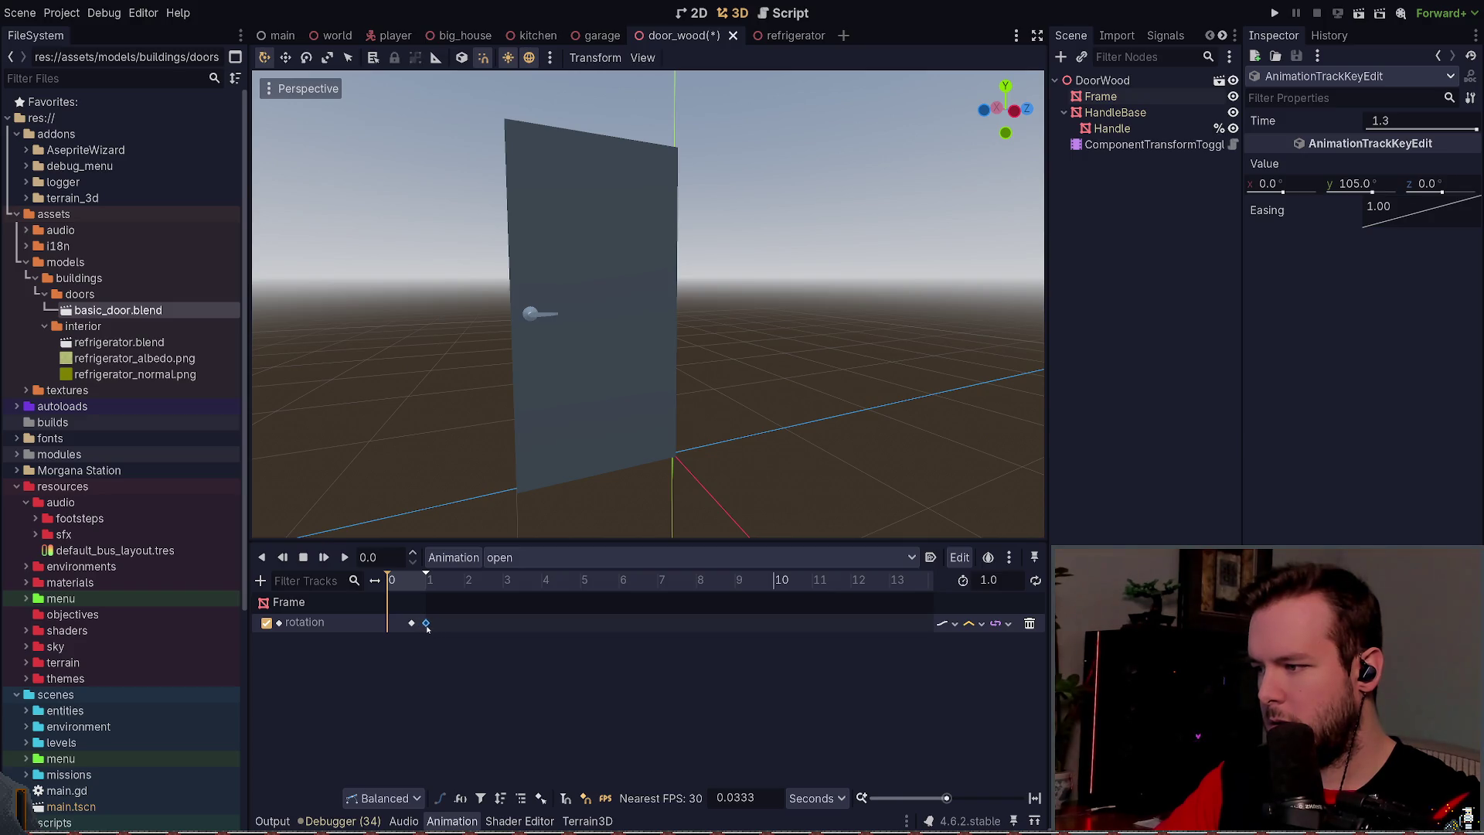
left_click(410, 623)
left_click(389, 624)
key("ctrl+s")
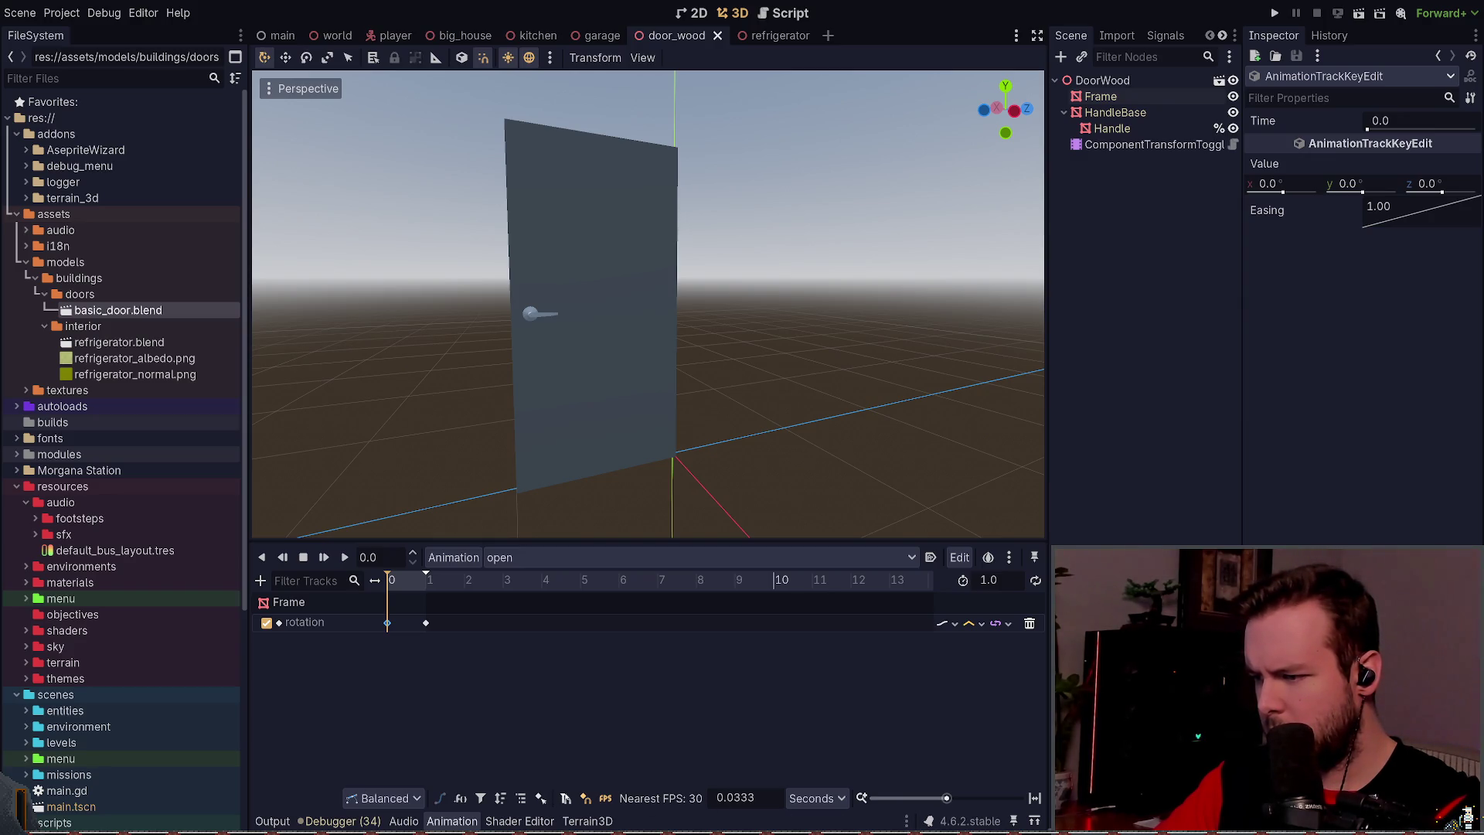
Step: Select the 1-second rotation key, then open the refrigerator scene
left_click(431, 623)
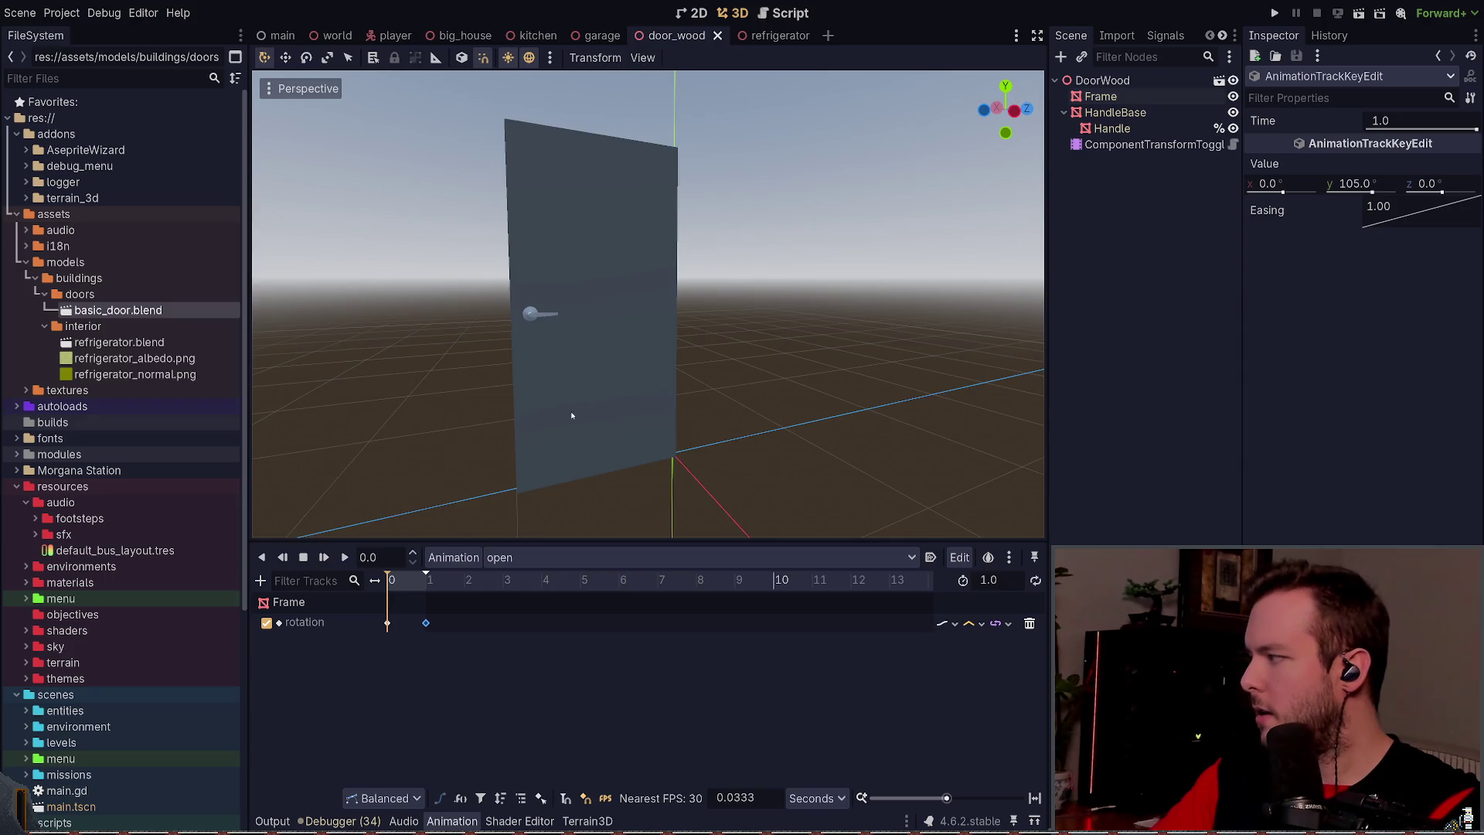
scroll(569, 414, "up", 3)
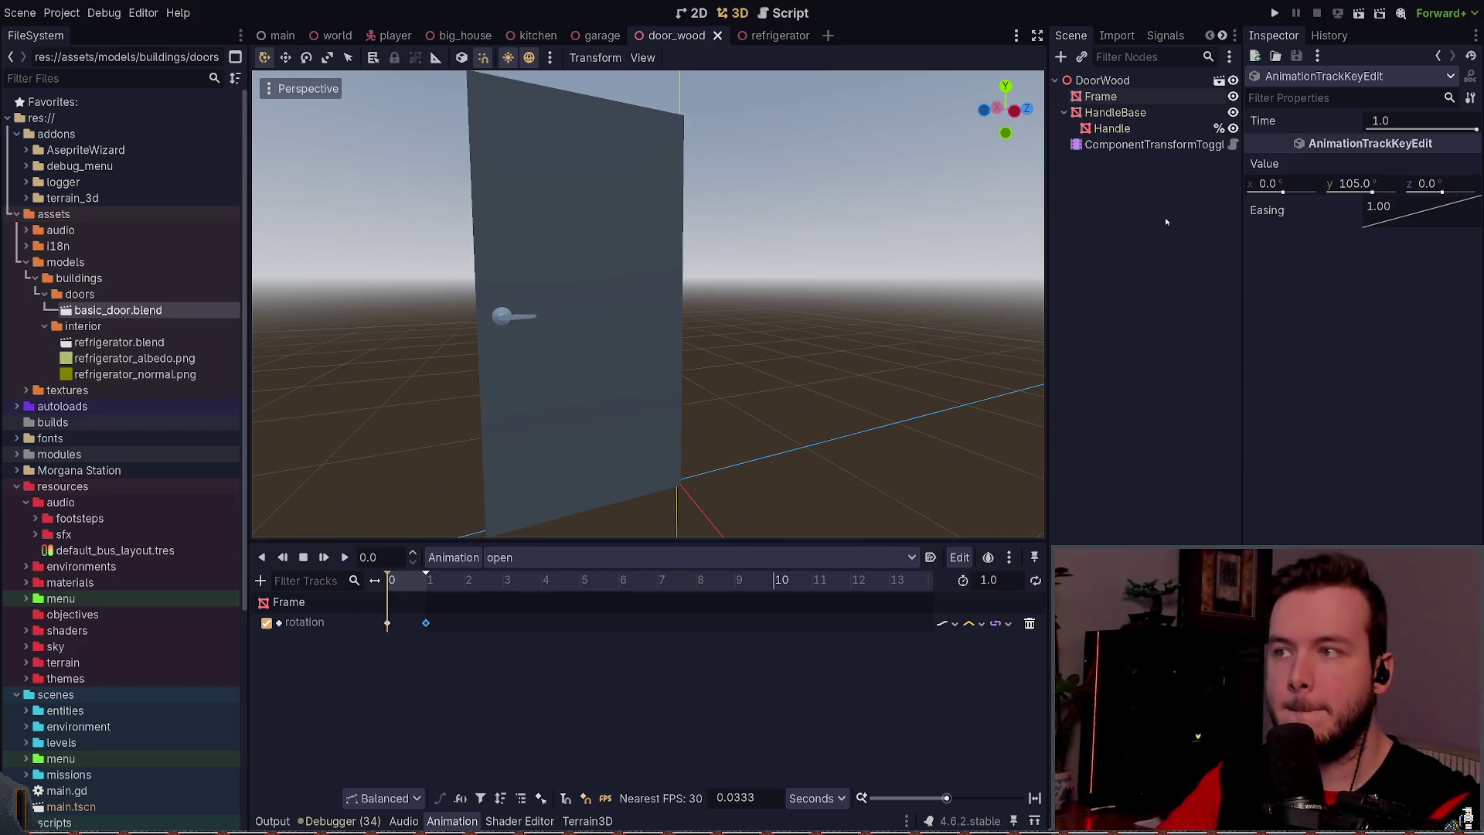
left_click(780, 36)
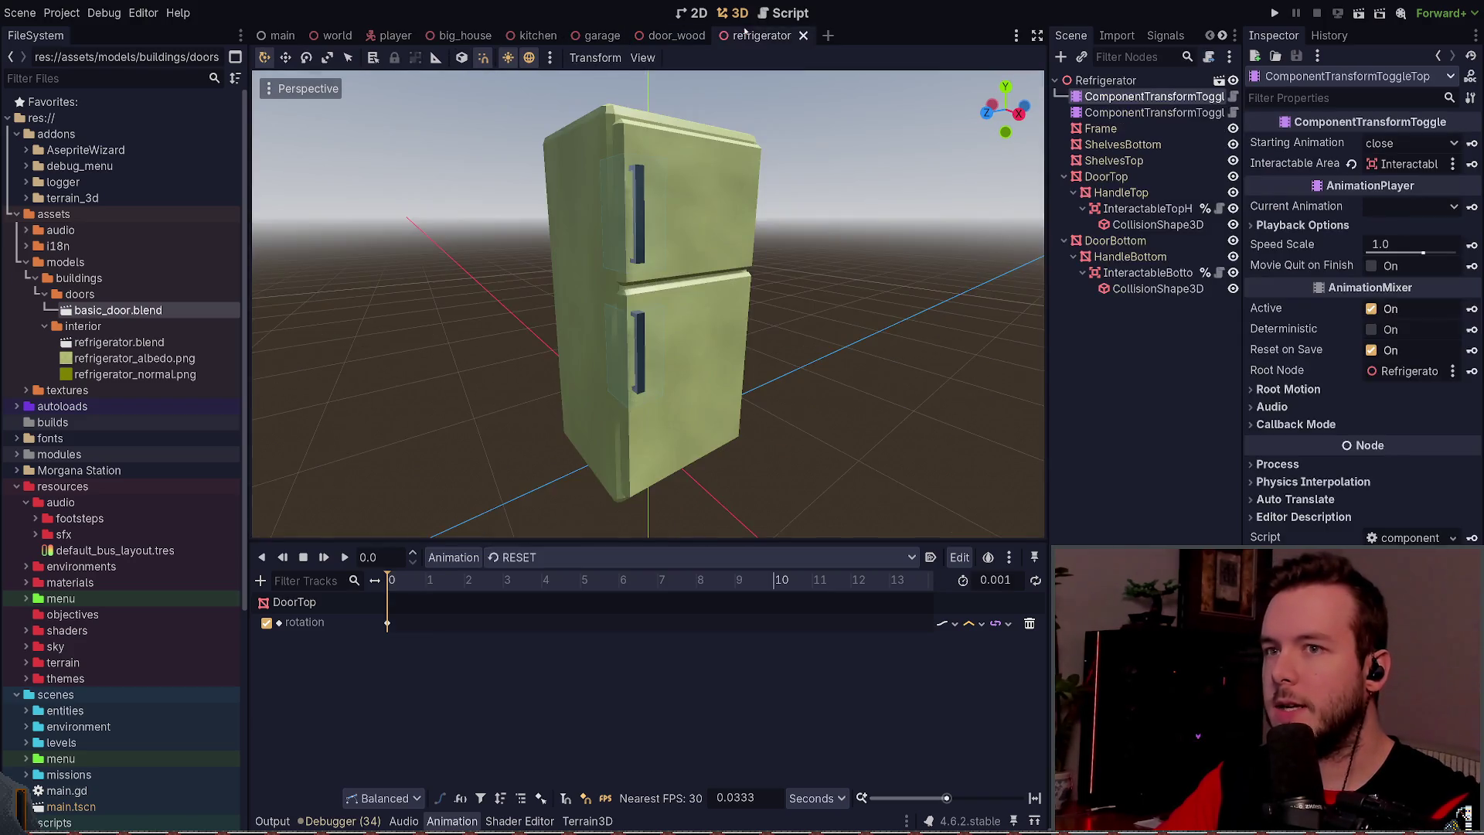
Step: Check the easing on the refrigerator bottom door's close-animation rotation keys
left_click(1121, 161)
left_click(1154, 113)
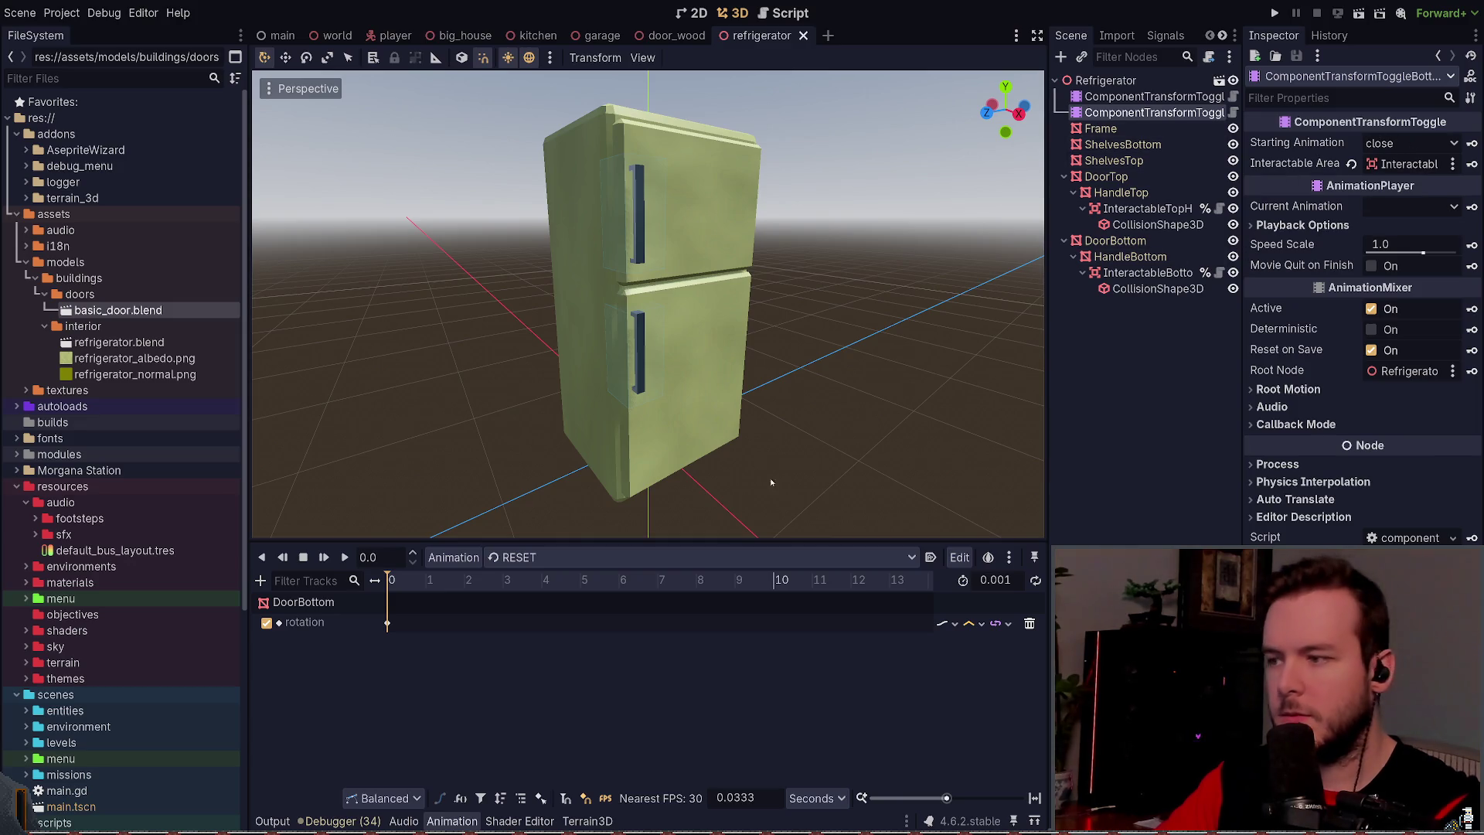
left_click(516, 560)
left_click(497, 649)
left_click_drag(370, 671, 487, 614)
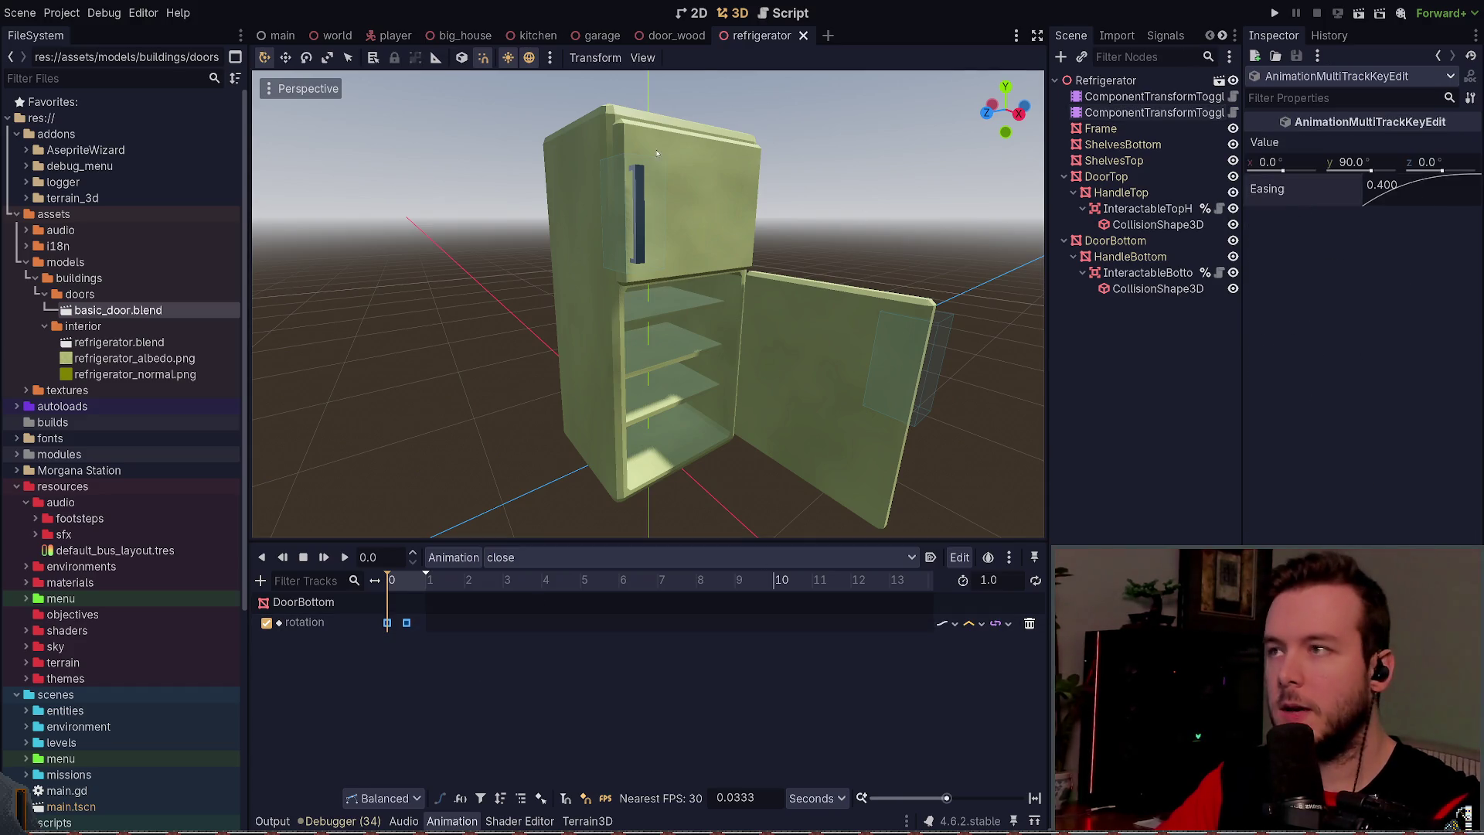
Step: In door_wood, set both open-animation rotation keys' easing to 0.4 and save the scene
left_click(651, 37)
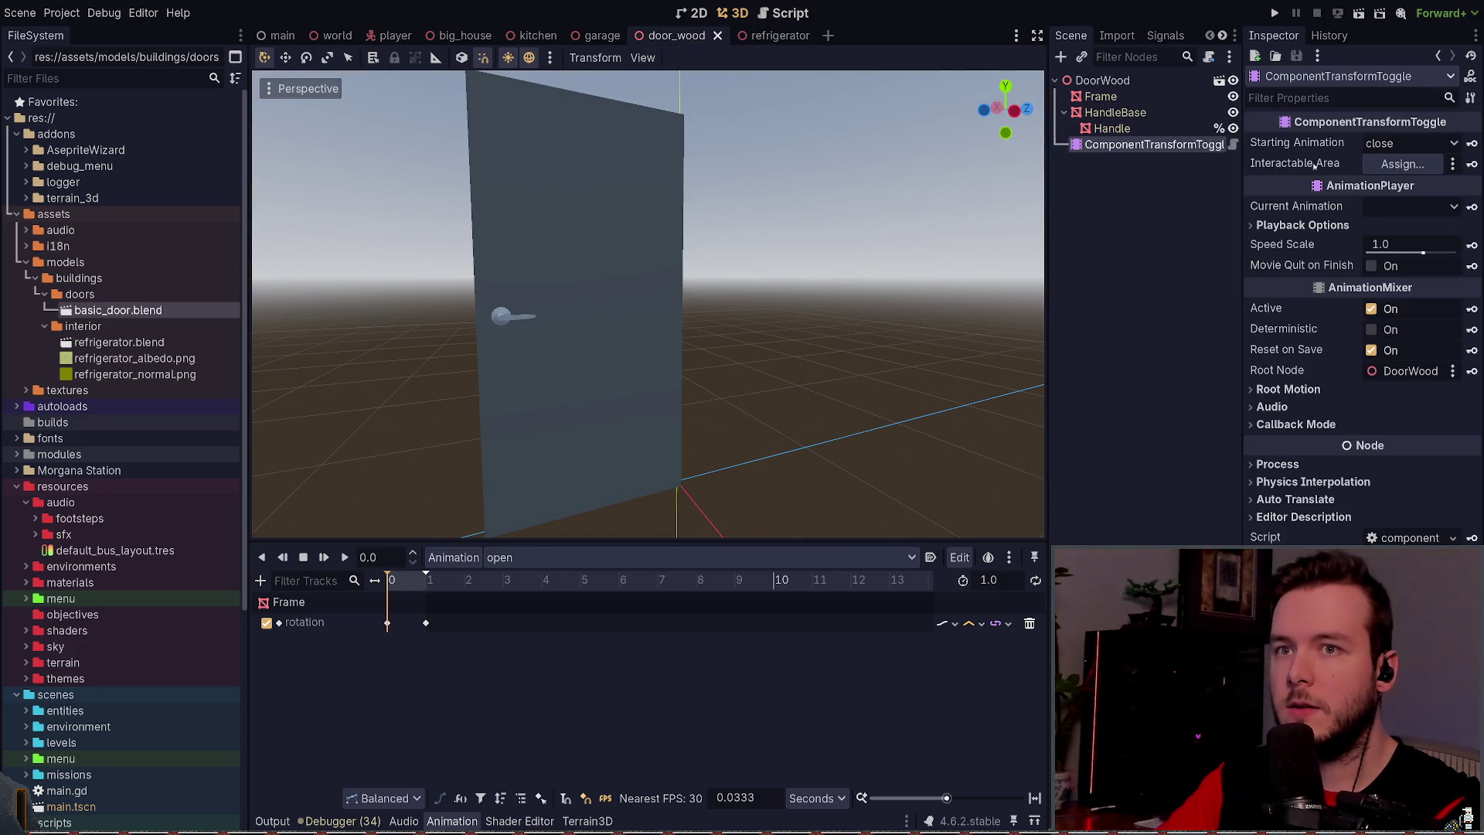
left_click_drag(358, 671, 480, 610)
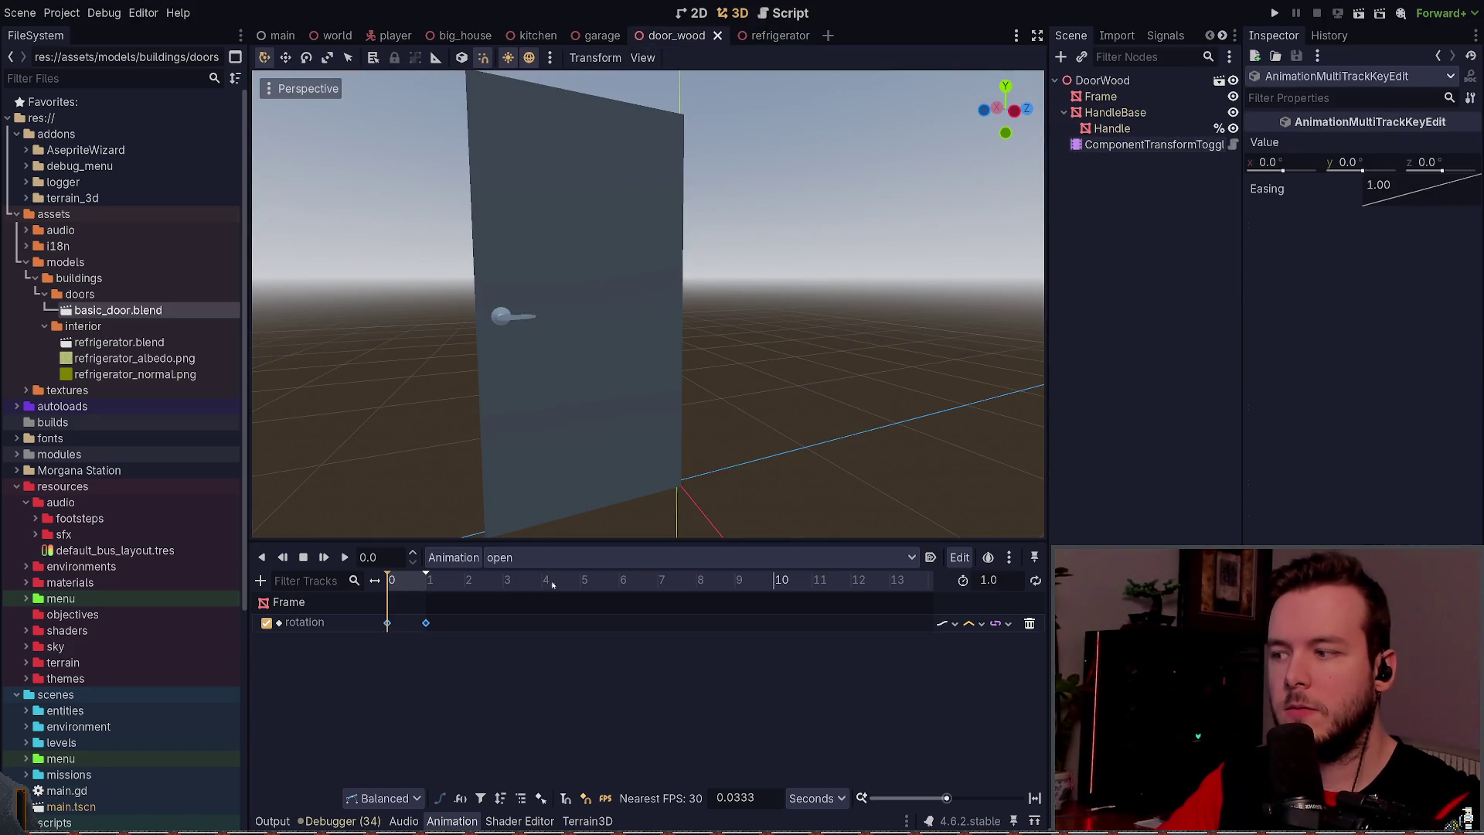
left_click_drag(1360, 201, 1328, 215)
key("ctrl+s")
left_click(1152, 145)
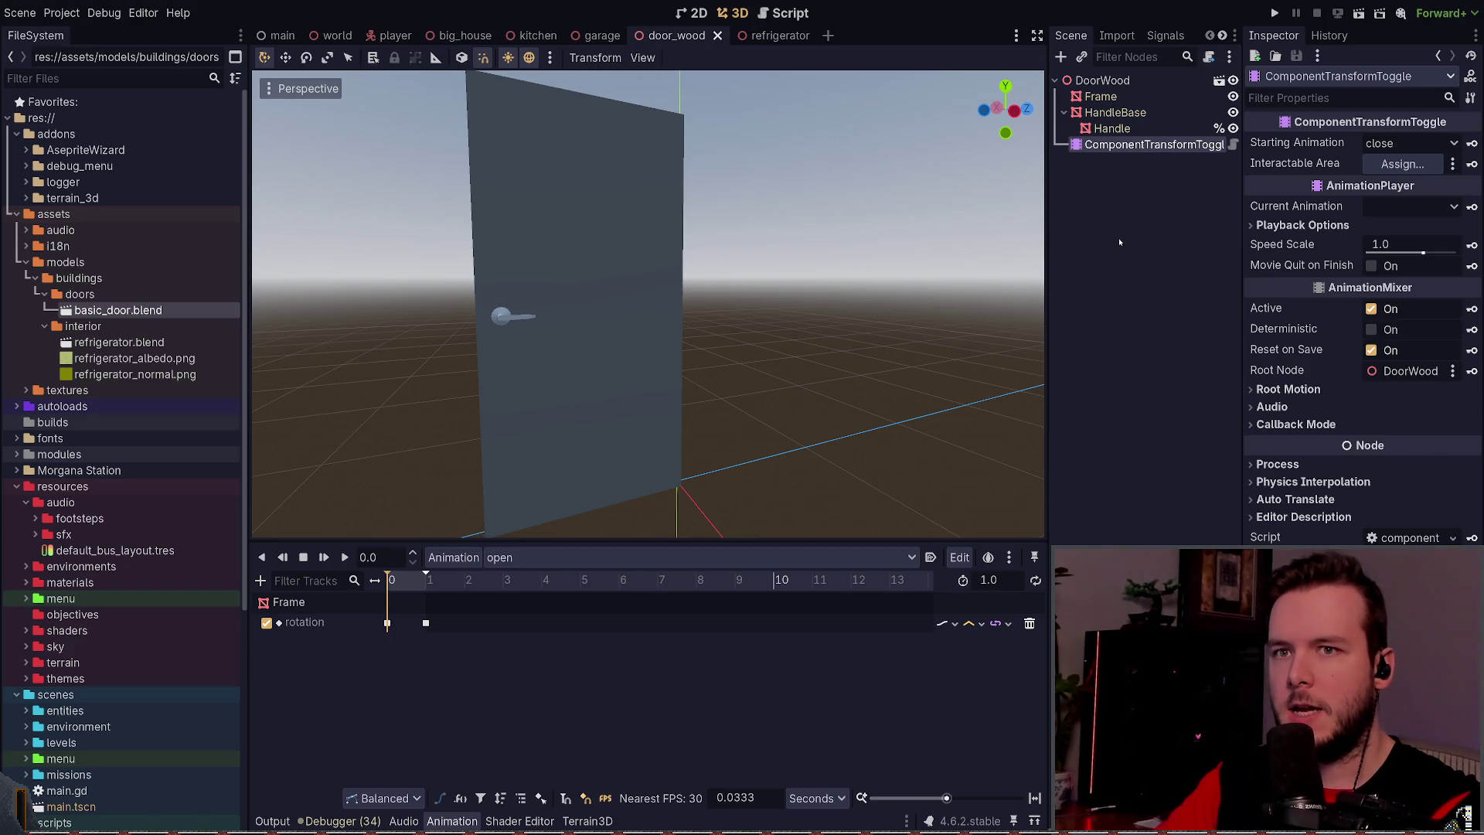
left_click(1111, 128)
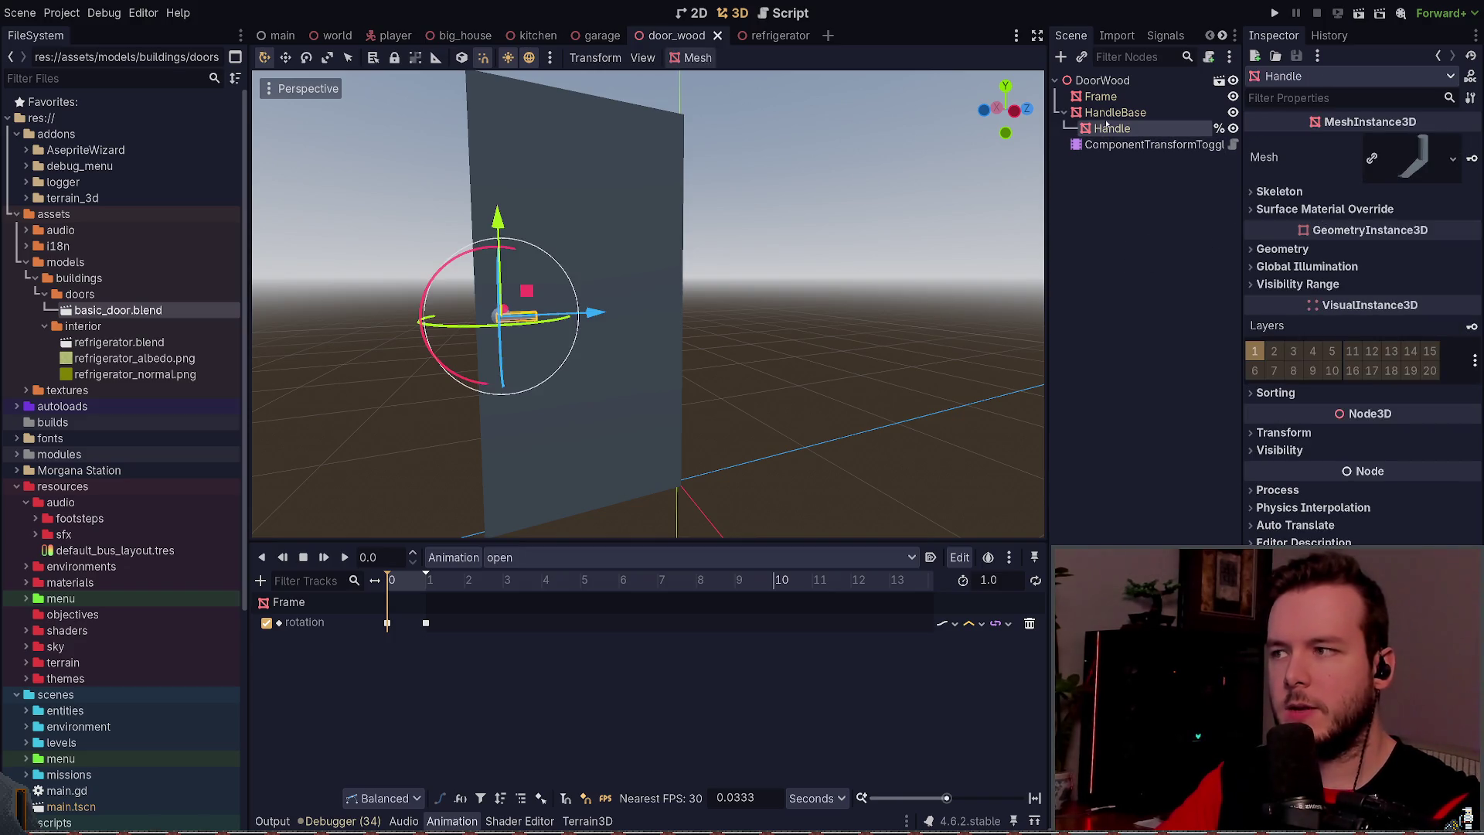
Step: Duplicate the ComponentTransformToggle node under DoorWood to create ComponentTransformToggle2
scroll(607, 291, "up", 2)
scroll(628, 277, "up", 1)
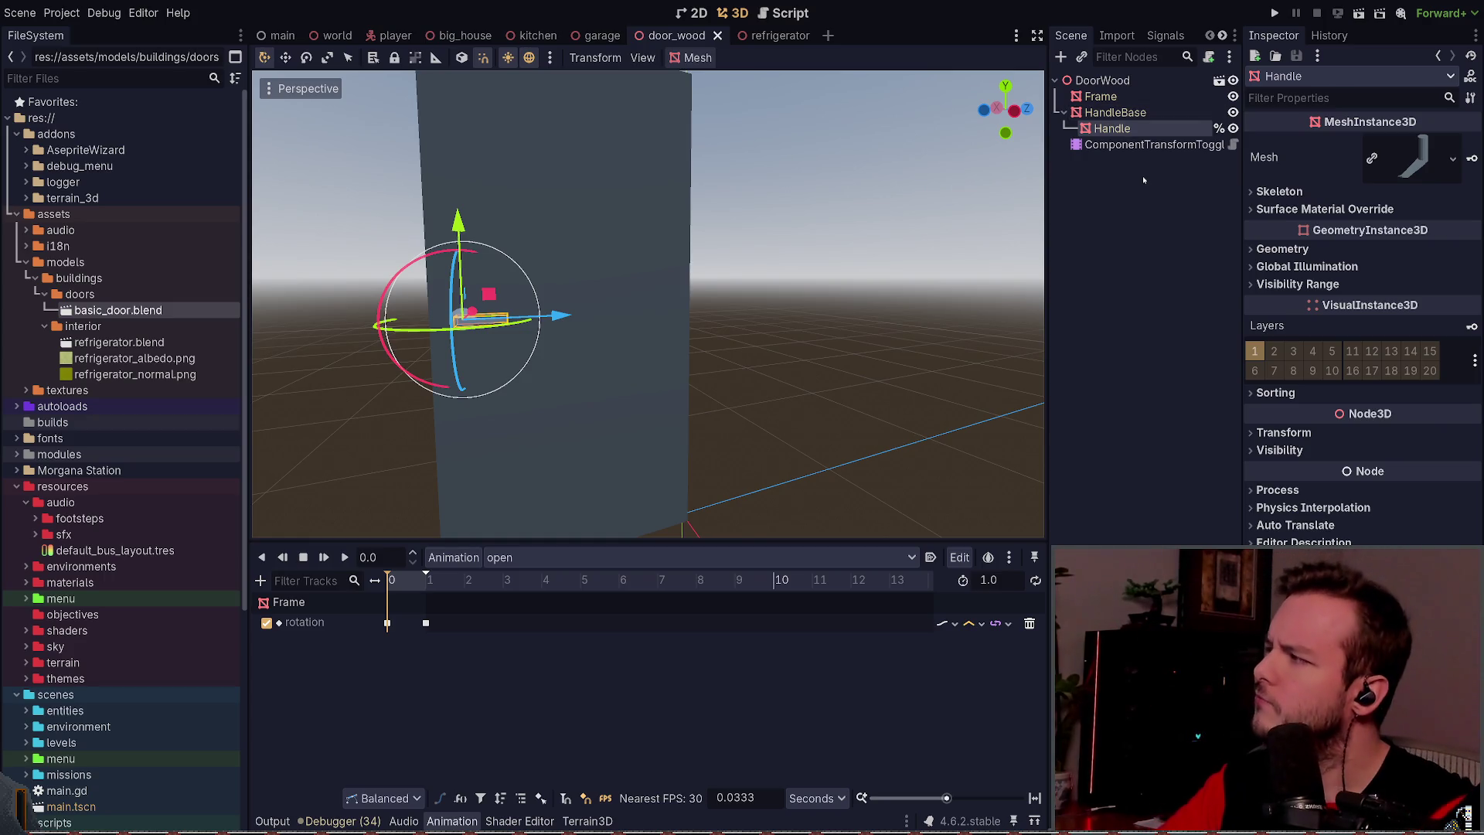
left_click(1139, 146)
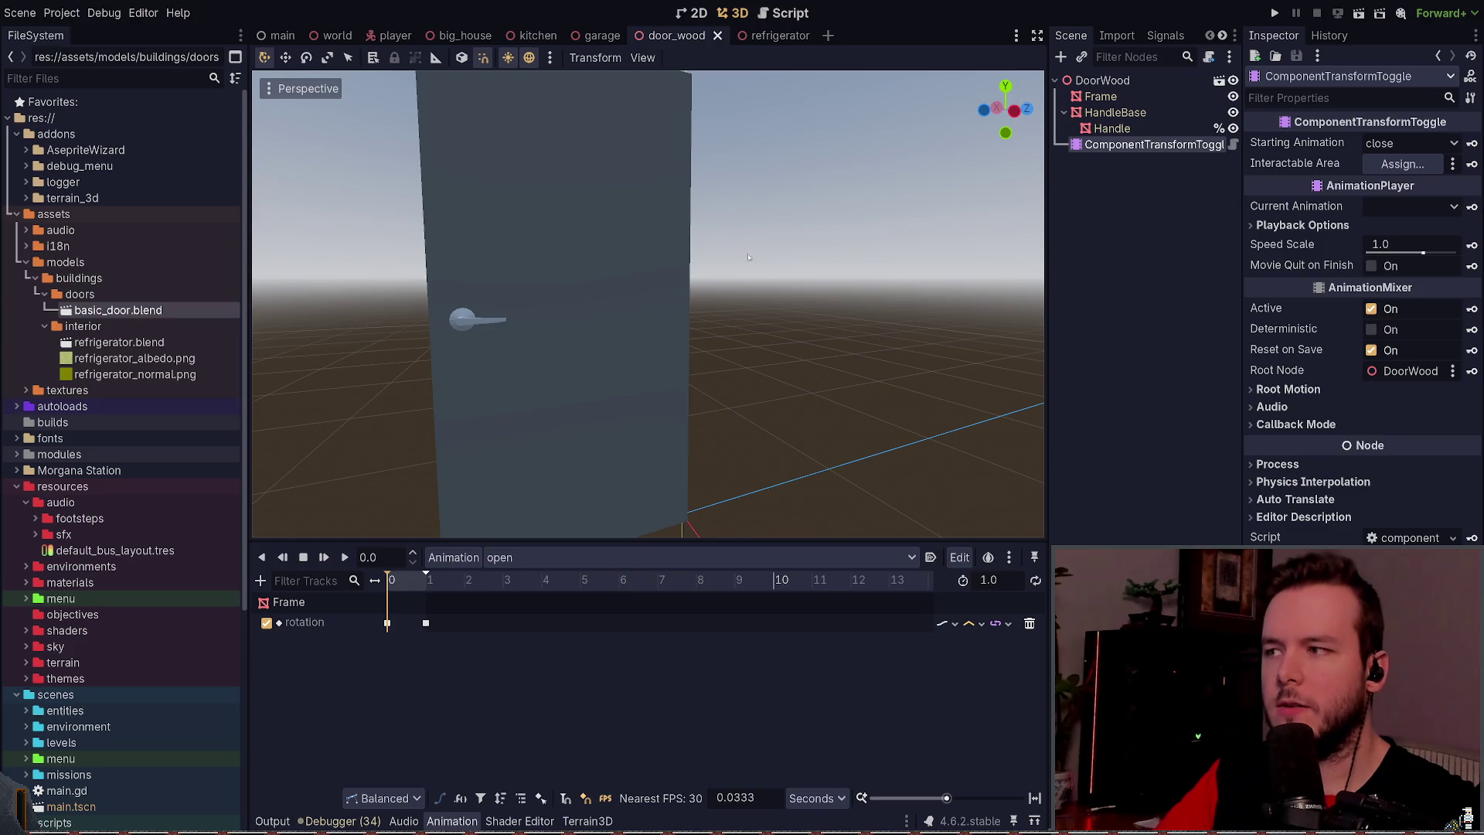
left_click(1113, 128)
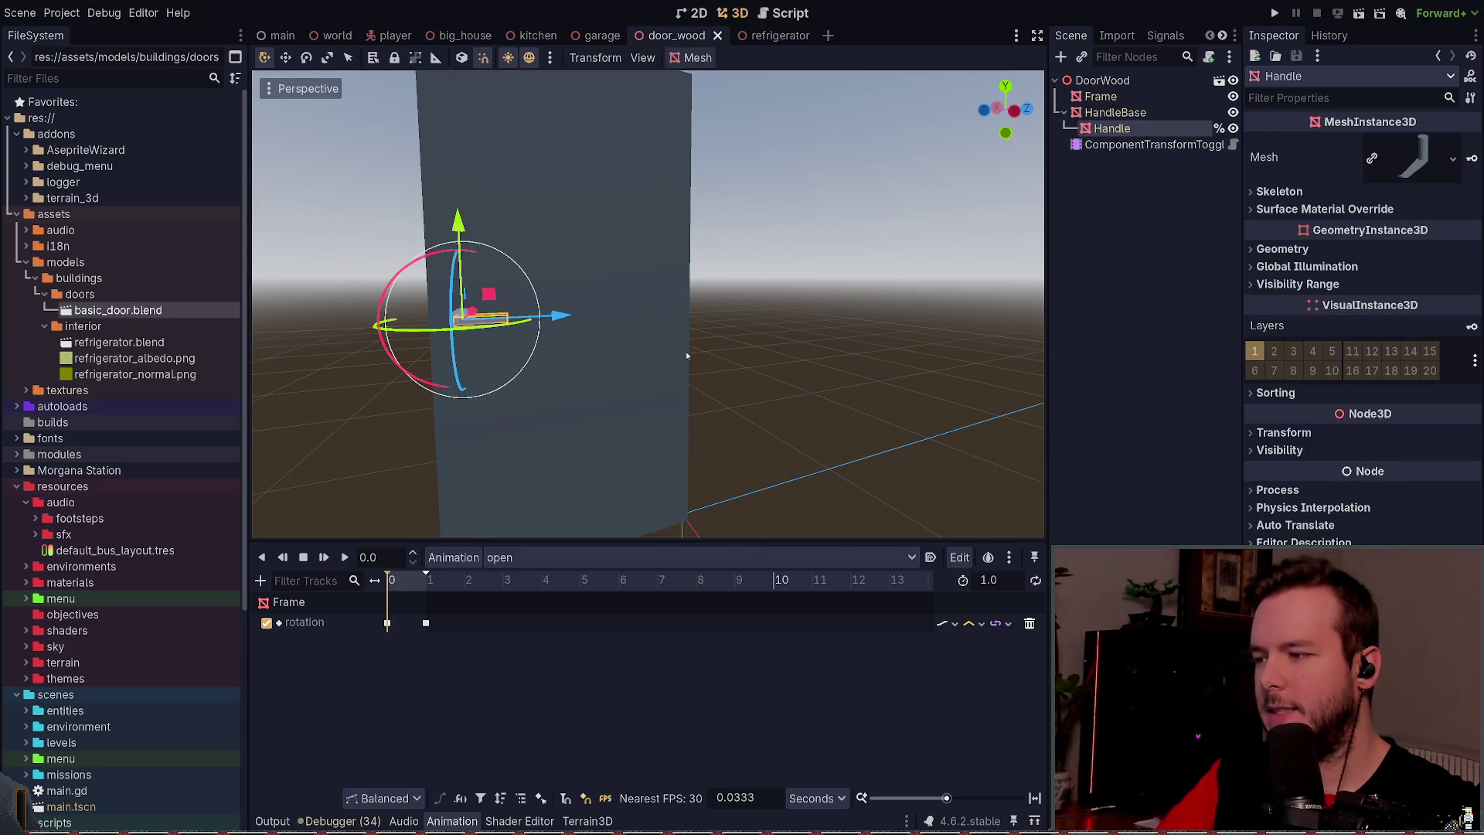
left_click(1128, 147)
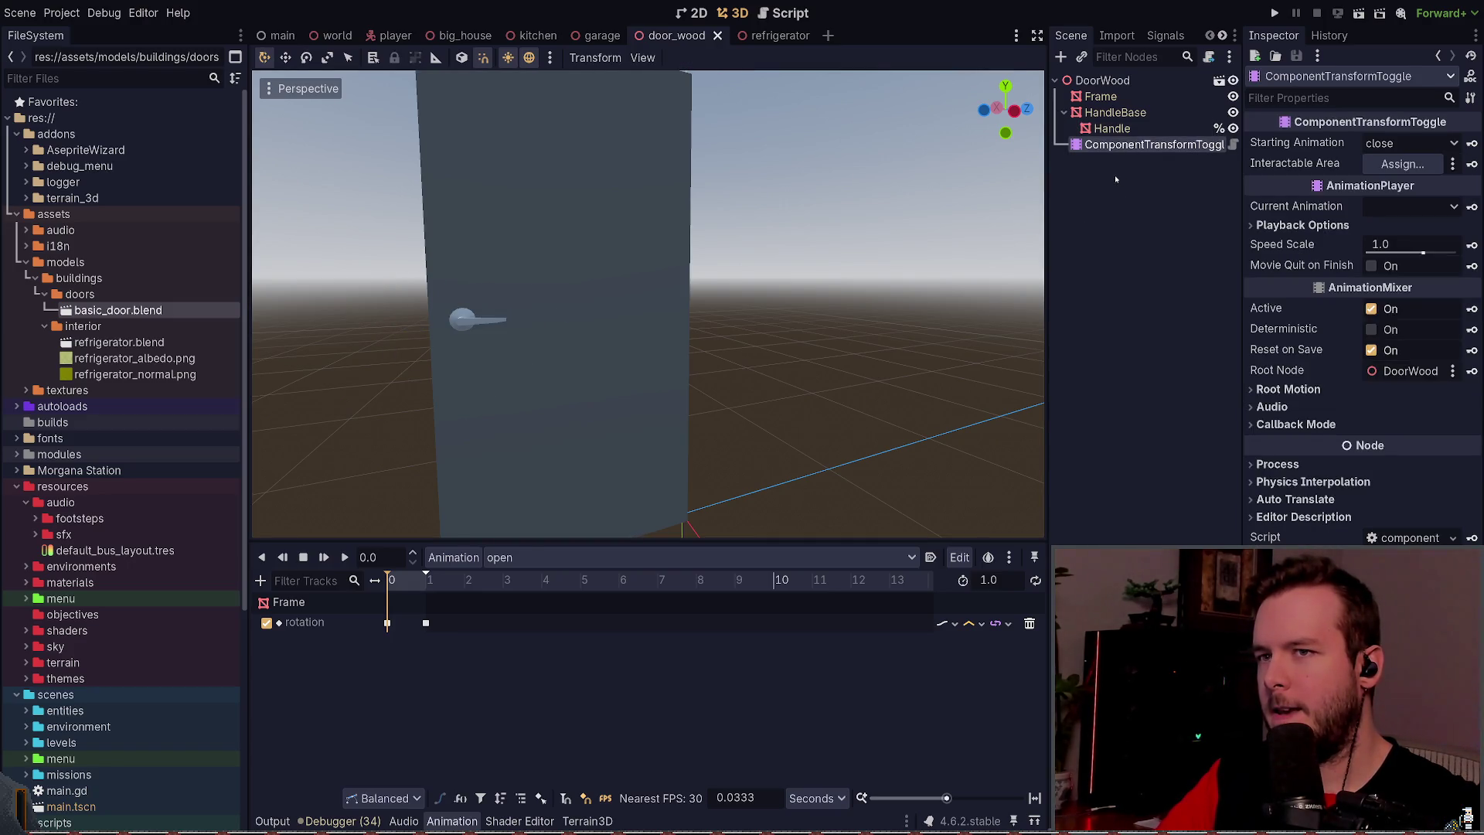
key("ctrl+d")
scroll(962, 256, "down", 2)
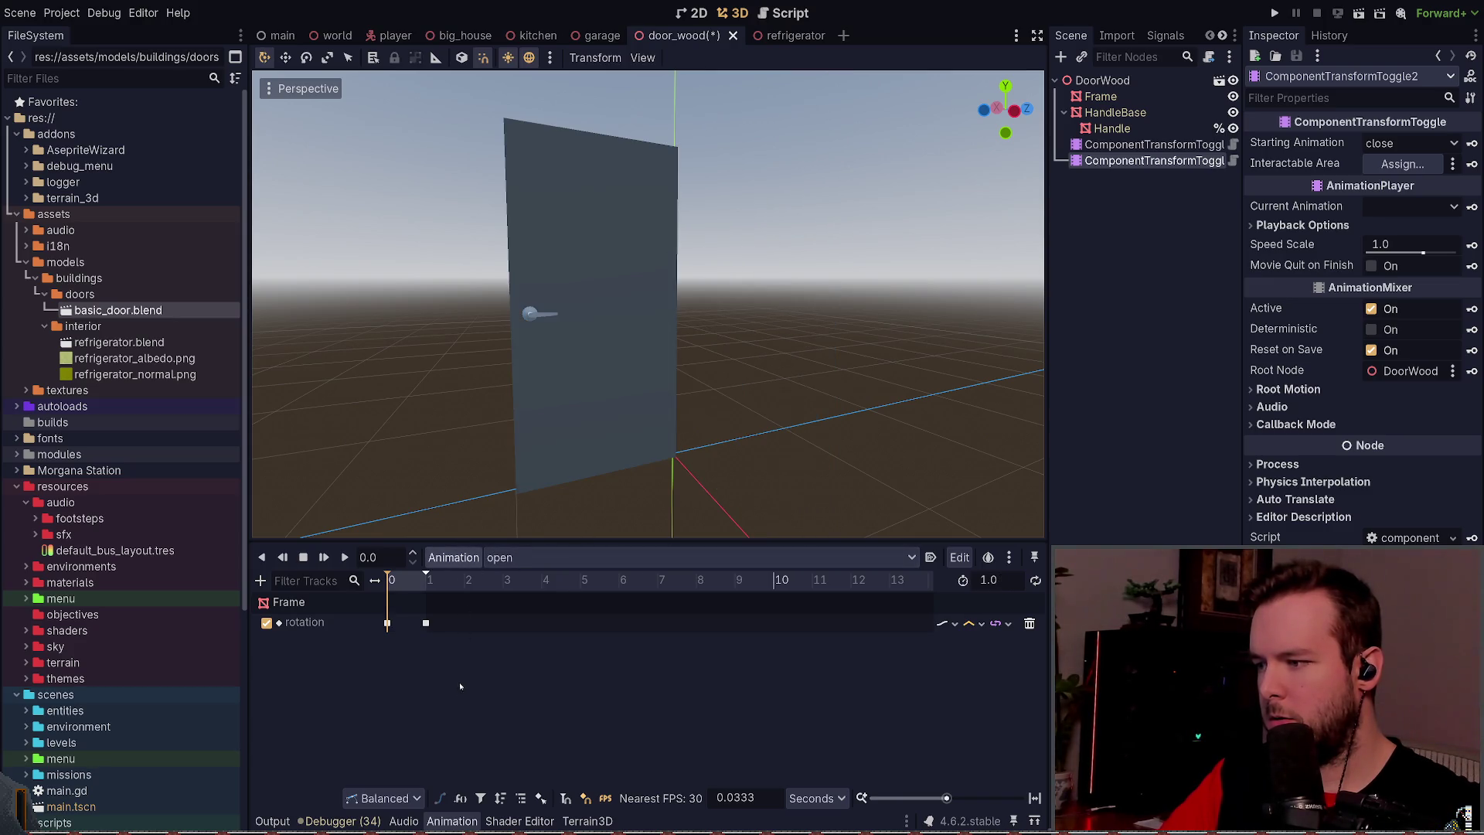
left_click(1151, 145)
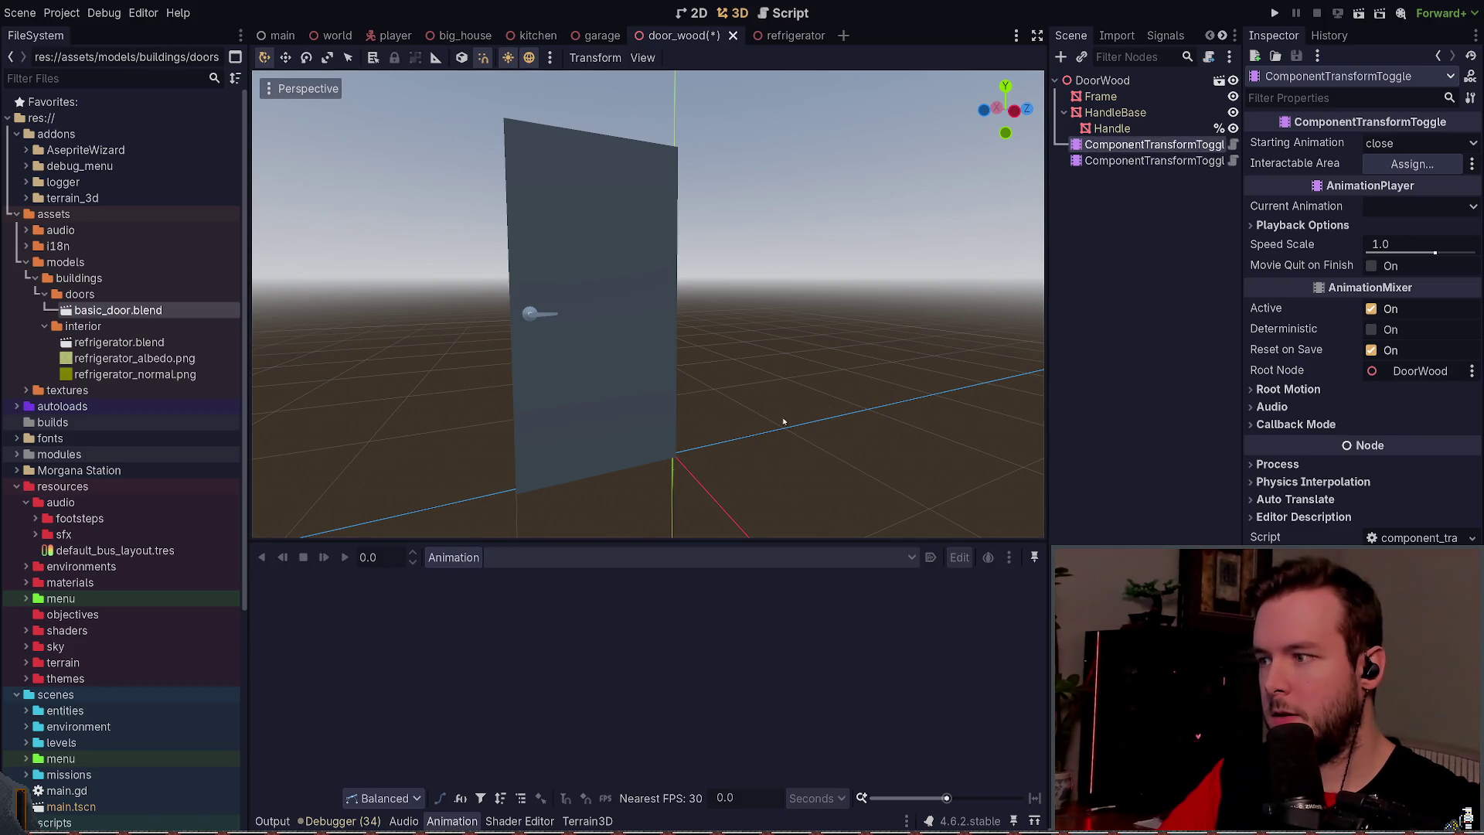
left_click(1089, 309)
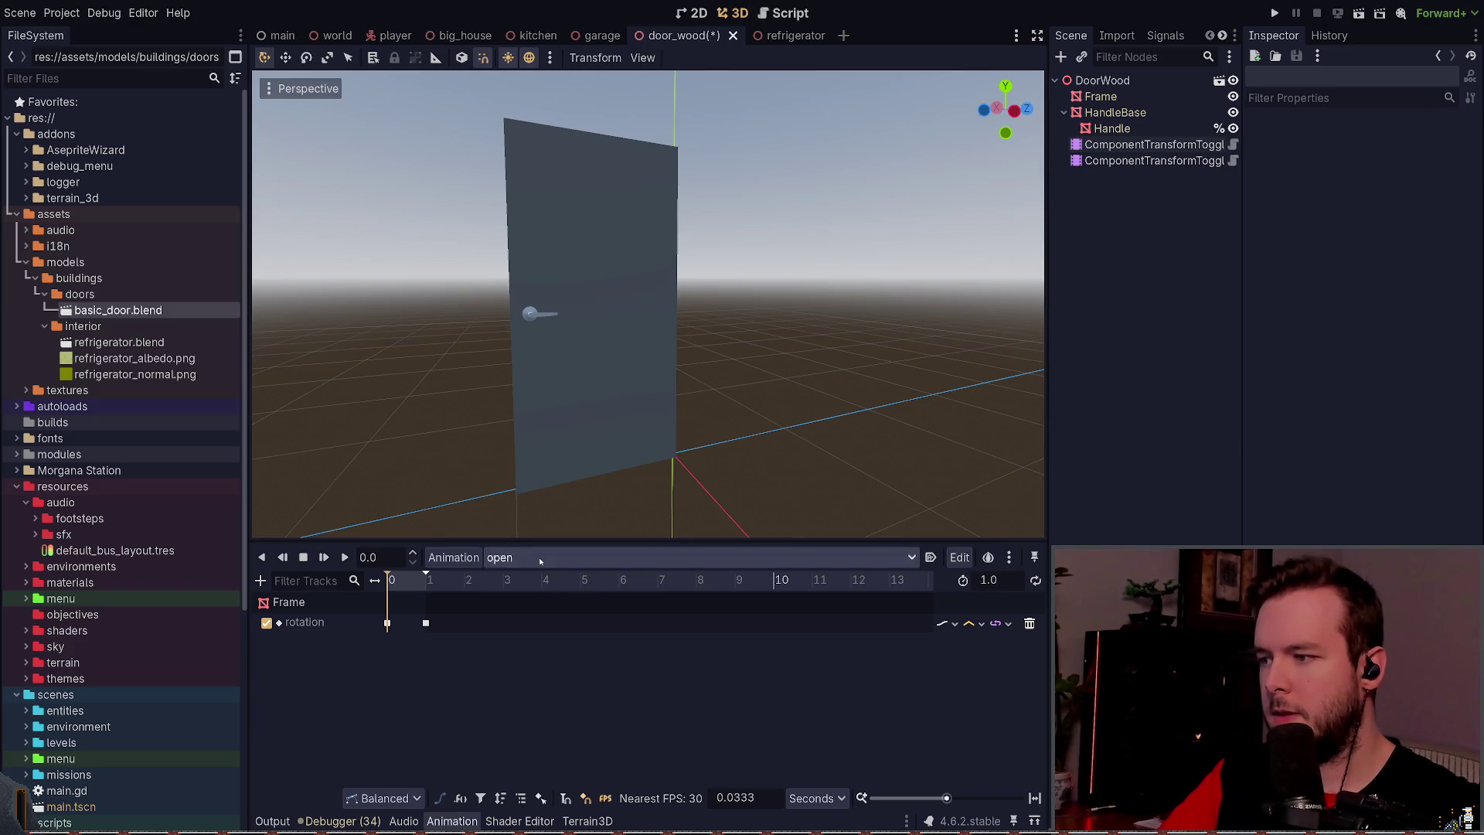
key("ctrl+s")
left_click(1151, 161)
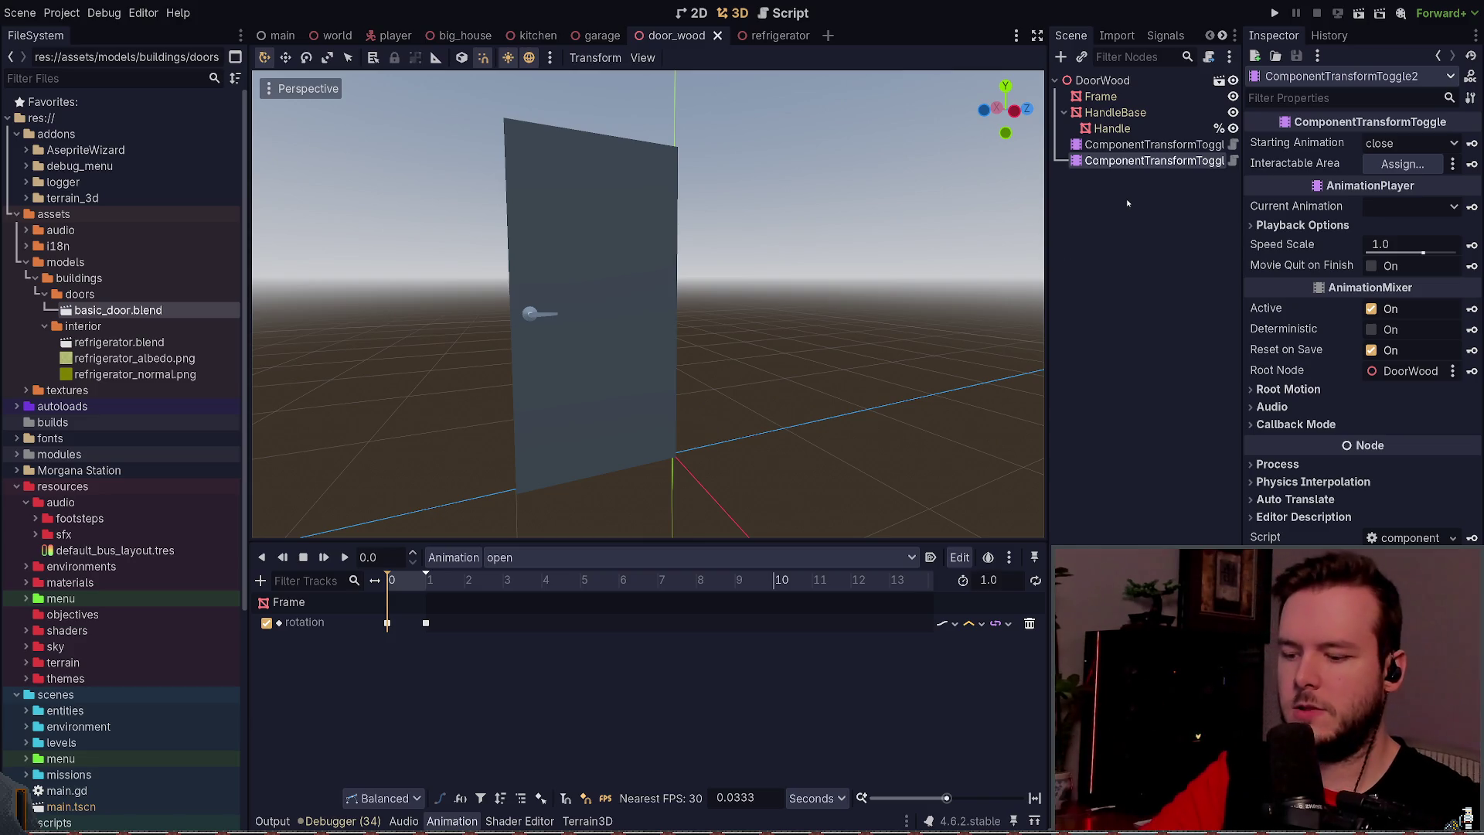
key("Delete")
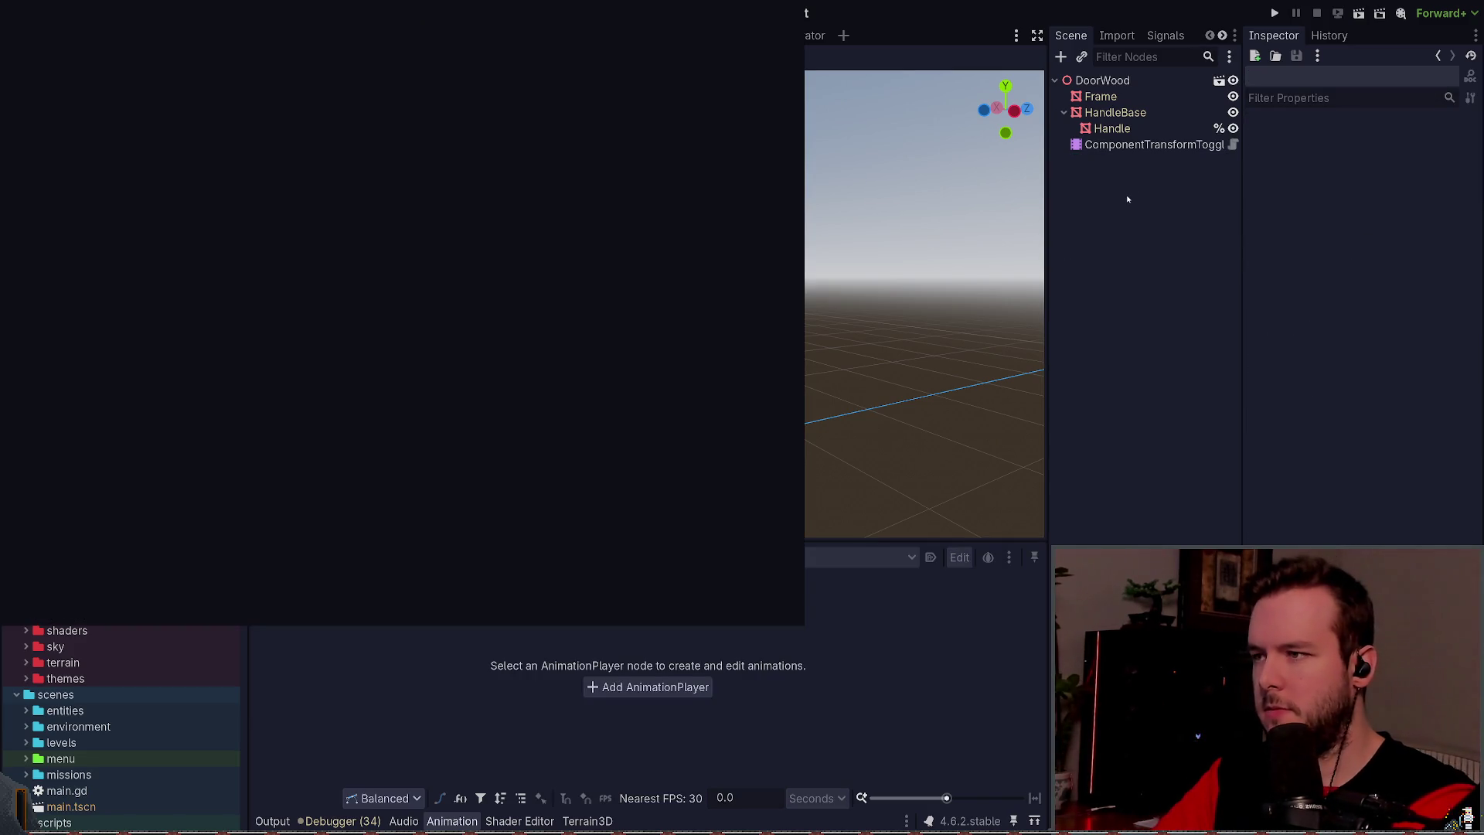
key("ctrl+z")
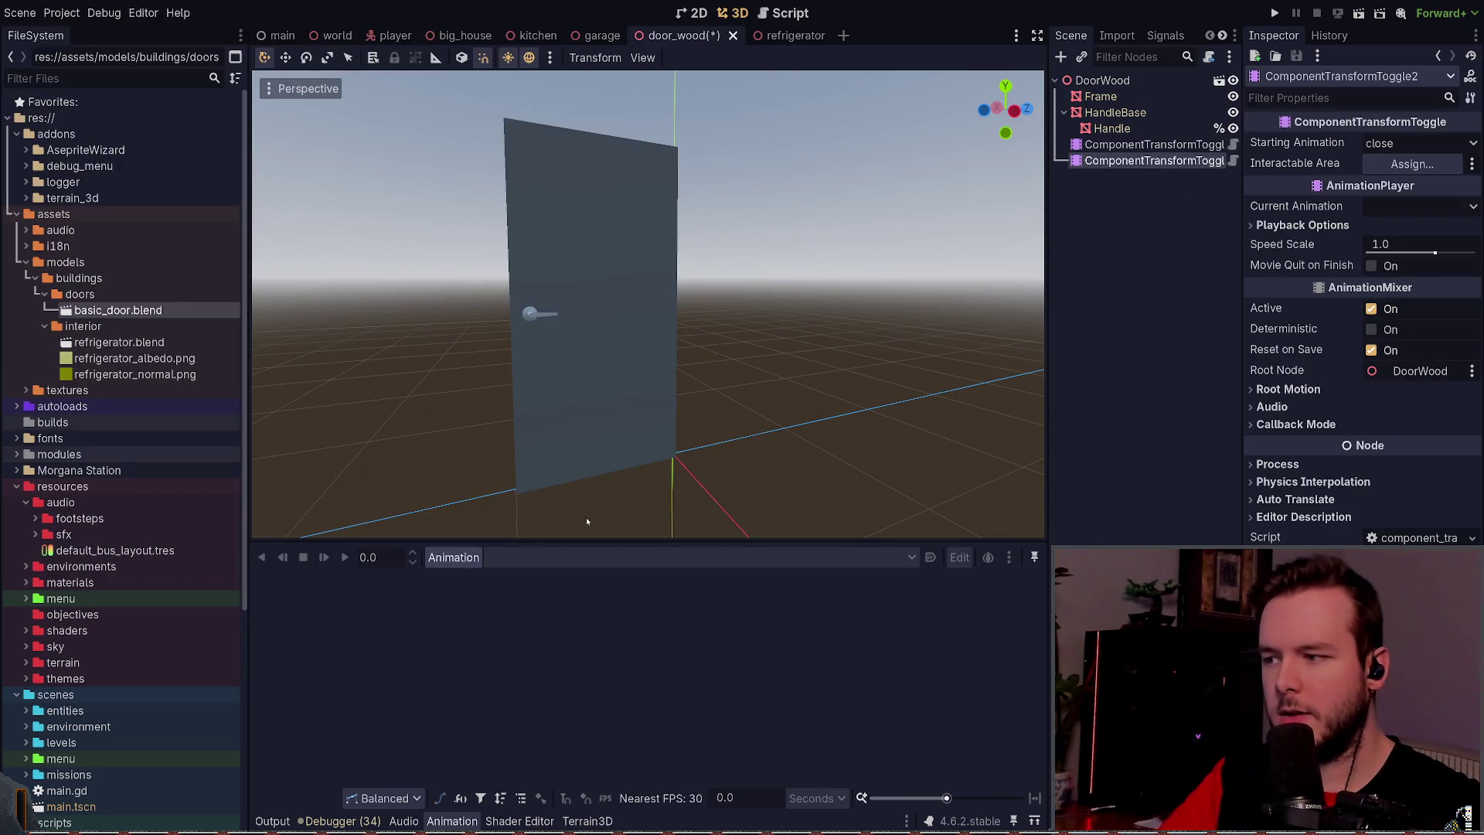
key("Up")
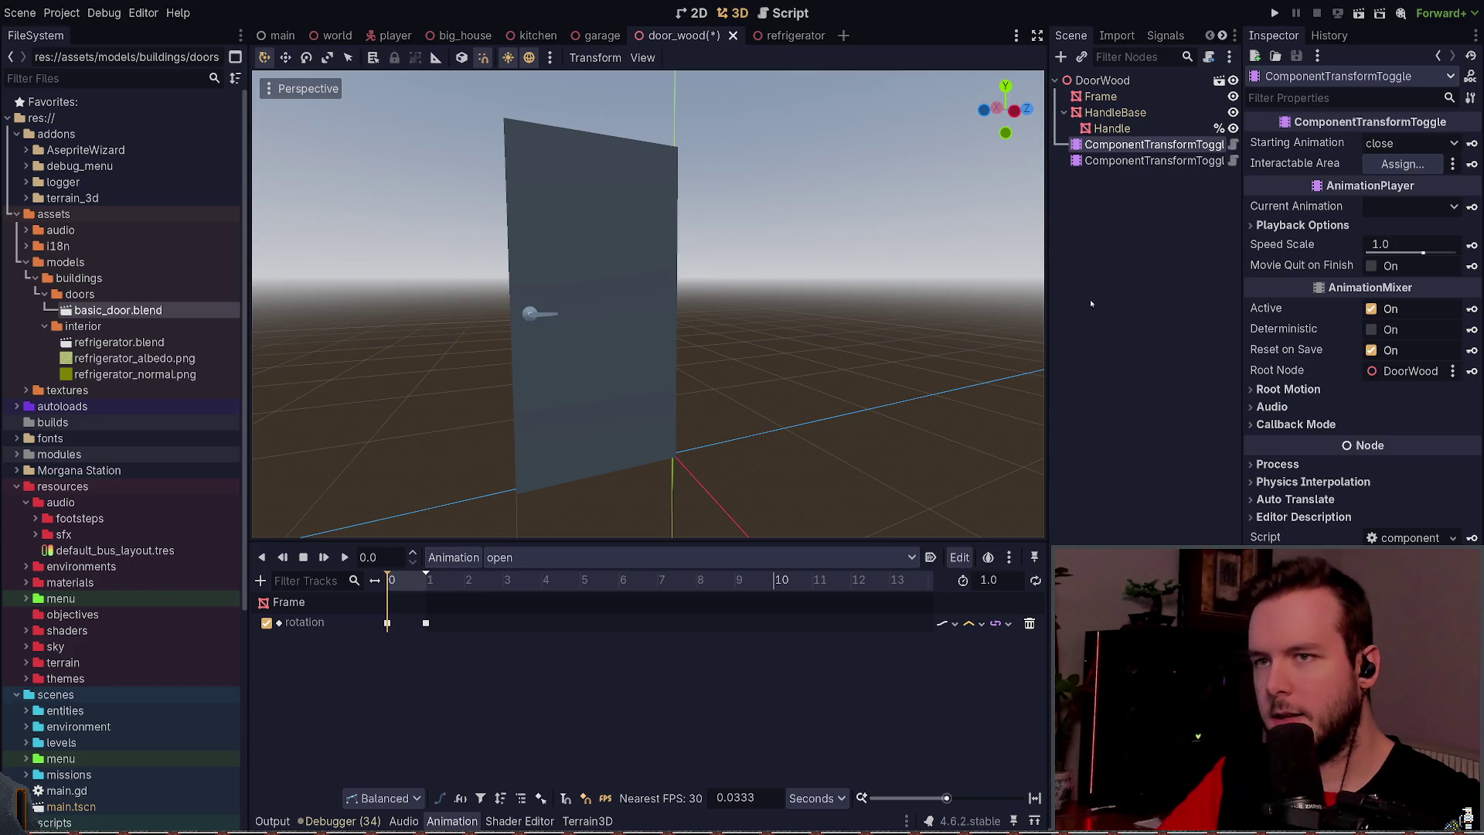
key("Down")
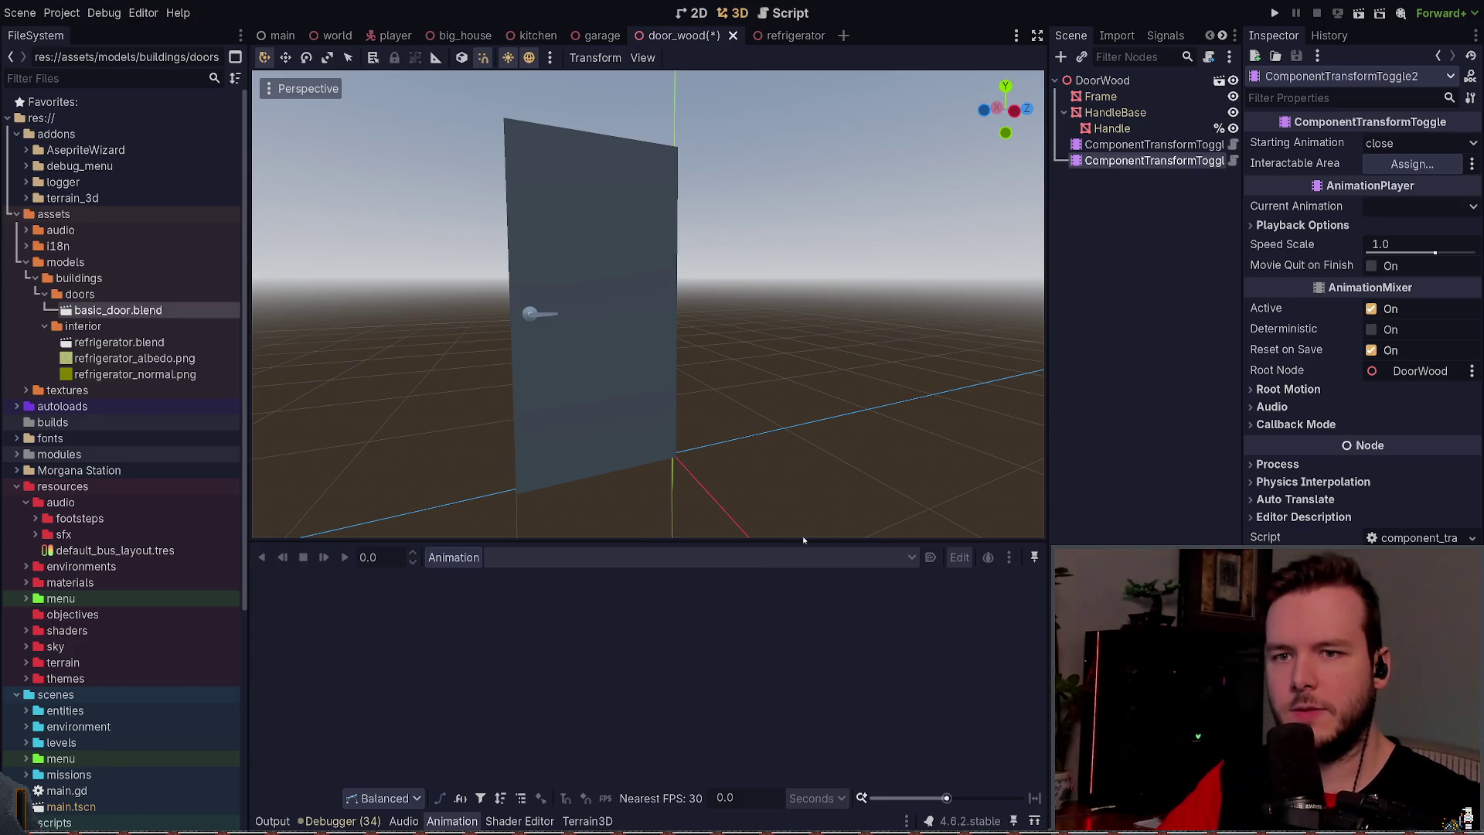
left_click(1302, 225)
left_click(1303, 224)
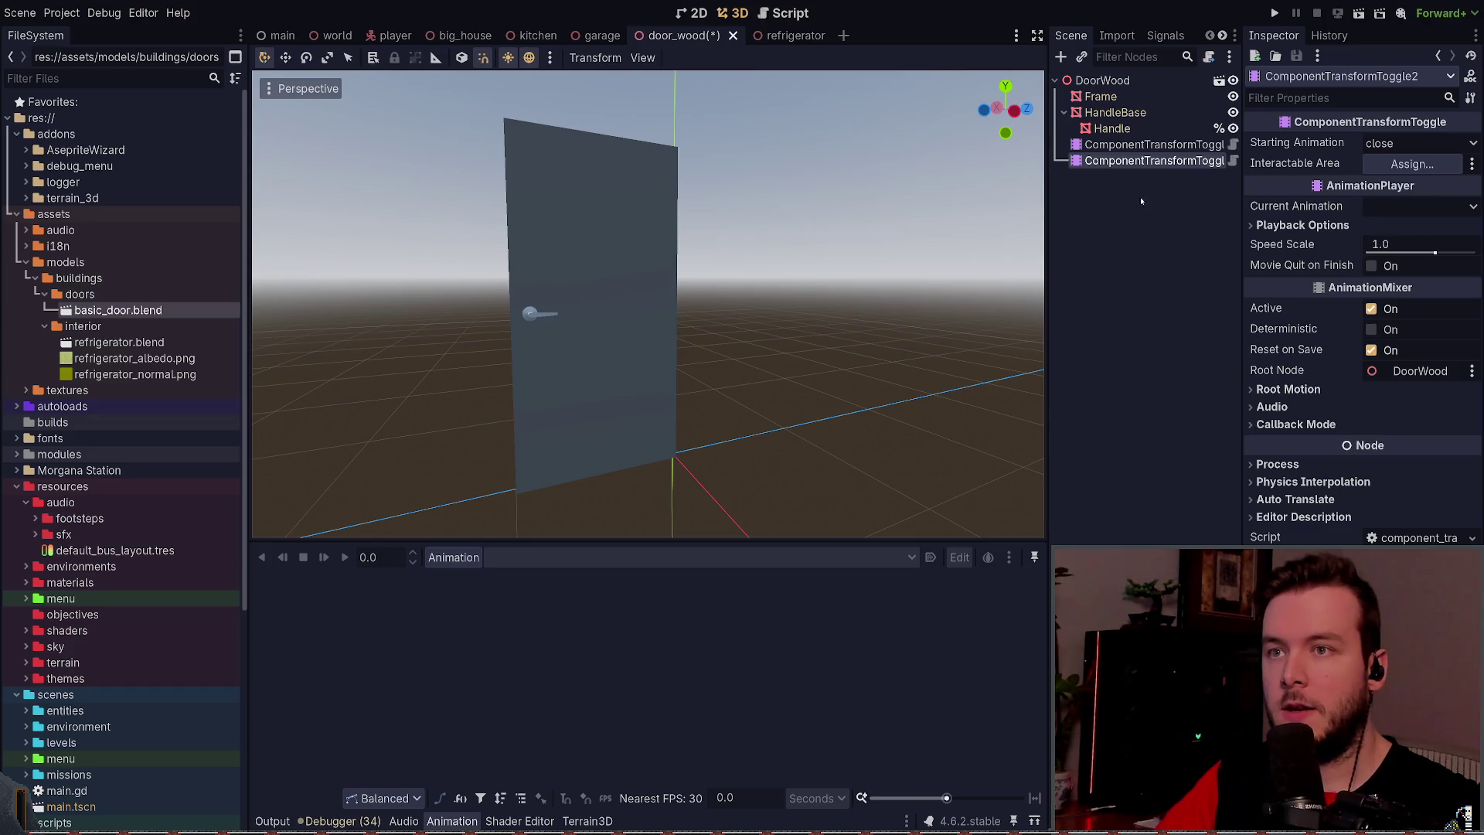
left_click(1120, 145)
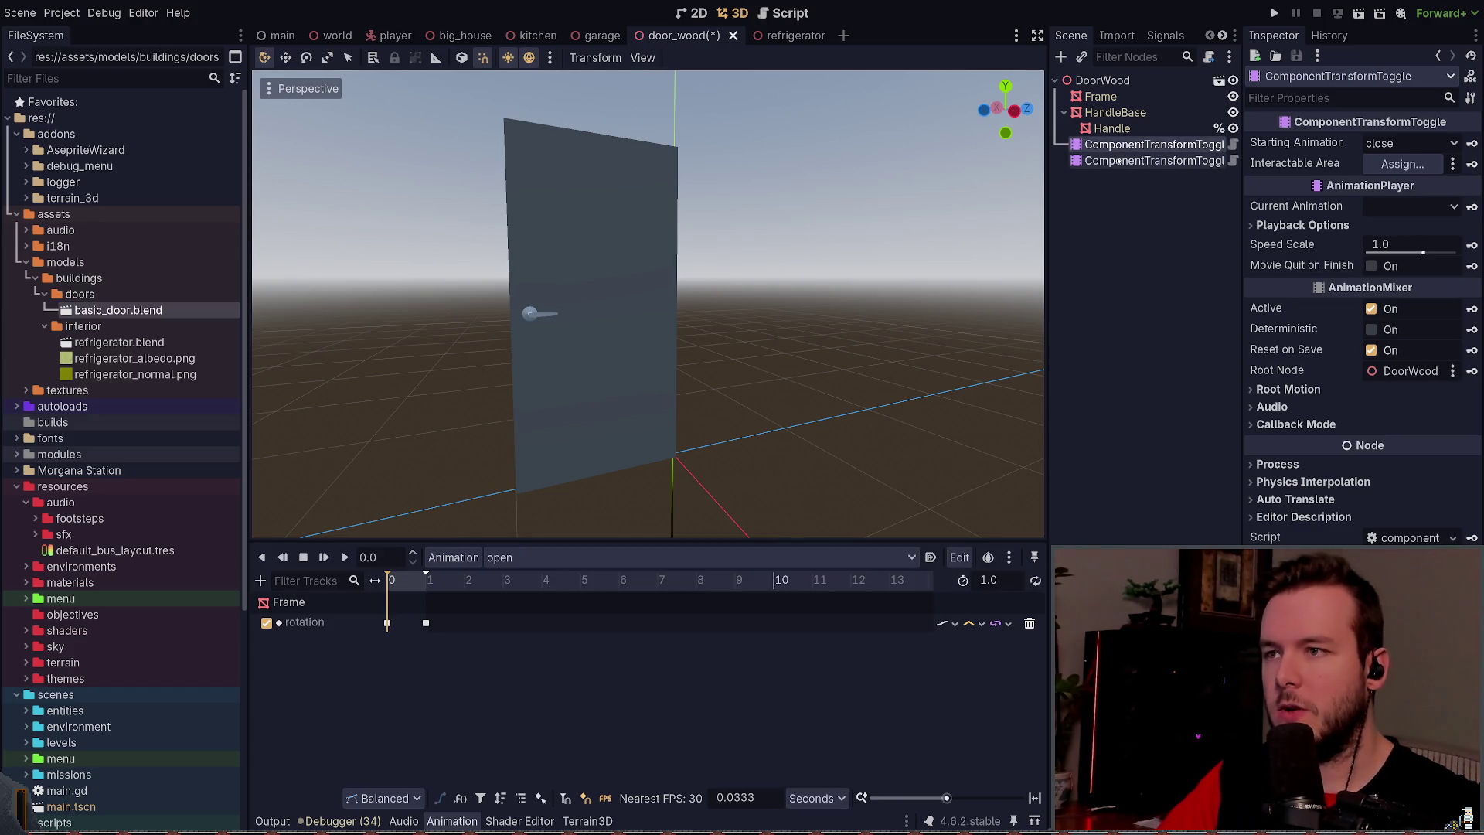
left_click(1113, 129)
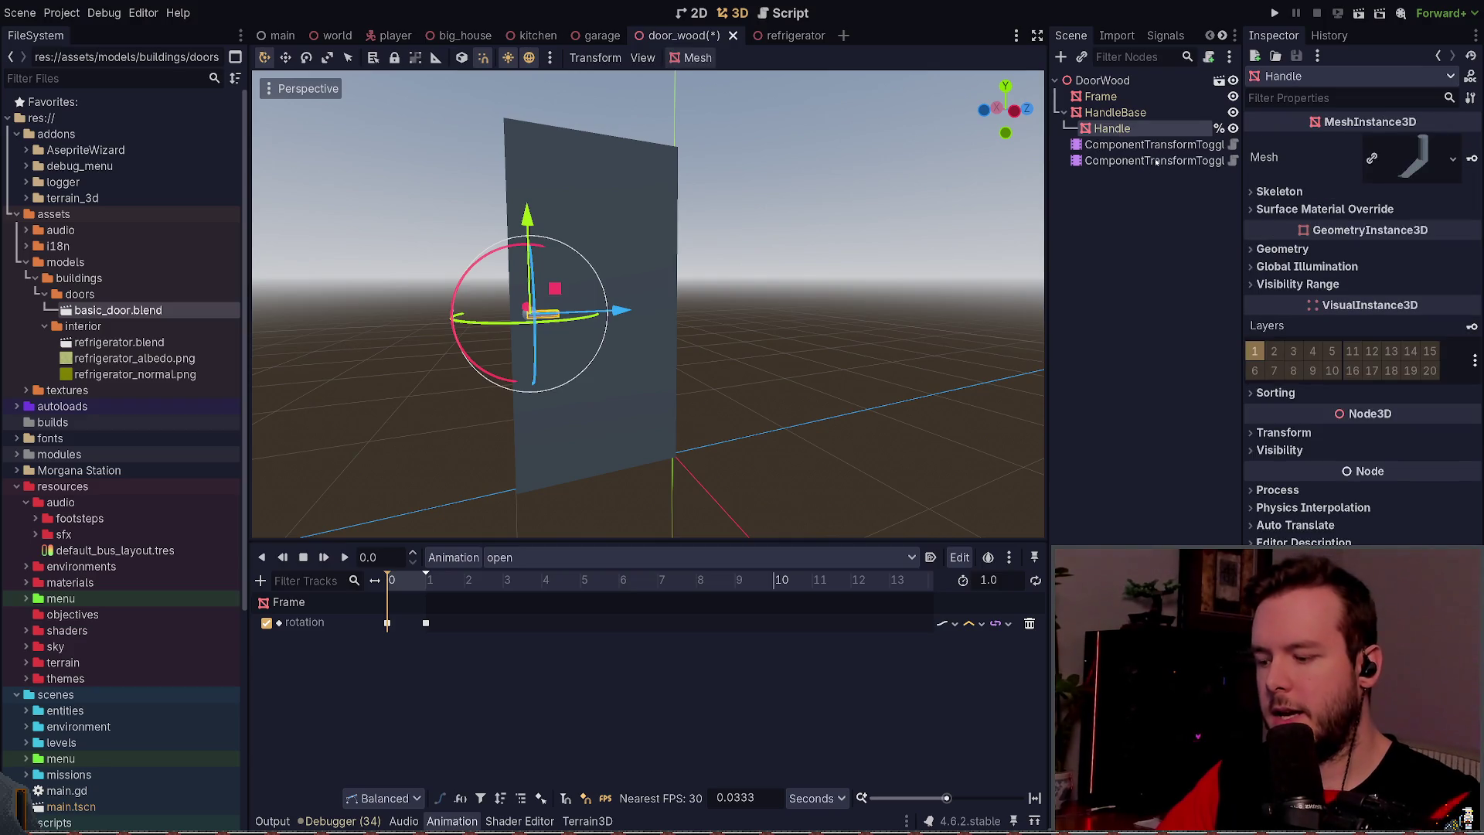
Step: Paste an InteractableArea instance under Handle and give it a CollisionShape3D child
key("ctrl+v")
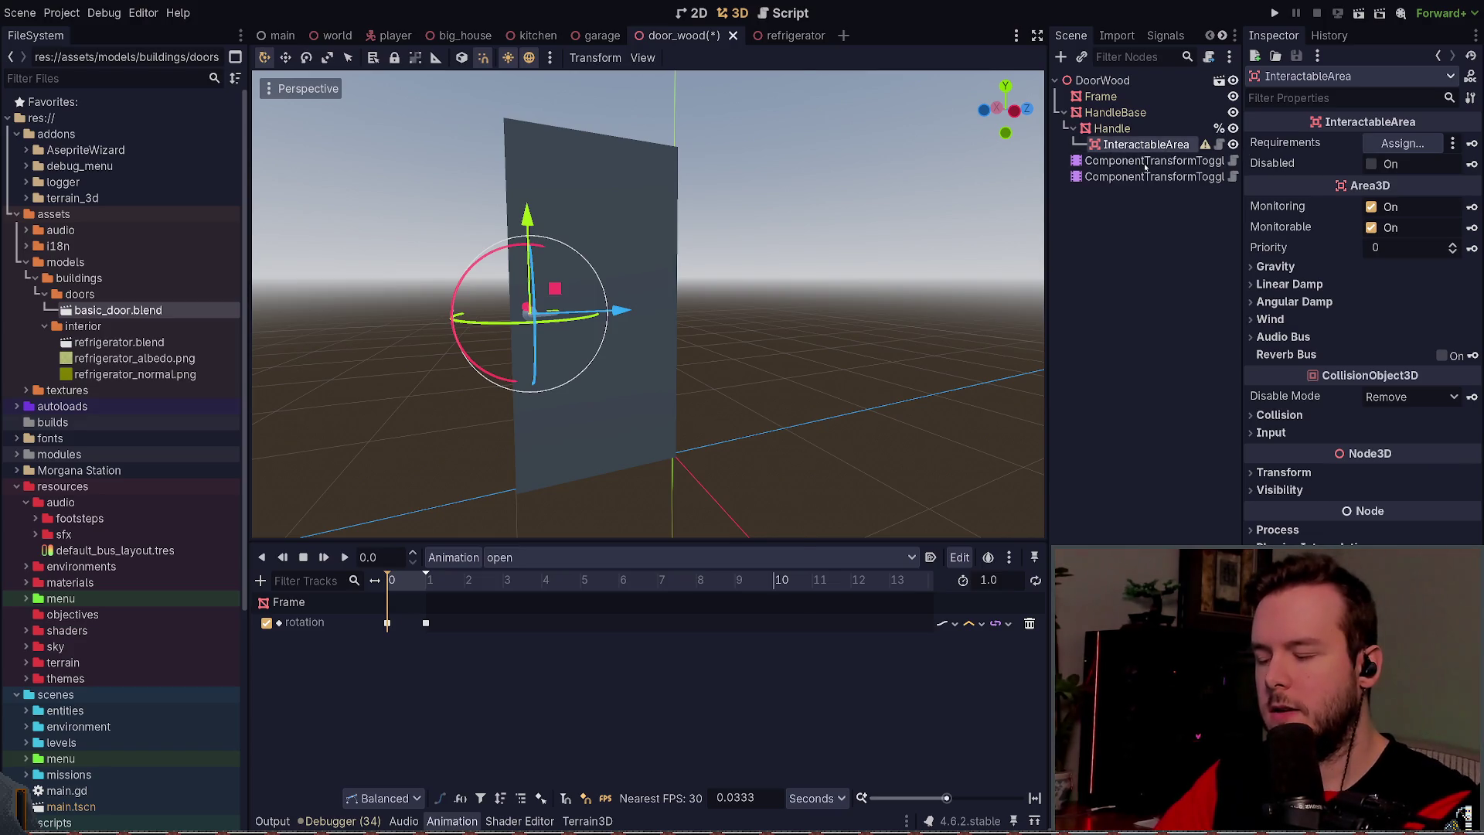
key("F6")
key("Return")
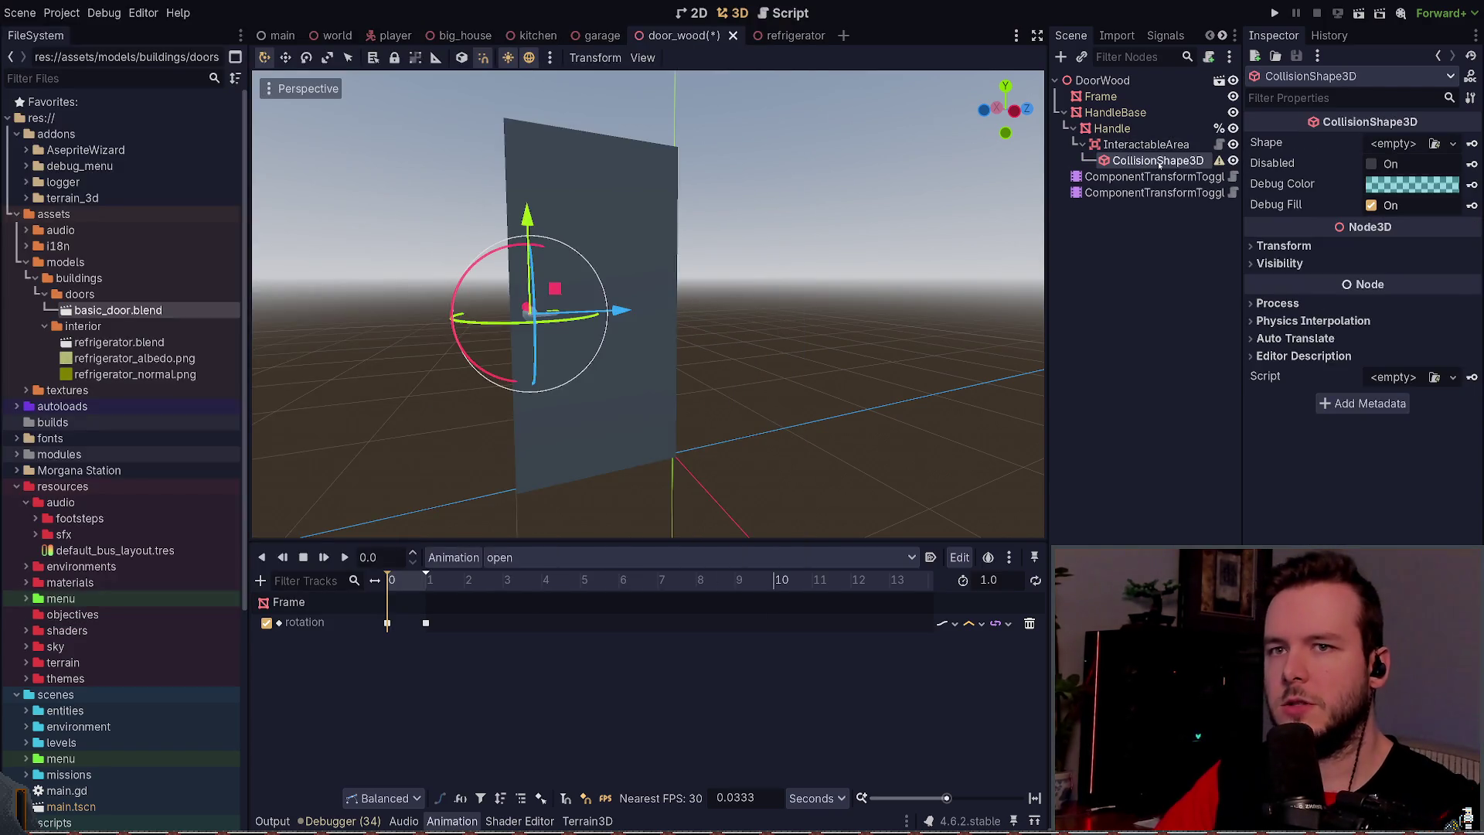
scroll(613, 255, "up", 2)
scroll(610, 297, "down", 2)
Step: Resize the collision box to fit the handle, nudge it about 0.01 along Z, and save
left_click_drag(421, 319, 510, 313)
key("f")
left_click_drag(541, 238, 650, 242)
scroll(642, 289, "up", 2)
left_click_drag(590, 496, 588, 338)
left_click_drag(492, 310, 576, 315)
scroll(699, 297, "up", 4)
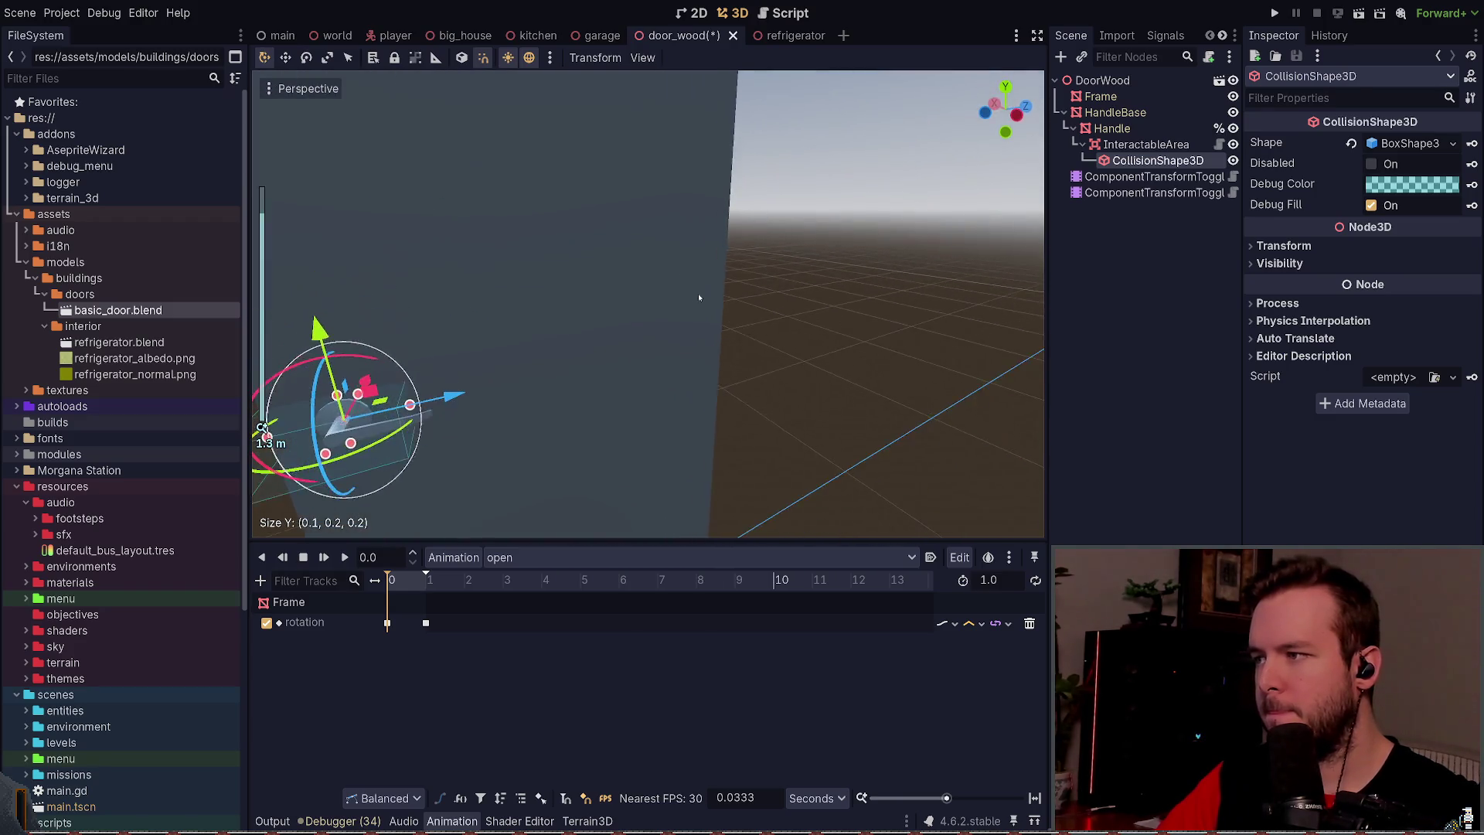
left_click_drag(699, 297, 710, 275)
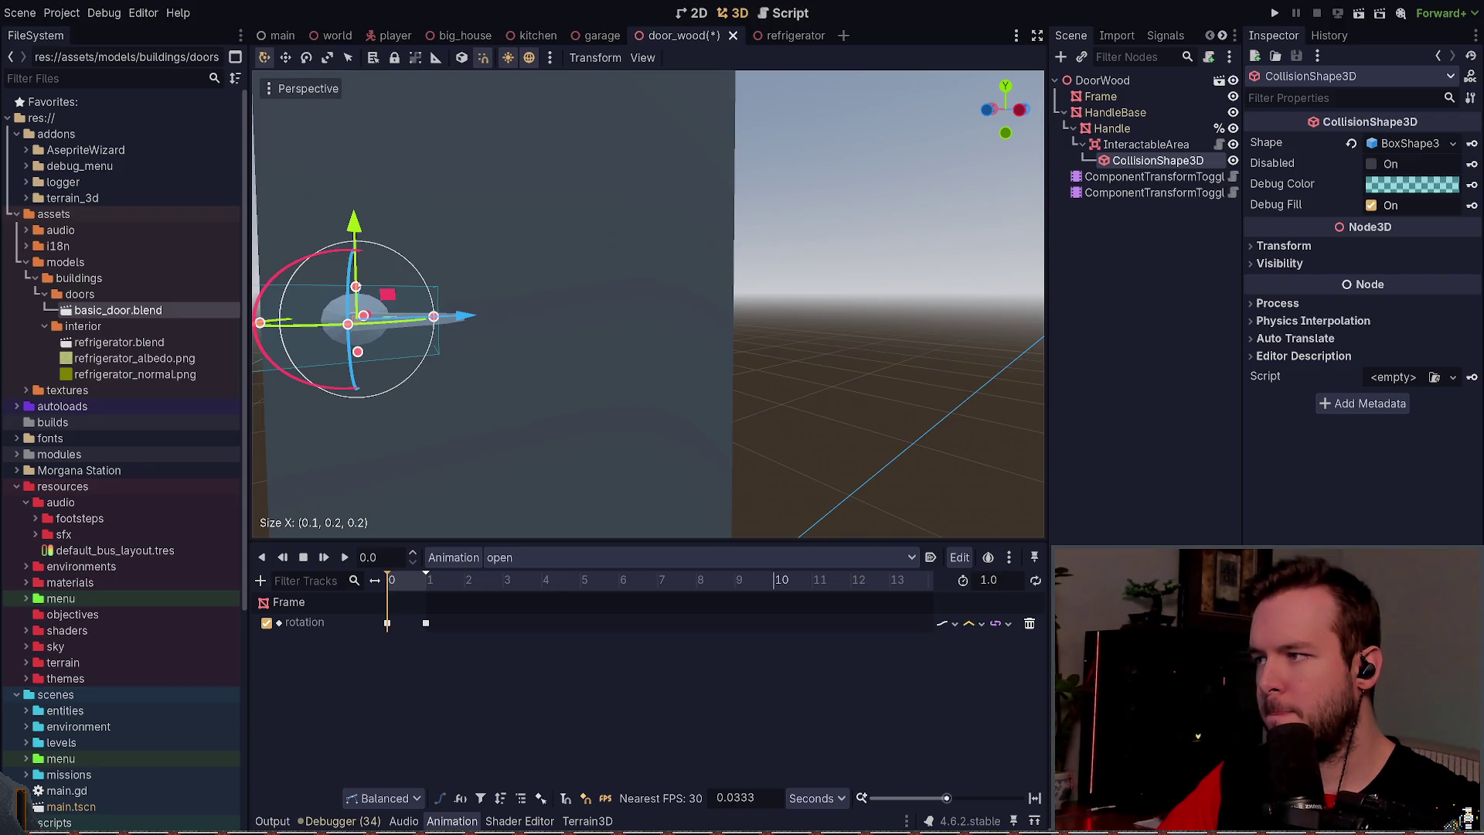
mouse_move(464, 315)
left_mouse_down()
mouse_move(761, 304)
mouse_move(711, 308)
left_mouse_up()
scroll(712, 309, "down", 3)
key("ctrl+s")
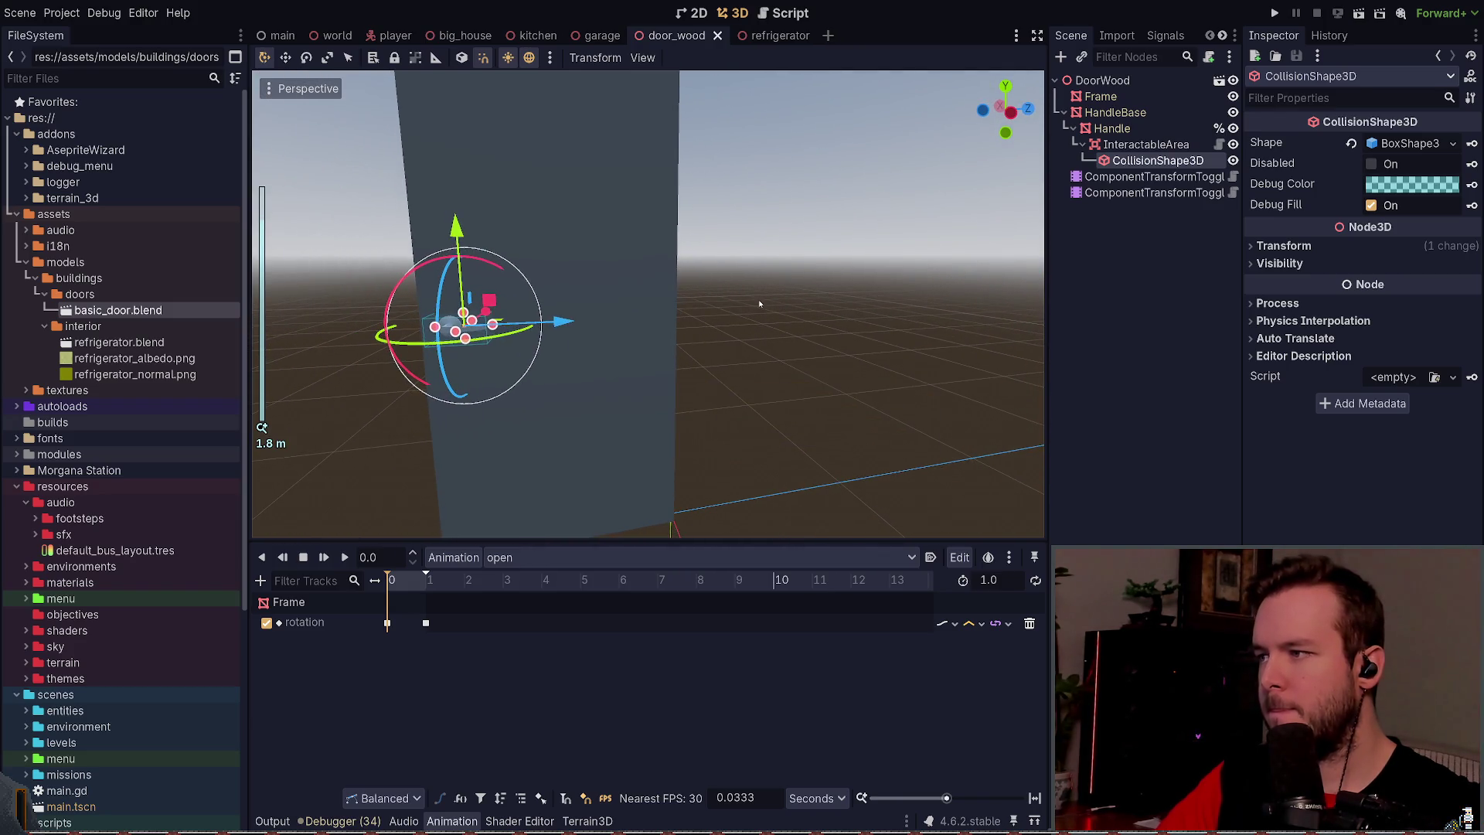
Step: Orbit around the handle to check the collision box, then reselect CollisionShape3D
left_click(770, 294)
mouse_move(770, 293)
left_mouse_down()
mouse_move(794, 271)
mouse_move(783, 240)
left_mouse_up()
scroll(783, 239, "down", 3)
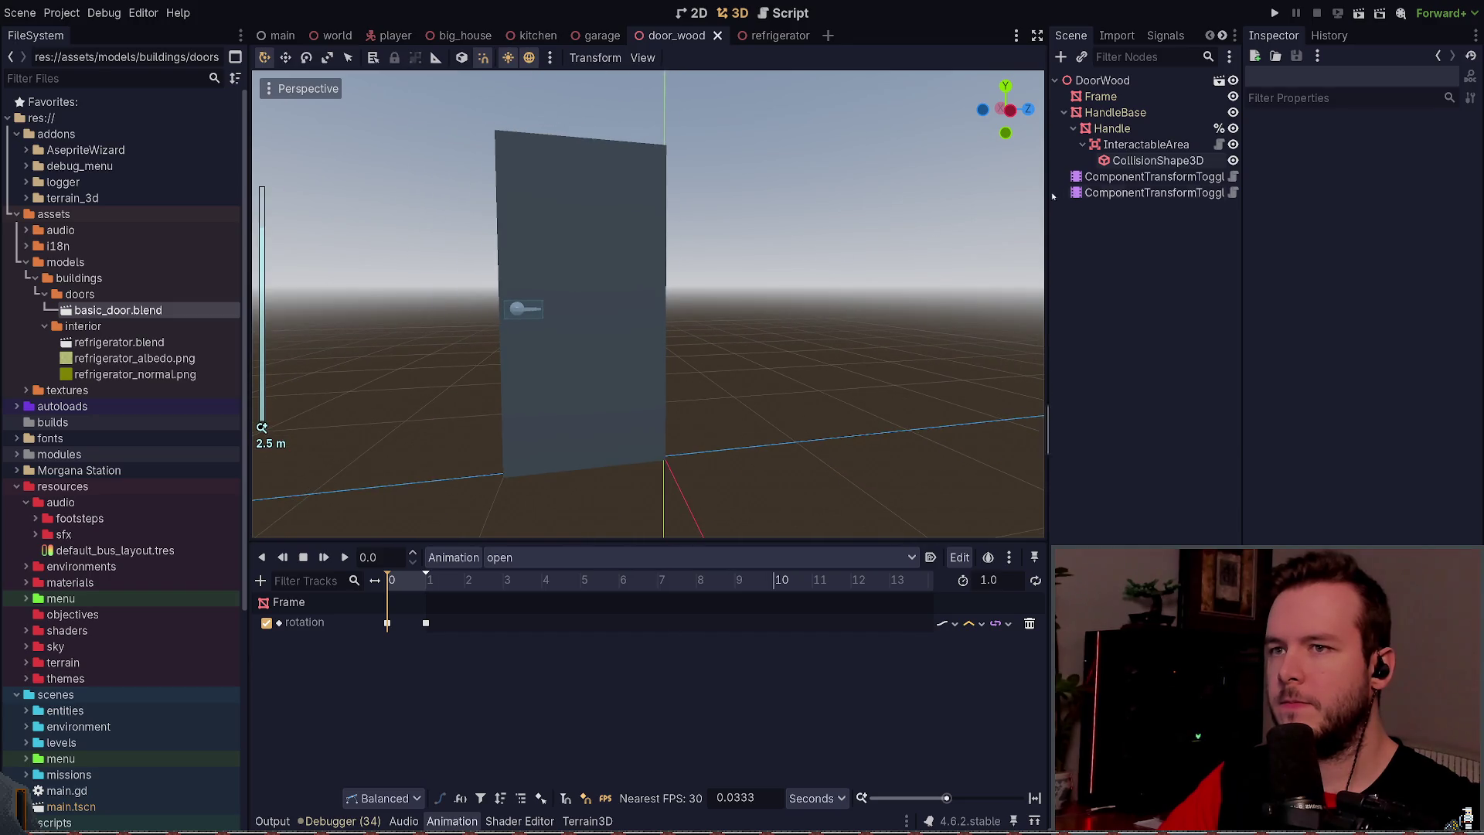
left_click(1144, 160)
Step: Assign the handle's InteractableArea to the first ComponentTransformToggle's Interactable Area field and save
left_click(1079, 285)
key("ctrl+s")
scroll(649, 301, "up", 2)
left_click(1113, 128)
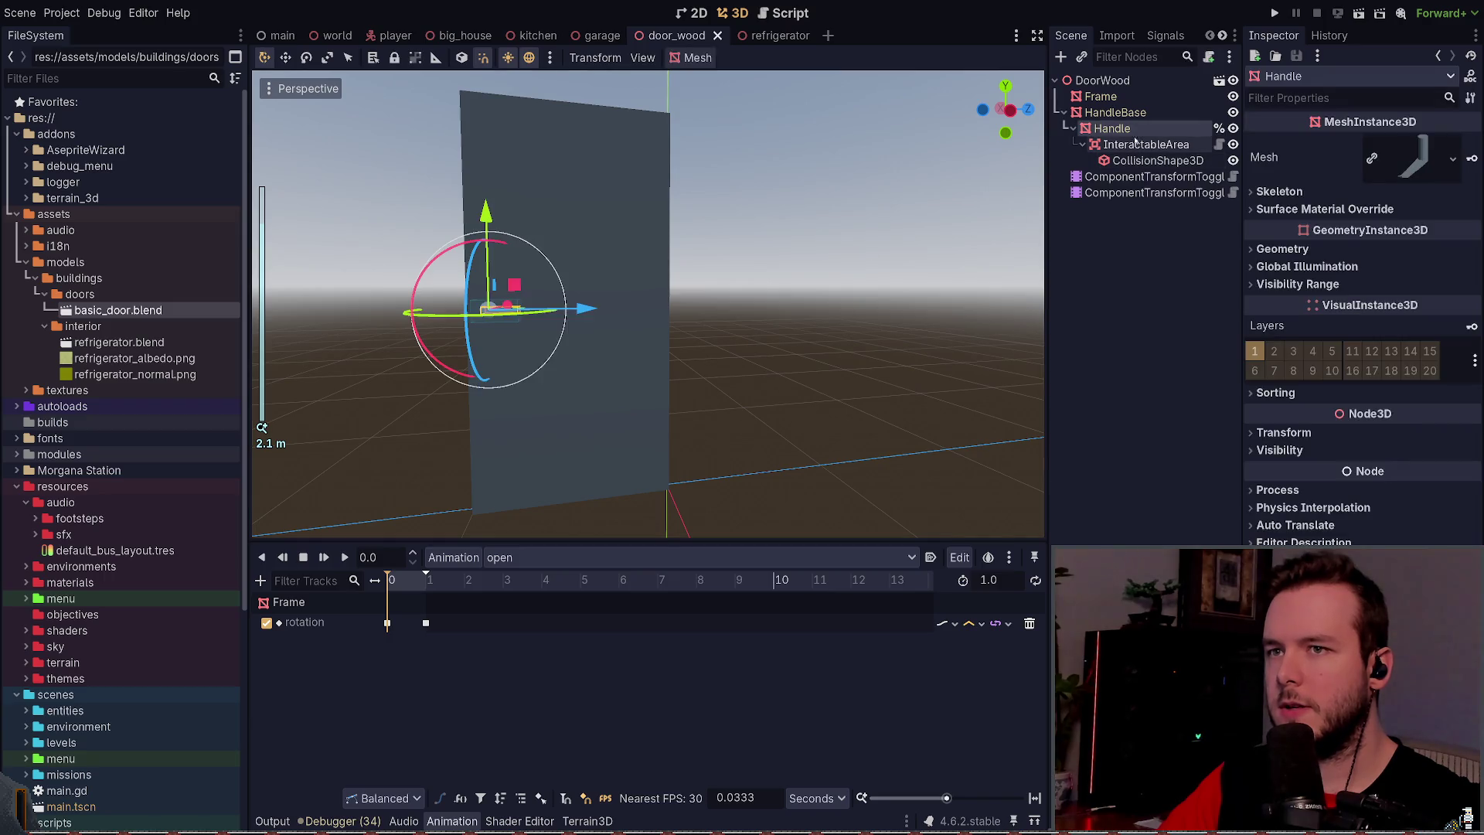
left_click(1152, 176)
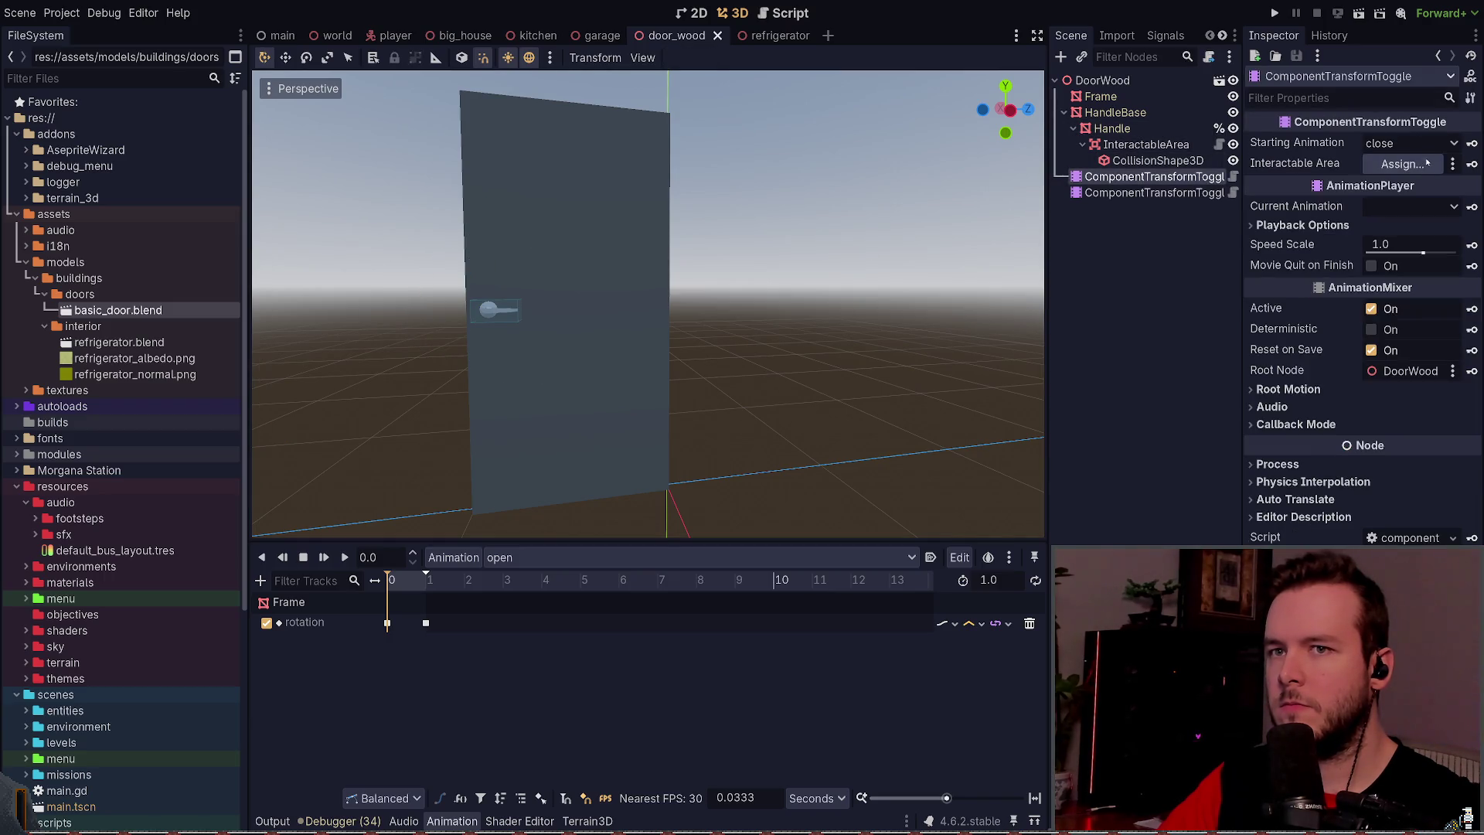
left_click_drag(1146, 145, 1403, 163)
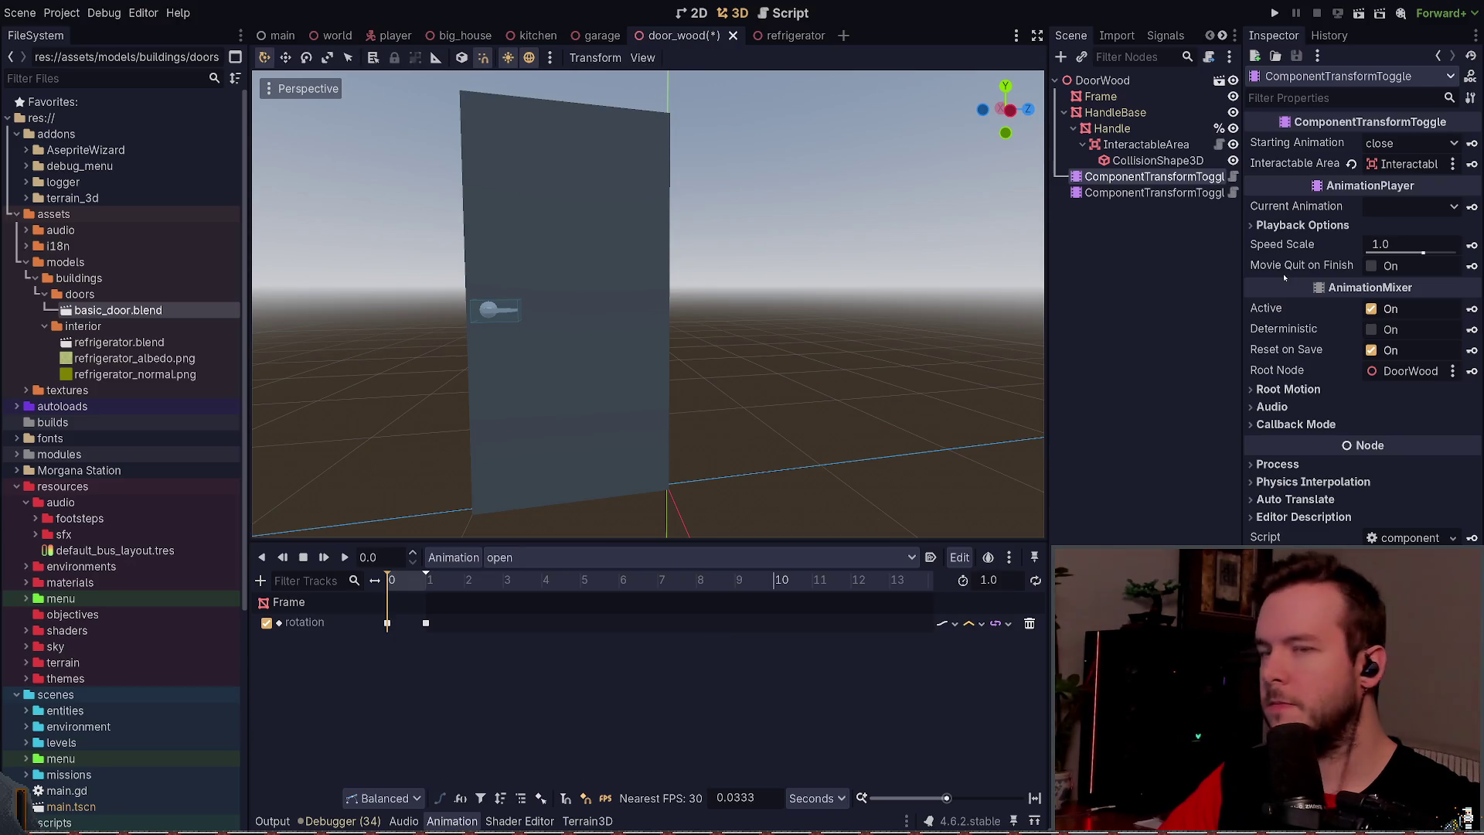
left_click(1151, 192)
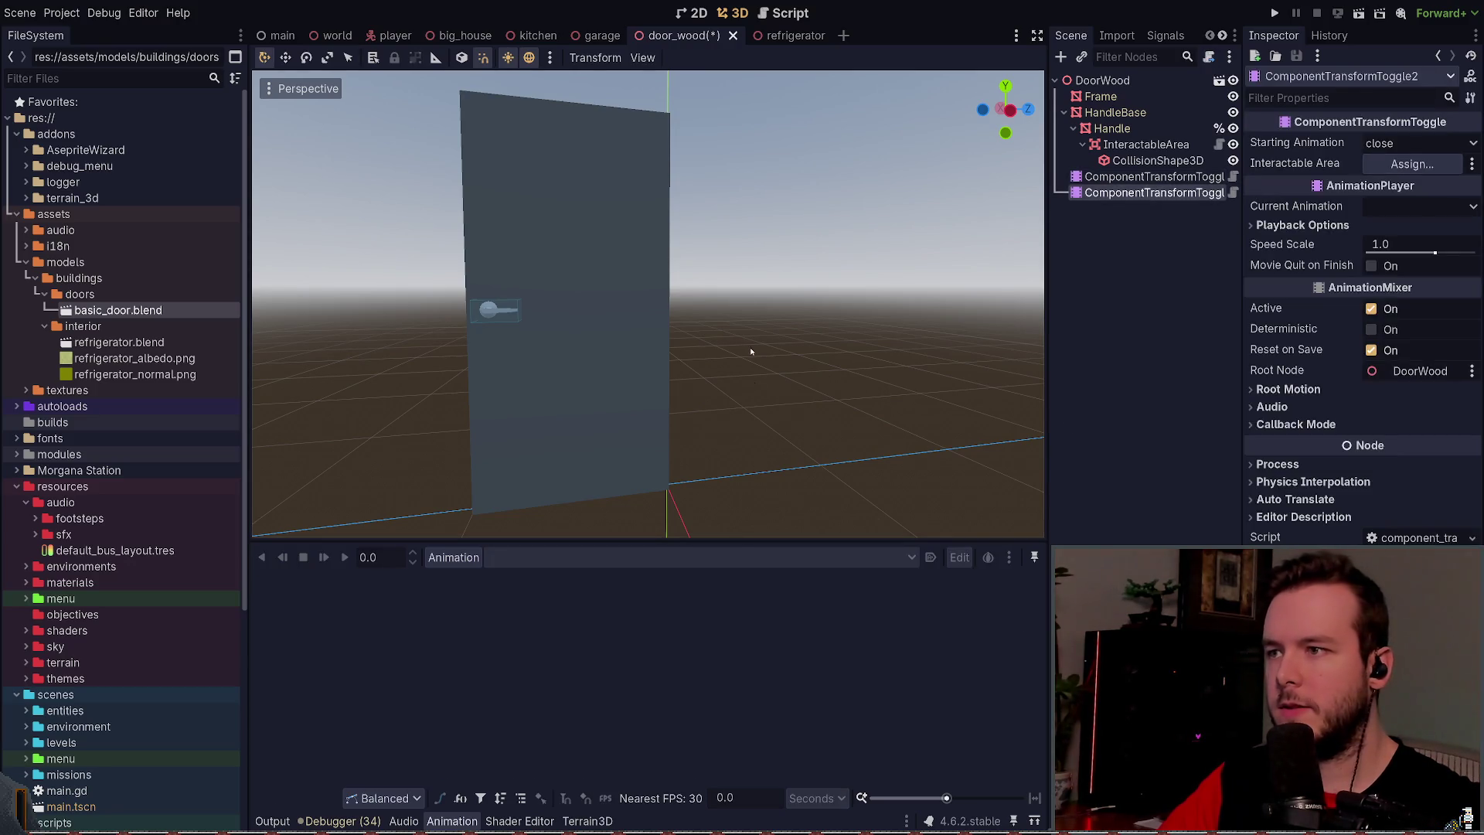
key("ctrl+s")
Step: Compare the two toggle nodes and pick the use animation on ComponentTransformToggle2 for editing
left_click(1133, 177)
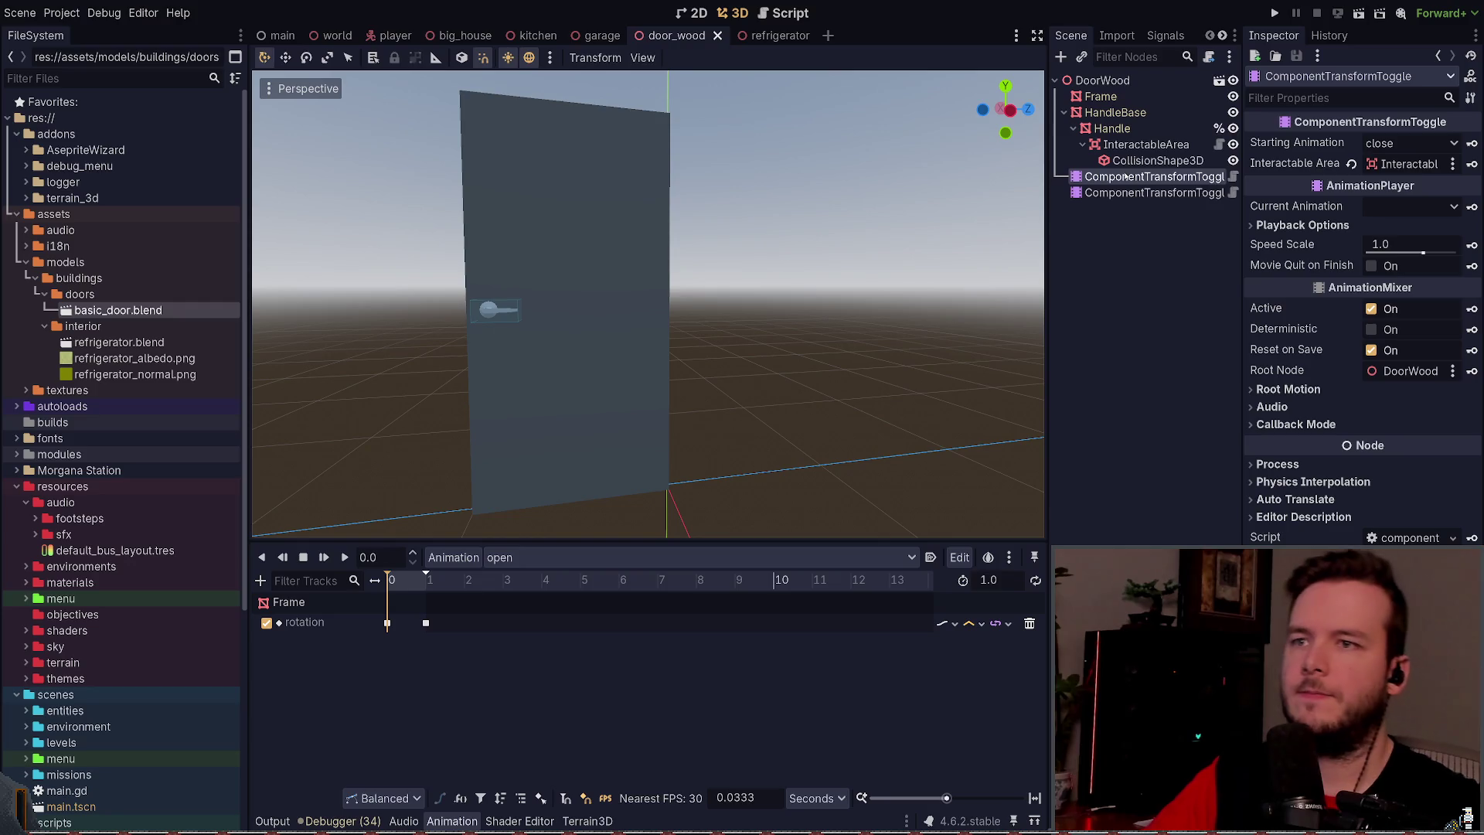
left_click(1121, 194)
left_click(1133, 178)
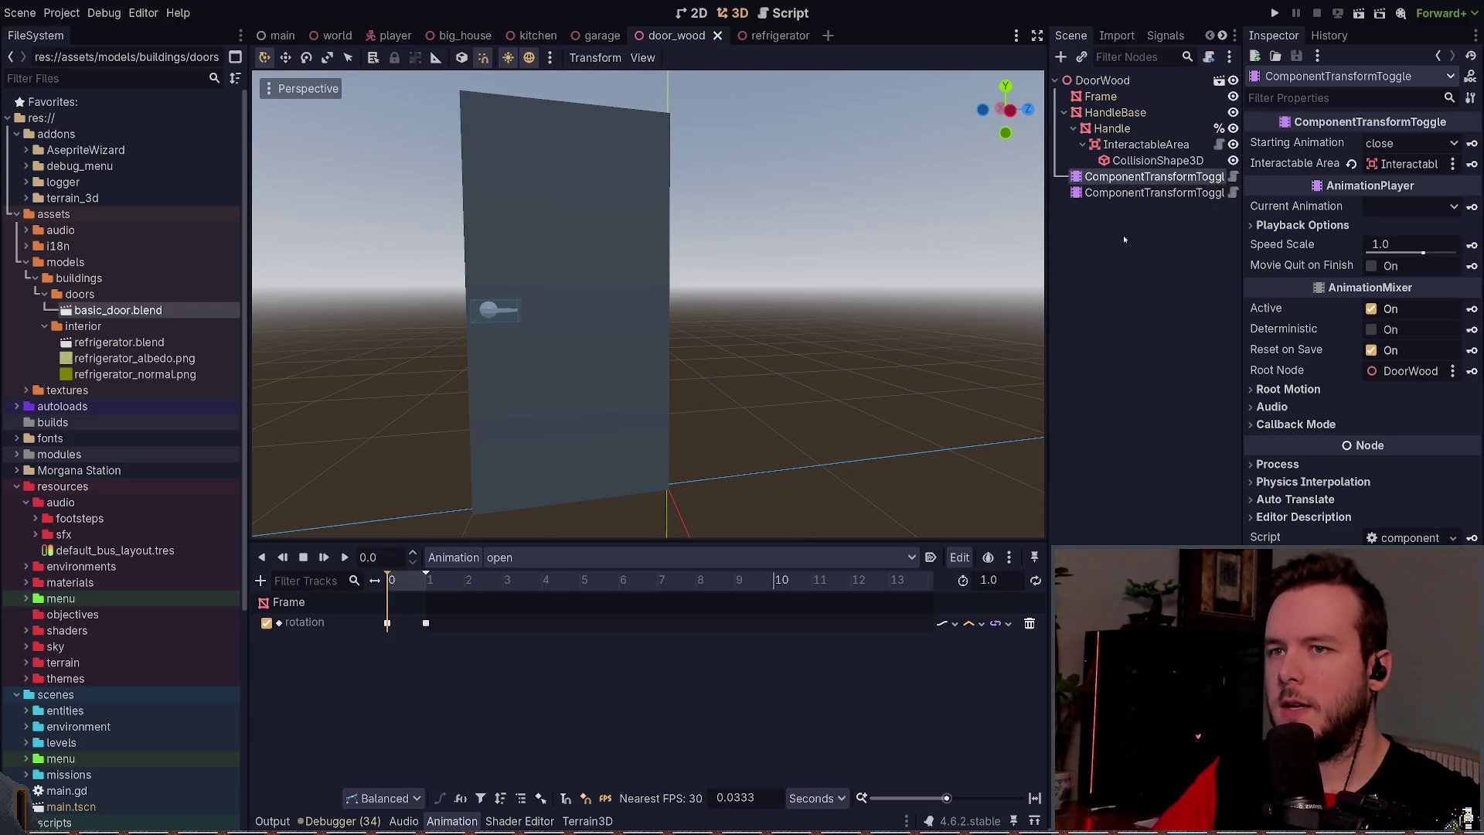
key("Down")
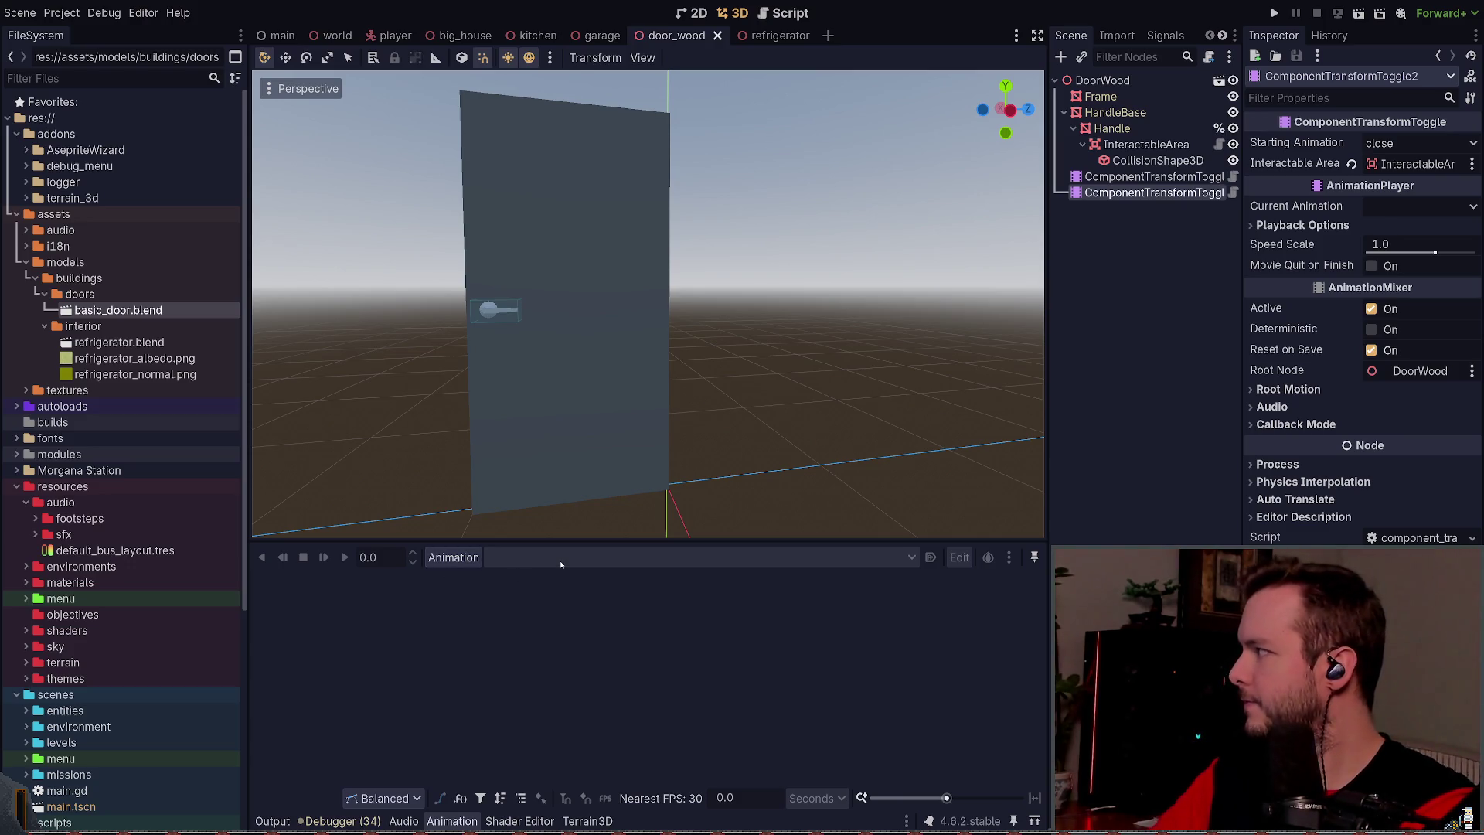
left_click(651, 555)
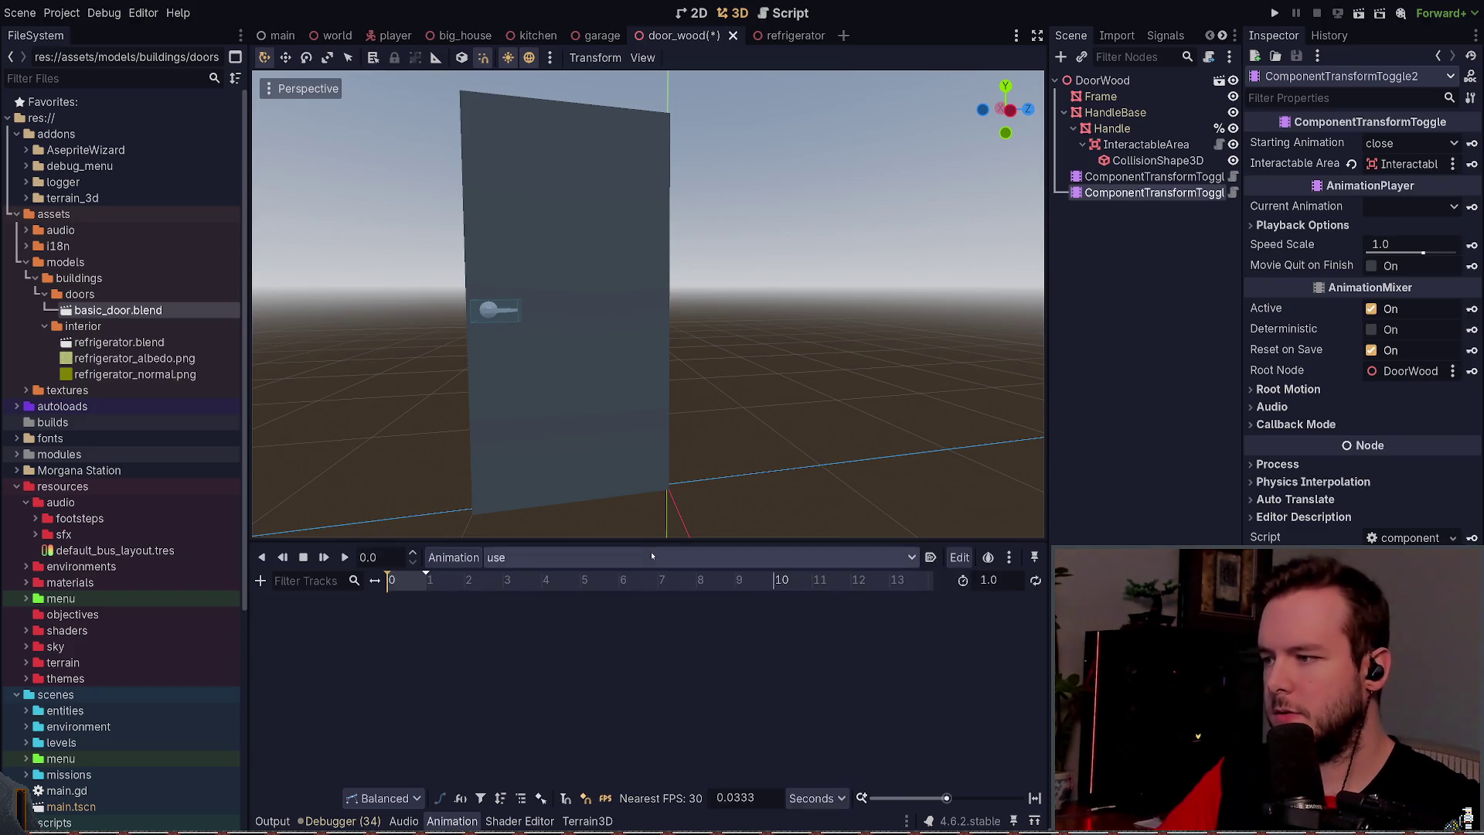